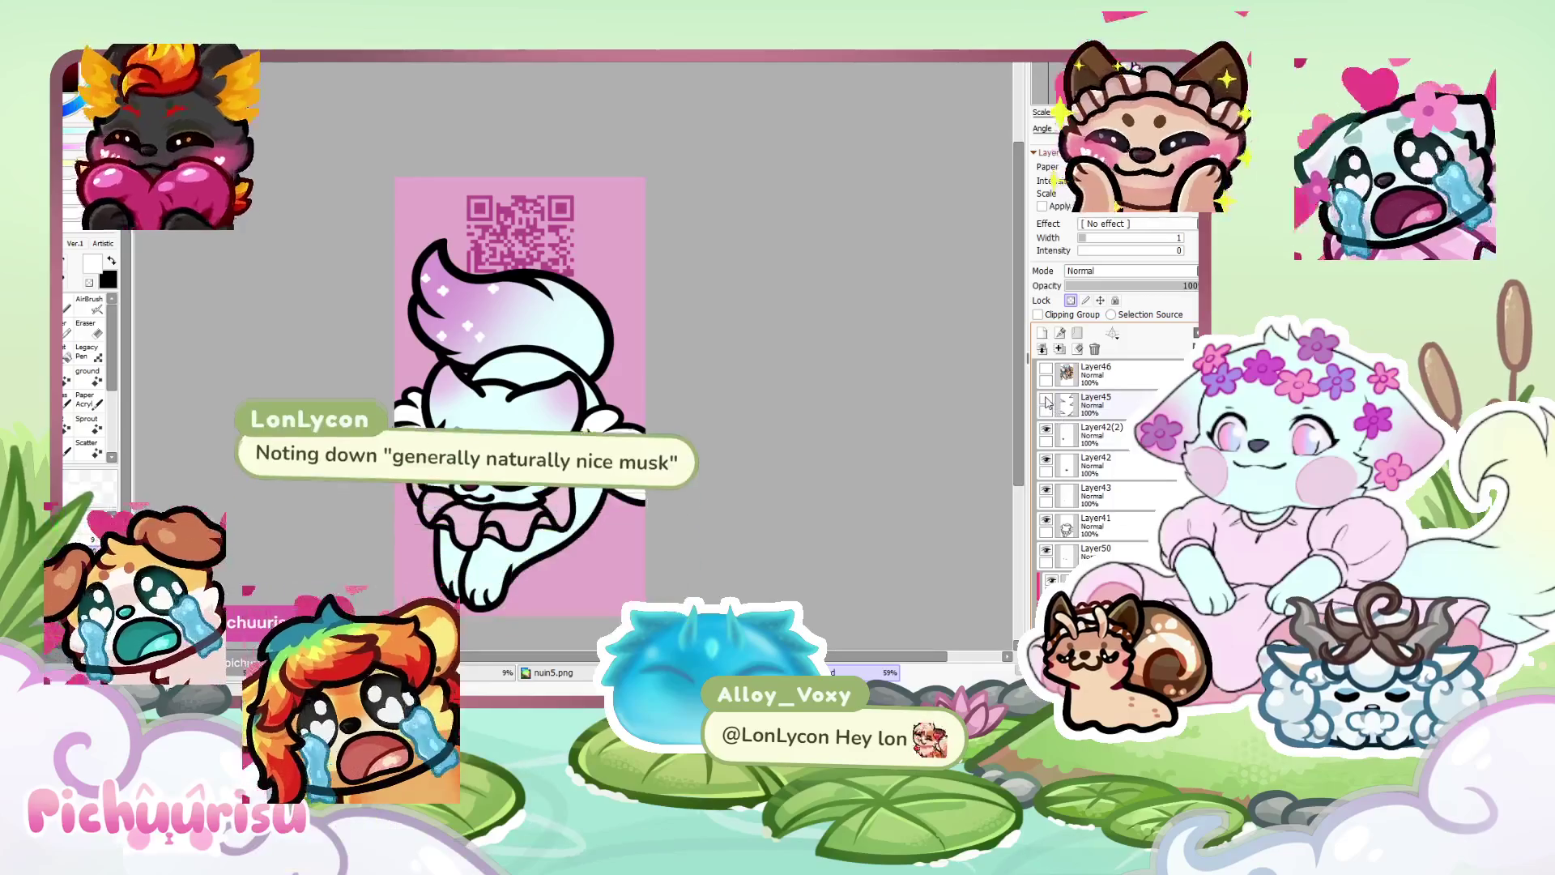
Turn on Layer45 to reveal the cloud line art around the creature
click(1046, 399)
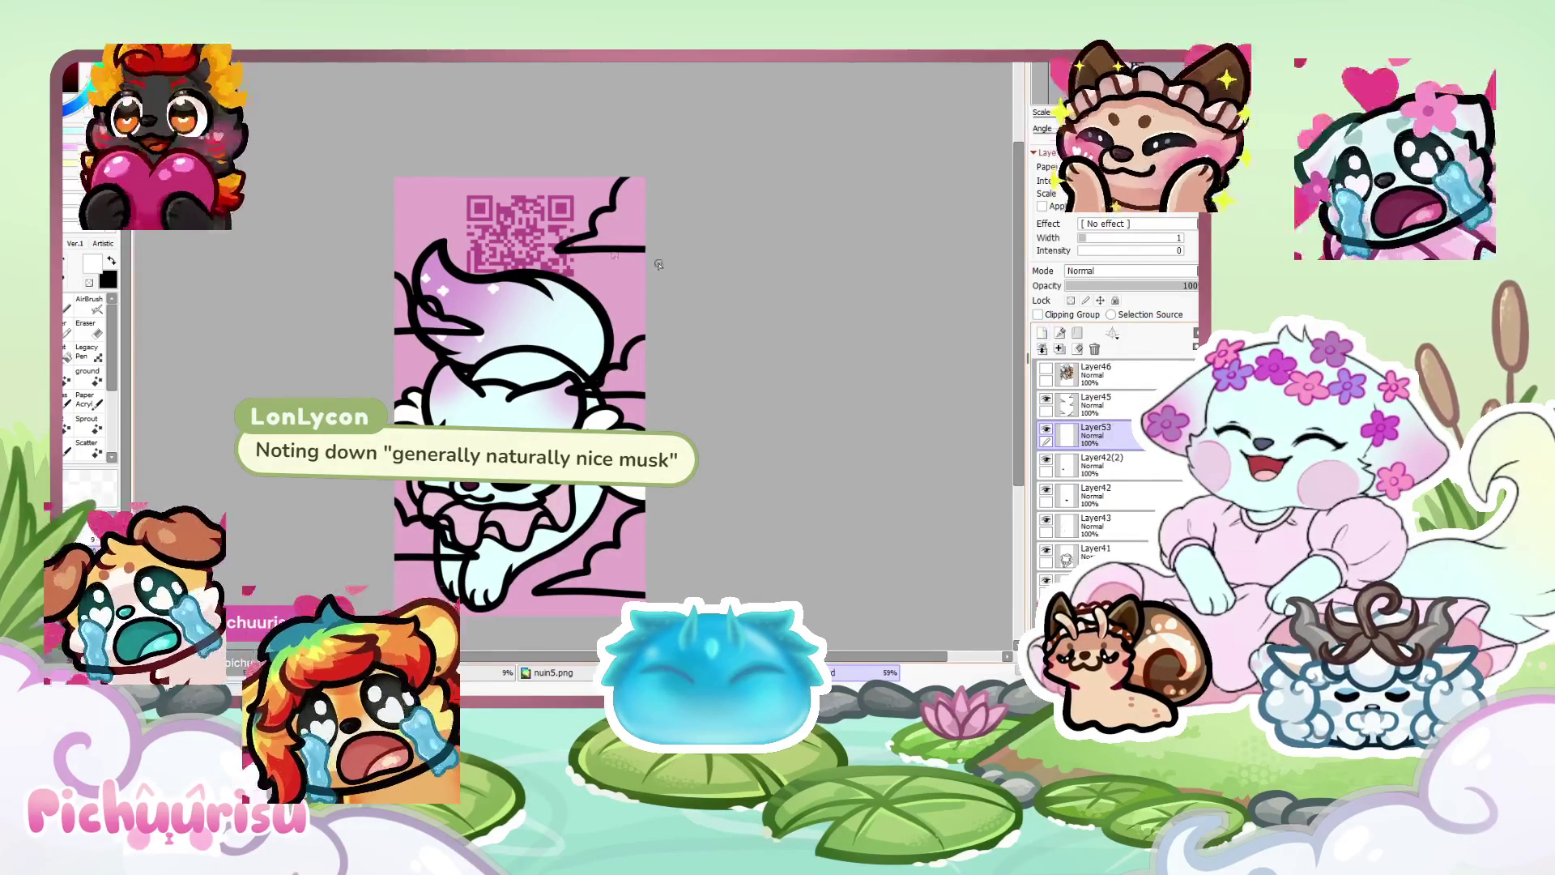
scroll(615, 255, up, 2)
scroll(473, 457, down, 2)
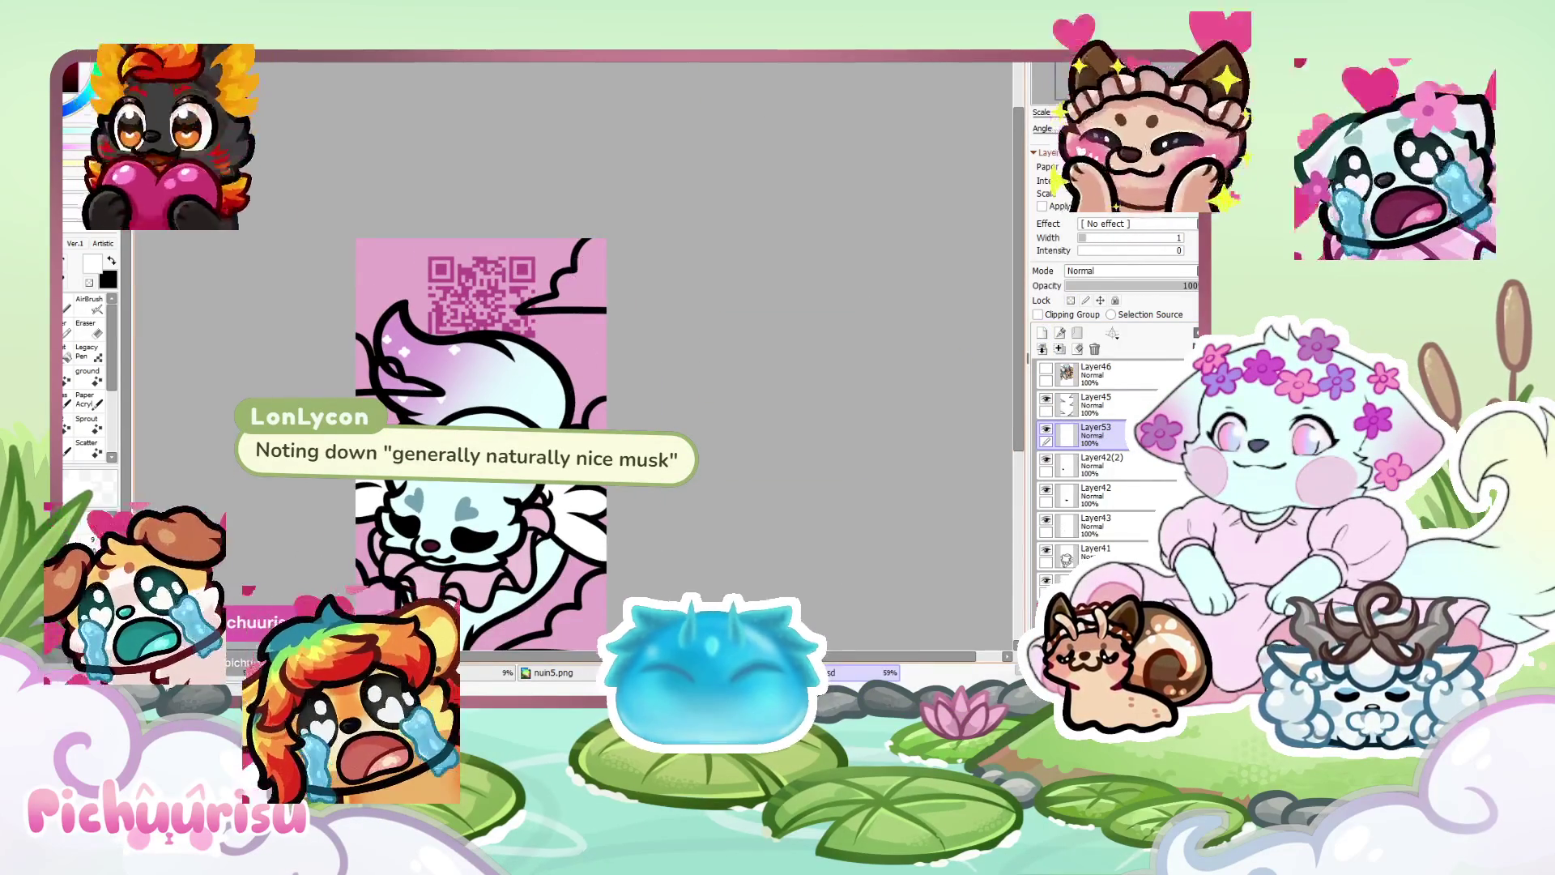
scroll(531, 348, up, 6)
Paint white inside the cloud outlines near the QR code, beside the collar and on the right
mouse_move(514, 386)
mouse_down()
mouse_move(429, 404)
mouse_move(632, 389)
mouse_move(597, 243)
mouse_move(602, 285)
mouse_up()
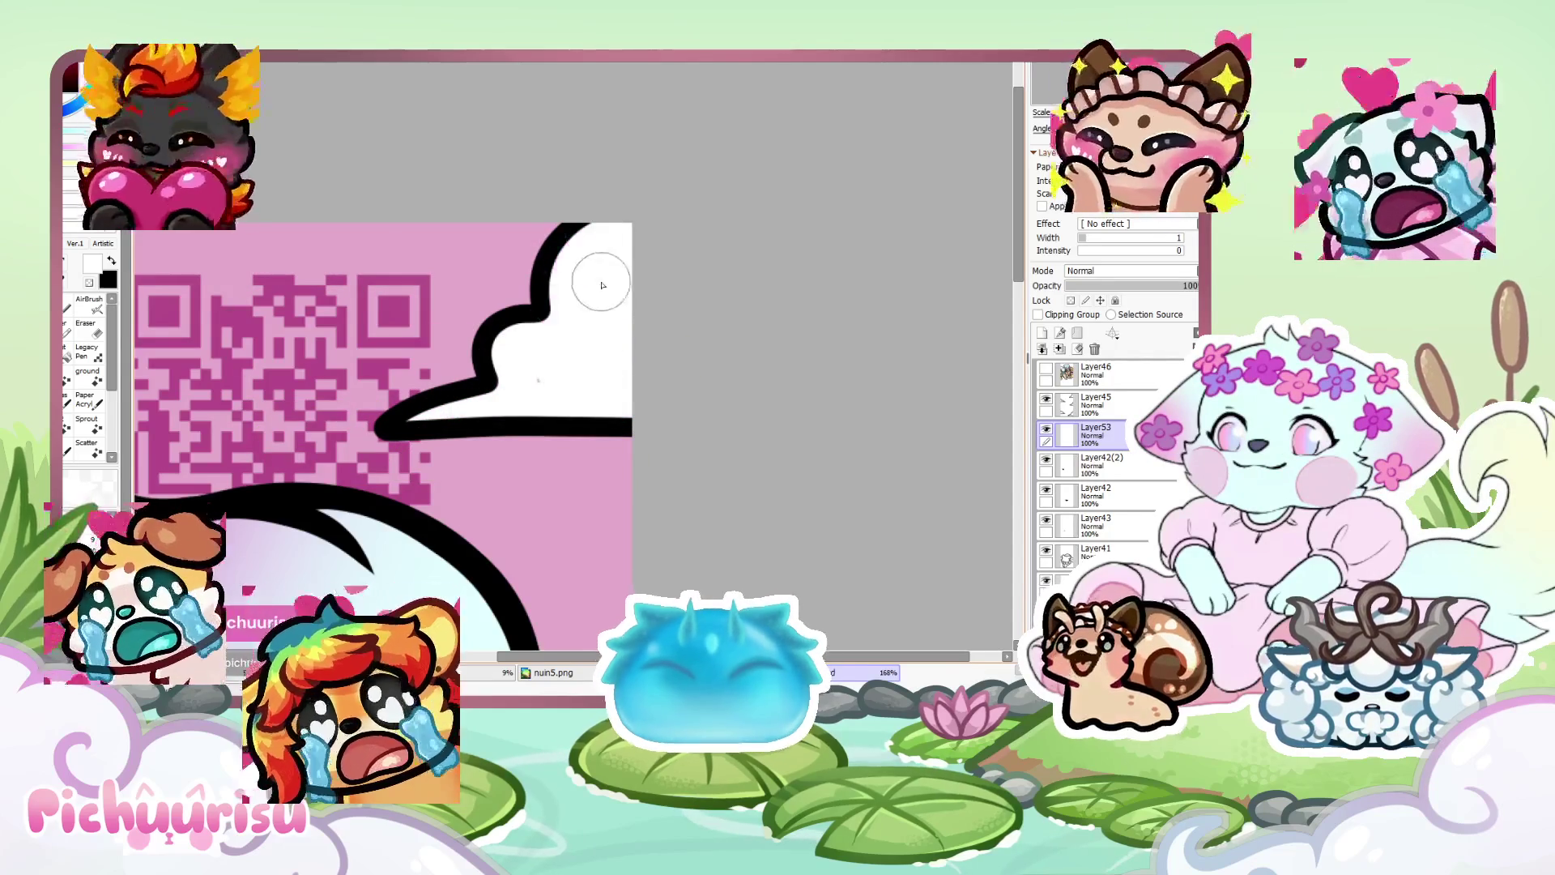
scroll(557, 358, down, 4)
scroll(348, 421, up, 6)
mouse_move(381, 413)
mouse_down()
mouse_move(342, 433)
mouse_move(259, 340)
mouse_move(291, 462)
mouse_move(551, 494)
mouse_move(320, 414)
mouse_up()
scroll(320, 415, down, 5)
scroll(397, 453, up, 5)
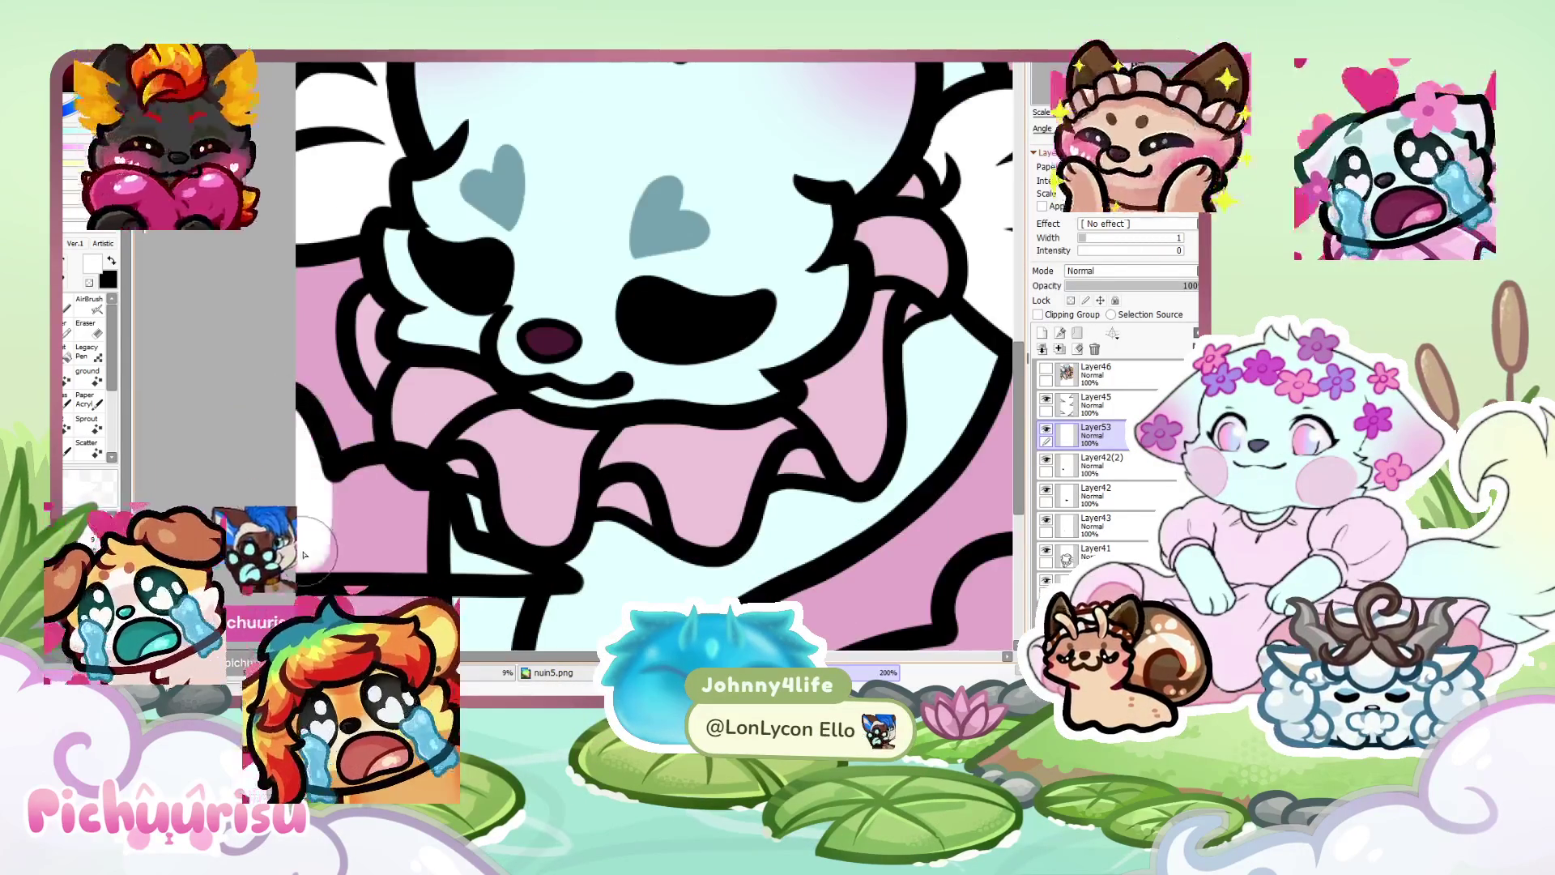
drag(454, 538, 428, 520)
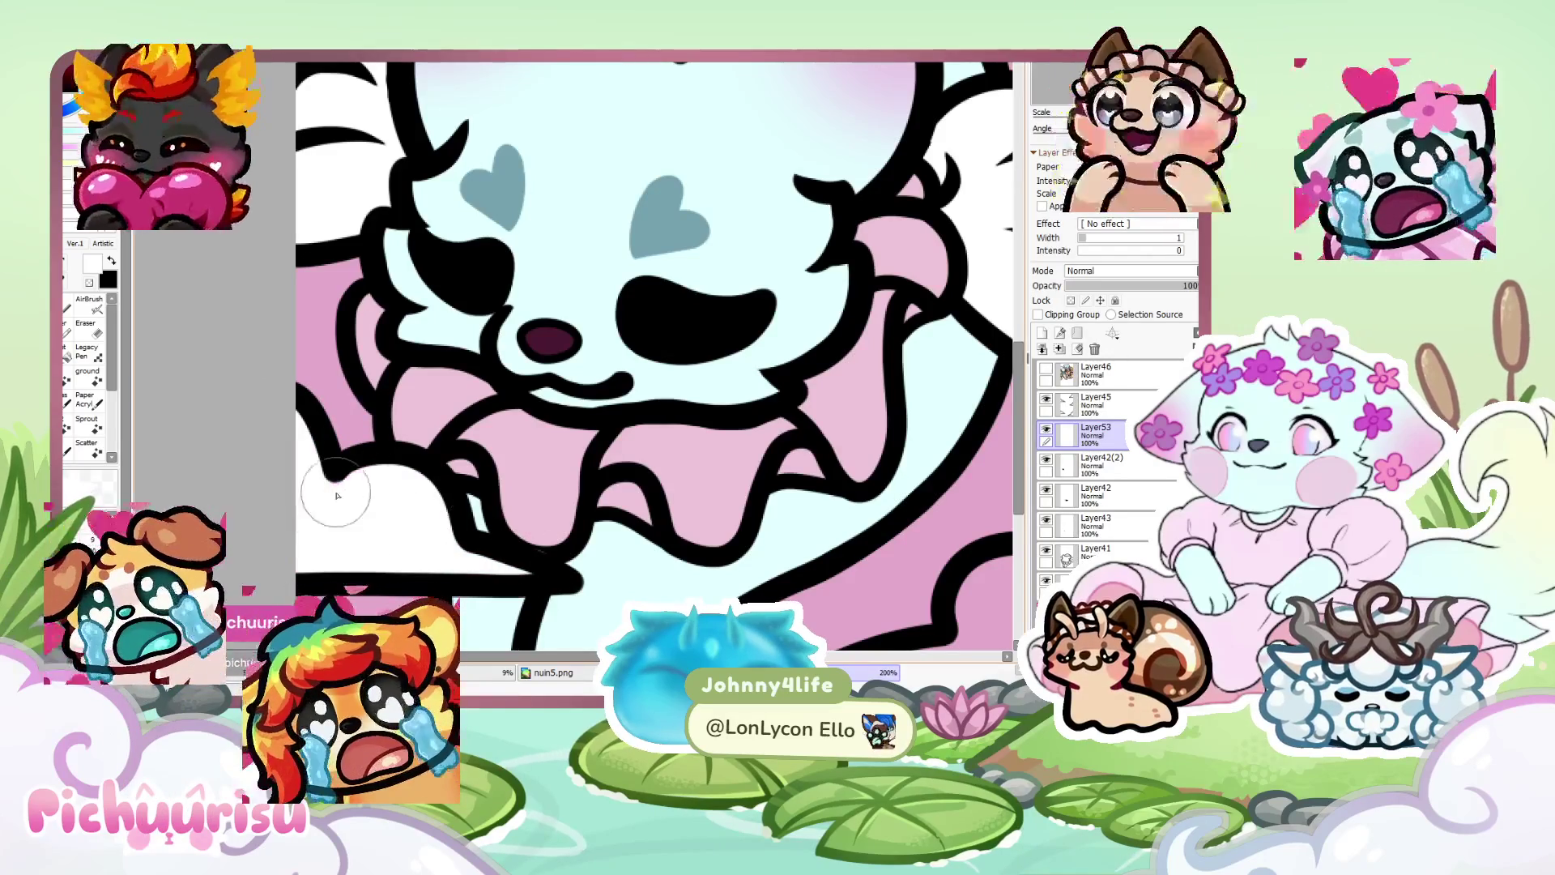
scroll(336, 495, down, 5)
scroll(559, 525, up, 4)
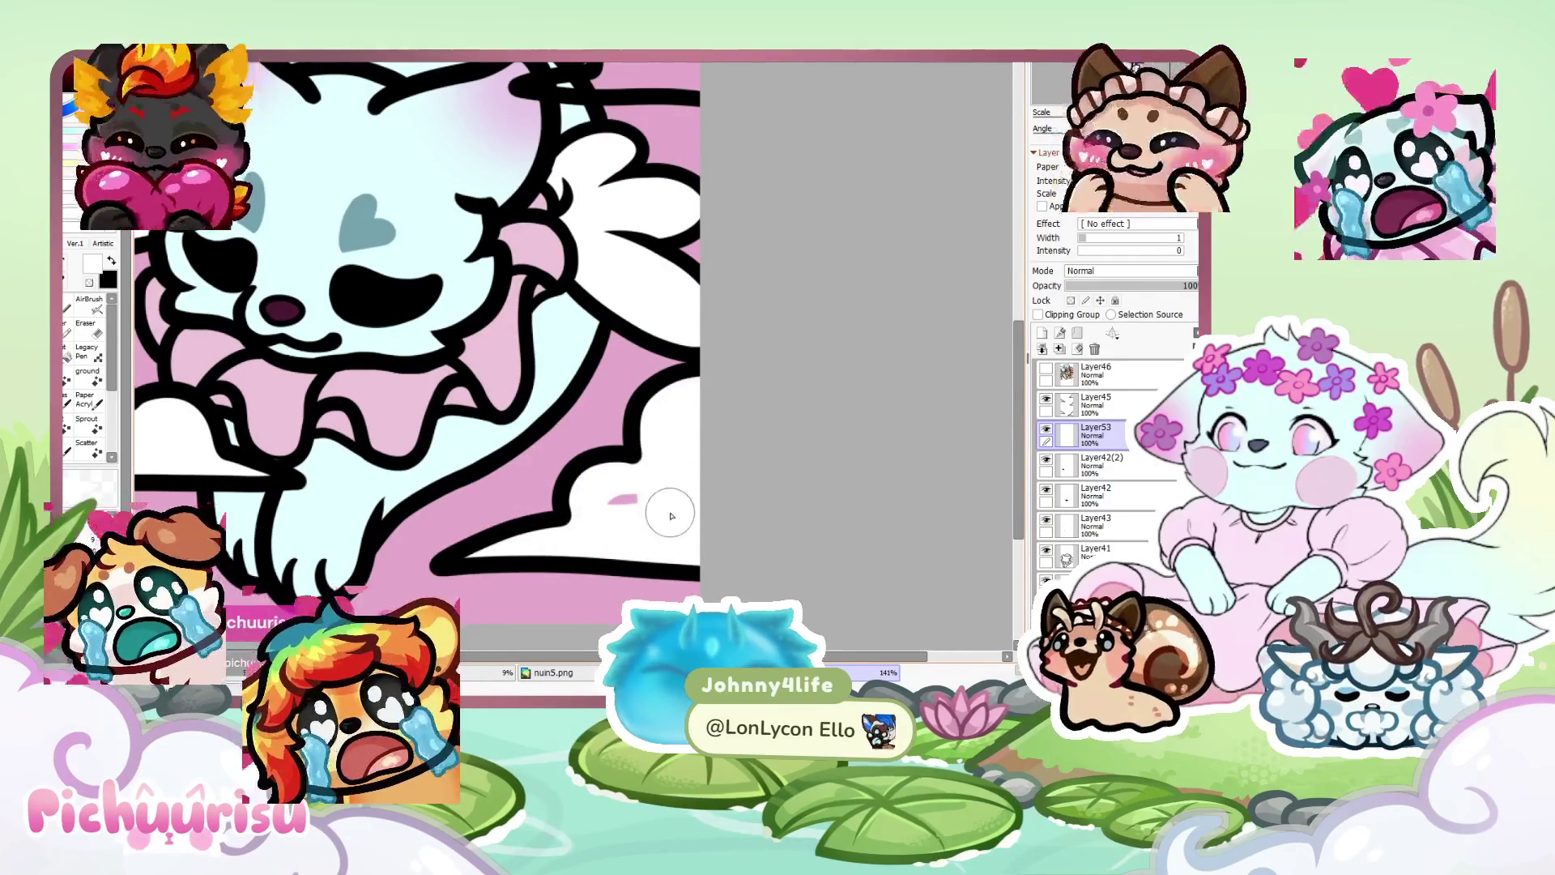
scroll(671, 515, down, 5)
scroll(482, 415, up, 5)
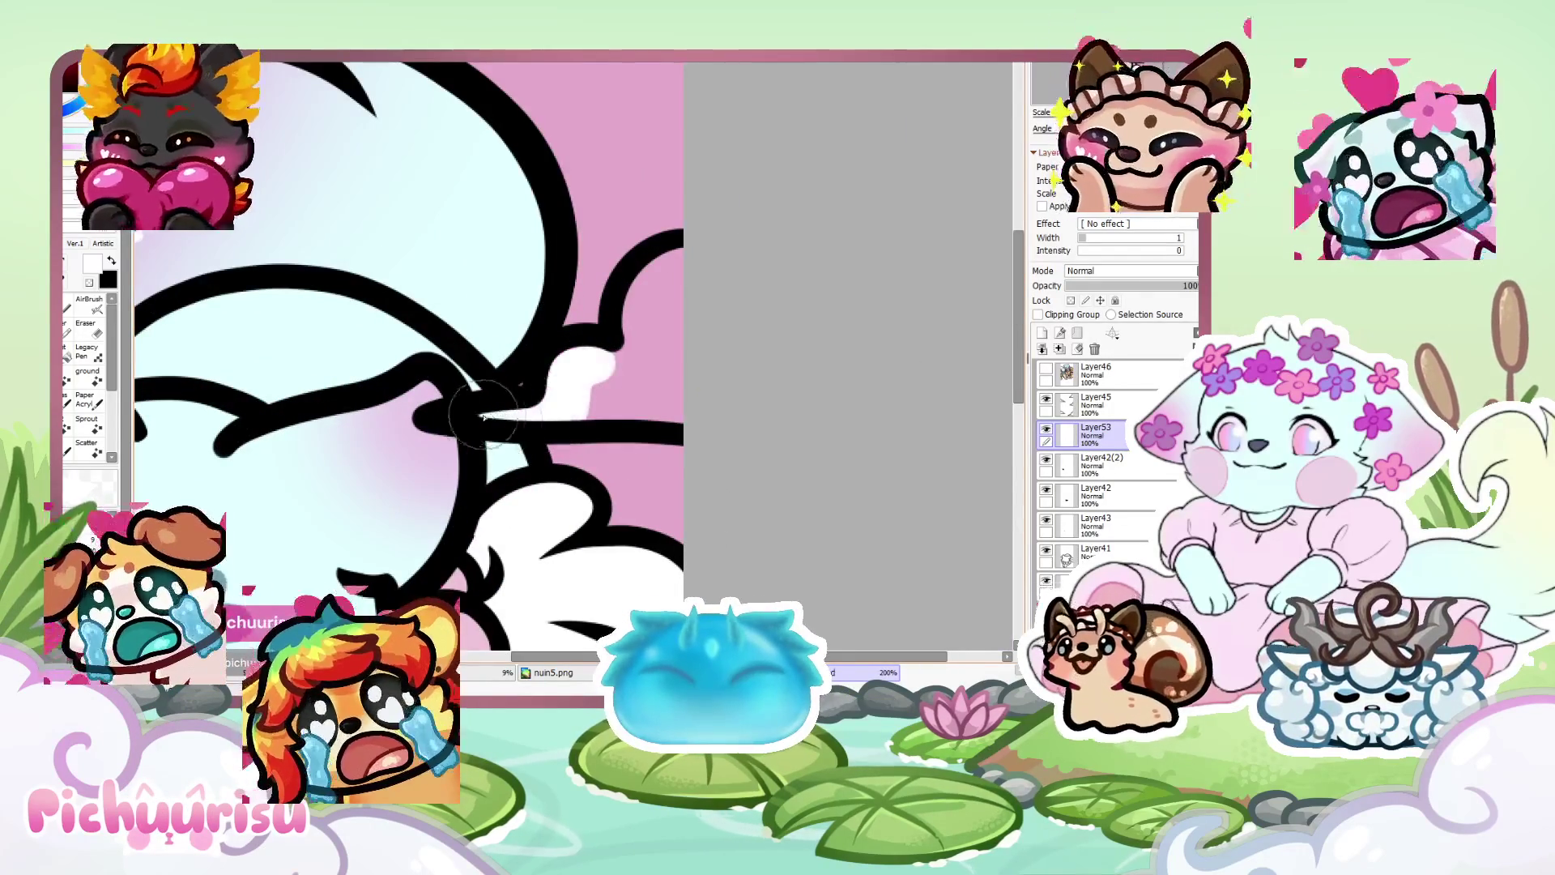
mouse_move(626, 415)
mouse_down()
mouse_move(676, 259)
mouse_move(604, 391)
mouse_up()
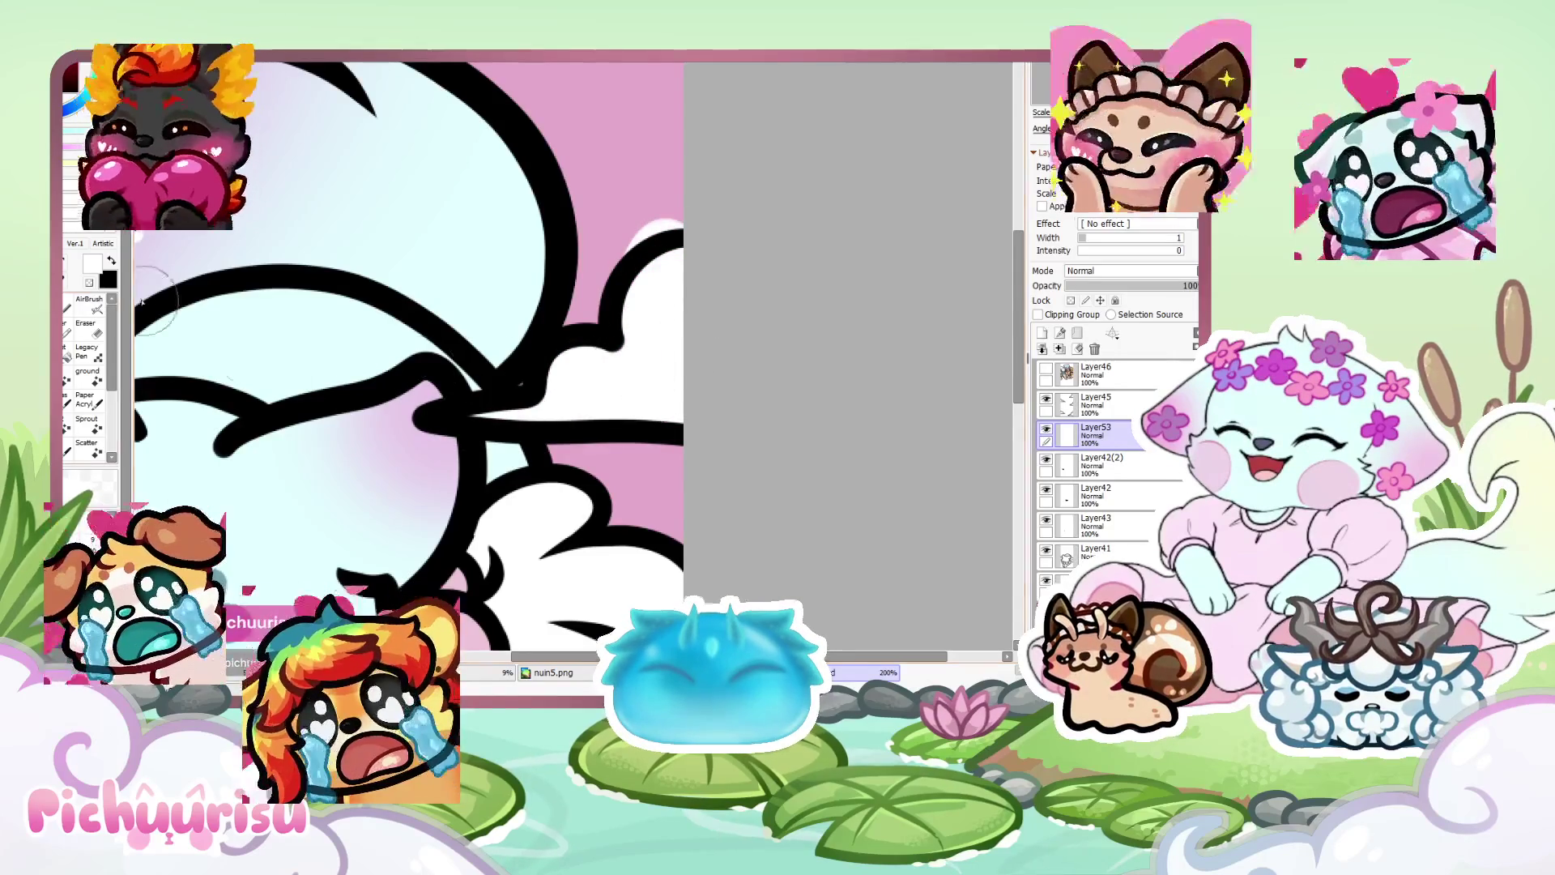
scroll(680, 381, down, 4)
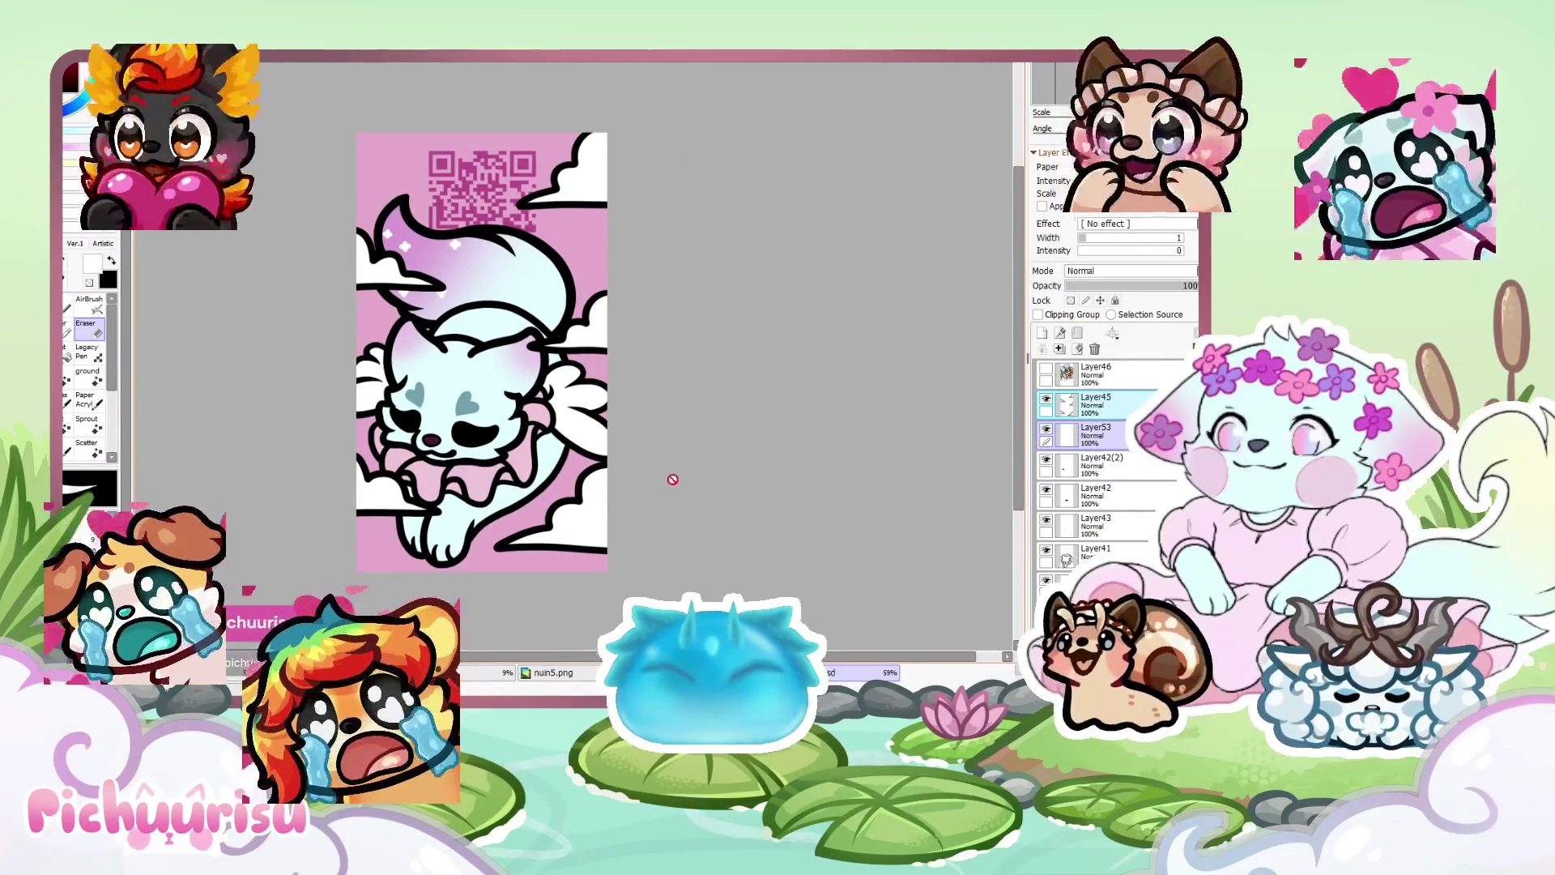
Transform the selected region over the creature's legs with Ctrl+T and commit it
scroll(668, 478, down, 1)
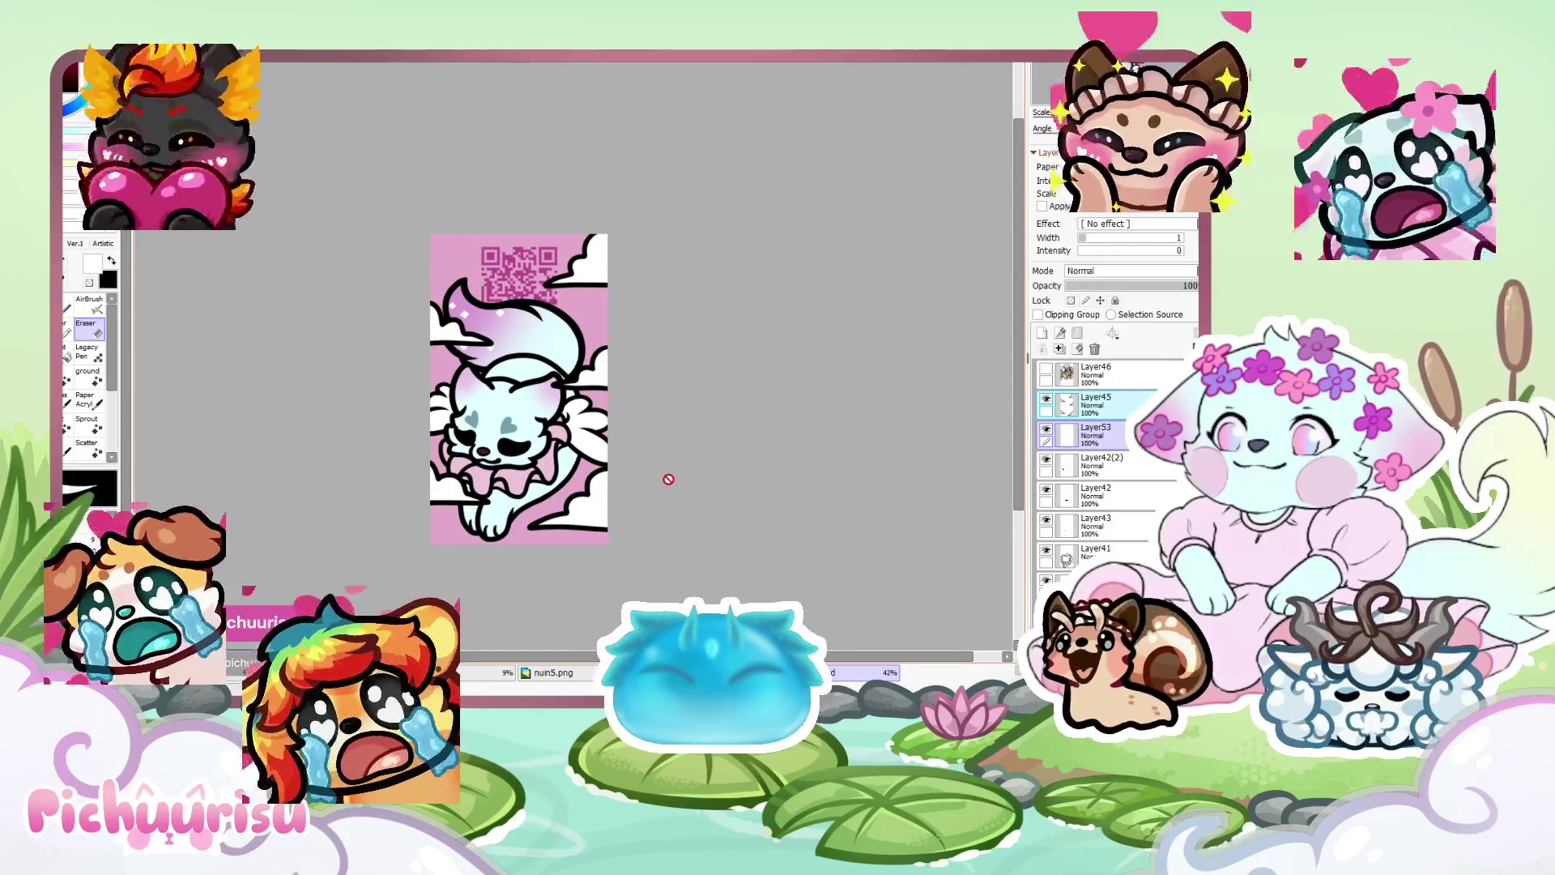
scroll(584, 491, up, 1)
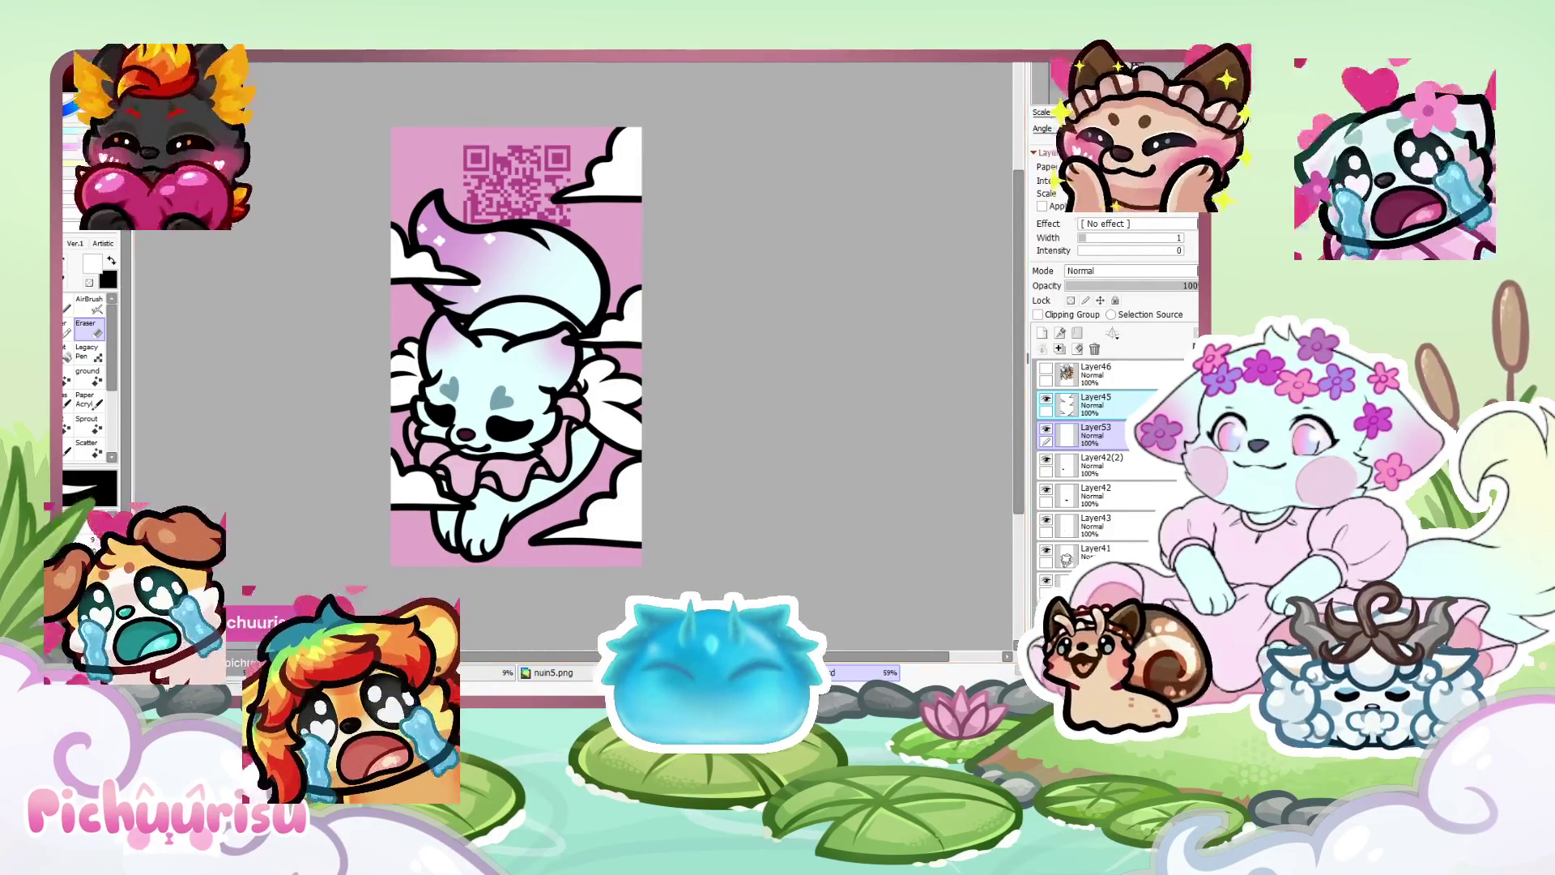
scroll(578, 490, up, 1)
key(ctrl+t)
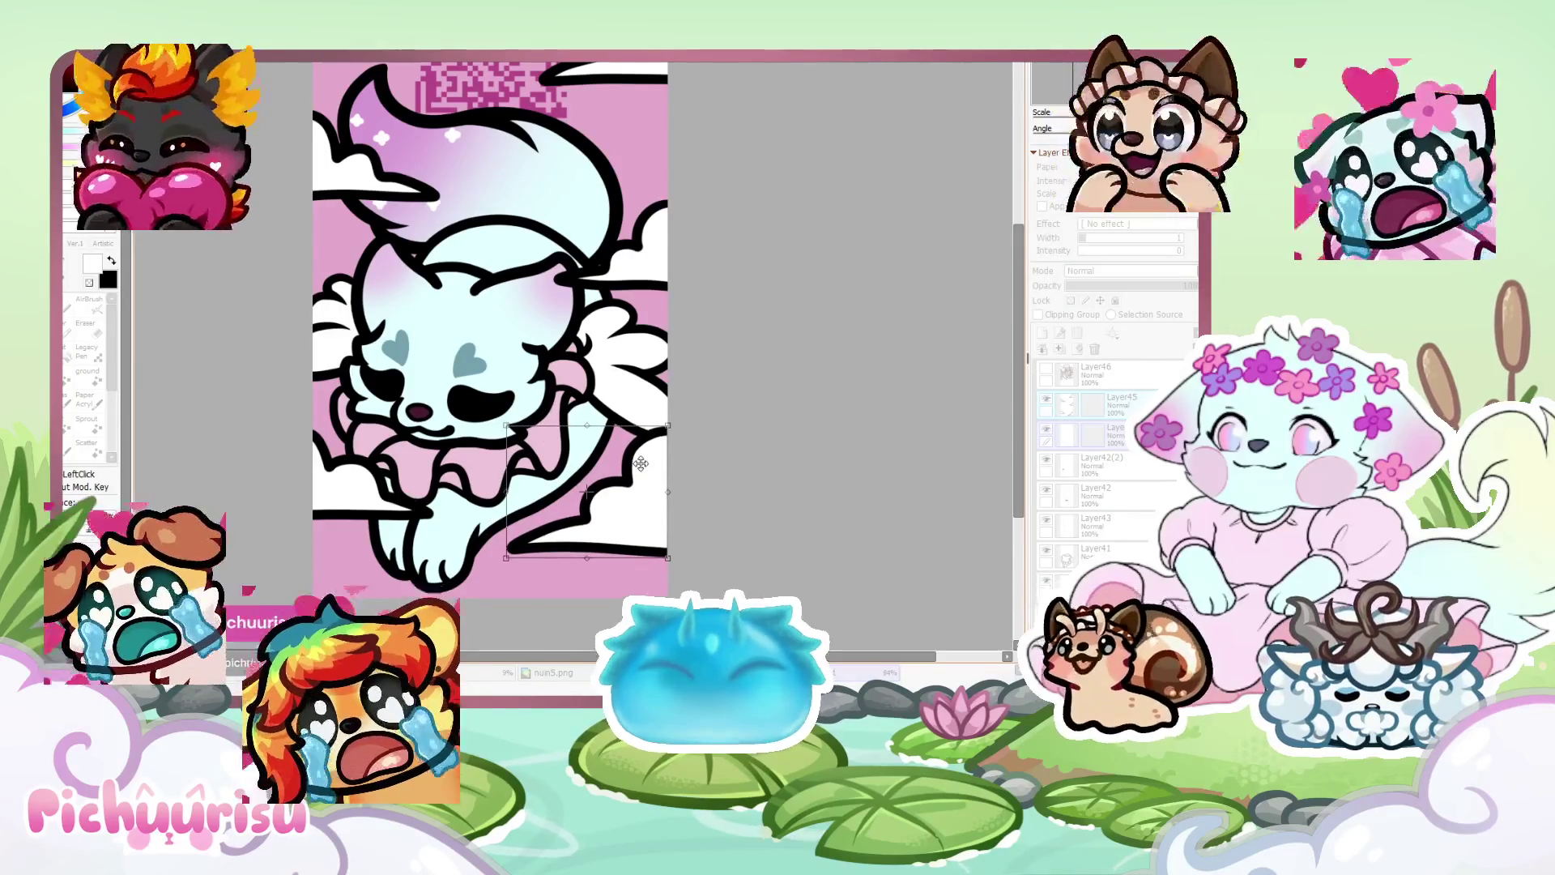
scroll(641, 463, down, 2)
key(Return)
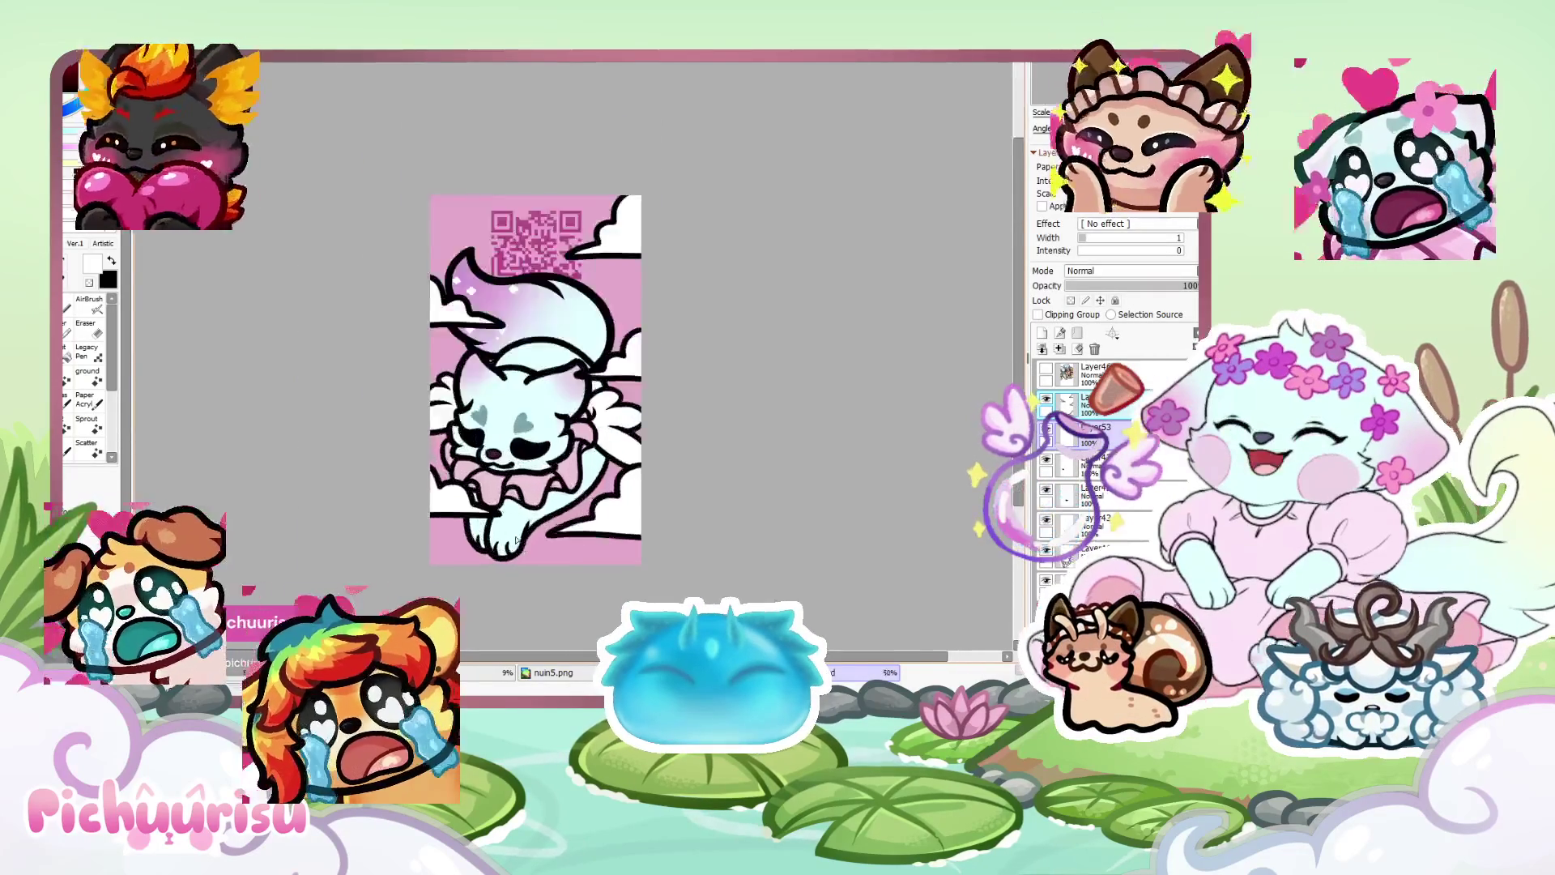
Delete the white cloud inside the selection and deselect, redoing it after one undo
scroll(516, 540, up, 2)
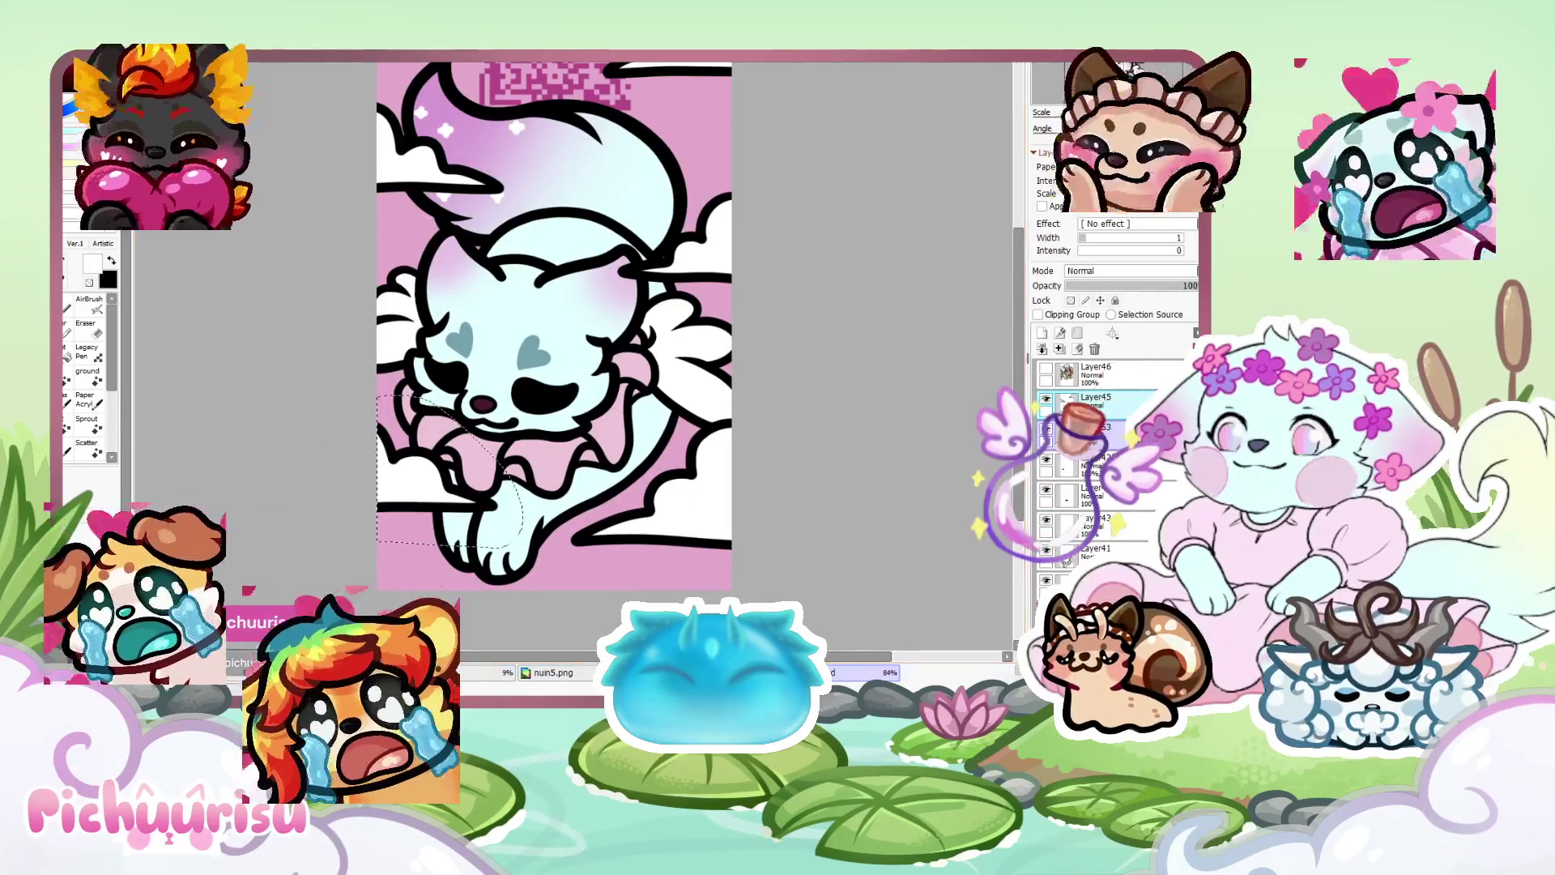
scroll(314, 488, down, 1)
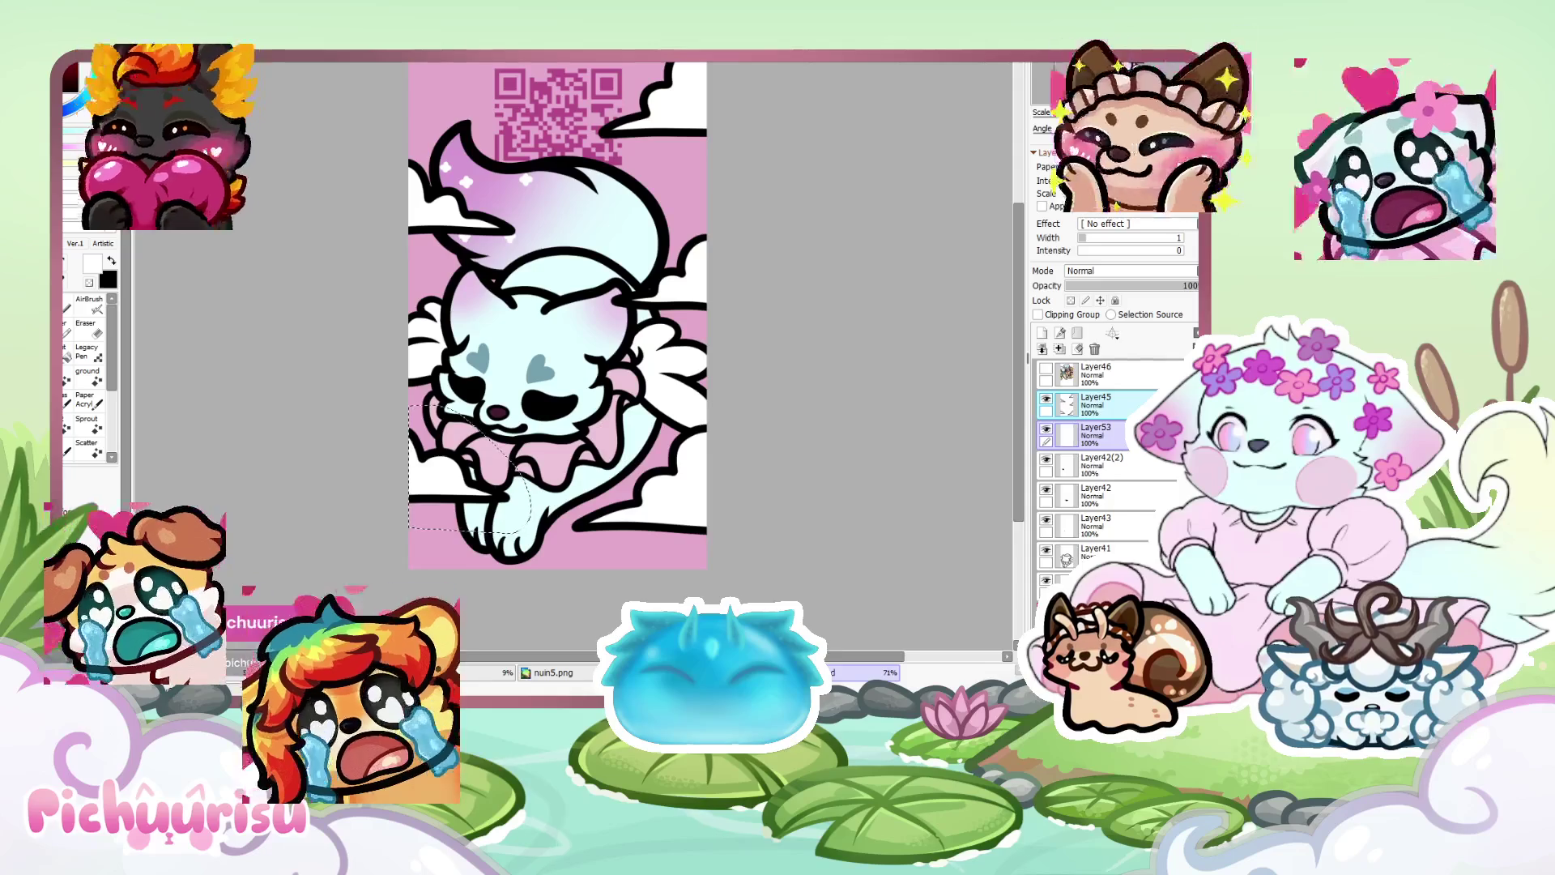
key(Delete)
key(ctrl+d)
key(ctrl+z)
key(ctrl+z)
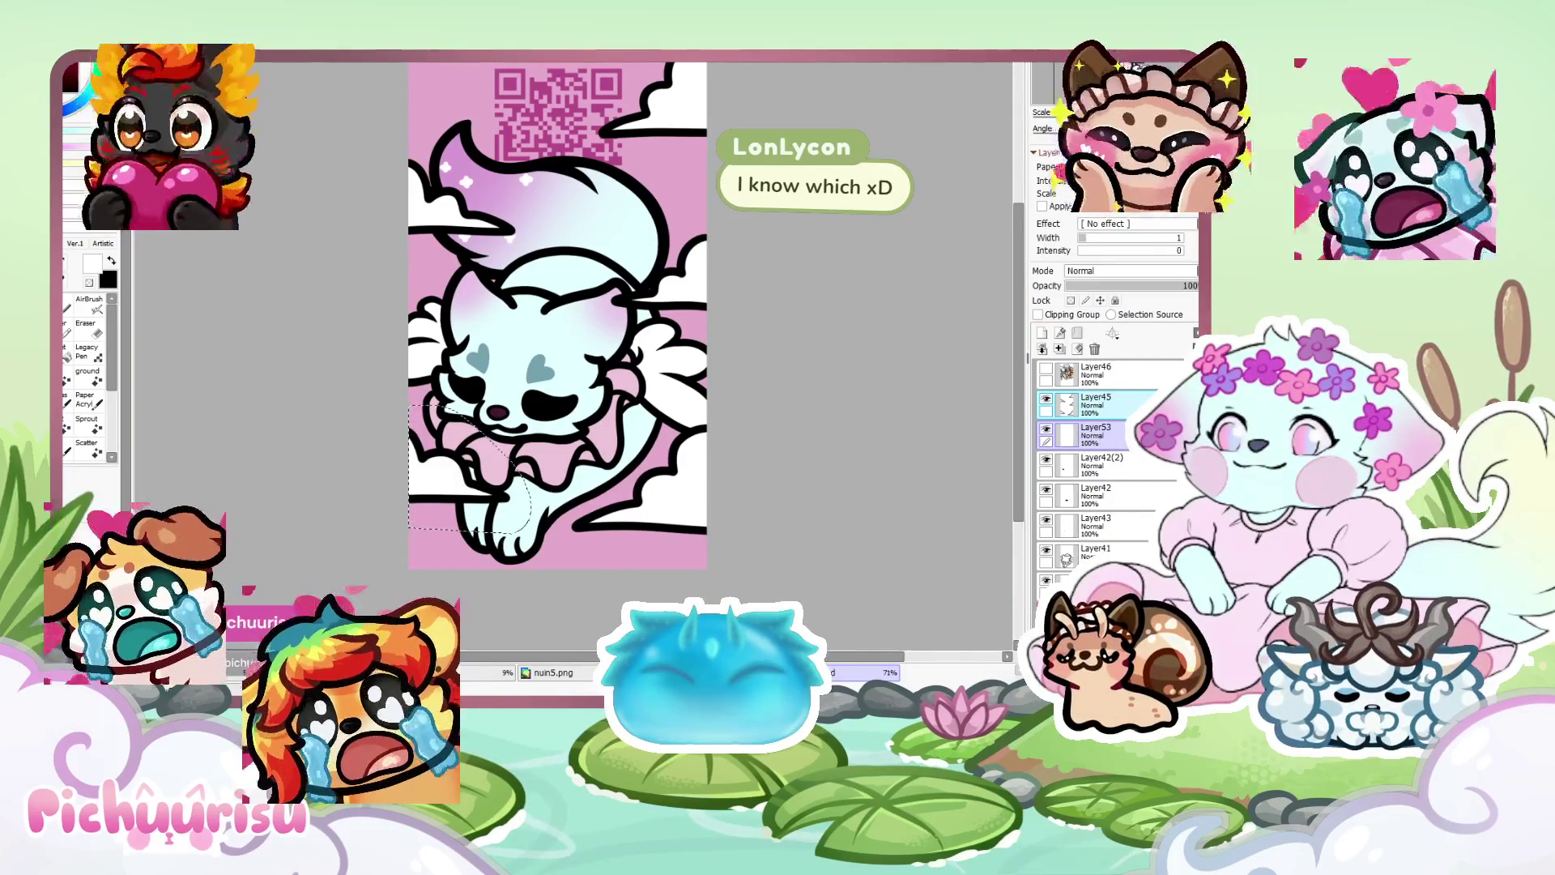
key(Delete)
key(ctrl+d)
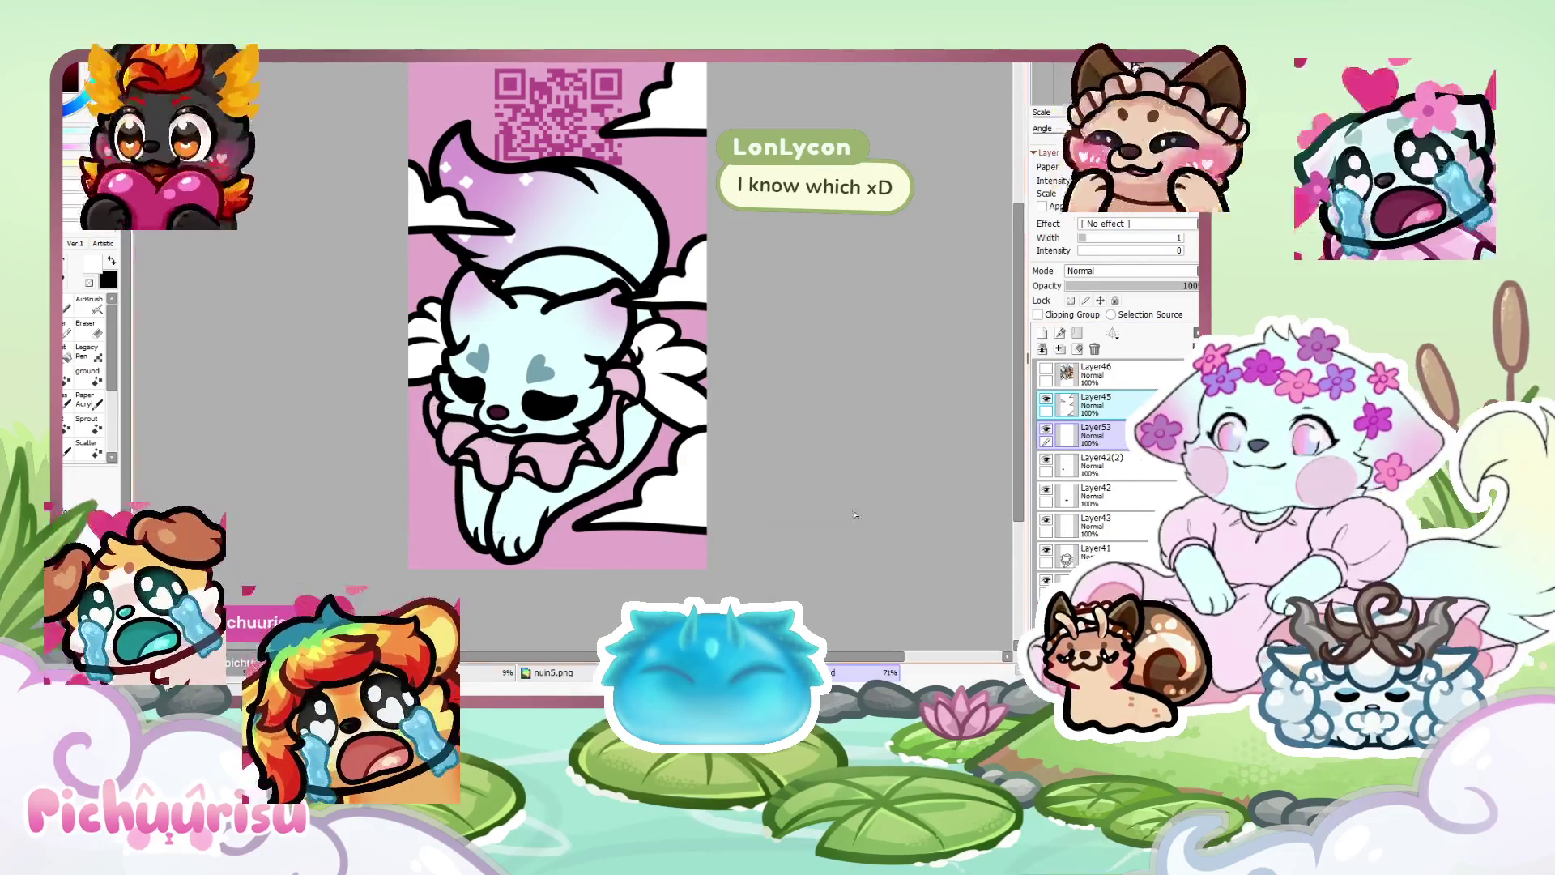
scroll(1101, 470, down, 3)
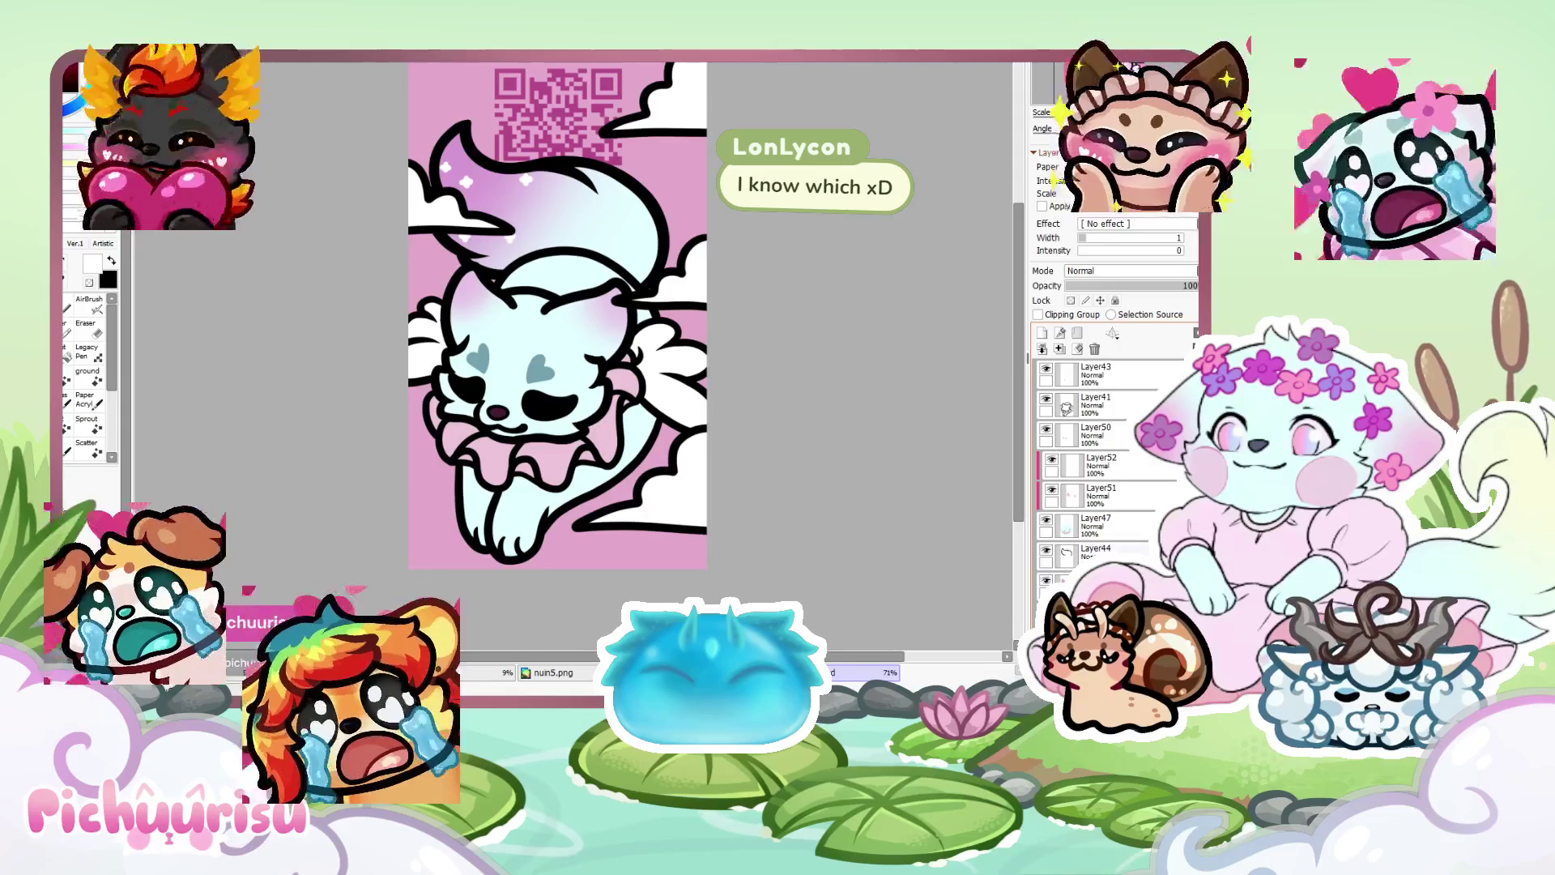
Cycle through the stroke and sketch documents back to the pink card artwork
key(ctrl+Tab)
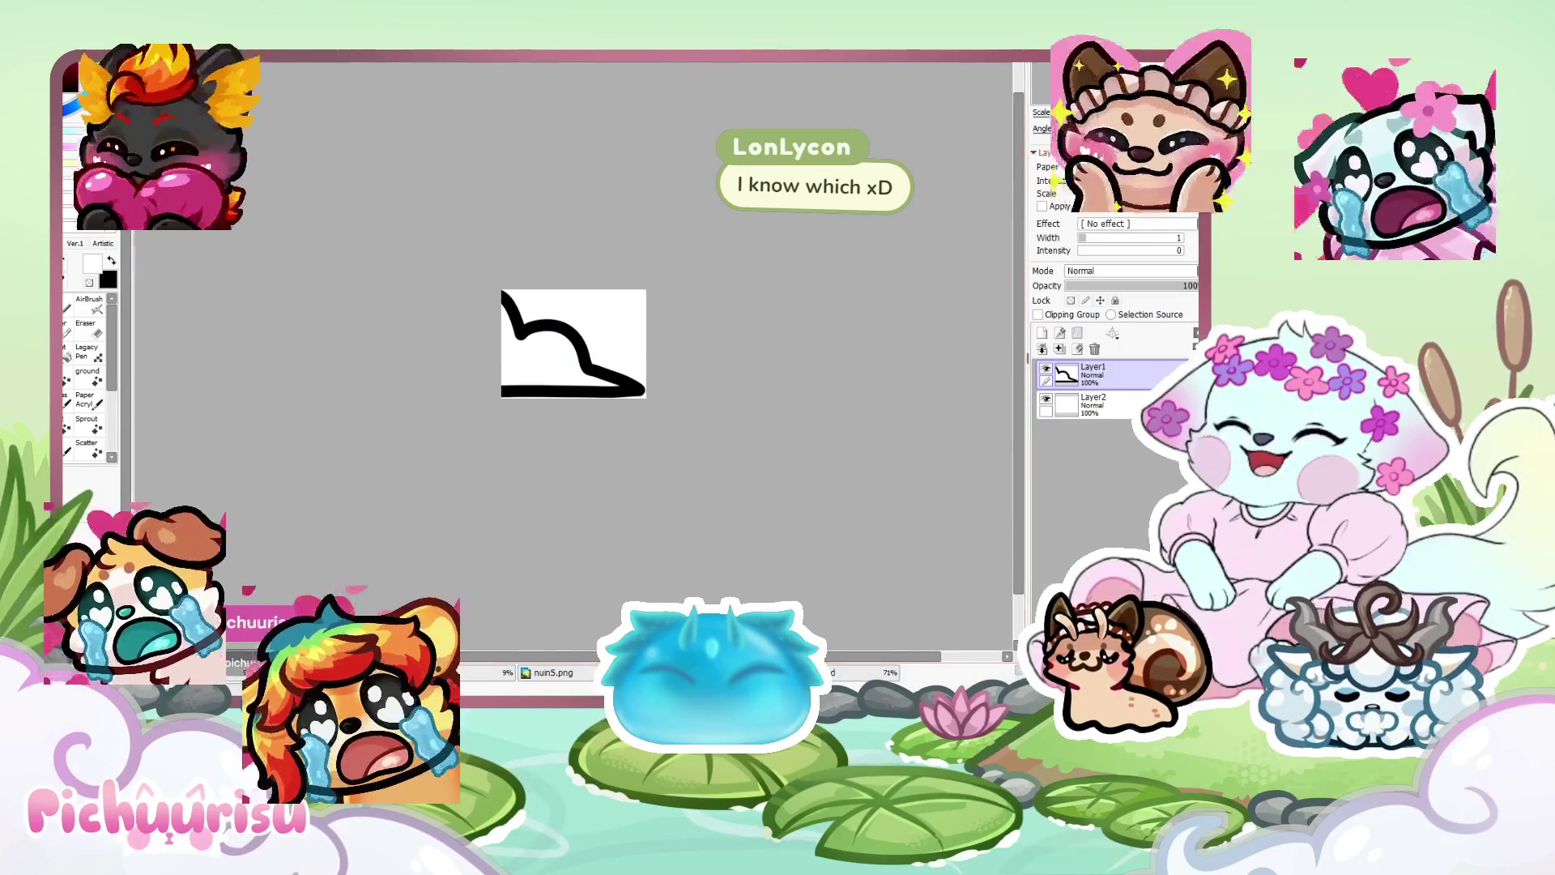
key(ctrl+Tab)
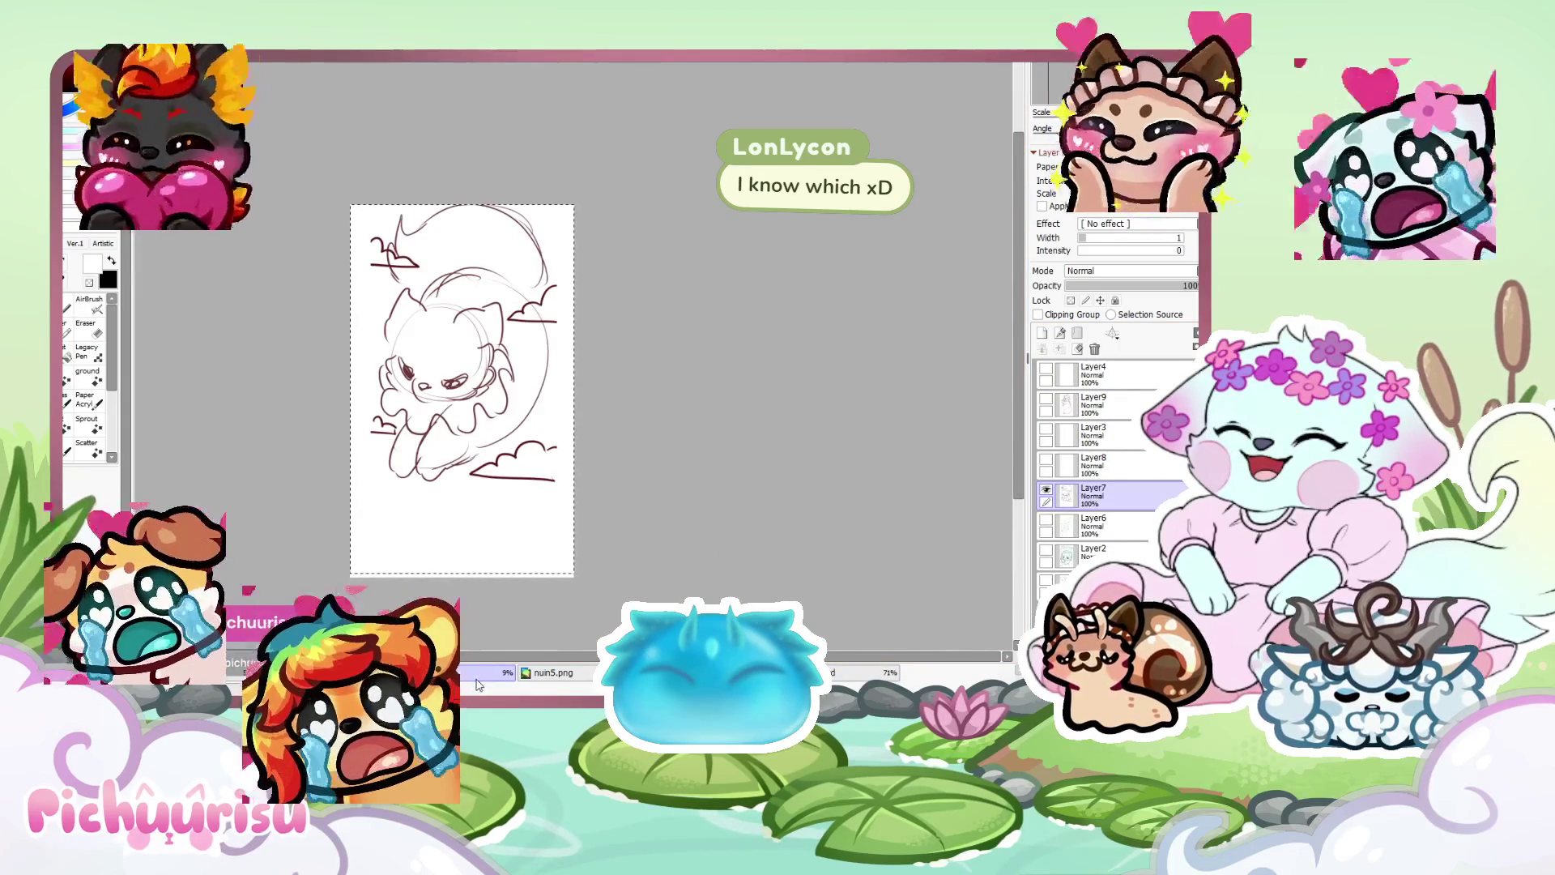
key(ctrl+Tab)
key(ctrl+Tab)
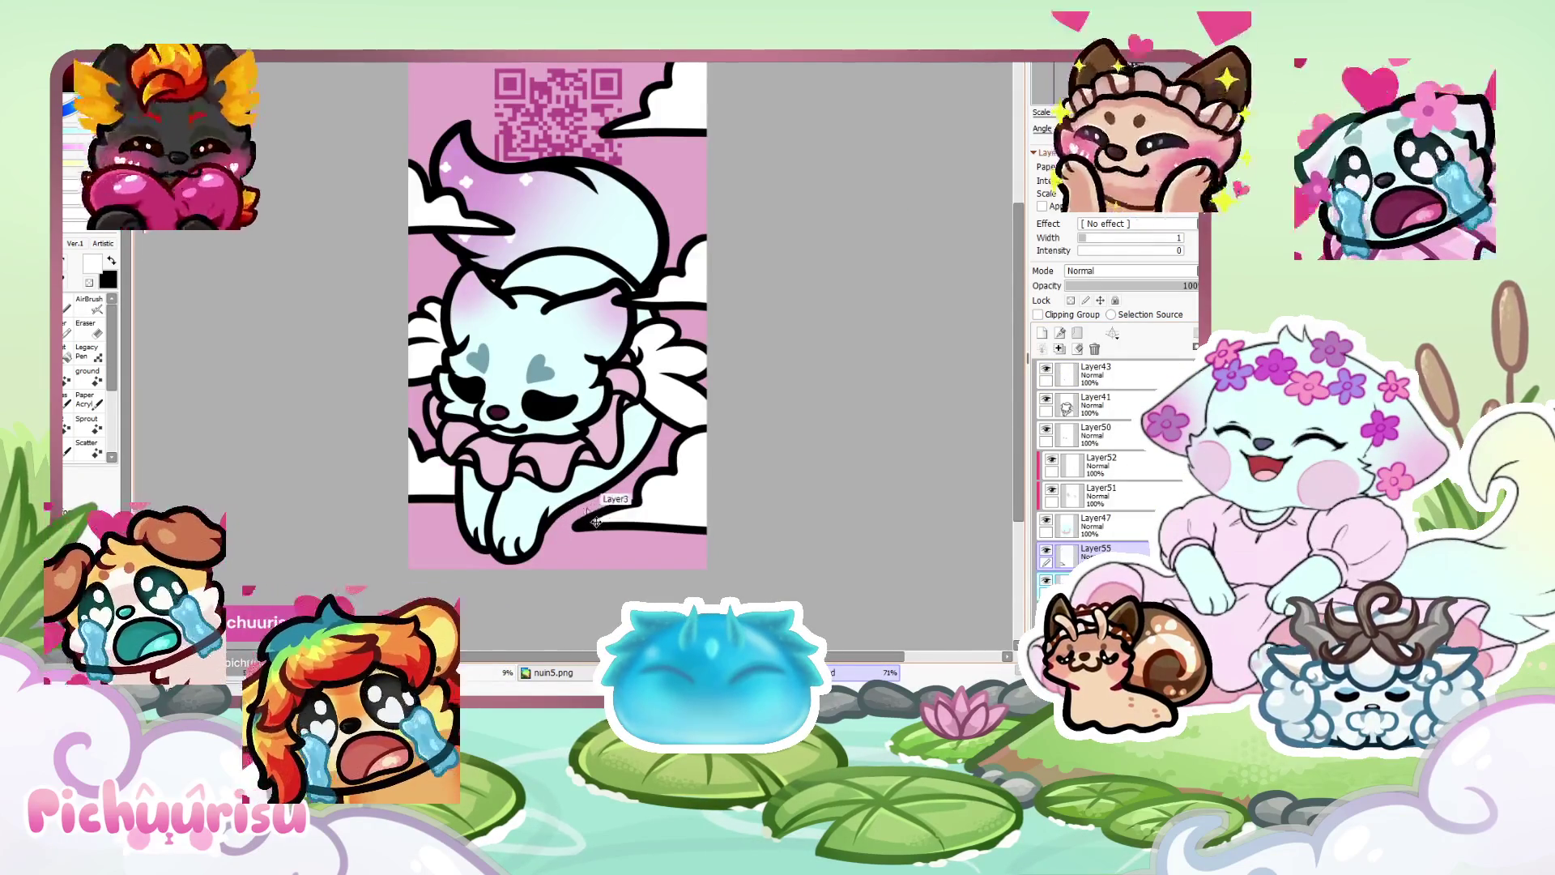
scroll(595, 520, down, 3)
scroll(673, 481, up, 2)
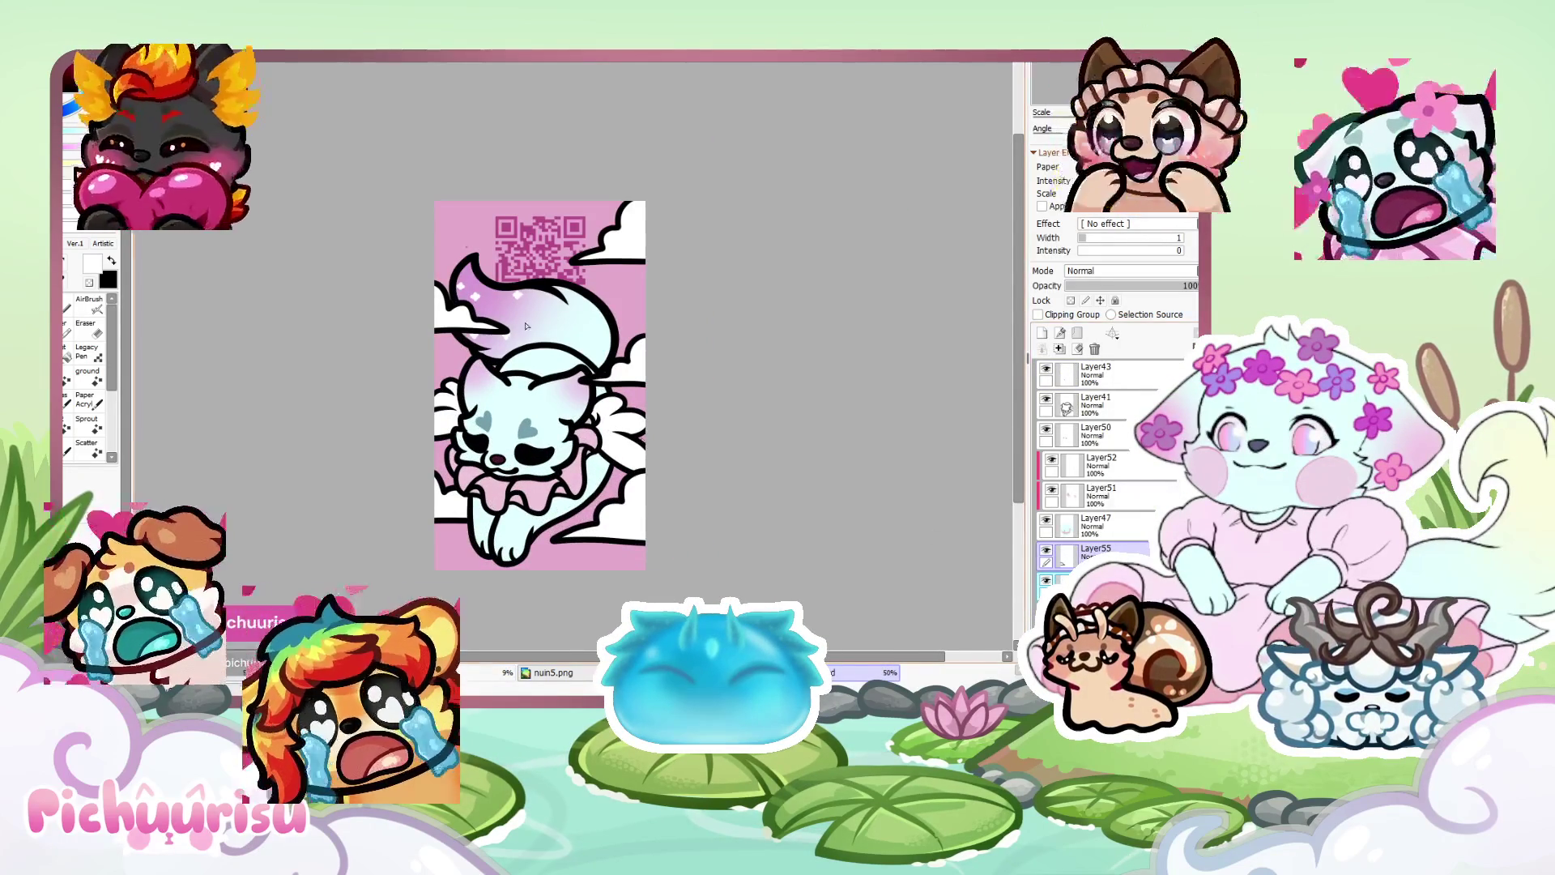
scroll(526, 325, up, 2)
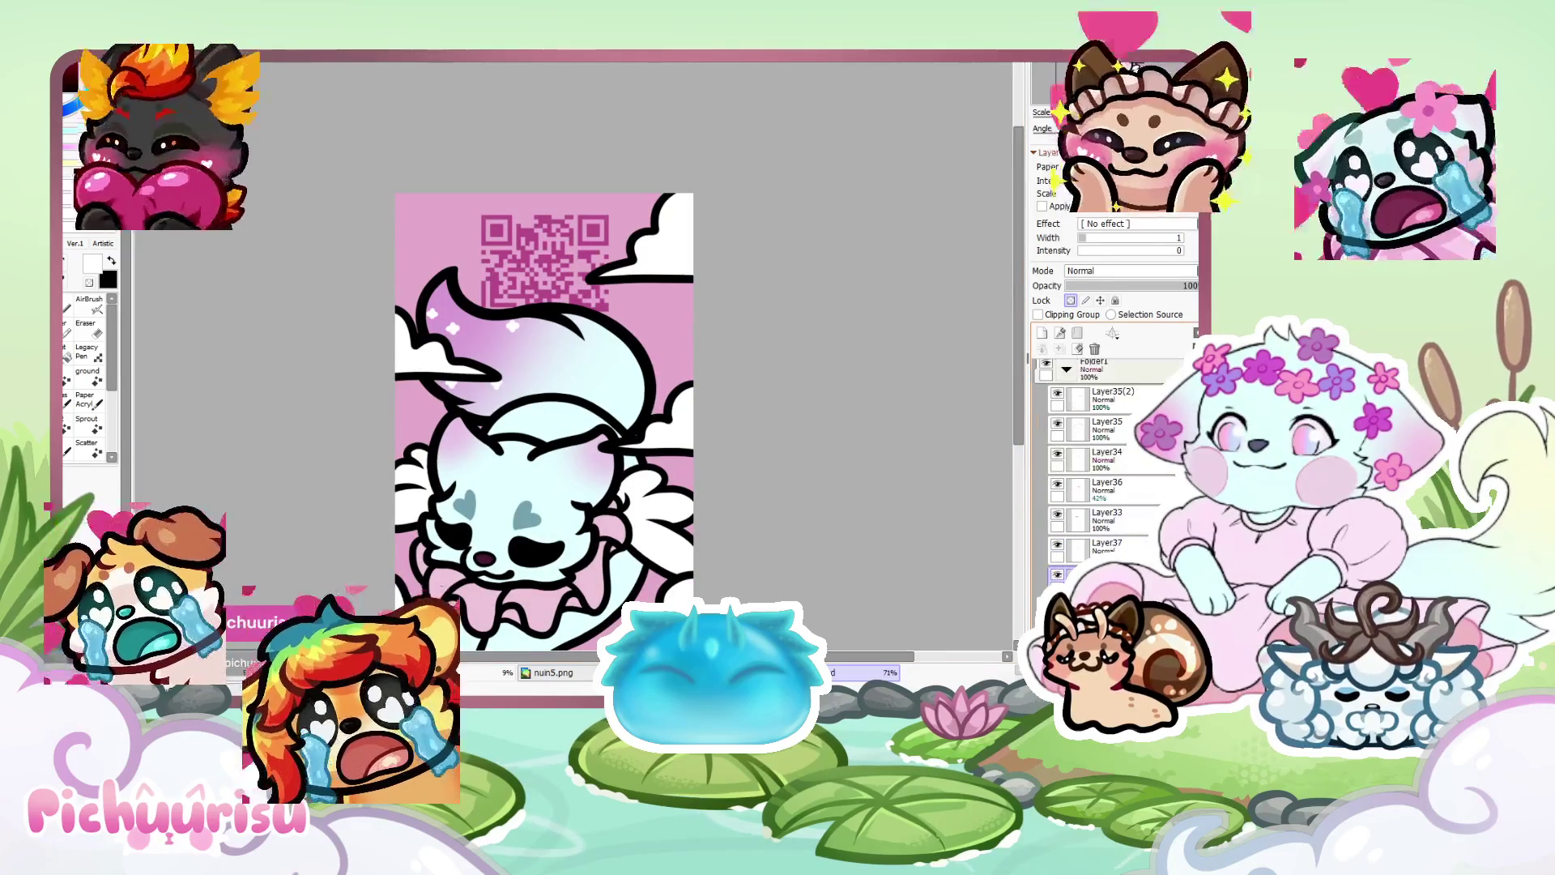
scroll(1105, 453, up, 1)
scroll(1105, 470, up, 3)
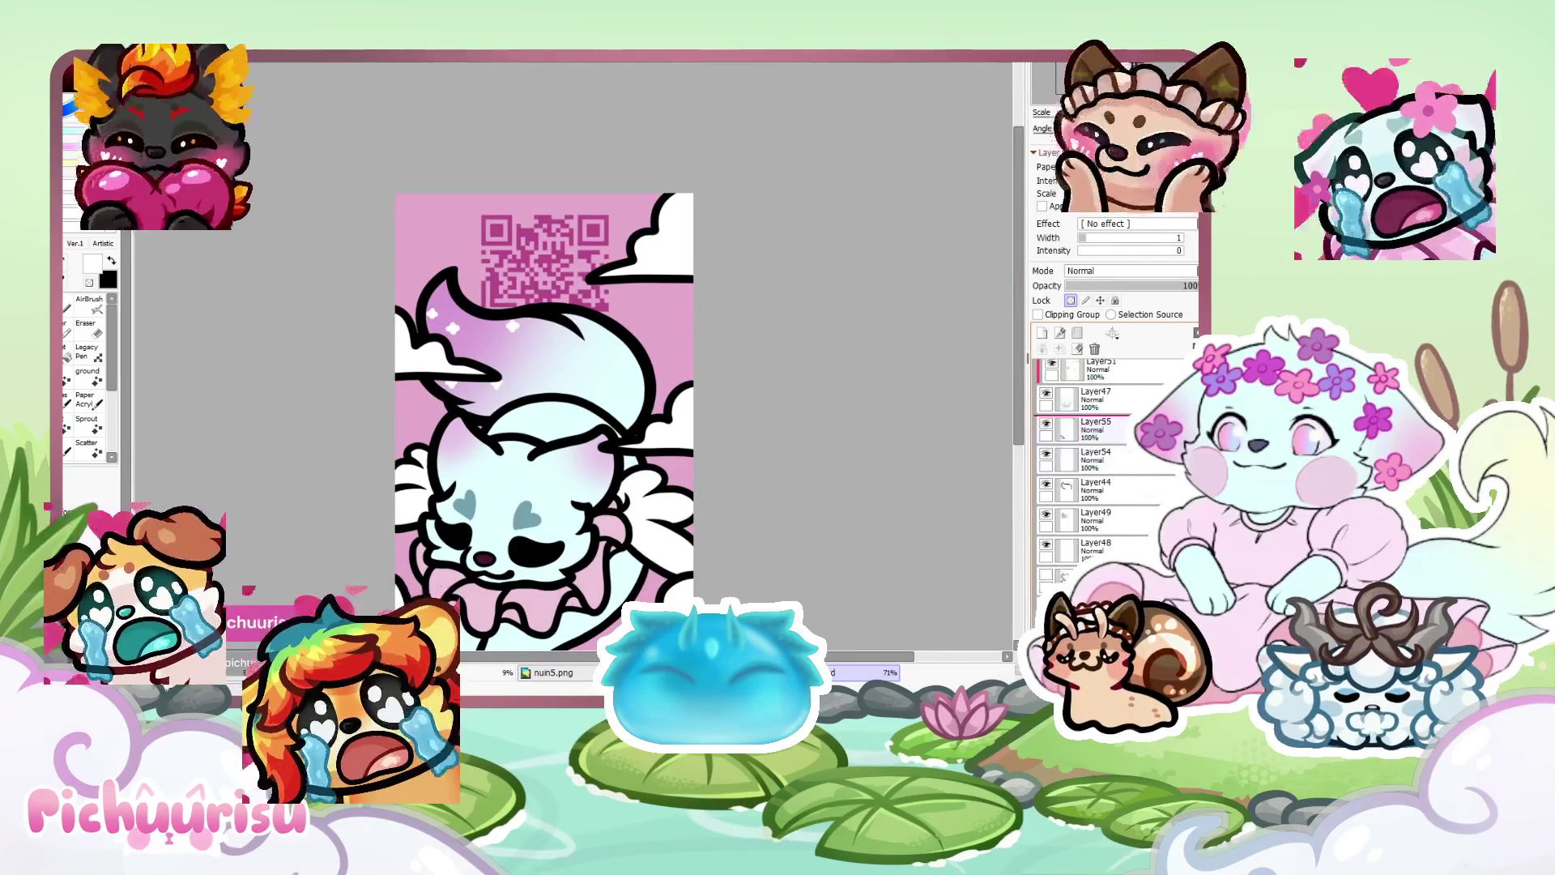
scroll(1105, 421, up, 3)
scroll(575, 373, down, 3)
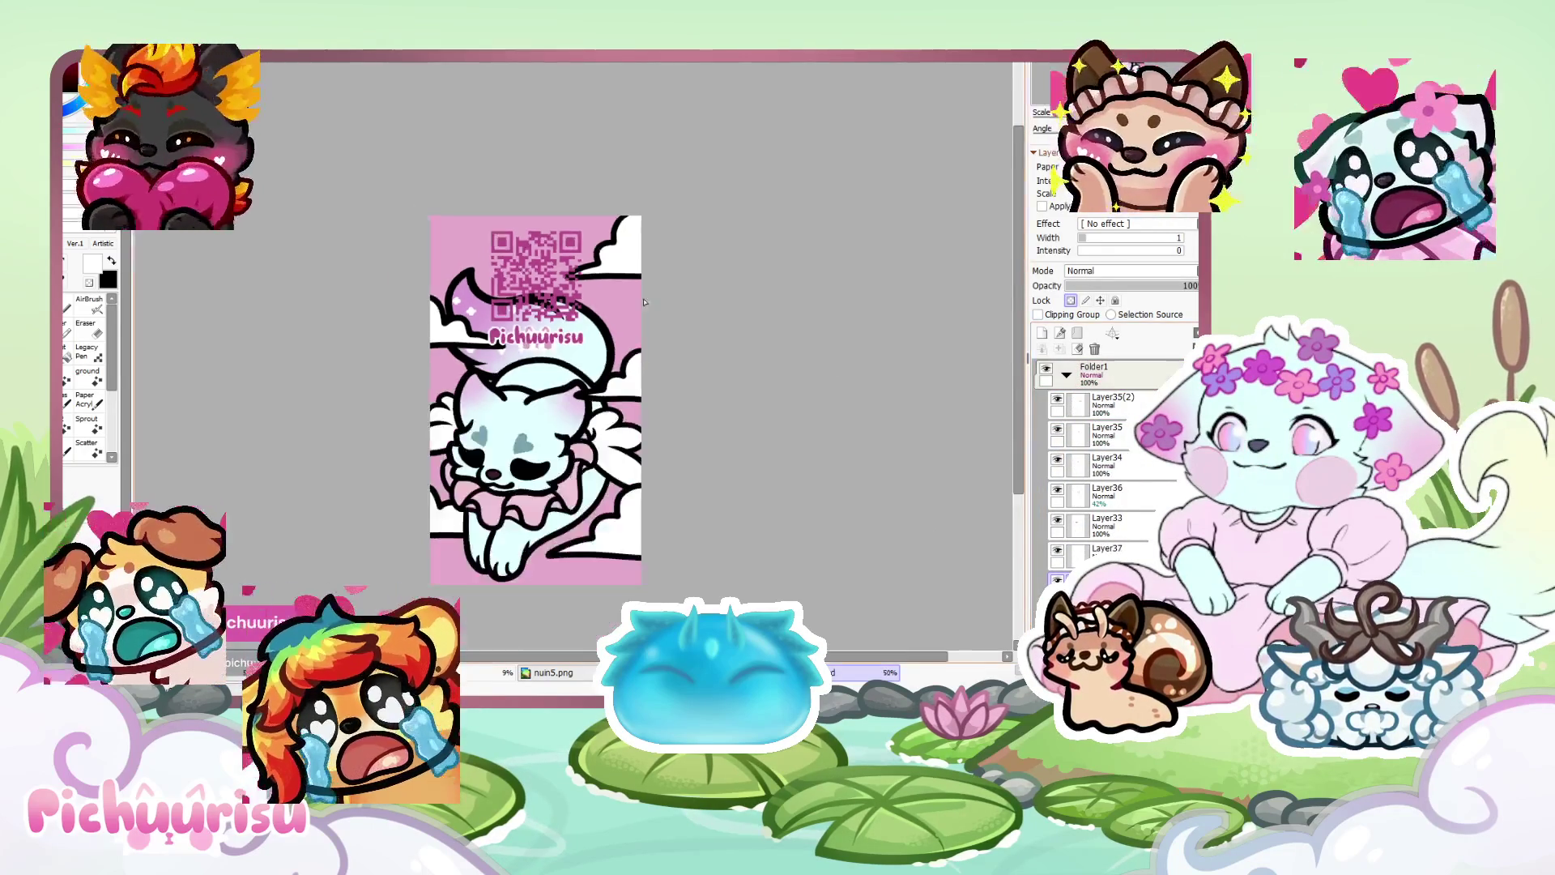
scroll(1130, 520, down, 3)
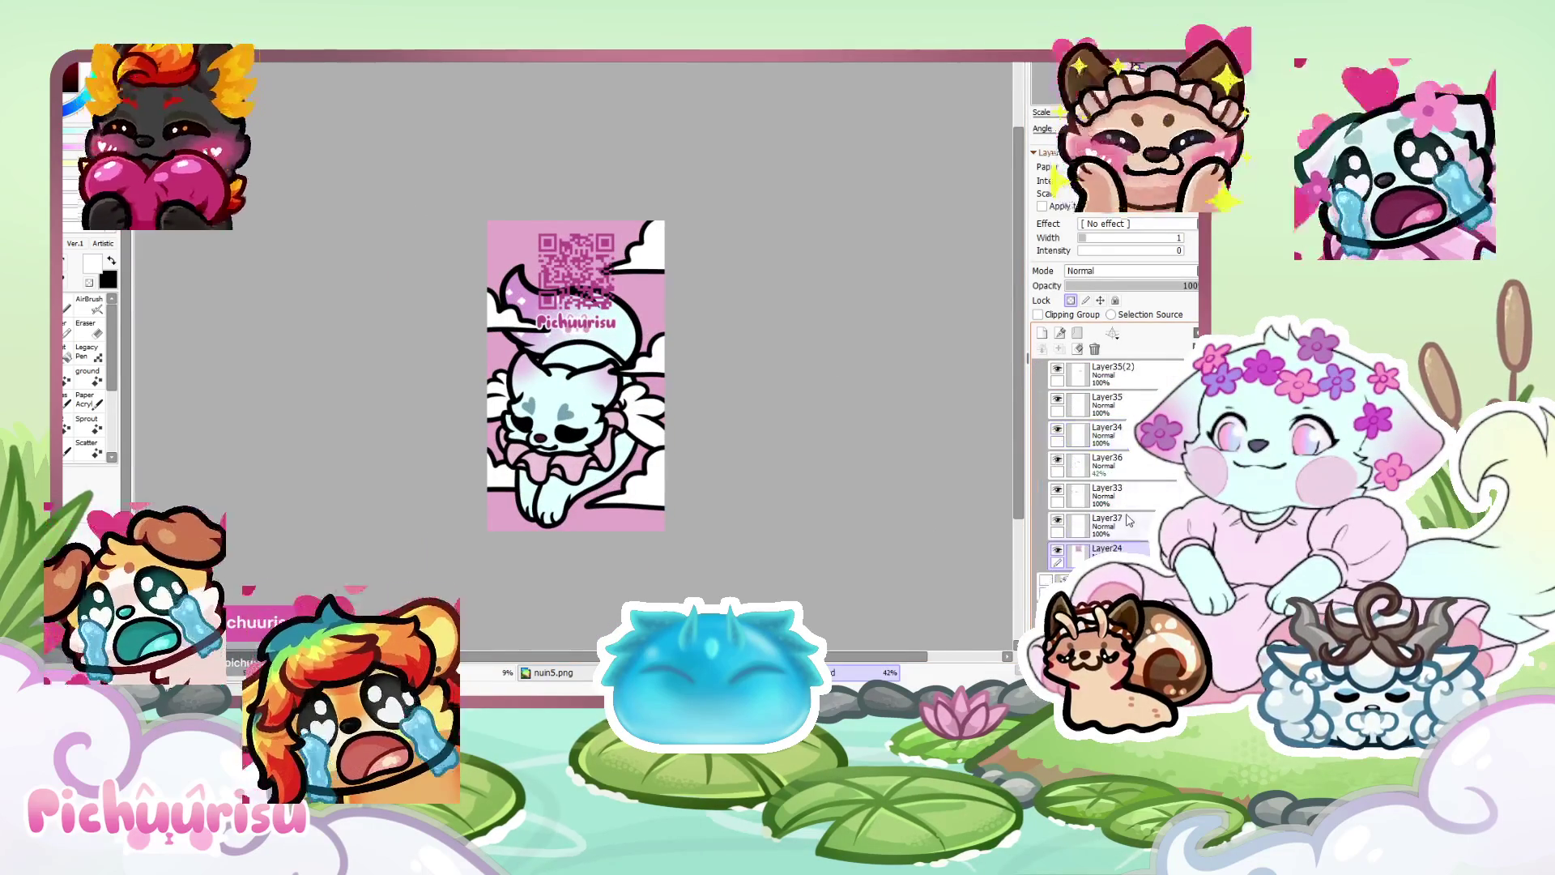
scroll(1129, 520, down, 2)
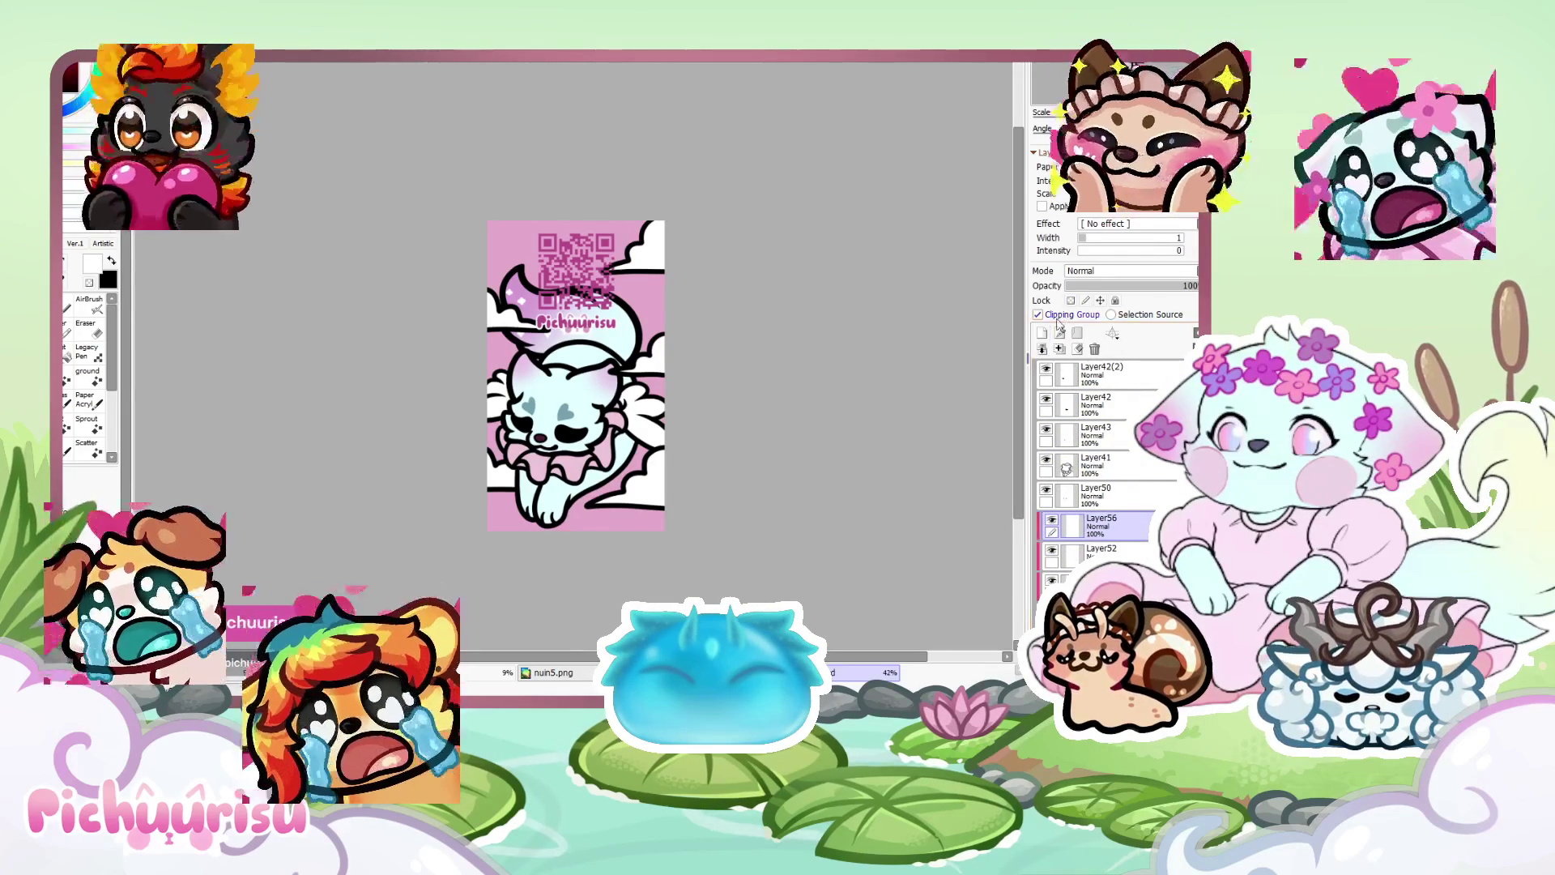
scroll(564, 283, up, 2)
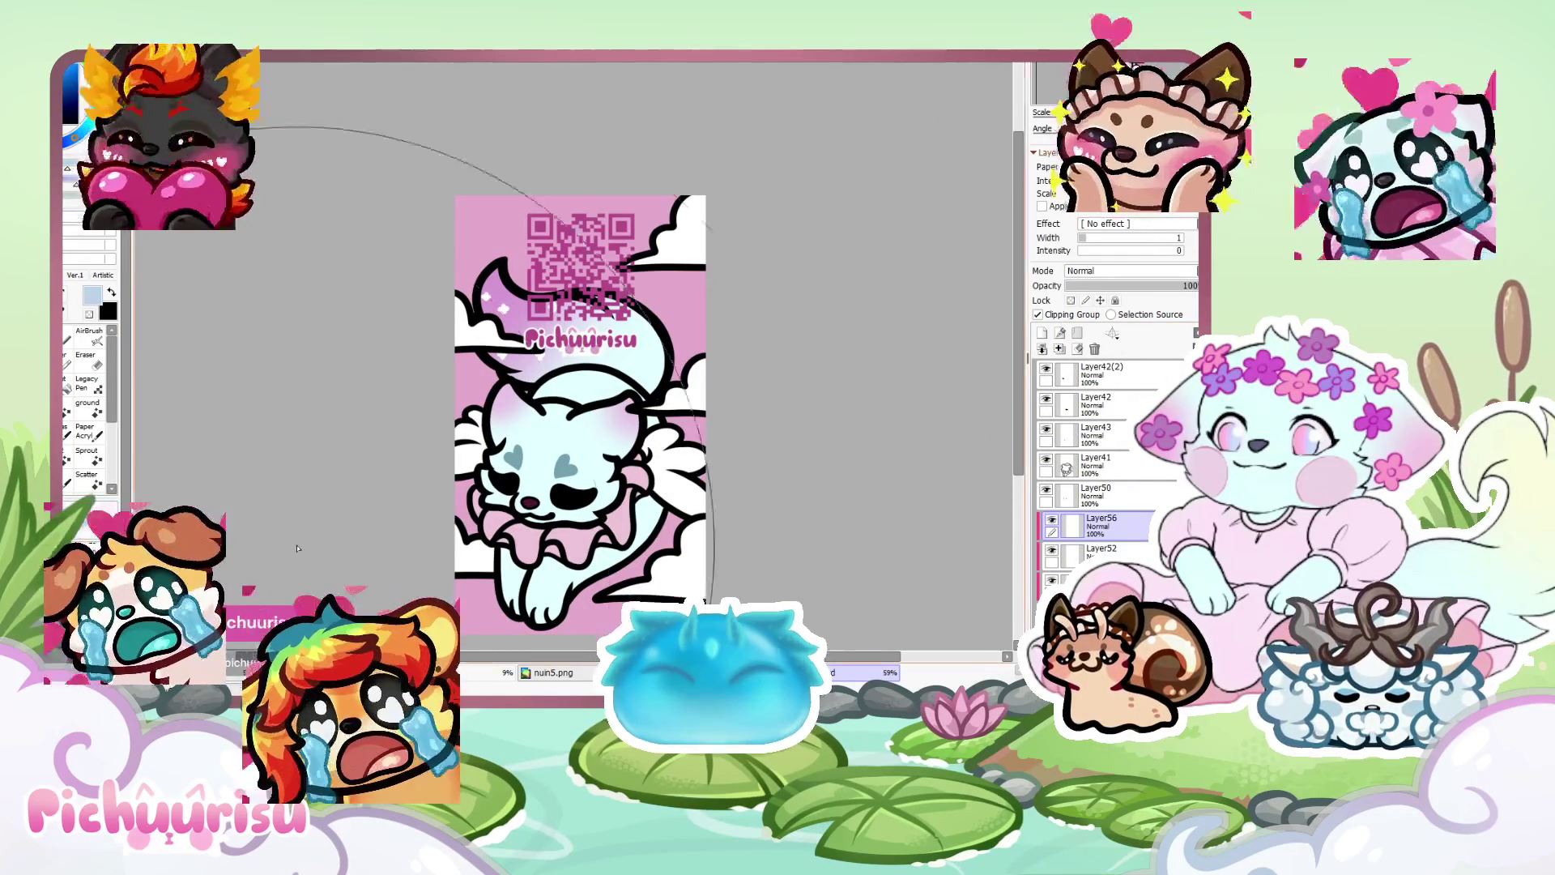
drag(567, 405, 798, 380)
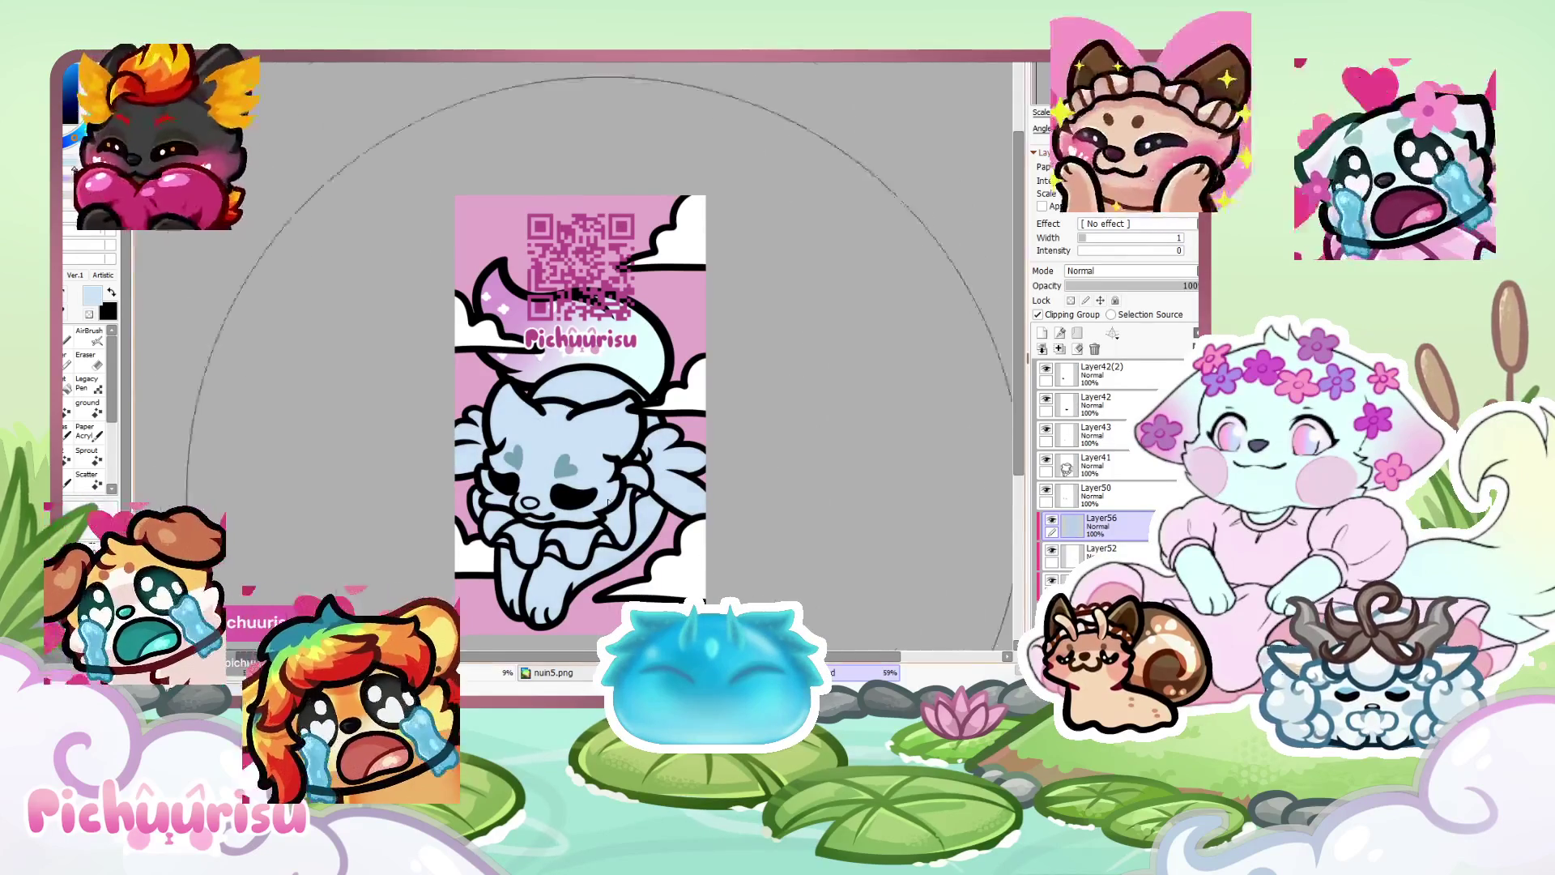
scroll(1130, 271, down, 1)
key(e)
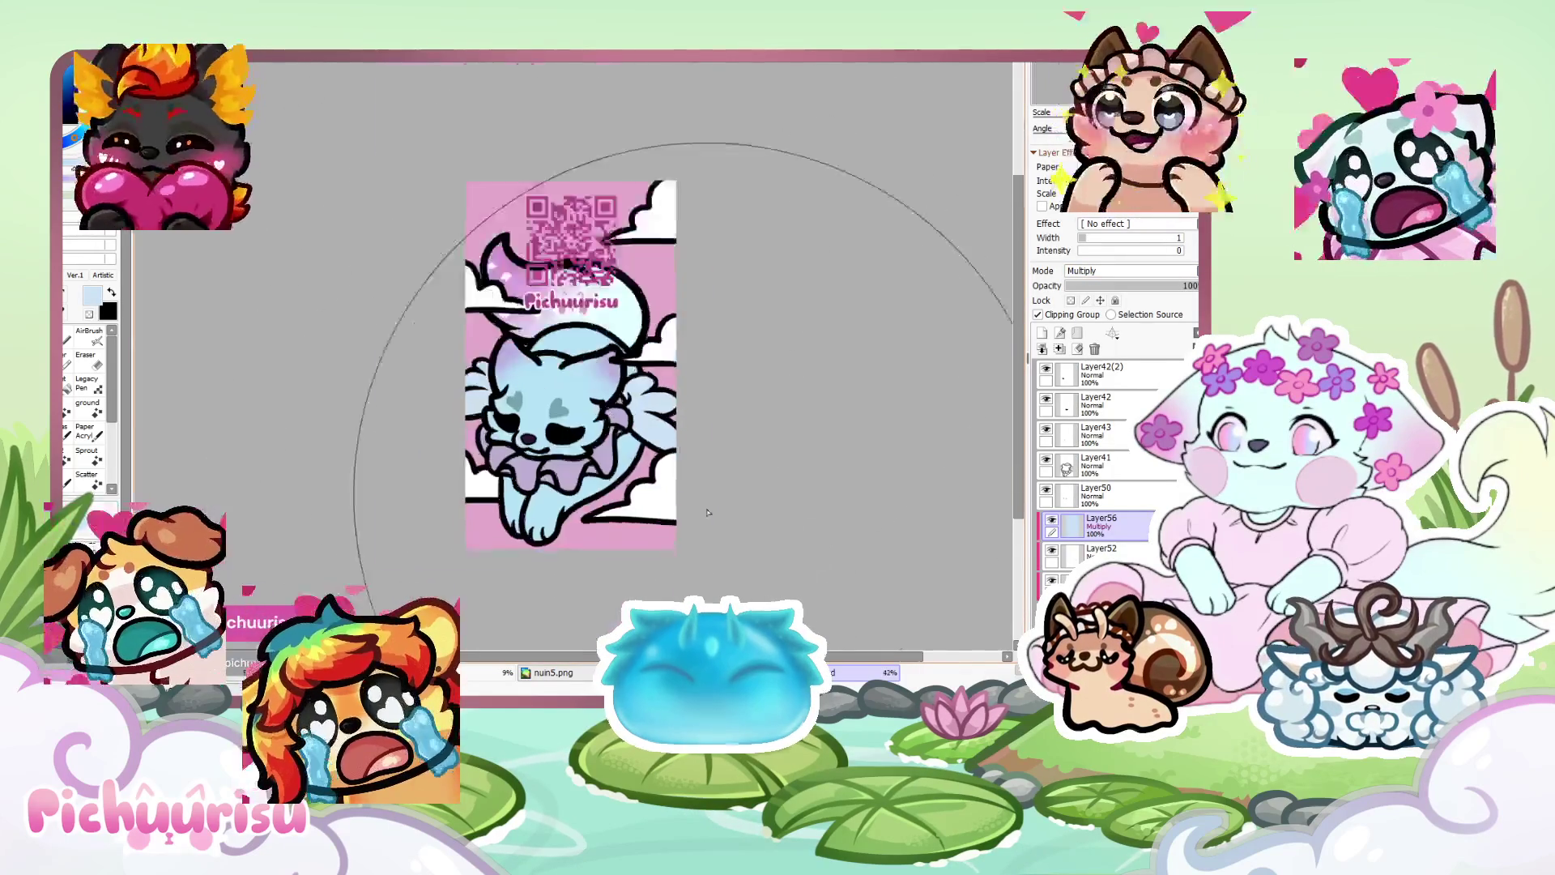
scroll(518, 454, up, 2)
scroll(500, 490, up, 5)
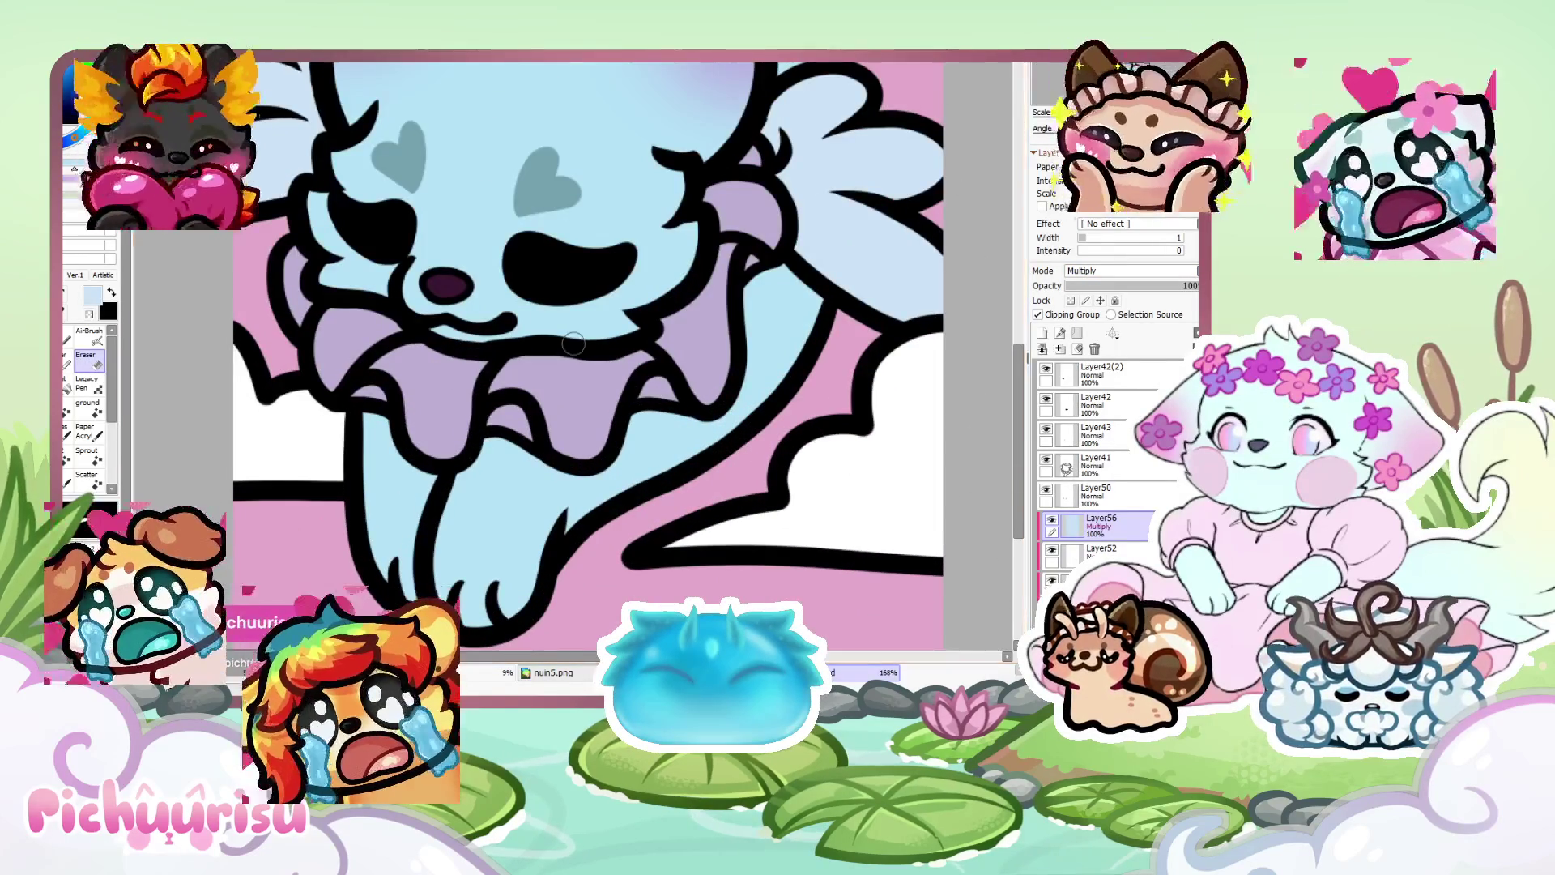
scroll(574, 344, down, 3)
scroll(410, 405, up, 4)
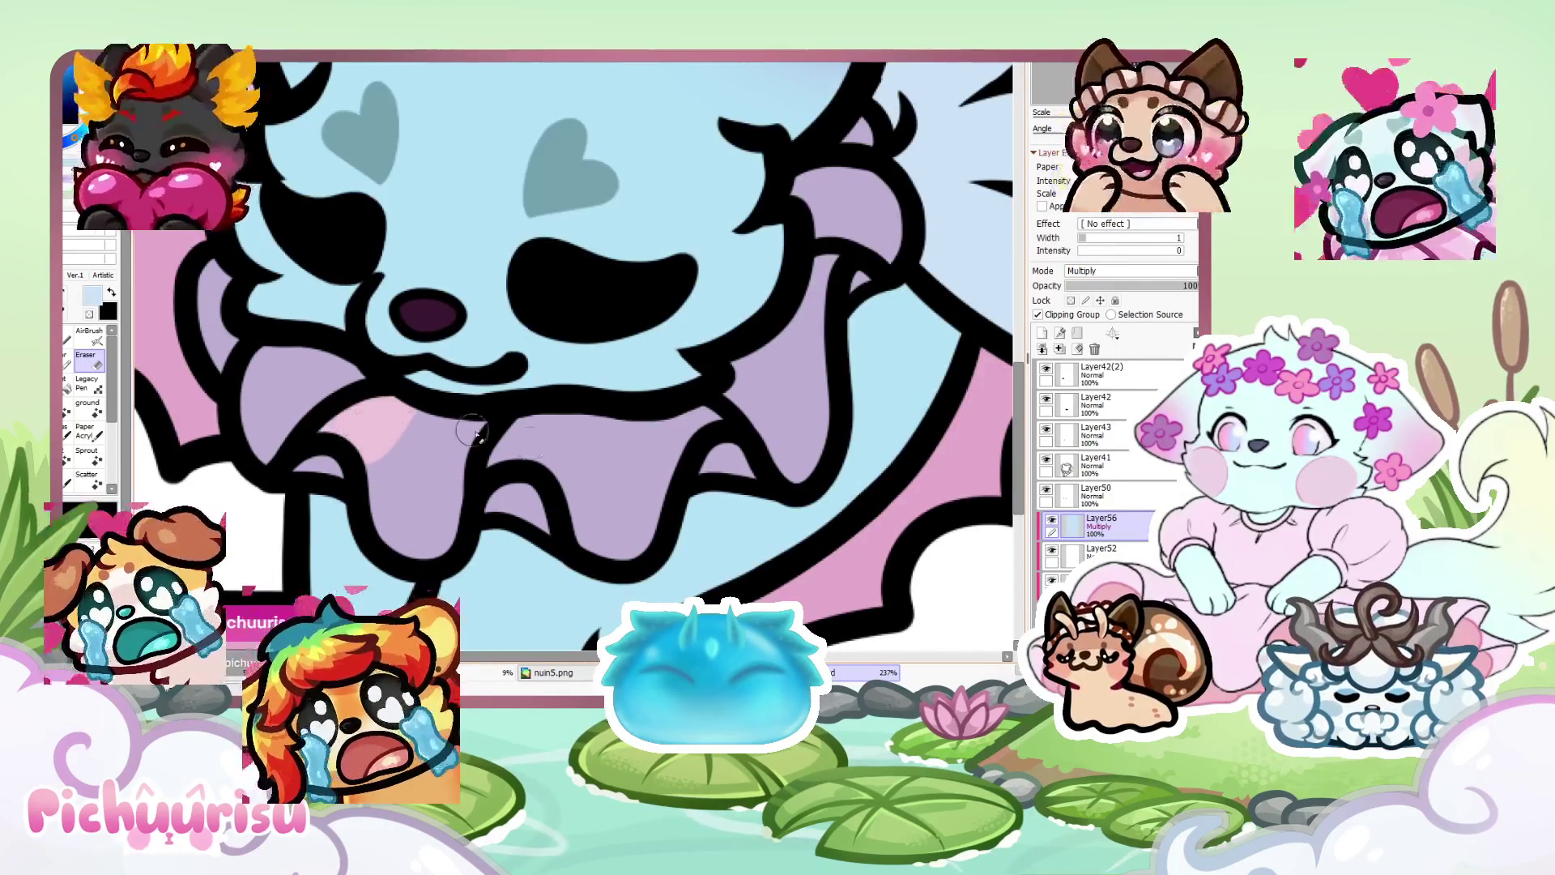
drag(501, 462, 387, 527)
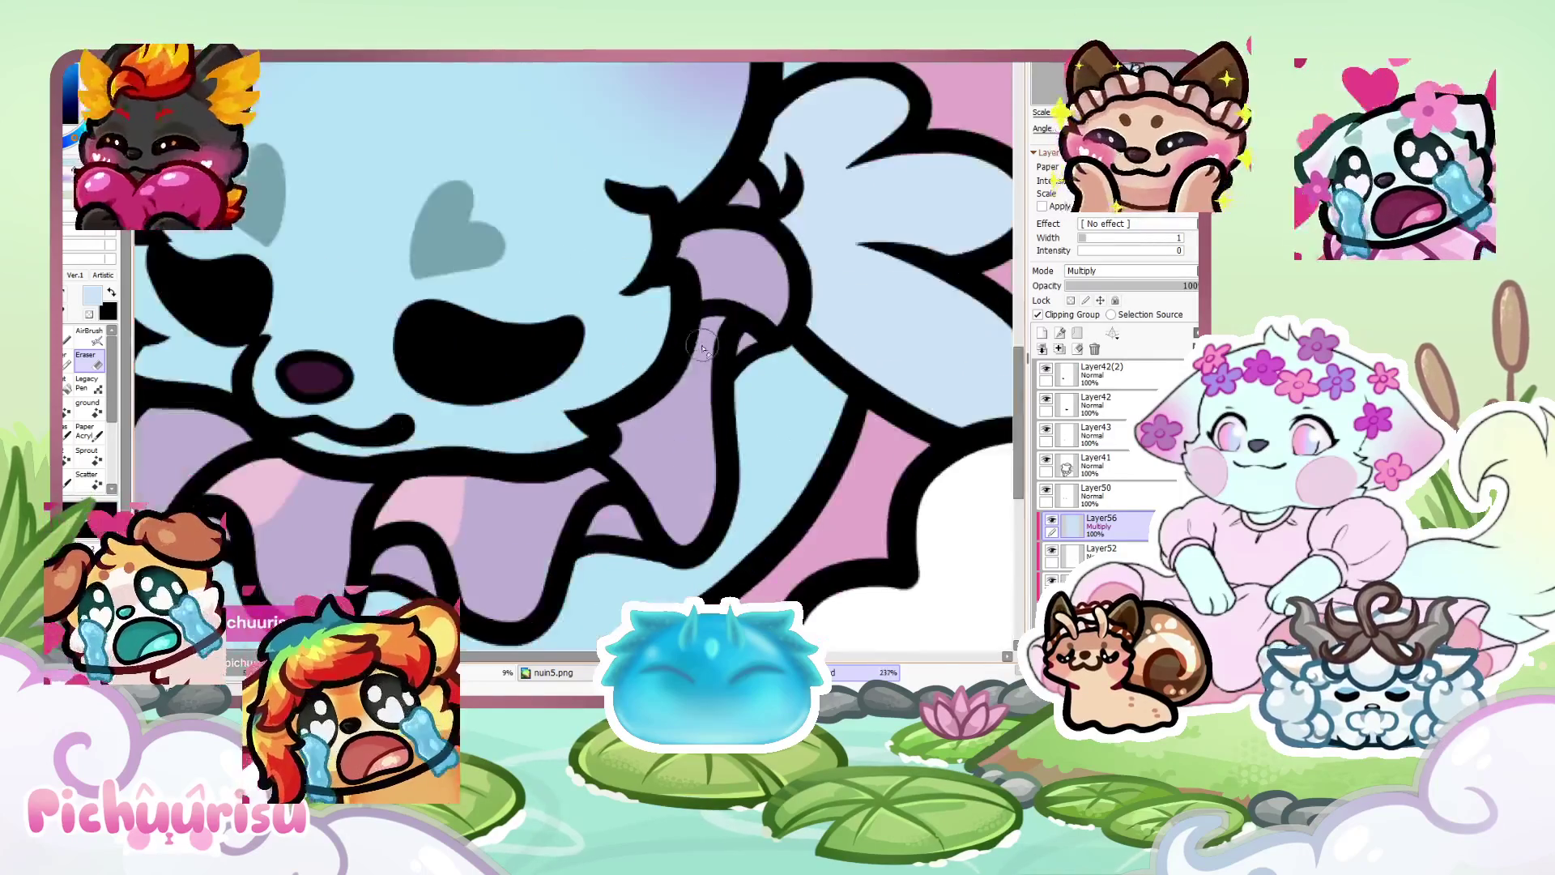
scroll(650, 394, down, 3)
scroll(395, 427, up, 3)
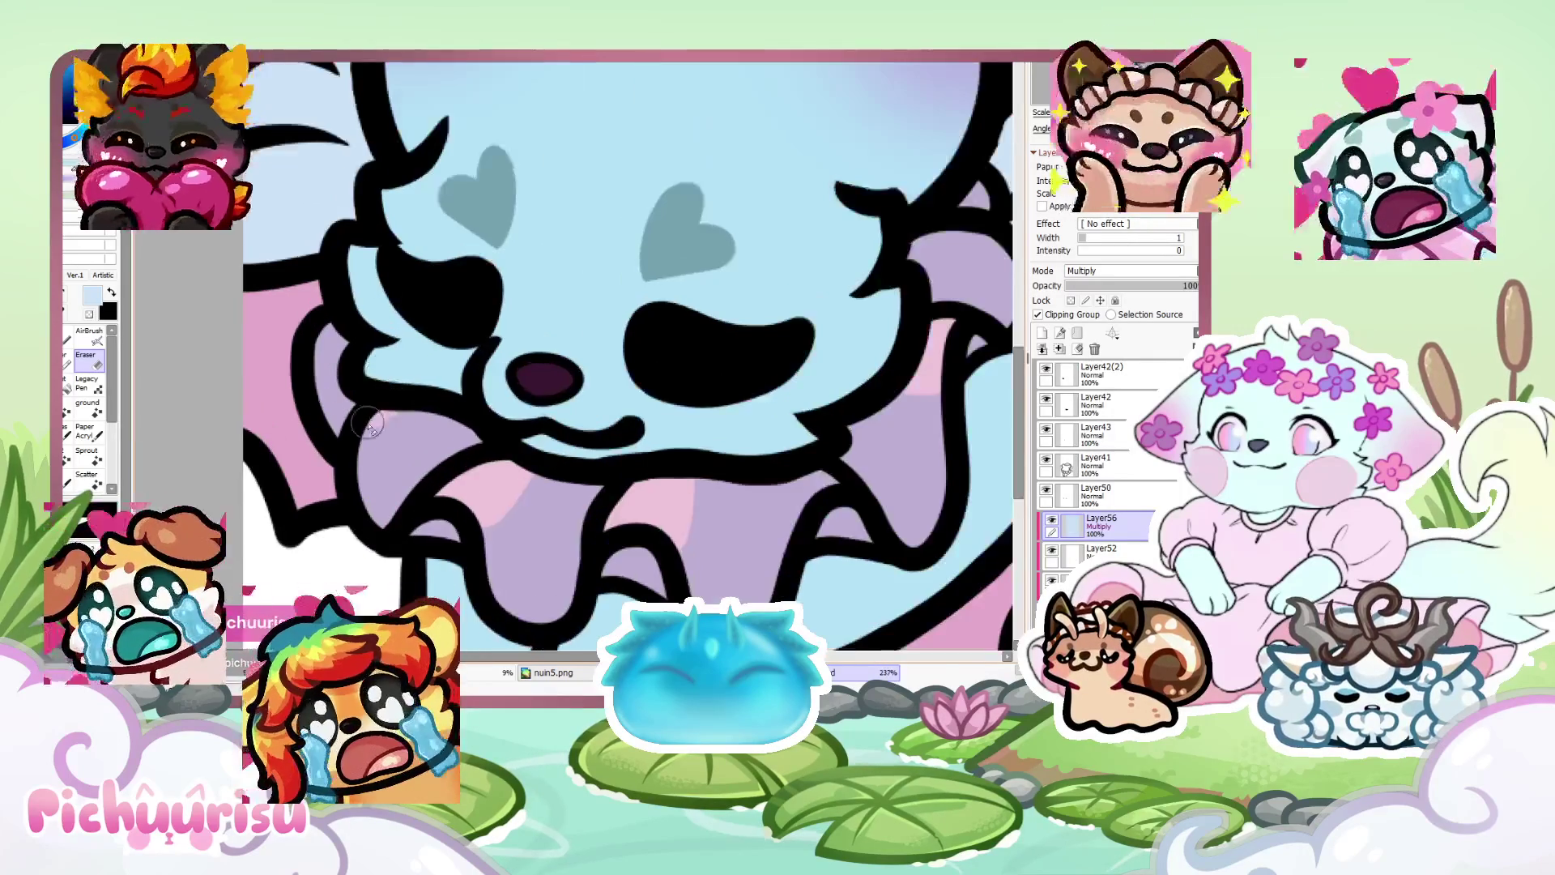
scroll(328, 328, down, 3)
scroll(540, 390, up, 3)
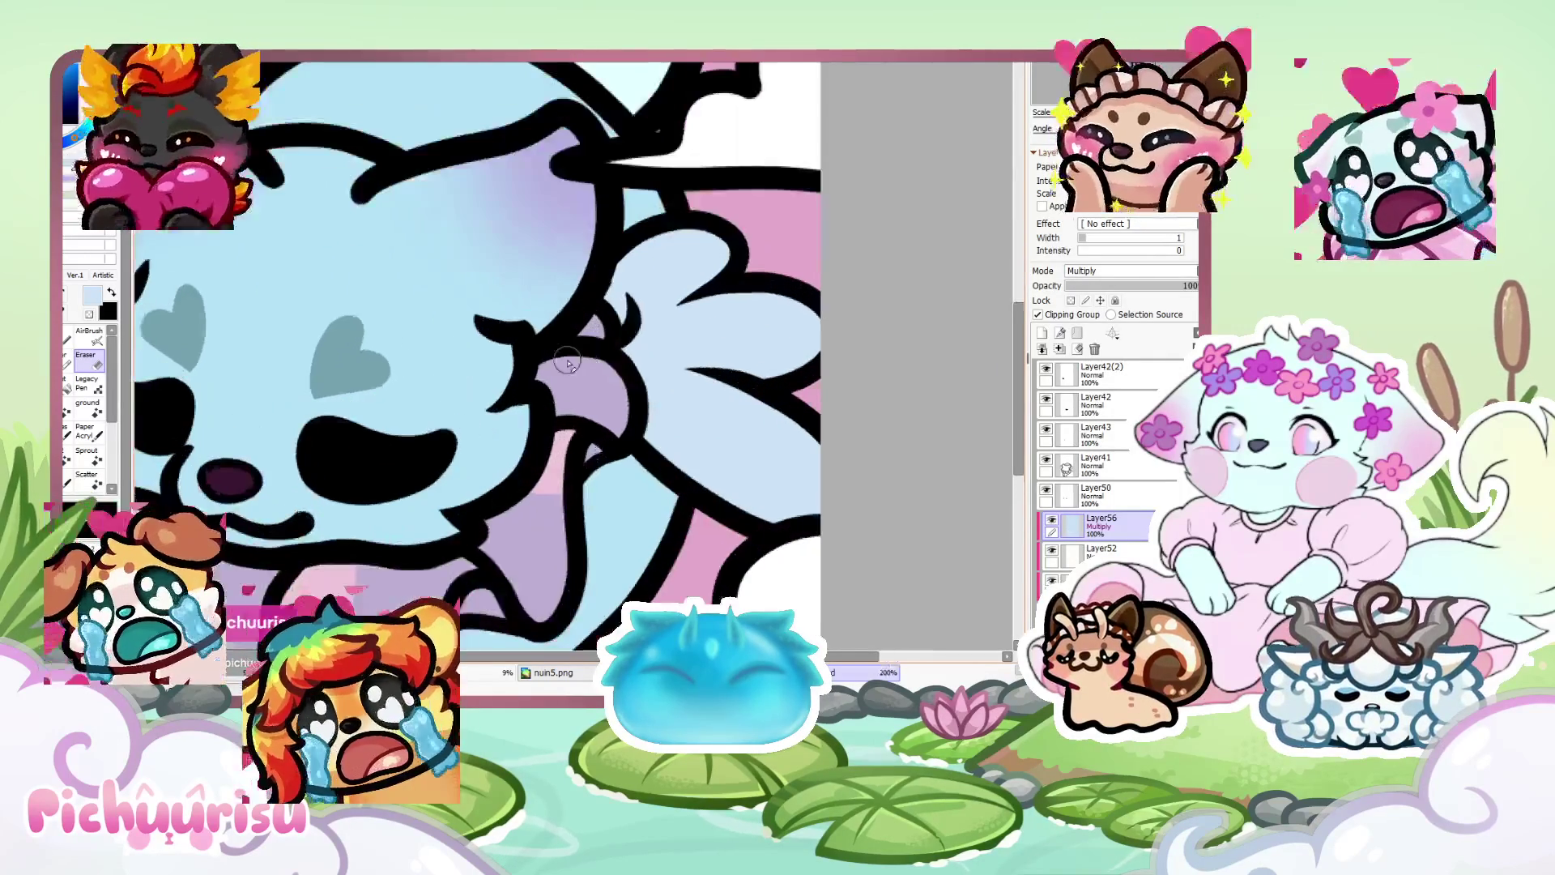
scroll(521, 393, down, 2)
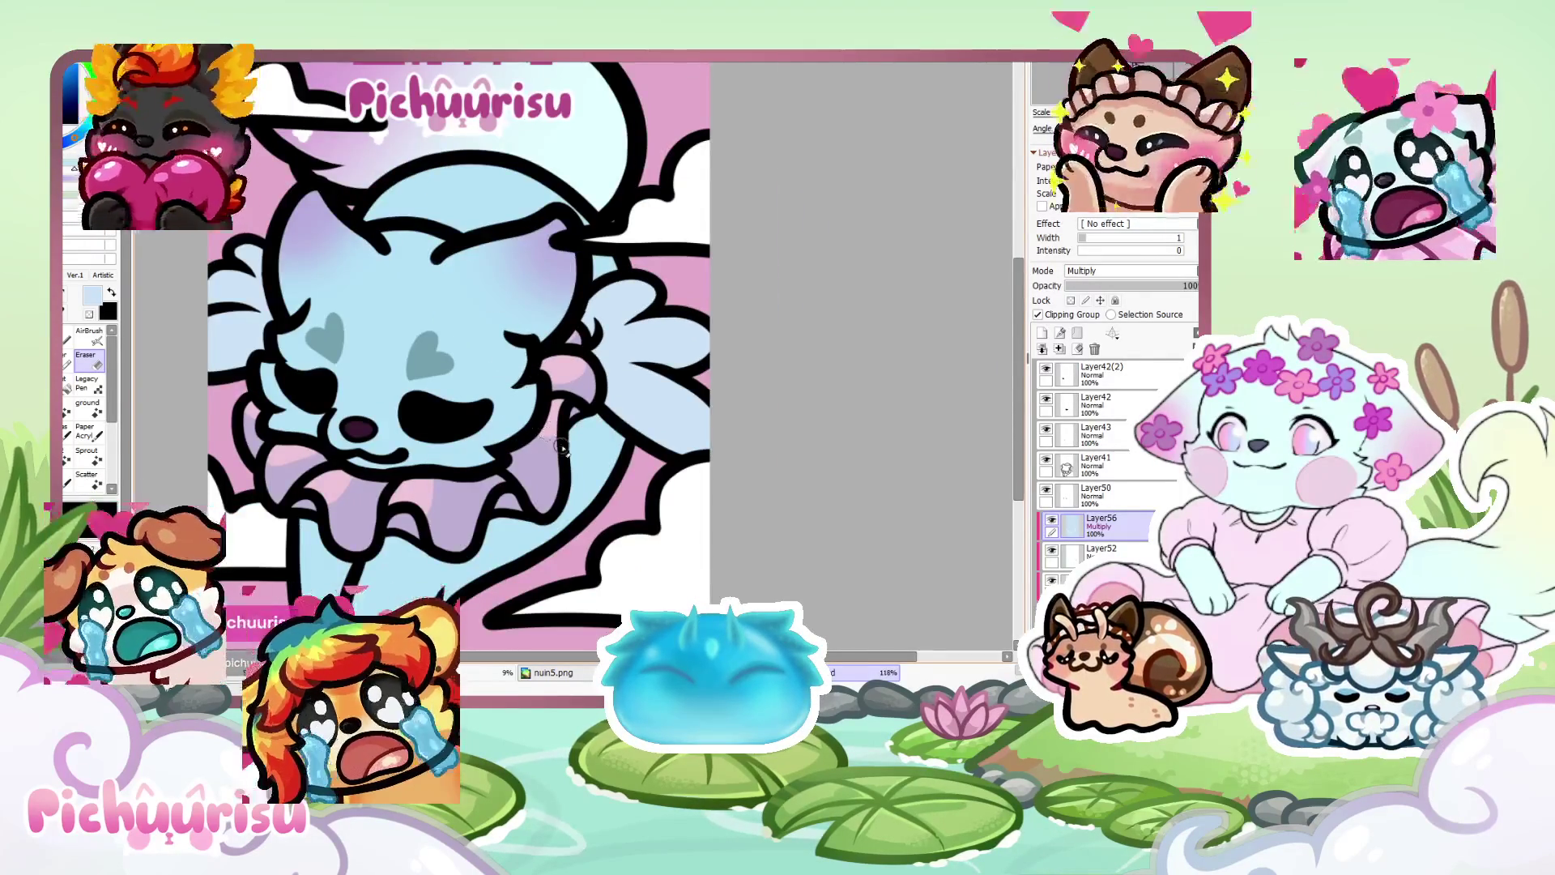
scroll(562, 446, up, 3)
scroll(567, 534, down, 3)
scroll(413, 562, up, 3)
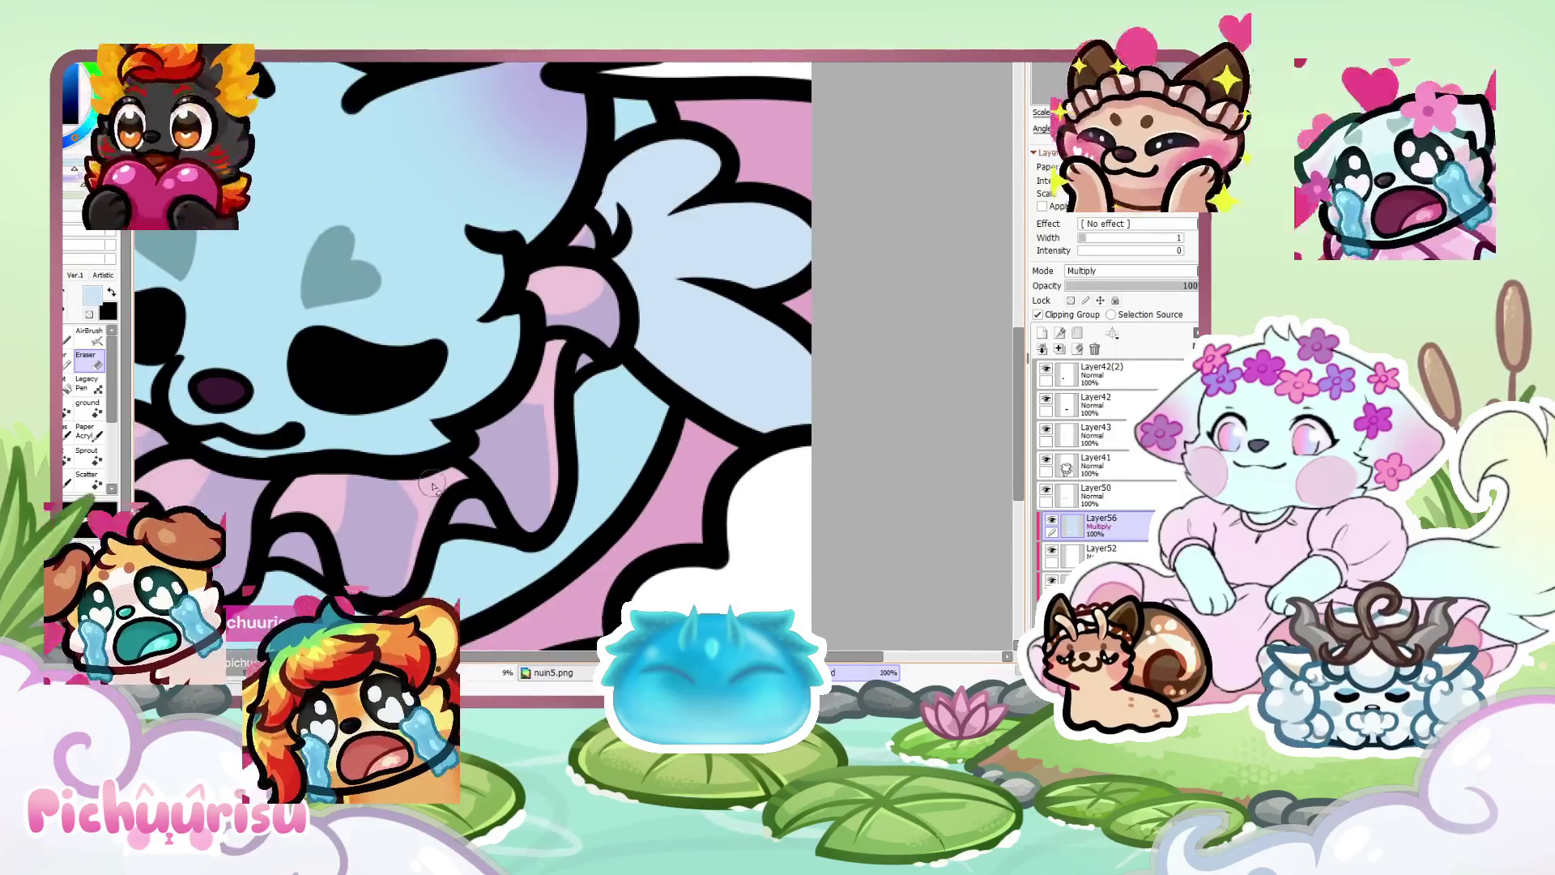
scroll(431, 487, down, 3)
scroll(381, 482, up, 4)
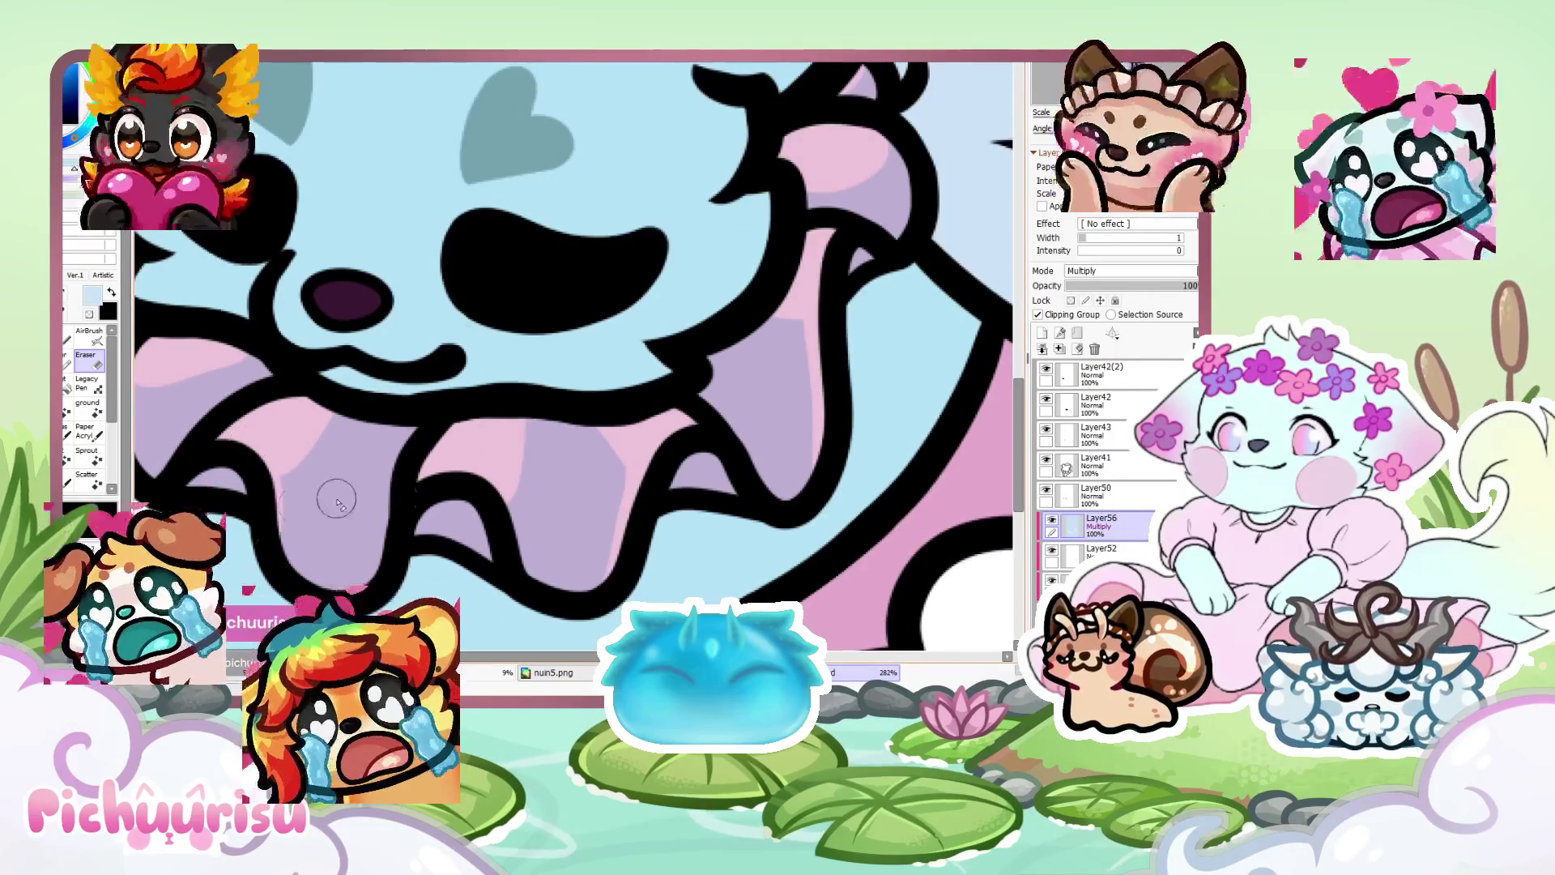
scroll(337, 502, down, 4)
scroll(412, 403, up, 3)
scroll(413, 402, down, 3)
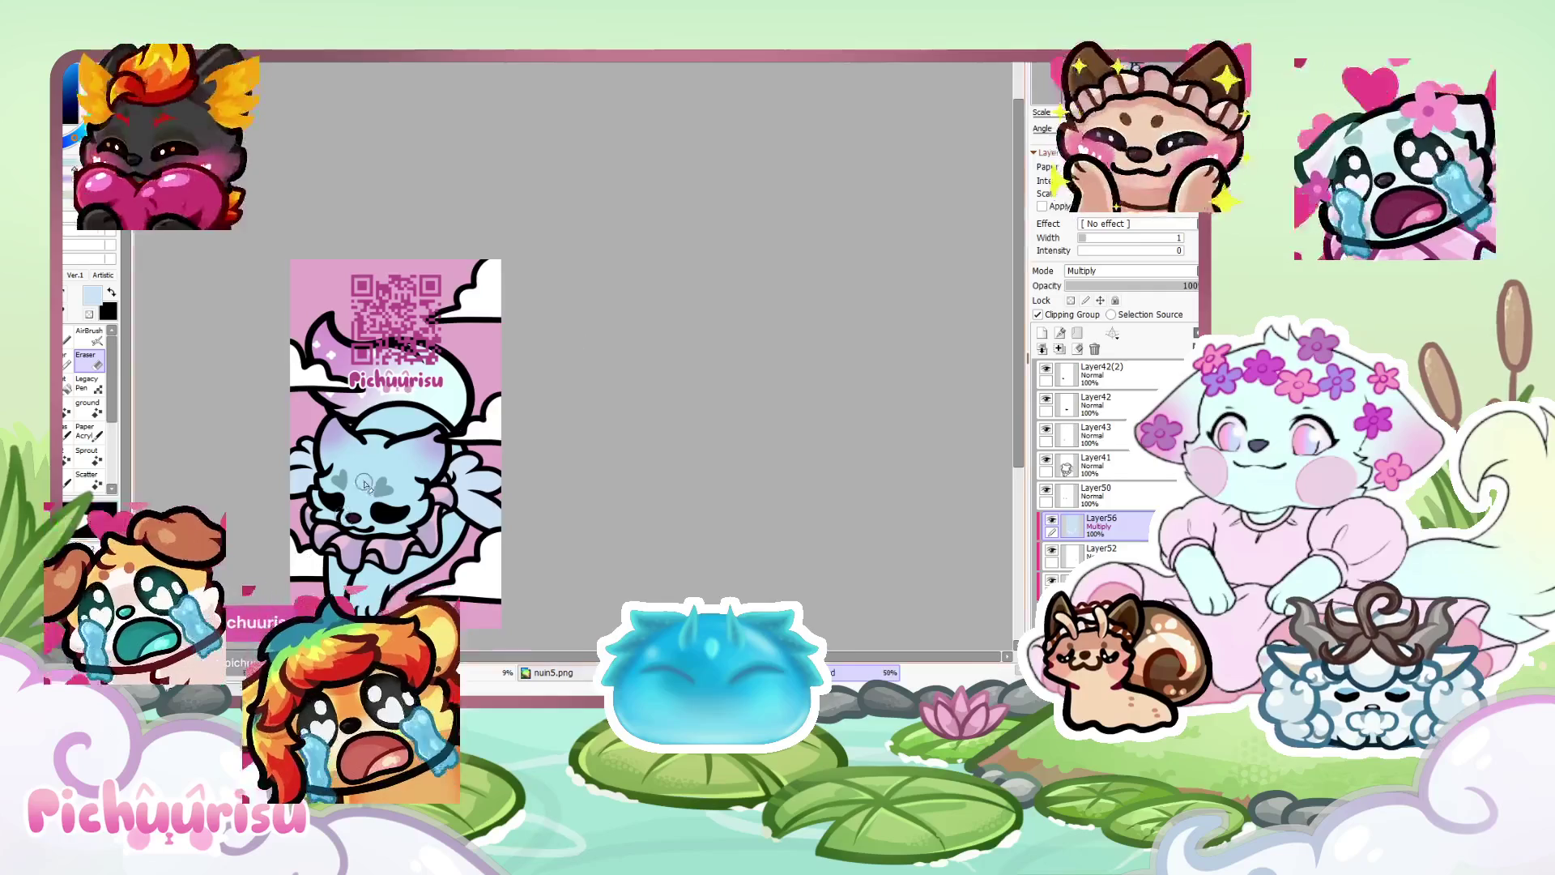
scroll(364, 484, up, 3)
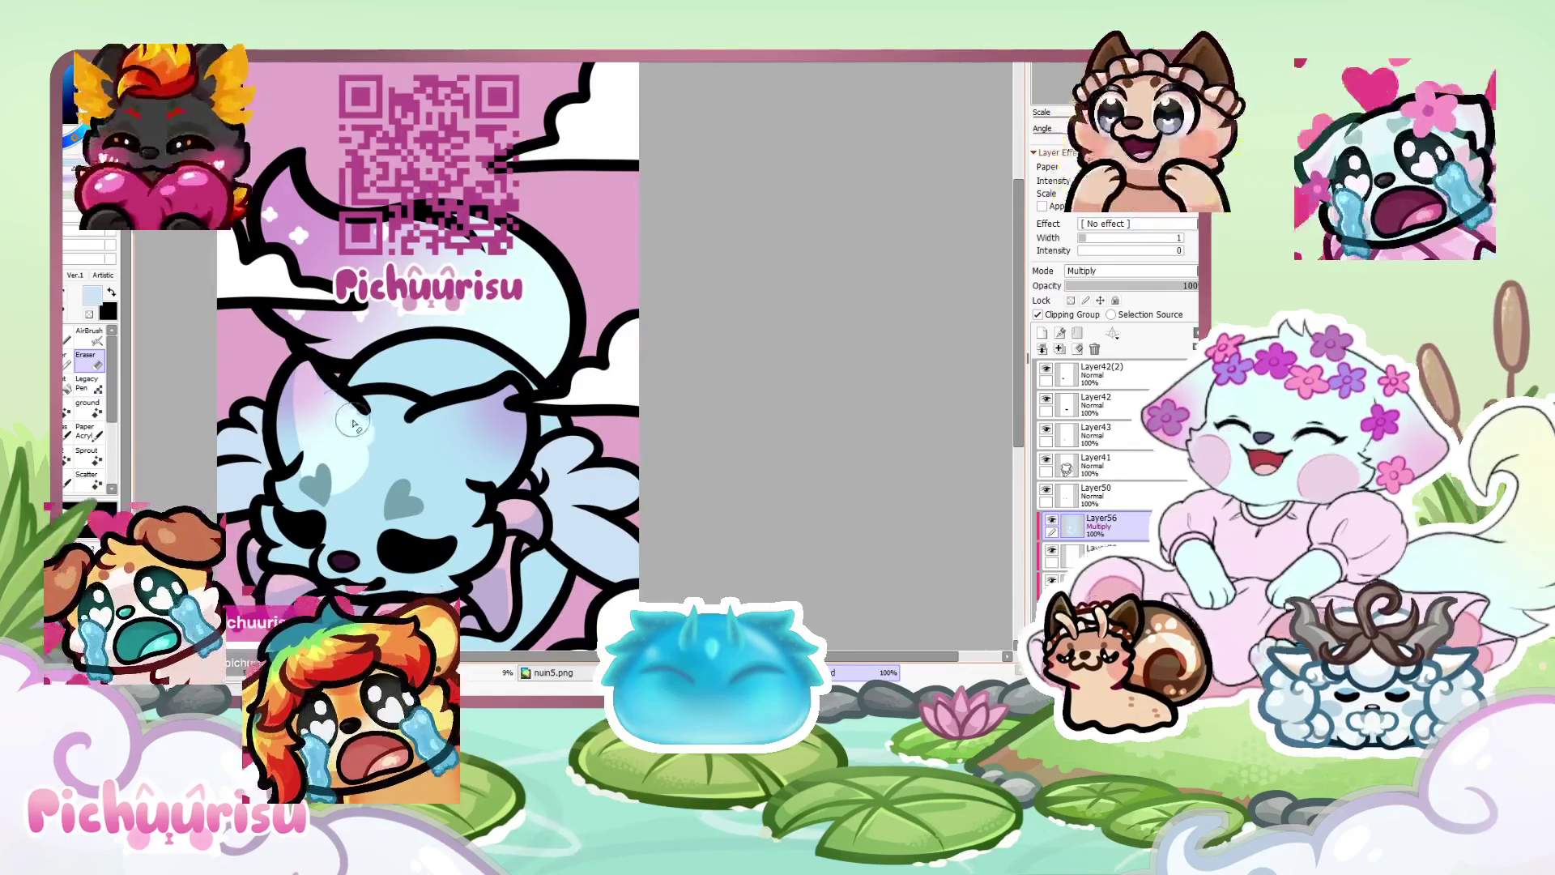
scroll(388, 417, up, 3)
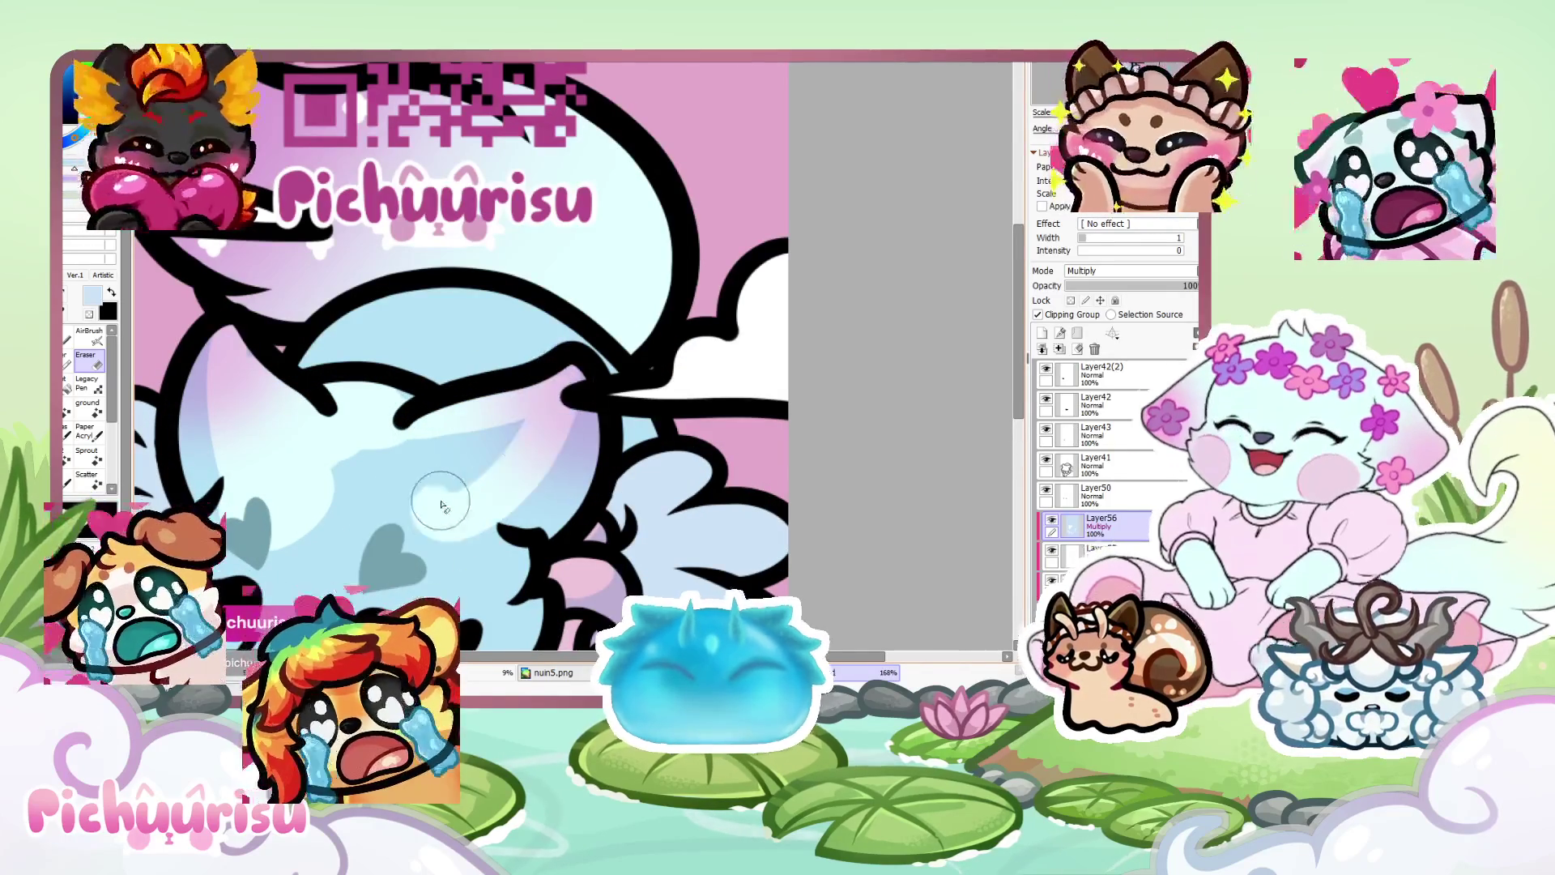
scroll(311, 402, down, 4)
scroll(311, 402, up, 4)
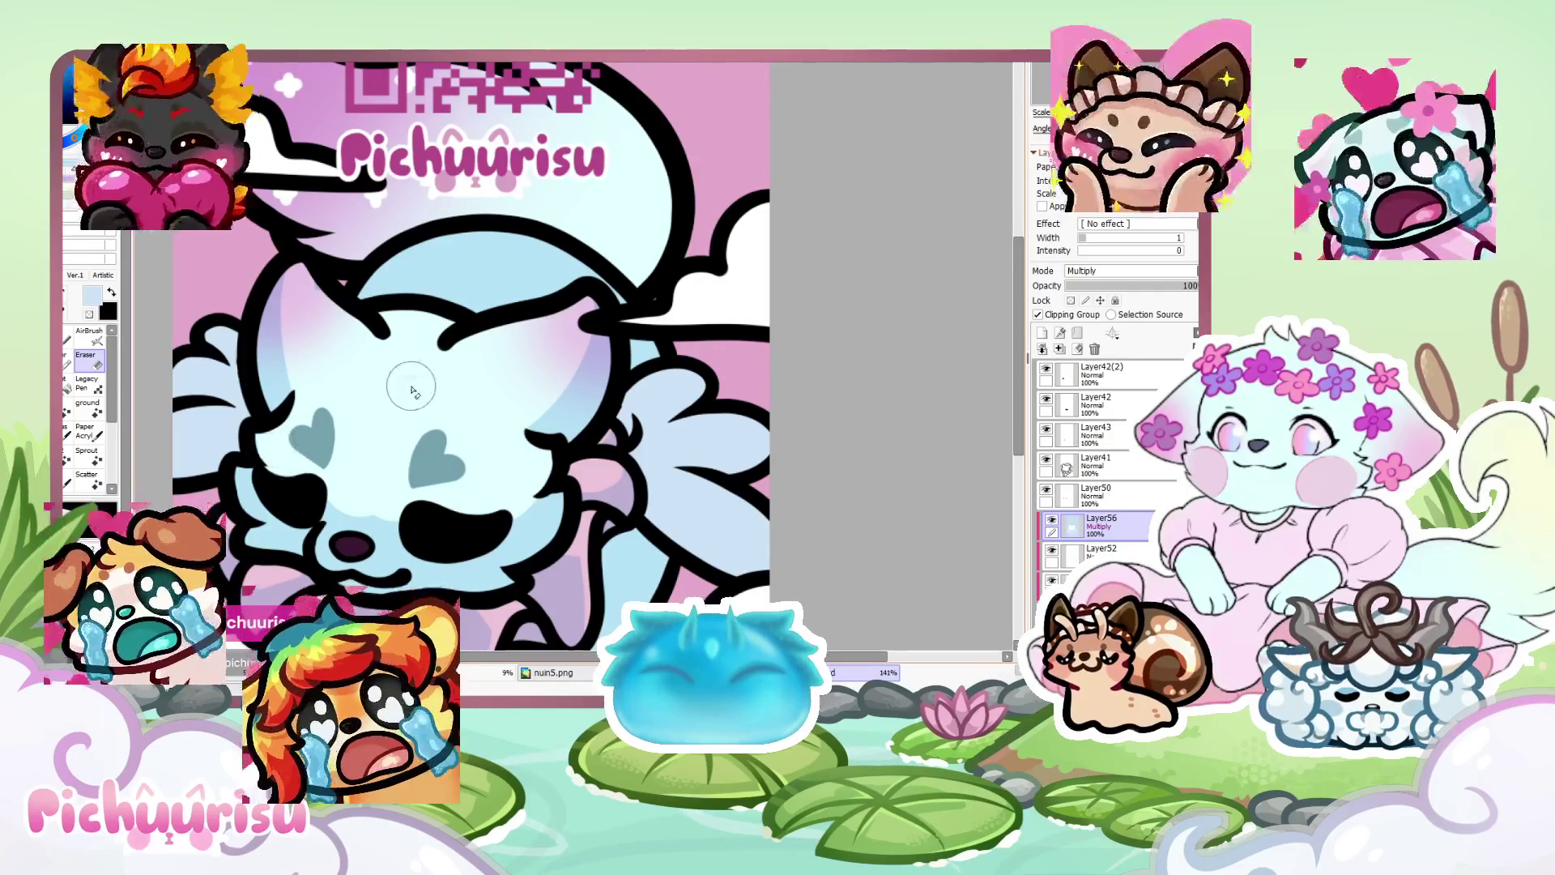
scroll(254, 478, down, 1)
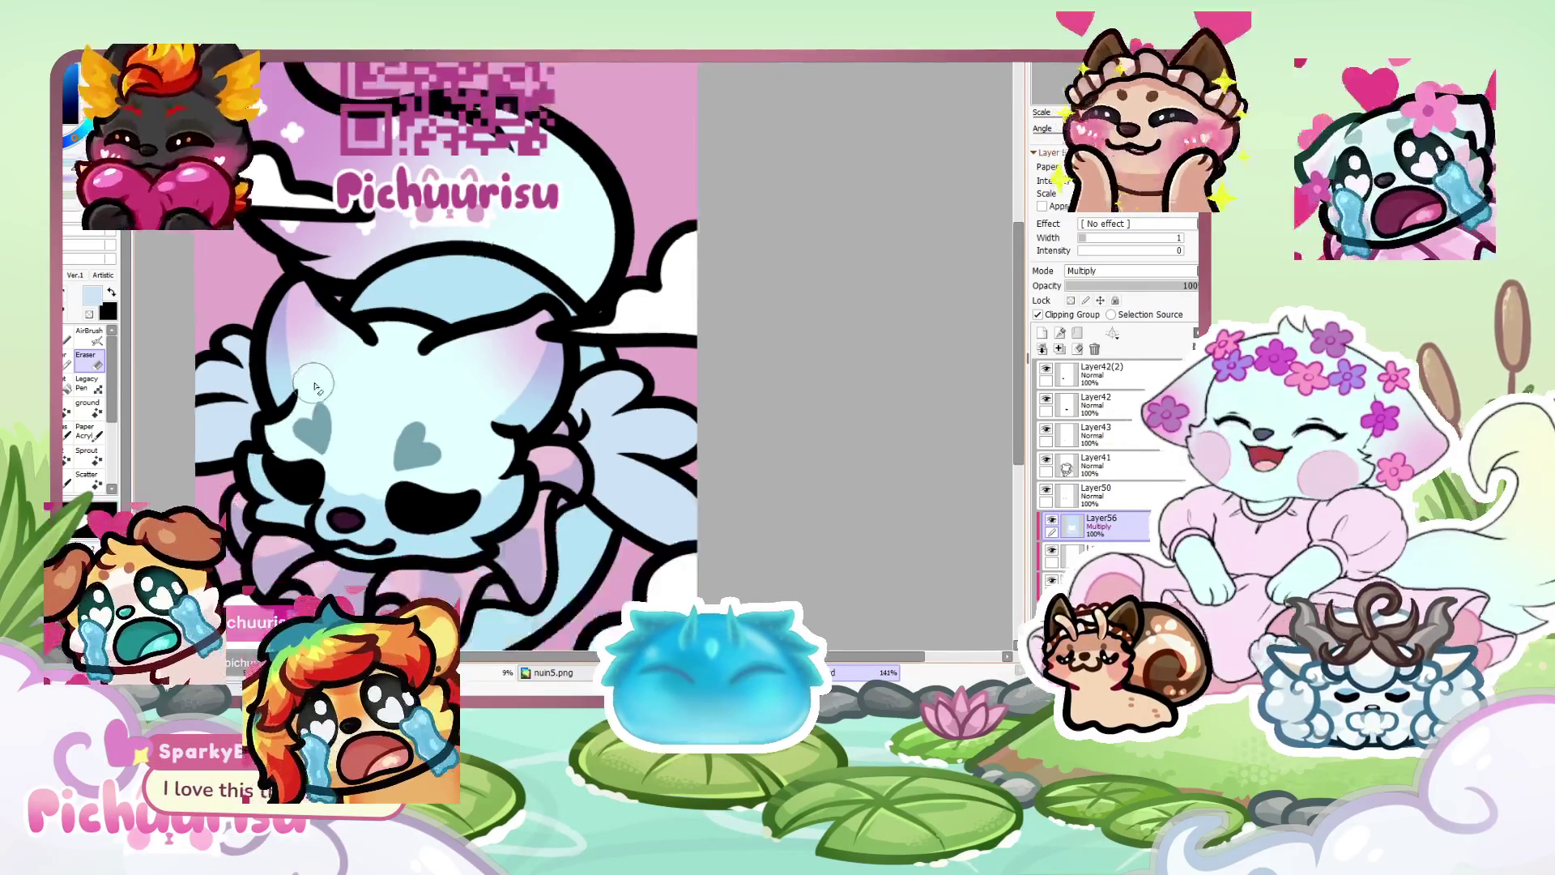
scroll(362, 518, up, 1)
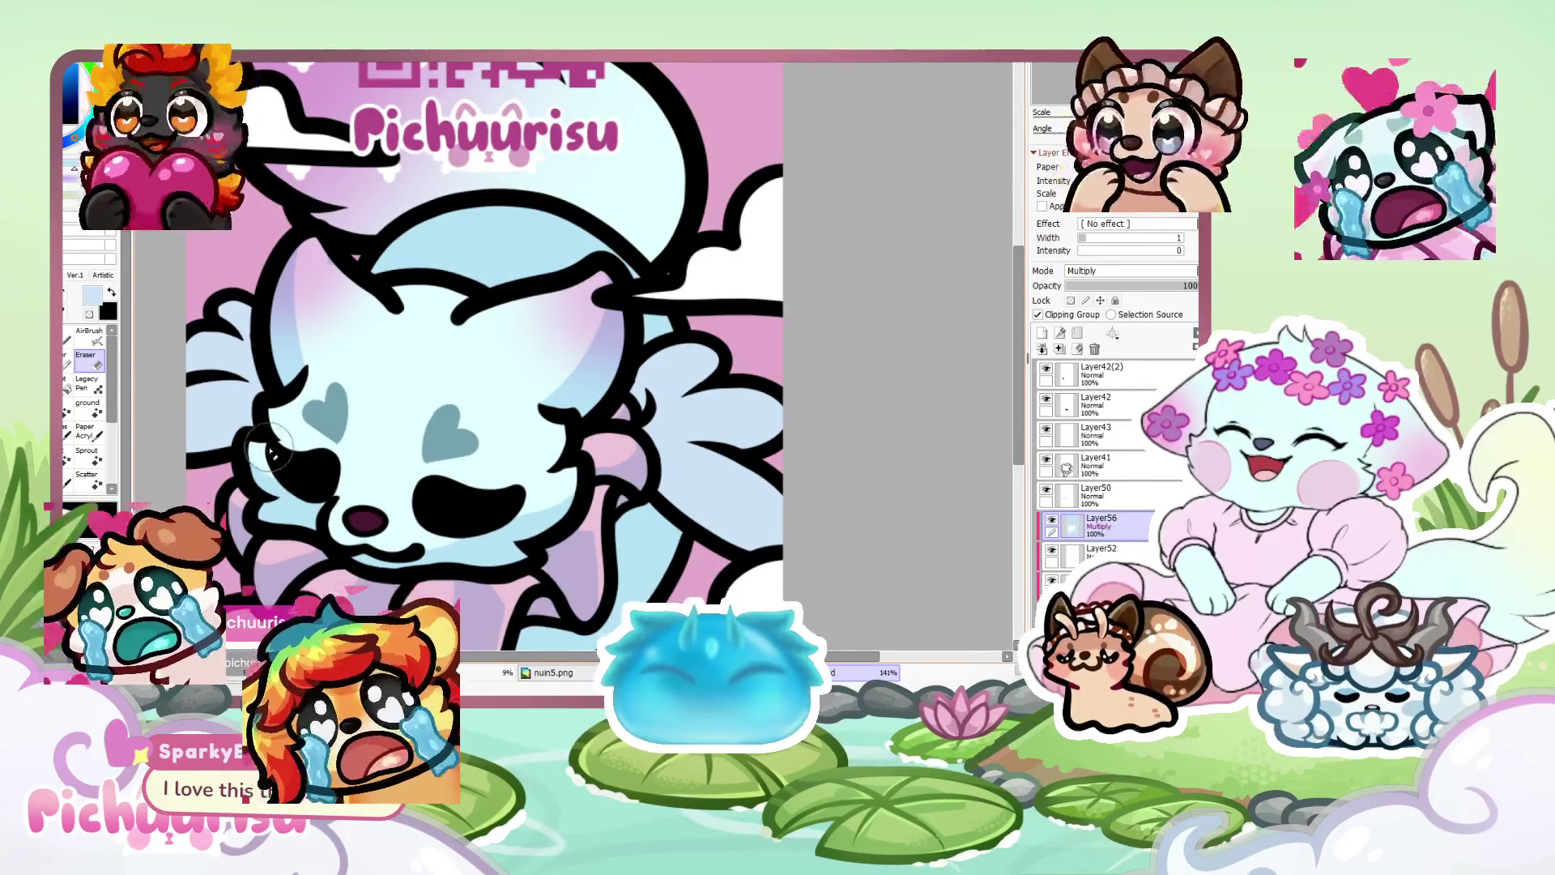
scroll(340, 463, down, 3)
scroll(340, 463, up, 5)
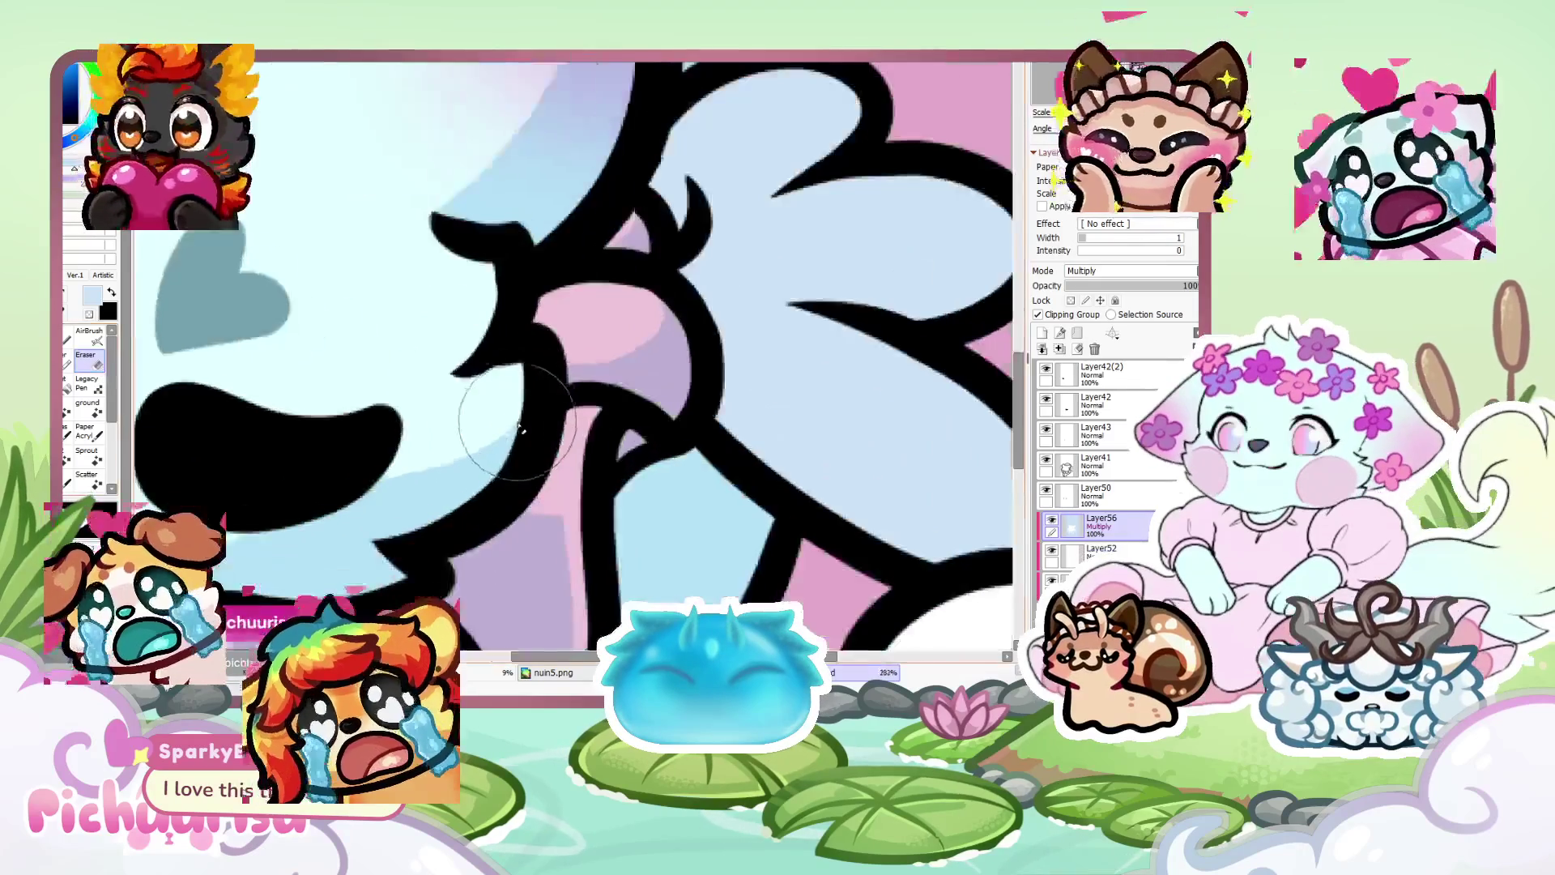
scroll(362, 558, down, 1)
scroll(362, 558, up, 1)
scroll(362, 571, down, 3)
scroll(441, 393, up, 3)
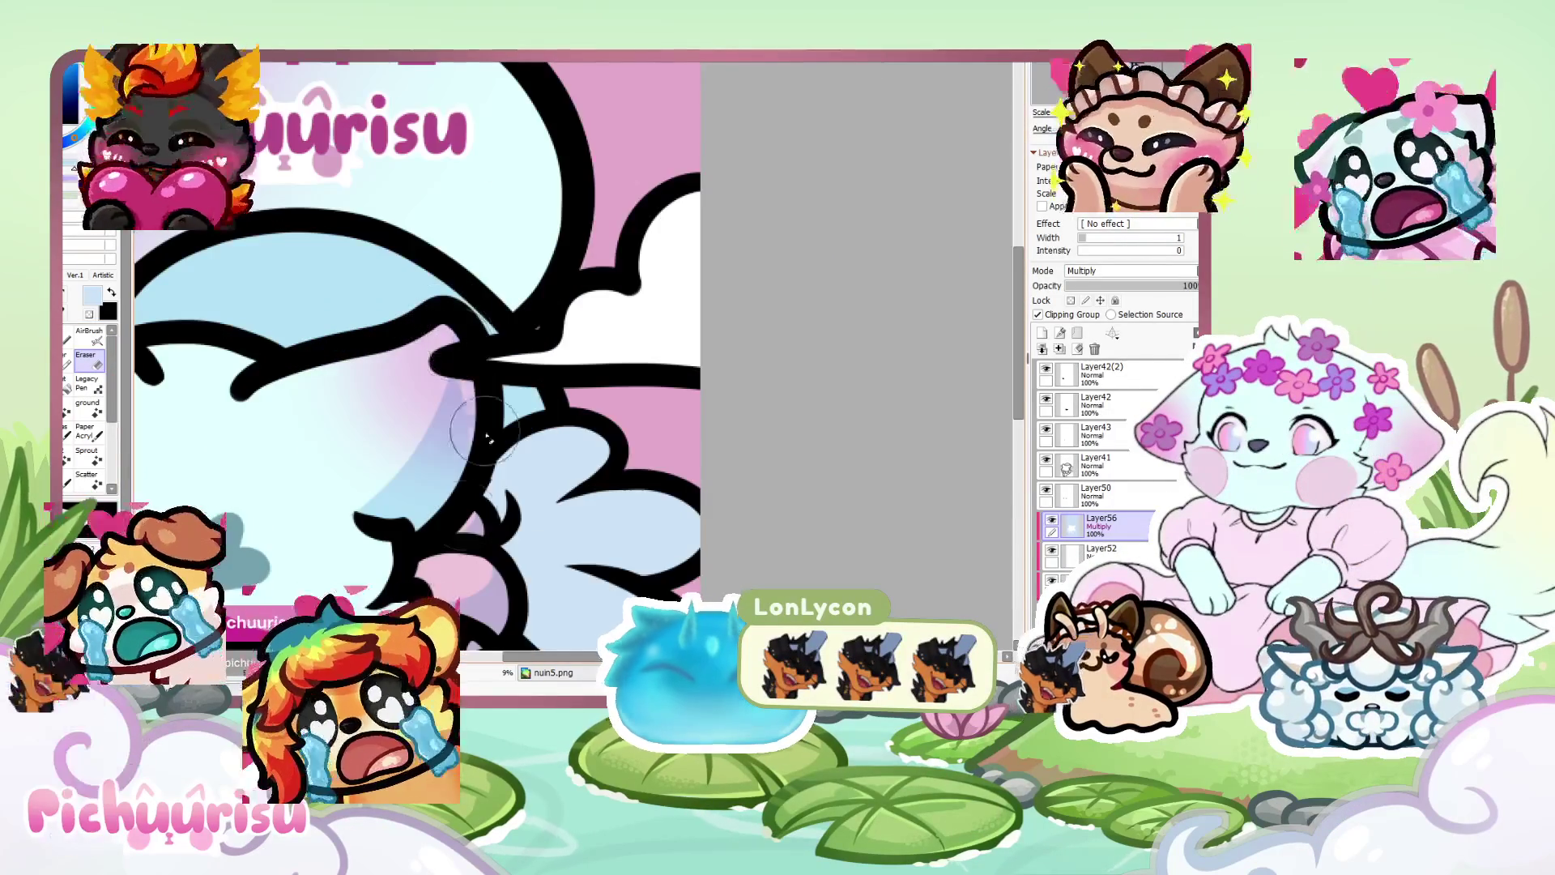
scroll(441, 392, down, 3)
scroll(441, 393, down, 1)
scroll(437, 447, up, 3)
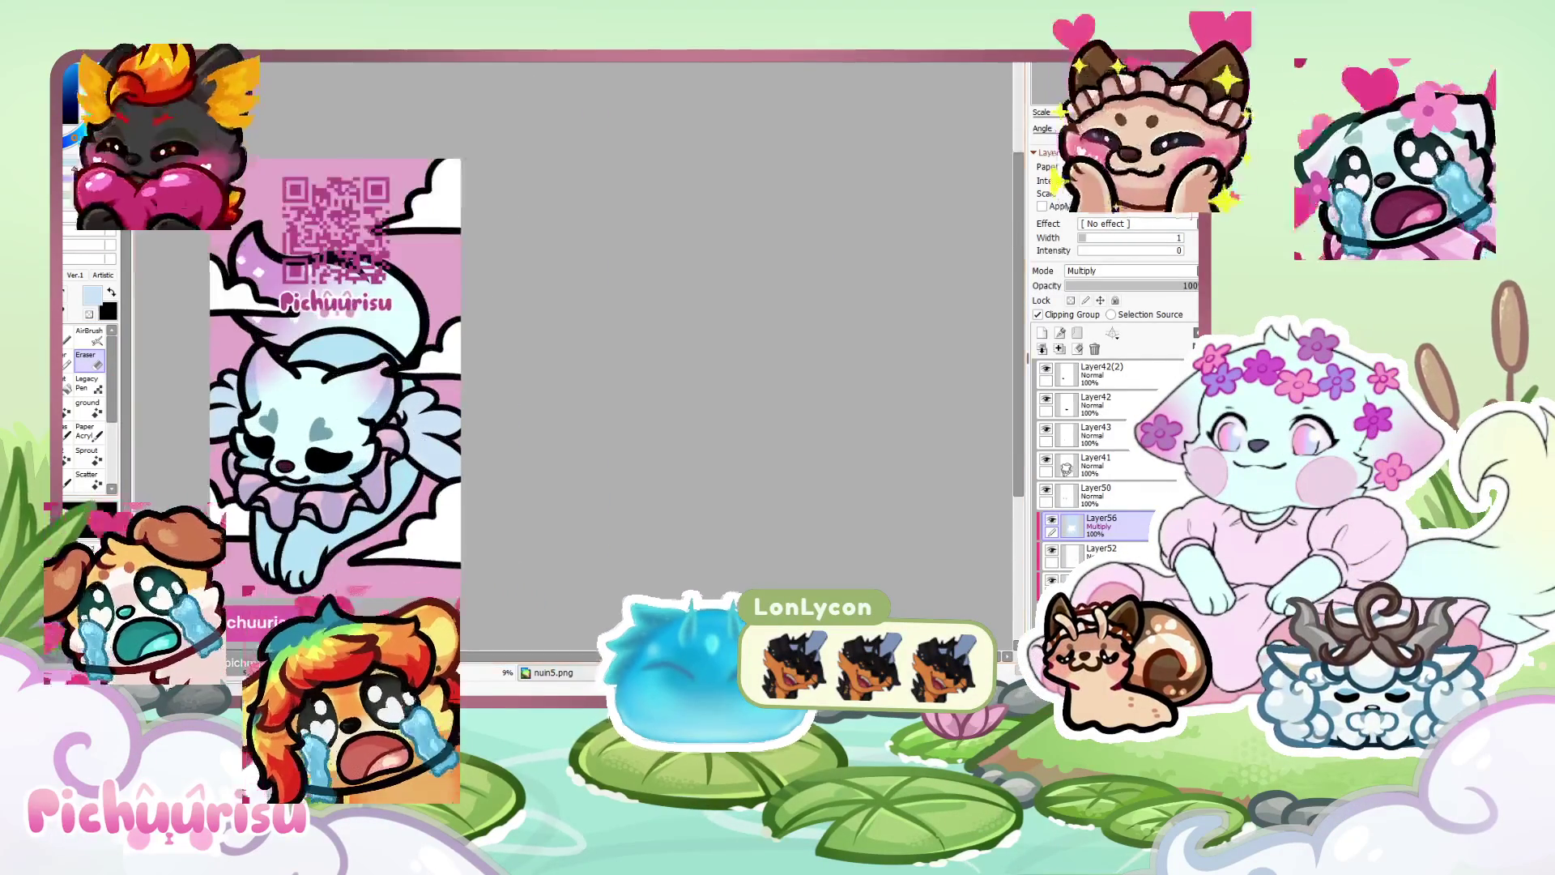
scroll(437, 447, up, 2)
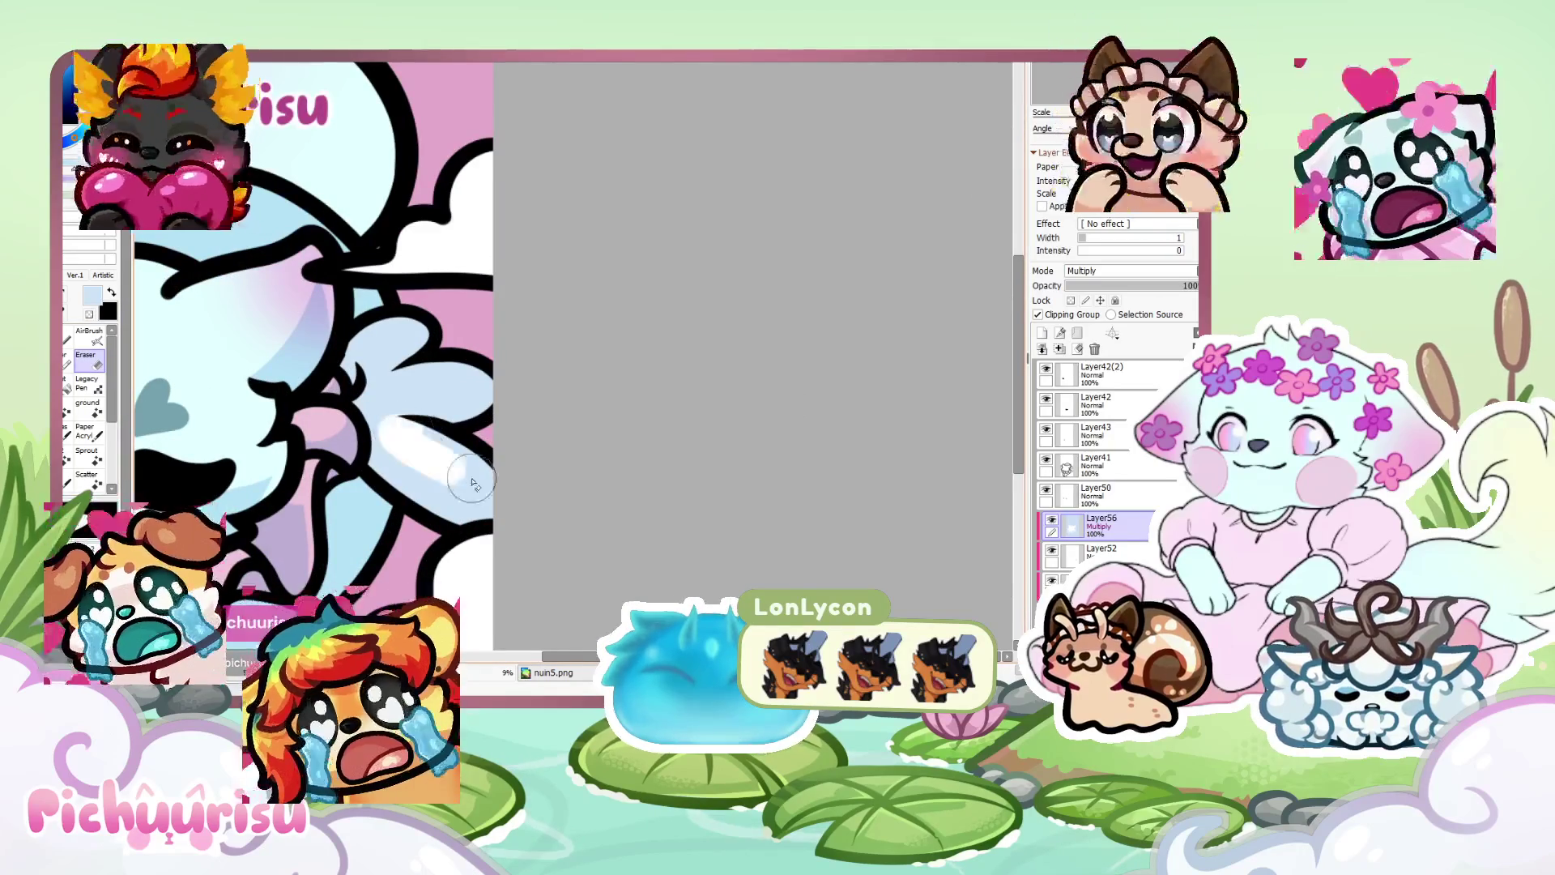
drag(478, 387, 372, 390)
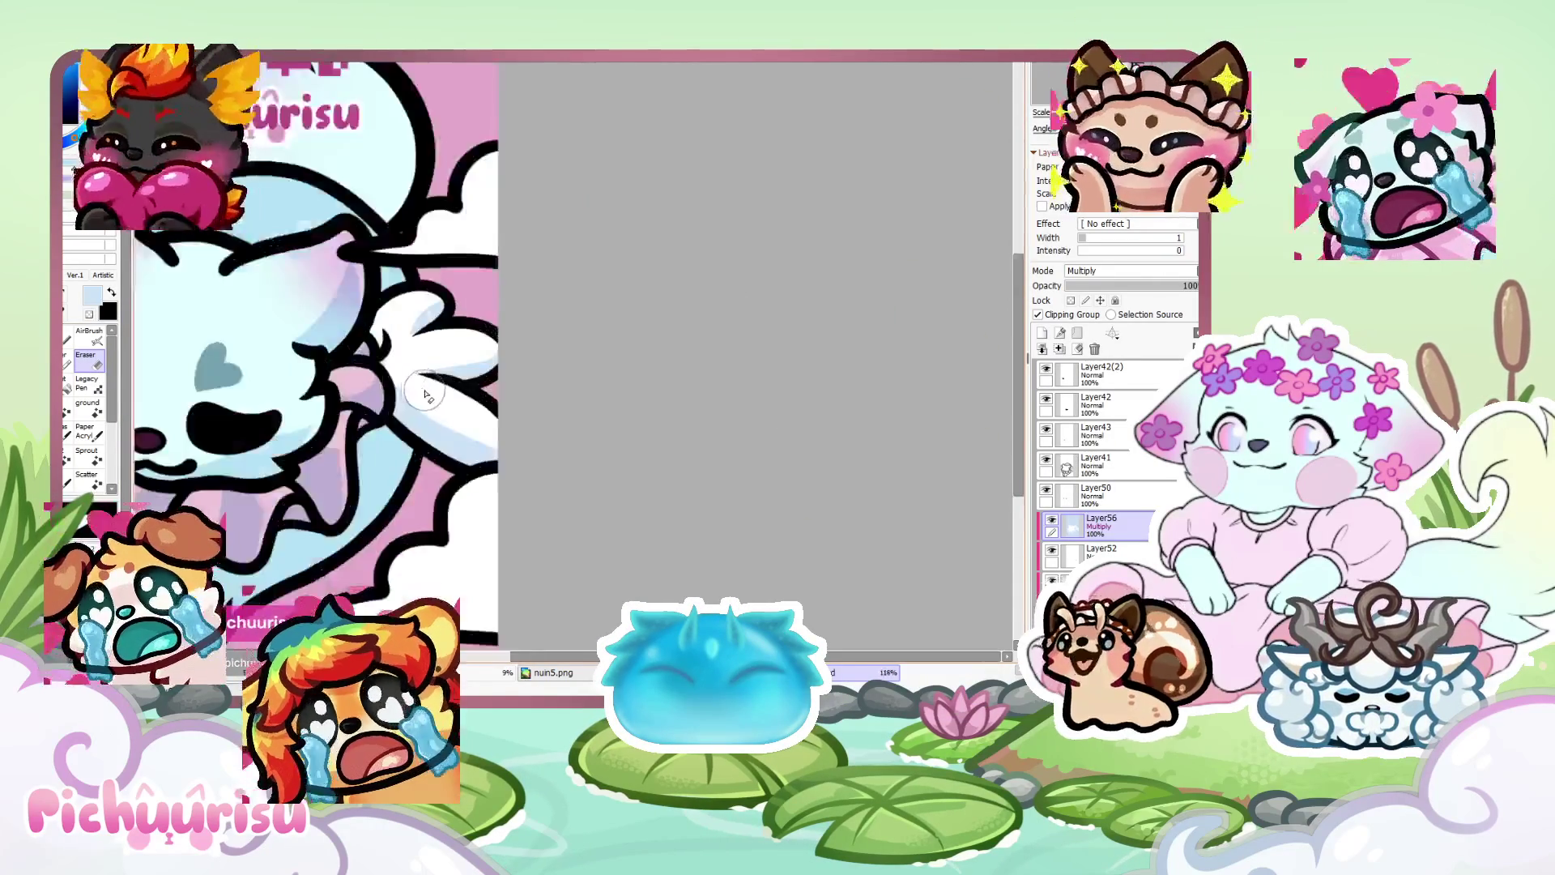
scroll(422, 345, up, 2)
scroll(453, 388, down, 1)
scroll(489, 431, up, 2)
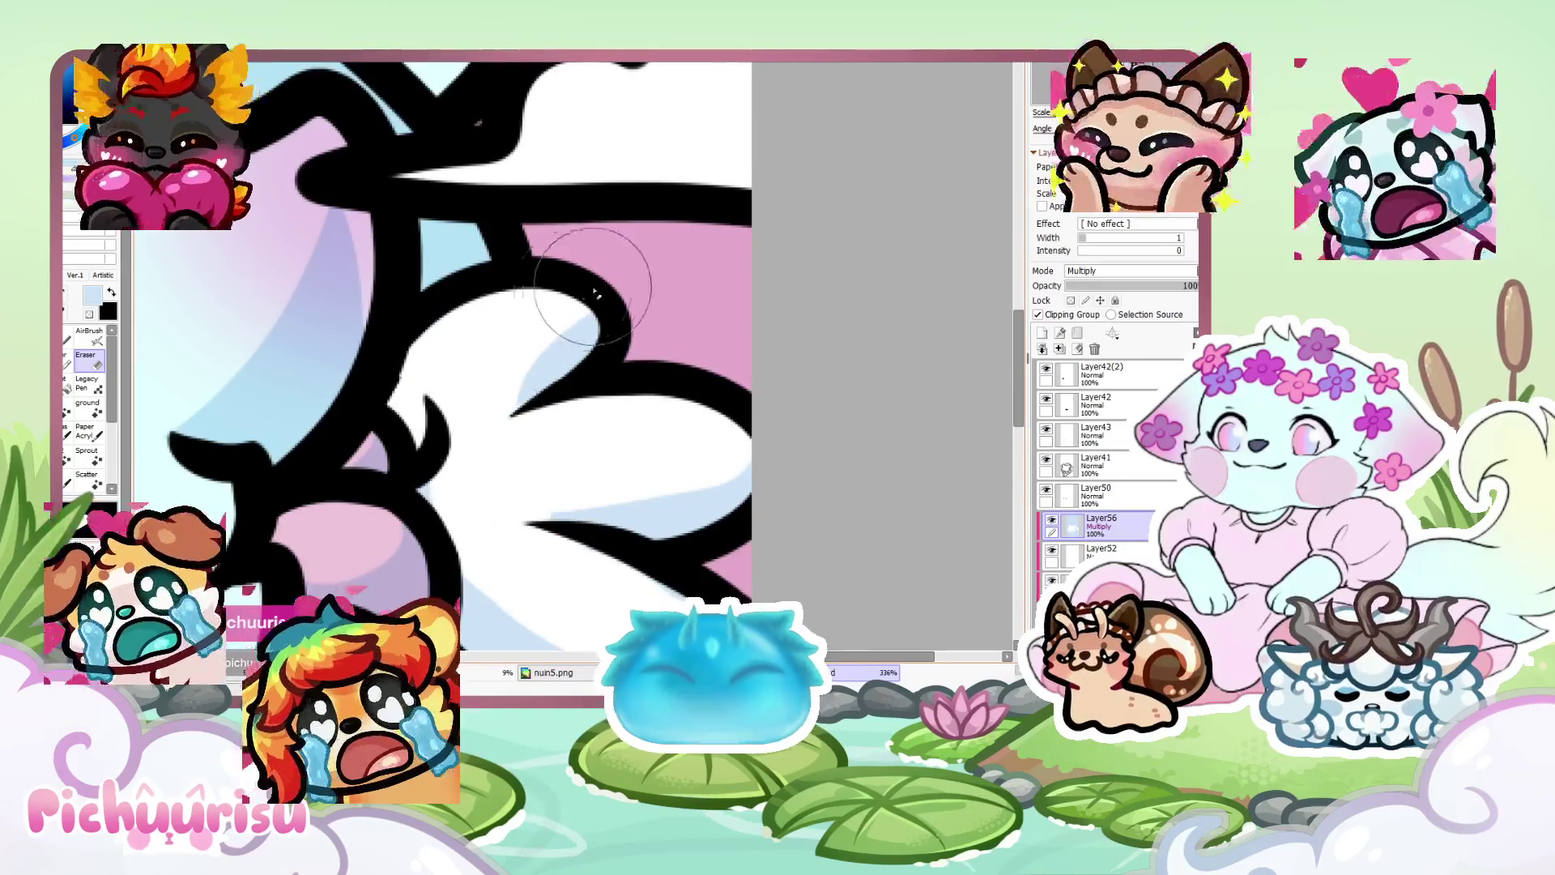
scroll(381, 395, down, 5)
scroll(275, 364, up, 3)
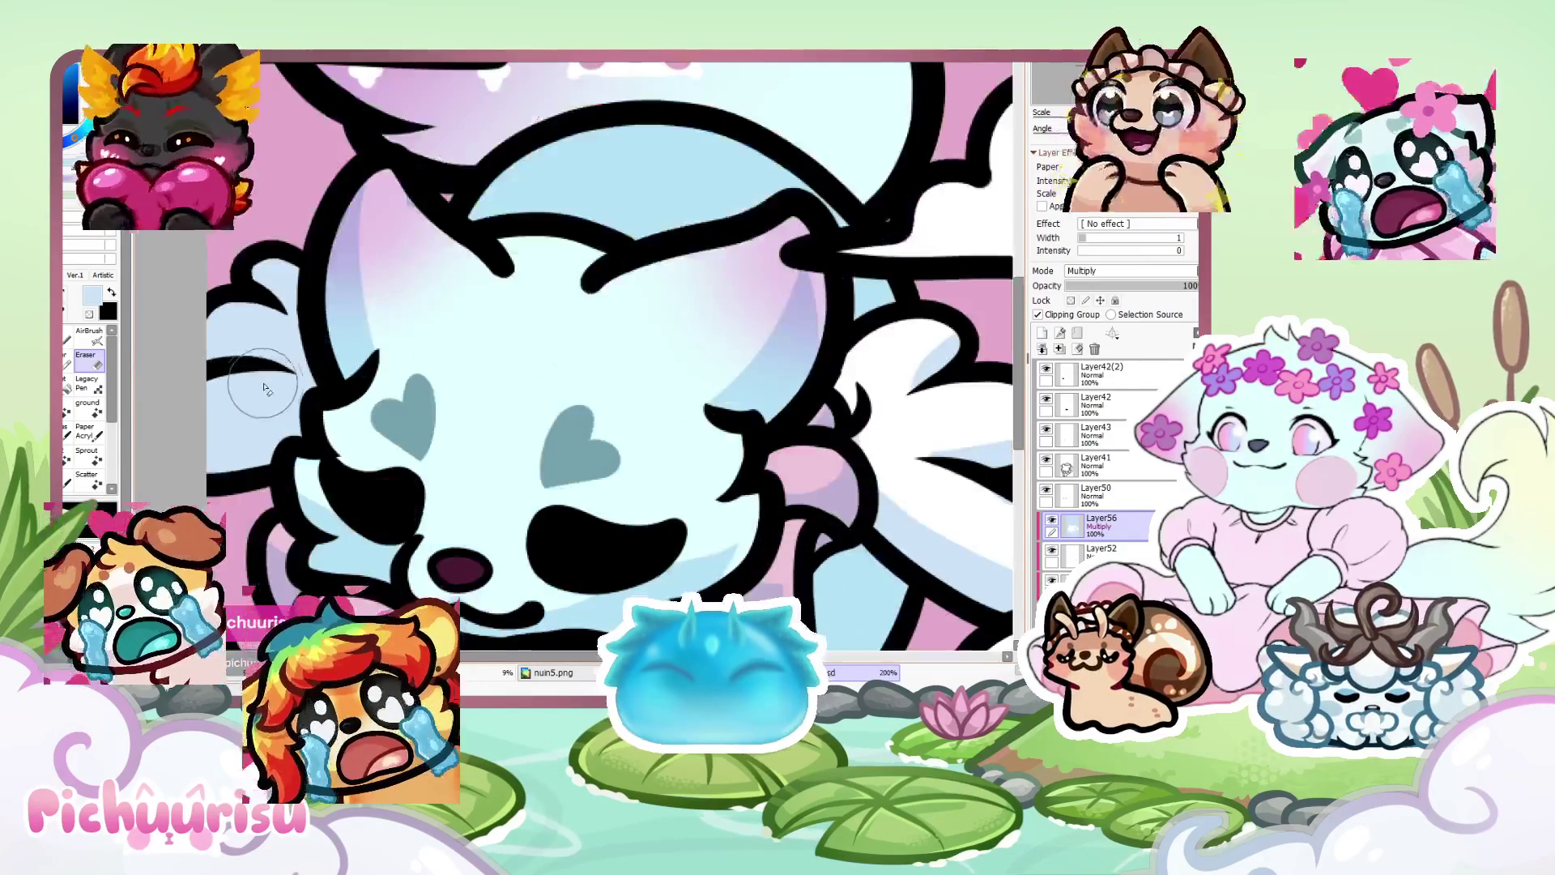
scroll(298, 381, down, 2)
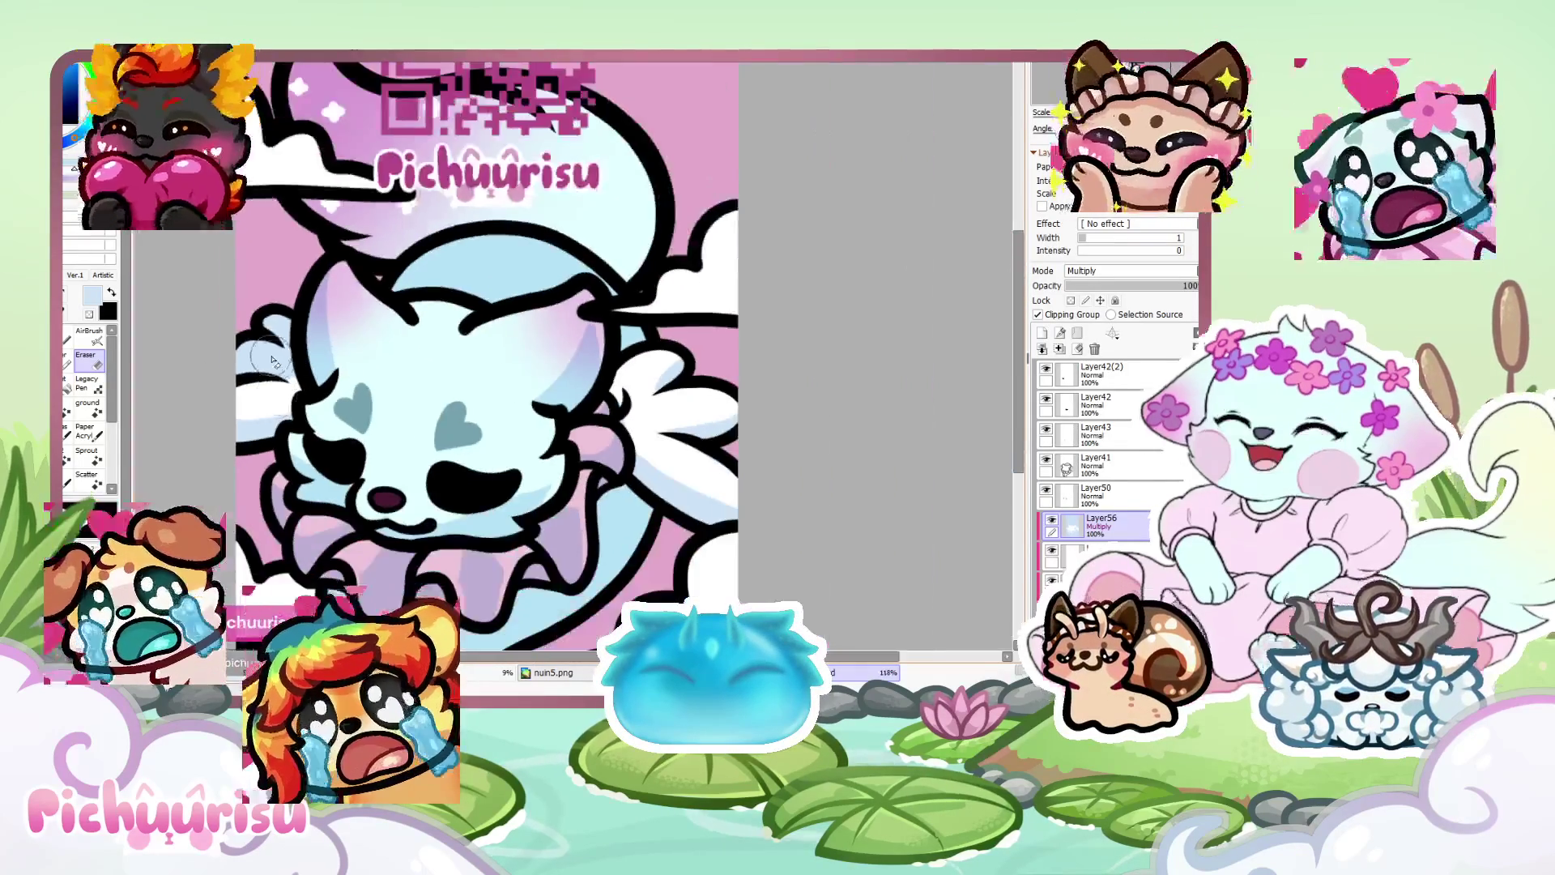
scroll(320, 354, up, 3)
scroll(318, 348, down, 6)
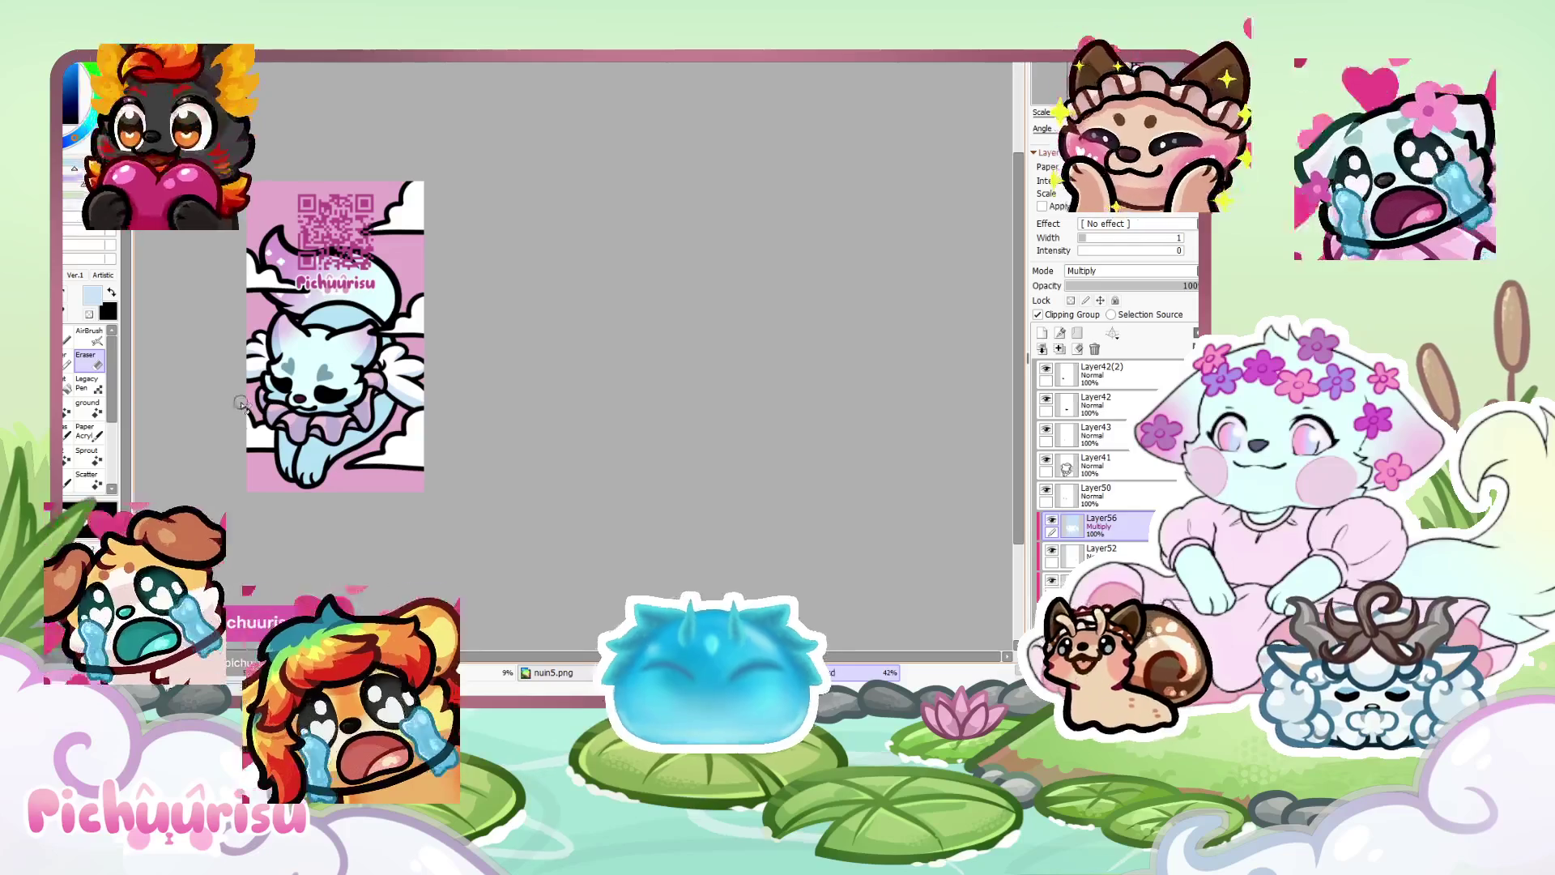
scroll(446, 399, up, 5)
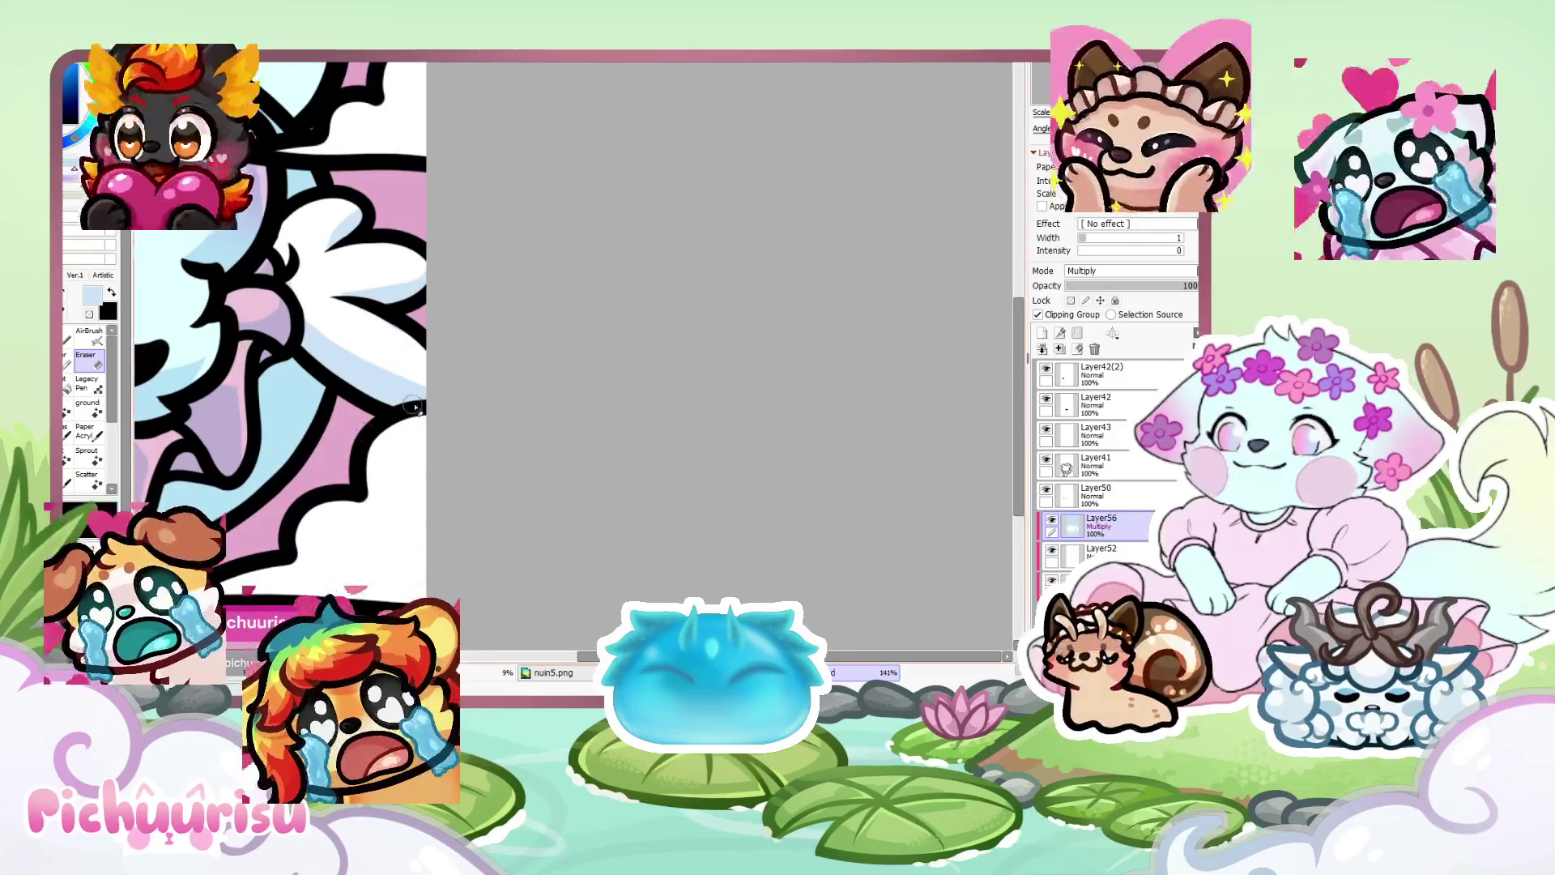
scroll(323, 324, up, 3)
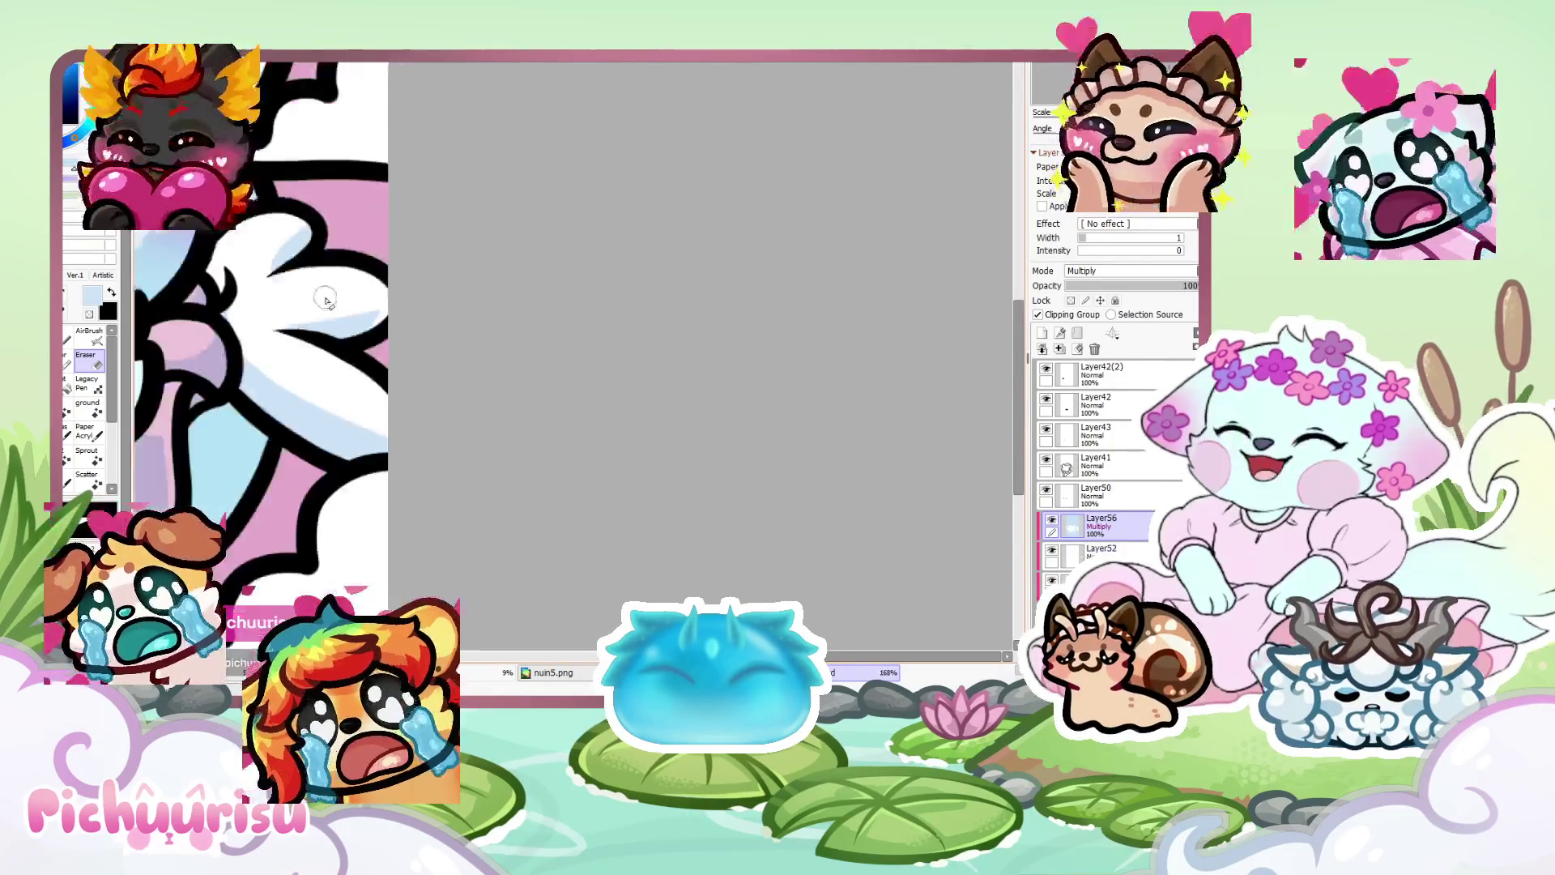
scroll(596, 298, down, 5)
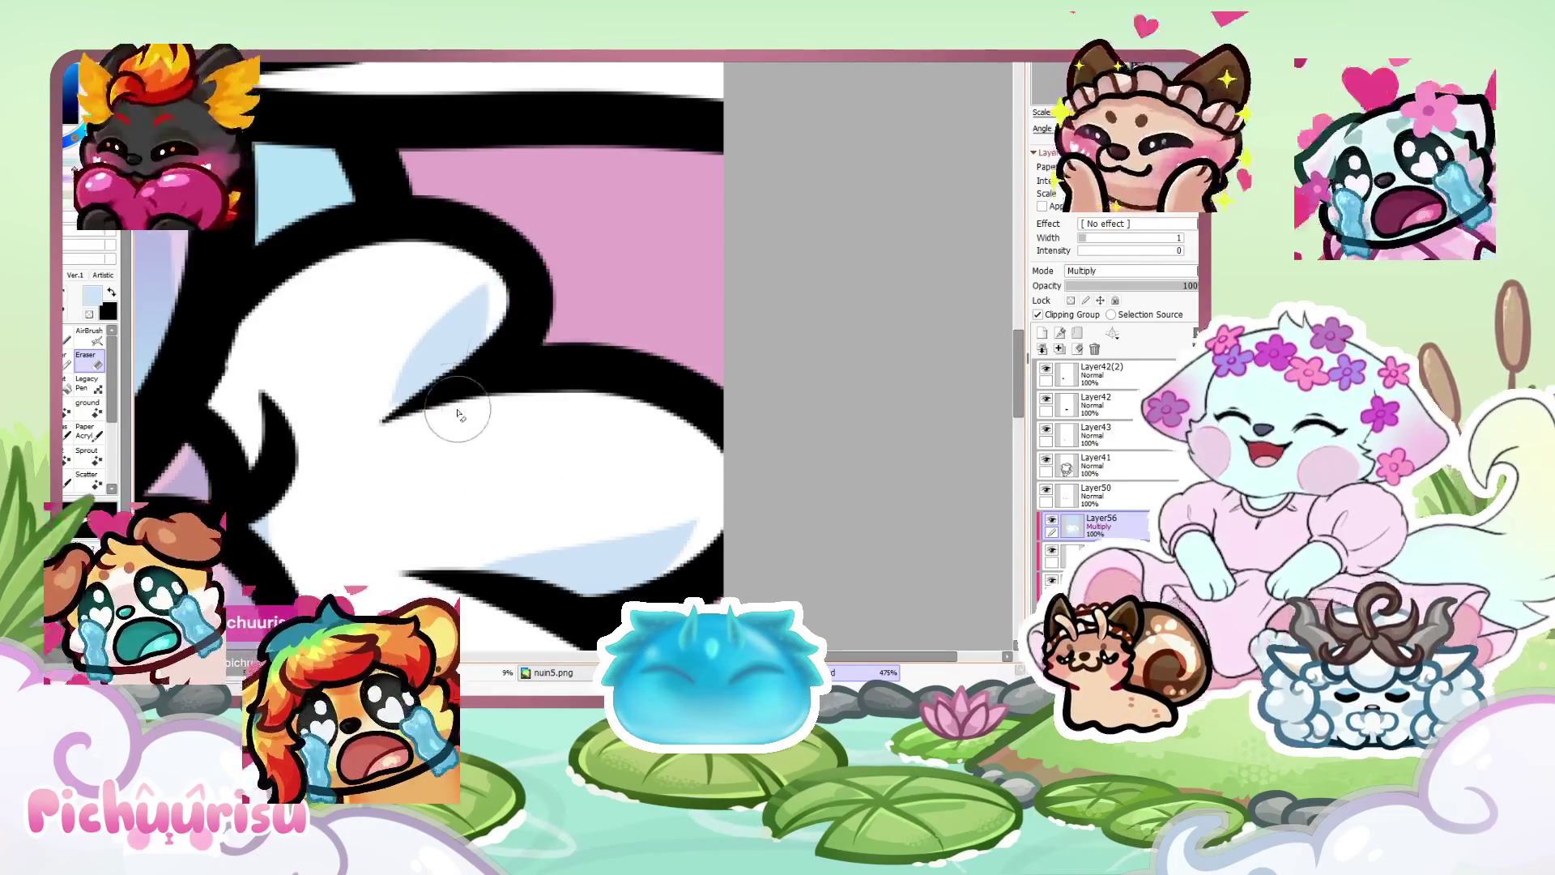
scroll(495, 421, up, 2)
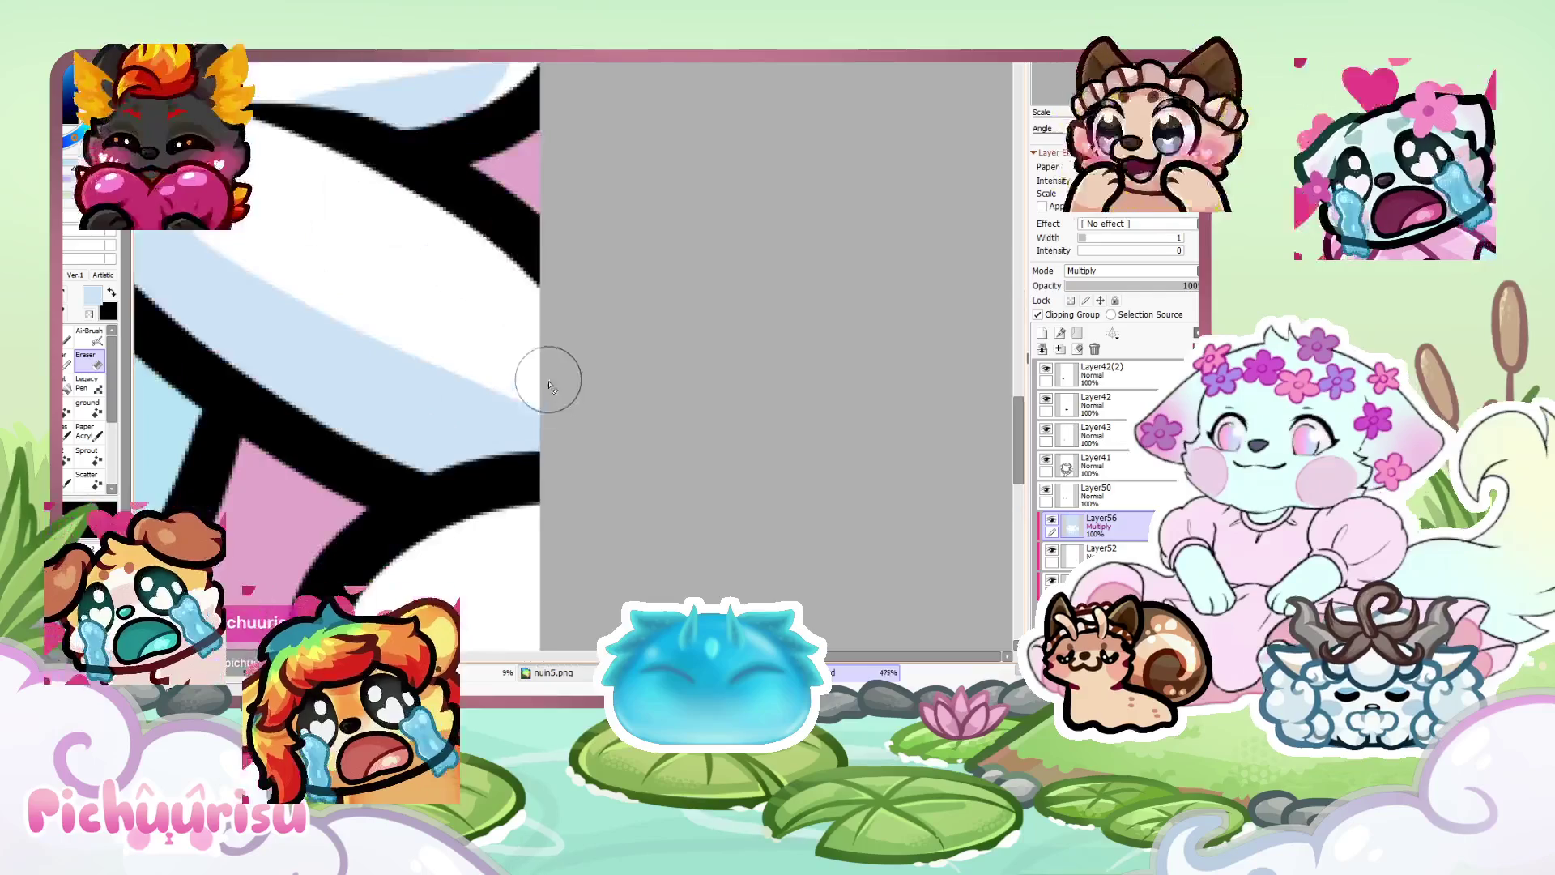
scroll(545, 375, down, 5)
scroll(288, 387, up, 4)
scroll(288, 388, down, 4)
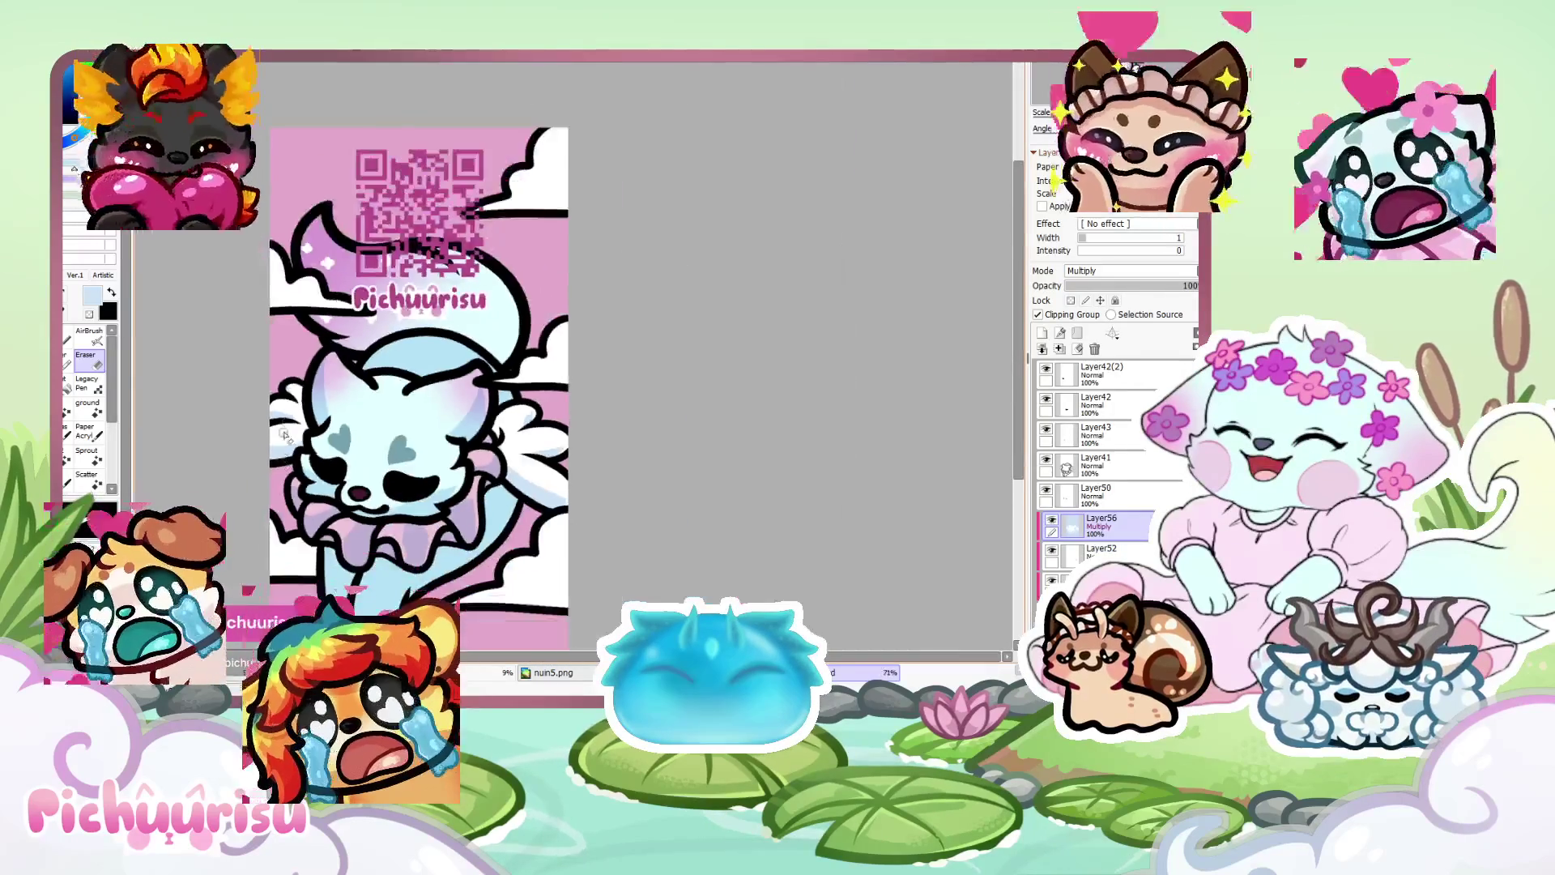
scroll(299, 298, up, 3)
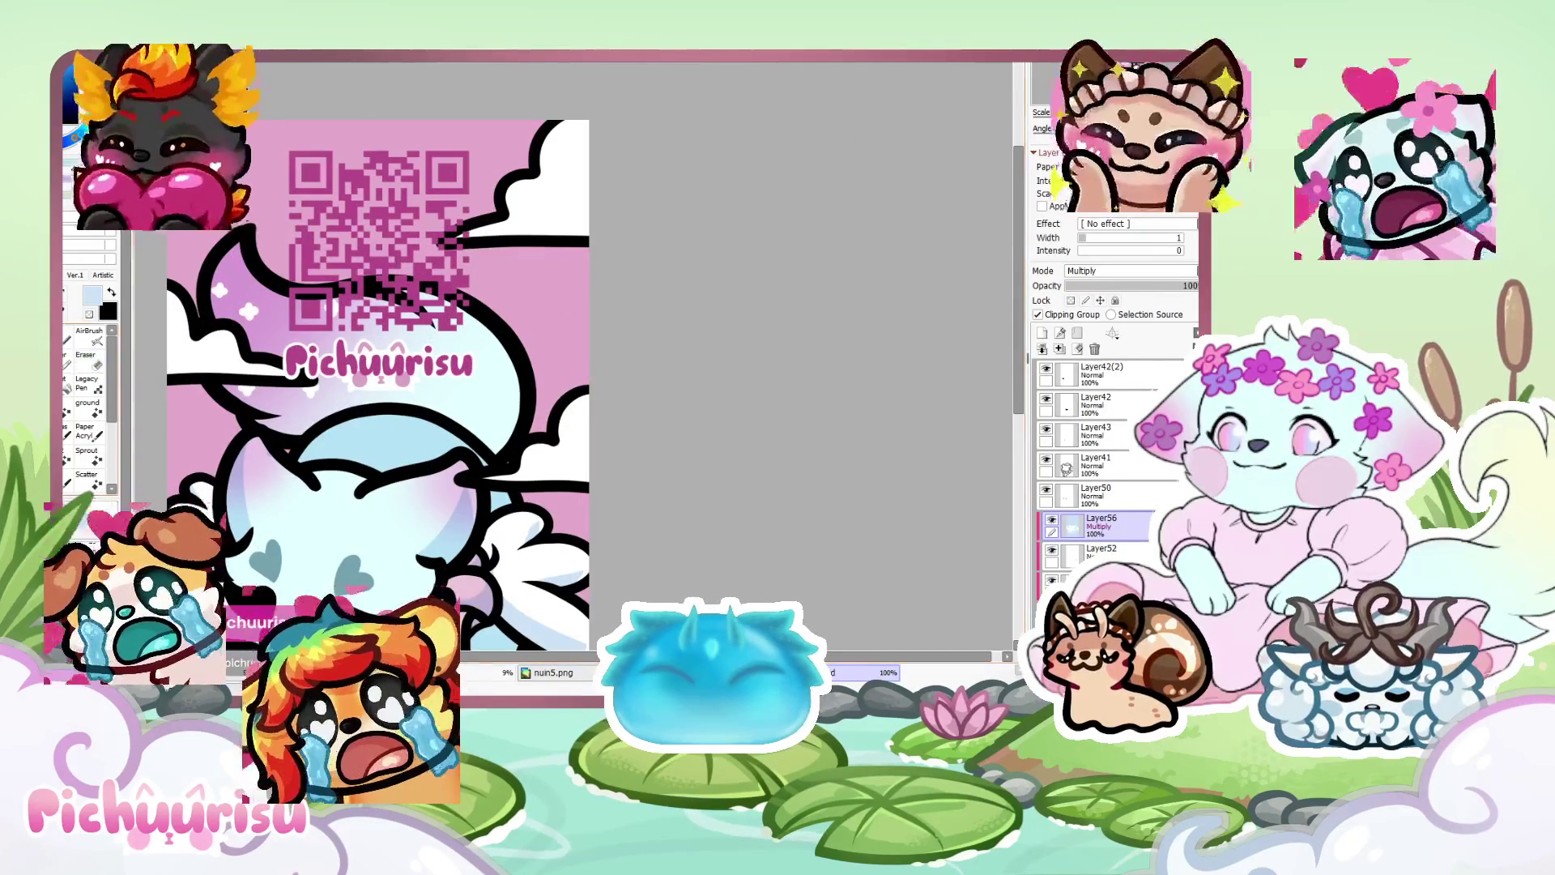
scroll(1066, 468, down, 3)
Select a different layer in the Layer panel
click(1042, 332)
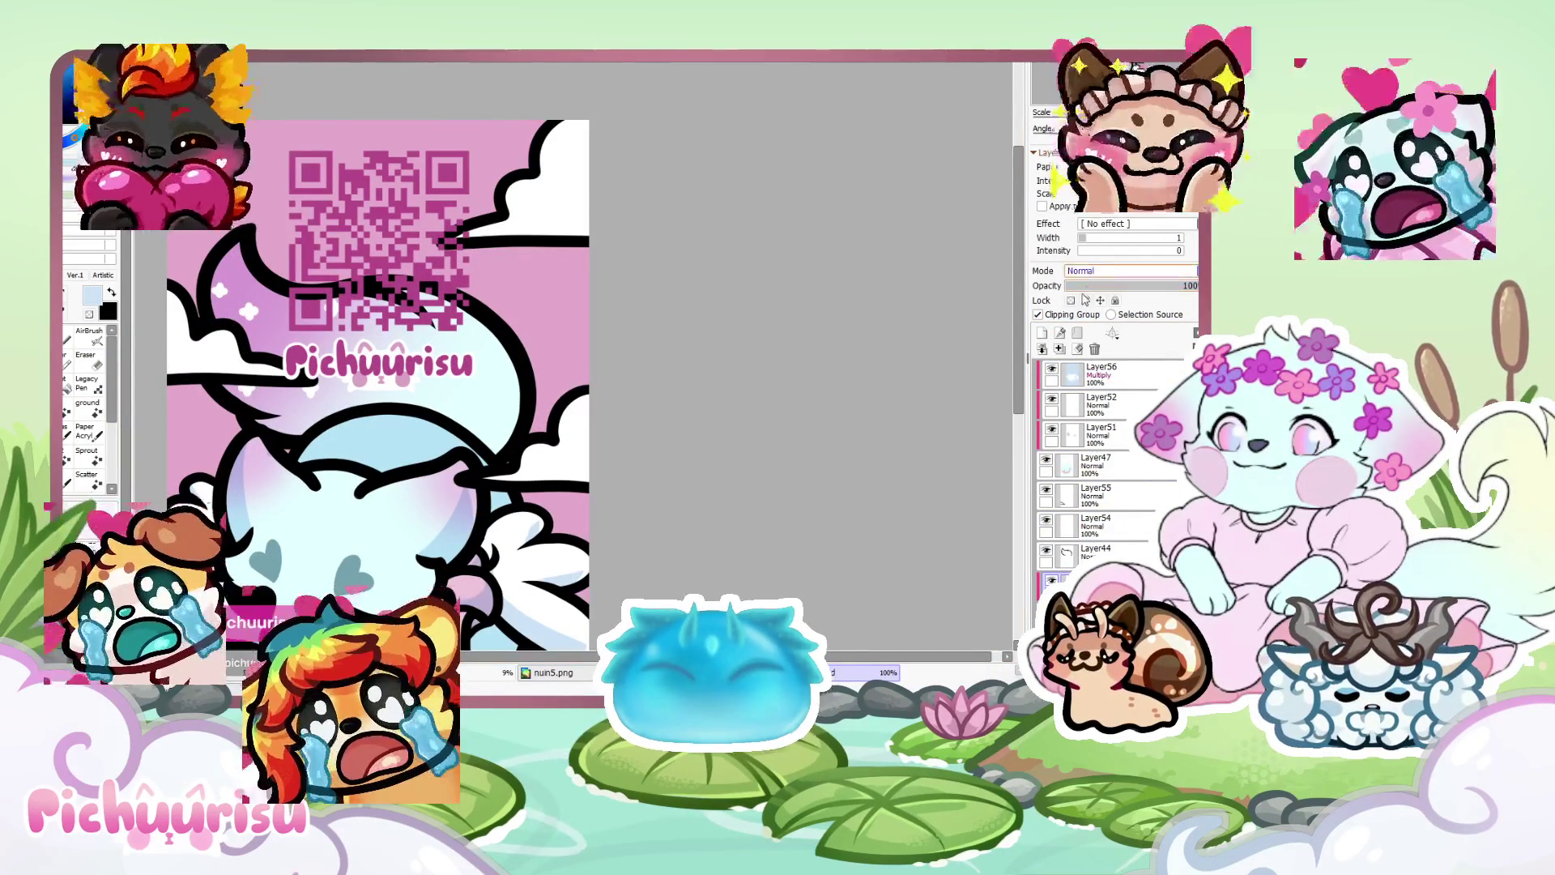
scroll(573, 343, down, 4)
scroll(573, 343, up, 4)
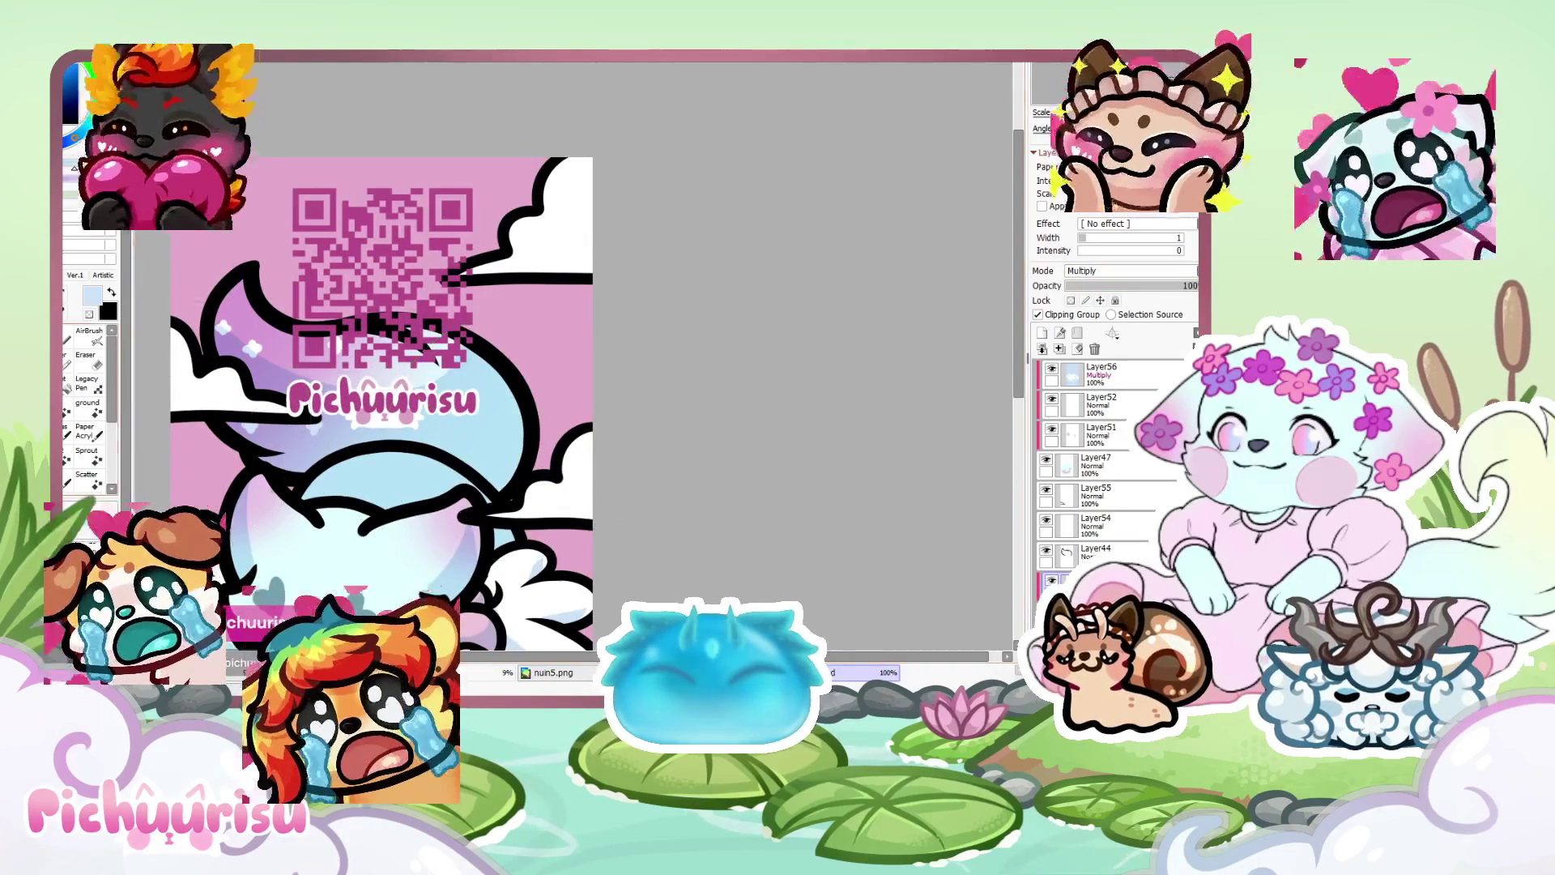
scroll(573, 343, up, 1)
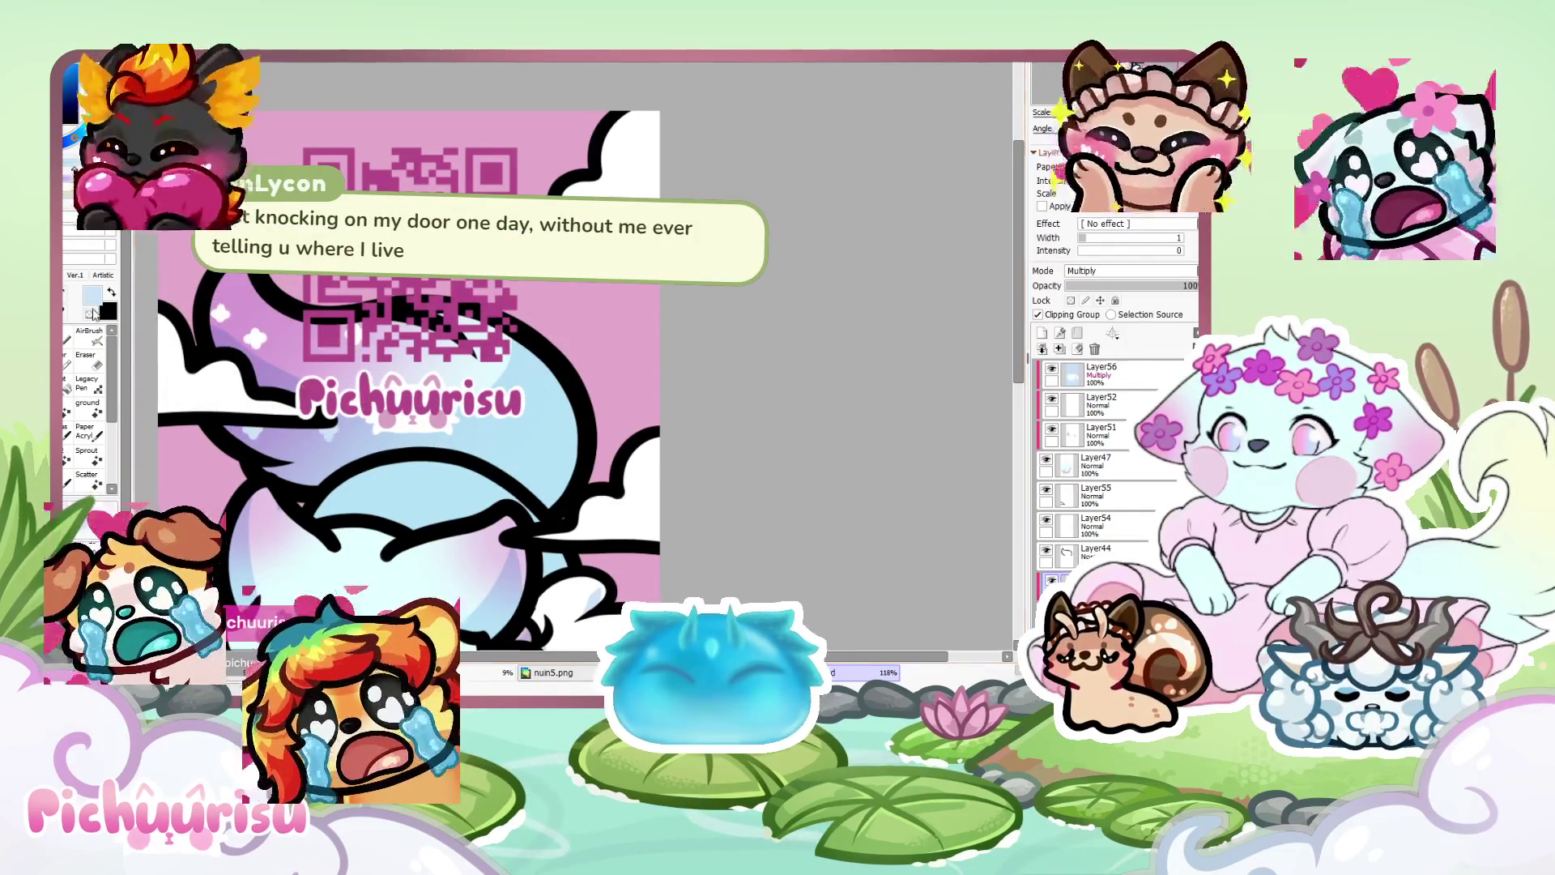
Switch to the Eraser and zoom and rotate the view toward the logo
click(91, 366)
scroll(601, 307, up, 2)
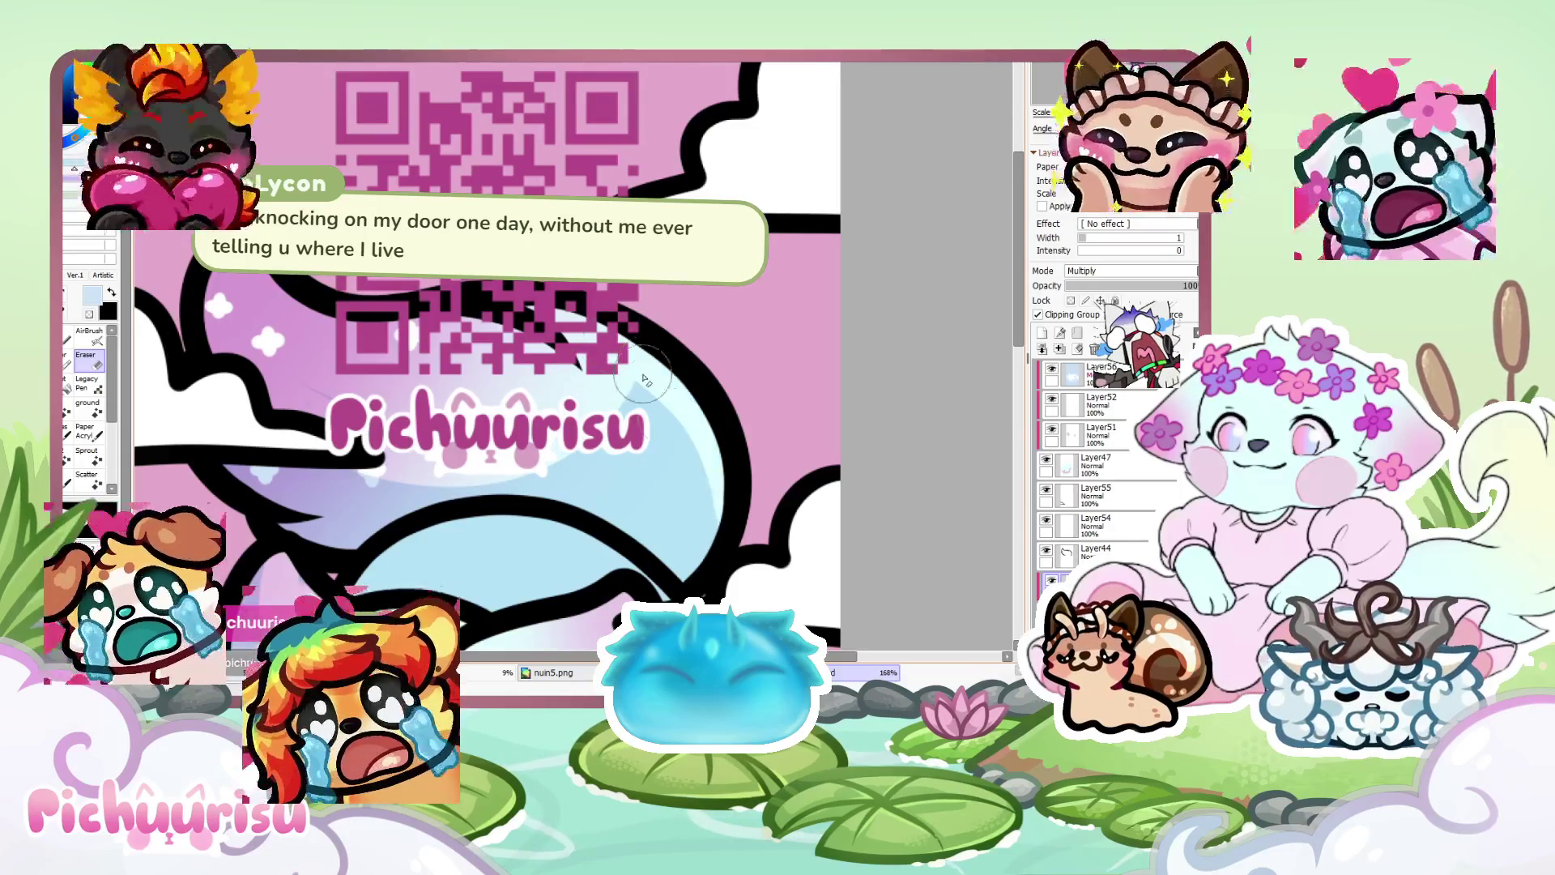
scroll(617, 350, down, 5)
scroll(617, 350, up, 6)
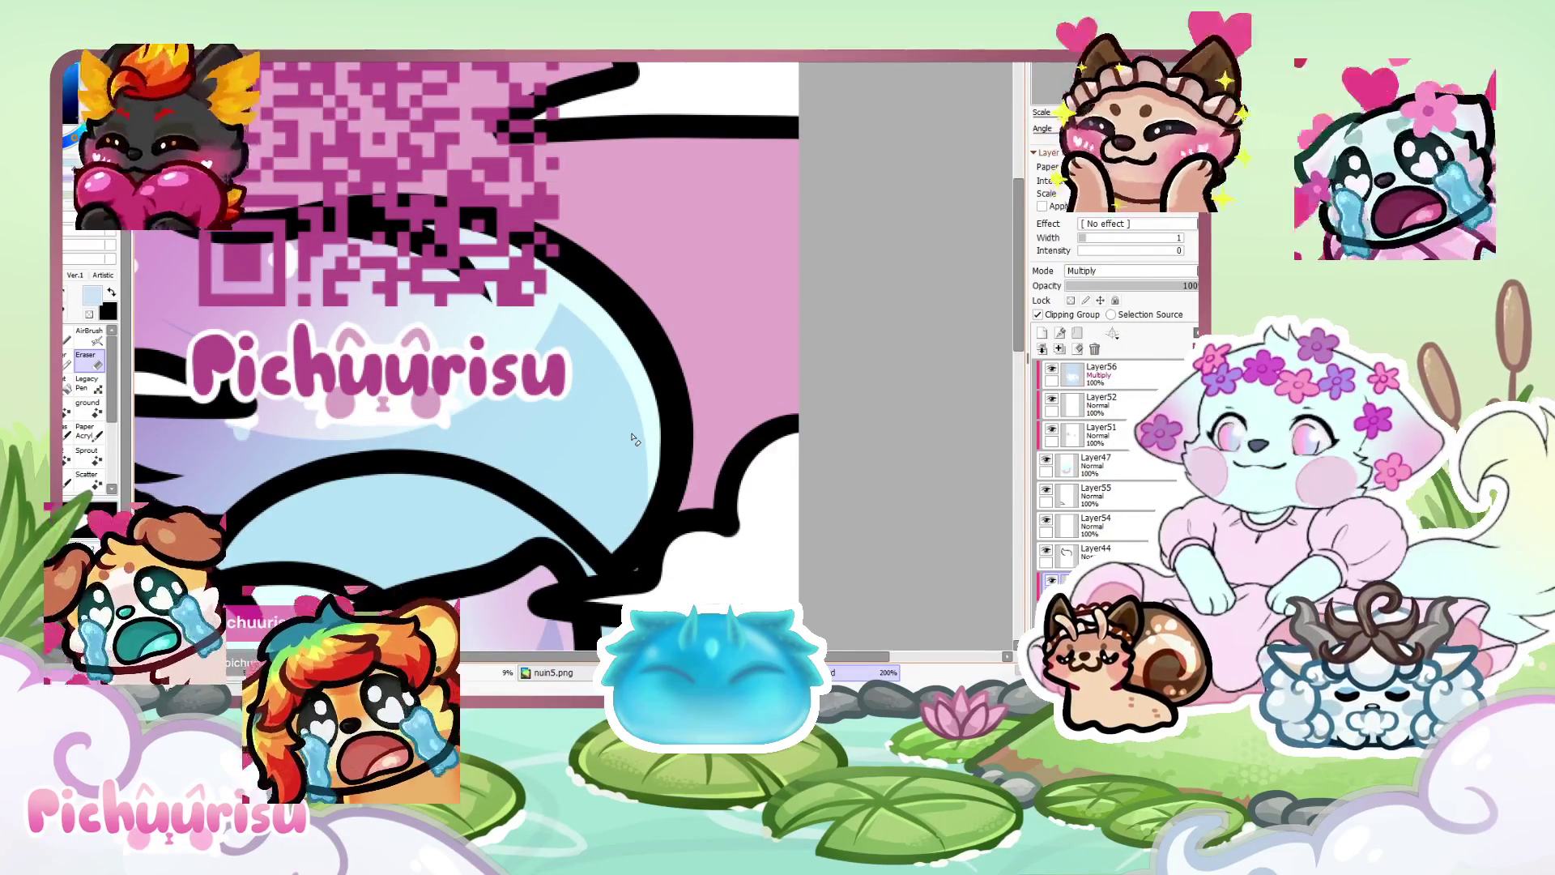
scroll(634, 439, down, 6)
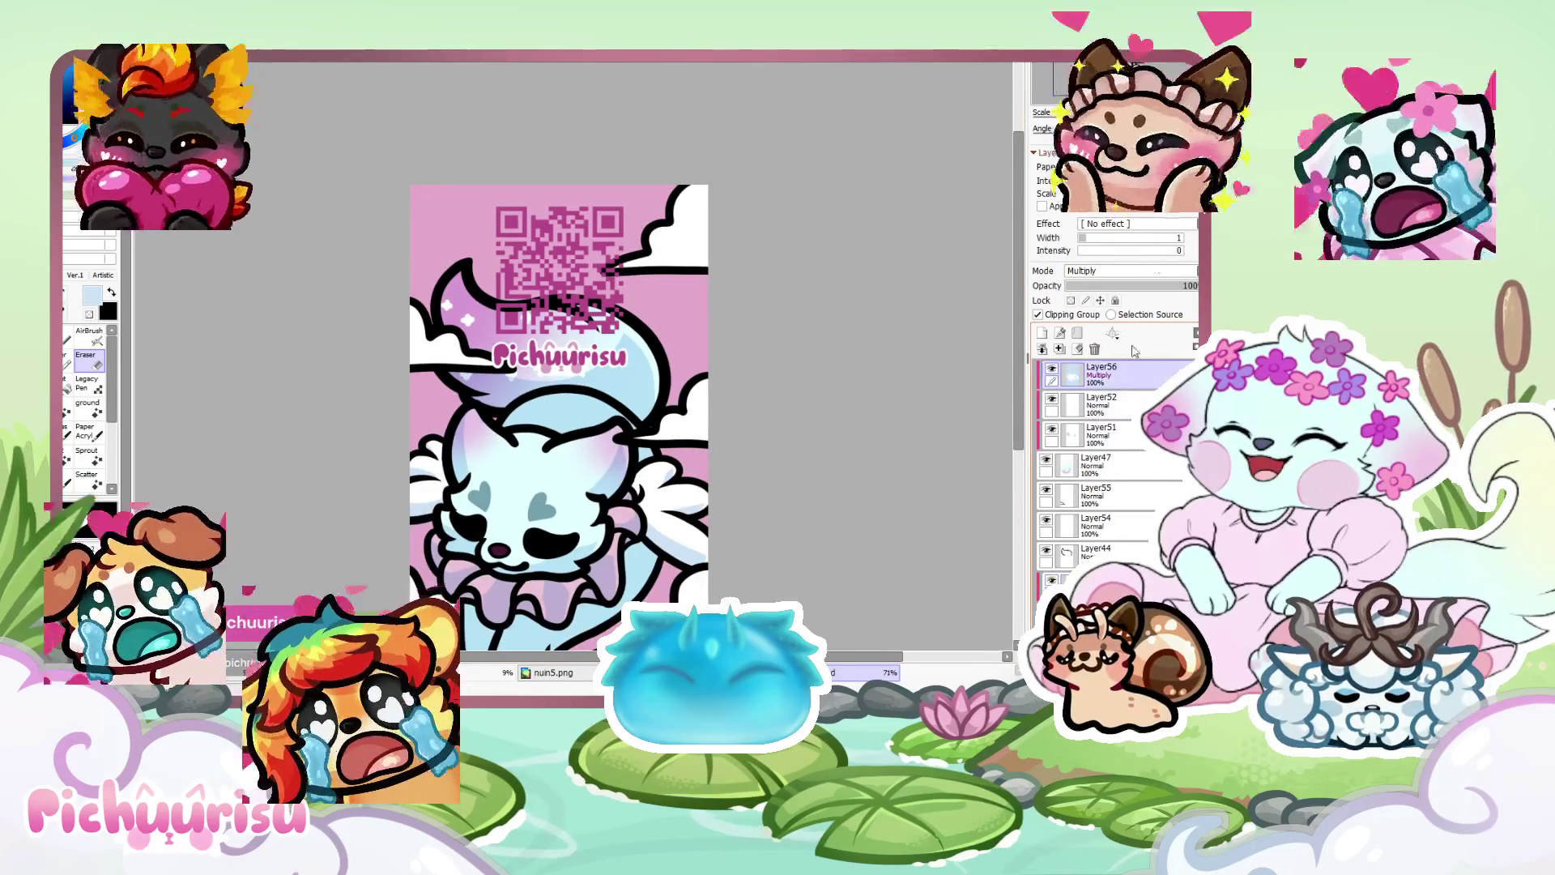
key(End)
key(End)
key(End)
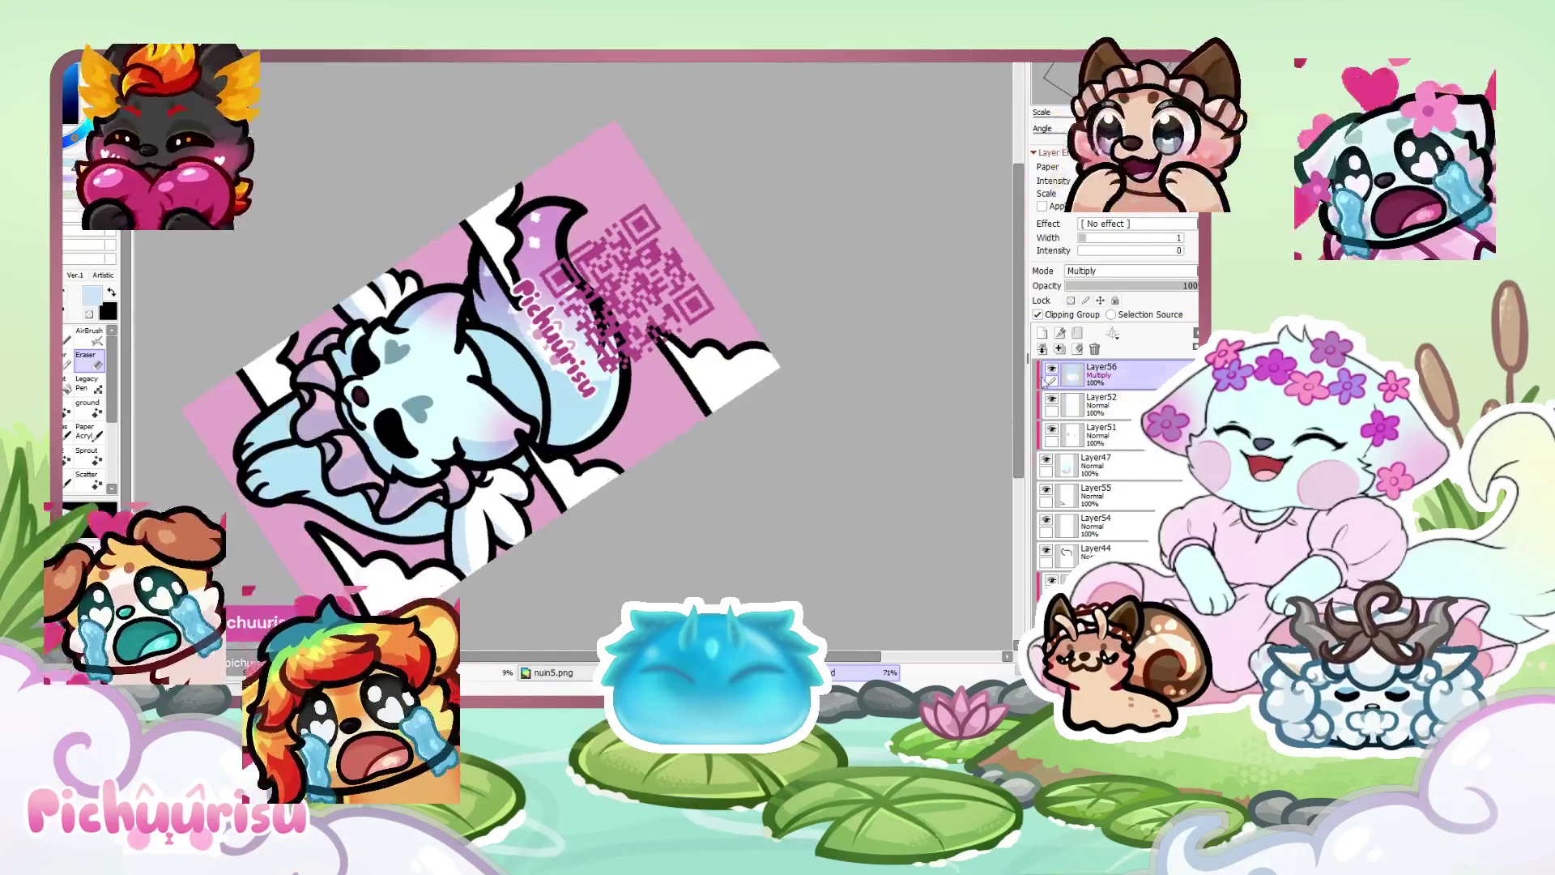
Reset the view to upright and erase shading on the creature's front paw
scroll(530, 351, up, 3)
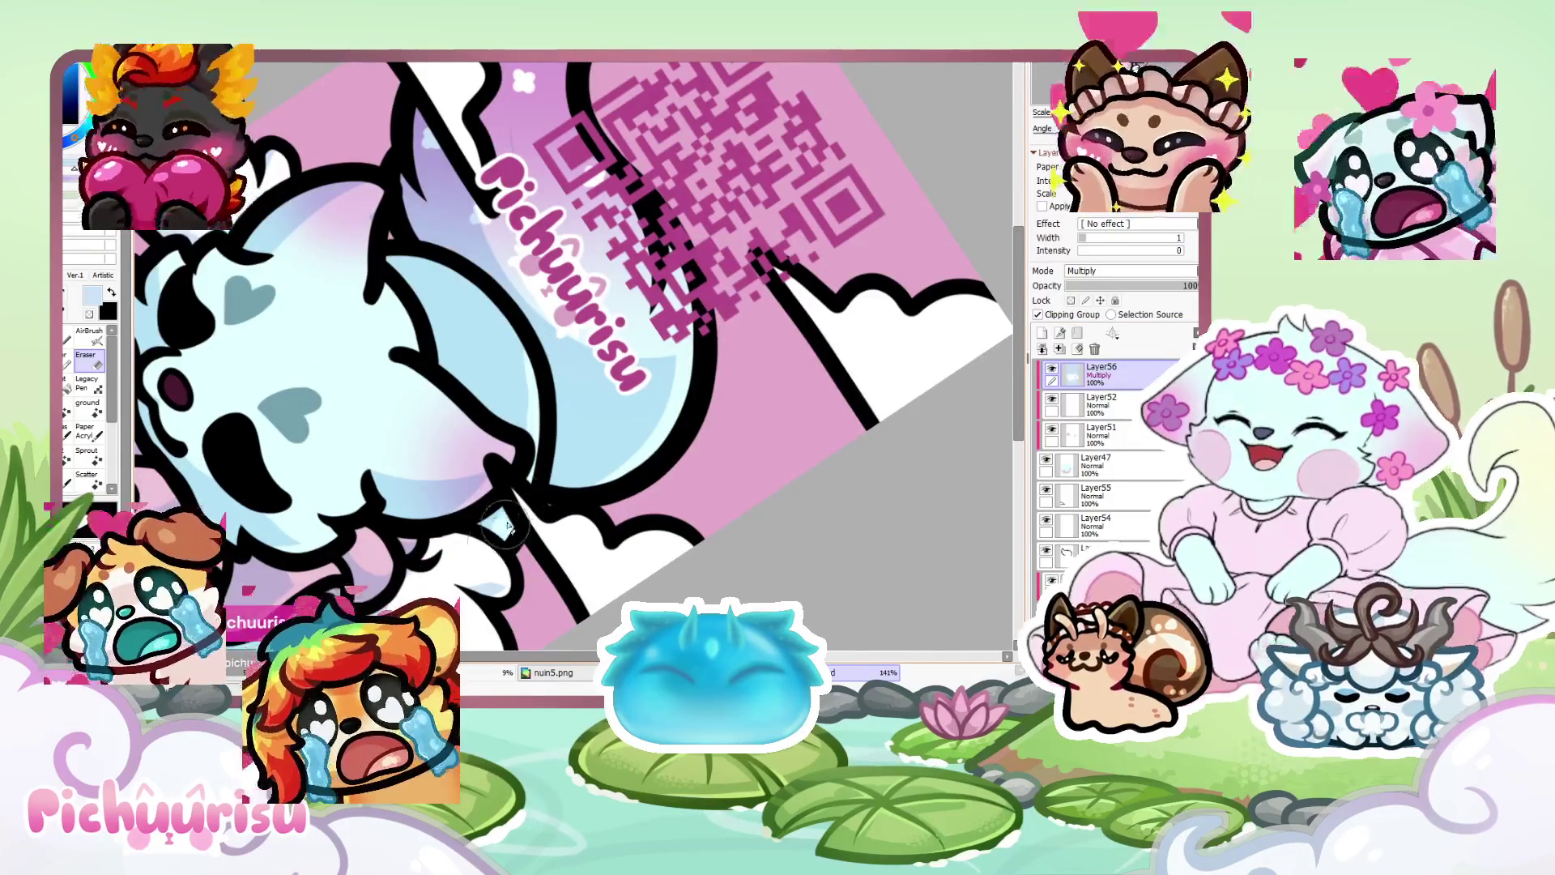
scroll(534, 442, down, 5)
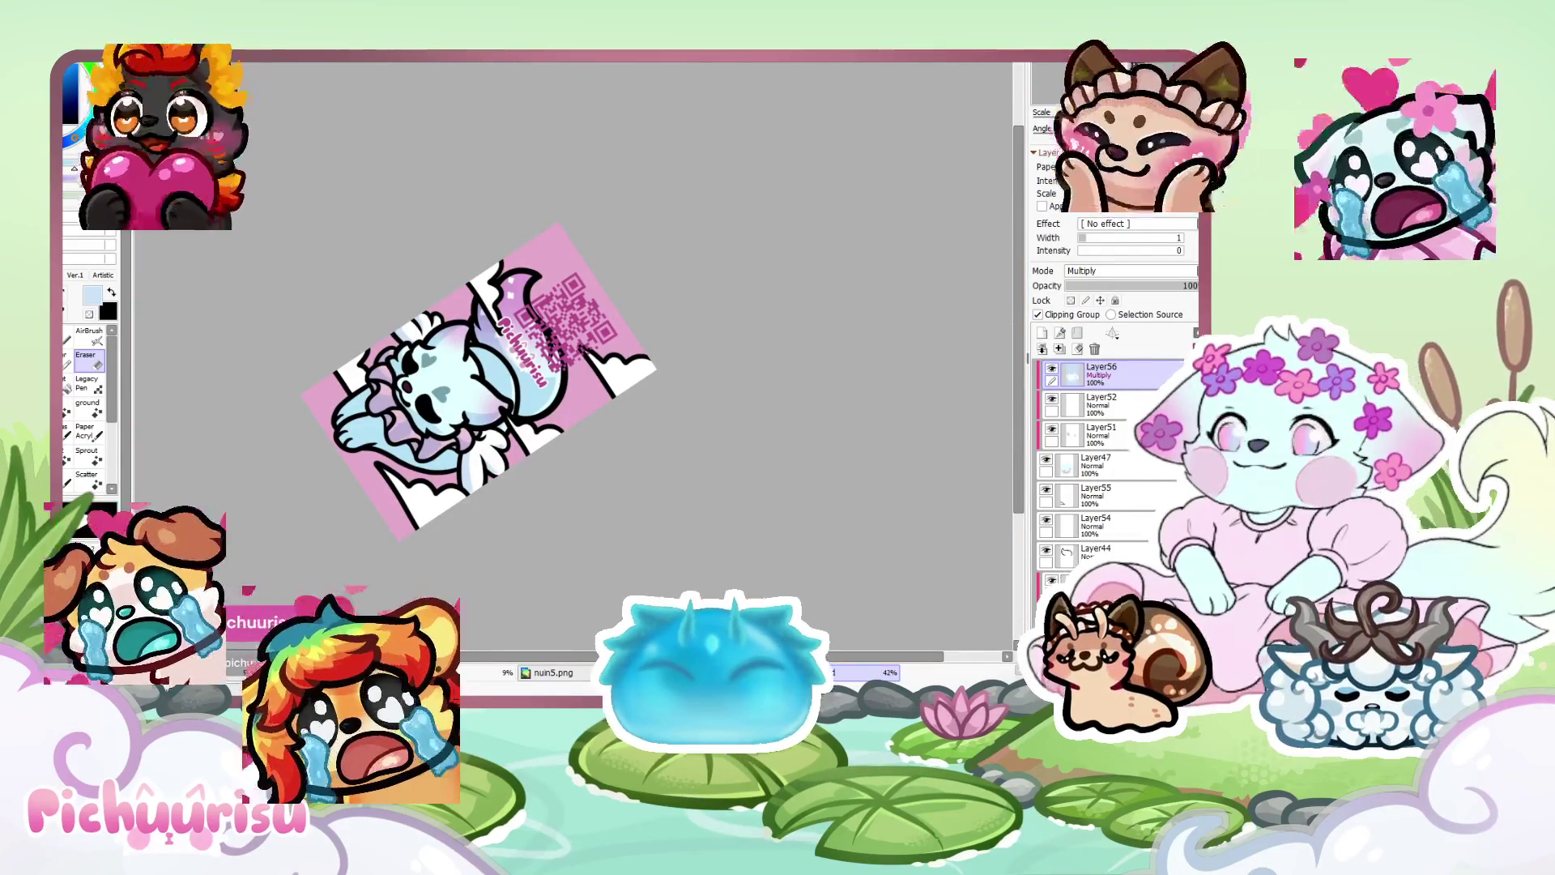
key(Home)
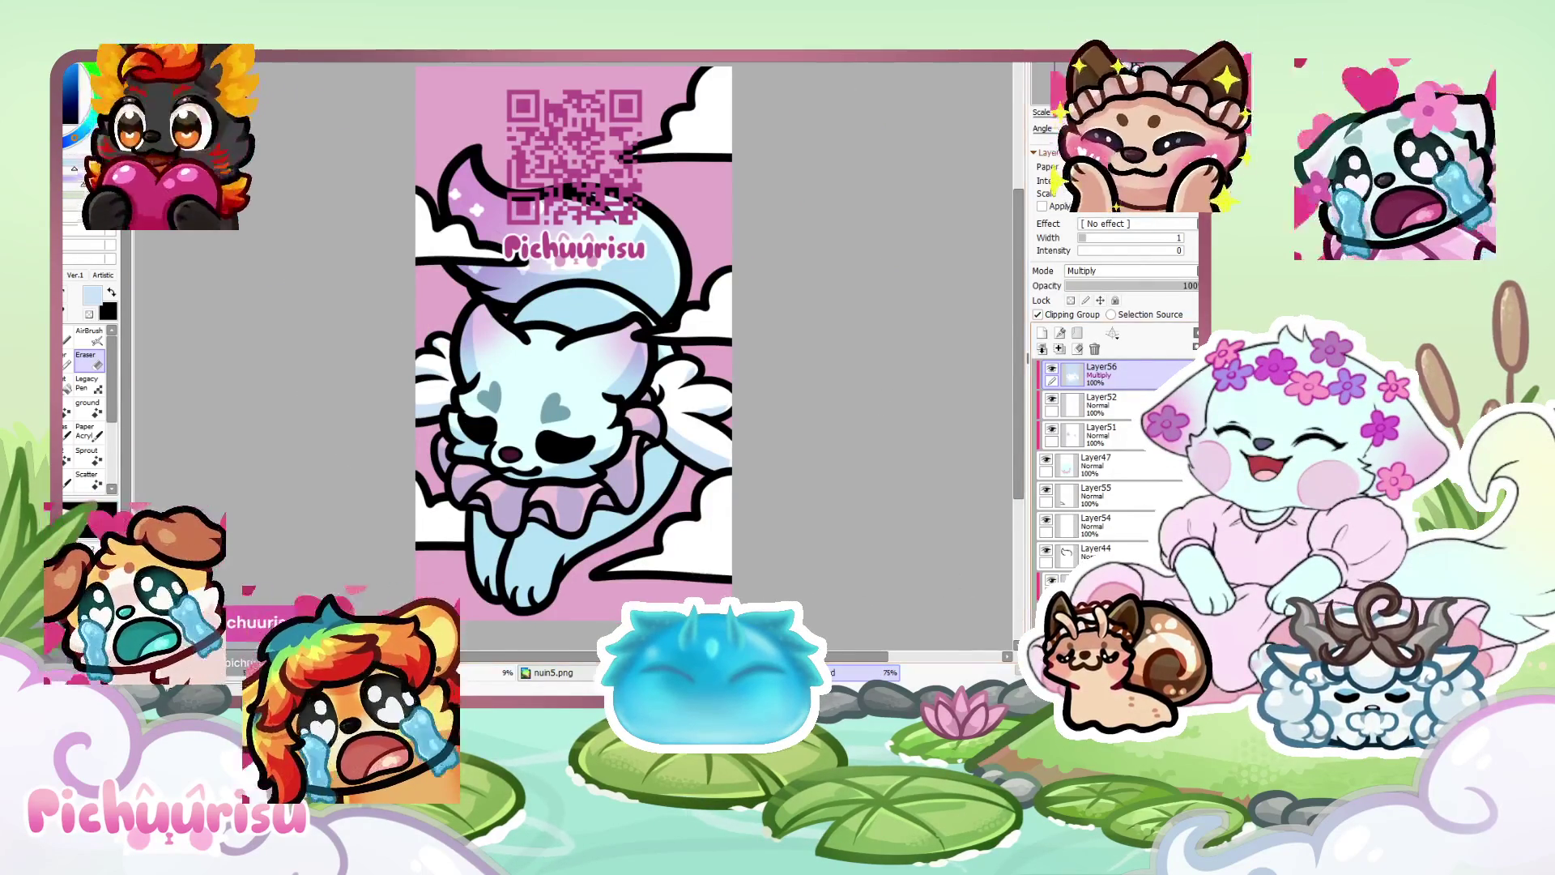
scroll(1093, 501, up, 2)
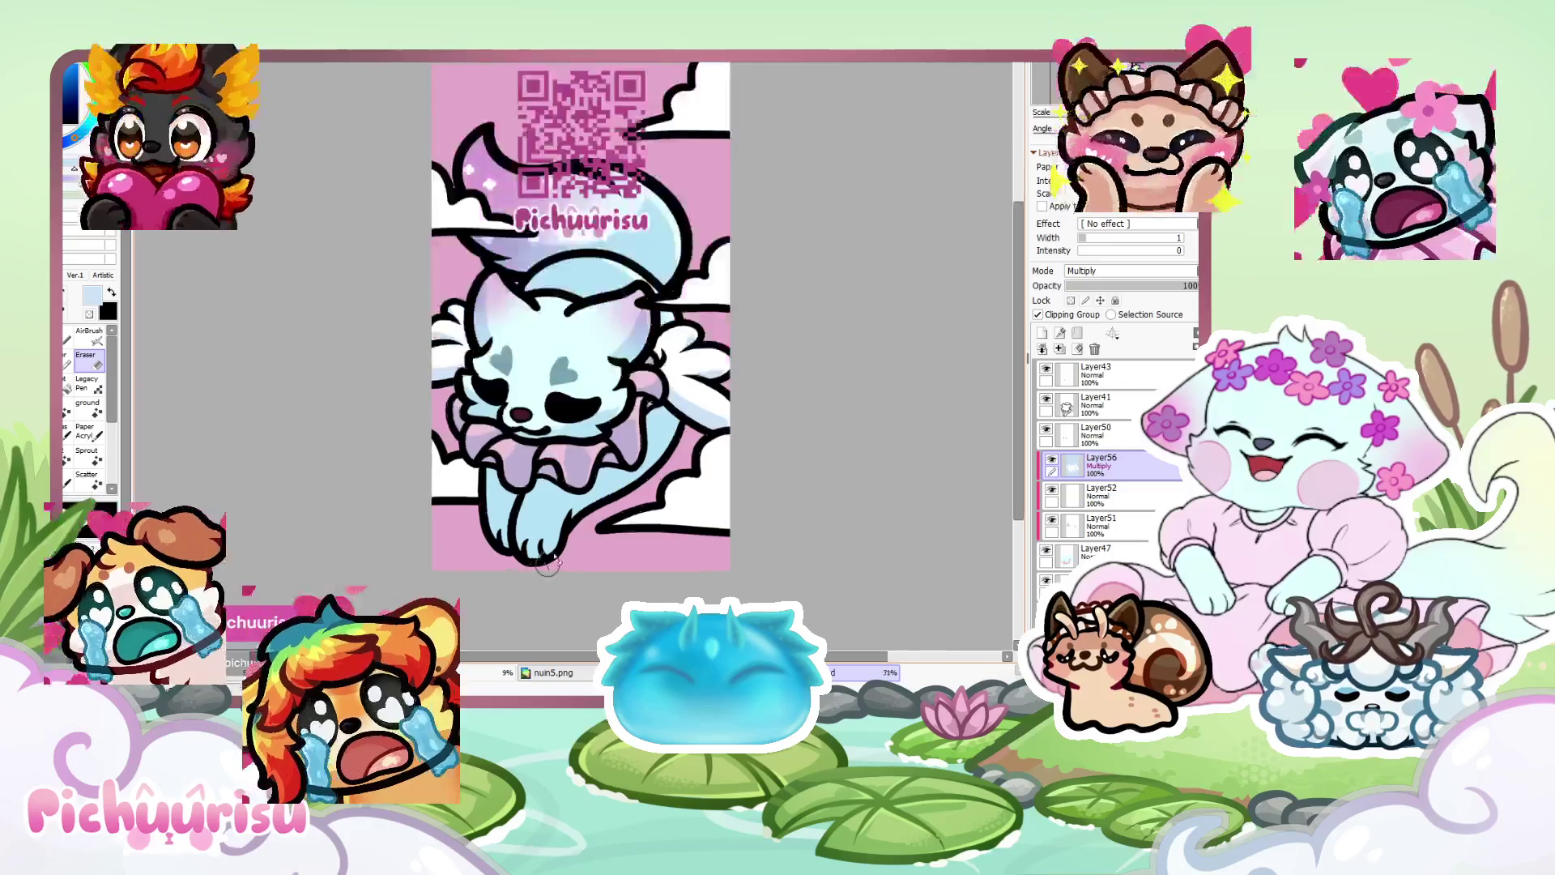
scroll(527, 550, up, 5)
mouse_move(519, 535)
mouse_down()
mouse_move(559, 527)
mouse_move(524, 556)
mouse_up()
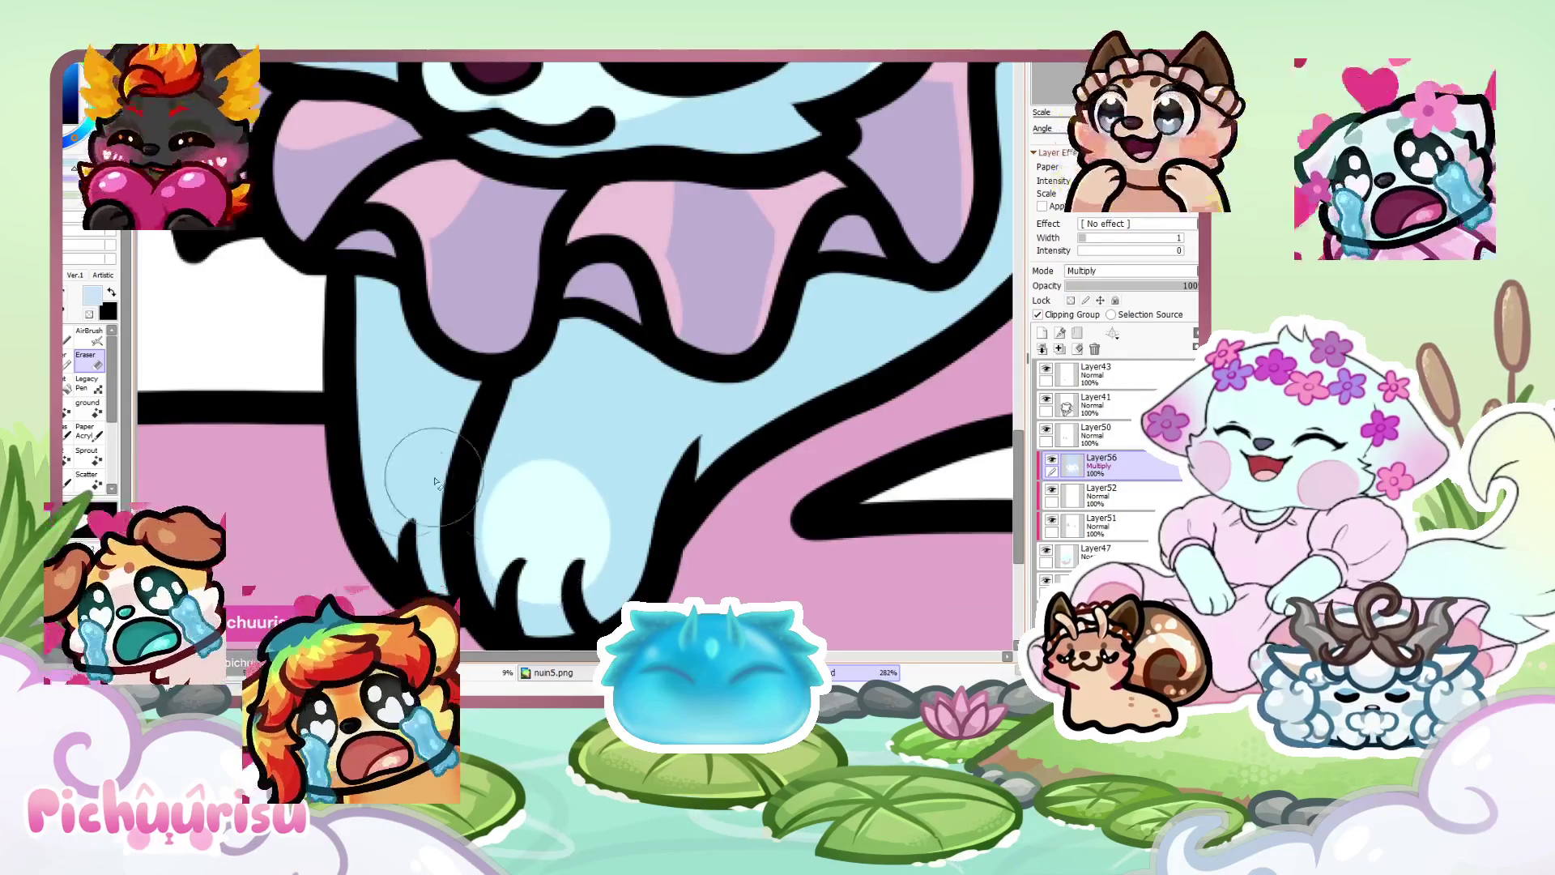
drag(434, 483, 413, 502)
scroll(421, 494, down, 3)
scroll(452, 470, up, 3)
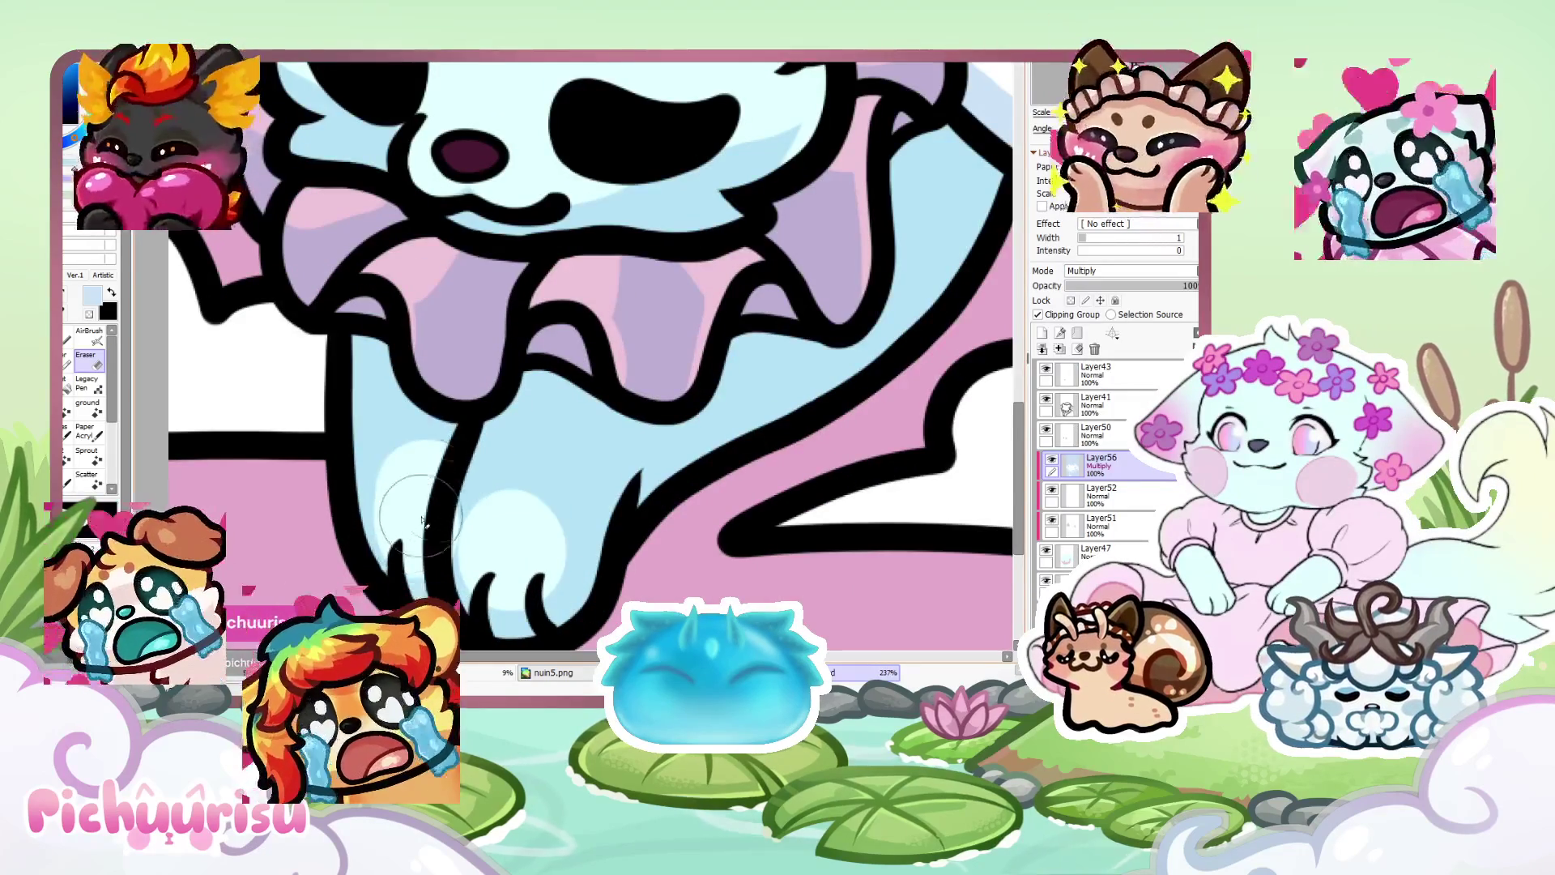
drag(478, 563, 506, 474)
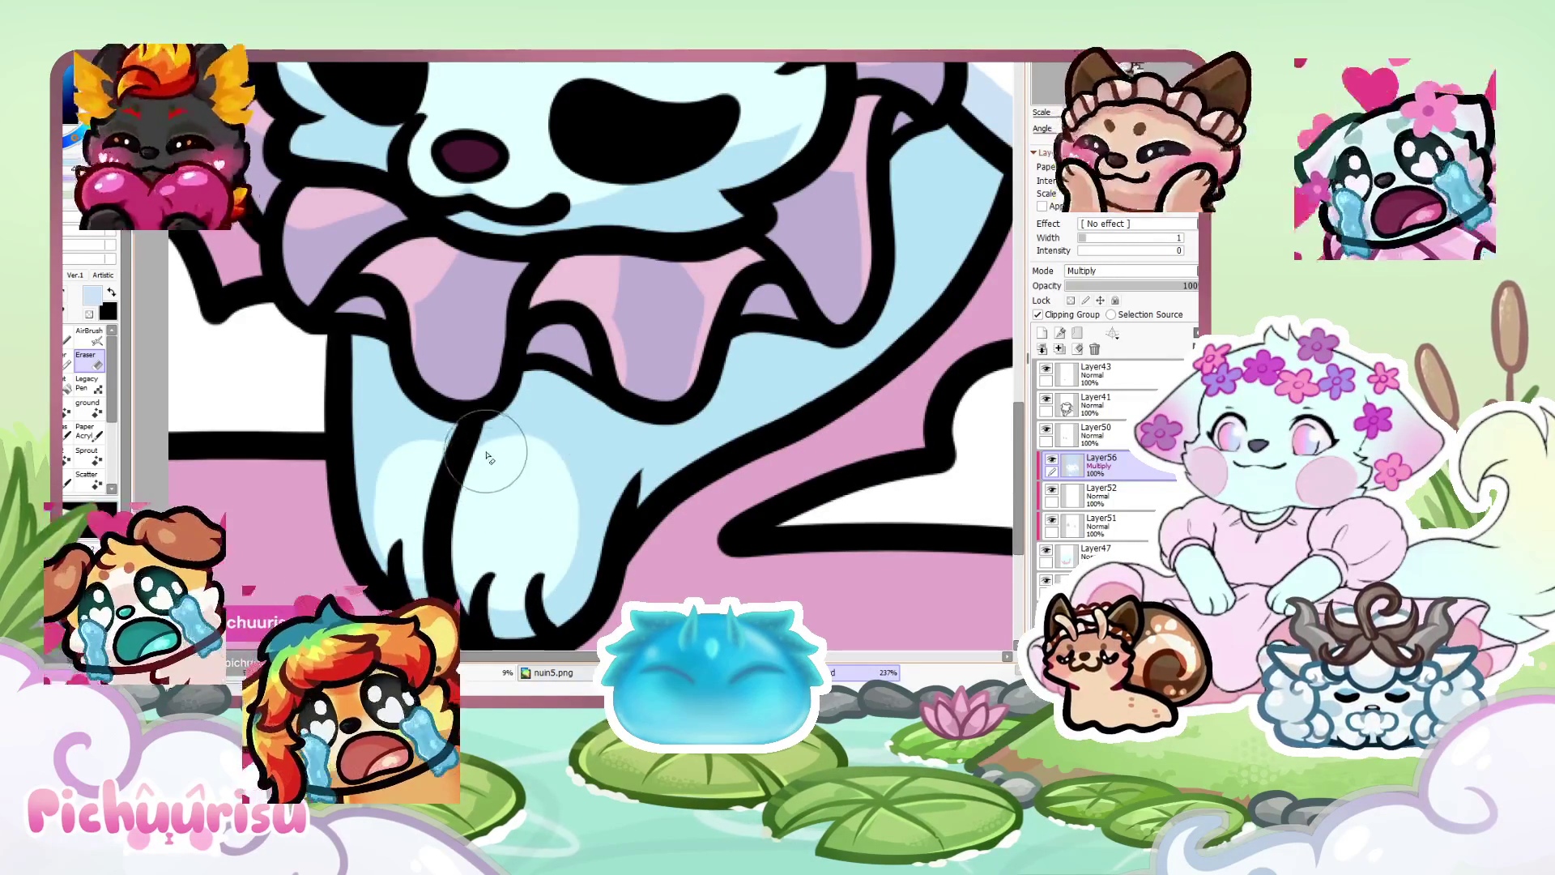
Lighten the lower-left edge of the collar and reduce the eraser size
scroll(437, 486, down, 3)
scroll(486, 519, up, 4)
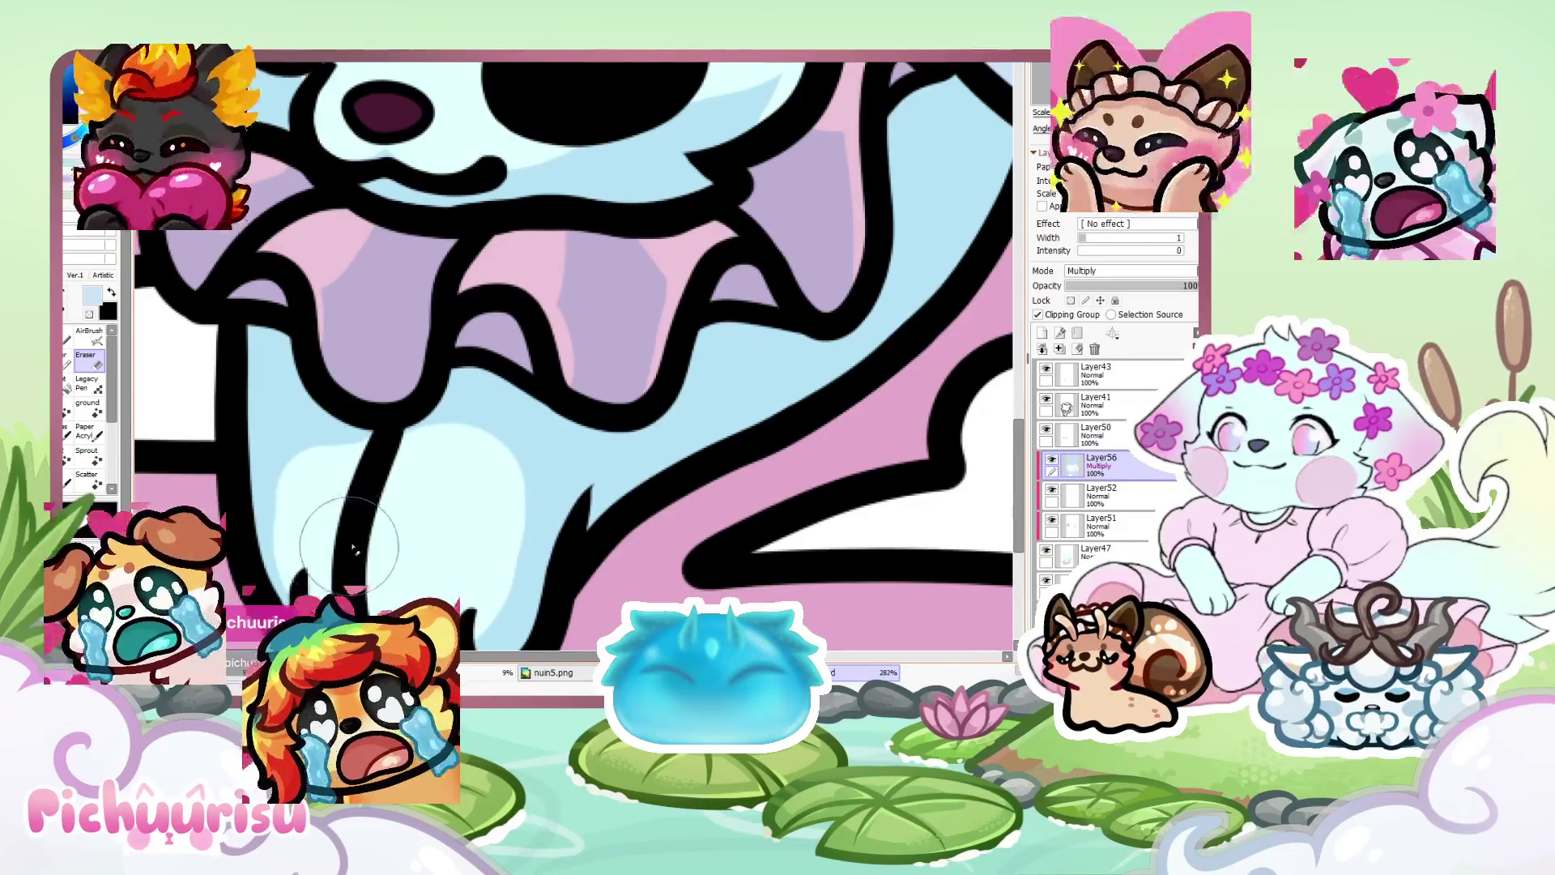
scroll(348, 458, down, 3)
scroll(301, 466, up, 4)
drag(300, 465, 365, 438)
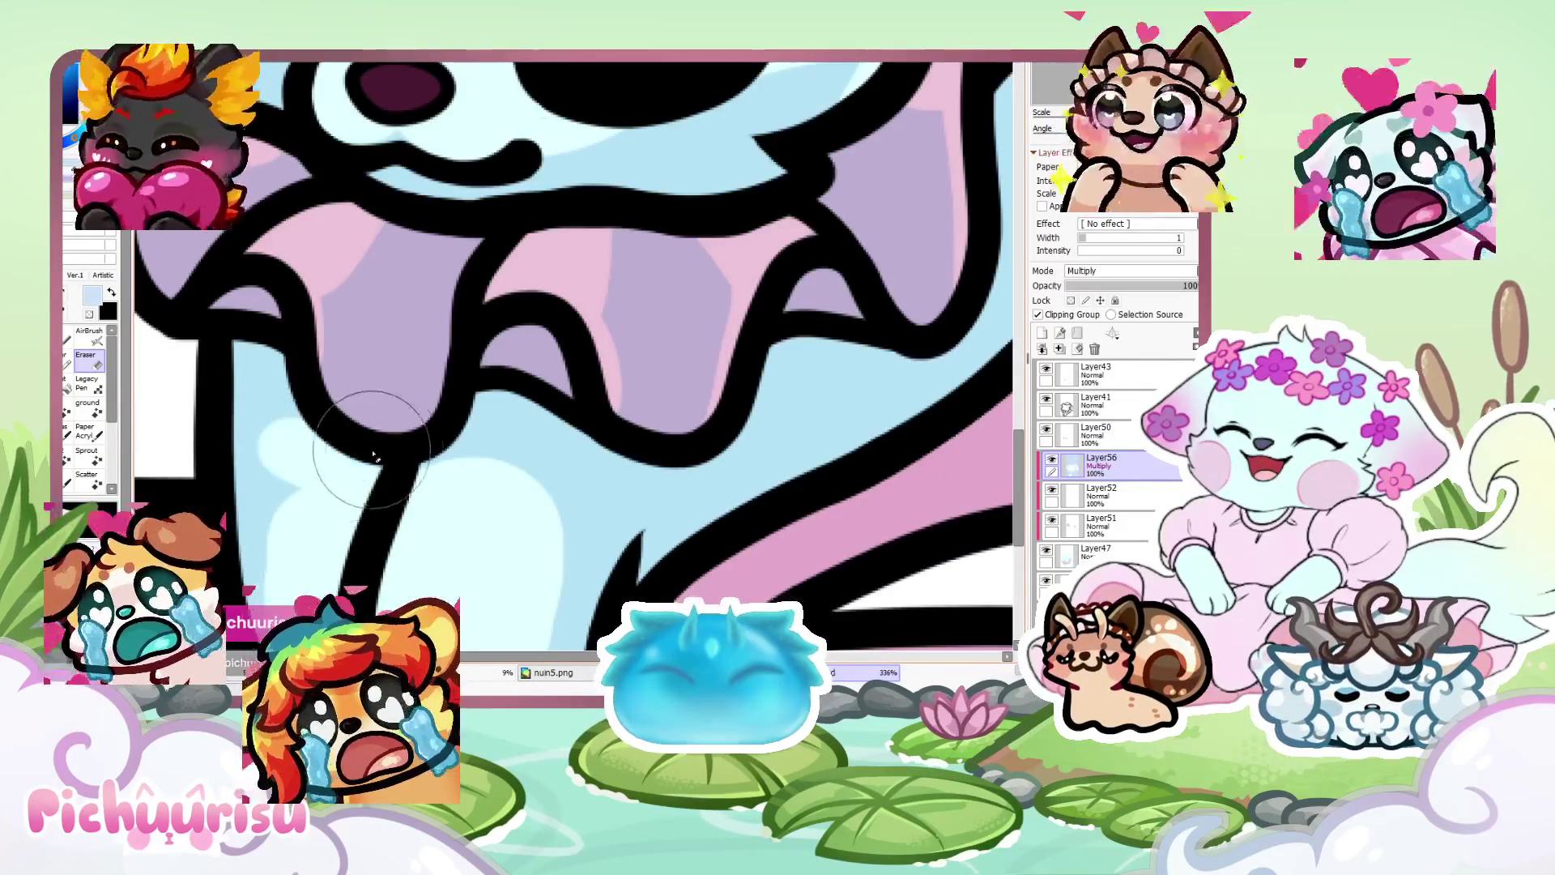
key(bracketleft)
key(bracketleft)
key(bracketleft)
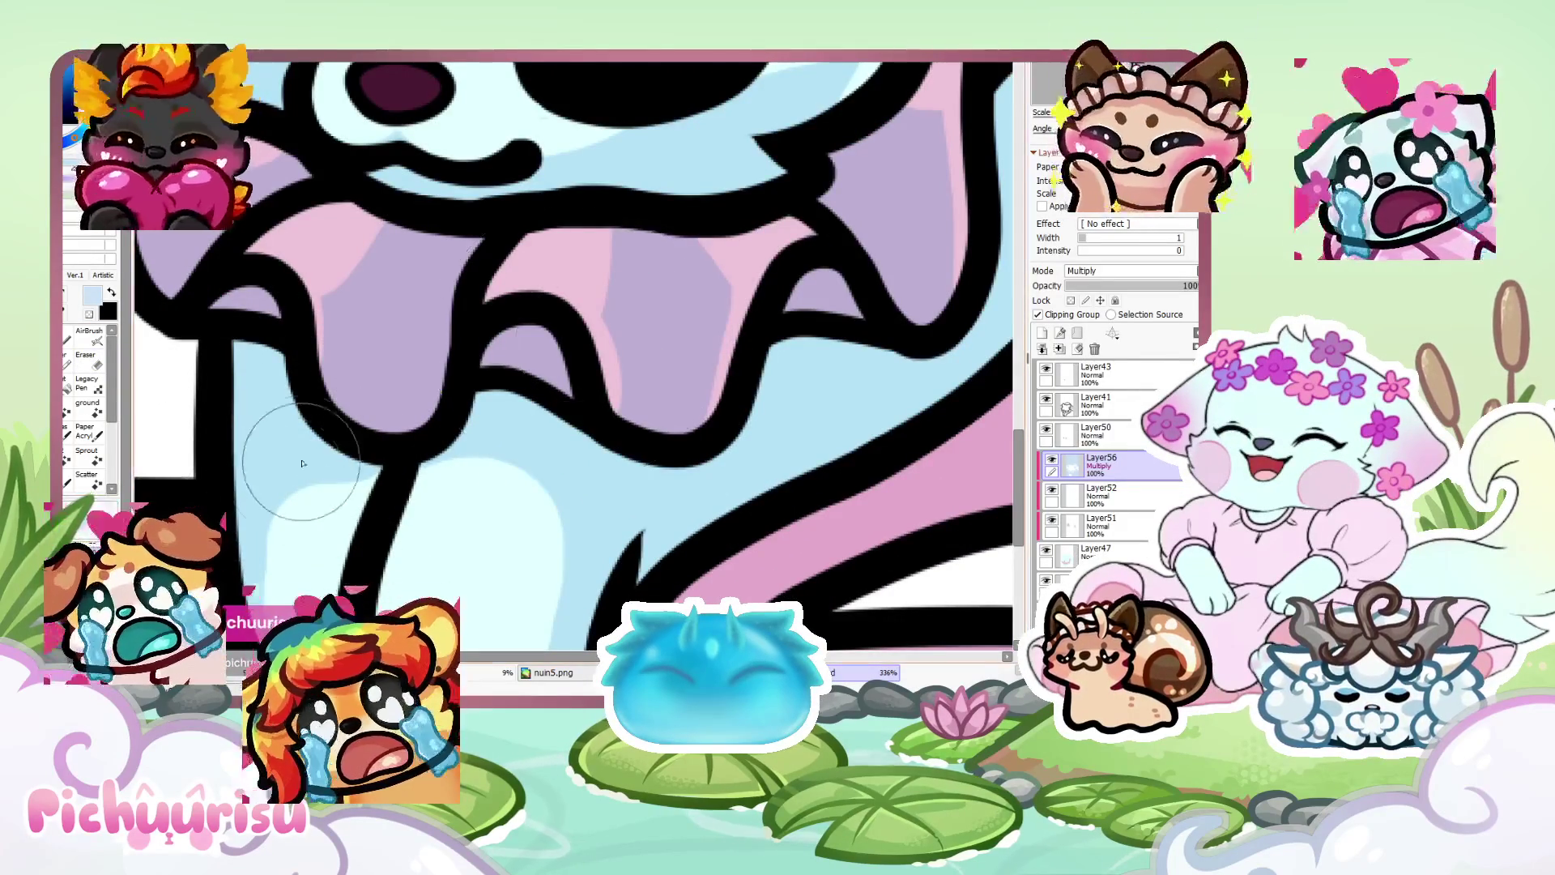
scroll(571, 491, down, 10)
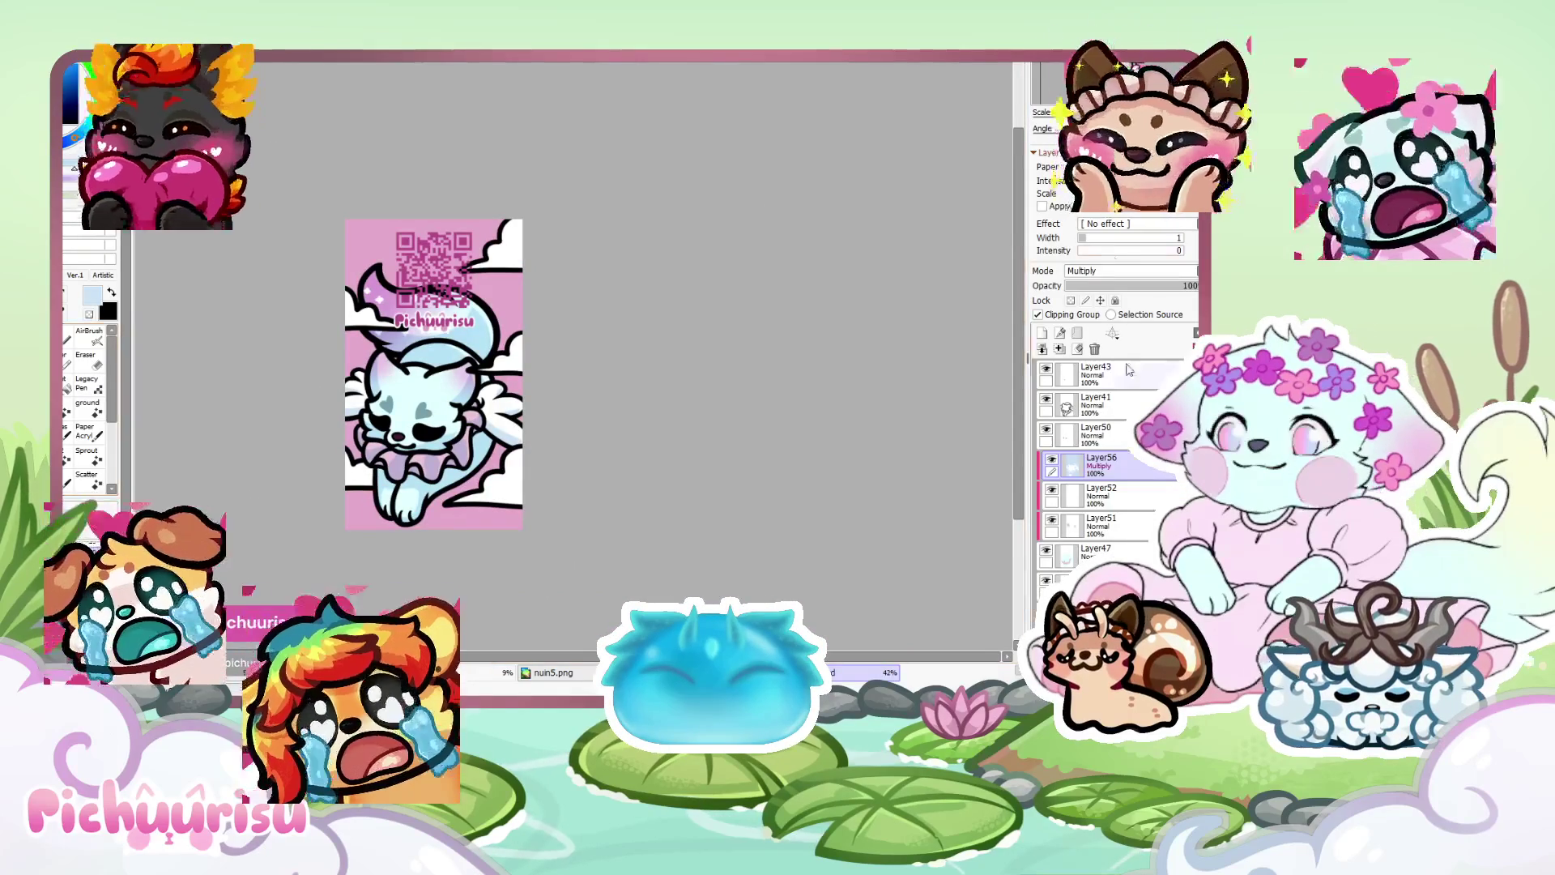
Switch to the AirBrush with a pale painting colour
scroll(834, 377, up, 2)
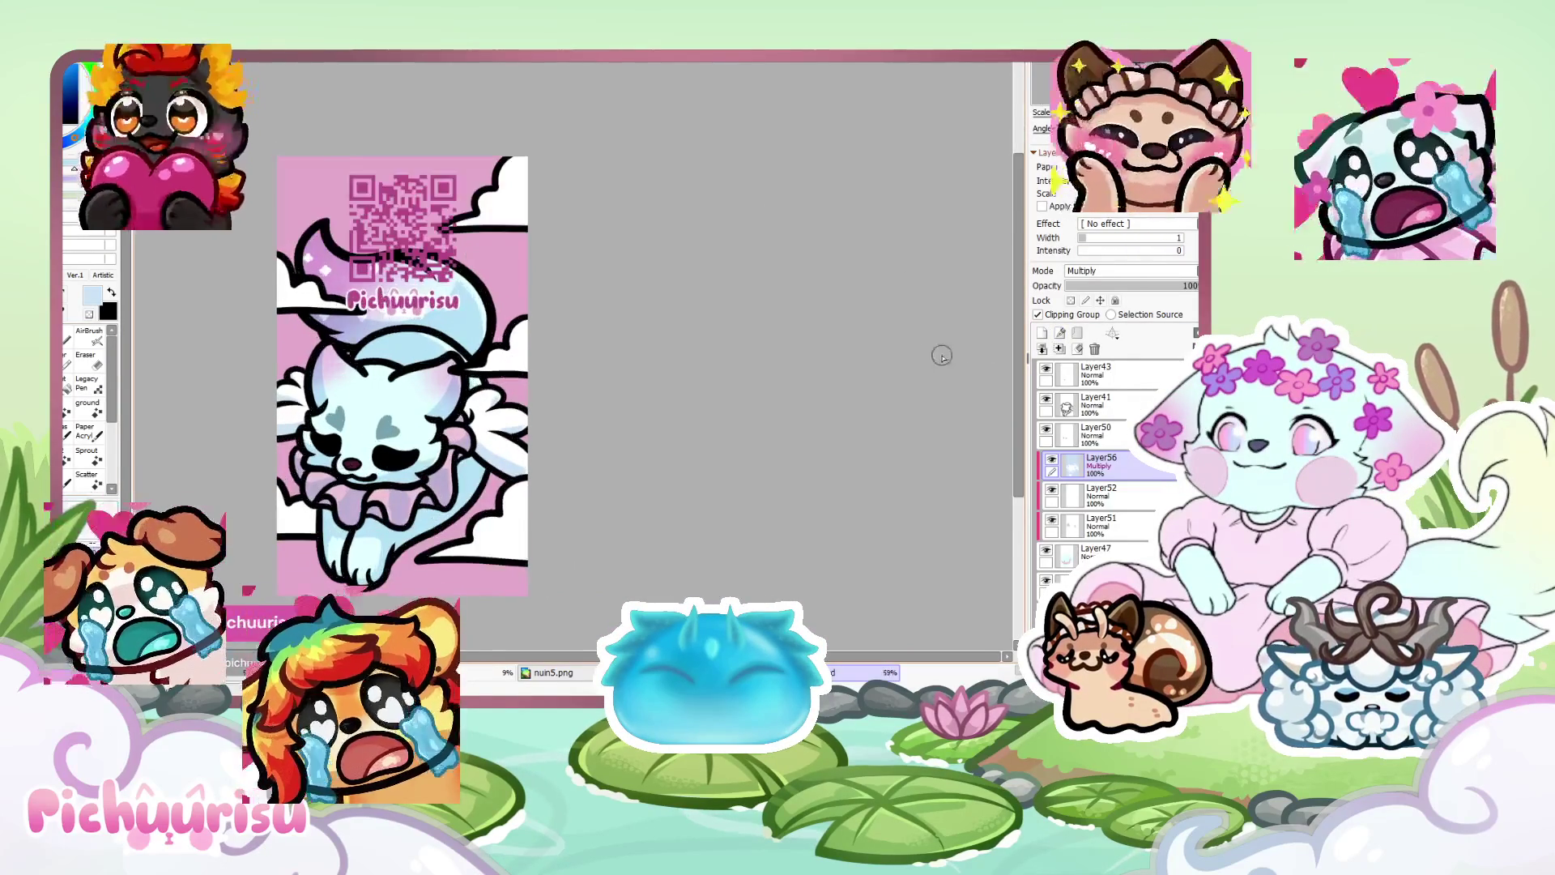
click(89, 334)
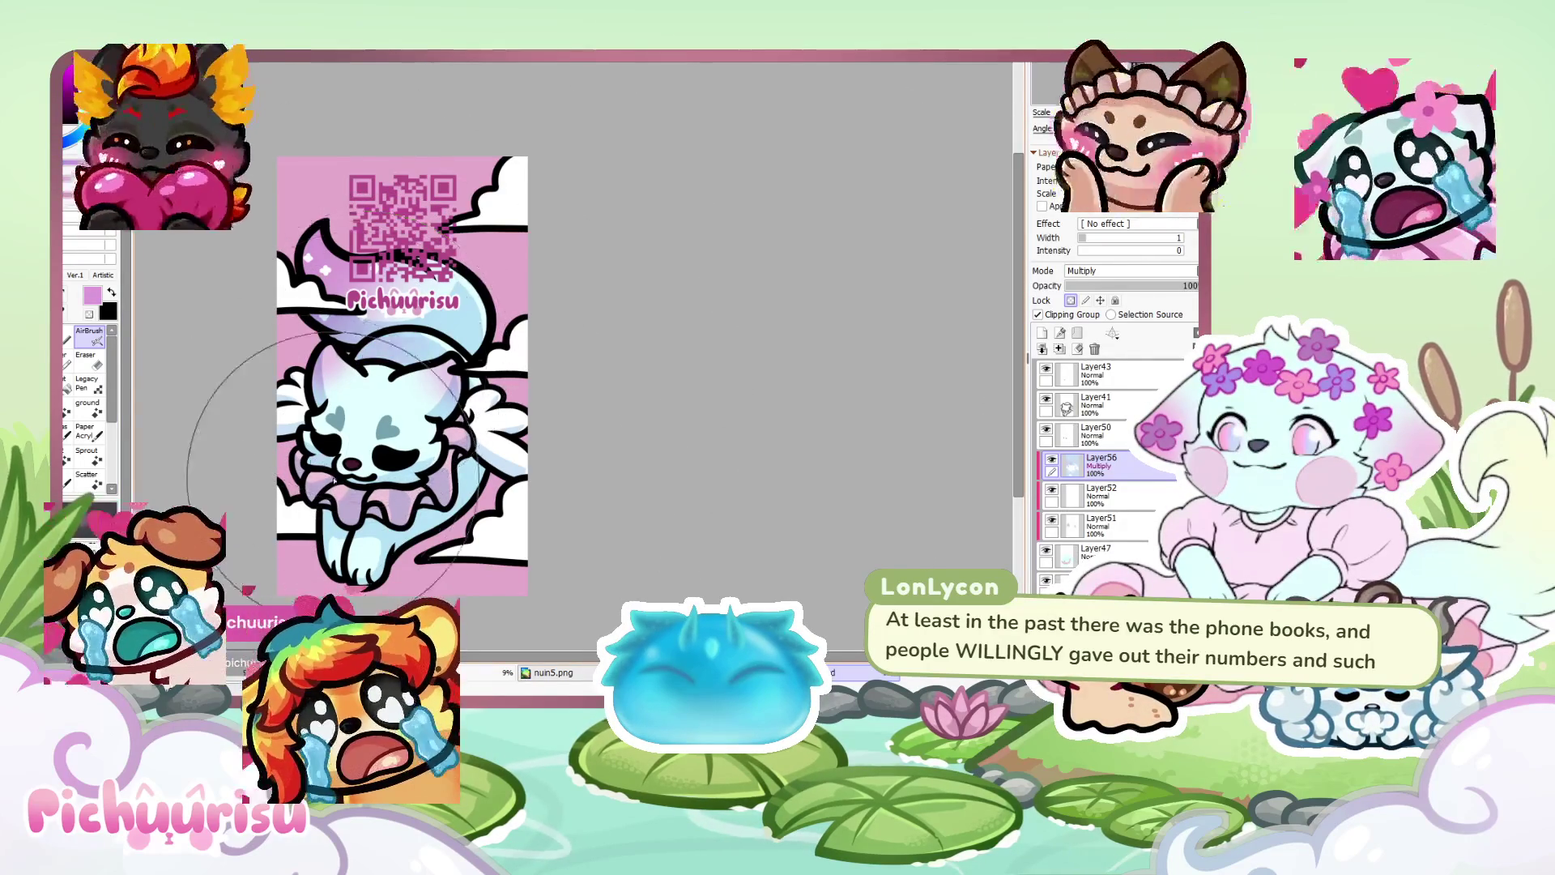
scroll(365, 304, down, 3)
scroll(347, 347, up, 2)
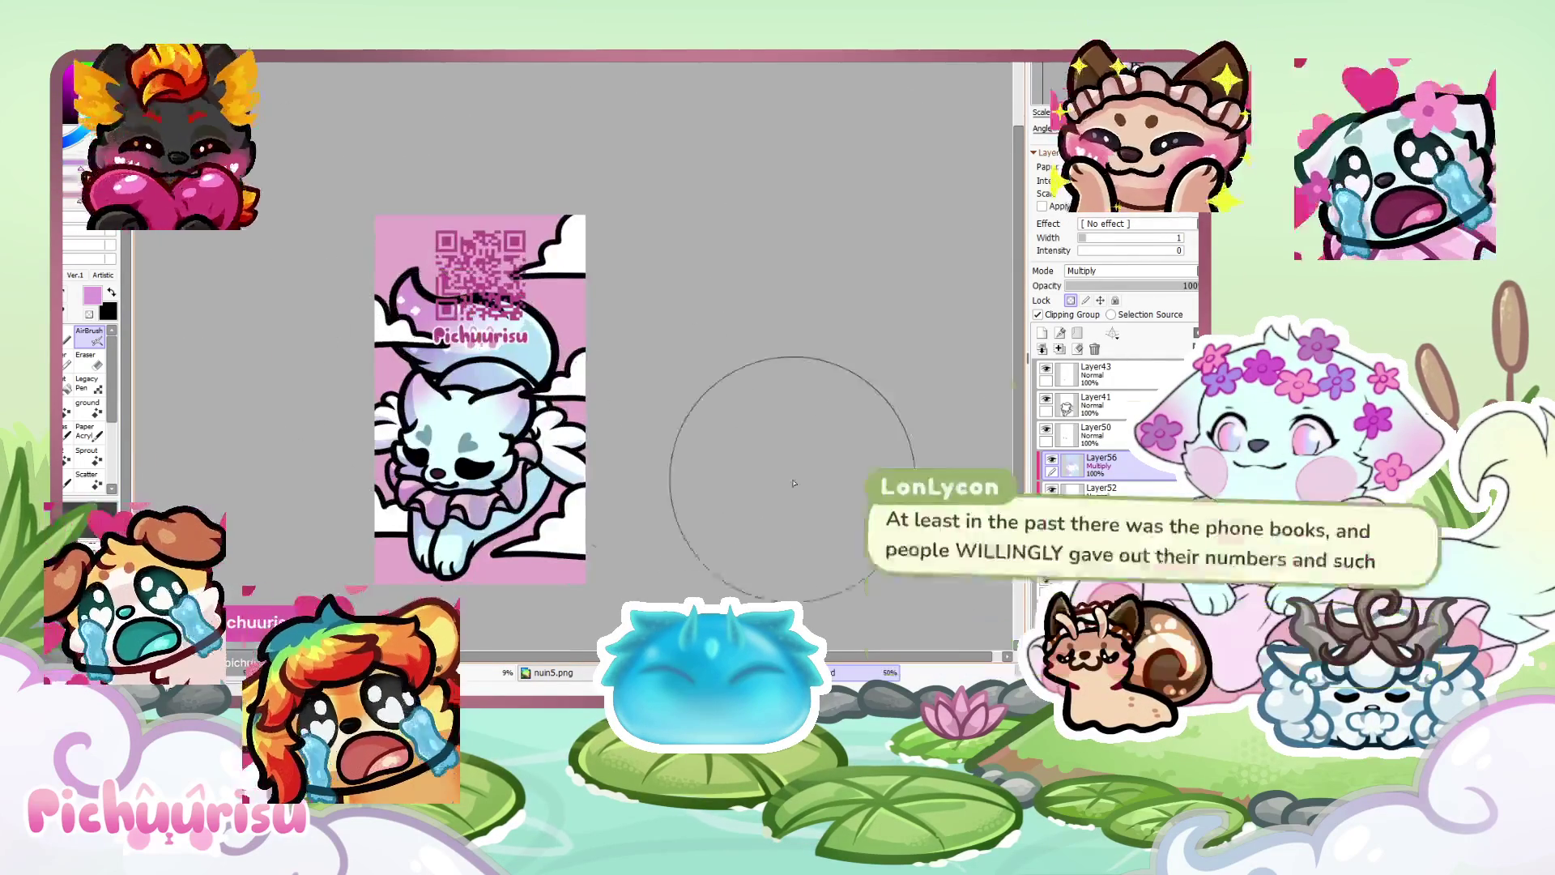
scroll(1101, 462, down, 2)
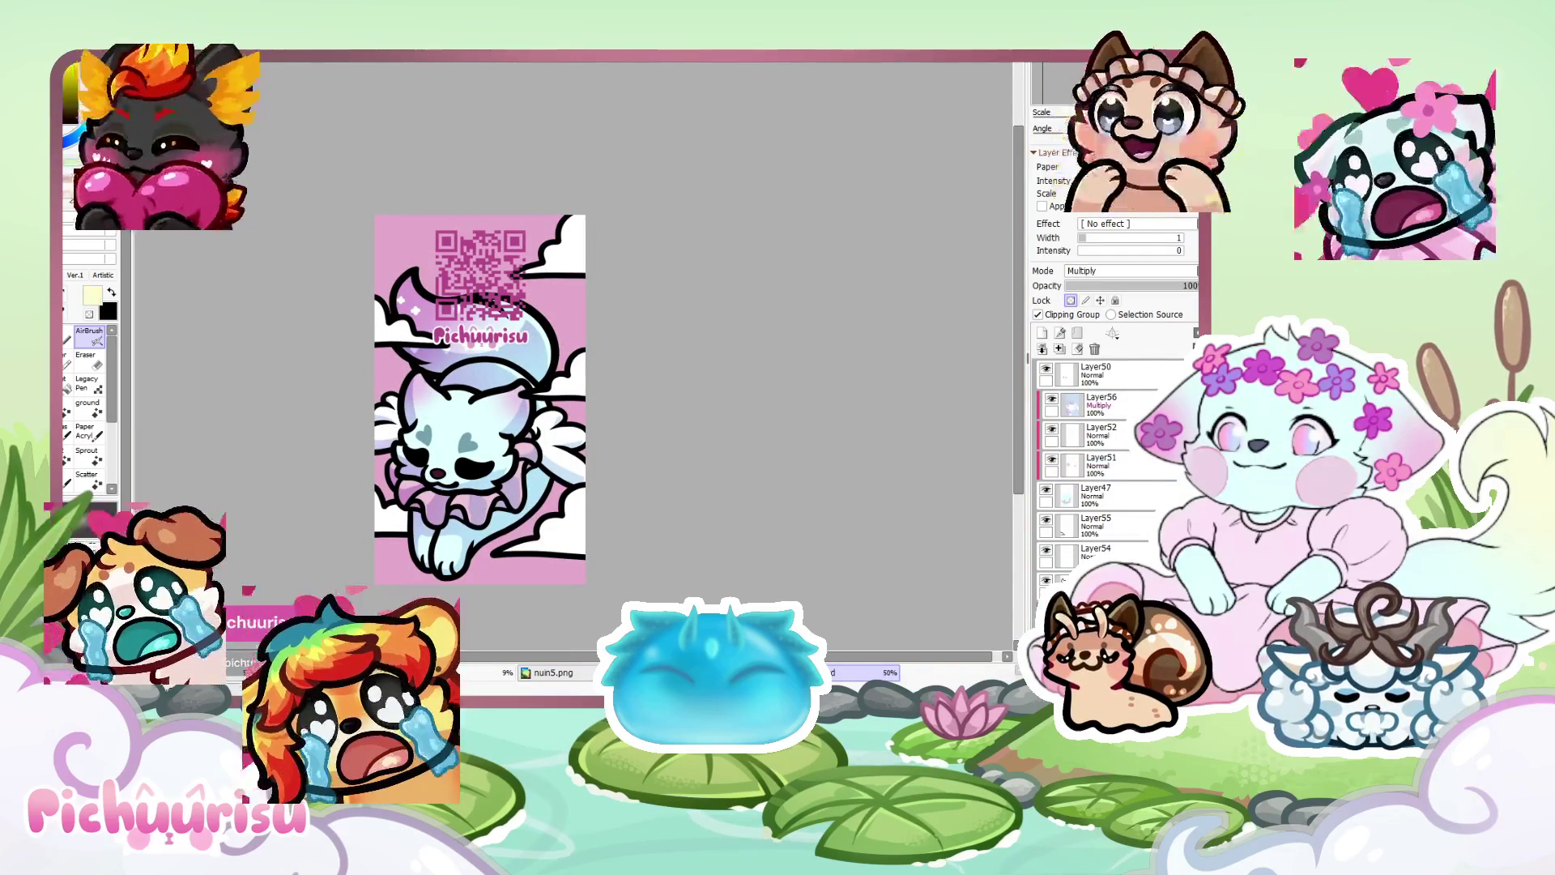
scroll(454, 202, down, 2)
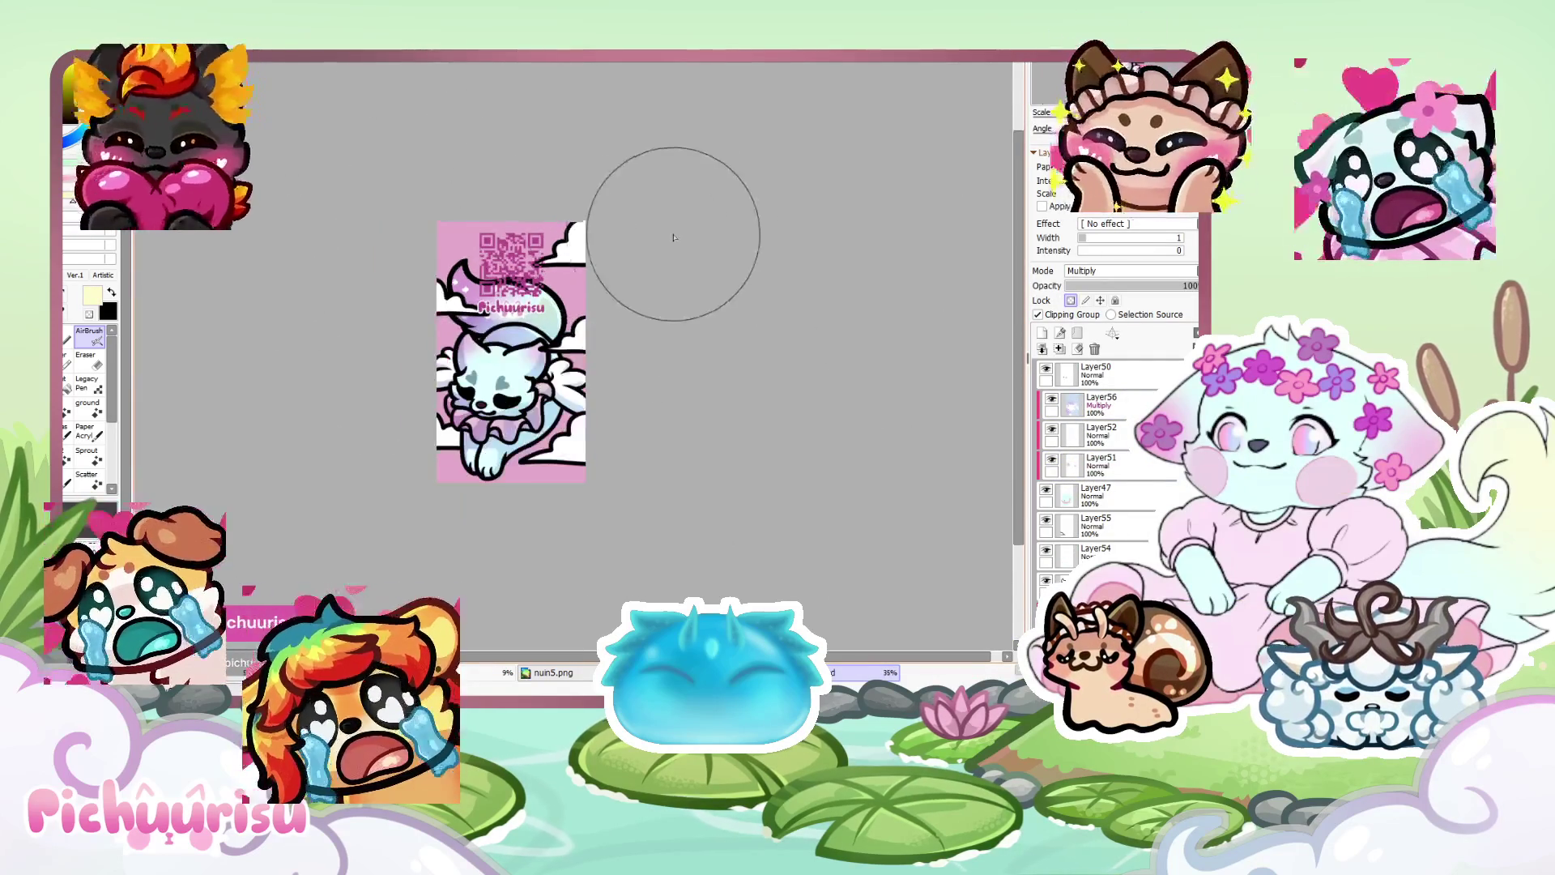
scroll(478, 328, up, 3)
Make the Multiply tint layer Layer56 the active layer
click(1114, 415)
scroll(451, 306, down, 3)
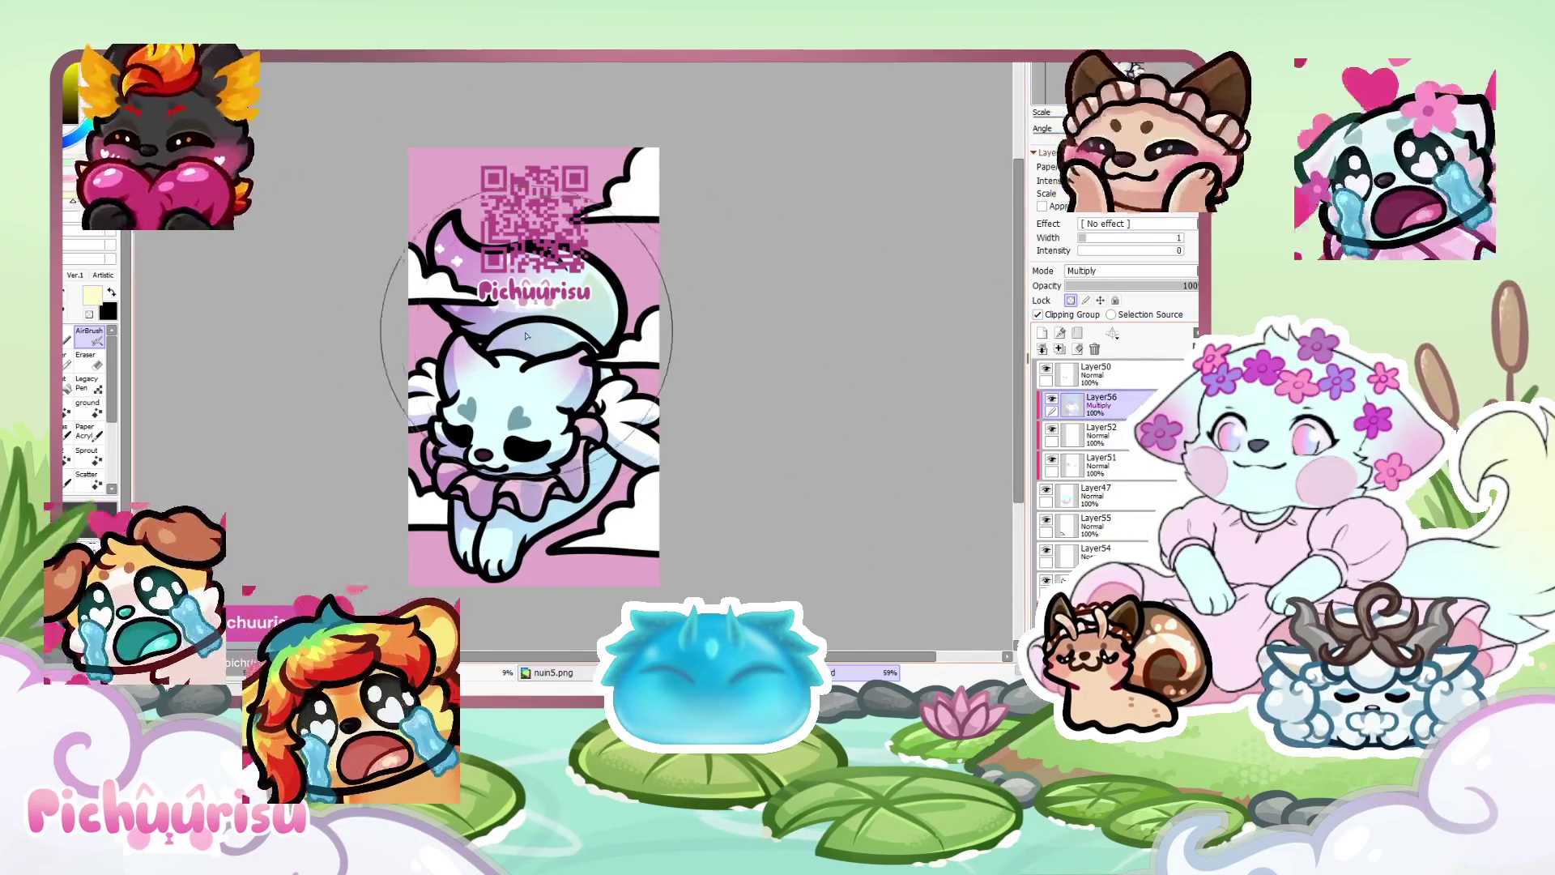
scroll(486, 345, up, 3)
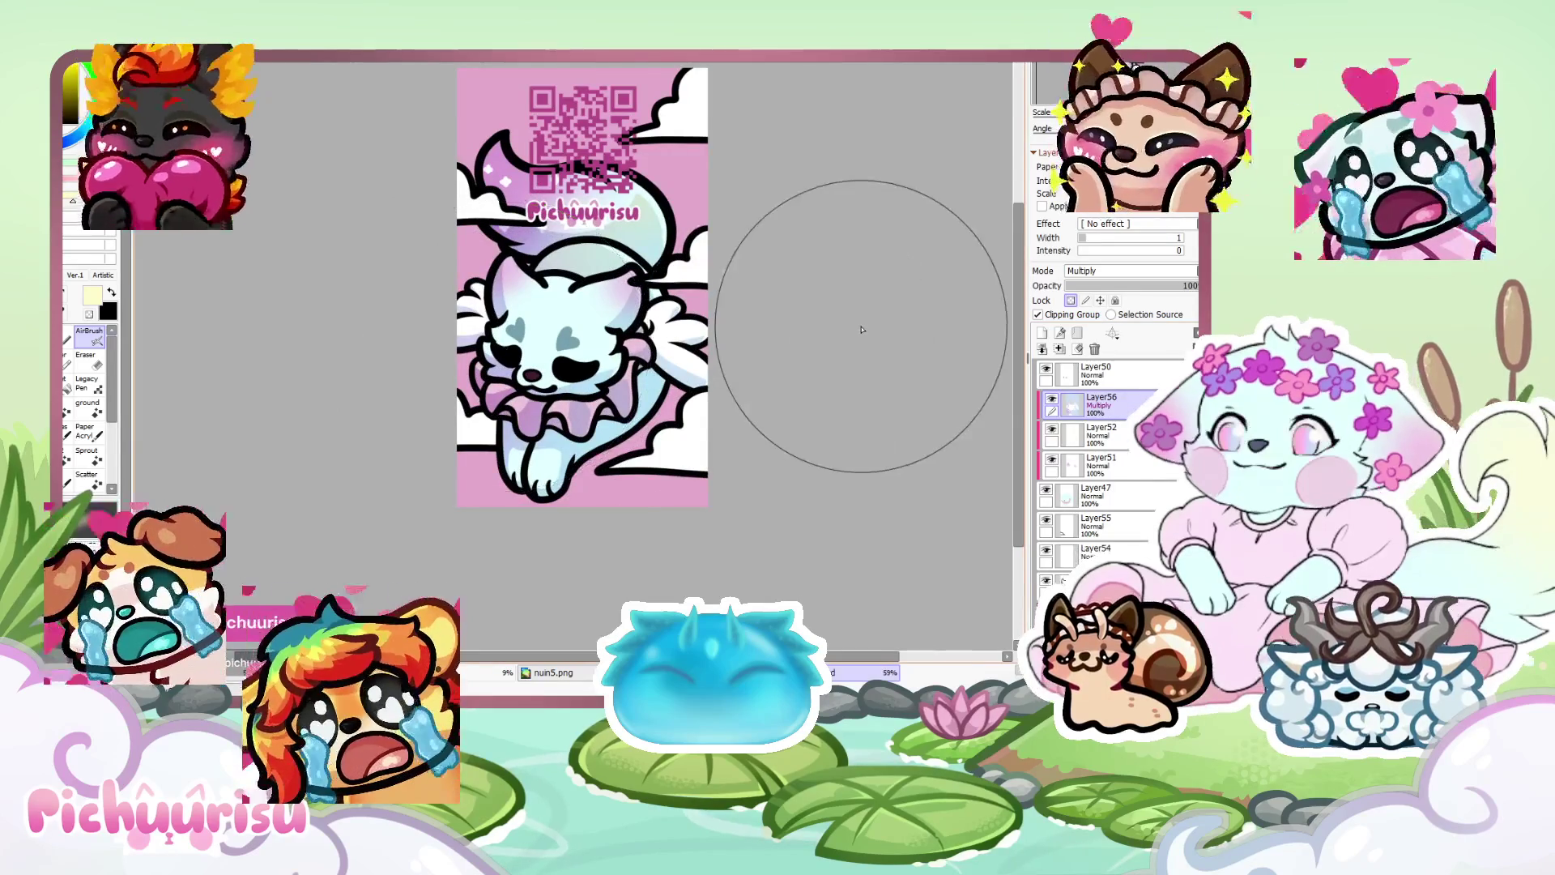
scroll(838, 328, up, 1)
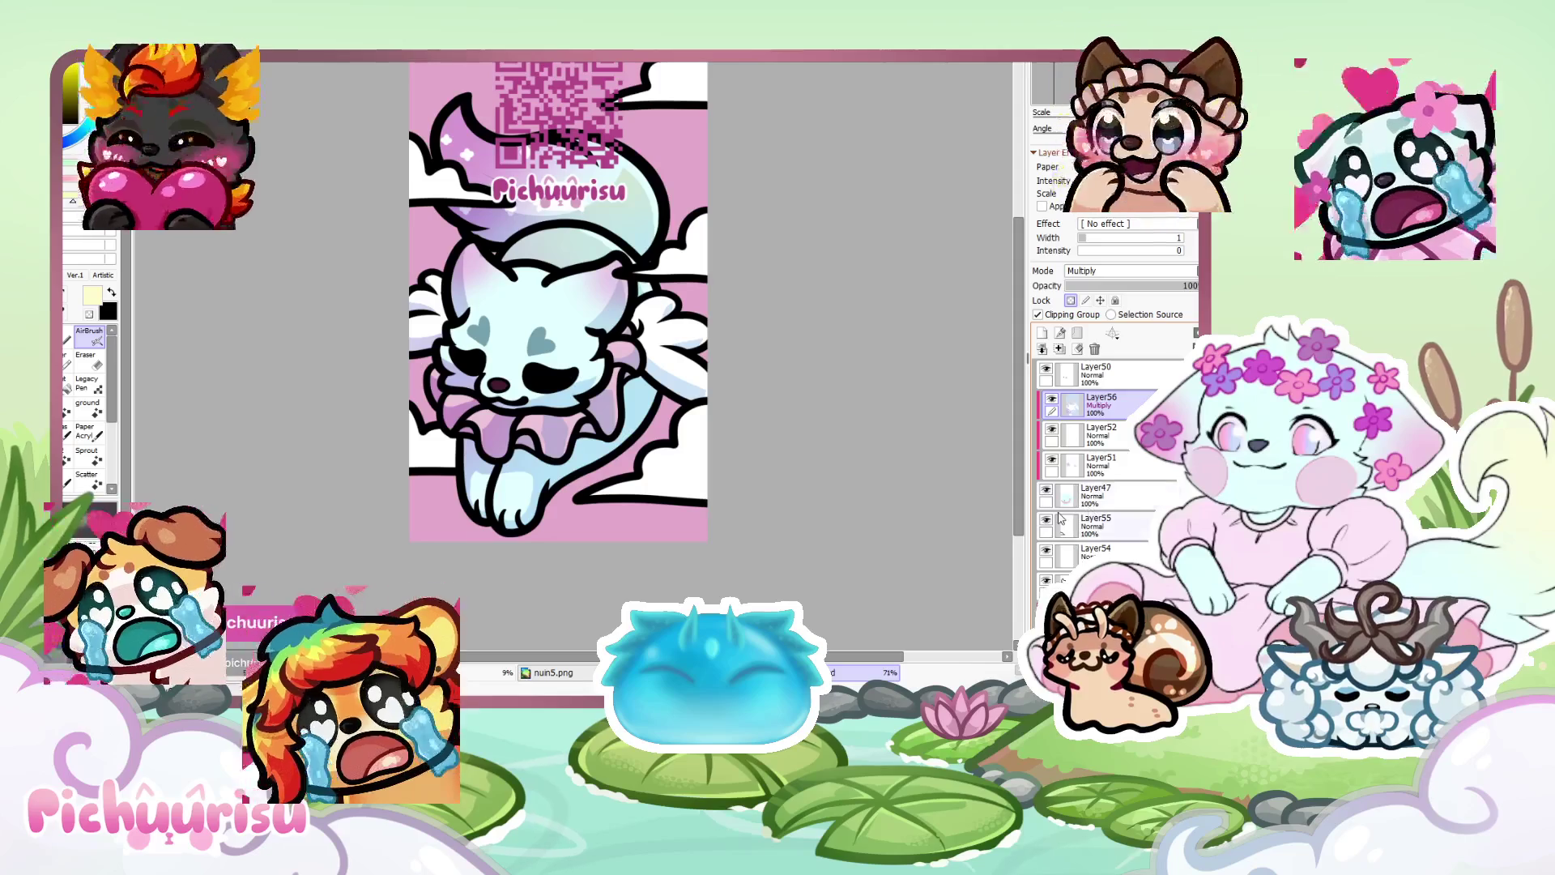
scroll(1060, 518, up, 5)
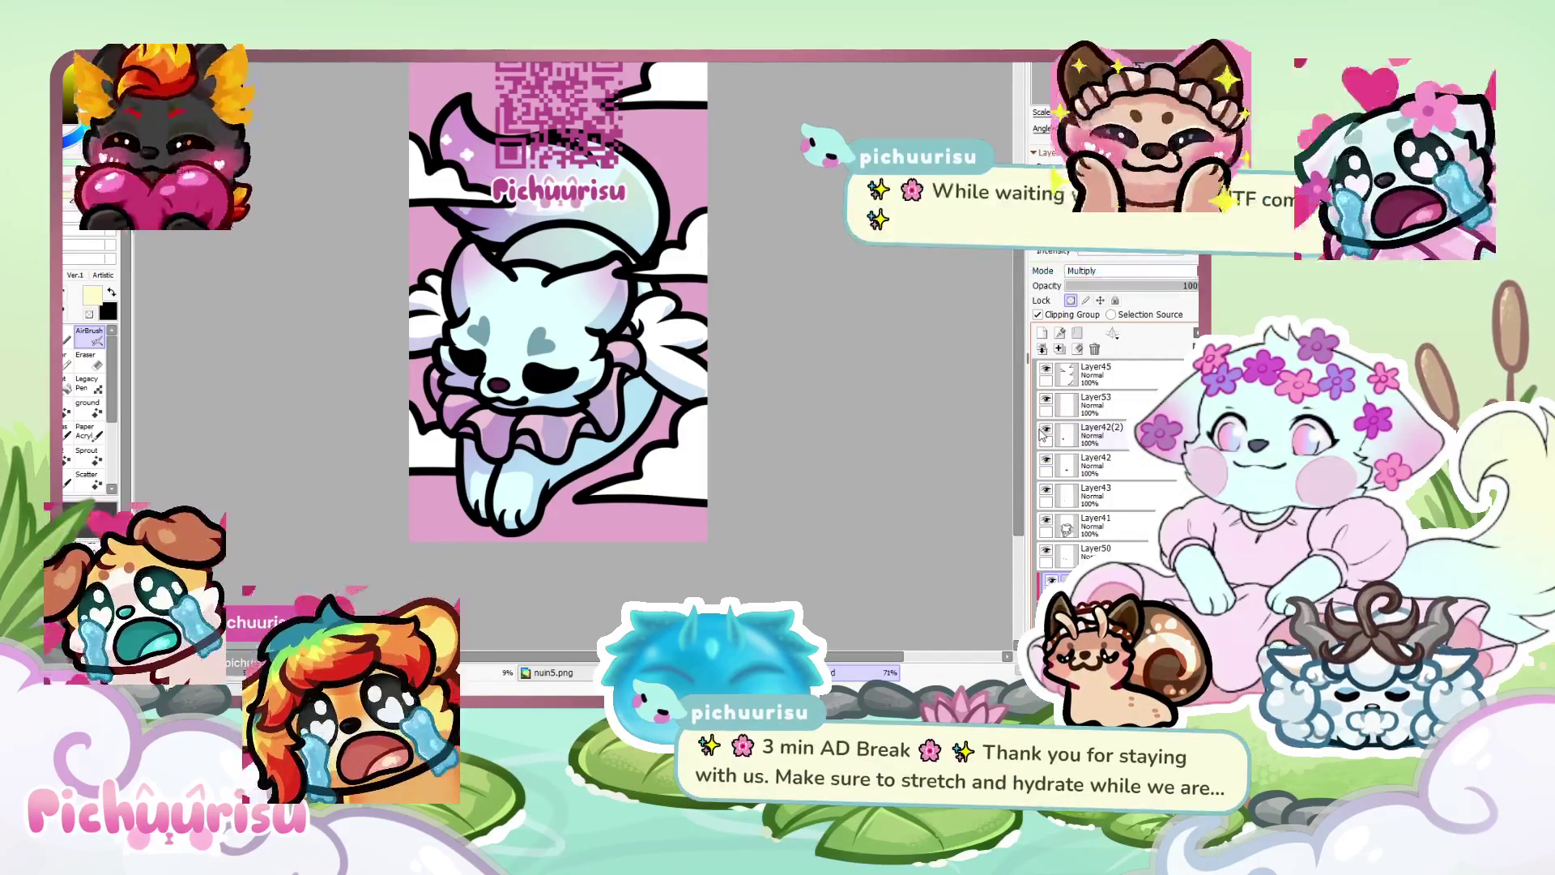
scroll(768, 606, down, 3)
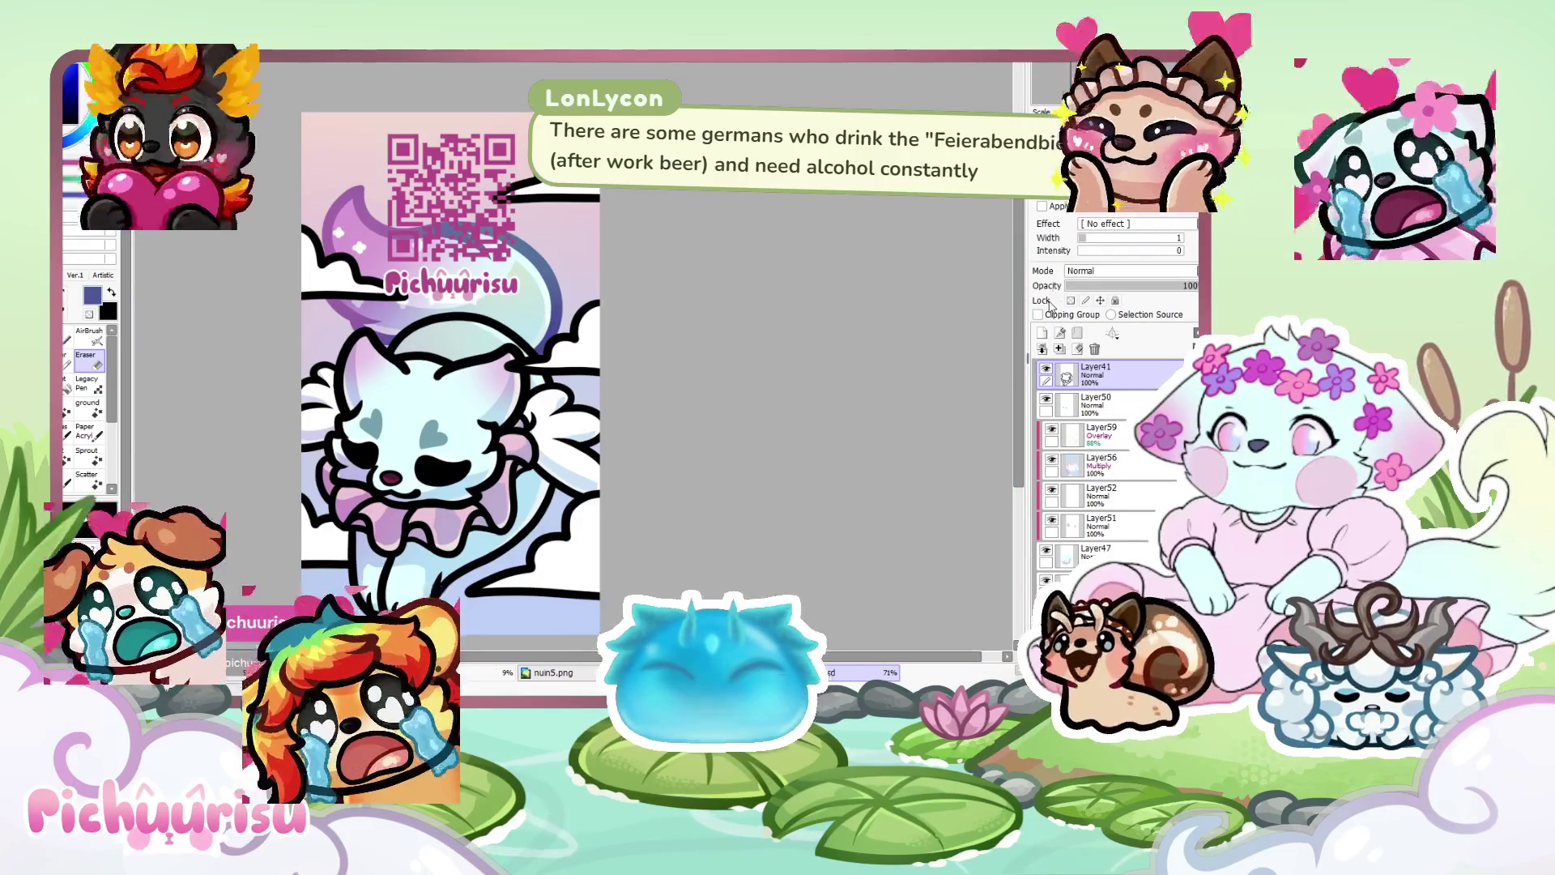
Change the active layer's lock setting and zoom in on the cat's head
click(1085, 301)
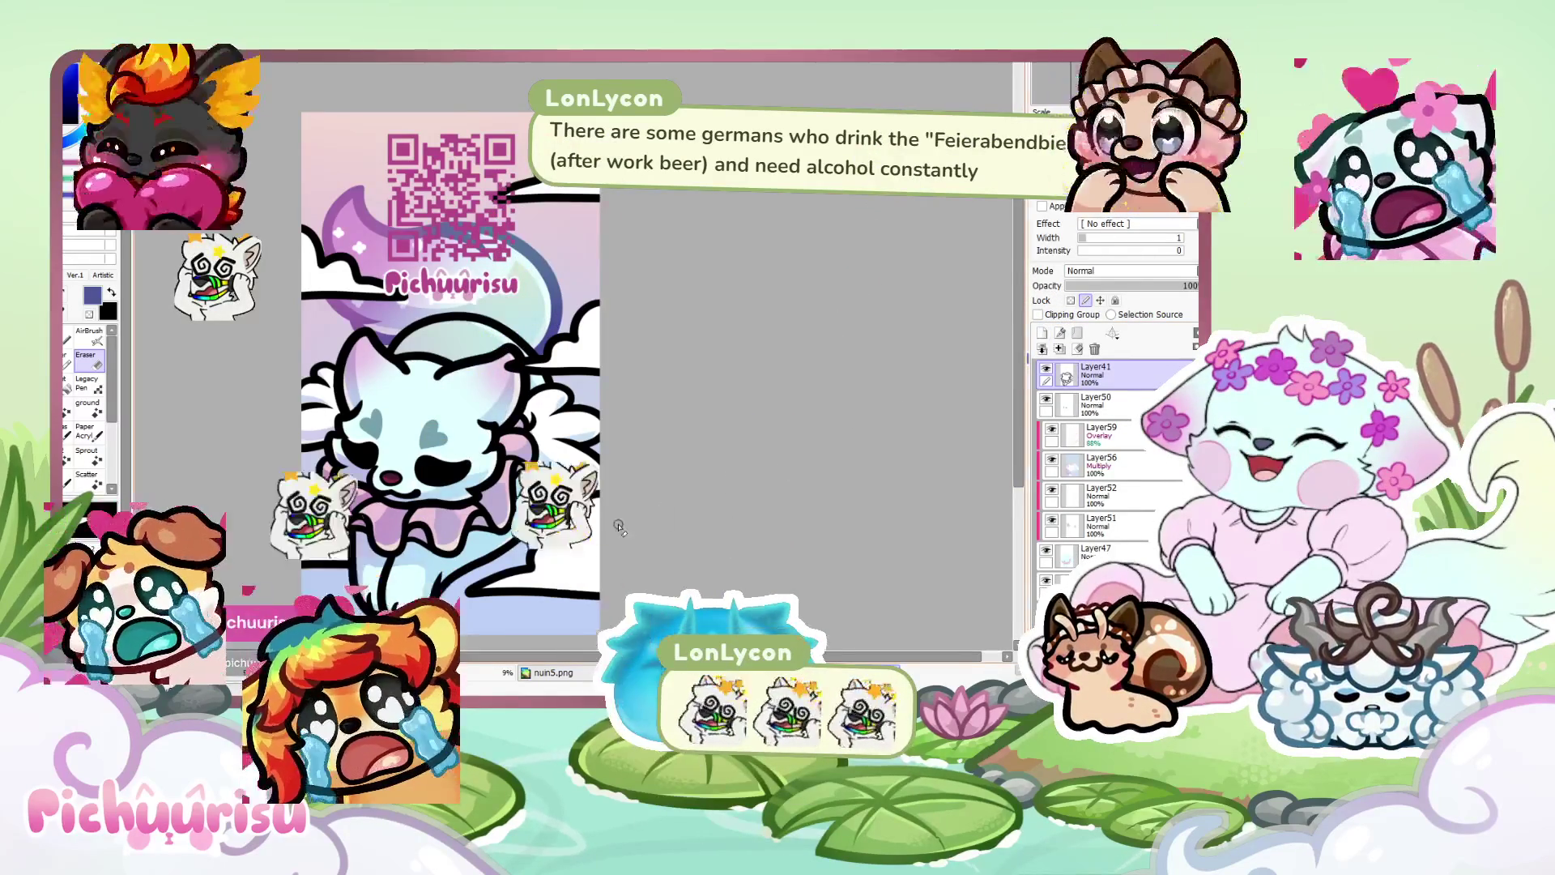
scroll(614, 529, up, 1)
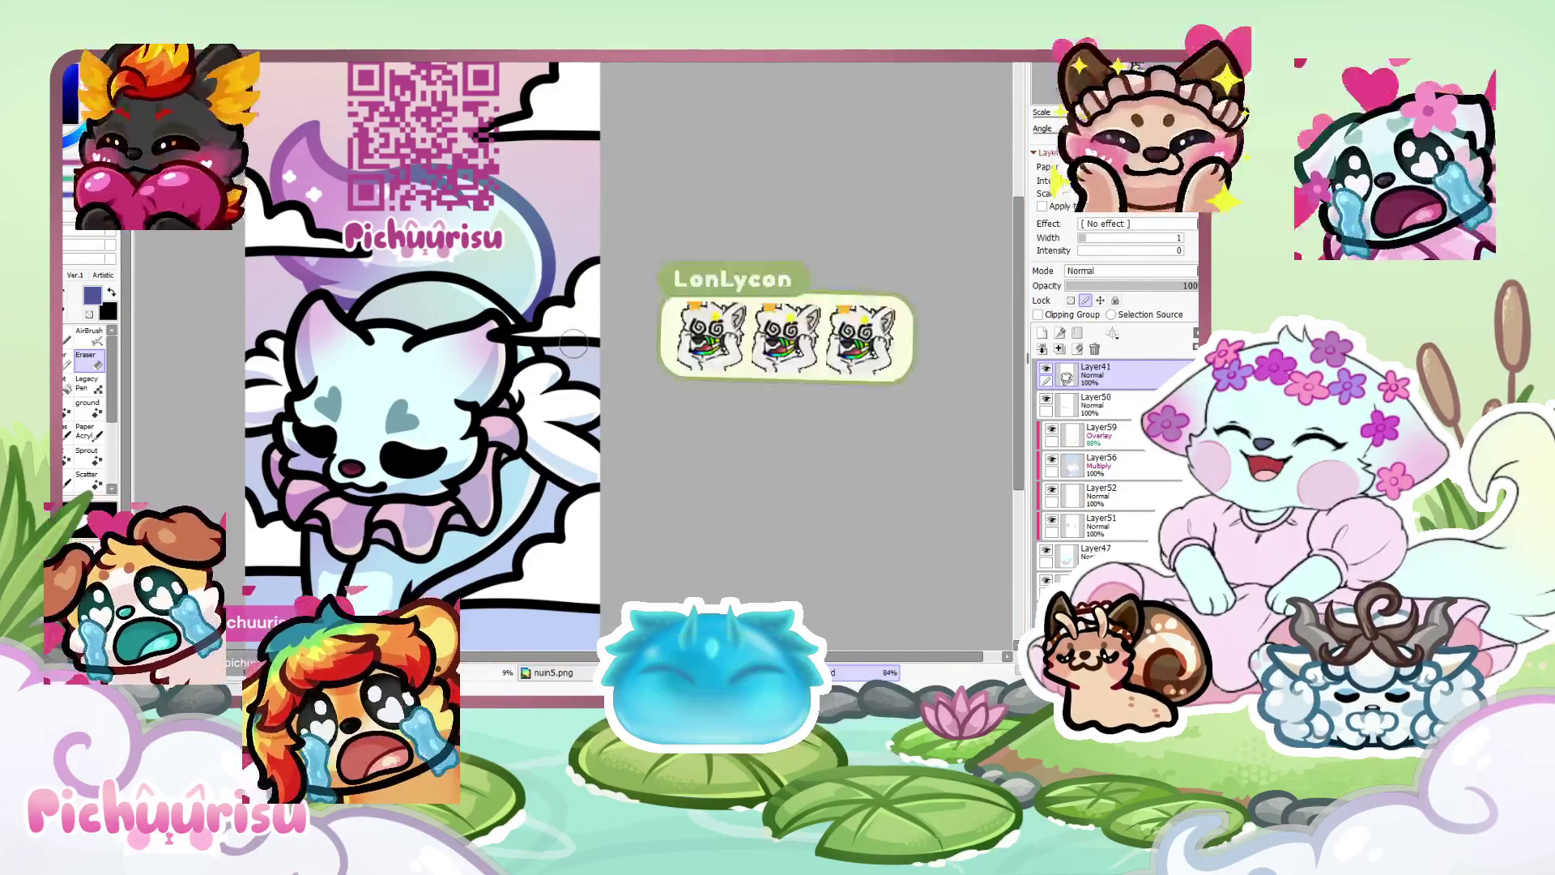
scroll(502, 459, up, 4)
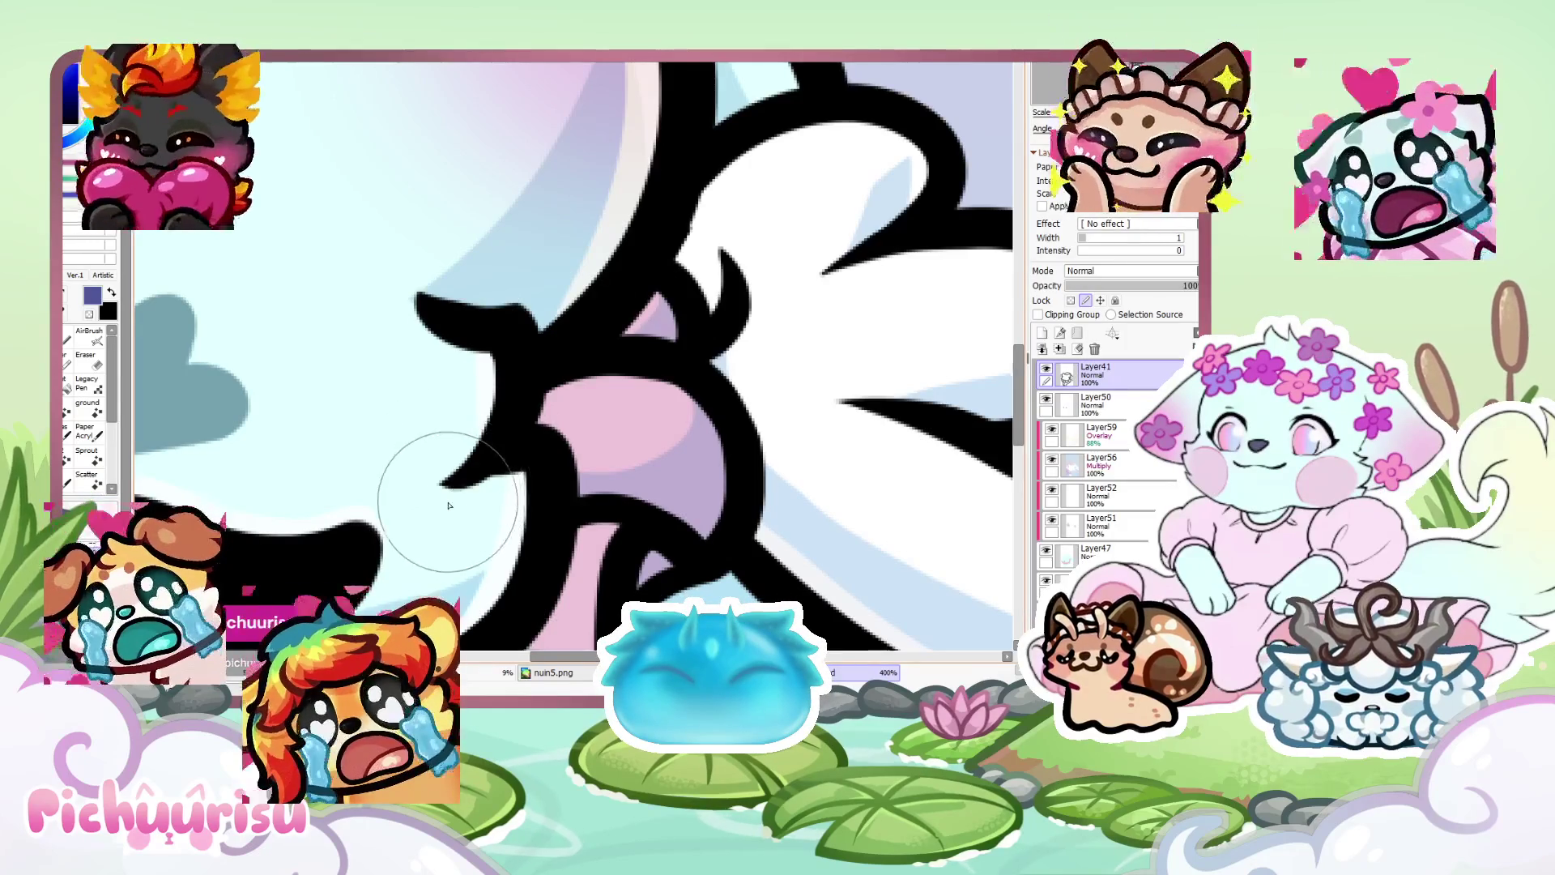
scroll(348, 490, down, 5)
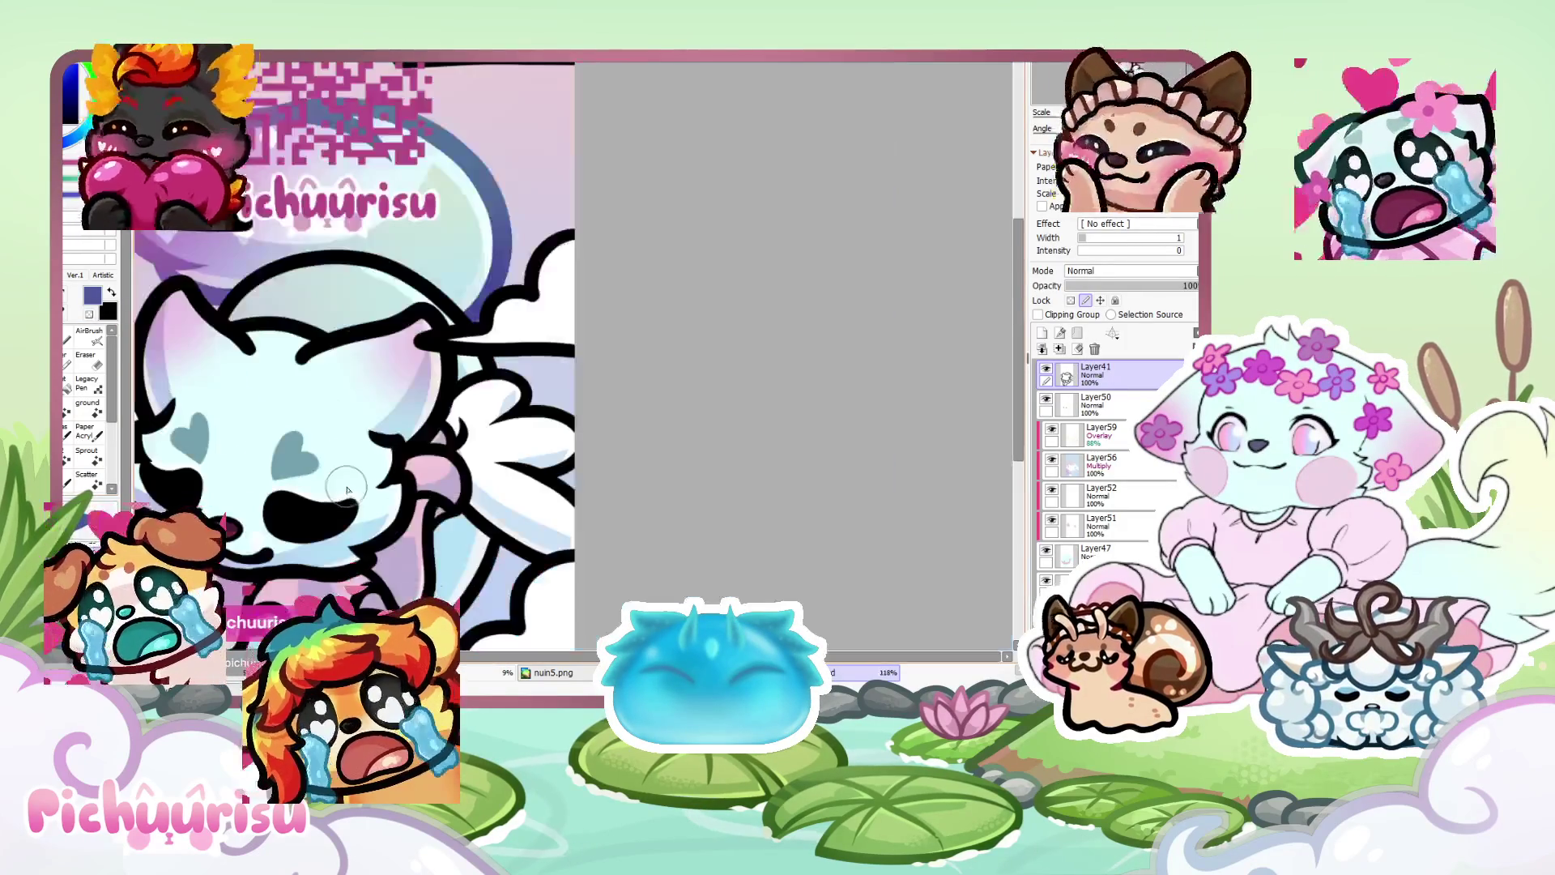
scroll(1078, 433, up, 3)
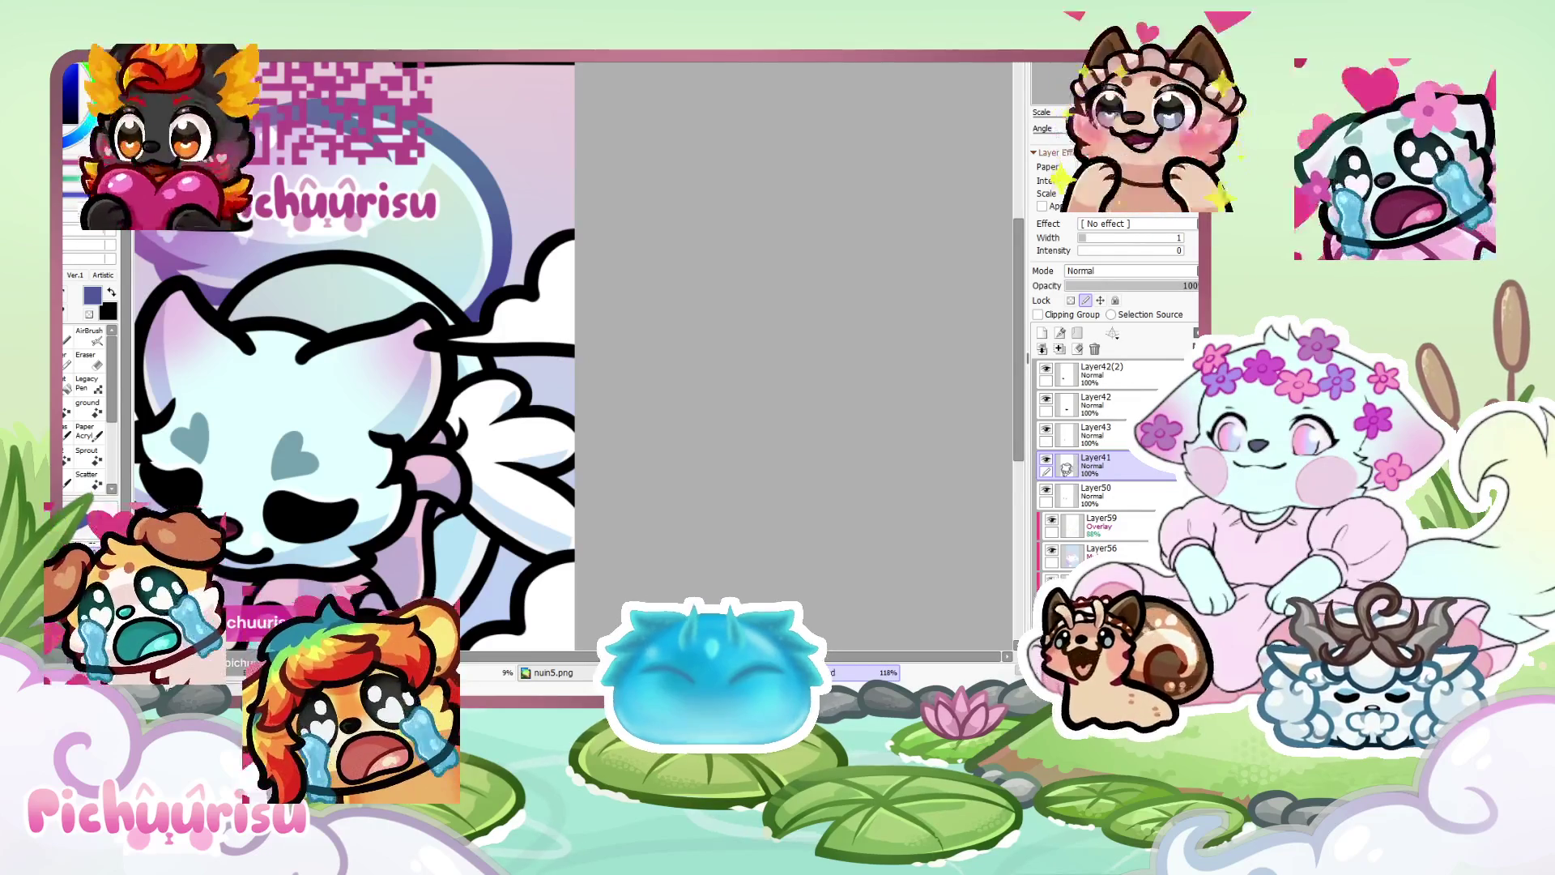
scroll(696, 416, down, 5)
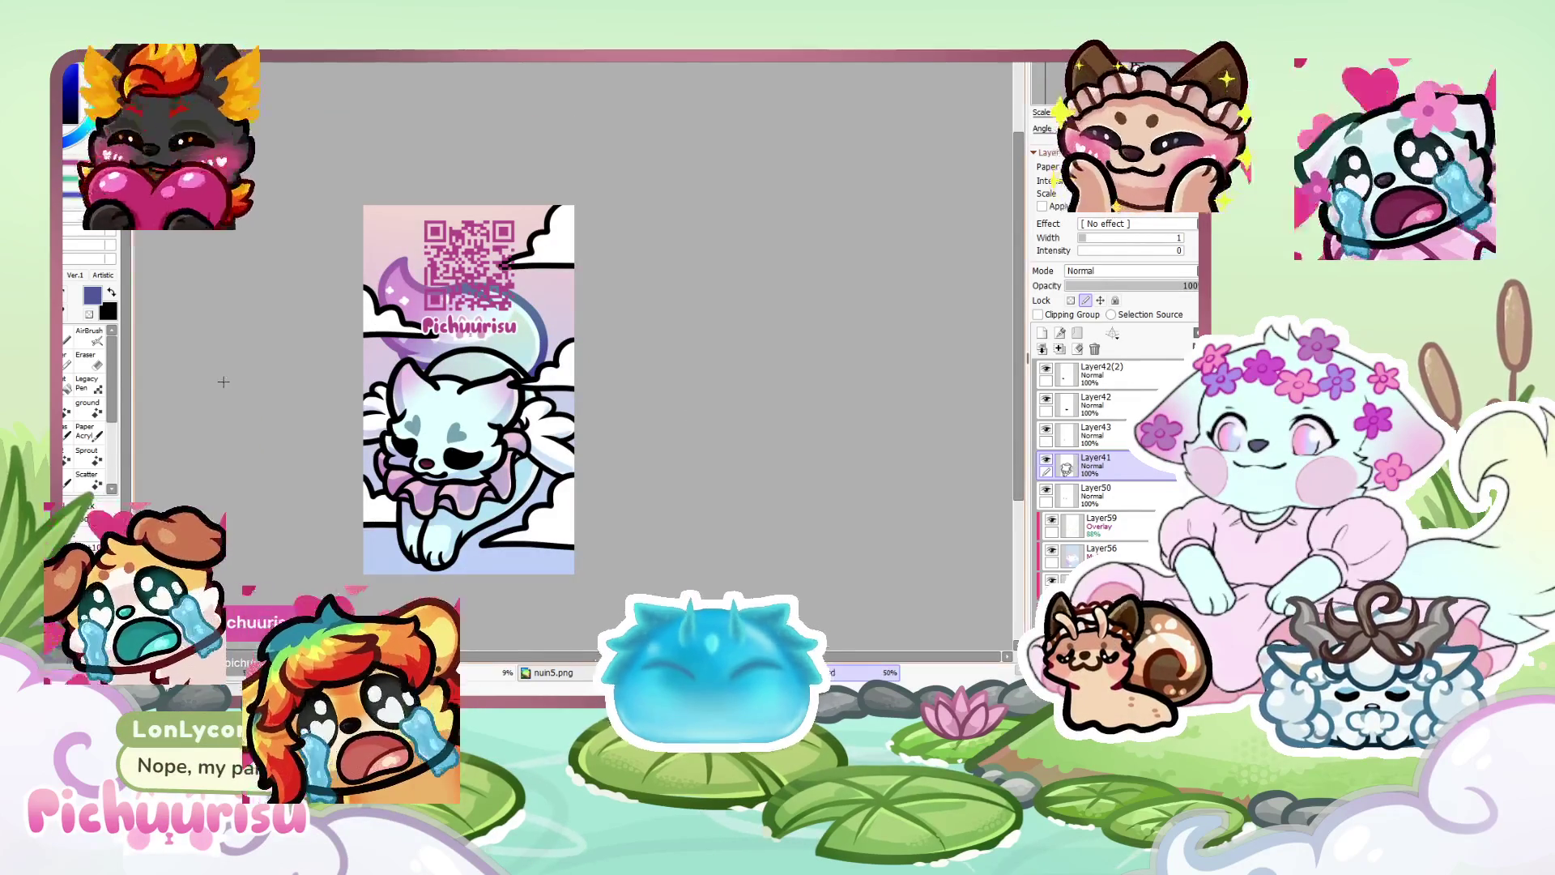
scroll(536, 289, up, 3)
scroll(437, 480, up, 2)
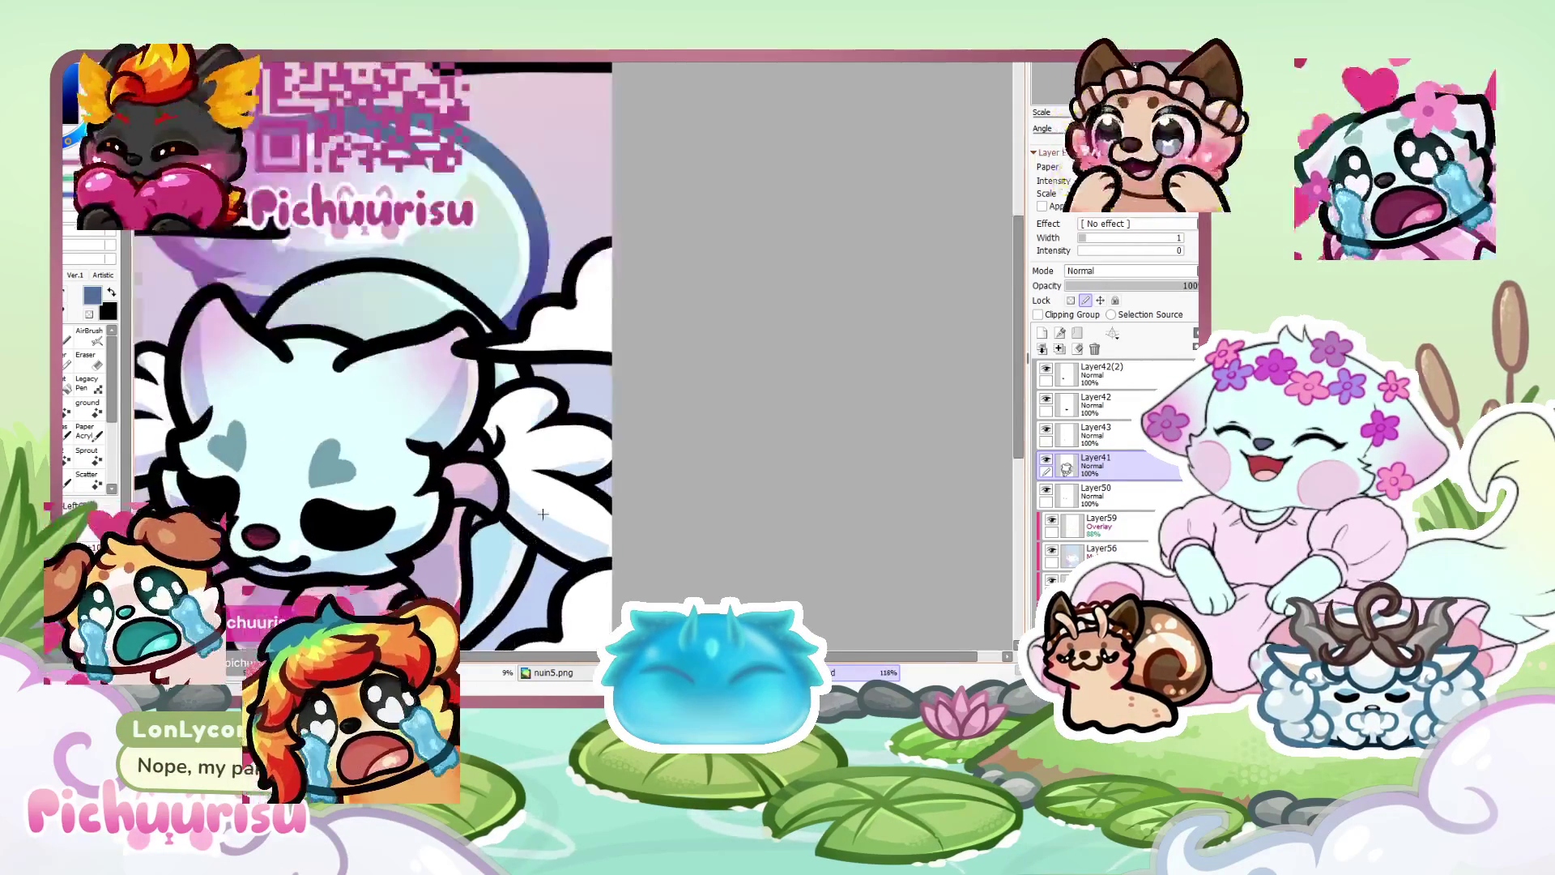
scroll(393, 479, up, 1)
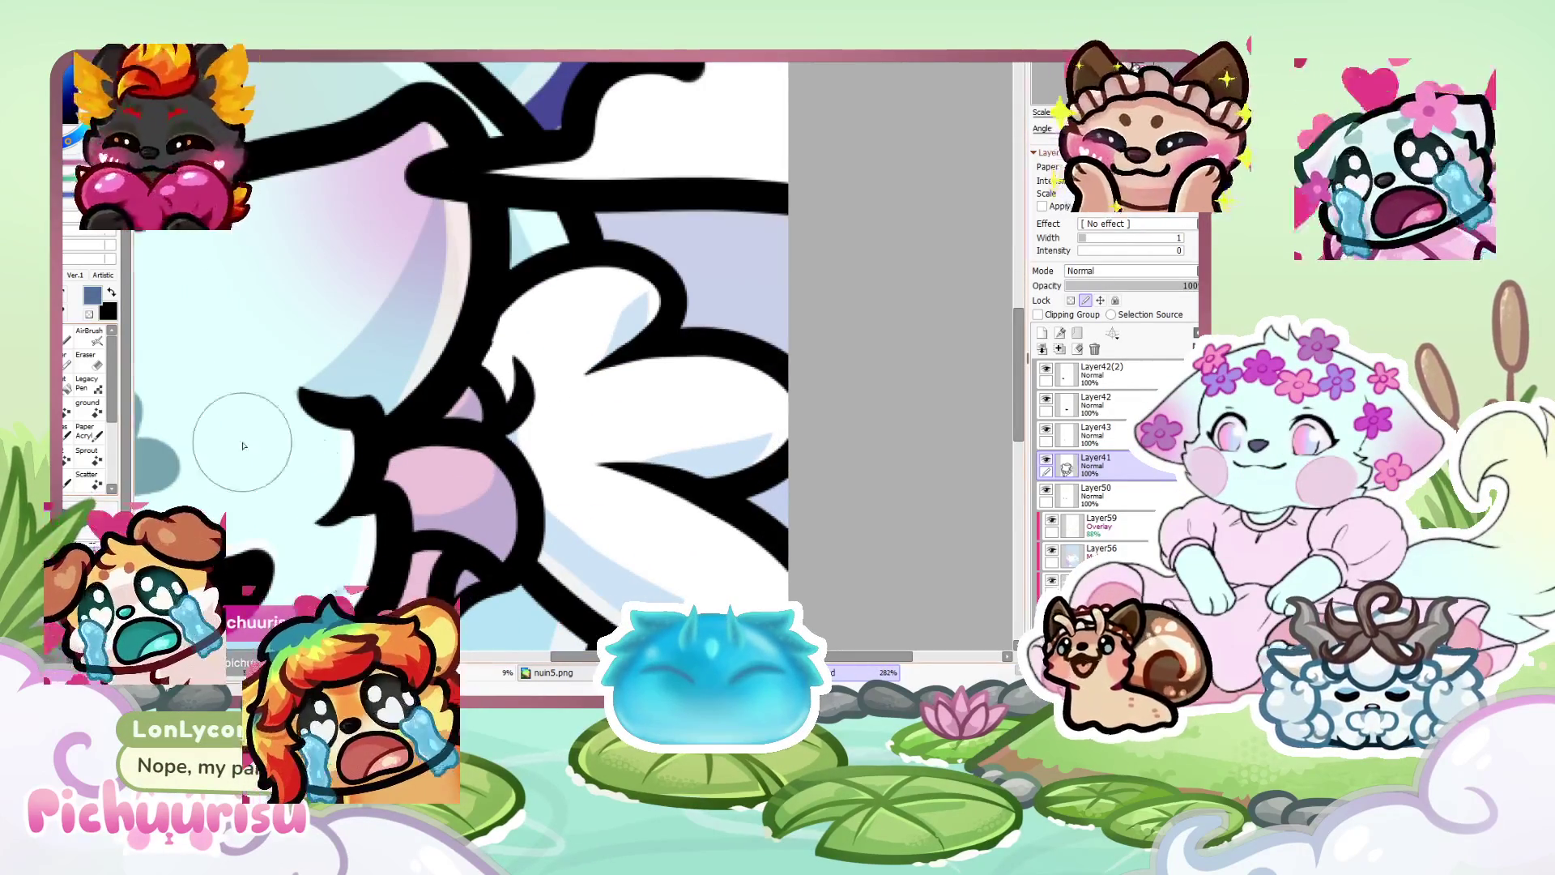
scroll(336, 496, down, 5)
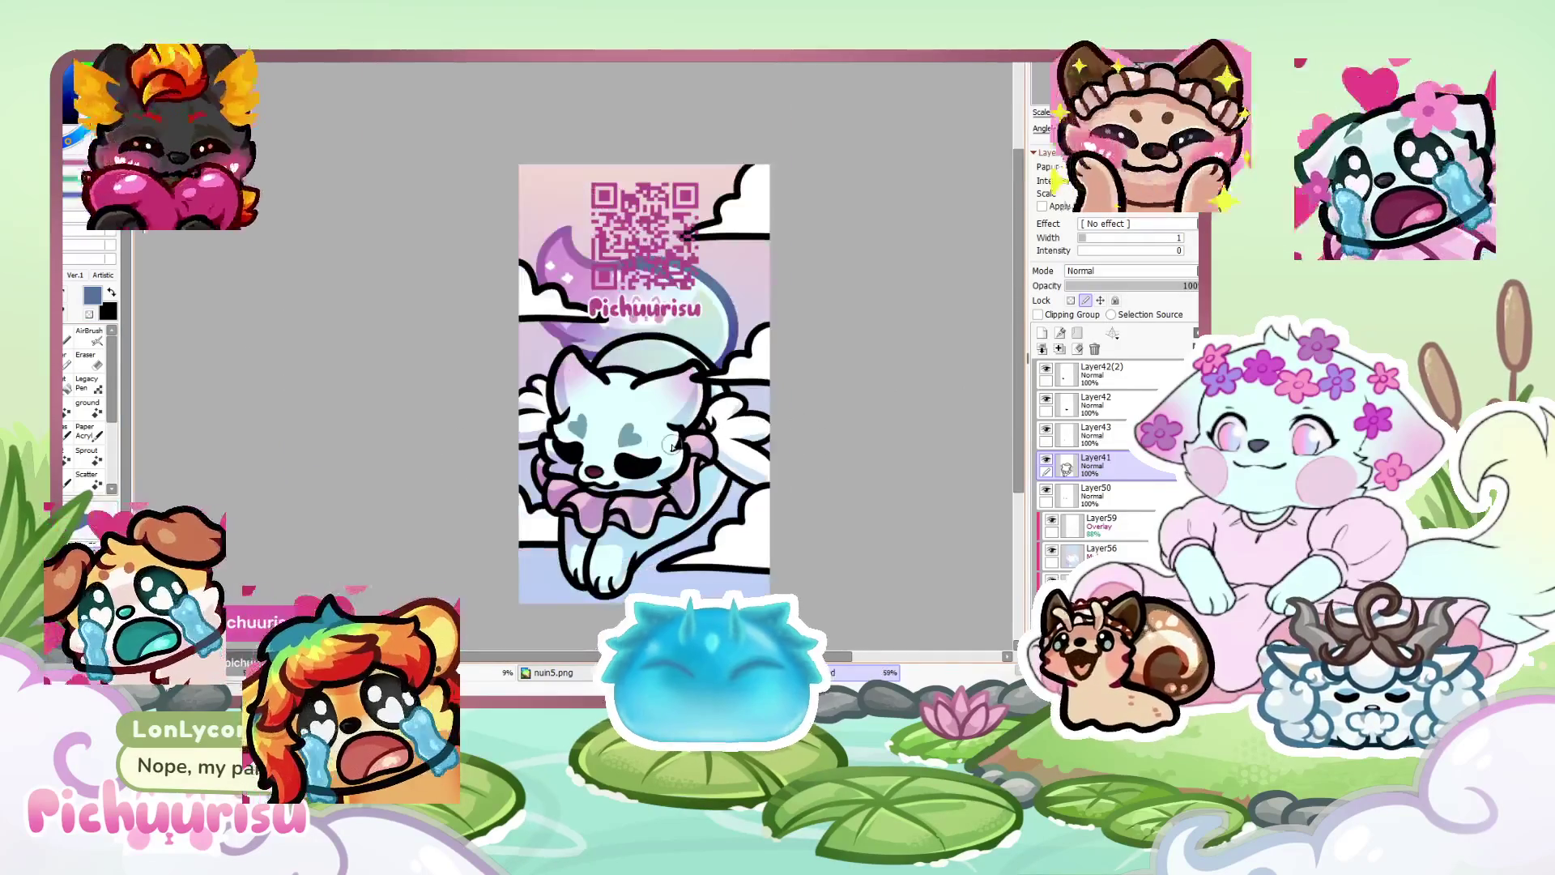
Turn on Preserve Opacity to lock the layer's transparent areas
click(1070, 300)
scroll(882, 413, up, 2)
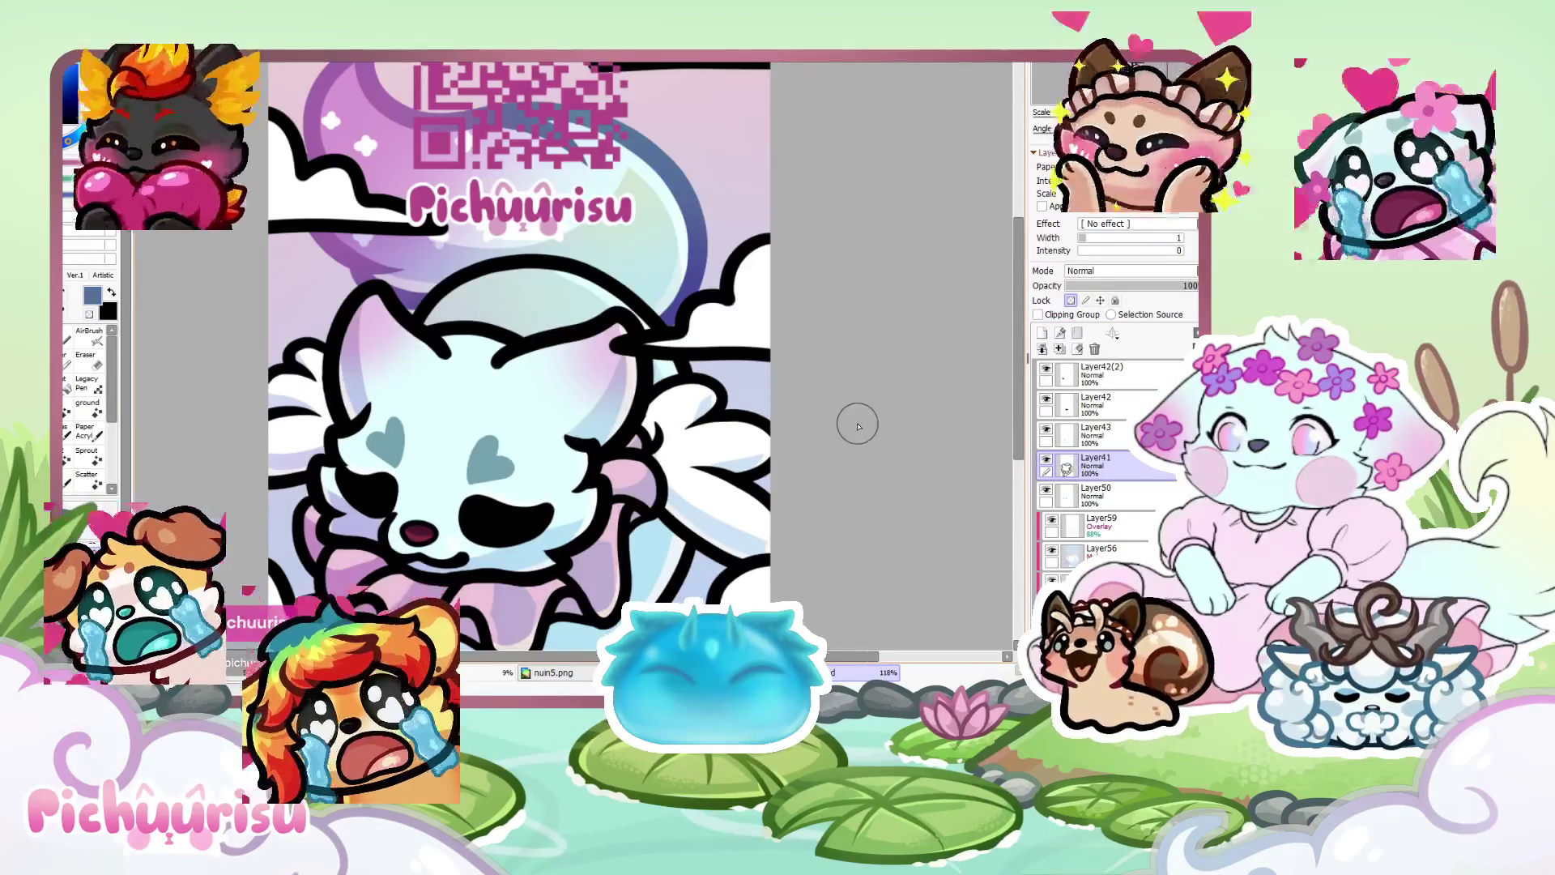
scroll(502, 453, up, 3)
scroll(494, 502, down, 1)
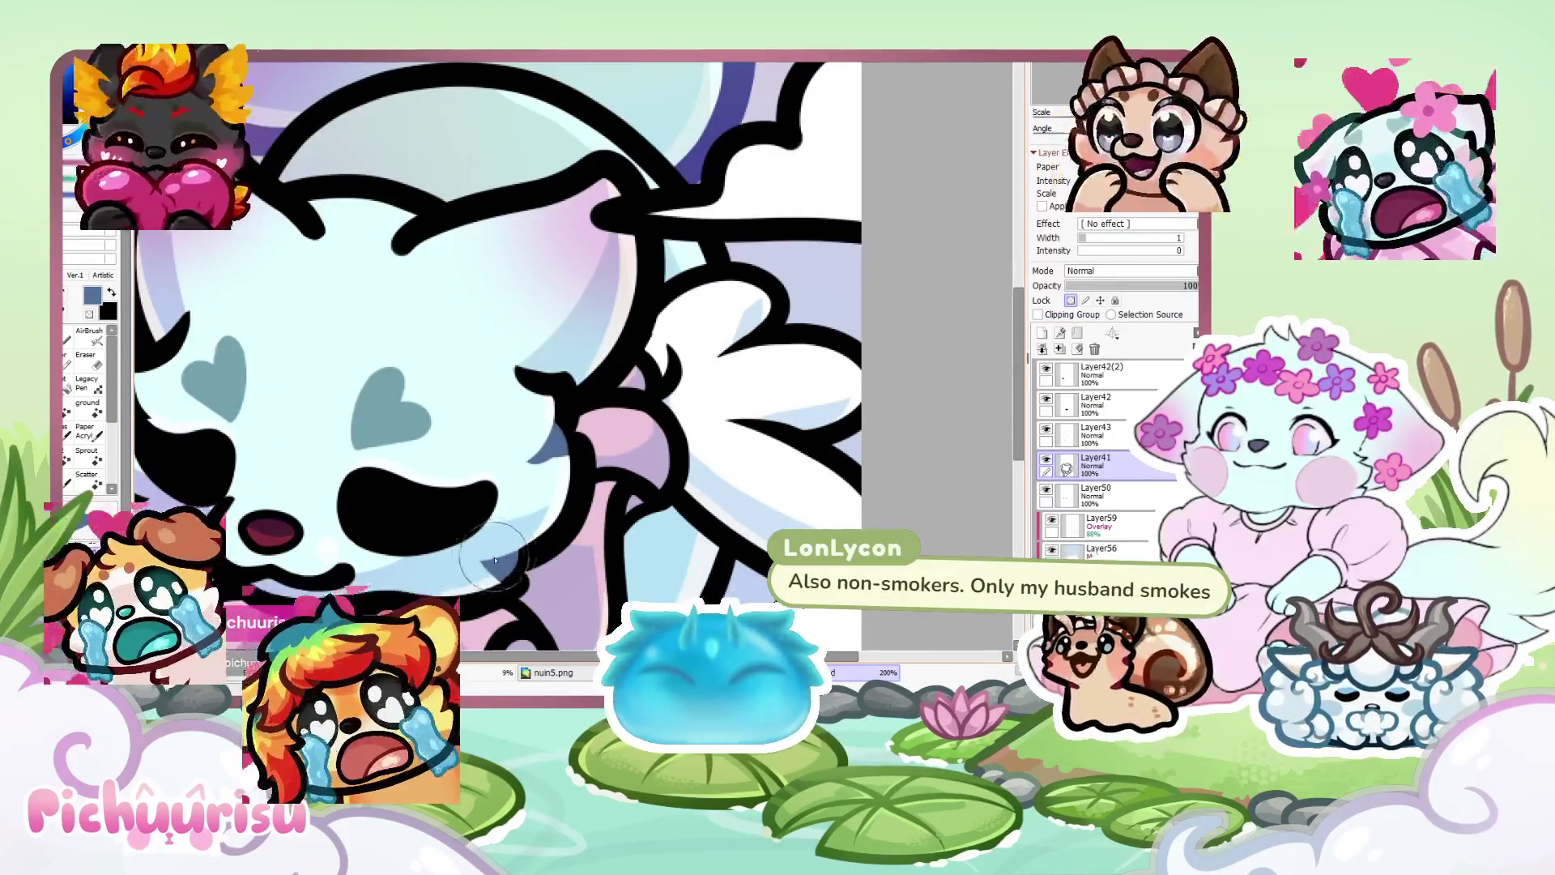
scroll(495, 559, down, 2)
scroll(267, 438, up, 3)
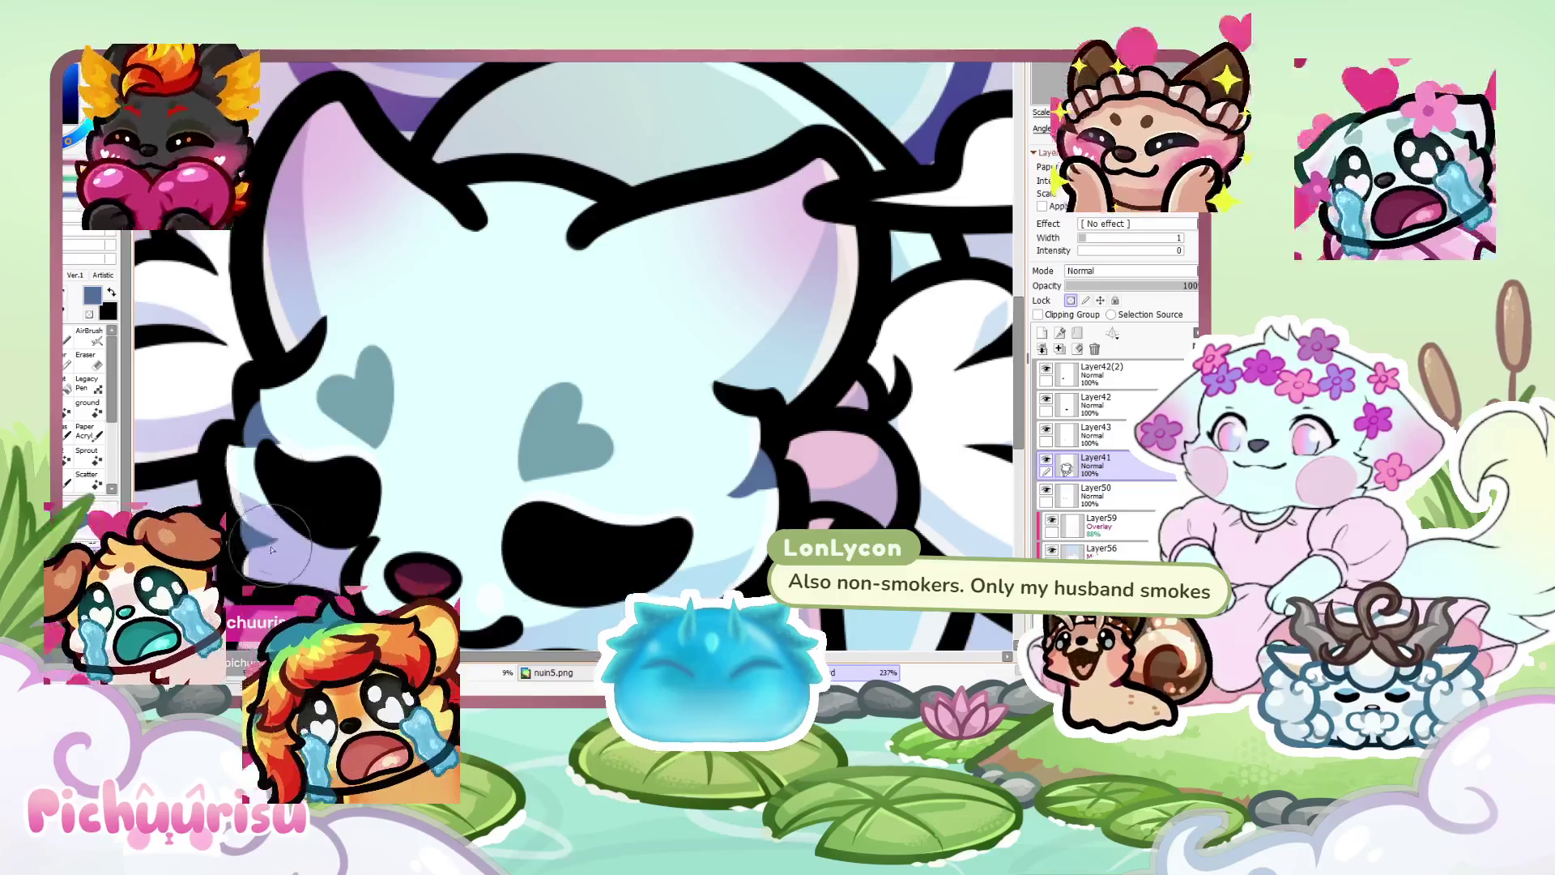
scroll(271, 549, down, 5)
Paint blue shading strokes just beneath the black outline of the cat's head
scroll(348, 454, down, 1)
scroll(354, 447, up, 1)
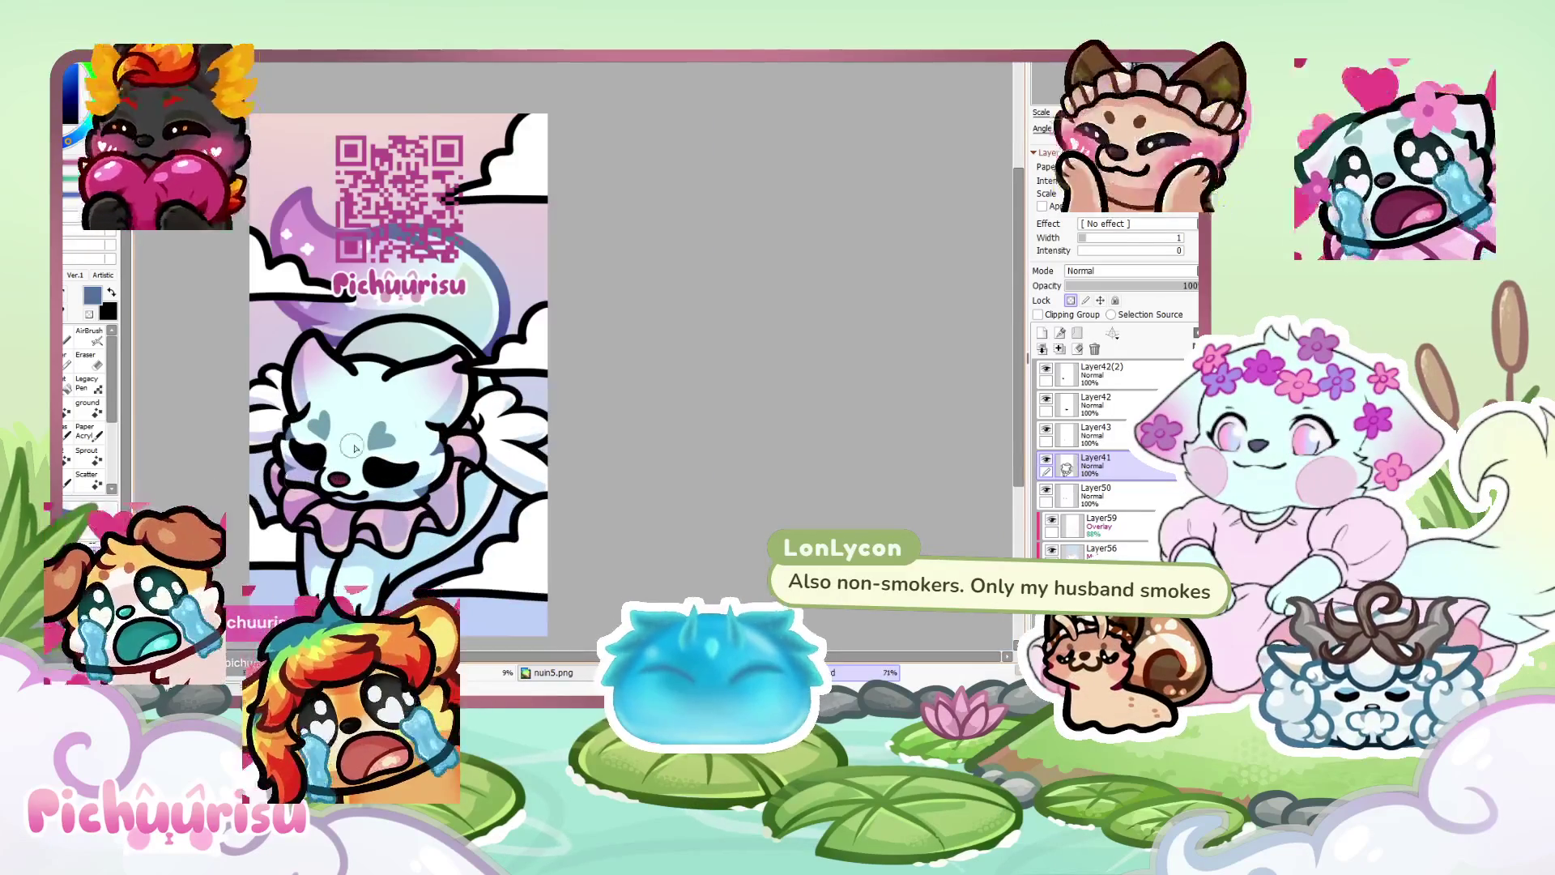
scroll(355, 448, up, 5)
scroll(413, 458, down, 5)
scroll(260, 414, up, 5)
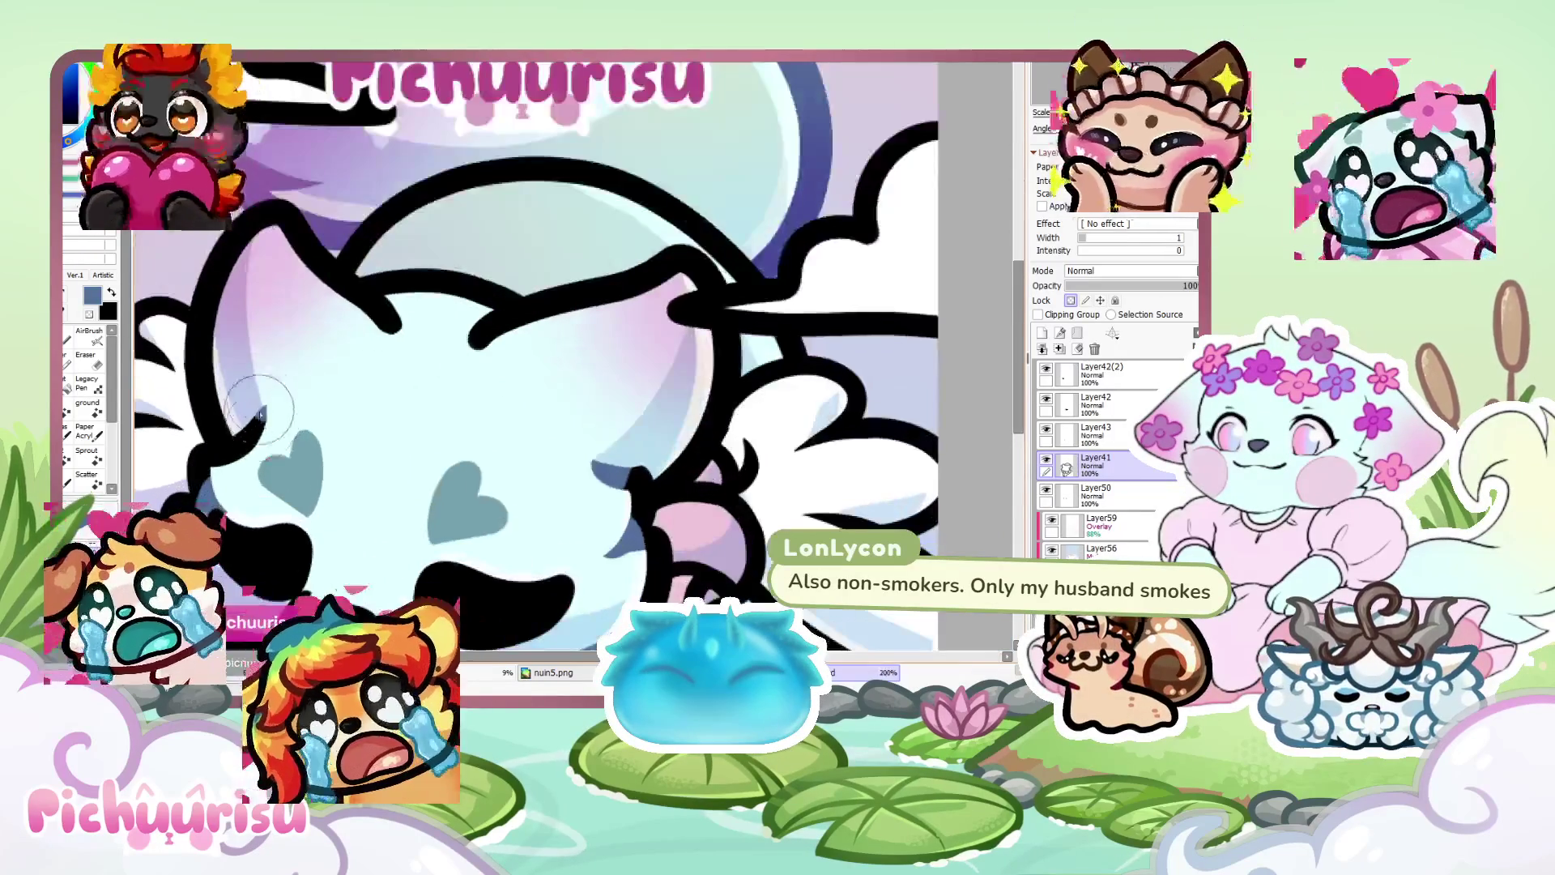
scroll(260, 430, up, 2)
drag(324, 271, 387, 321)
mouse_move(614, 326)
mouse_down()
mouse_move(554, 361)
mouse_move(556, 337)
mouse_move(642, 392)
mouse_move(555, 329)
mouse_move(646, 395)
mouse_up()
scroll(645, 395, down, 5)
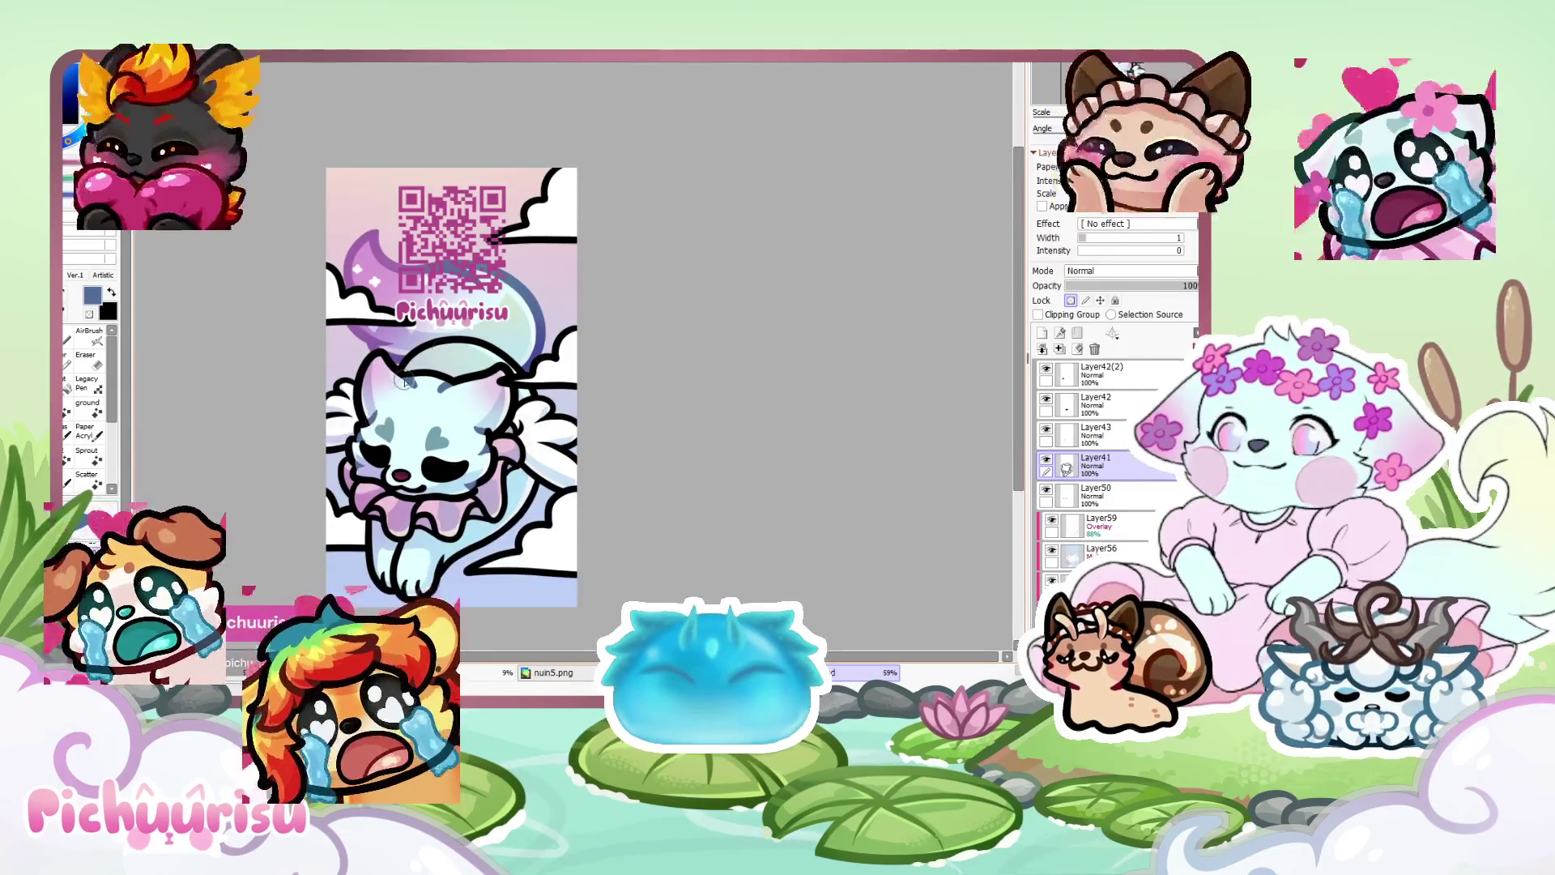
Extend the navy shading along the full curve of the cat's head
scroll(326, 392, up, 3)
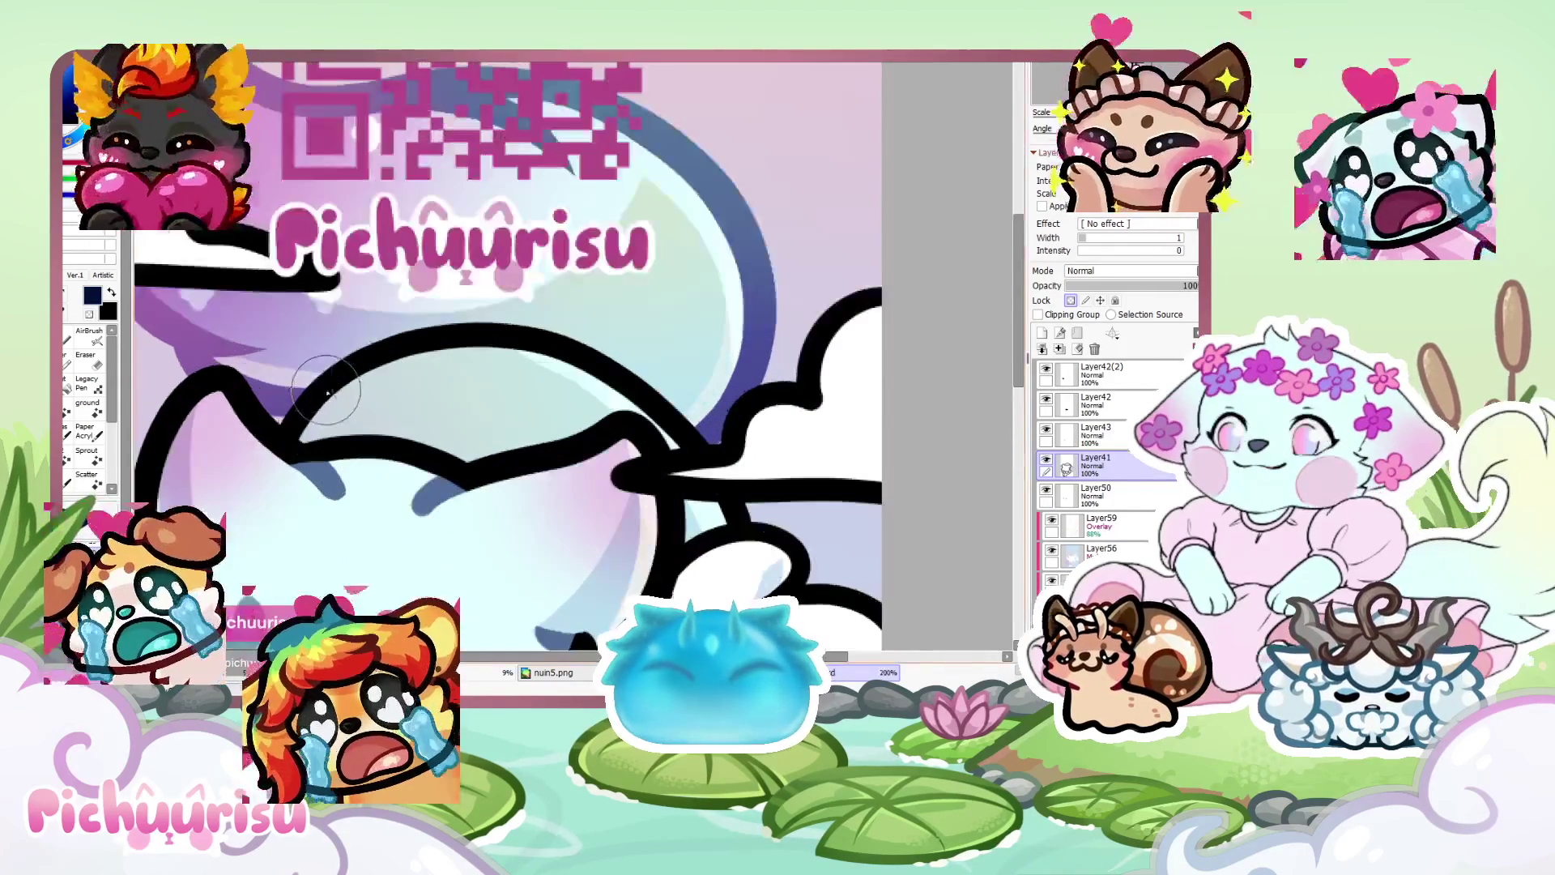
mouse_move(327, 391)
mouse_down()
mouse_move(341, 381)
mouse_move(292, 417)
mouse_move(409, 341)
mouse_move(675, 388)
mouse_move(769, 535)
mouse_up()
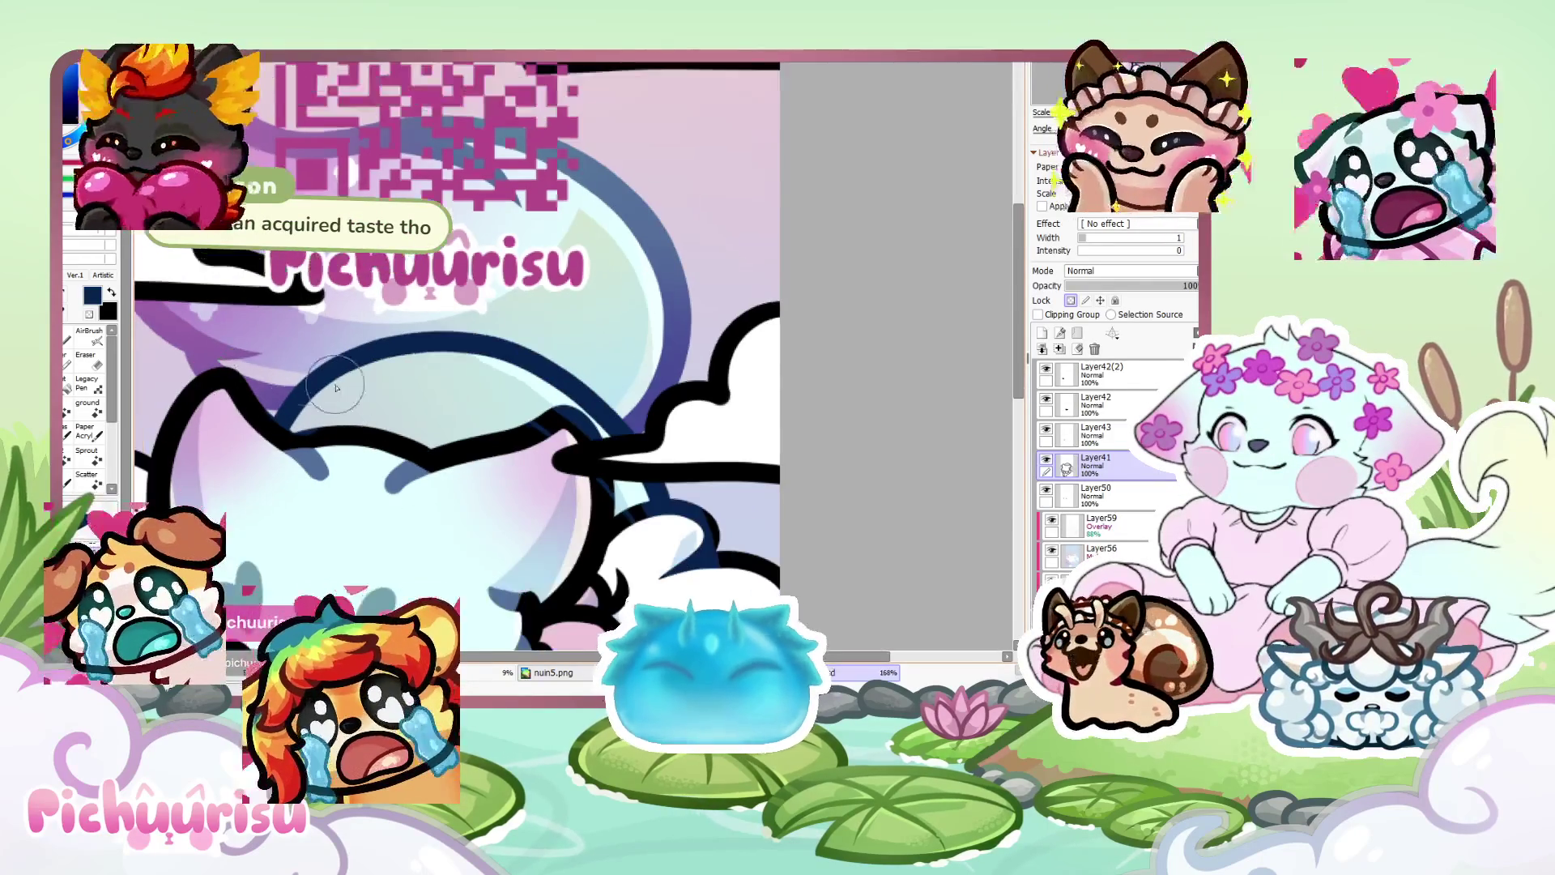
scroll(573, 343, up, 1)
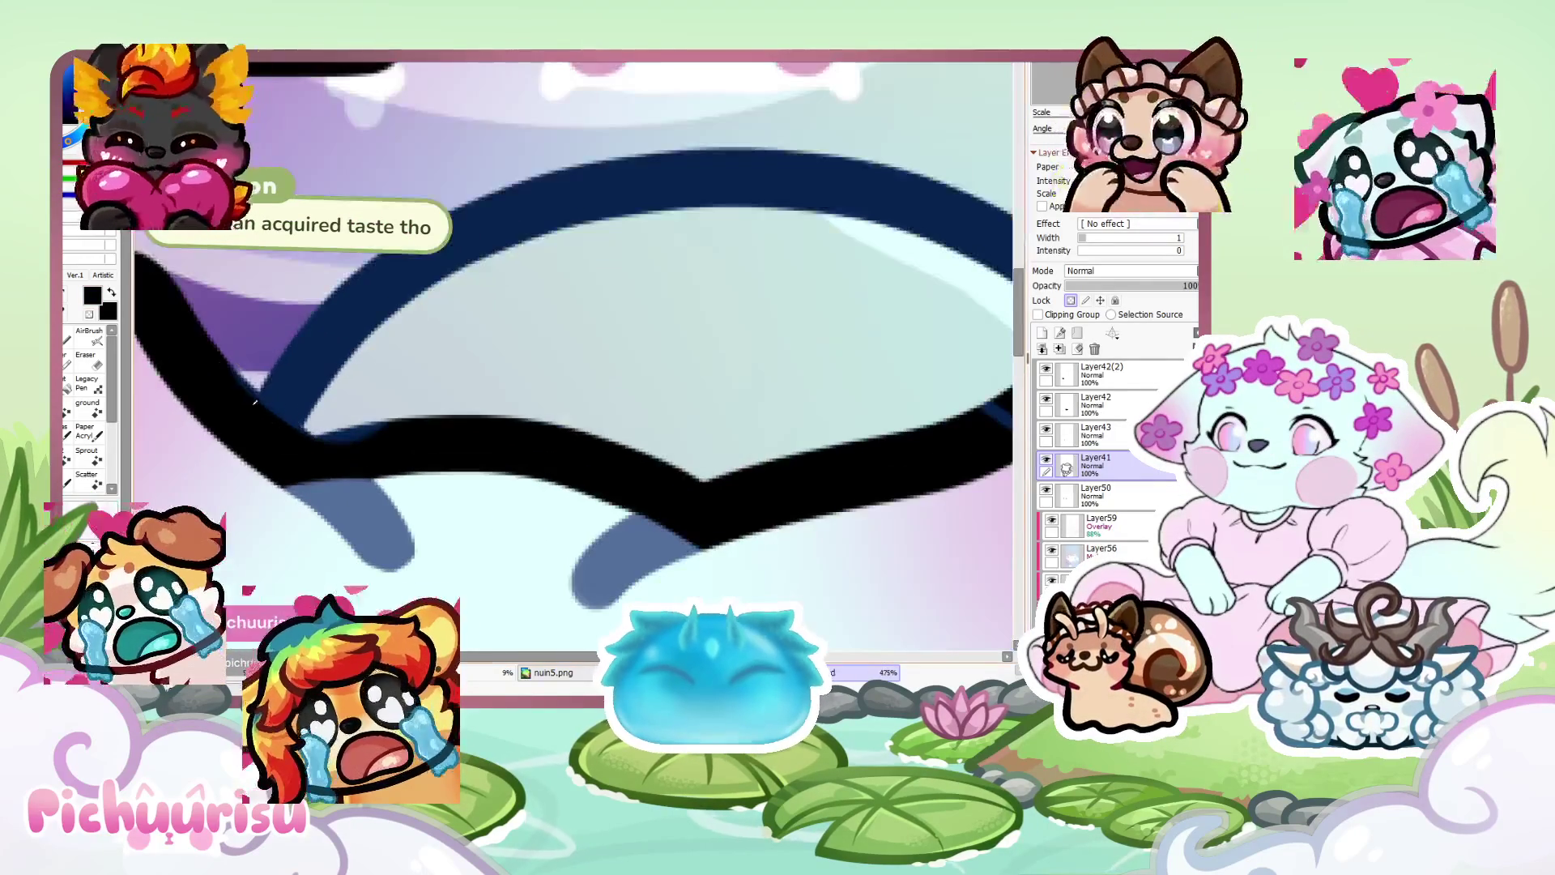
scroll(298, 451, down, 2)
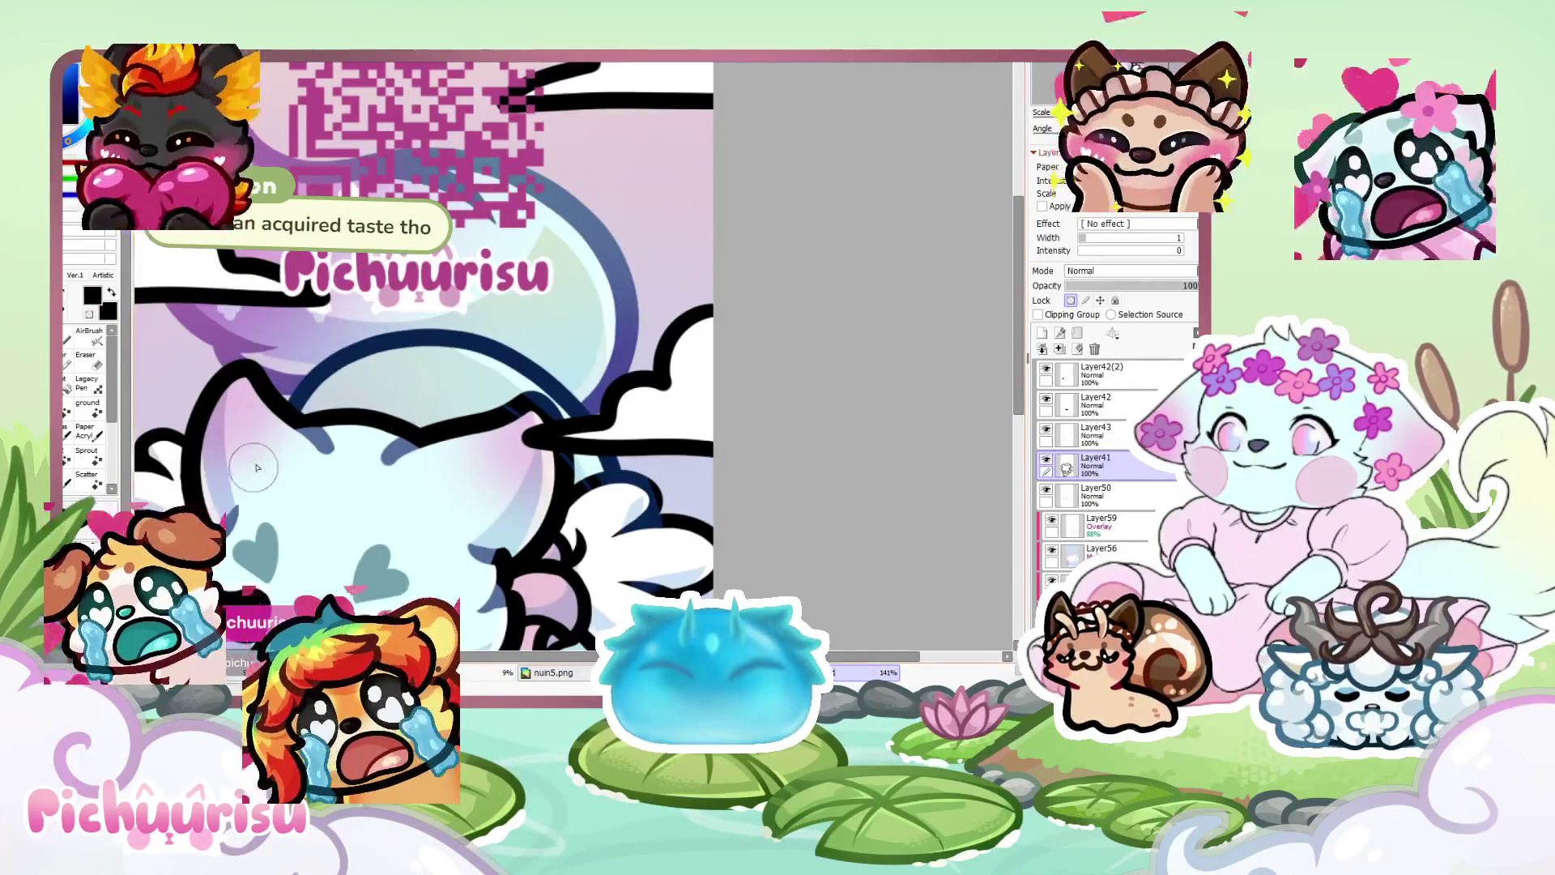
scroll(374, 366, up, 2)
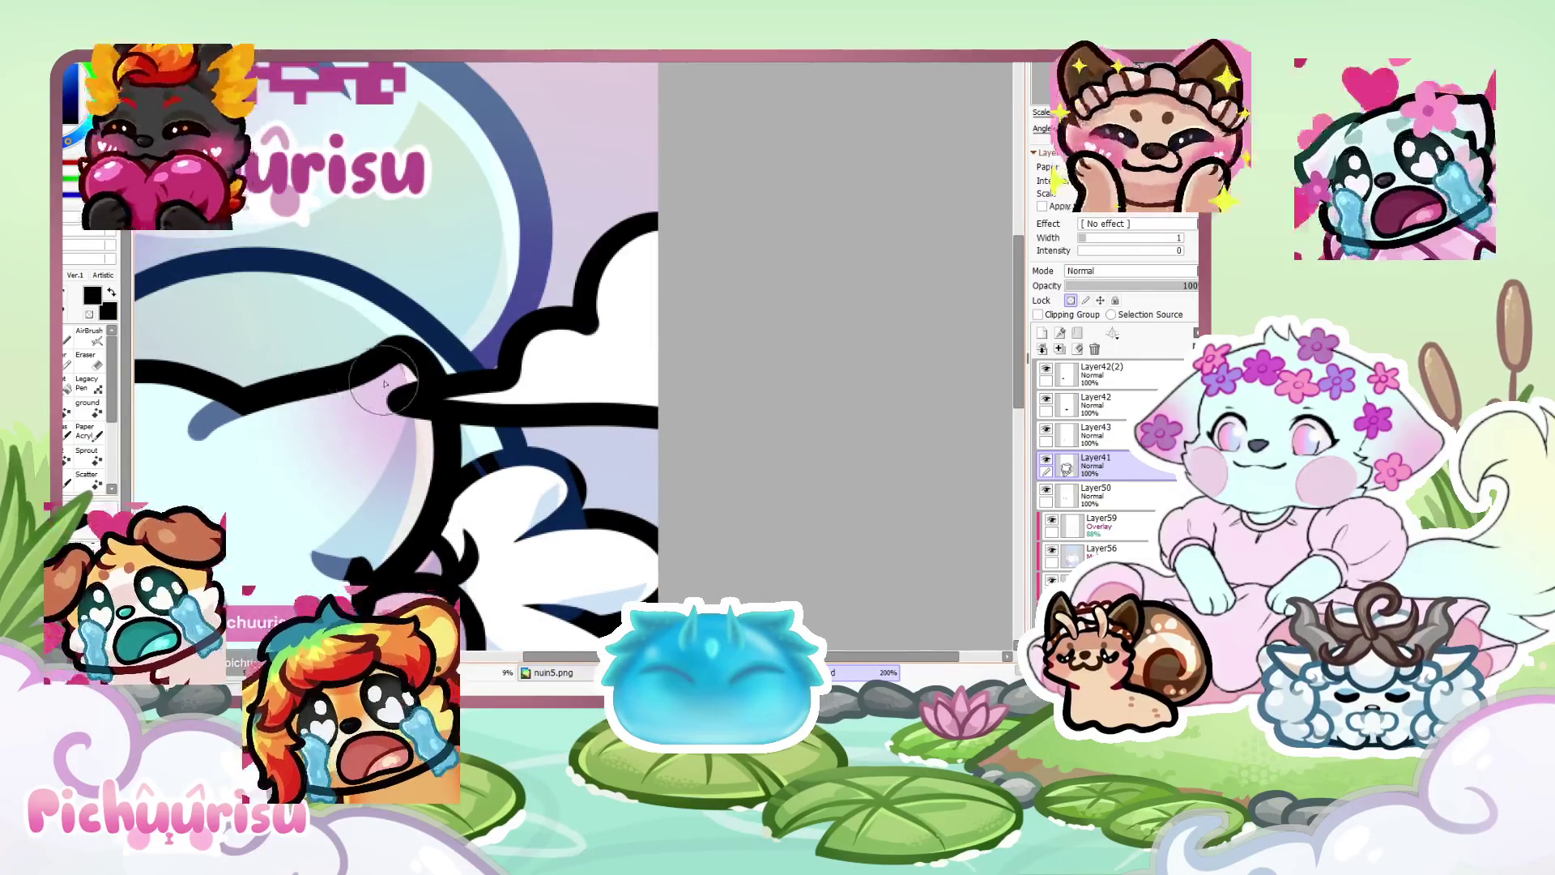
scroll(431, 446, up, 1)
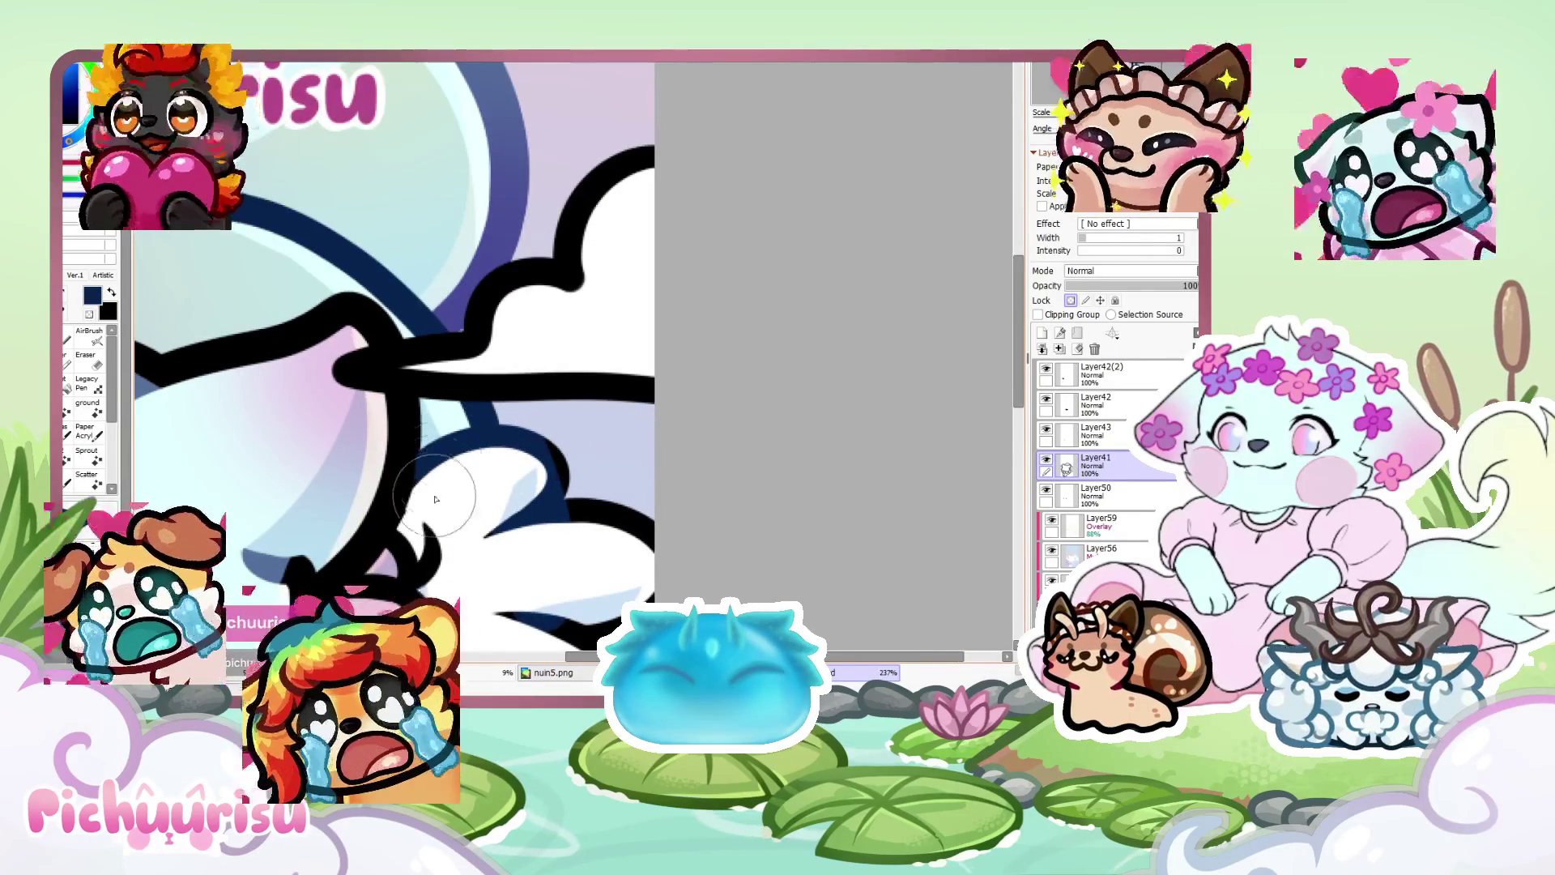
scroll(435, 499, down, 3)
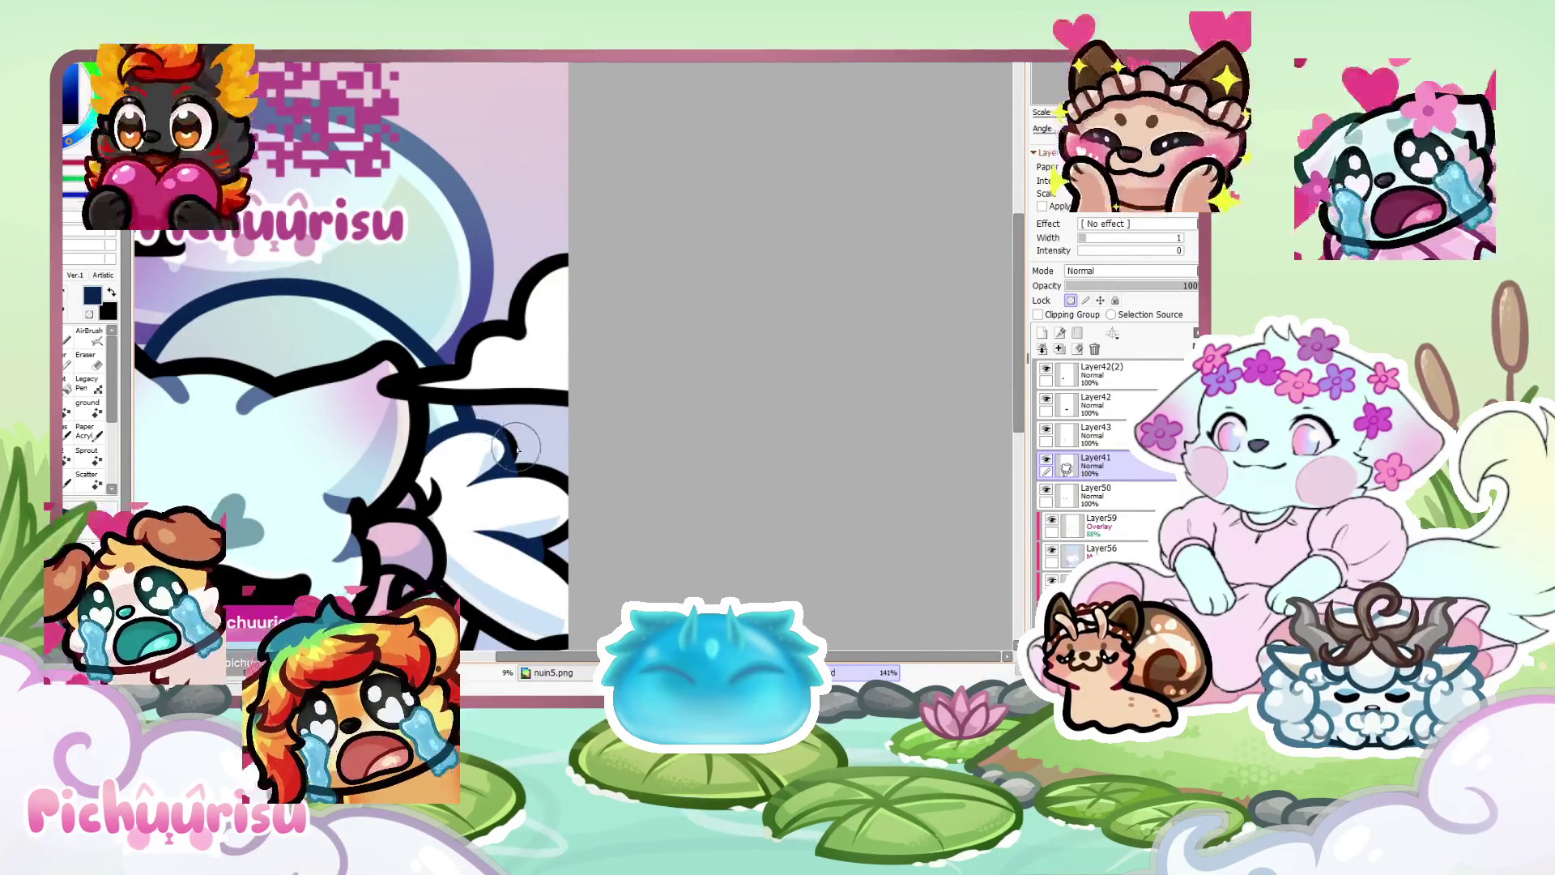
scroll(389, 358, down, 3)
Eyedrop black from the line art as the painting colour
scroll(478, 399, up, 5)
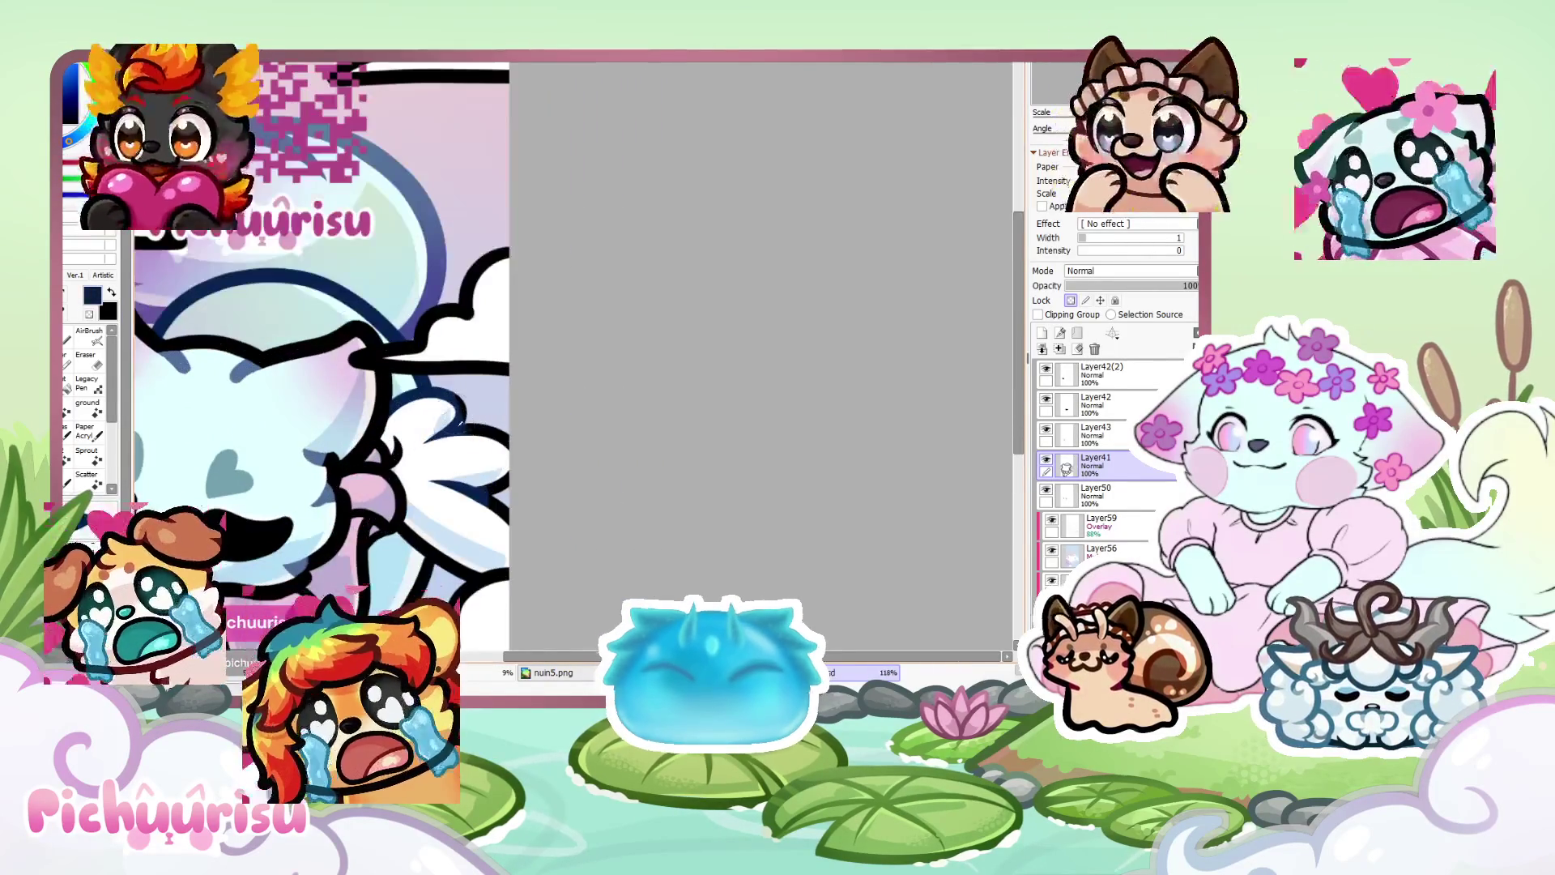
scroll(486, 502, down, 1)
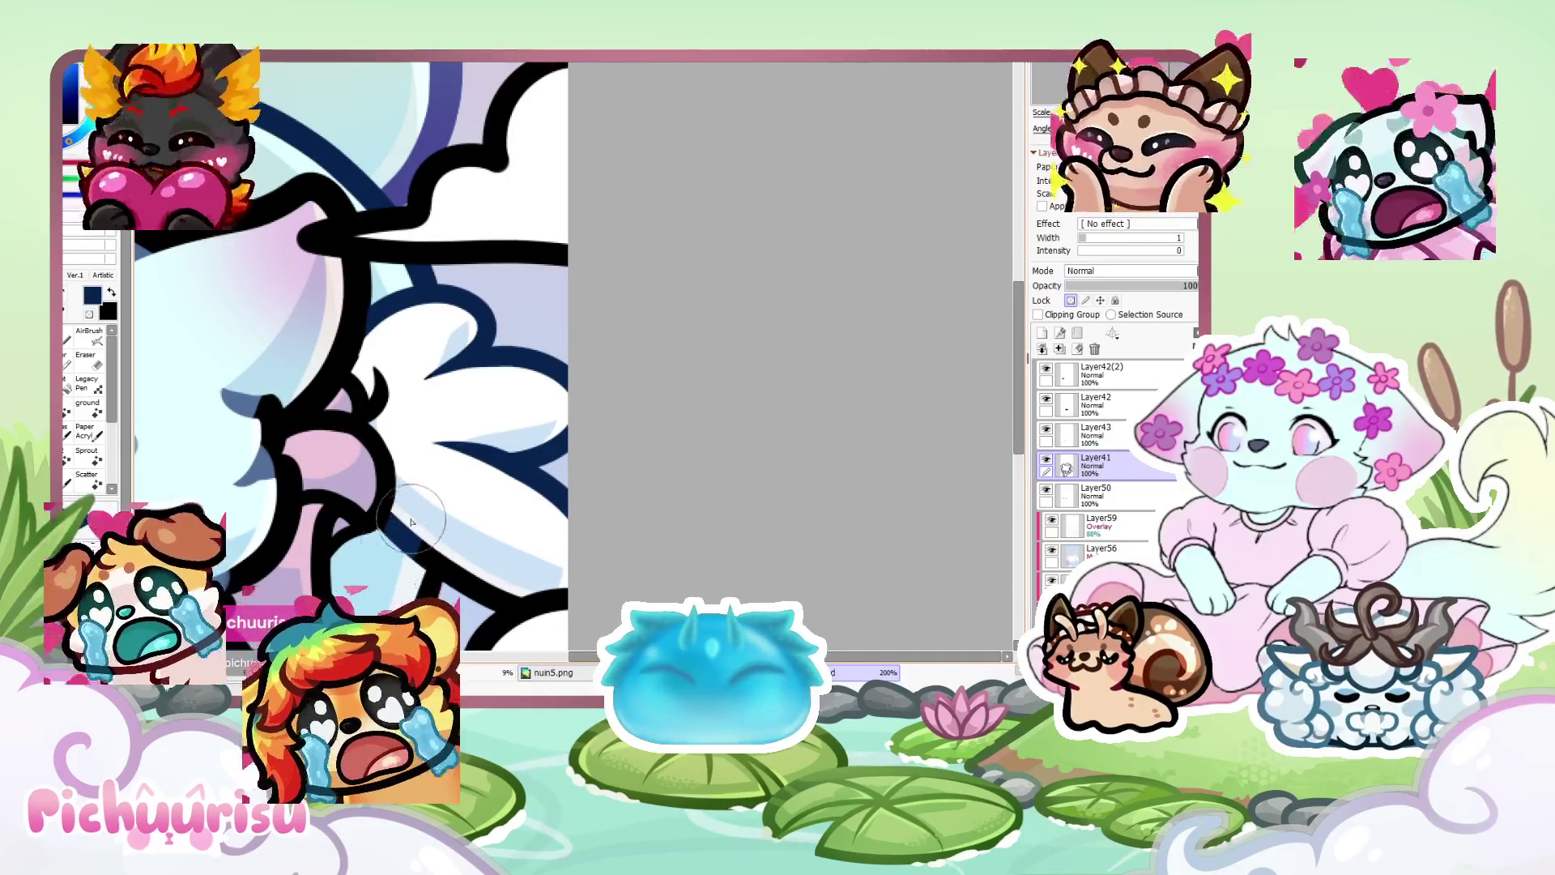
scroll(471, 563, down, 3)
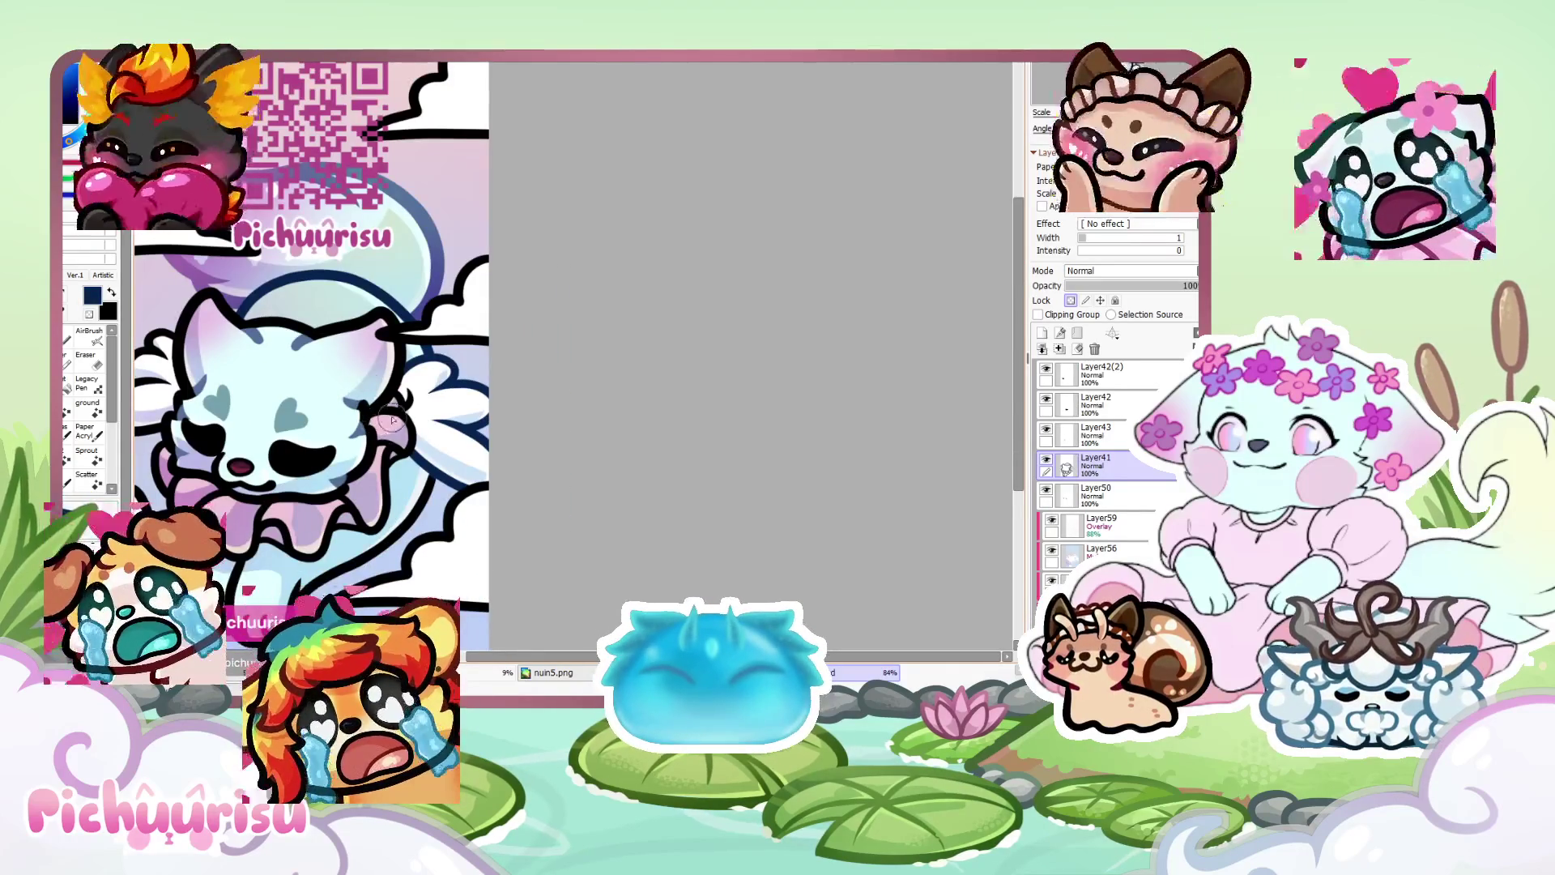
scroll(425, 274, up, 3)
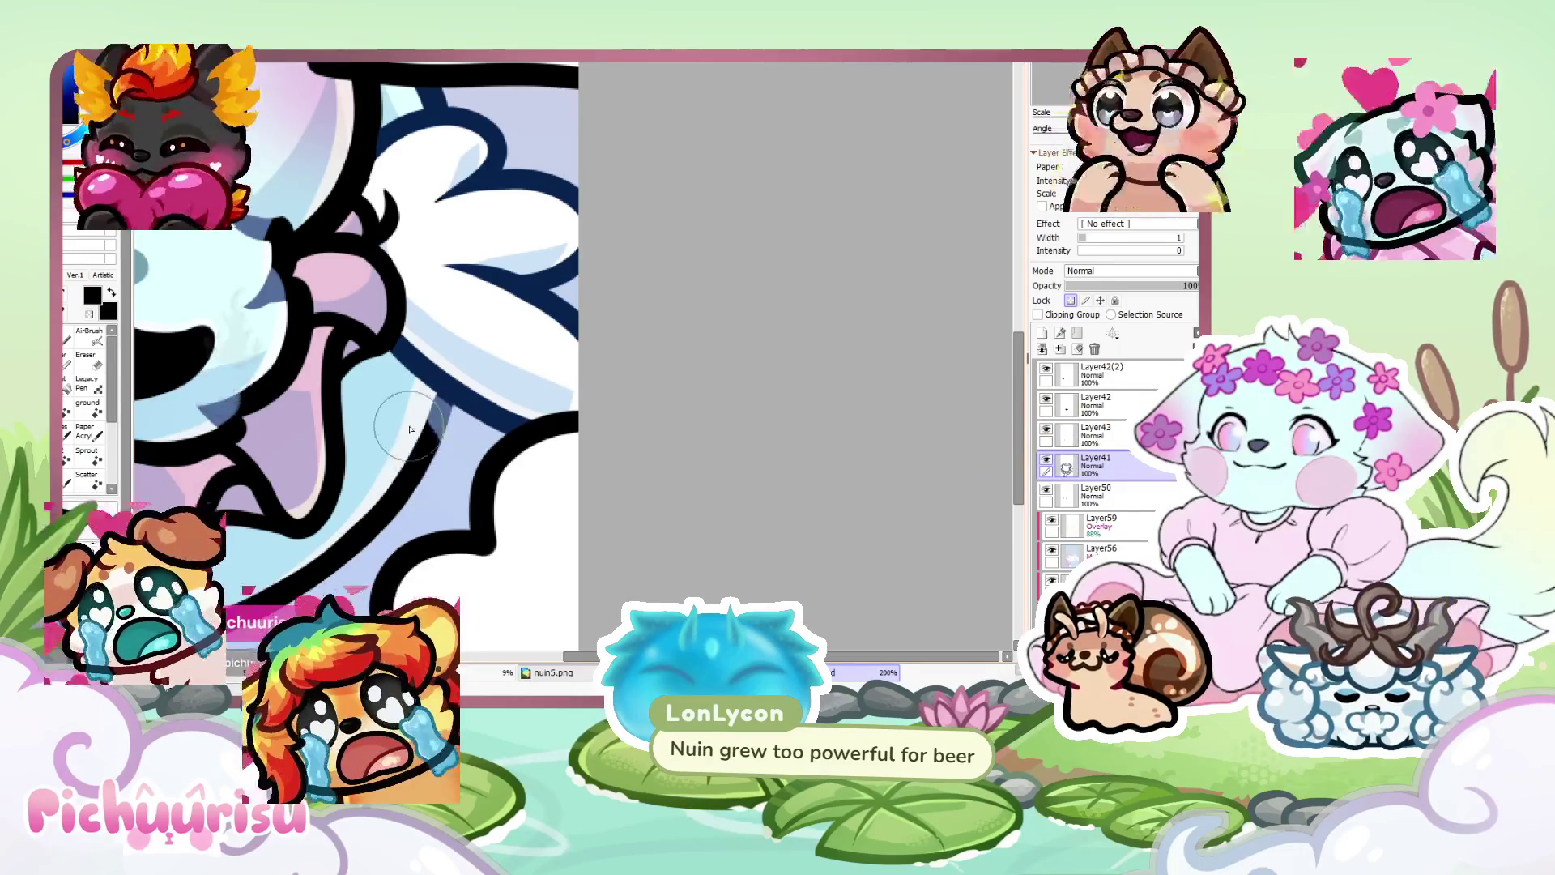
alt+click(420, 450)
Airbrush dark purple shadow strokes along the black outlines of the collar ruff
scroll(253, 383, down, 3)
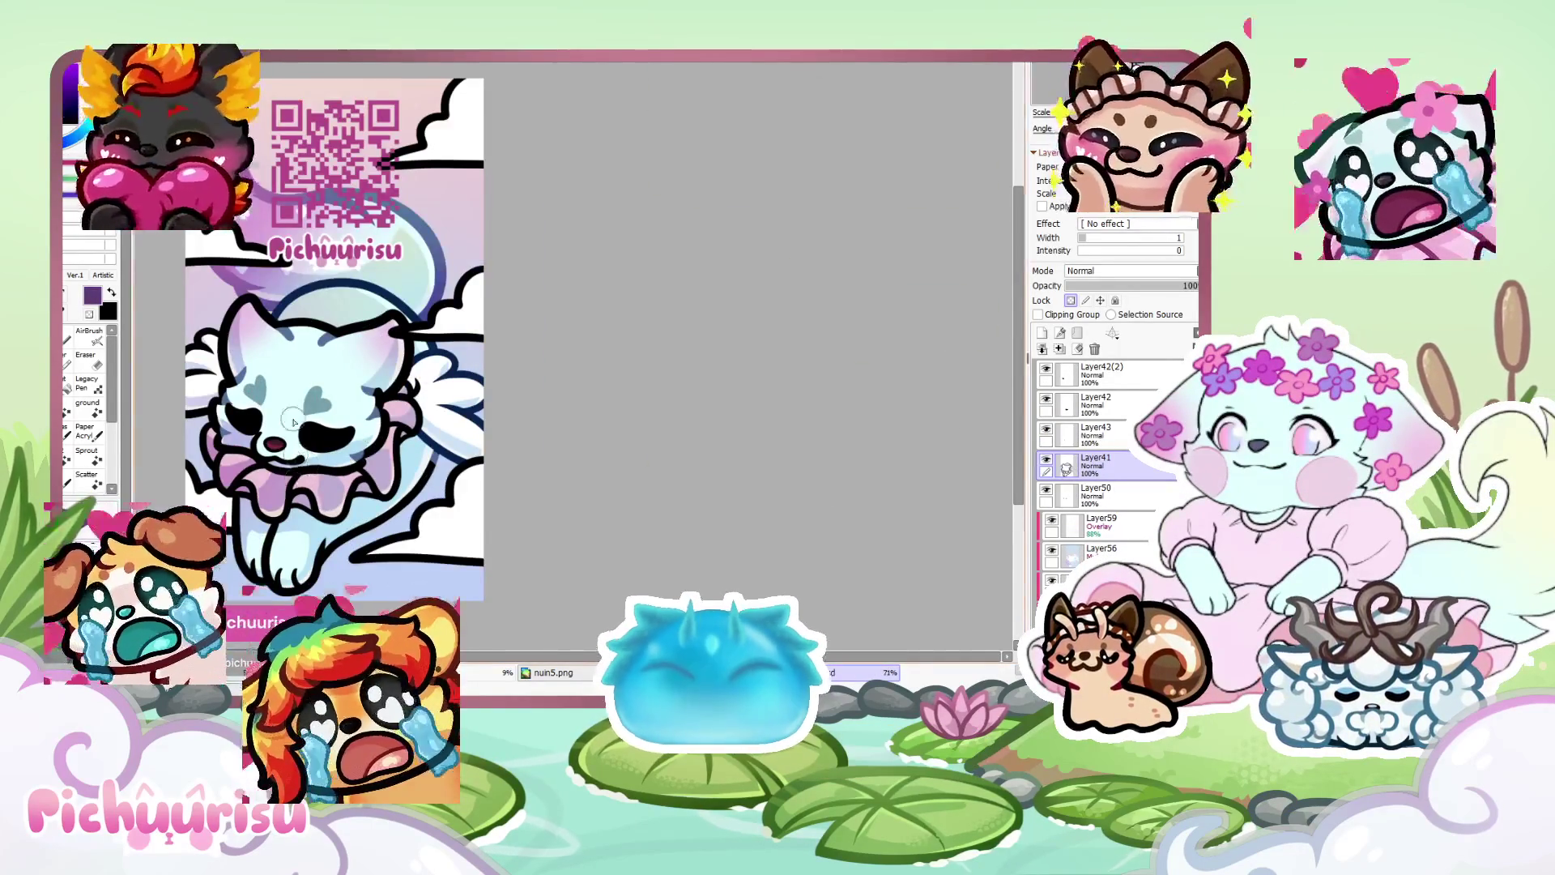
scroll(214, 398, down, 3)
scroll(242, 435, up, 6)
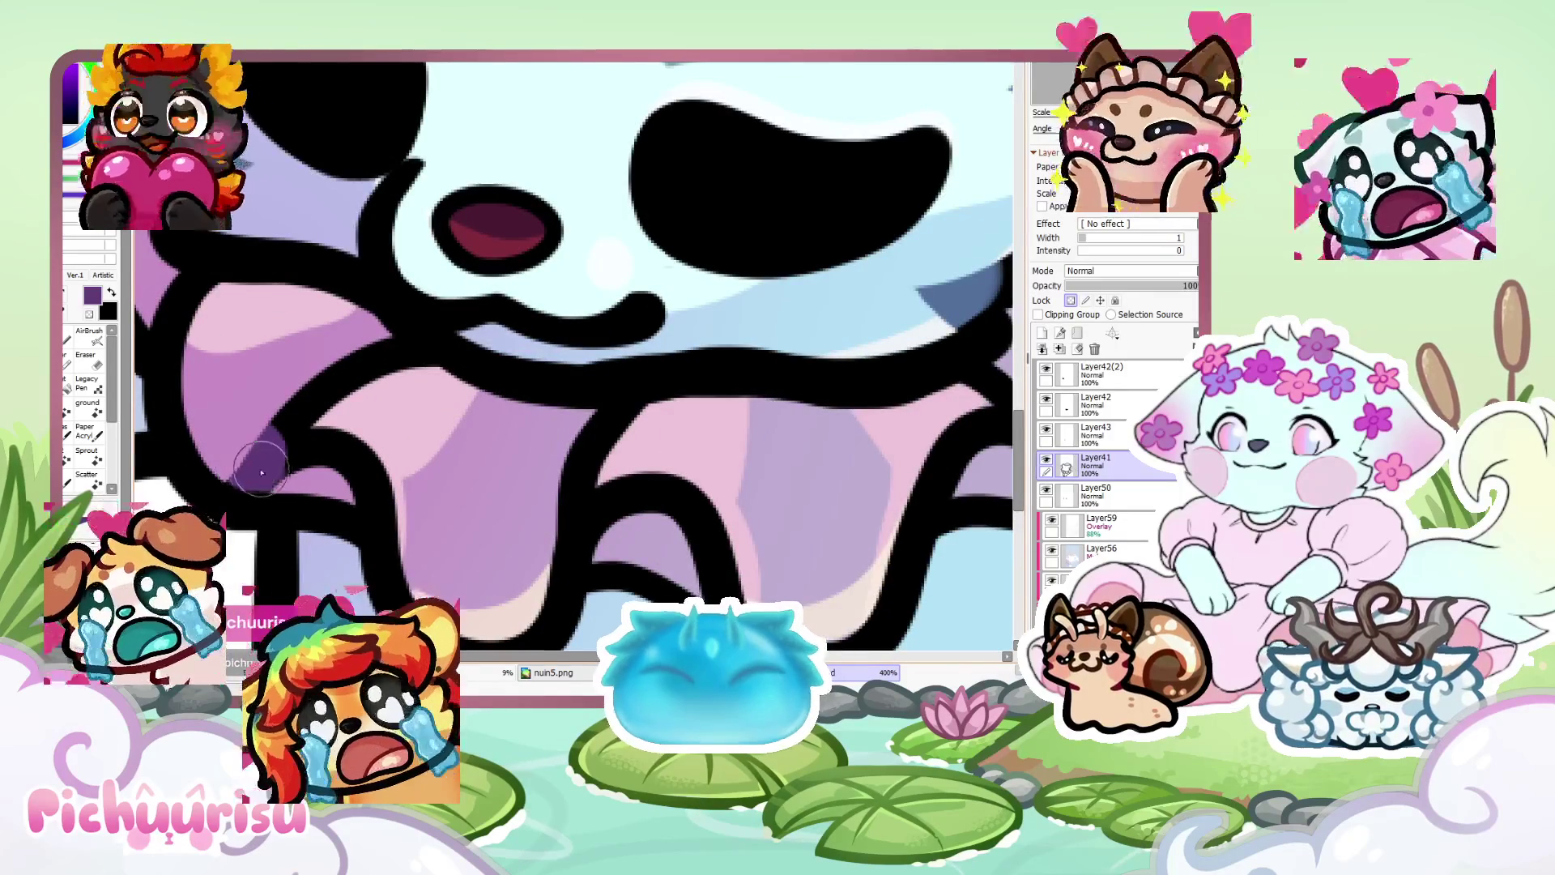
drag(261, 472, 323, 376)
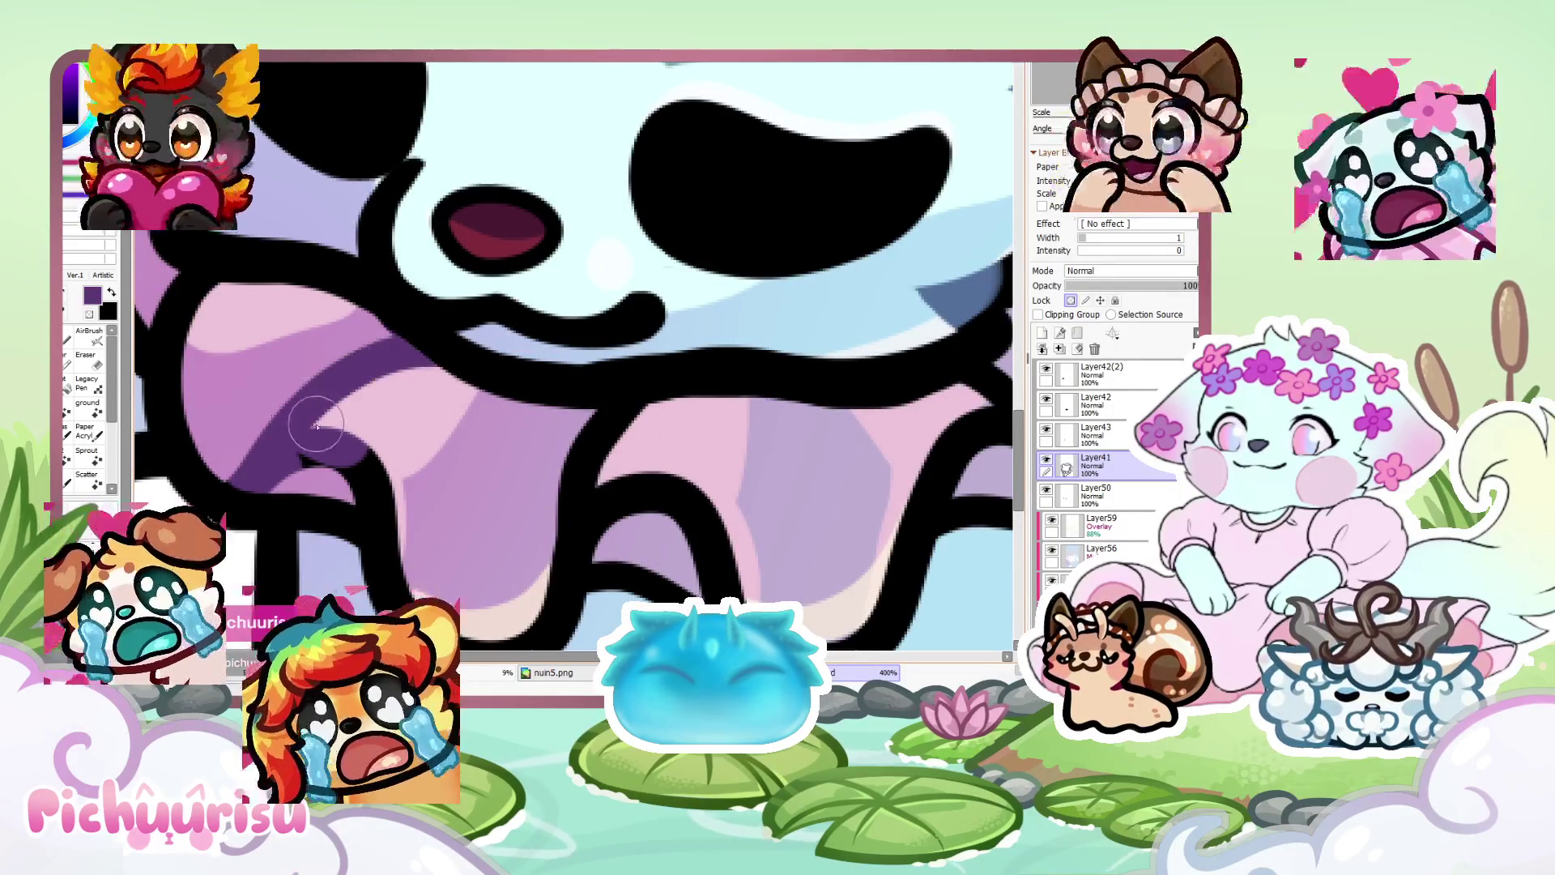
scroll(453, 553, down, 3)
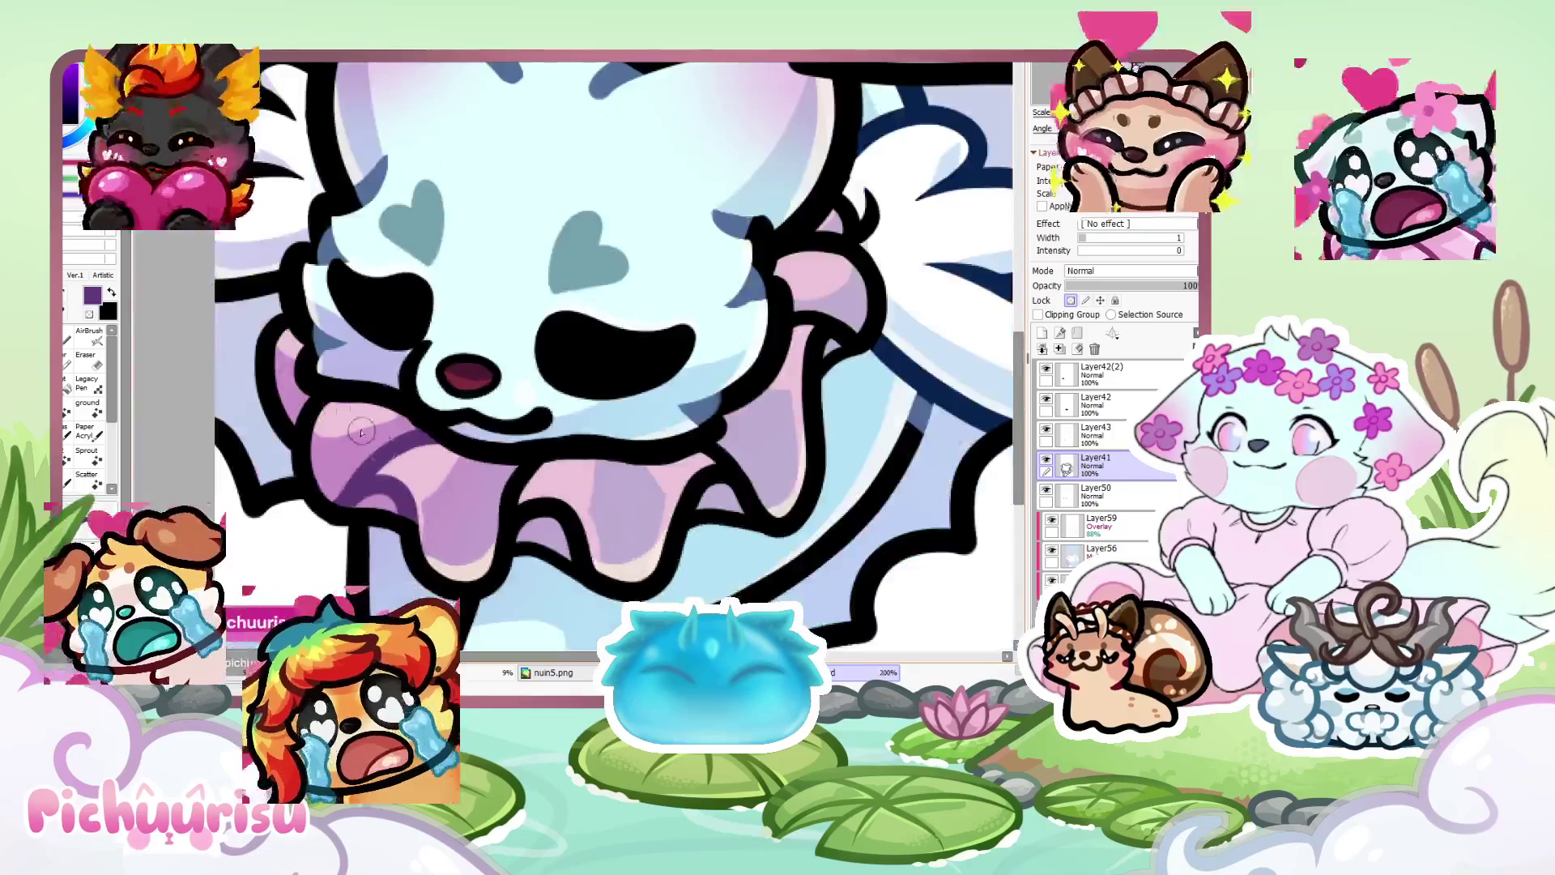
scroll(303, 435, up, 3)
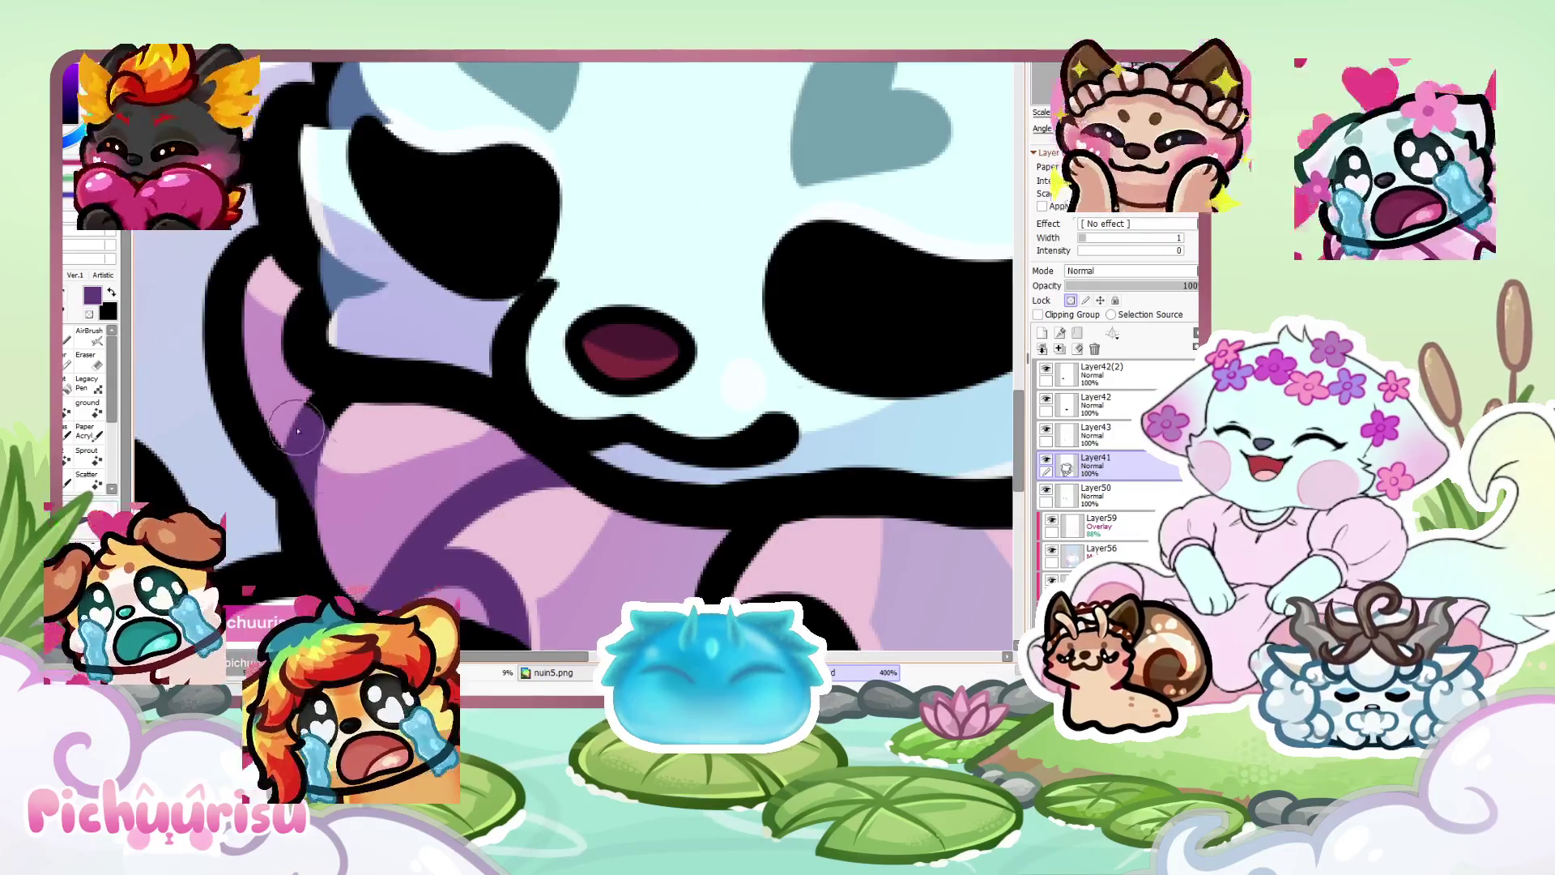
scroll(273, 429, down, 3)
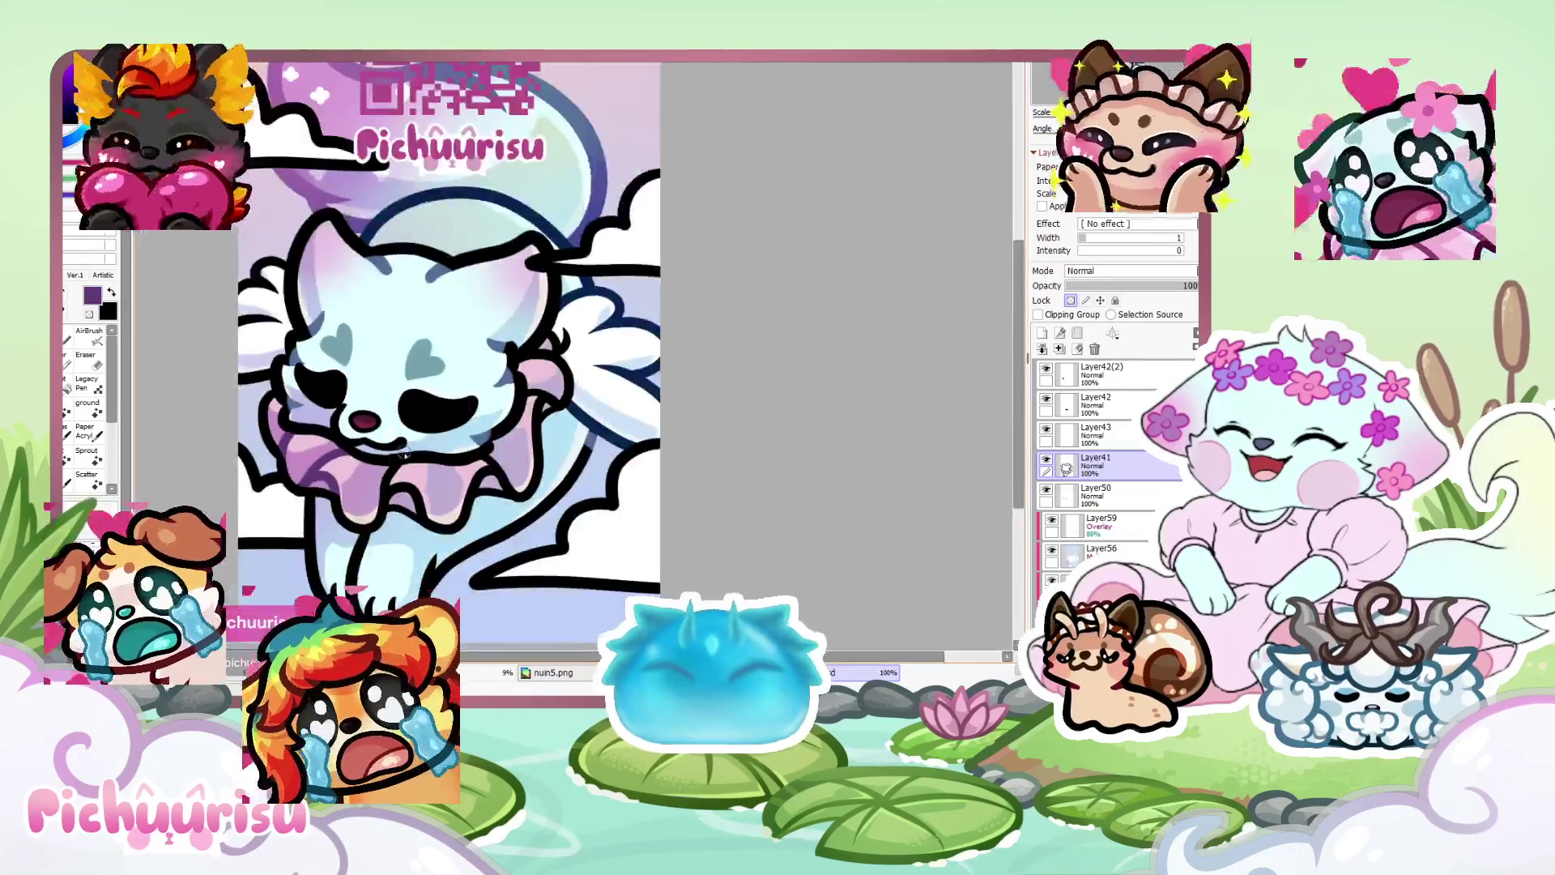
scroll(349, 533, up, 4)
mouse_move(419, 529)
mouse_down()
mouse_move(349, 461)
mouse_move(461, 349)
mouse_move(434, 366)
mouse_up()
scroll(434, 366, down, 3)
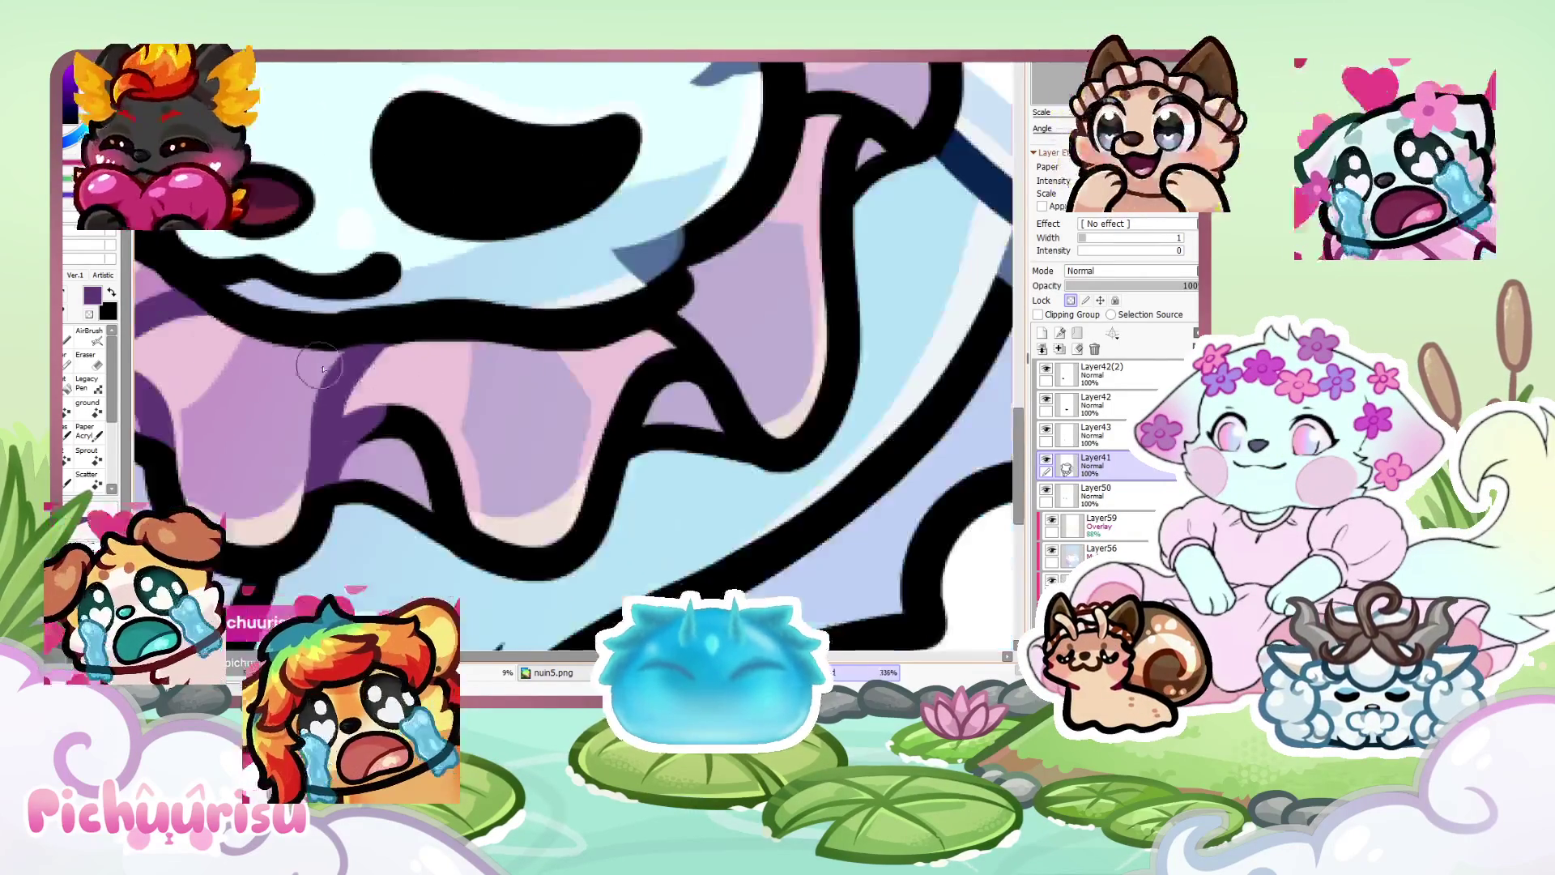
scroll(327, 332, up, 3)
Keep dark purple and deepen the shadows down and up the collar line with three strokes
alt+click(327, 332)
scroll(417, 350, down, 3)
scroll(405, 364, up, 3)
alt+click(387, 399)
drag(445, 392, 520, 521)
scroll(433, 392, down, 3)
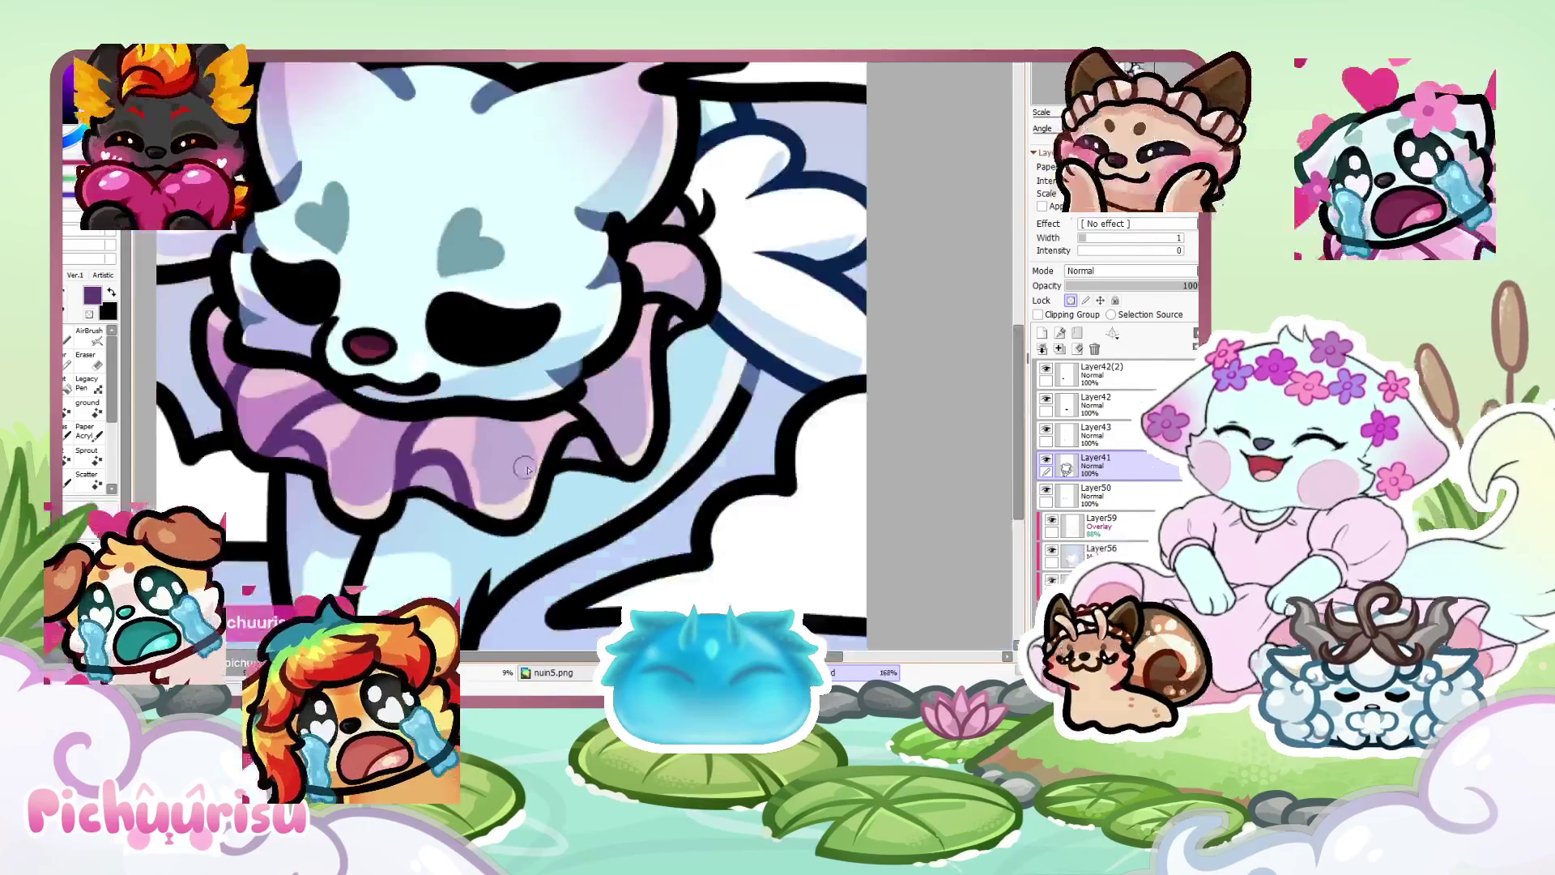
scroll(532, 444, up, 3)
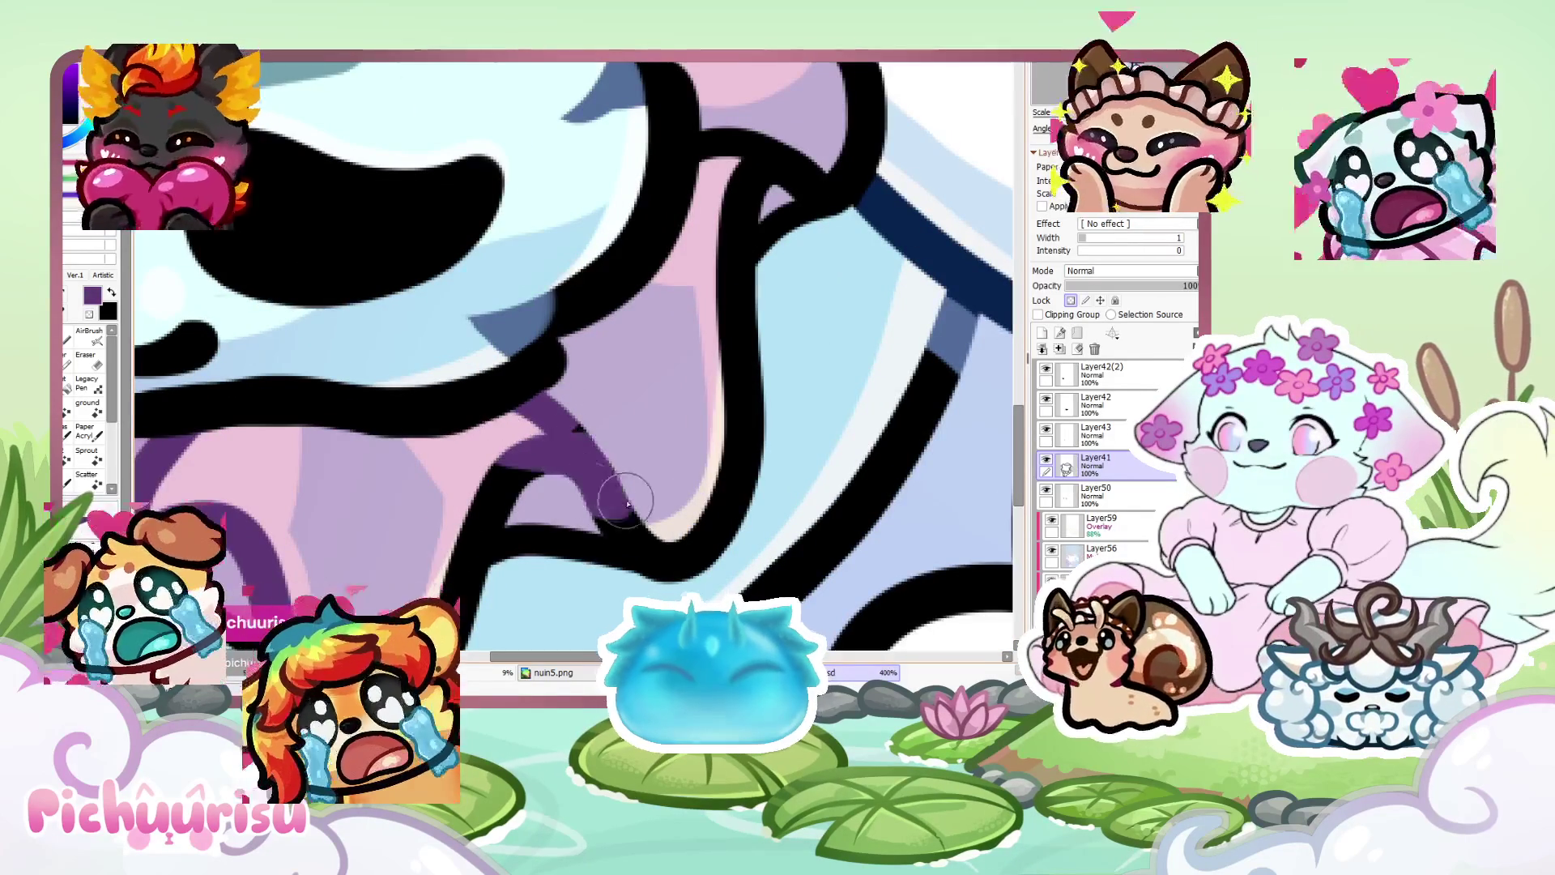
mouse_move(527, 435)
mouse_down()
mouse_move(482, 490)
mouse_move(497, 500)
mouse_up()
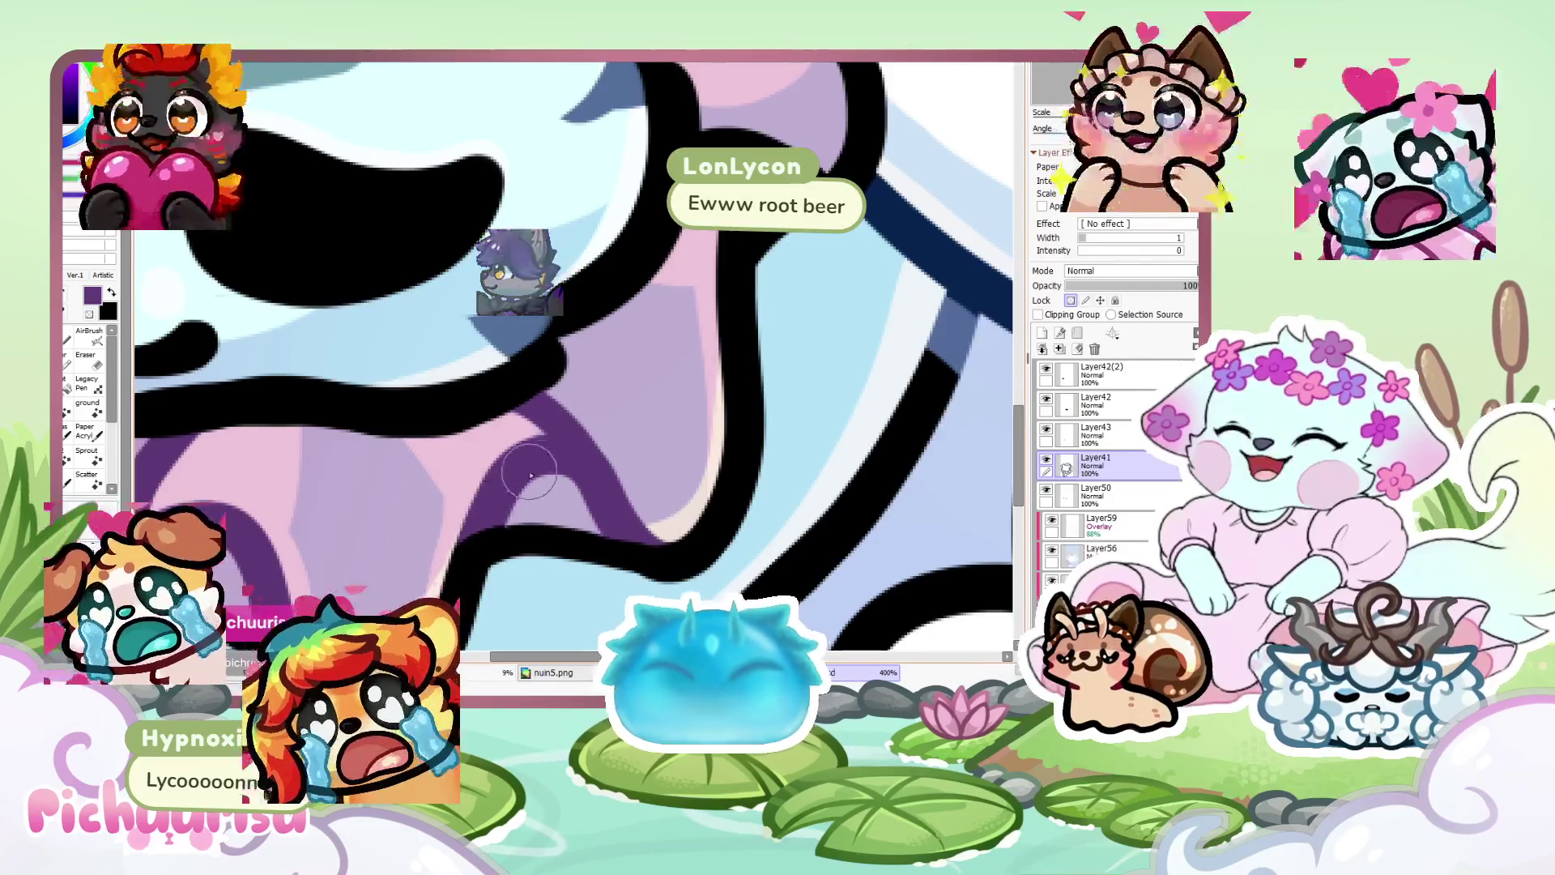
scroll(526, 469, down, 3)
scroll(547, 417, up, 3)
drag(548, 417, 597, 378)
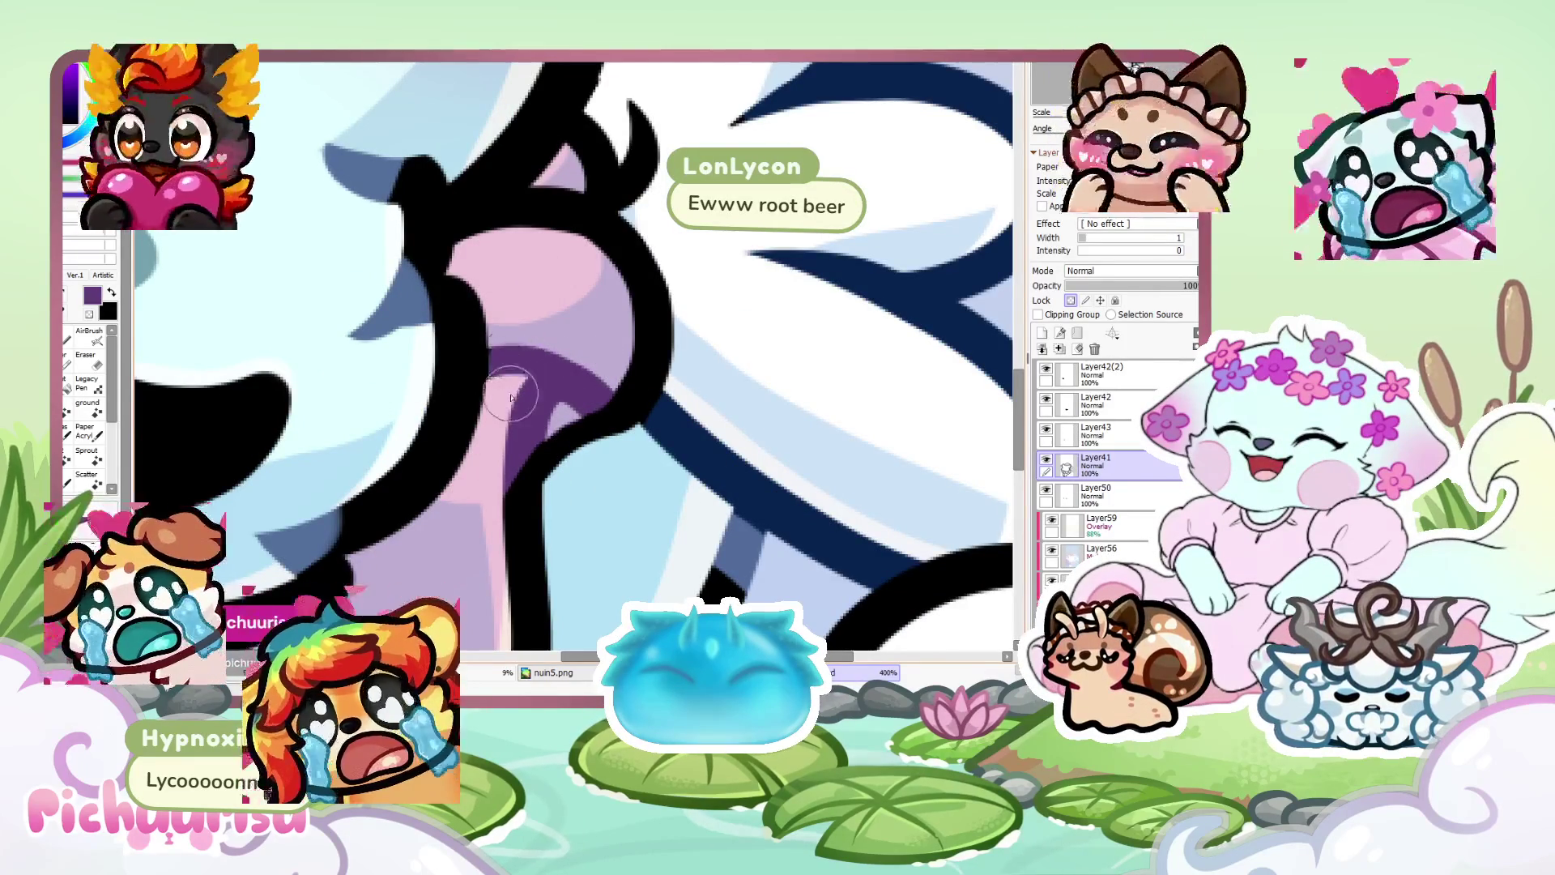
scroll(505, 434, down, 1)
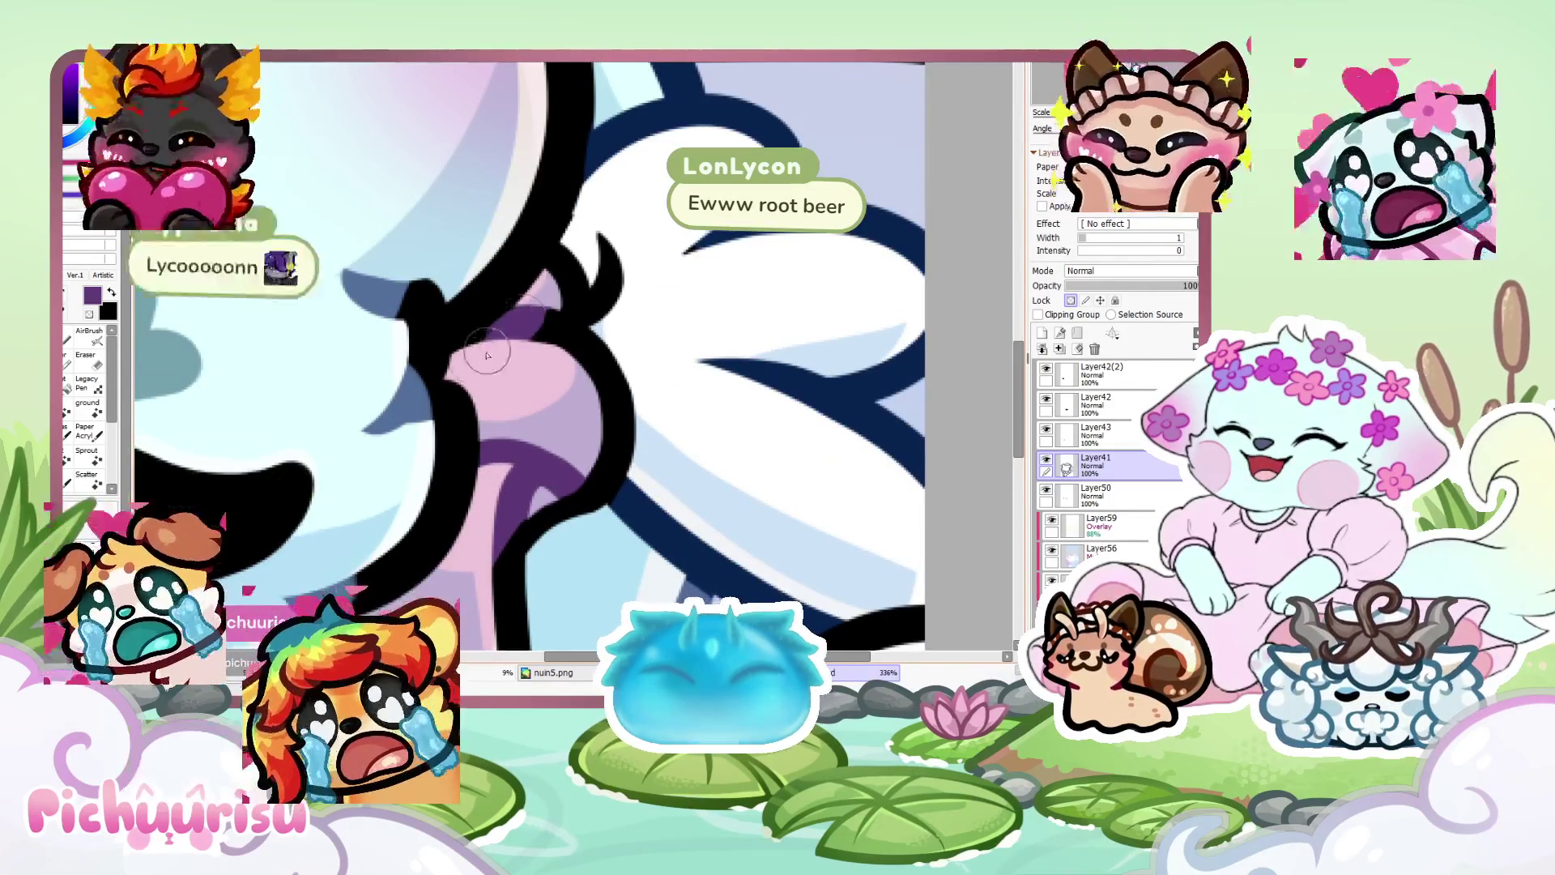
scroll(532, 380, down, 5)
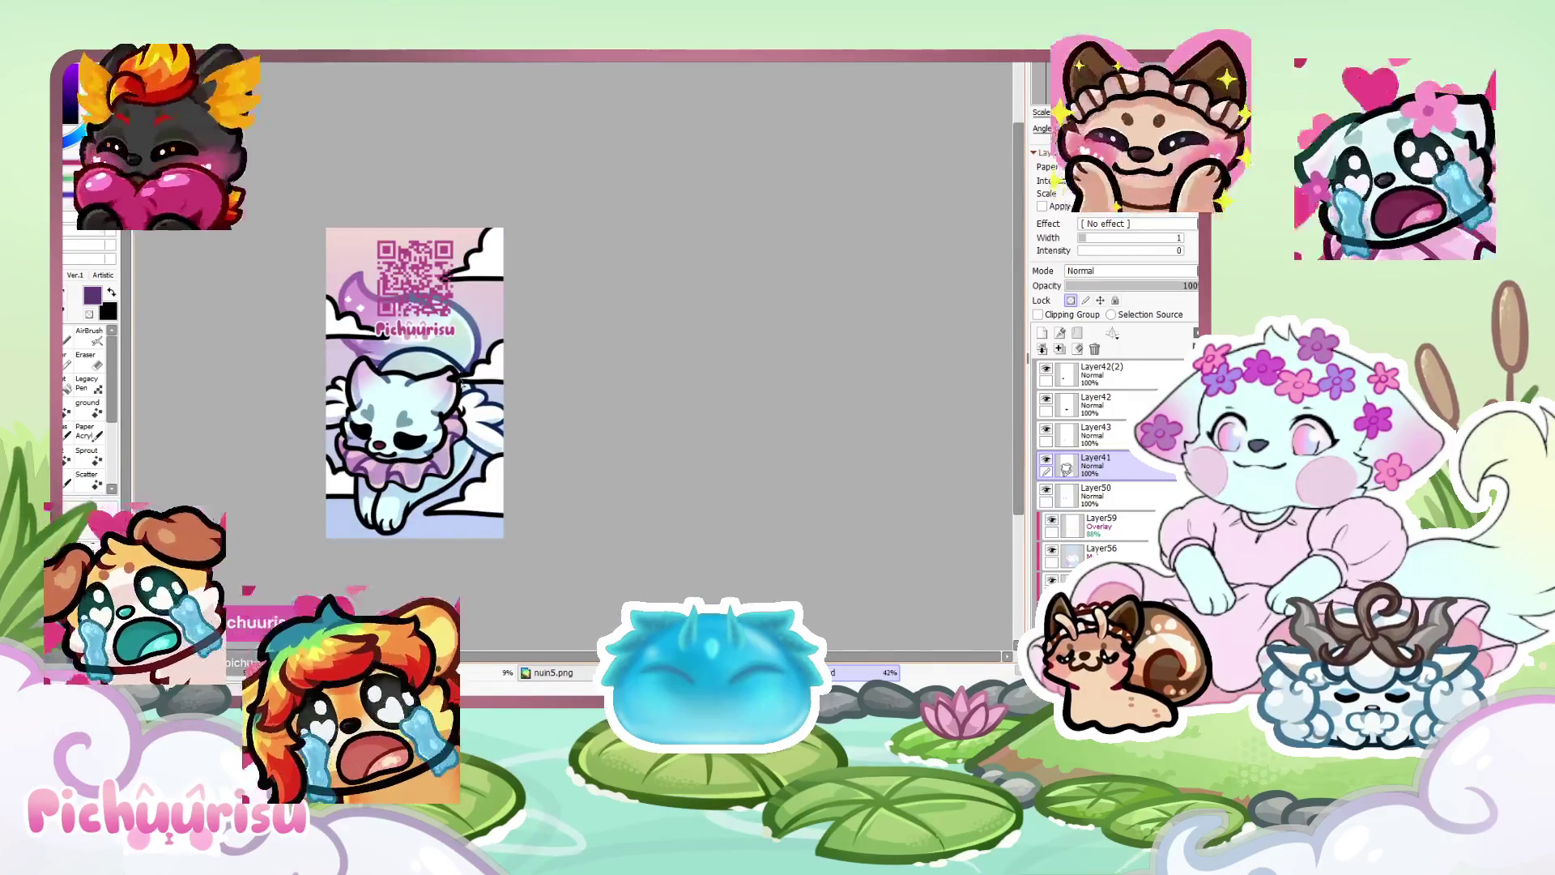
scroll(458, 505, up, 6)
scroll(437, 494, down, 5)
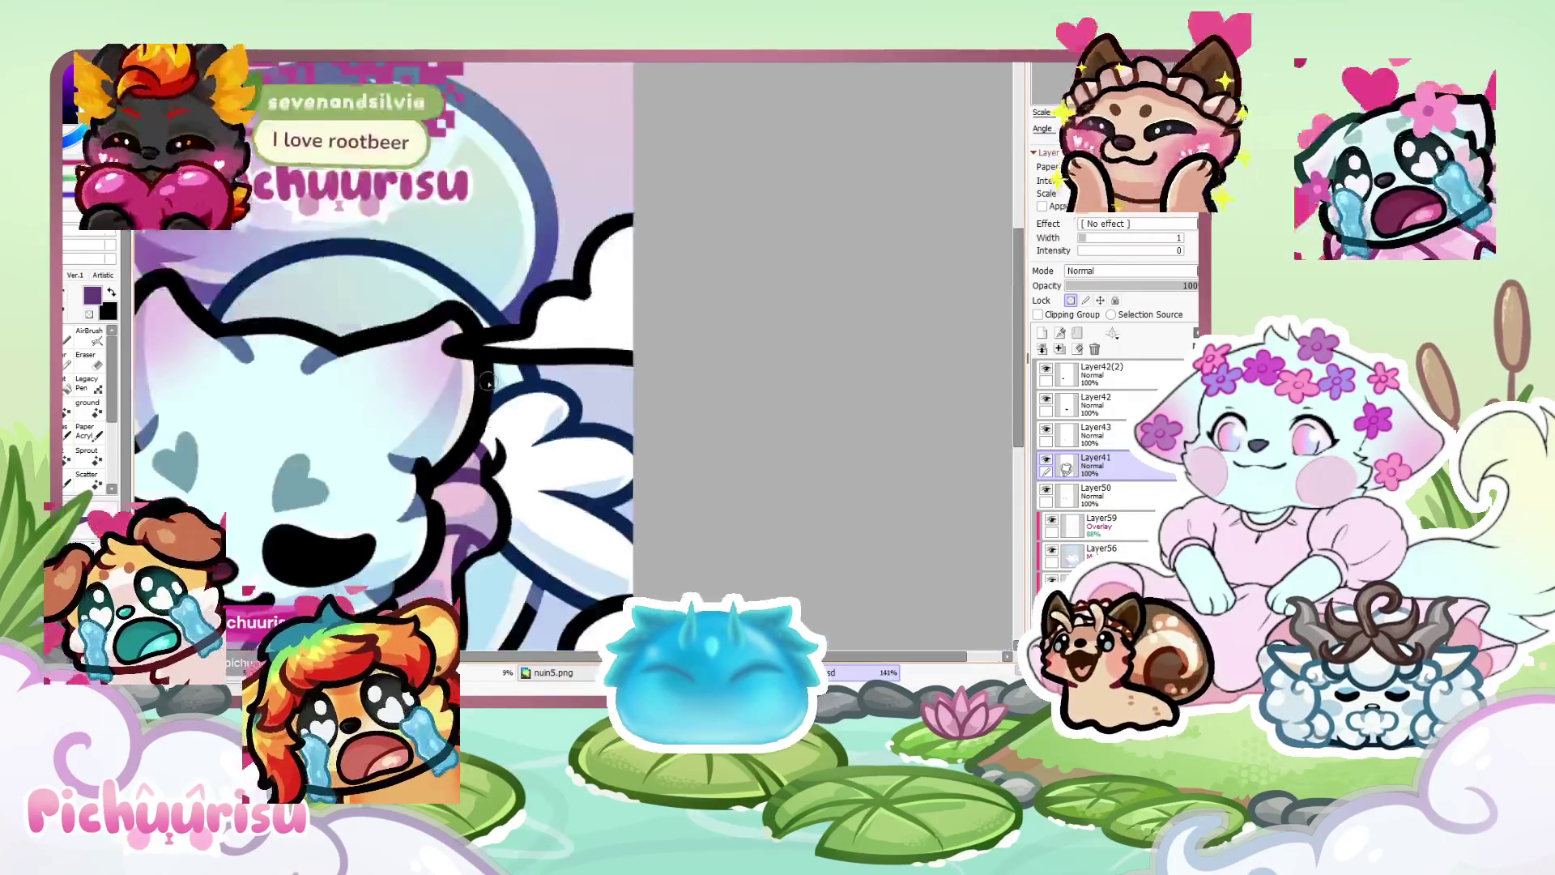
scroll(325, 459, up, 4)
scroll(324, 459, up, 6)
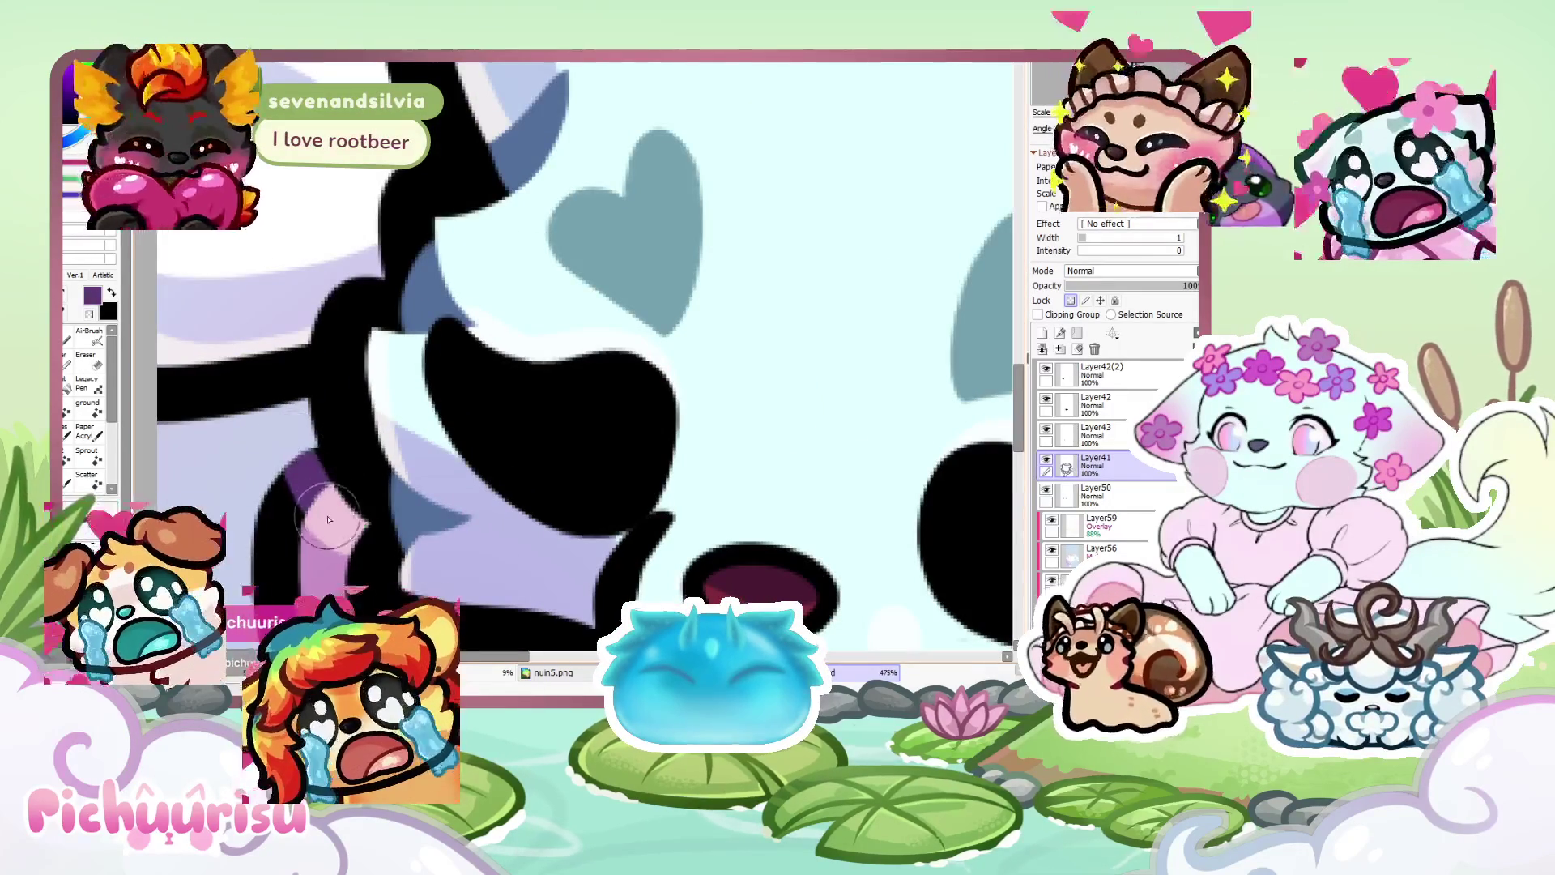
scroll(297, 460, down, 5)
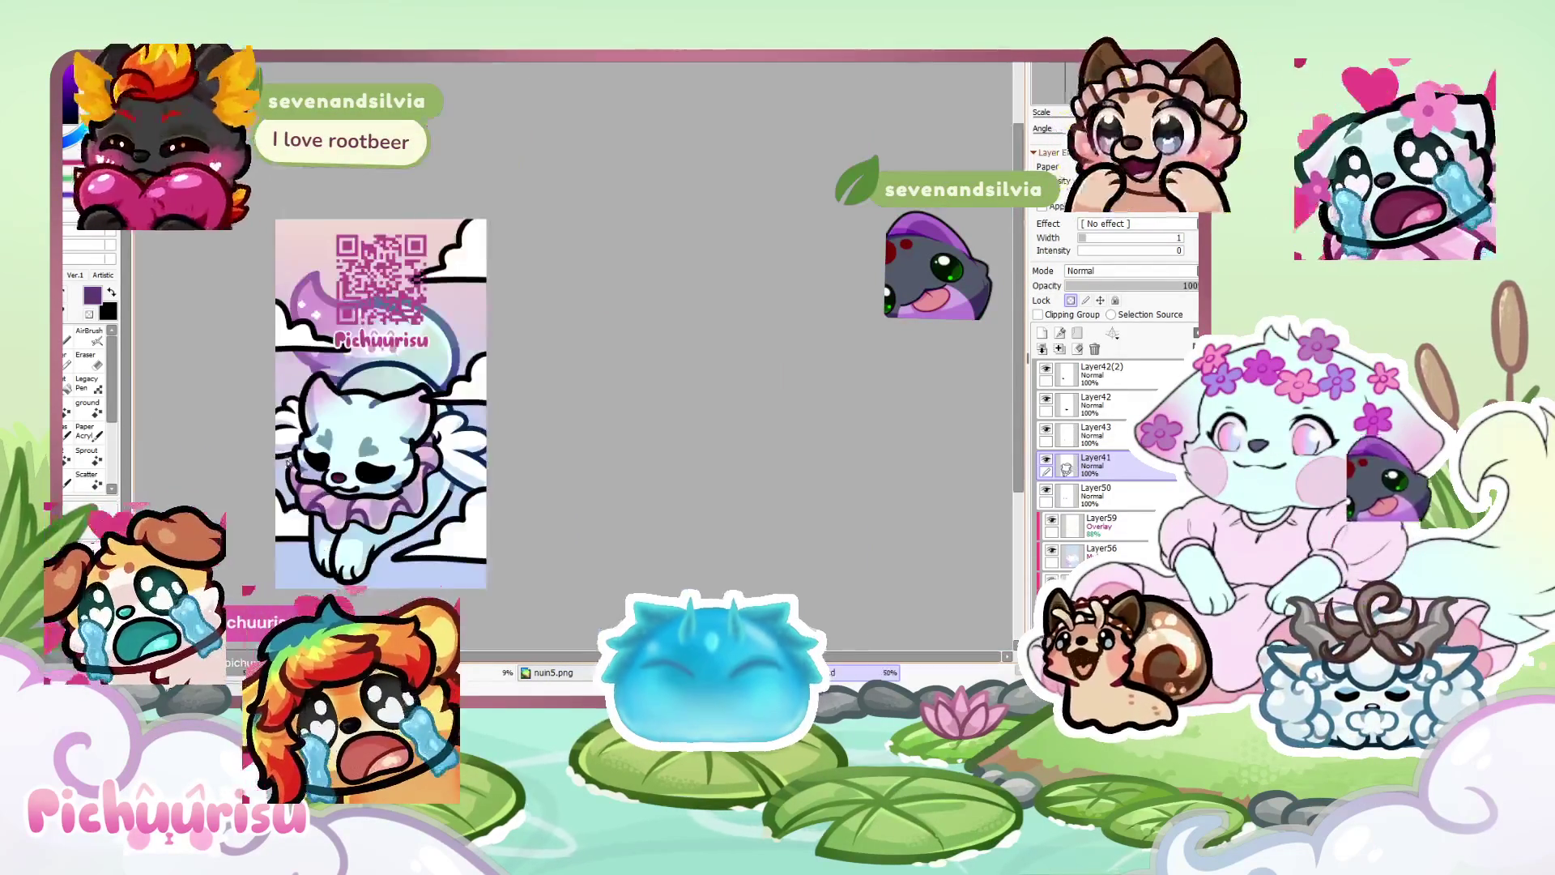
scroll(324, 479, up, 5)
scroll(324, 479, down, 5)
scroll(474, 440, up, 6)
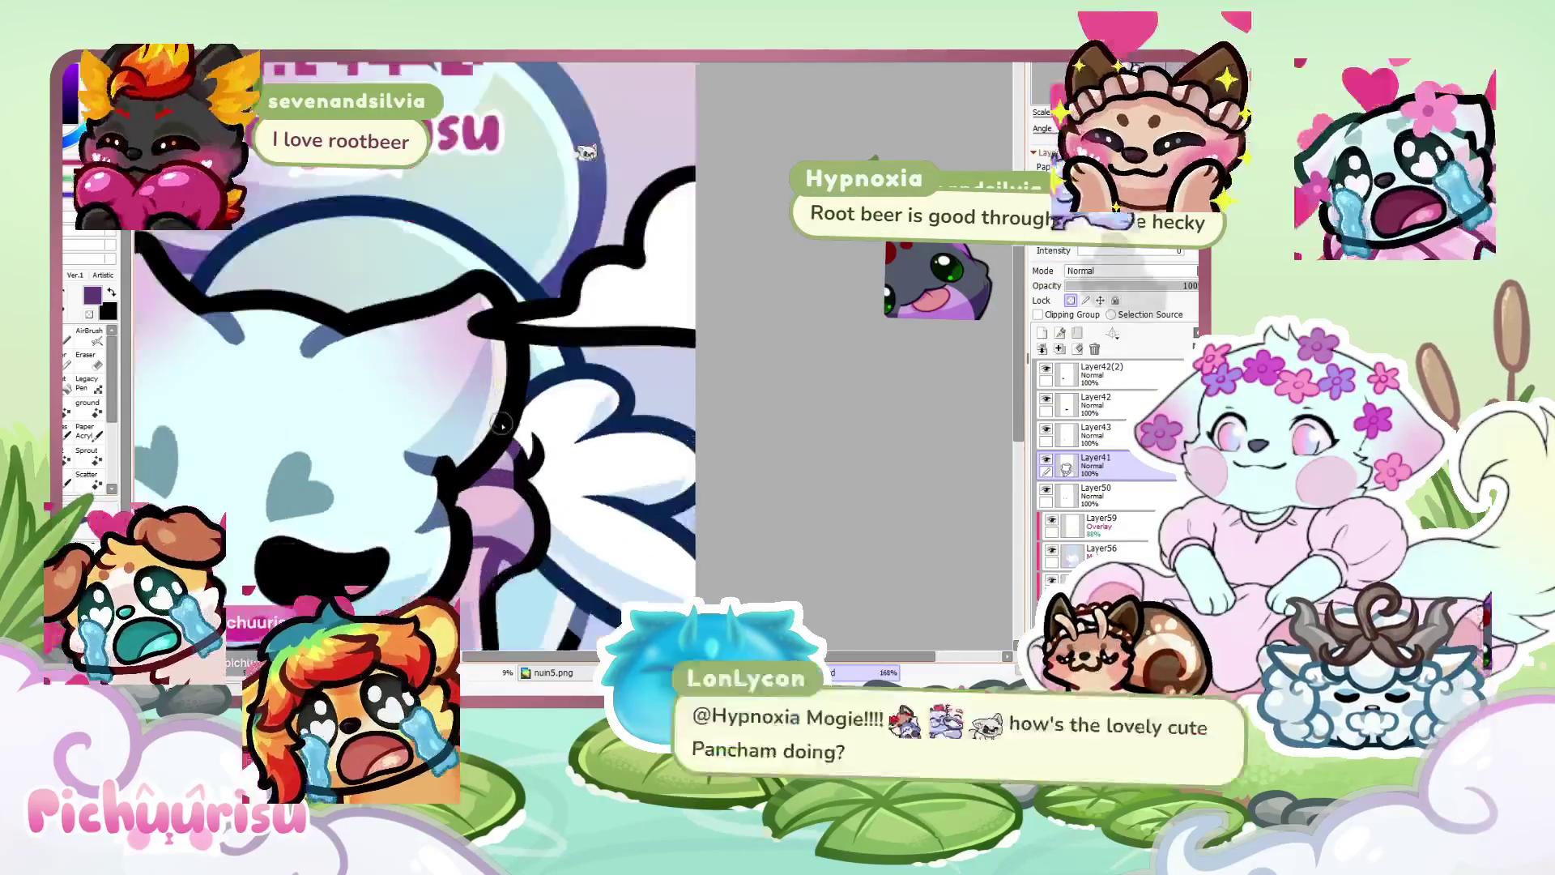
scroll(474, 440, down, 5)
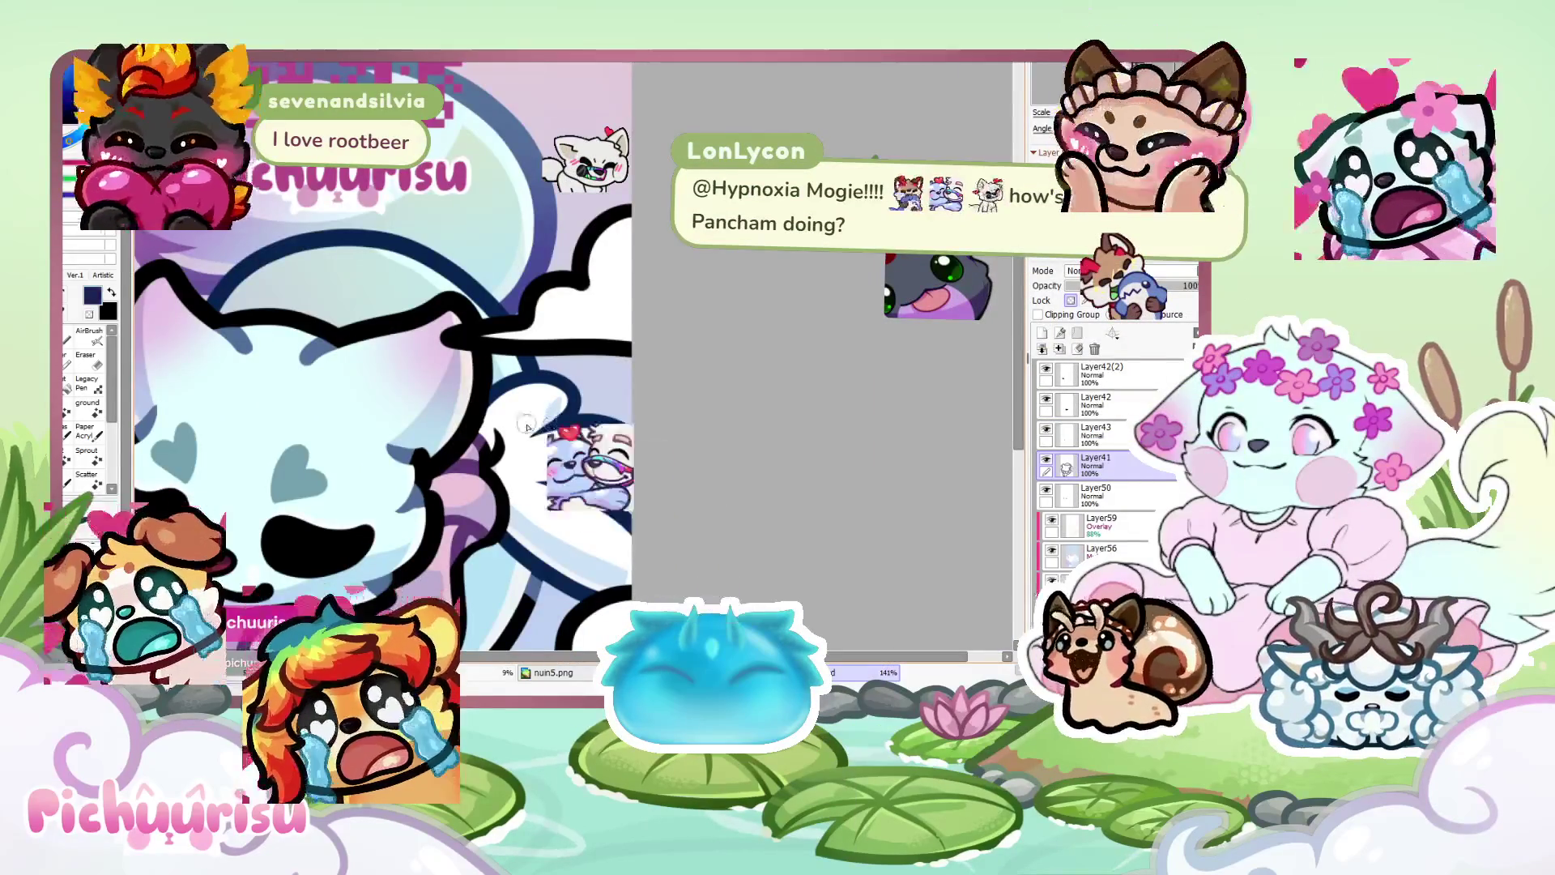
scroll(511, 435, up, 6)
scroll(502, 488, down, 5)
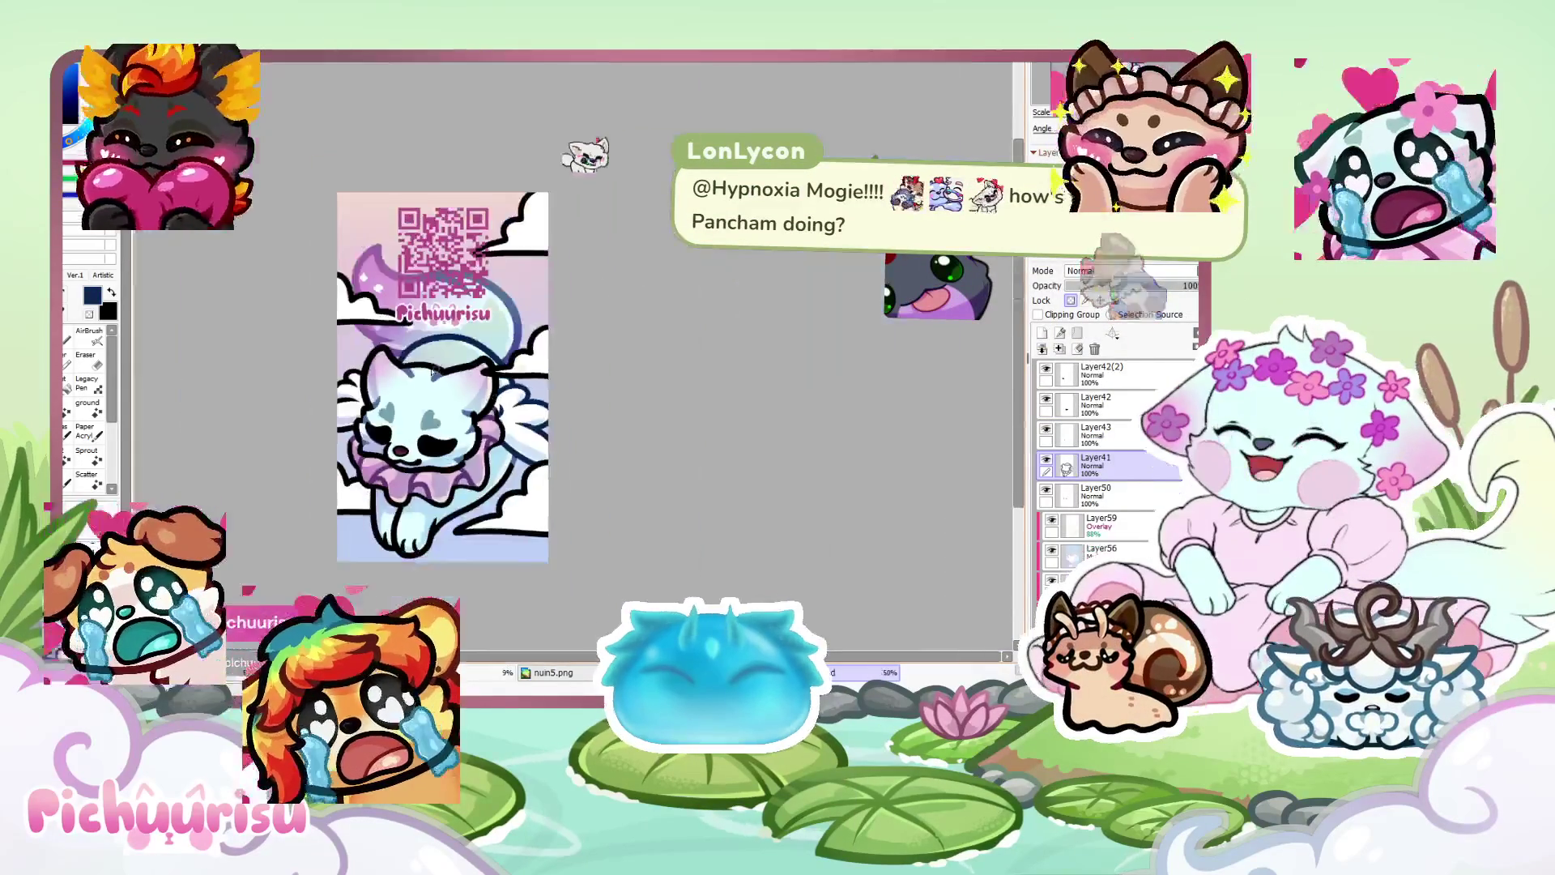
scroll(322, 346, up, 3)
scroll(323, 346, down, 2)
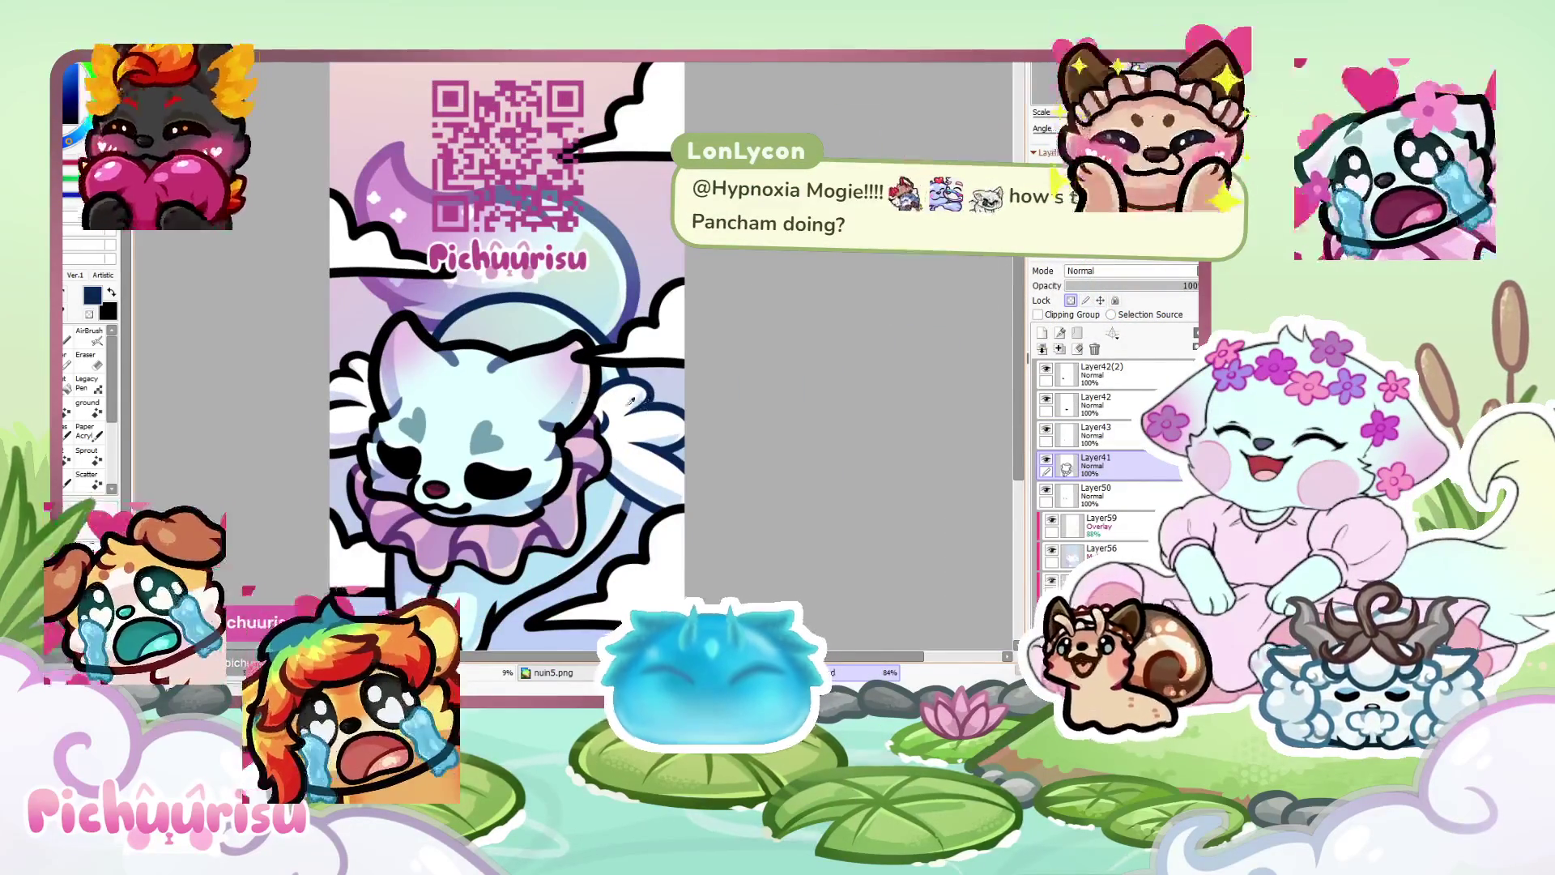
scroll(234, 482, down, 3)
scroll(326, 412, up, 3)
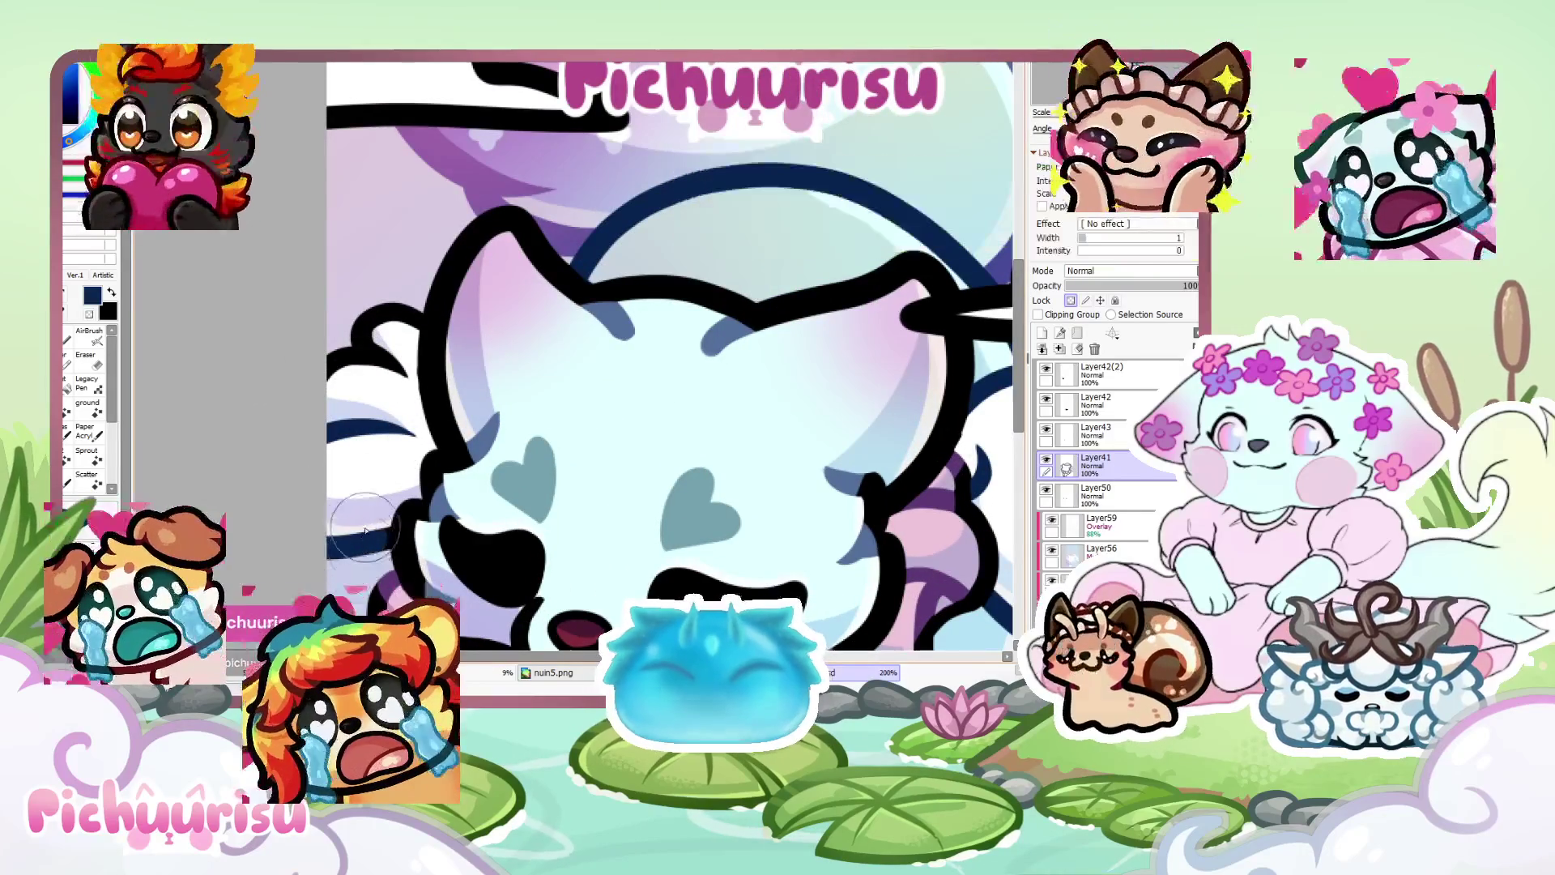
scroll(335, 553, down, 1)
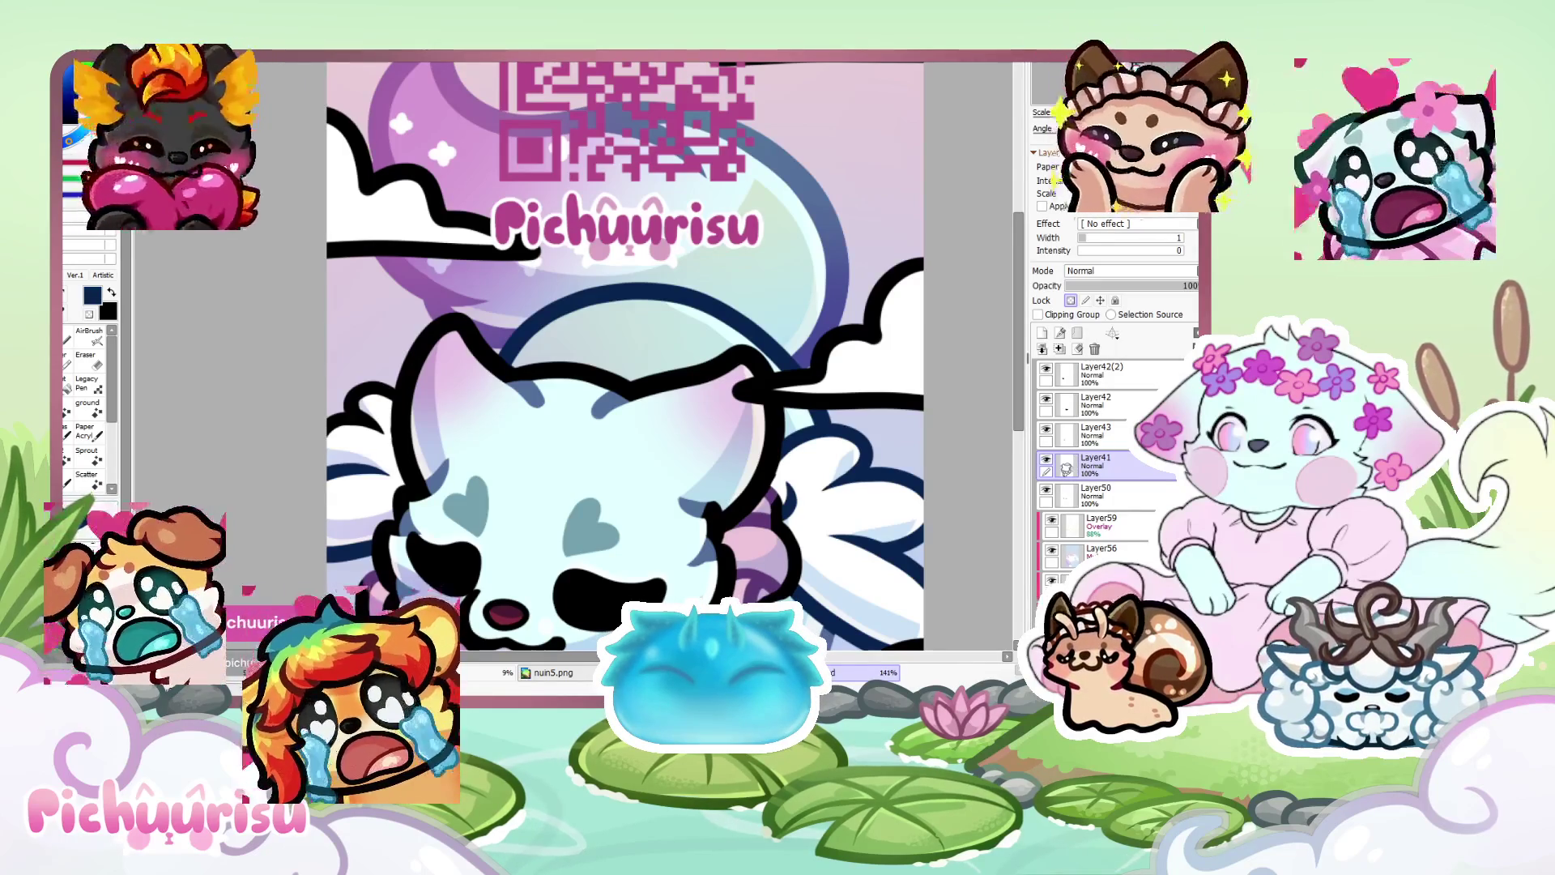
scroll(376, 410, up, 3)
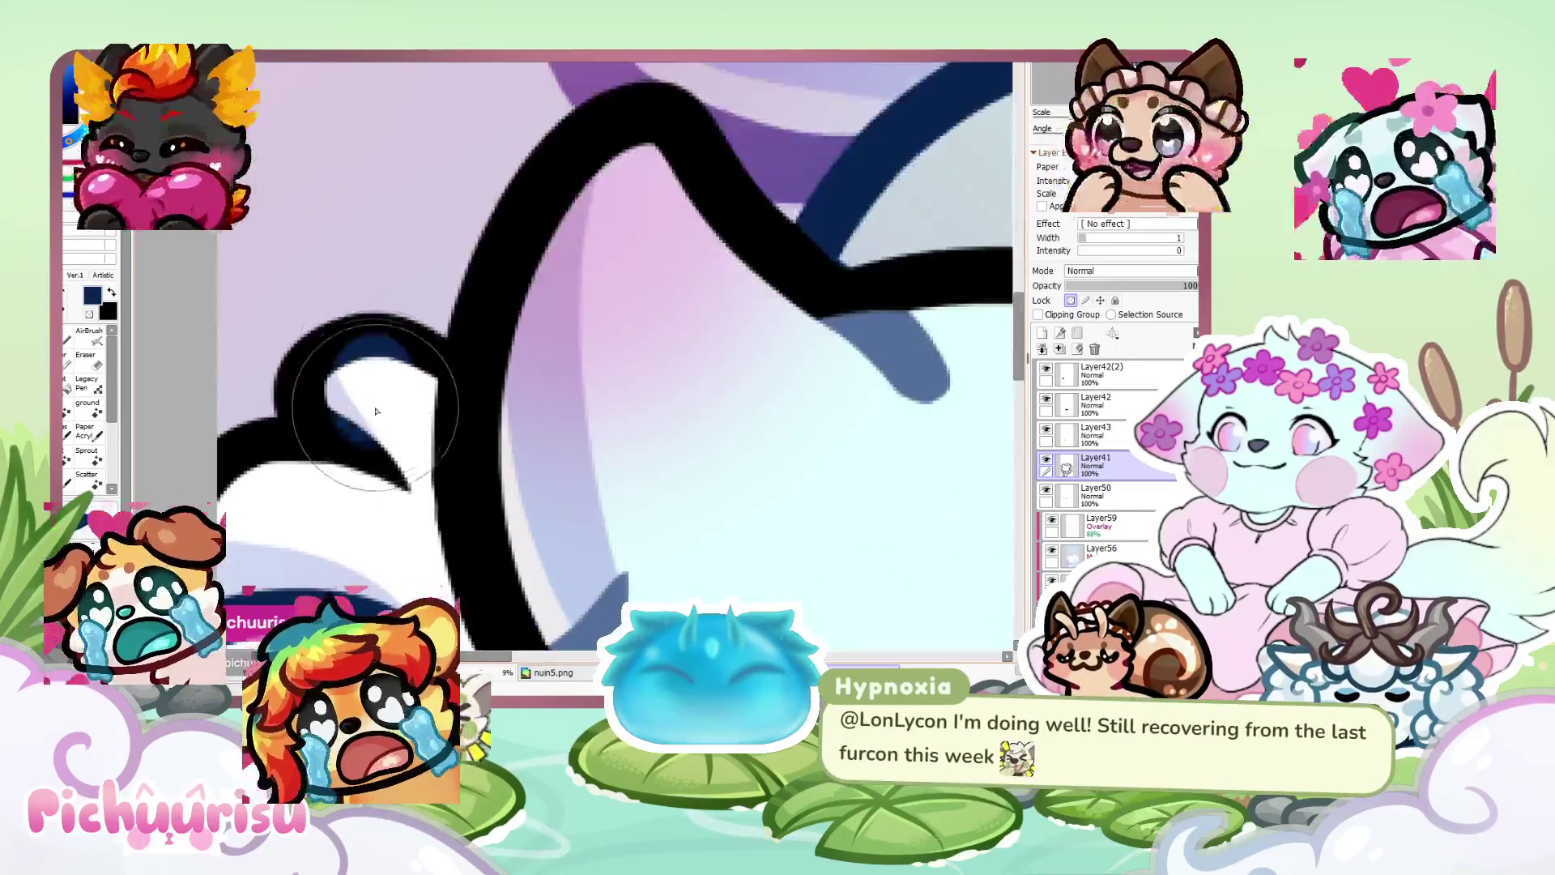
scroll(343, 424, down, 2)
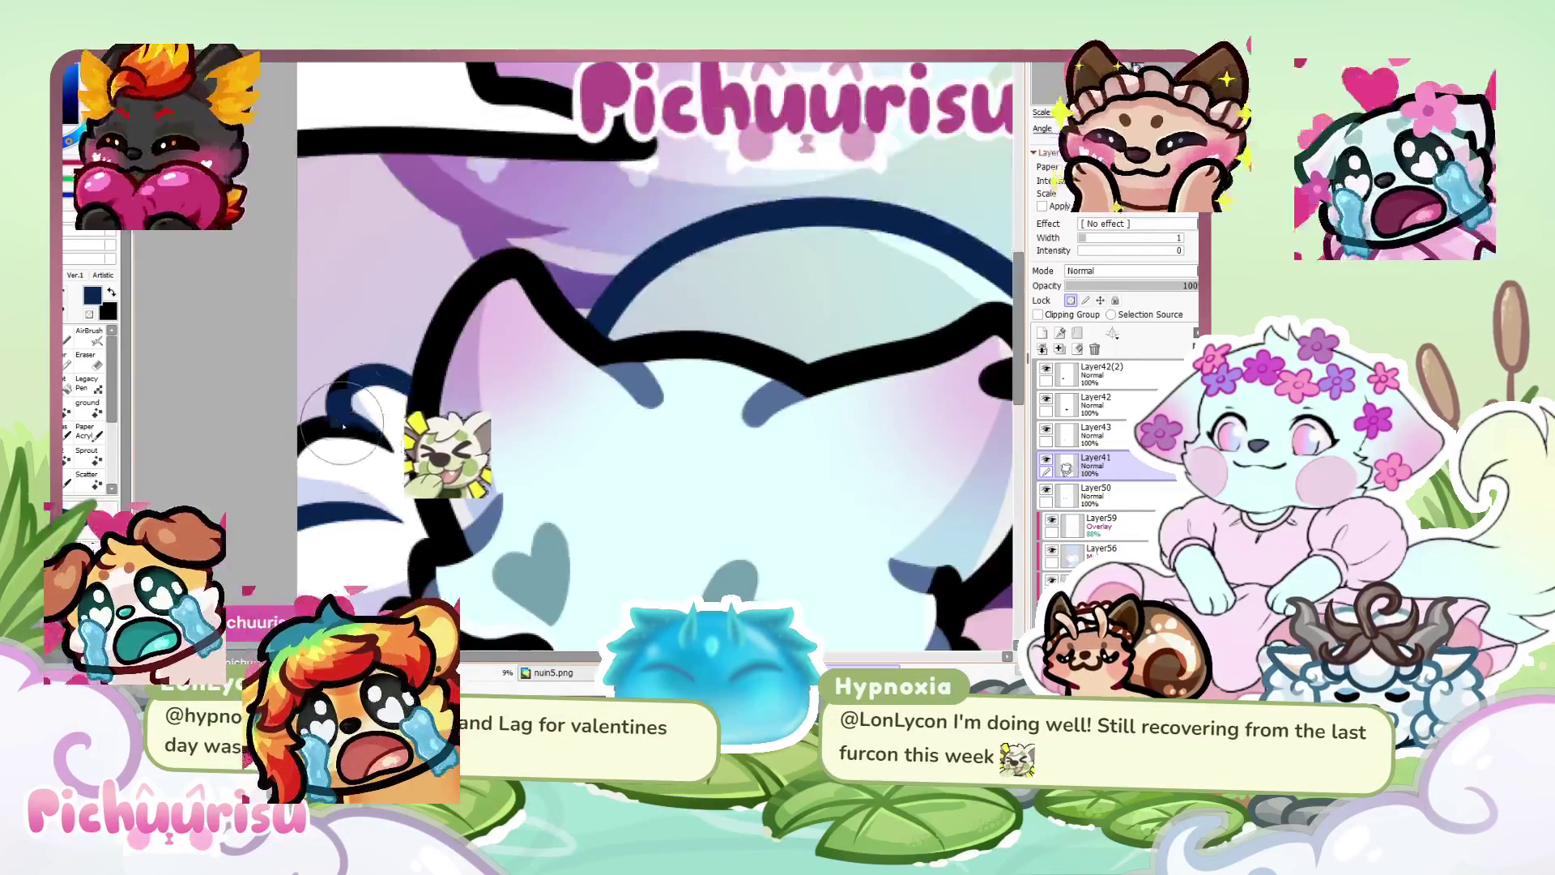
scroll(405, 397, down, 3)
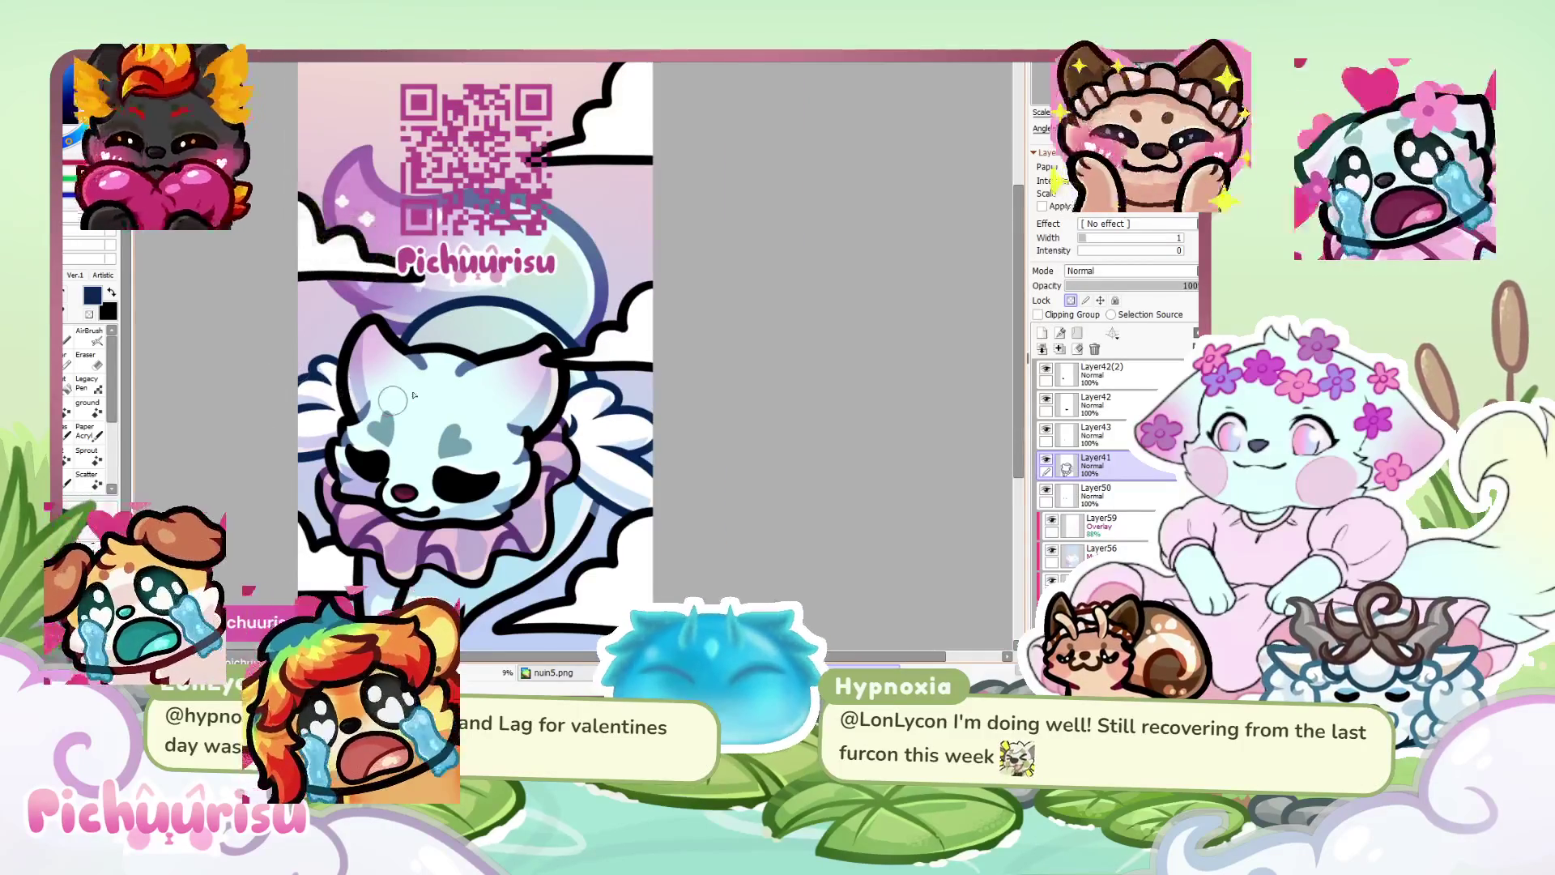
scroll(472, 194, up, 2)
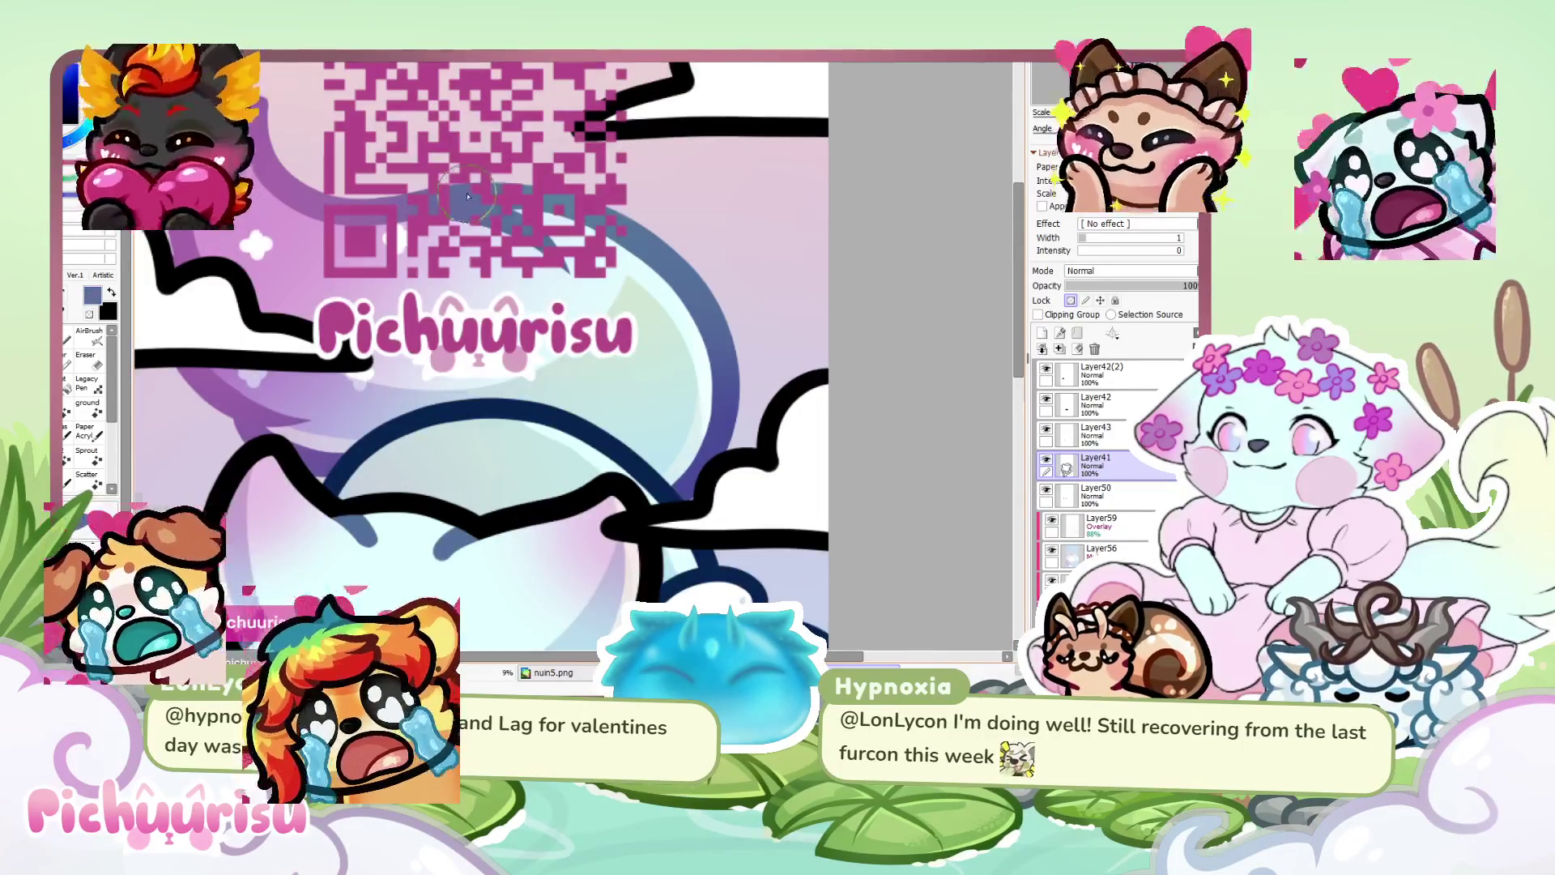
scroll(467, 196, down, 3)
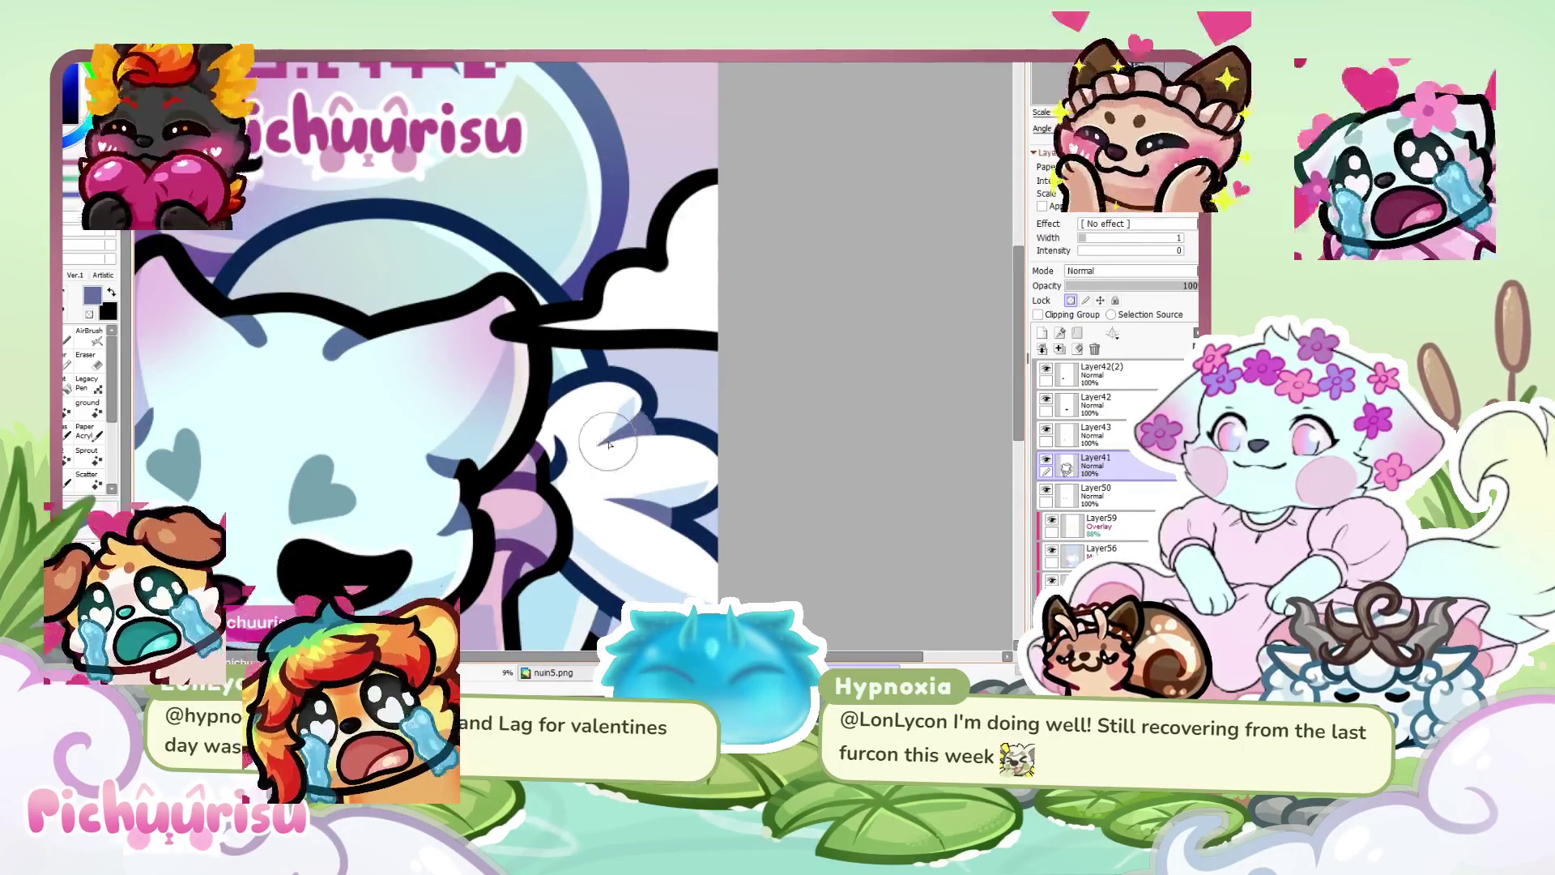
scroll(608, 443, down, 1)
scroll(604, 486, up, 3)
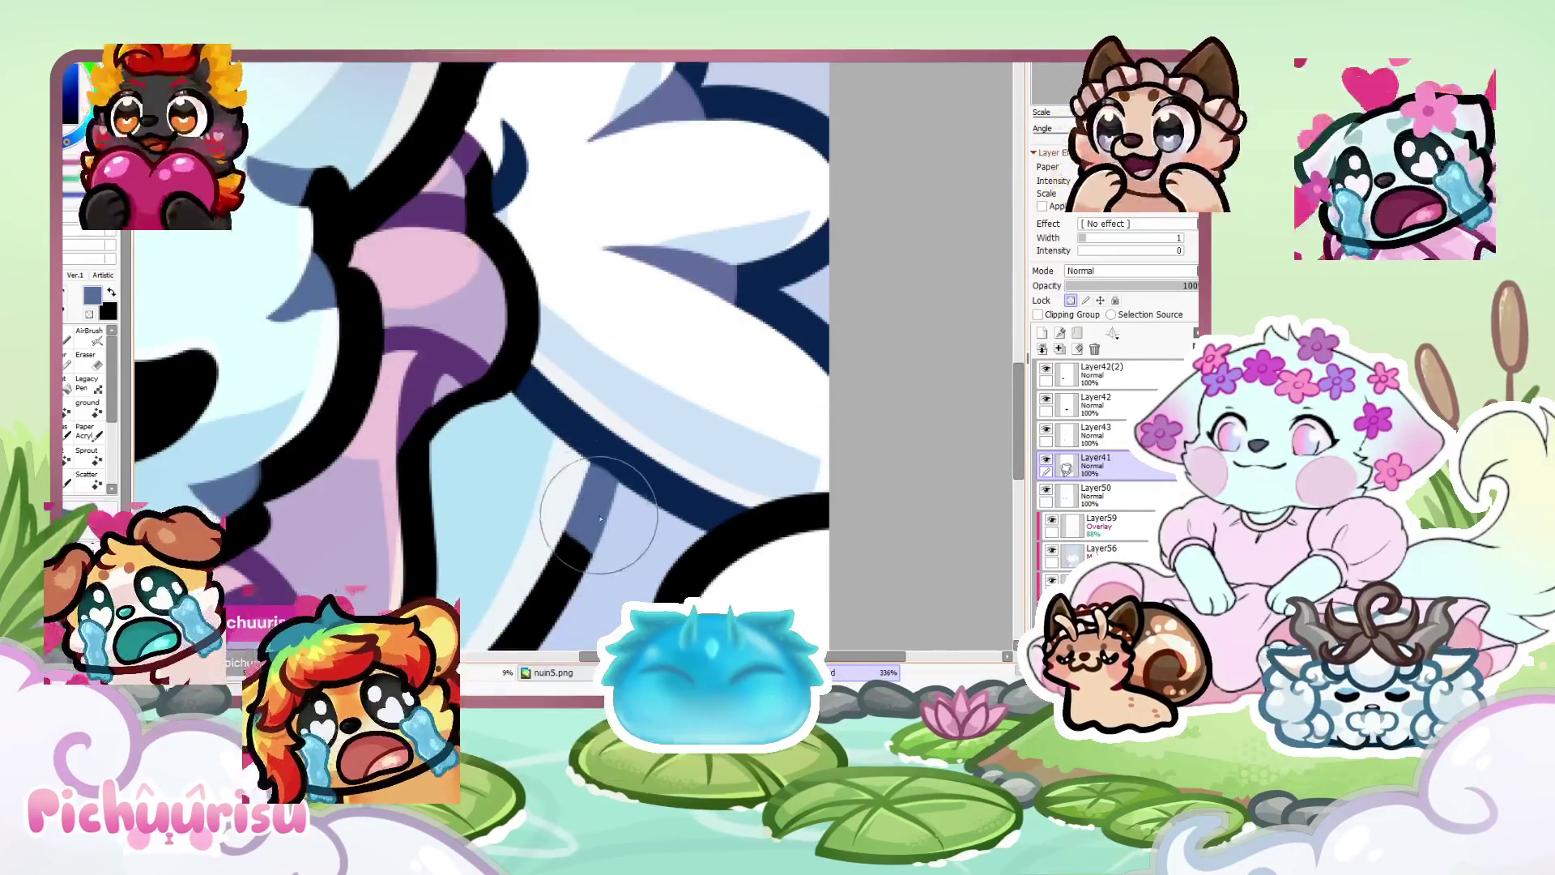
scroll(305, 522, down, 1)
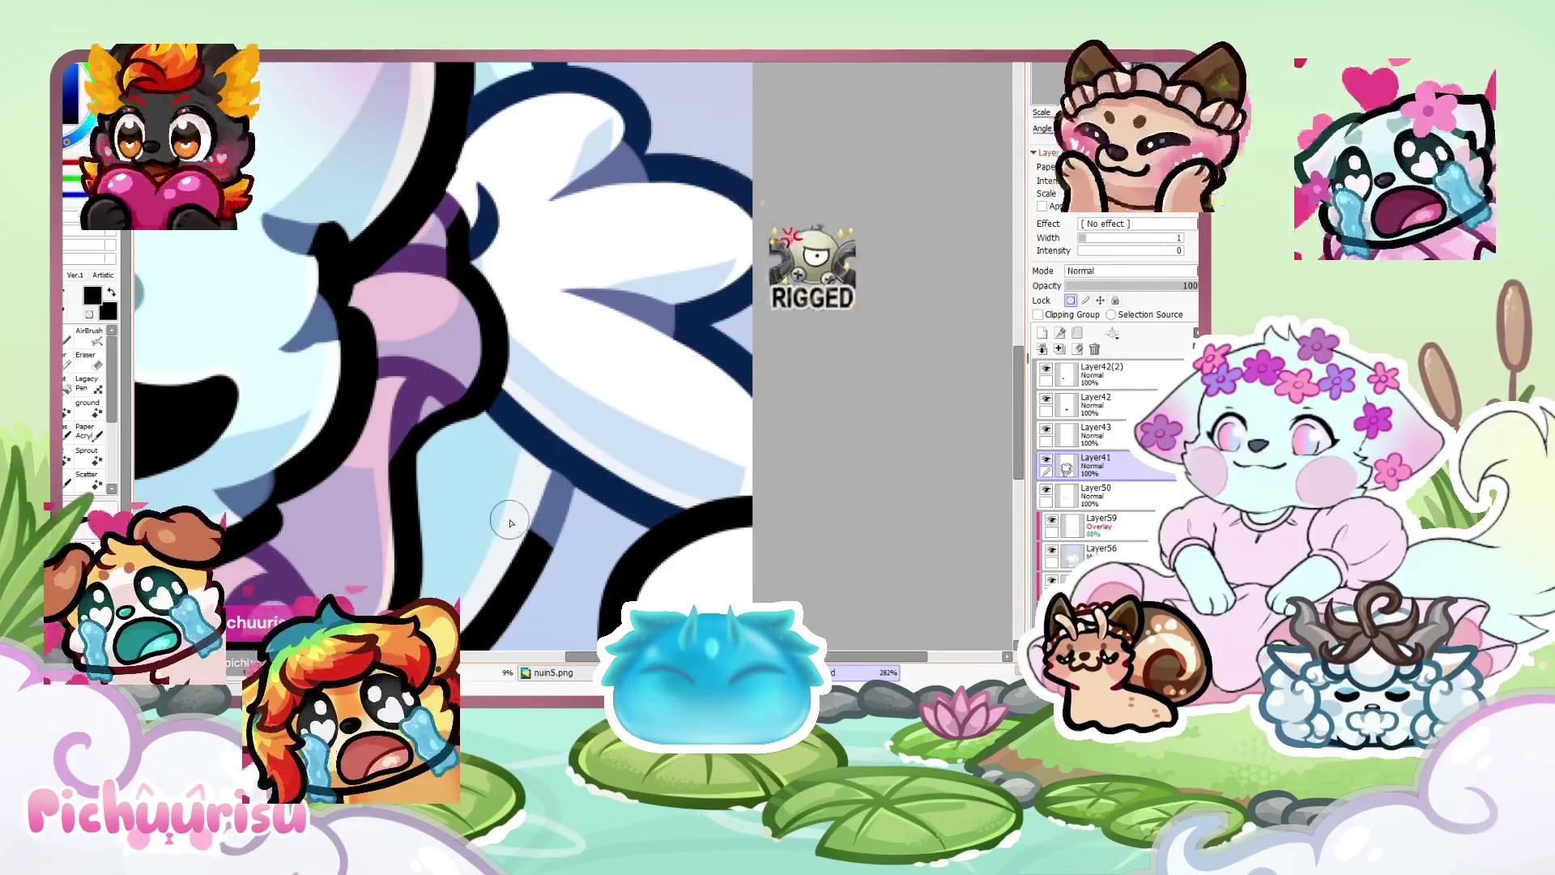
scroll(555, 443, down, 5)
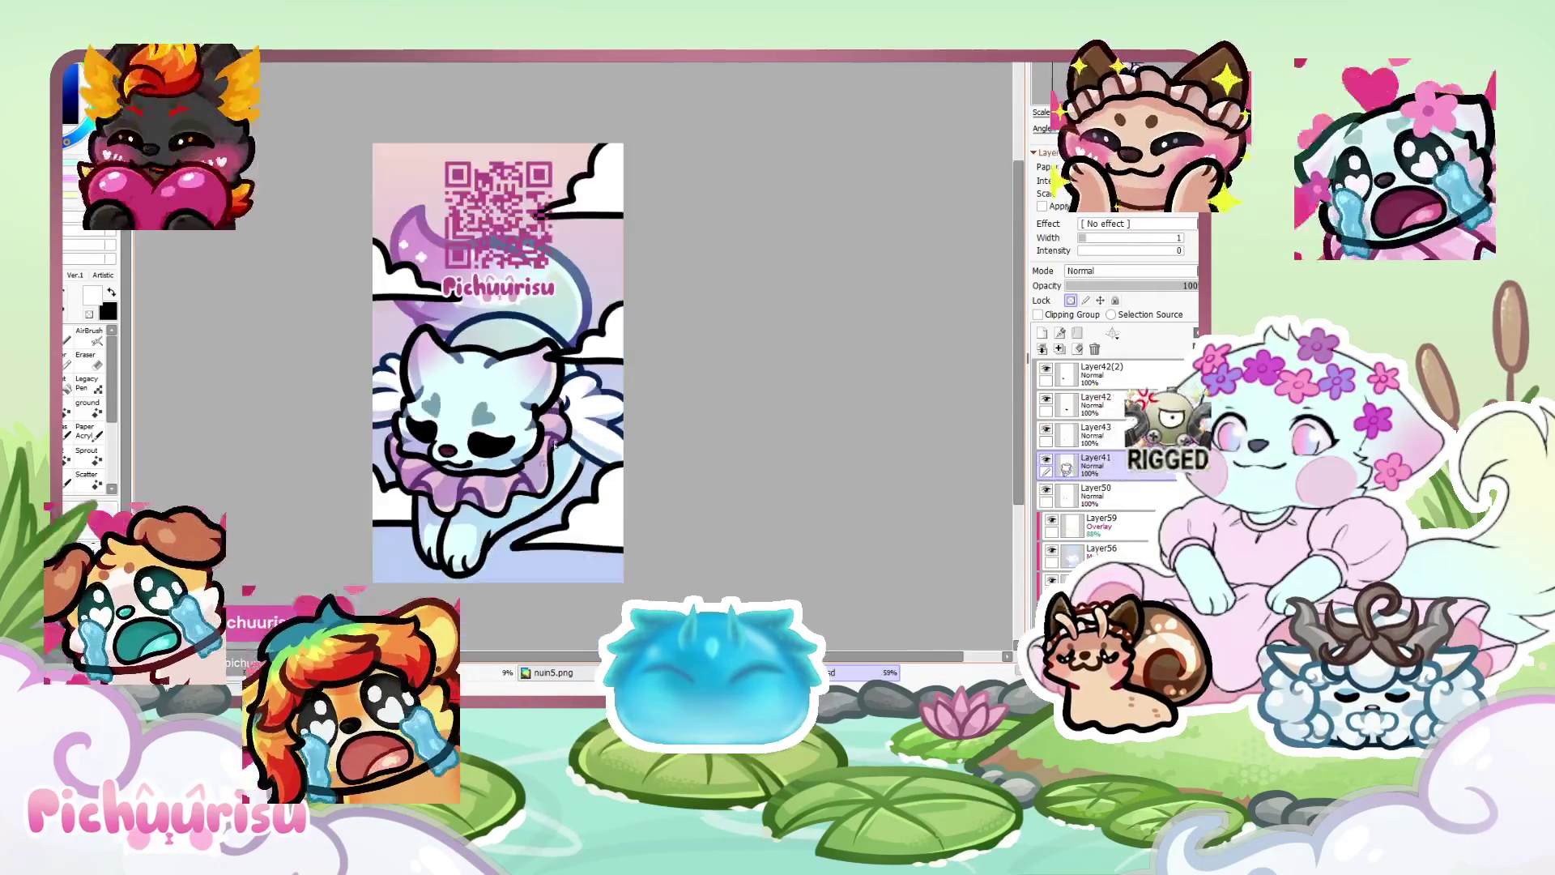
scroll(554, 443, up, 10)
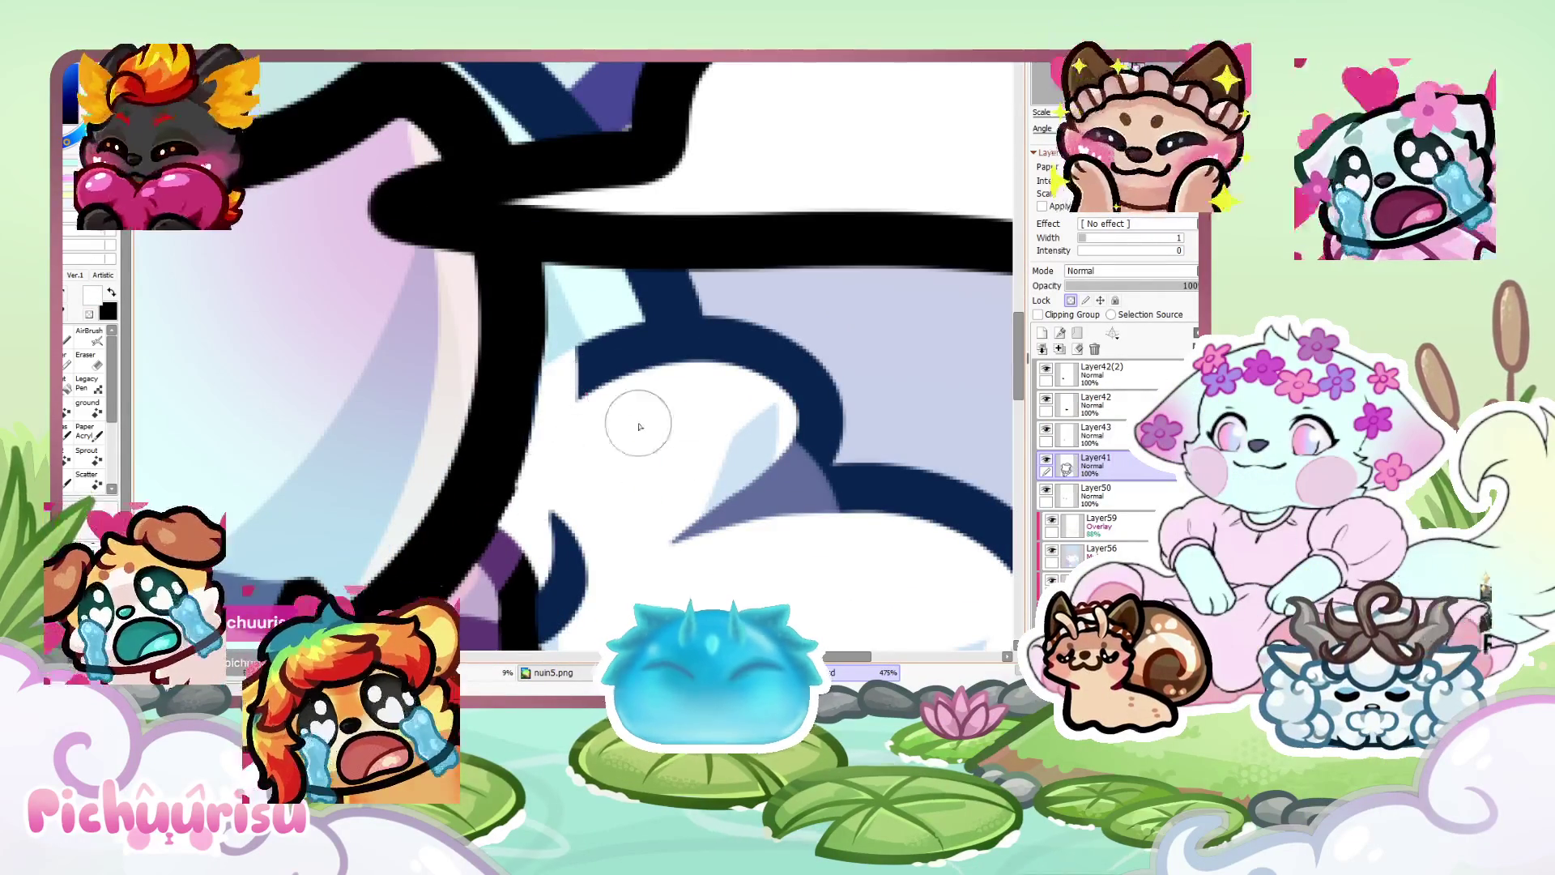
alt+click(562, 366)
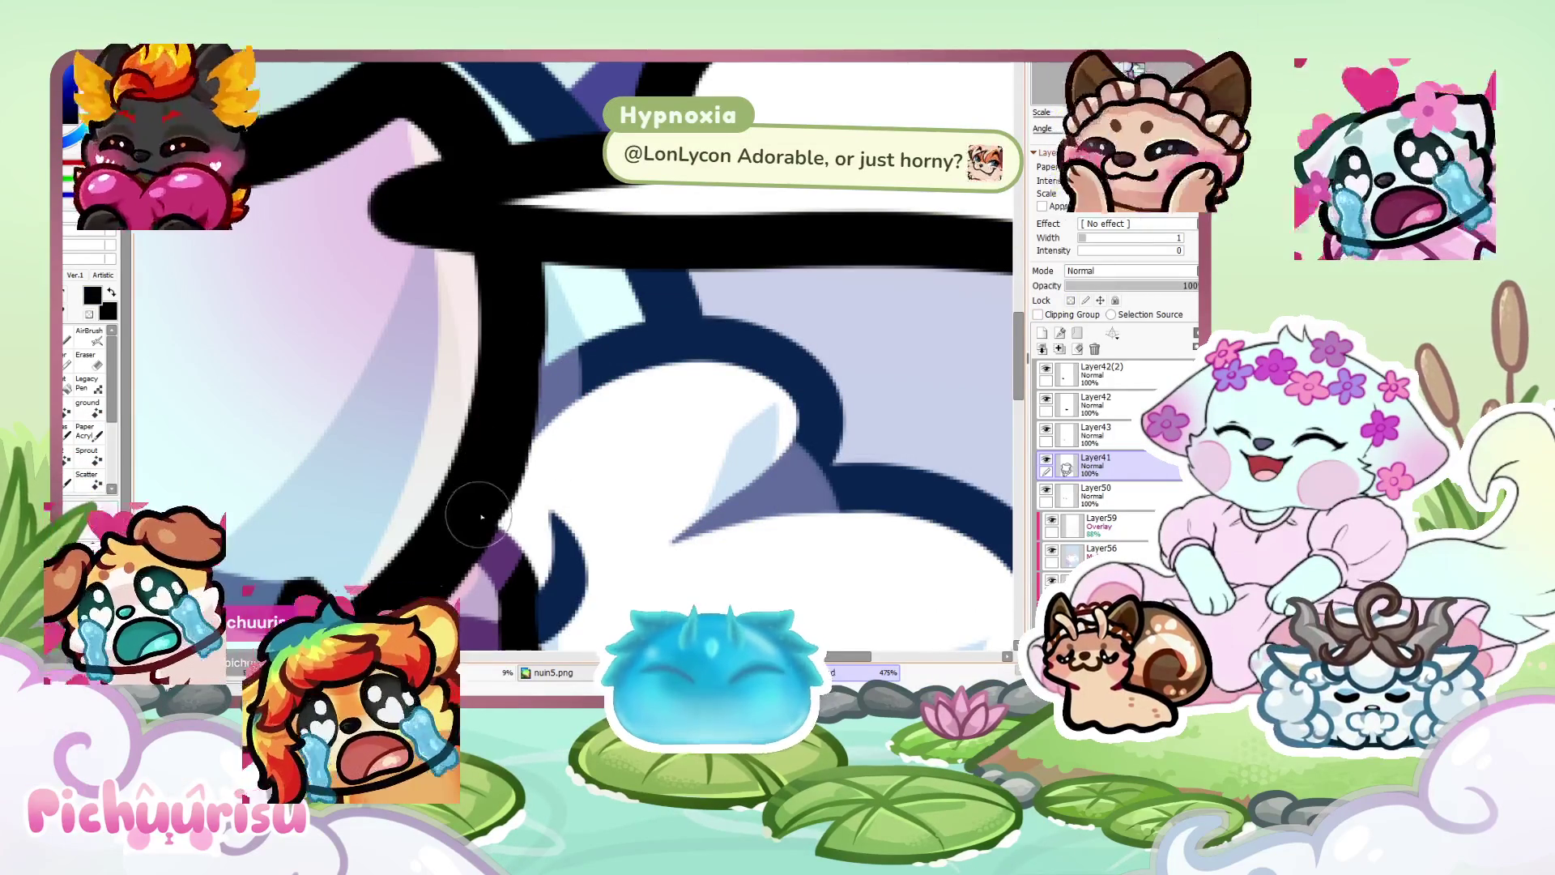
scroll(558, 380, down, 4)
scroll(558, 381, up, 4)
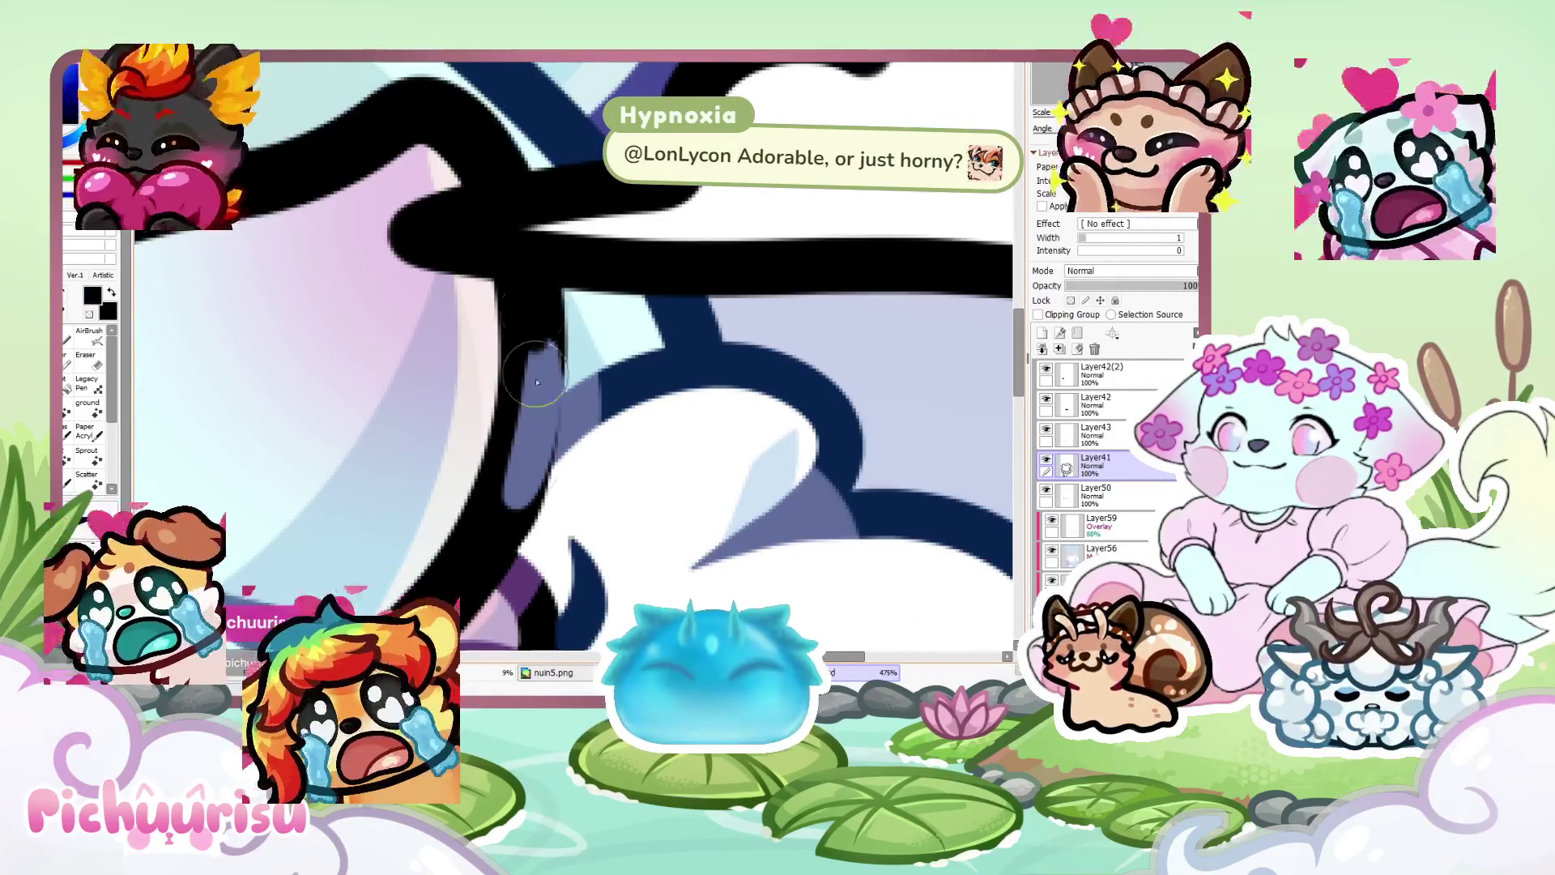
alt+click(531, 475)
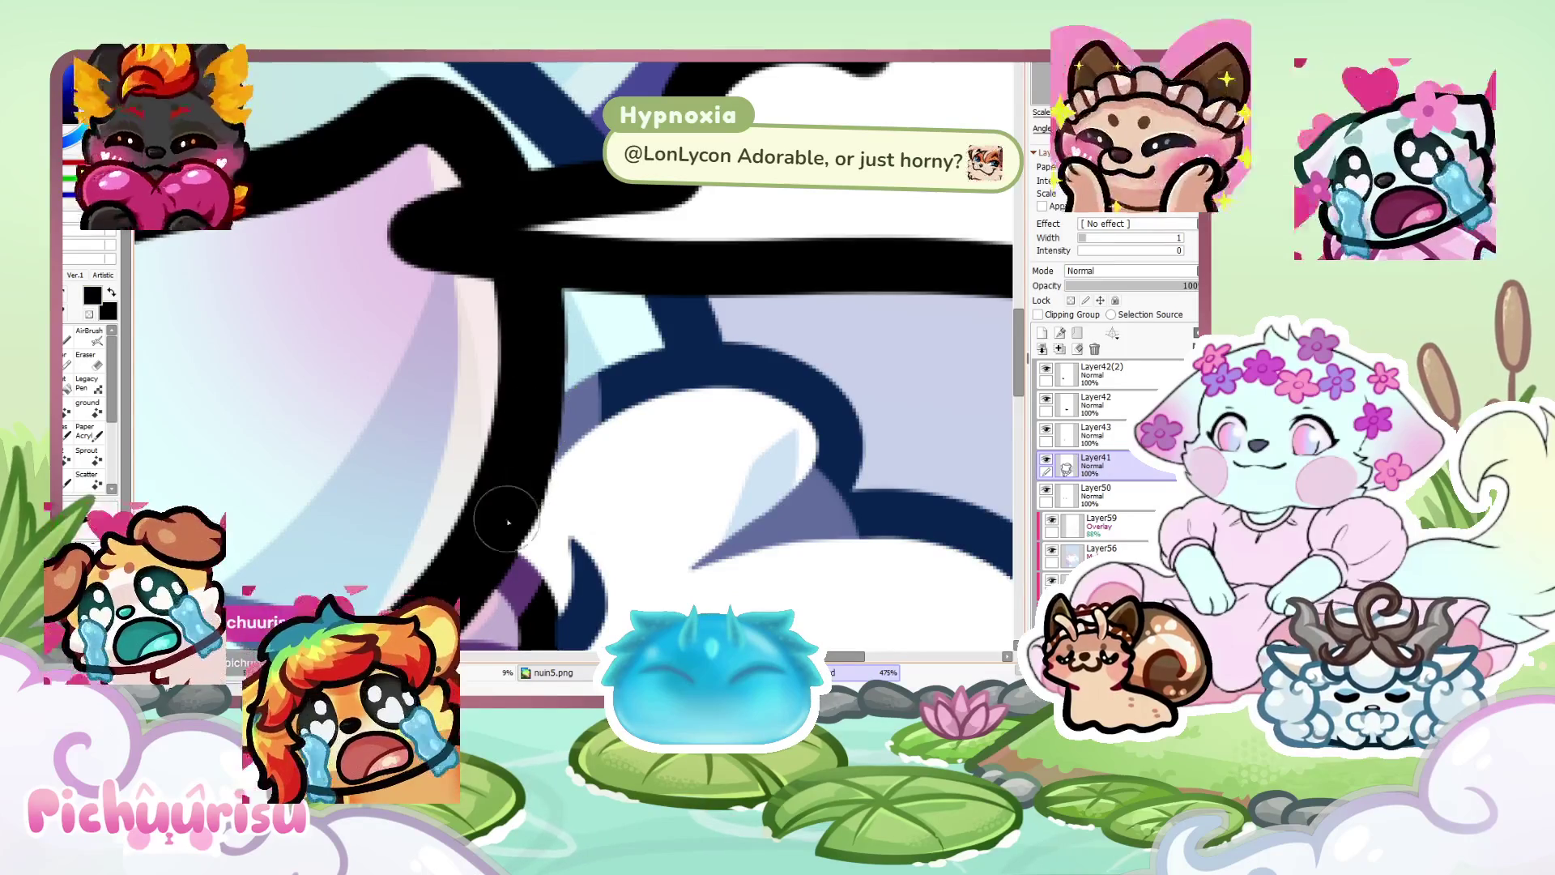
alt+click(507, 522)
scroll(508, 522, down, 12)
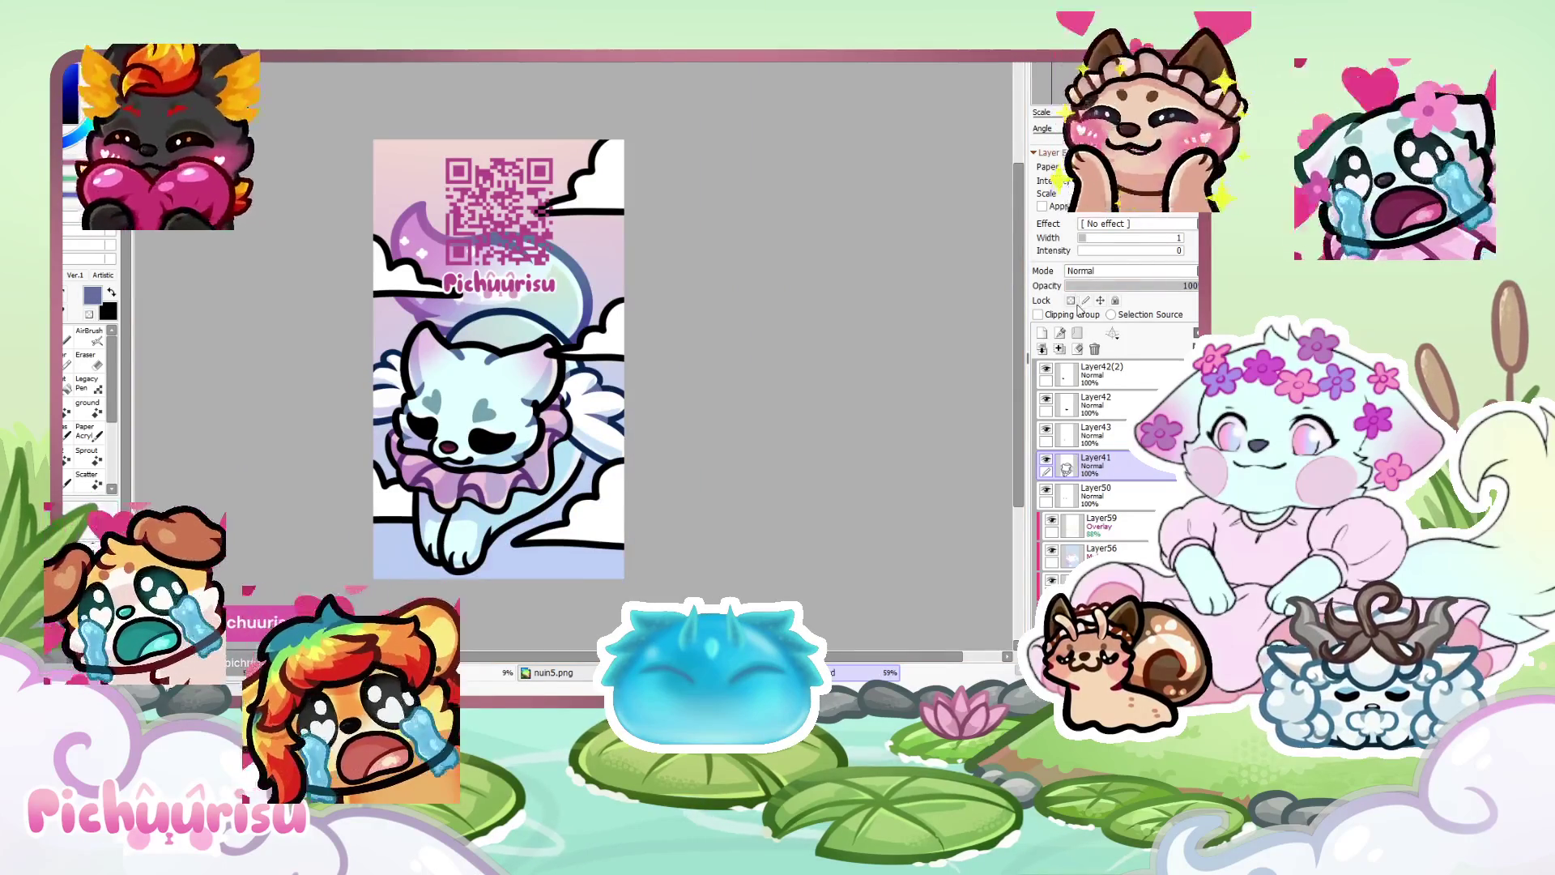
scroll(587, 398, up, 10)
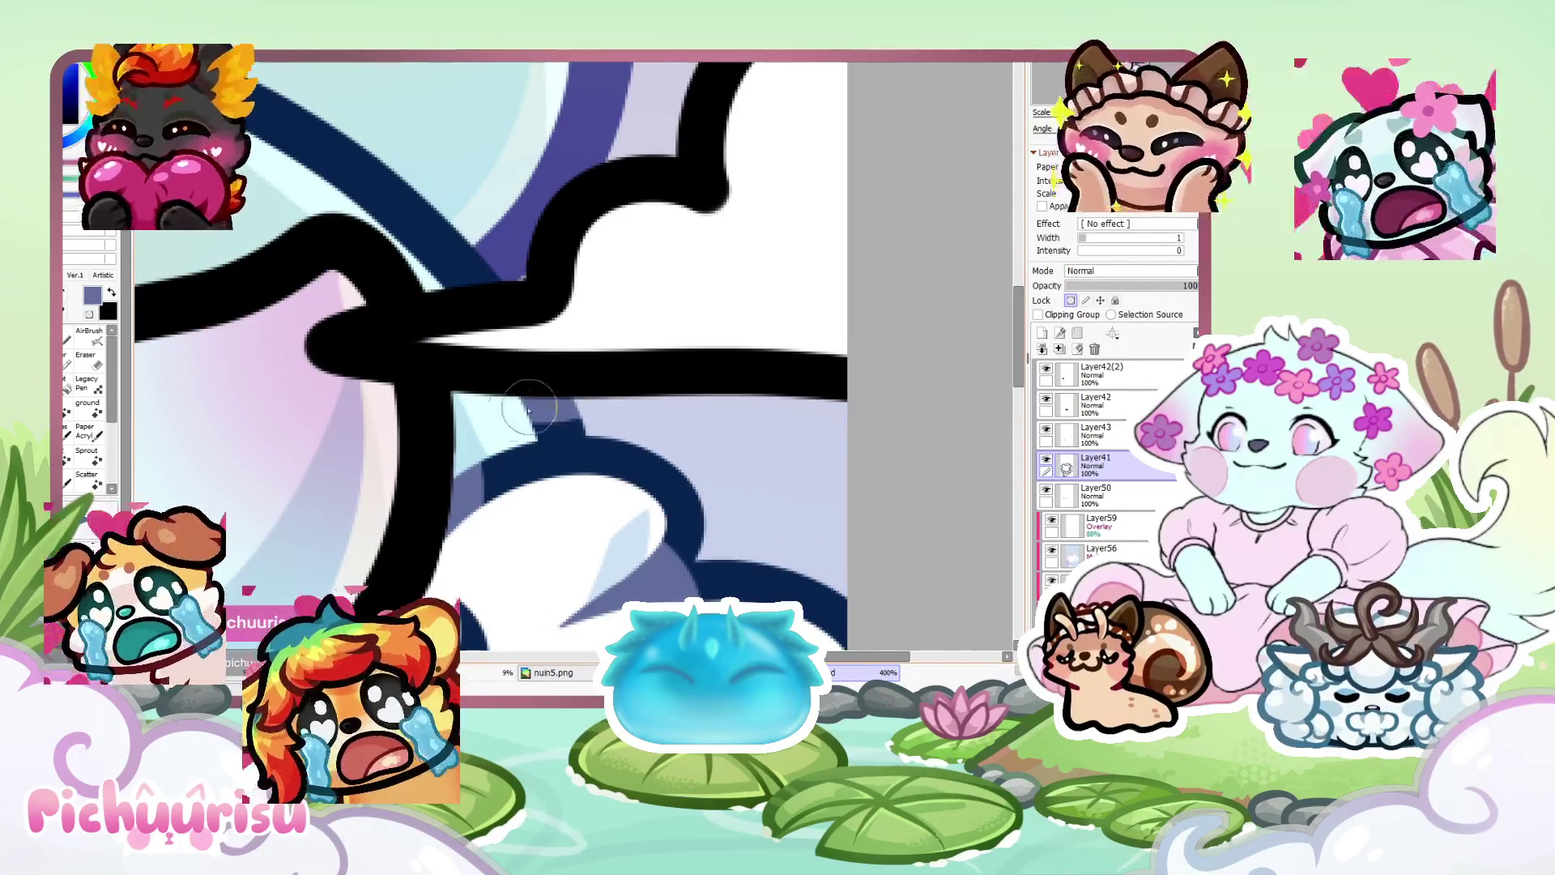
scroll(529, 421, down, 8)
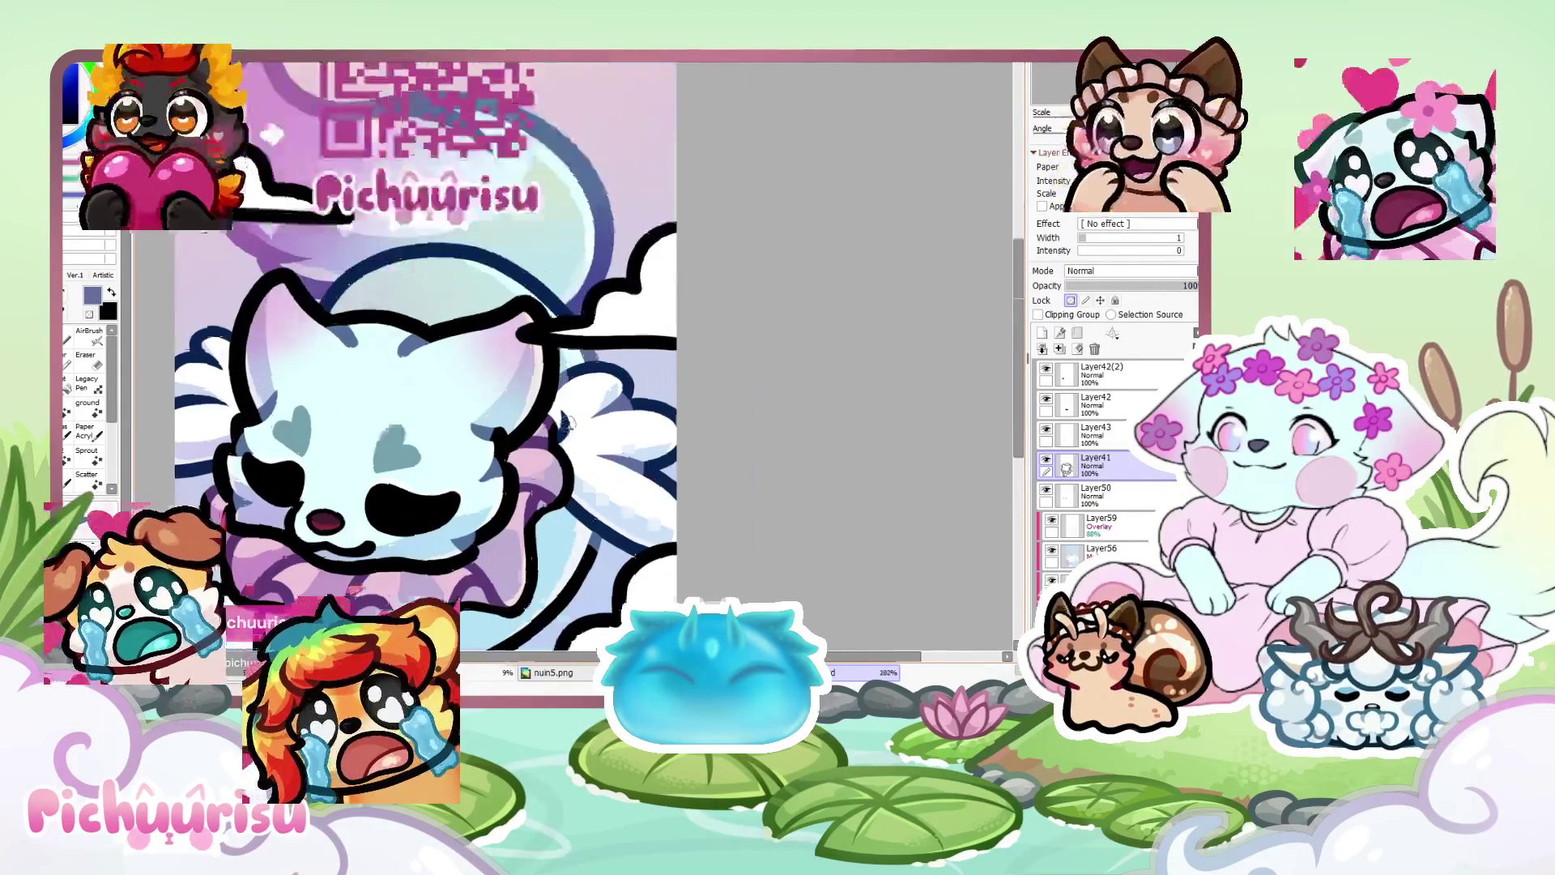
scroll(572, 422, up, 7)
scroll(556, 478, down, 8)
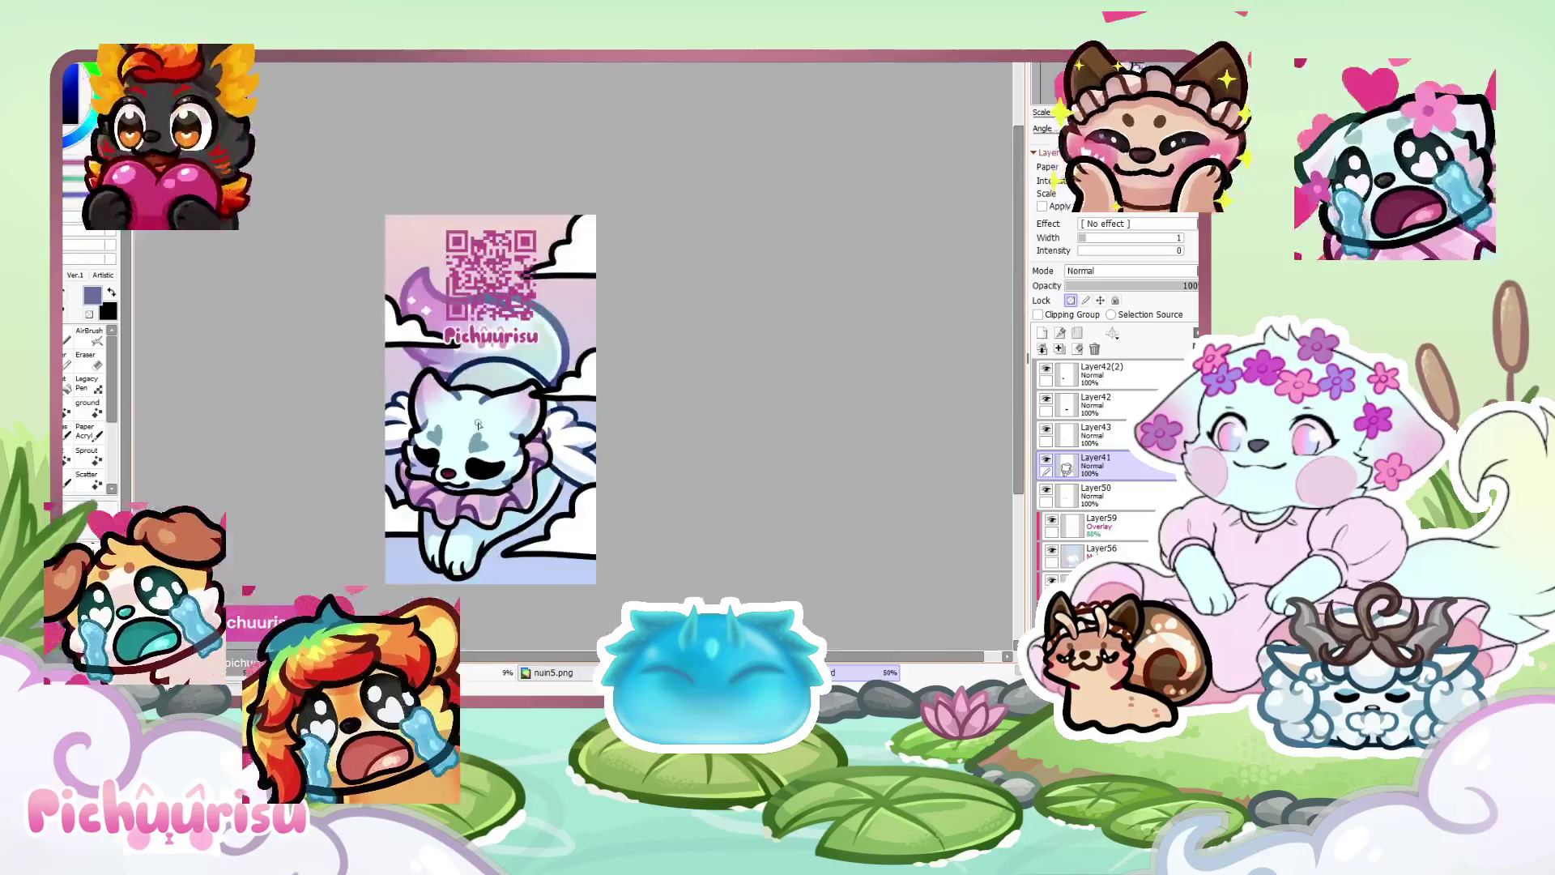
scroll(397, 425, up, 5)
scroll(397, 380, up, 4)
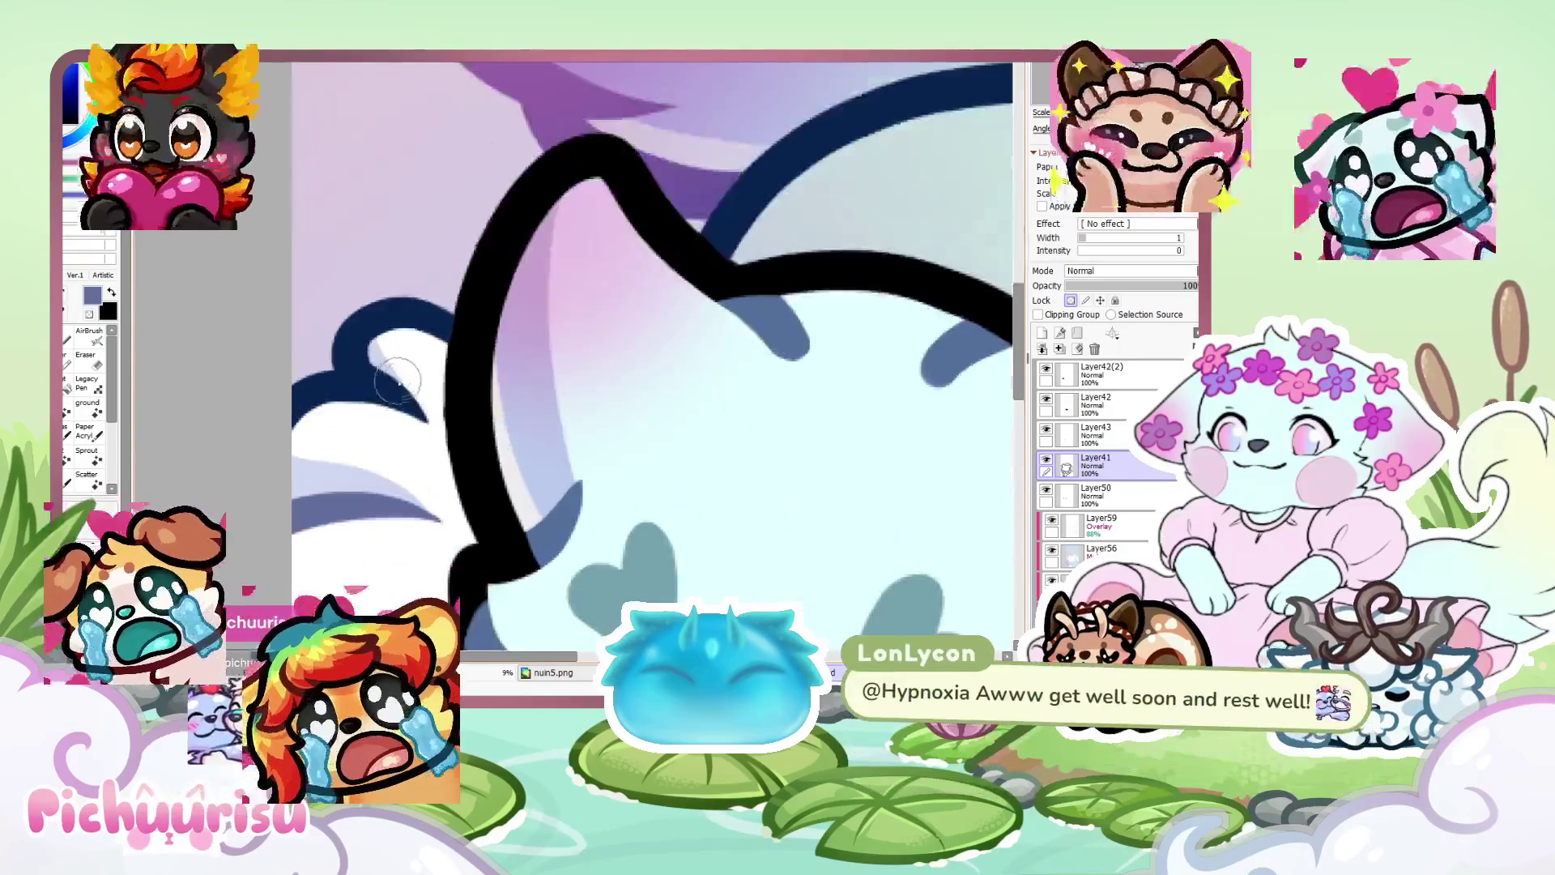
alt+click(471, 306)
scroll(472, 306, down, 6)
scroll(396, 428, up, 6)
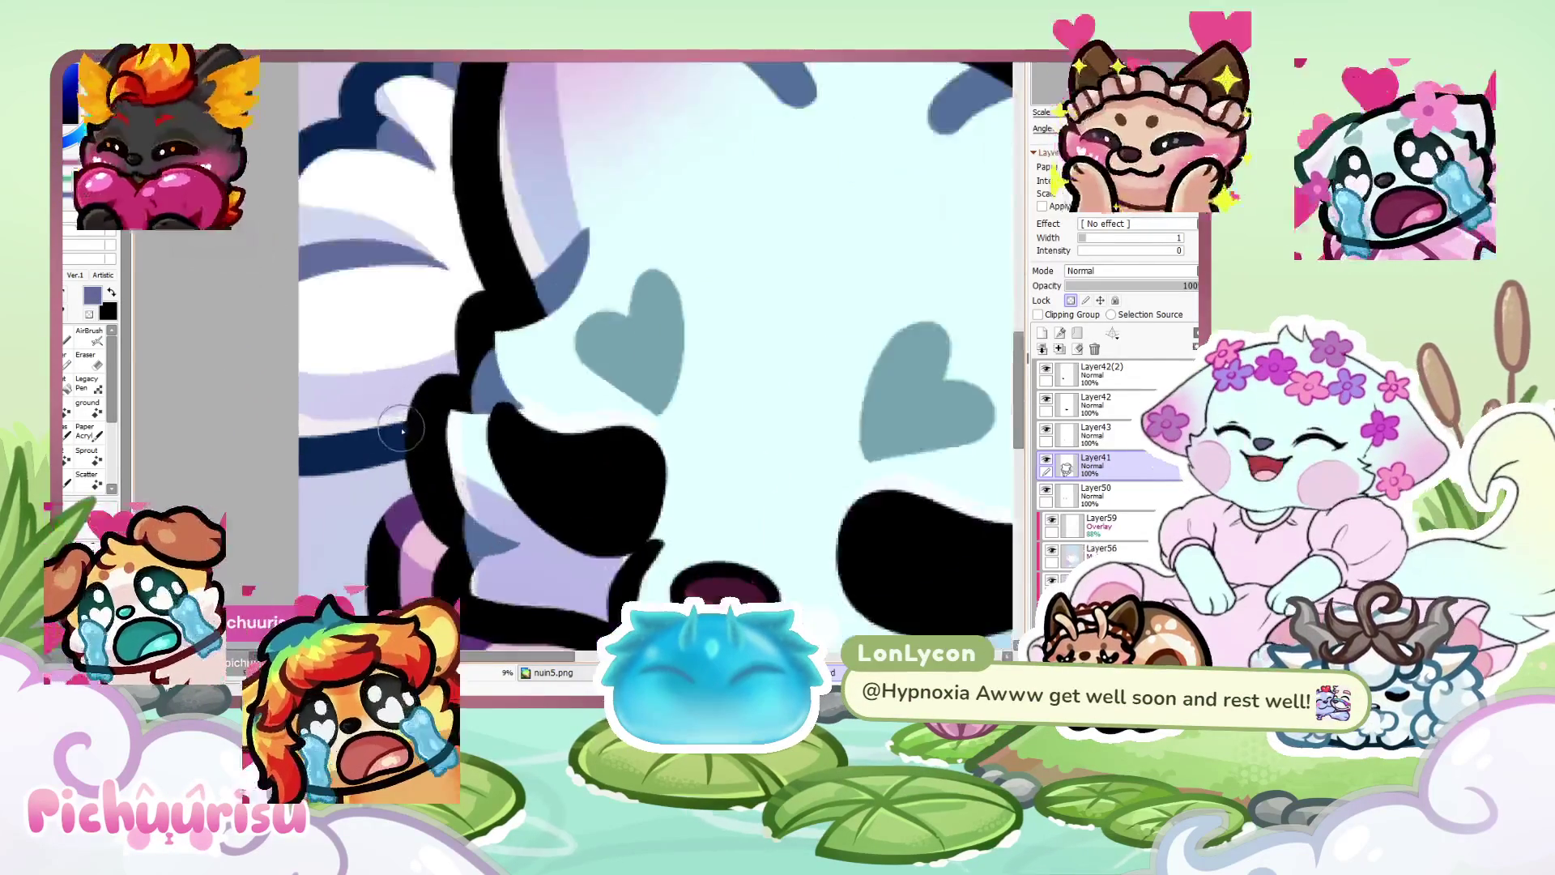
alt+click(396, 428)
scroll(404, 429, down, 6)
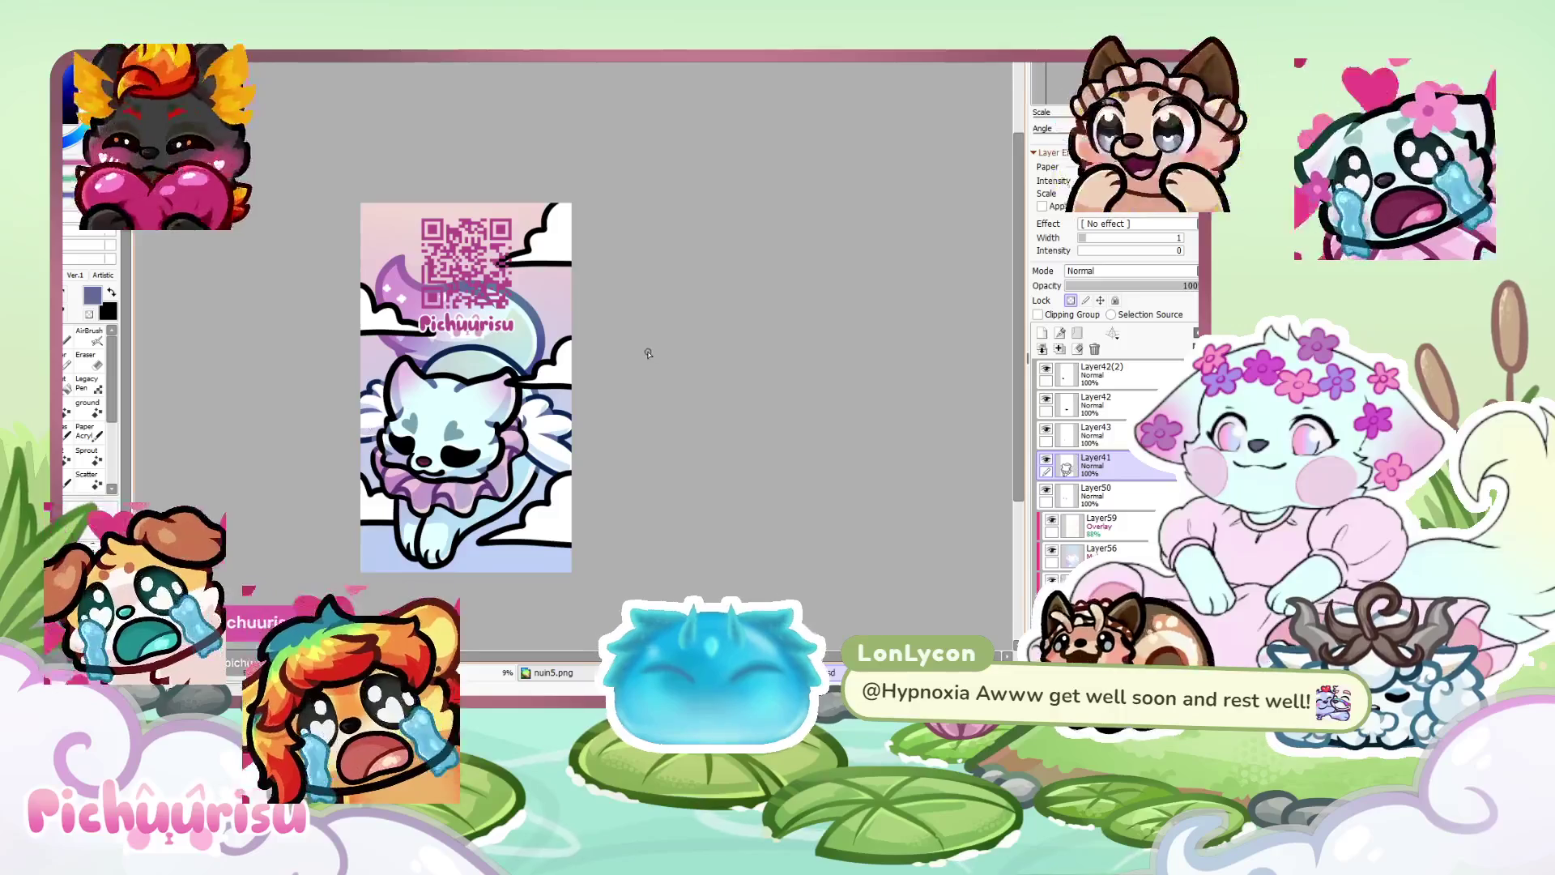
scroll(385, 481, up, 6)
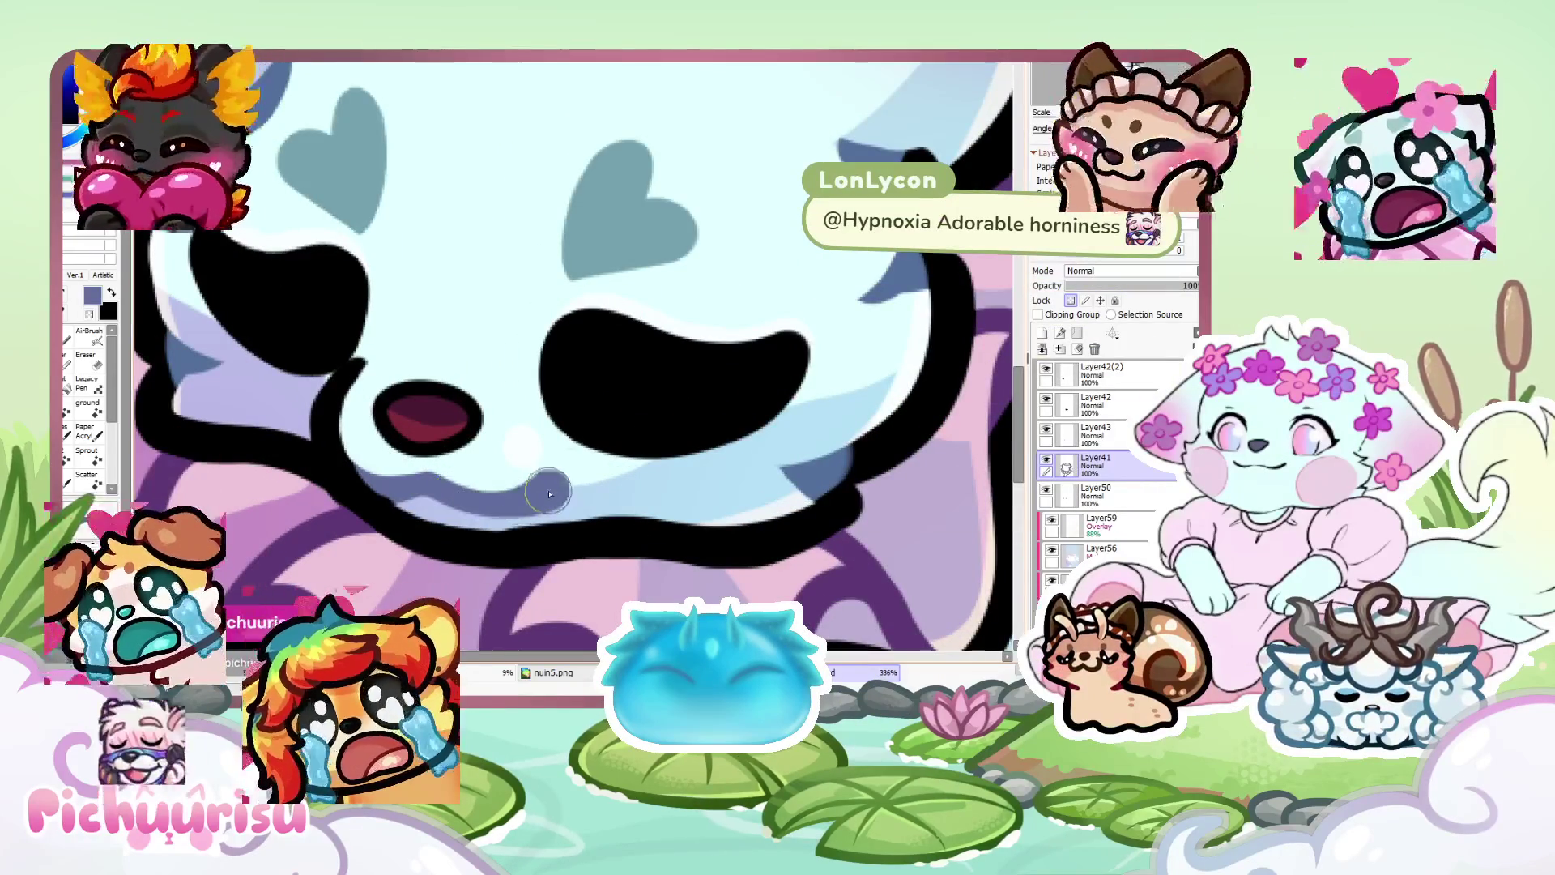
Paint a navy stroke along the creature's mouth line
scroll(364, 449, down, 6)
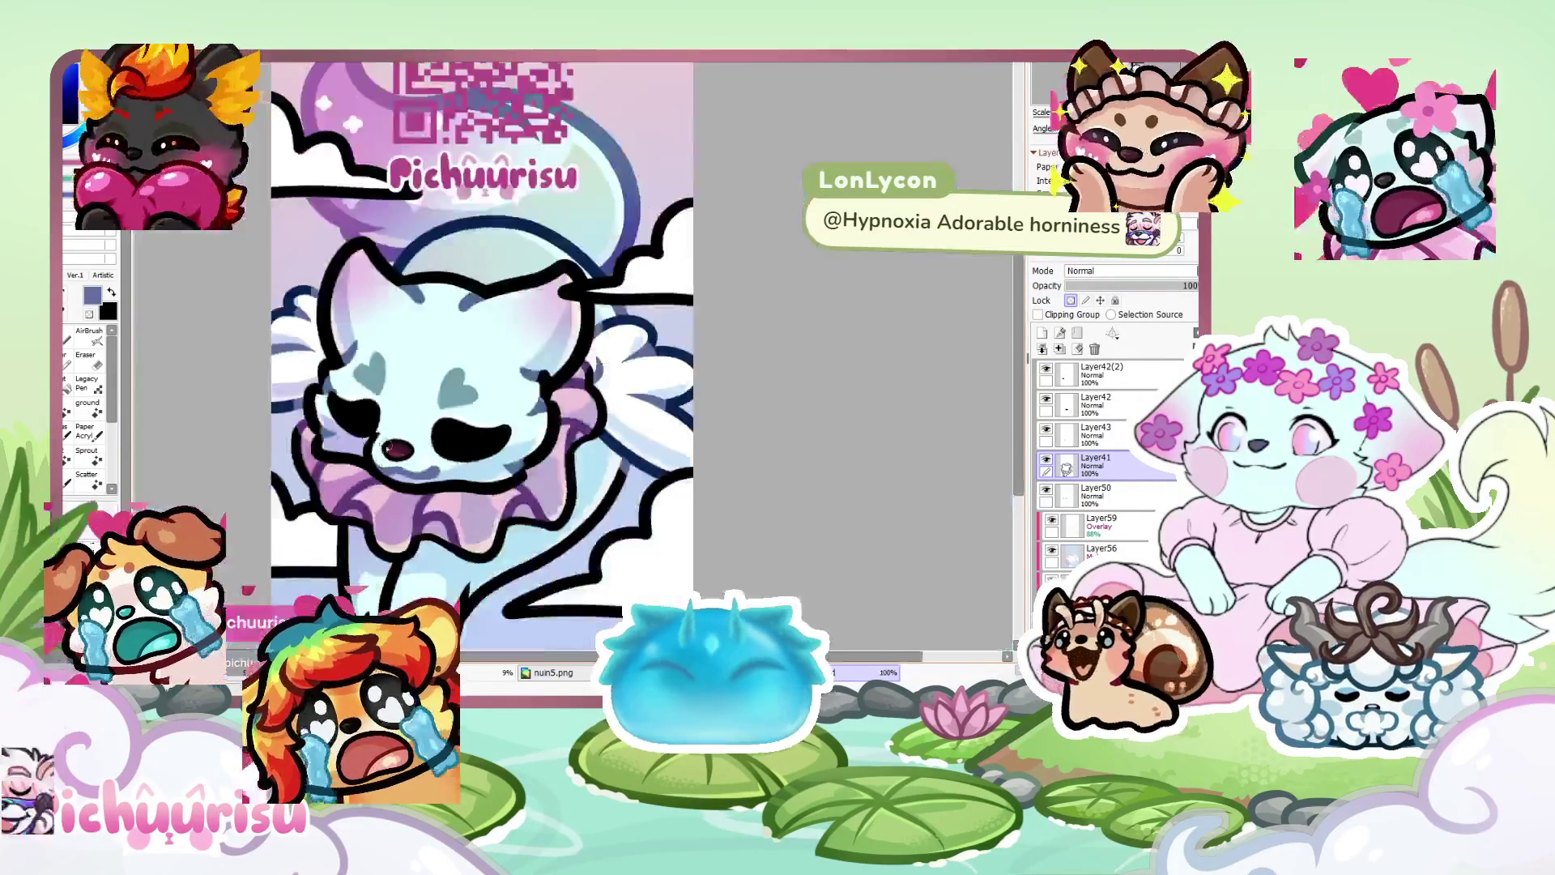
scroll(379, 445, up, 2)
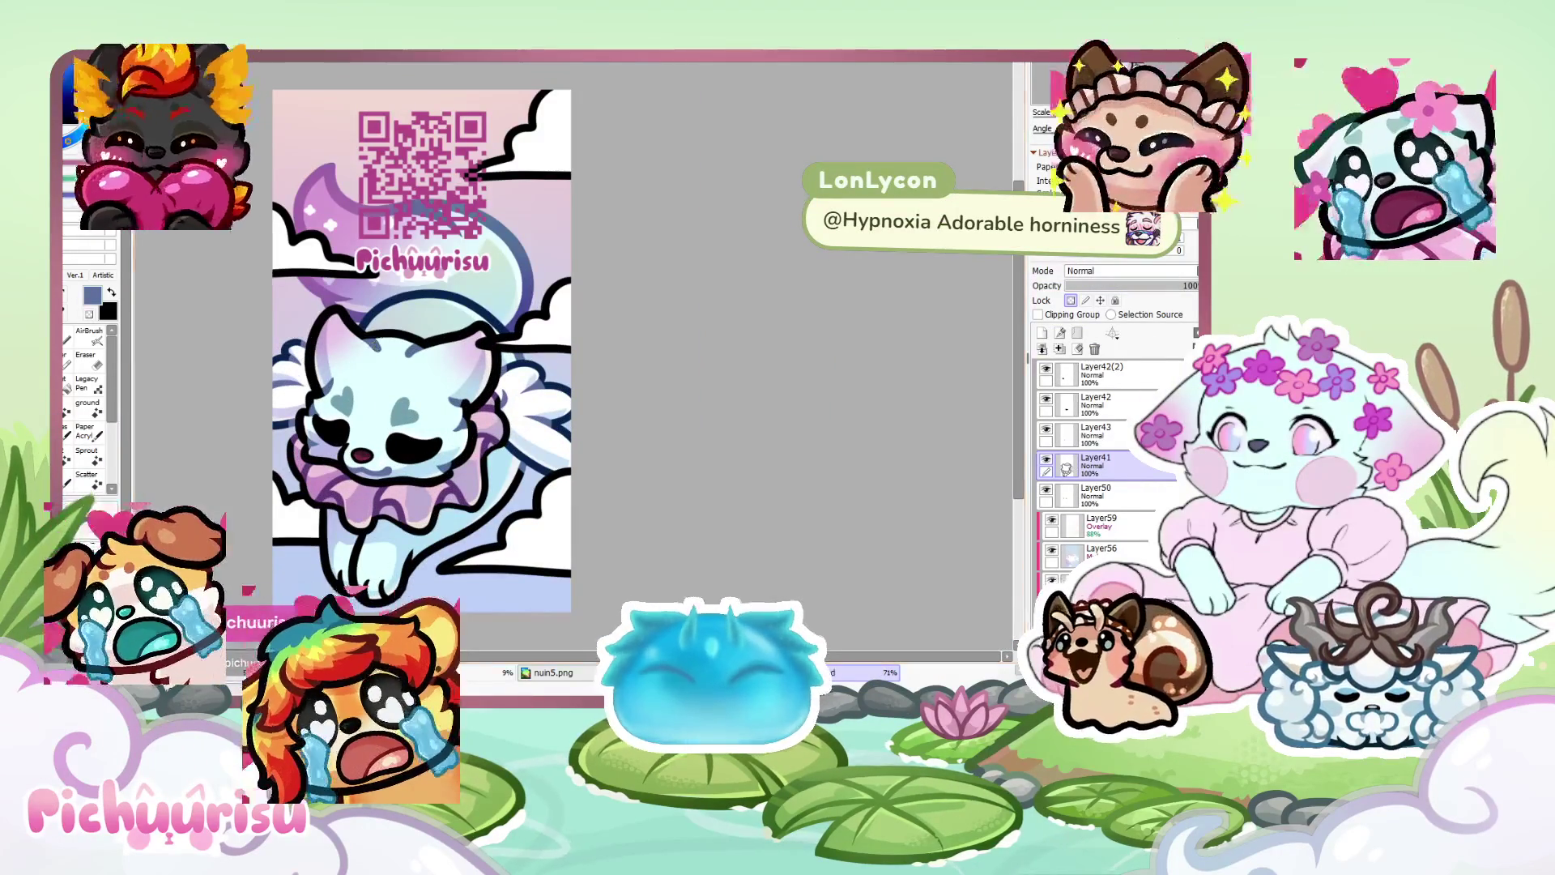
scroll(363, 478, up, 6)
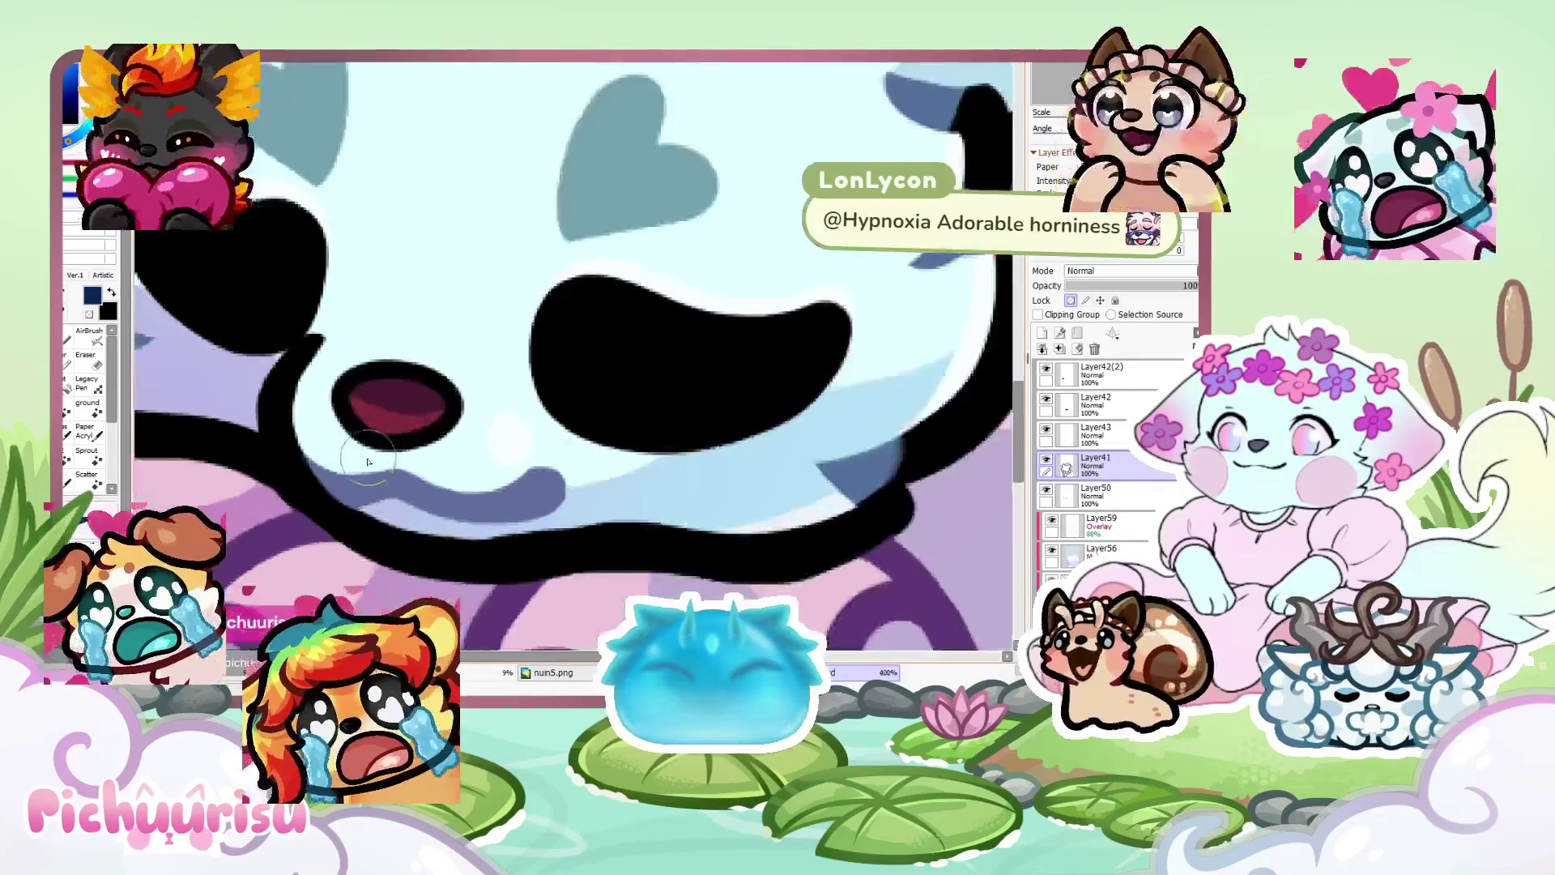
mouse_move(358, 499)
mouse_down()
mouse_move(409, 512)
mouse_move(641, 484)
mouse_up()
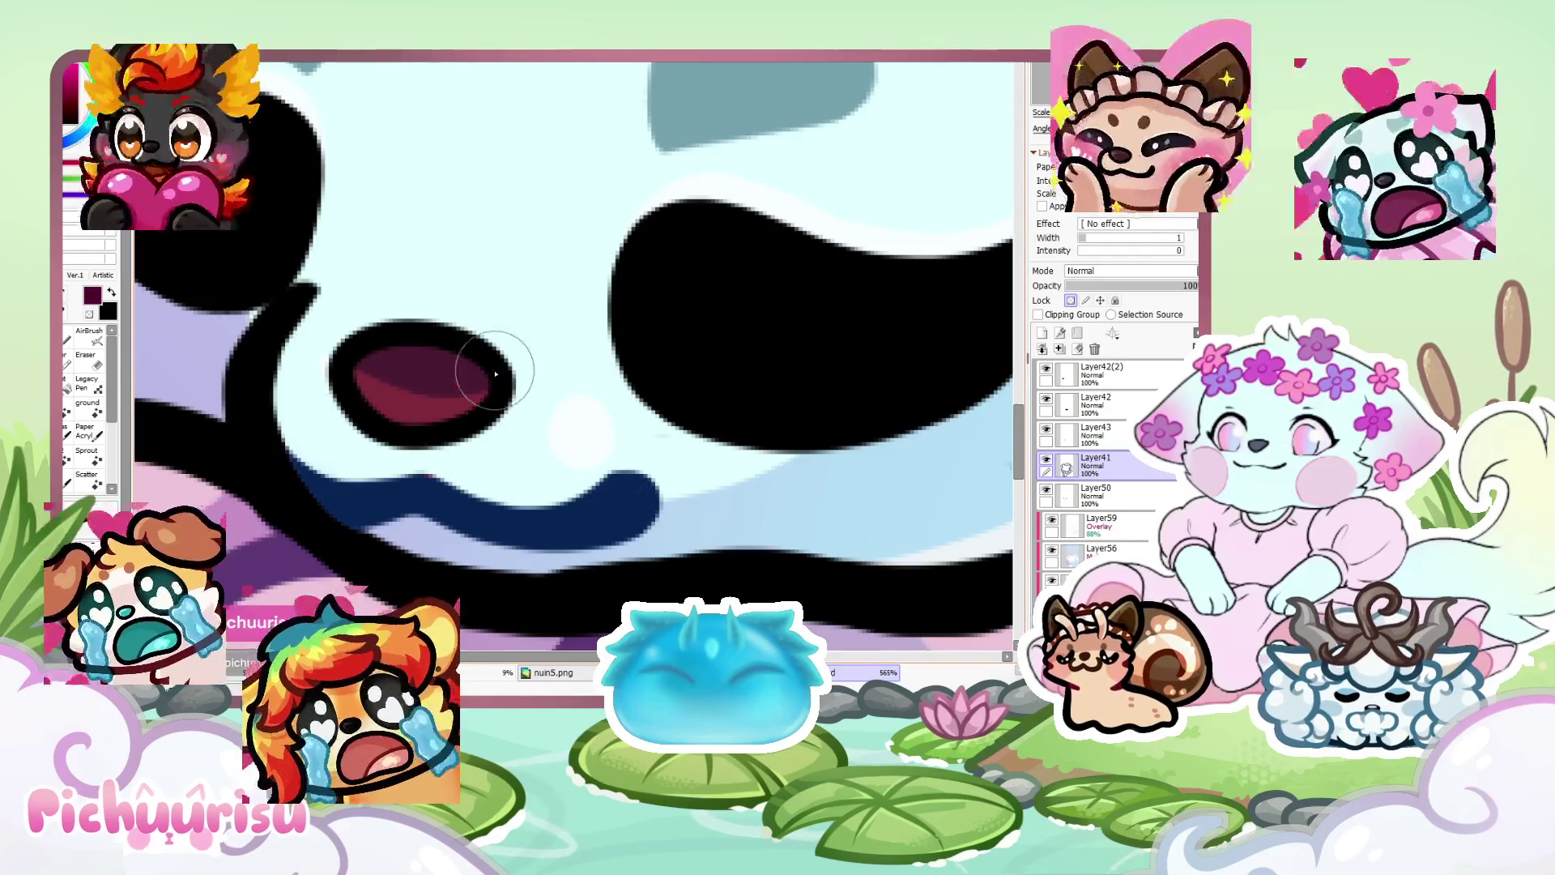
On Layer43, repaint the nose in purple
click(1066, 432)
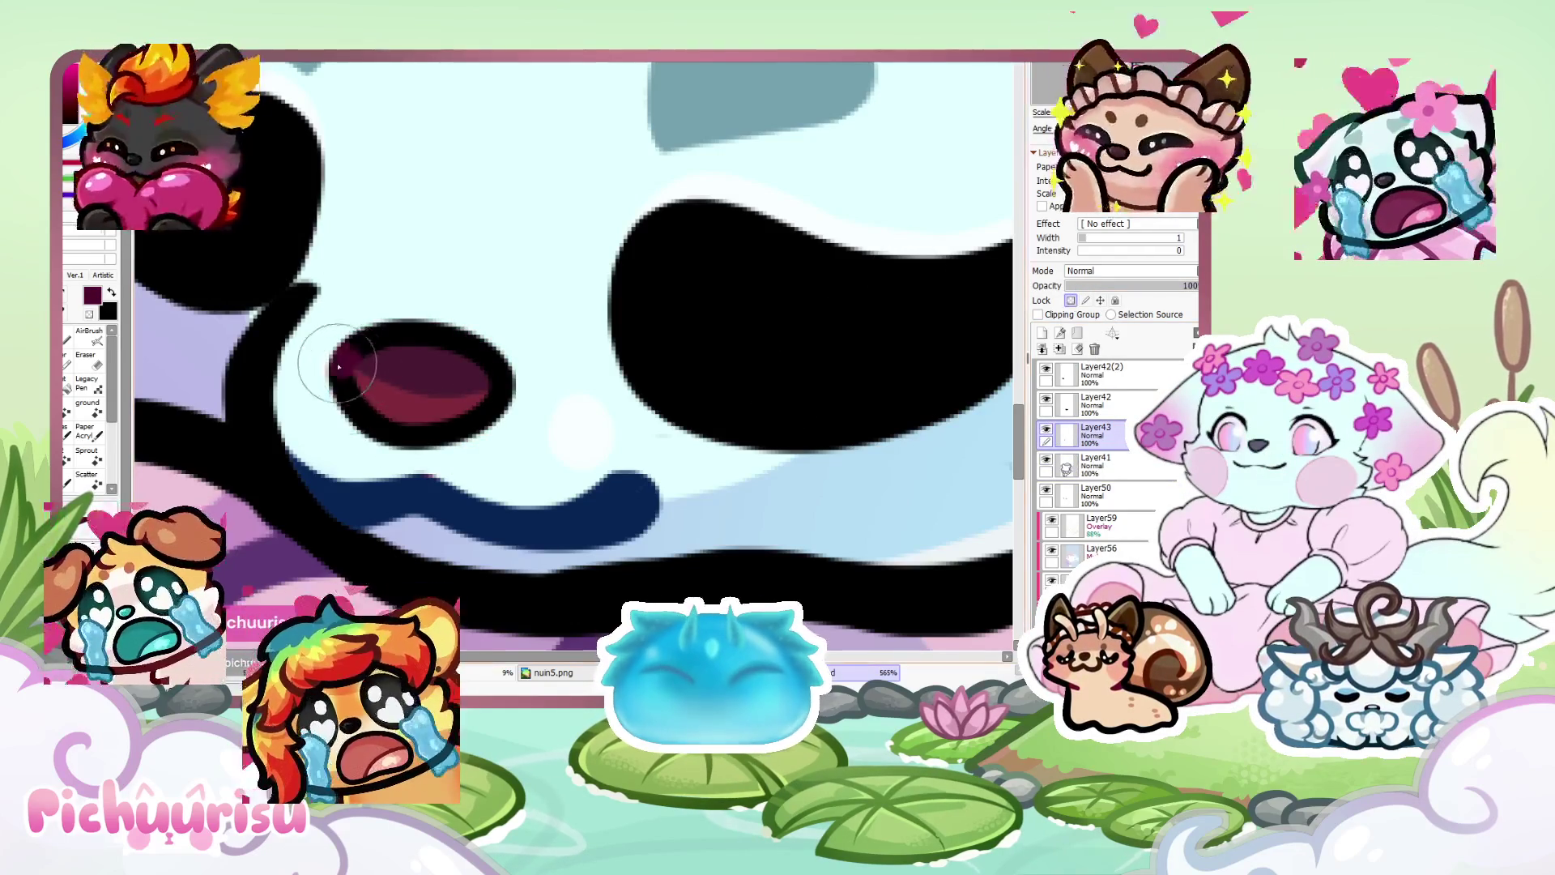
scroll(389, 356, down, 10)
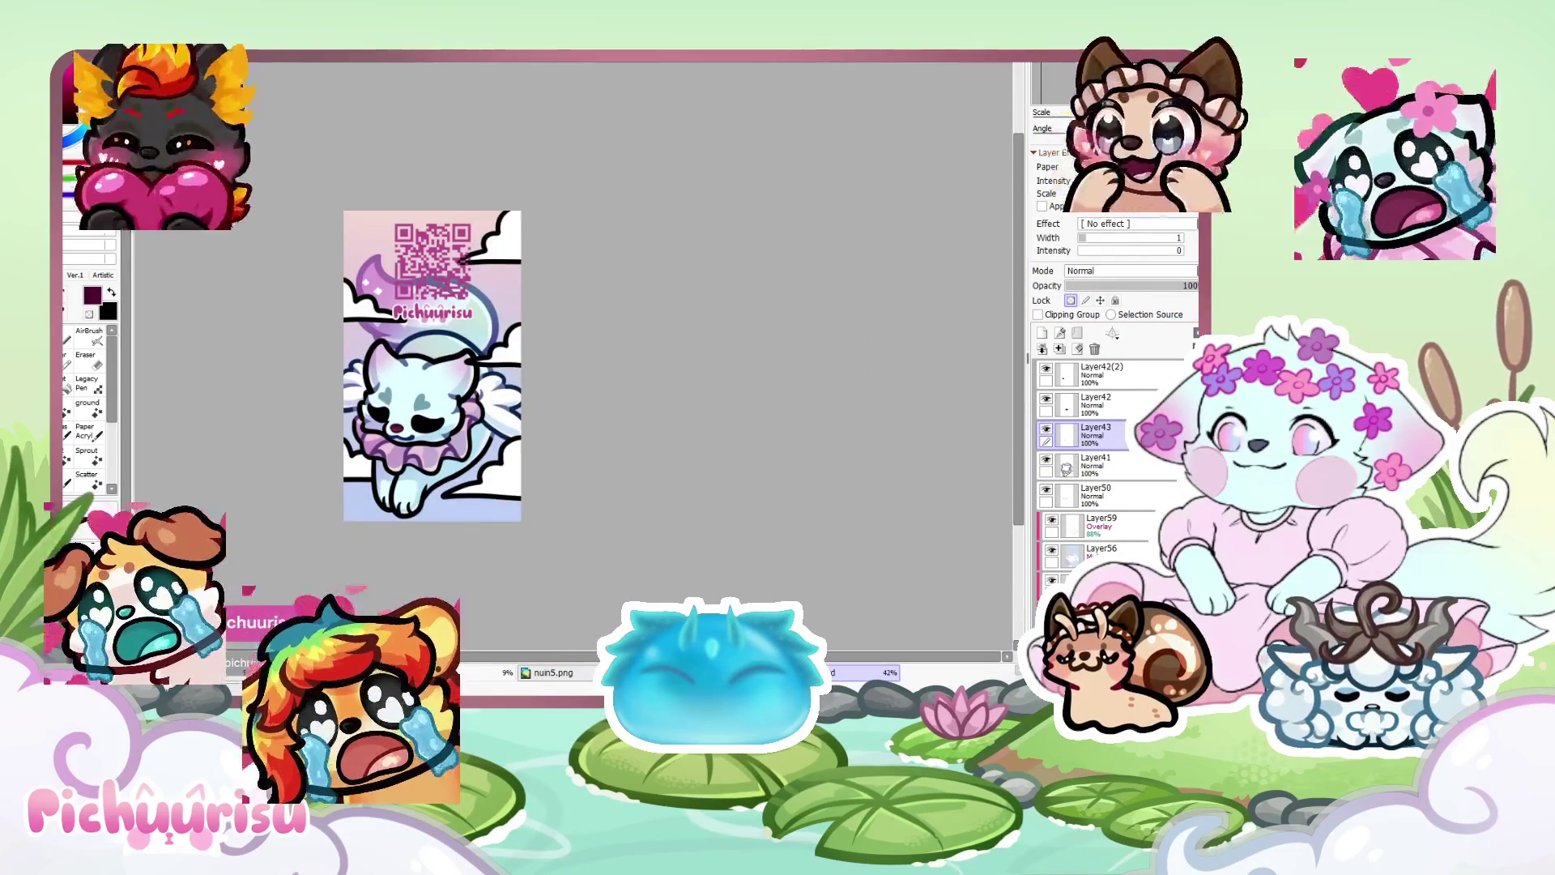
scroll(401, 426, up, 9)
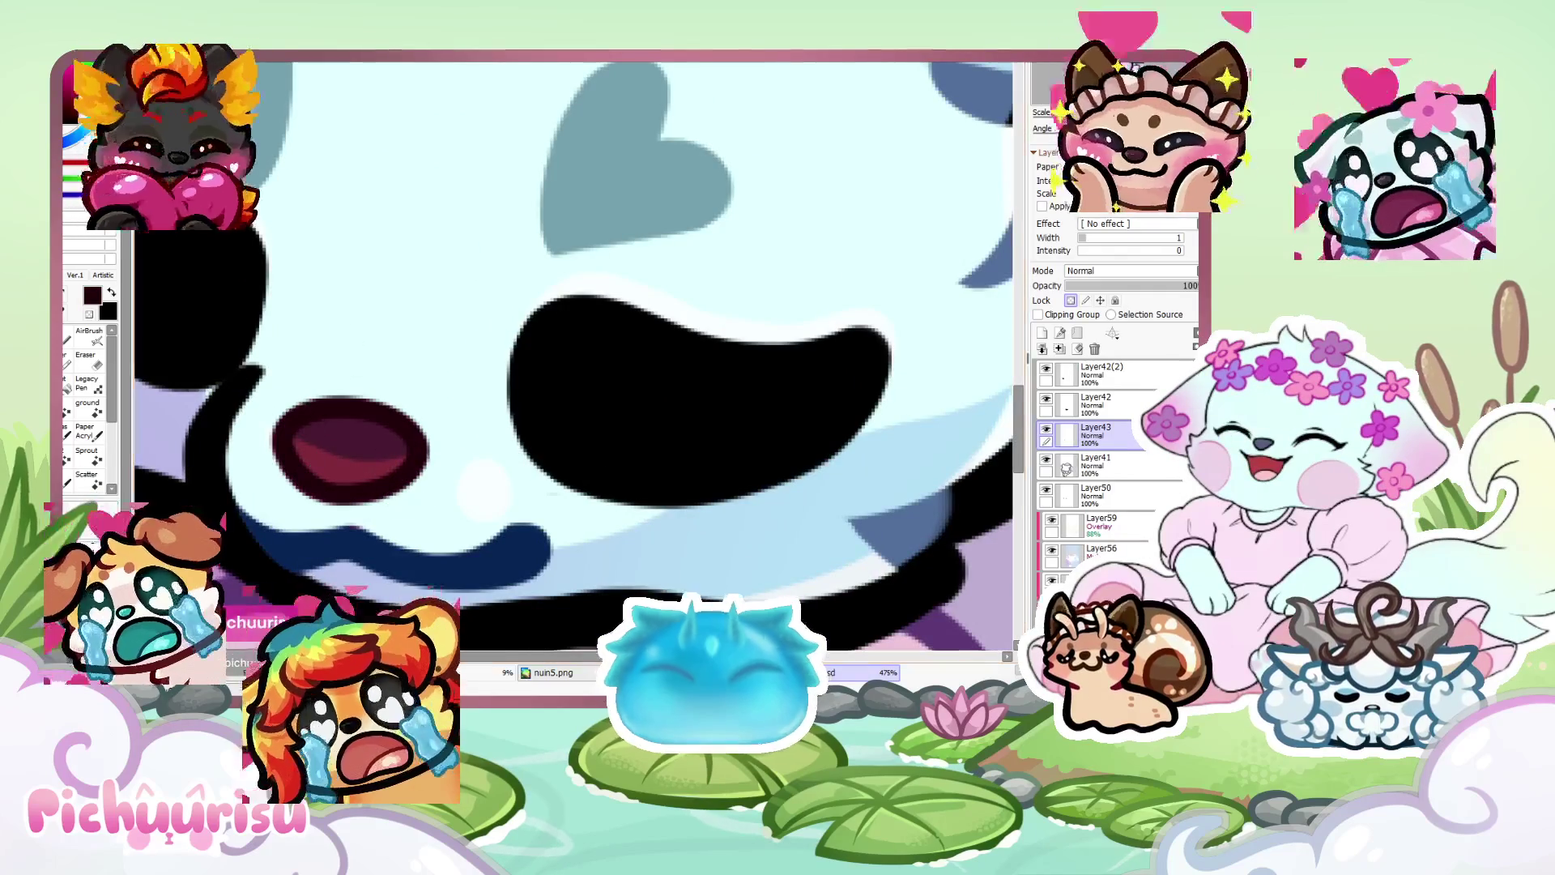
click(75, 89)
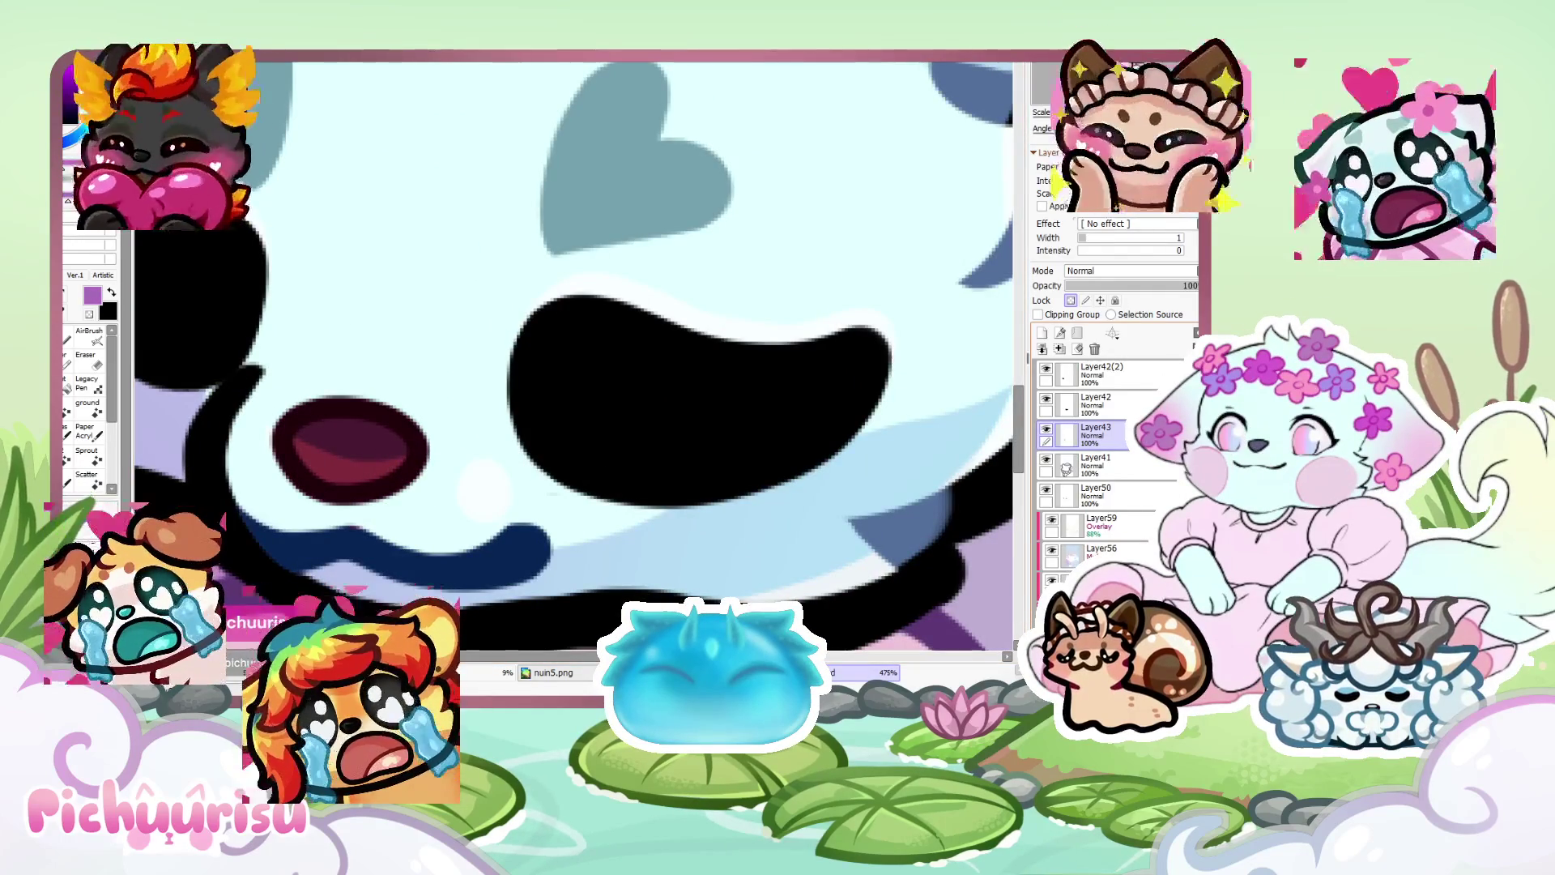
mouse_move(332, 441)
mouse_down()
mouse_move(381, 454)
mouse_move(361, 433)
mouse_move(376, 437)
mouse_up()
scroll(348, 421, down, 5)
scroll(365, 433, up, 2)
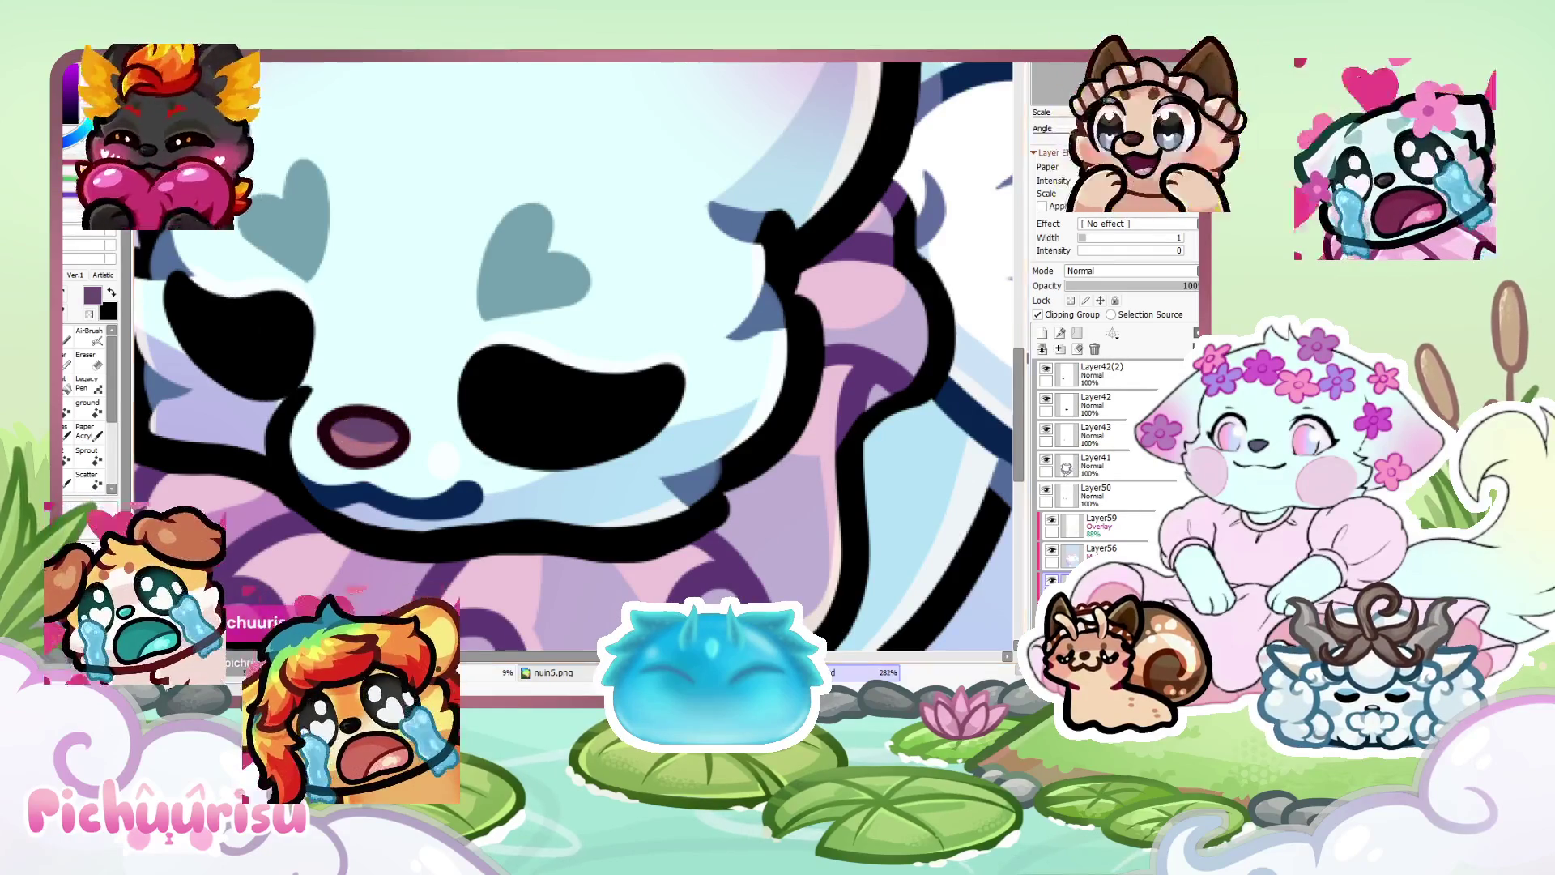
scroll(342, 426, down, 5)
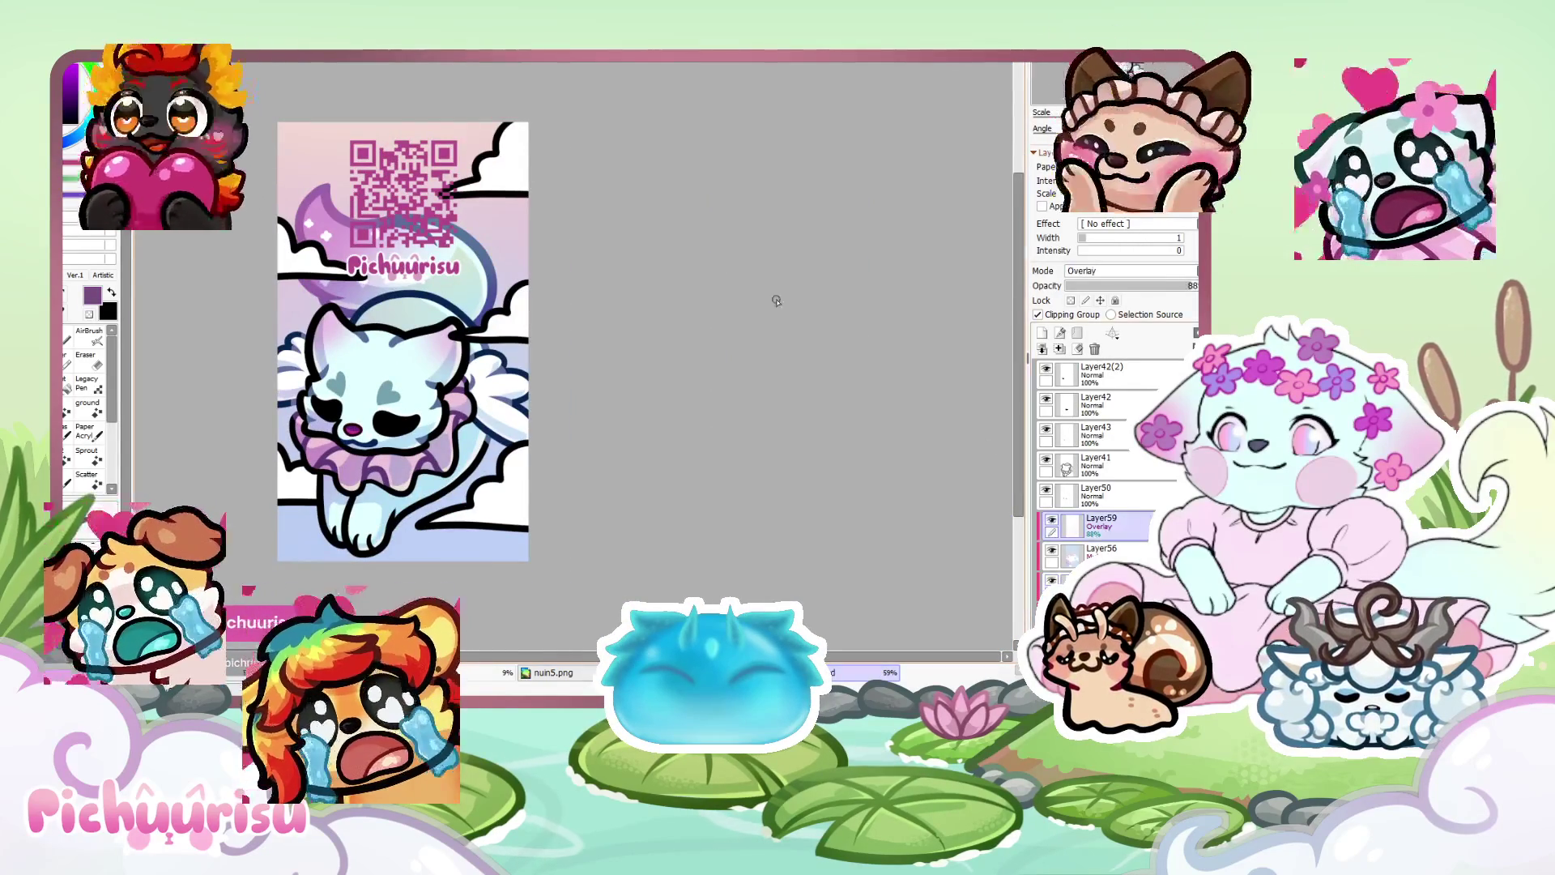
scroll(357, 428, up, 7)
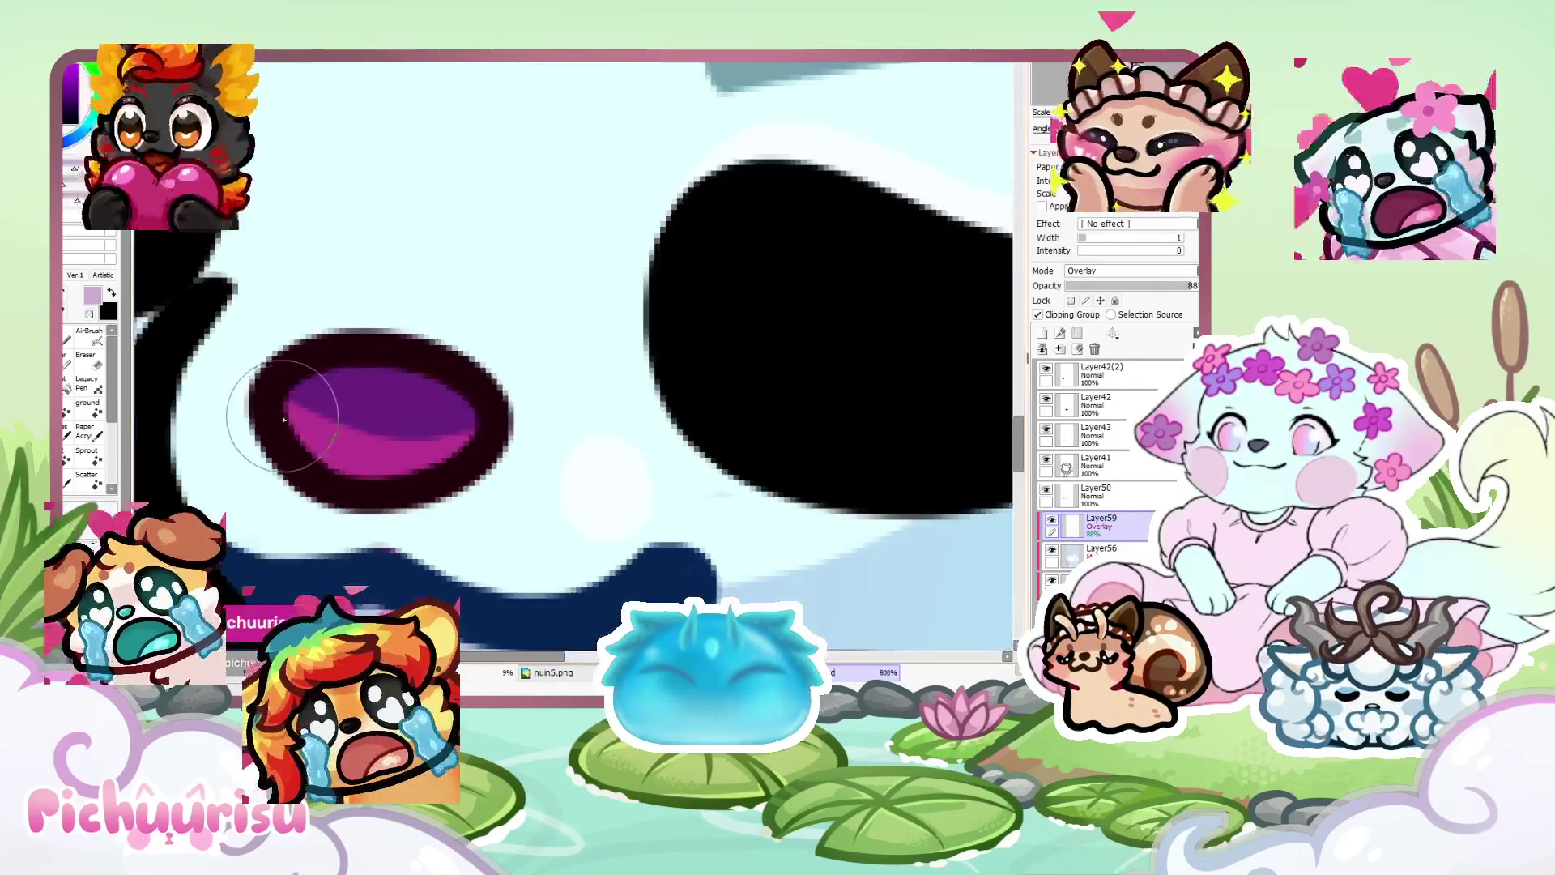
Switch to the eraser to clean up stray paint around the nose
click(93, 362)
scroll(351, 394, down, 7)
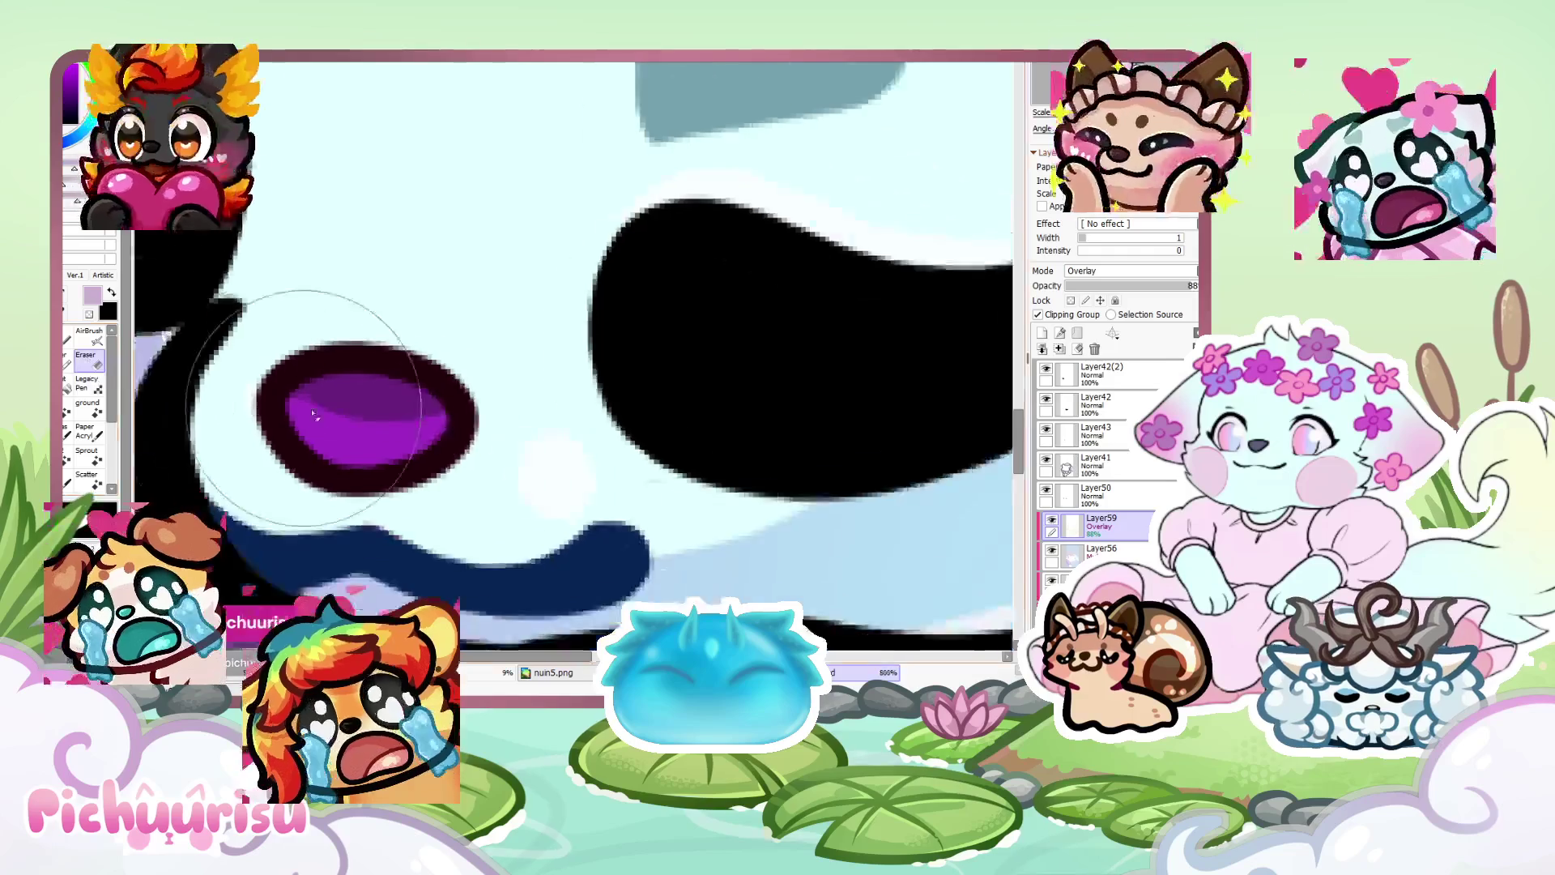
scroll(350, 394, up, 5)
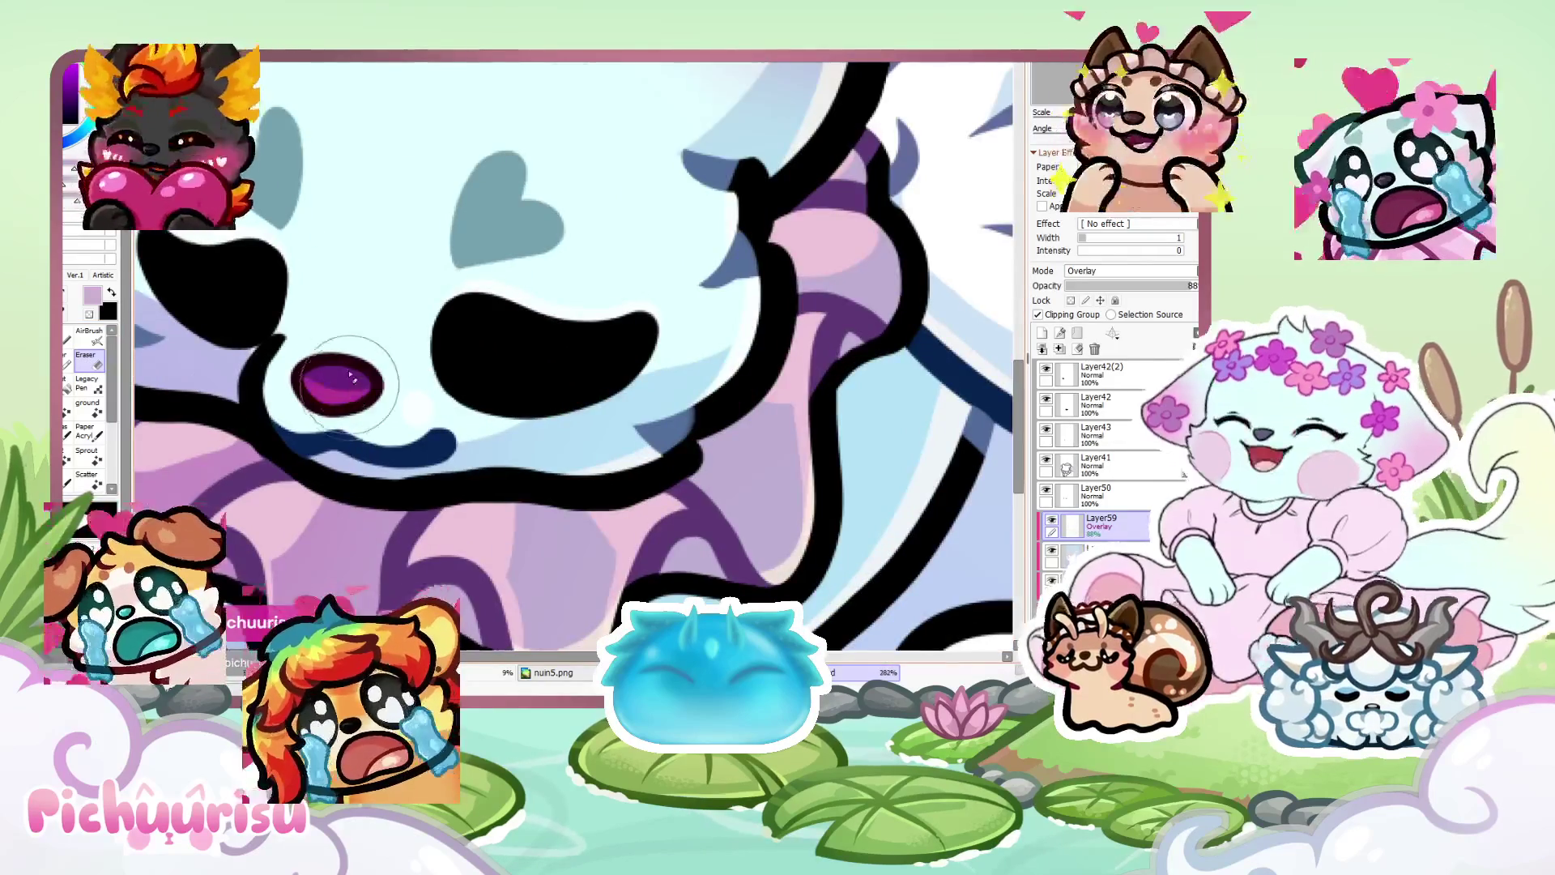
scroll(351, 394, up, 3)
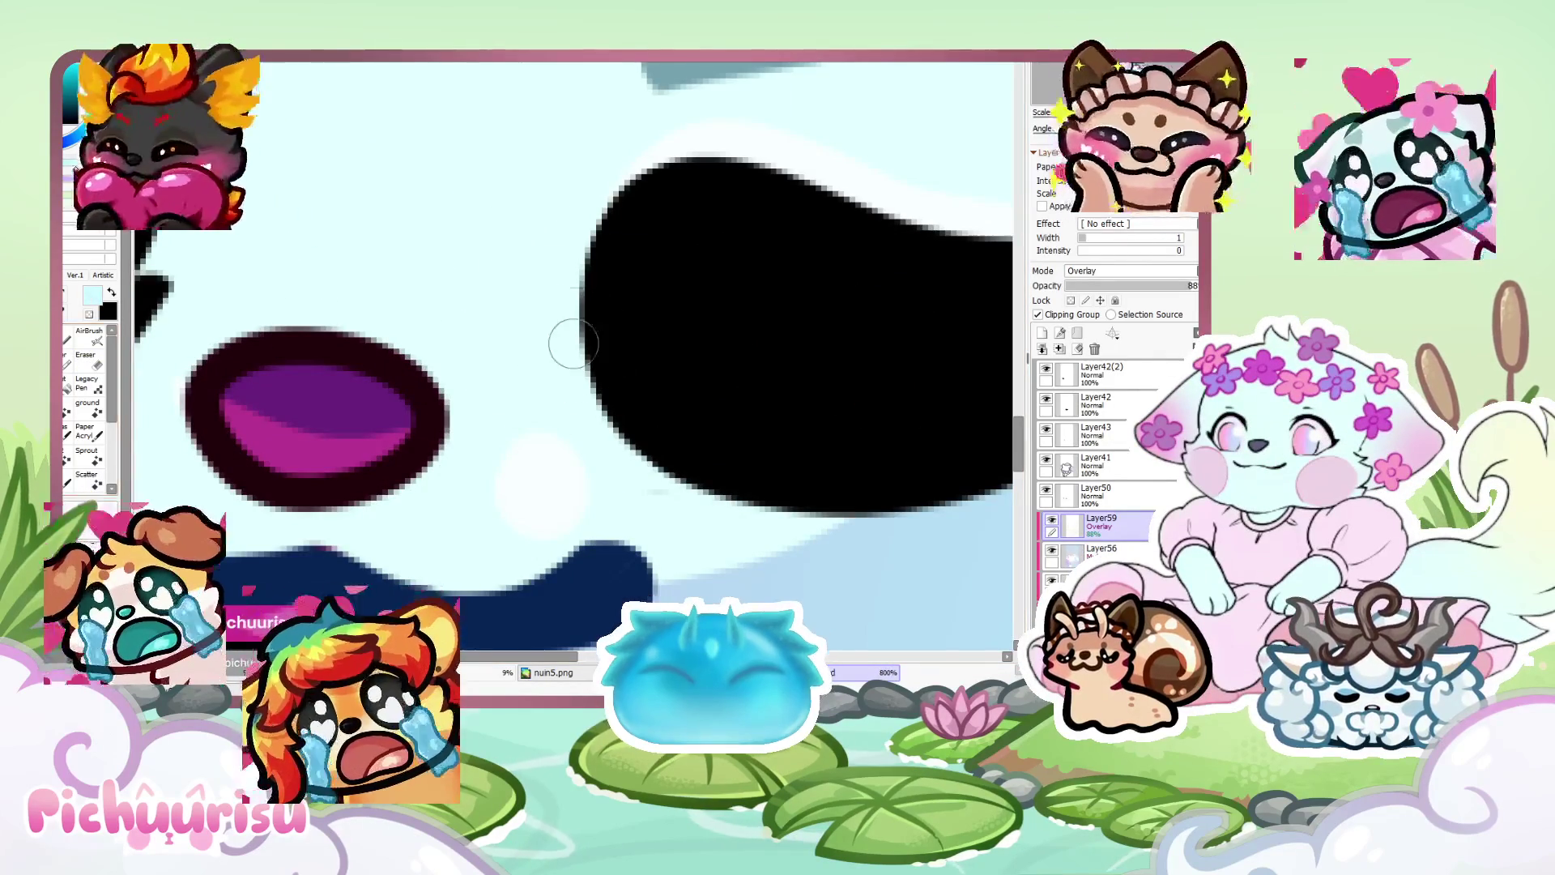
scroll(252, 507, down, 3)
scroll(252, 507, up, 4)
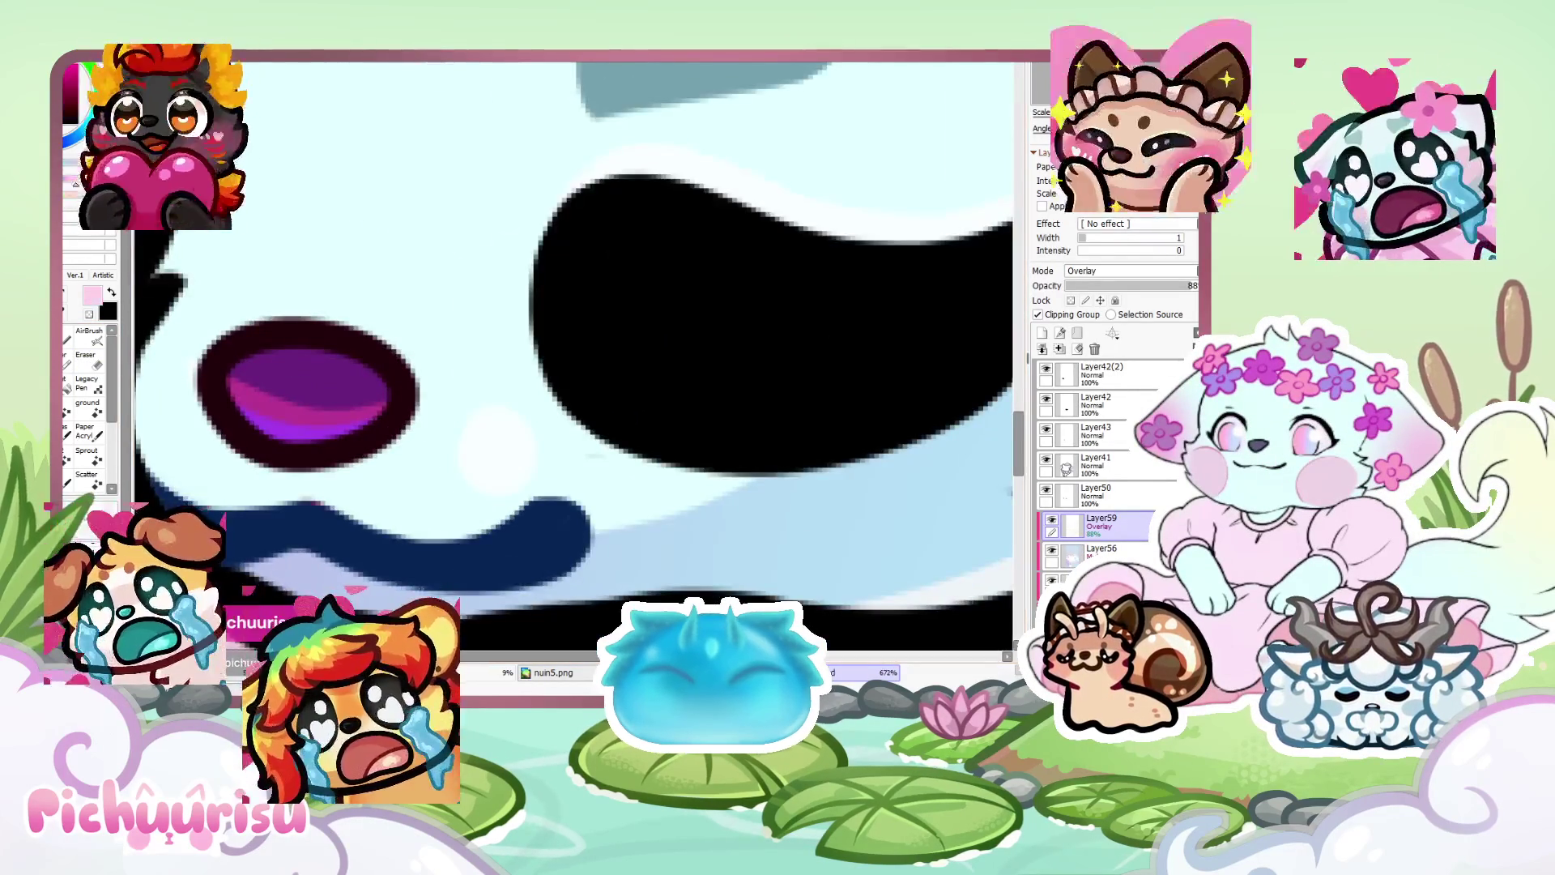
Sample the mauve and navy colours near the nose and mouth, then reselect Layer41
right_click(216, 296)
scroll(239, 389, up, 1)
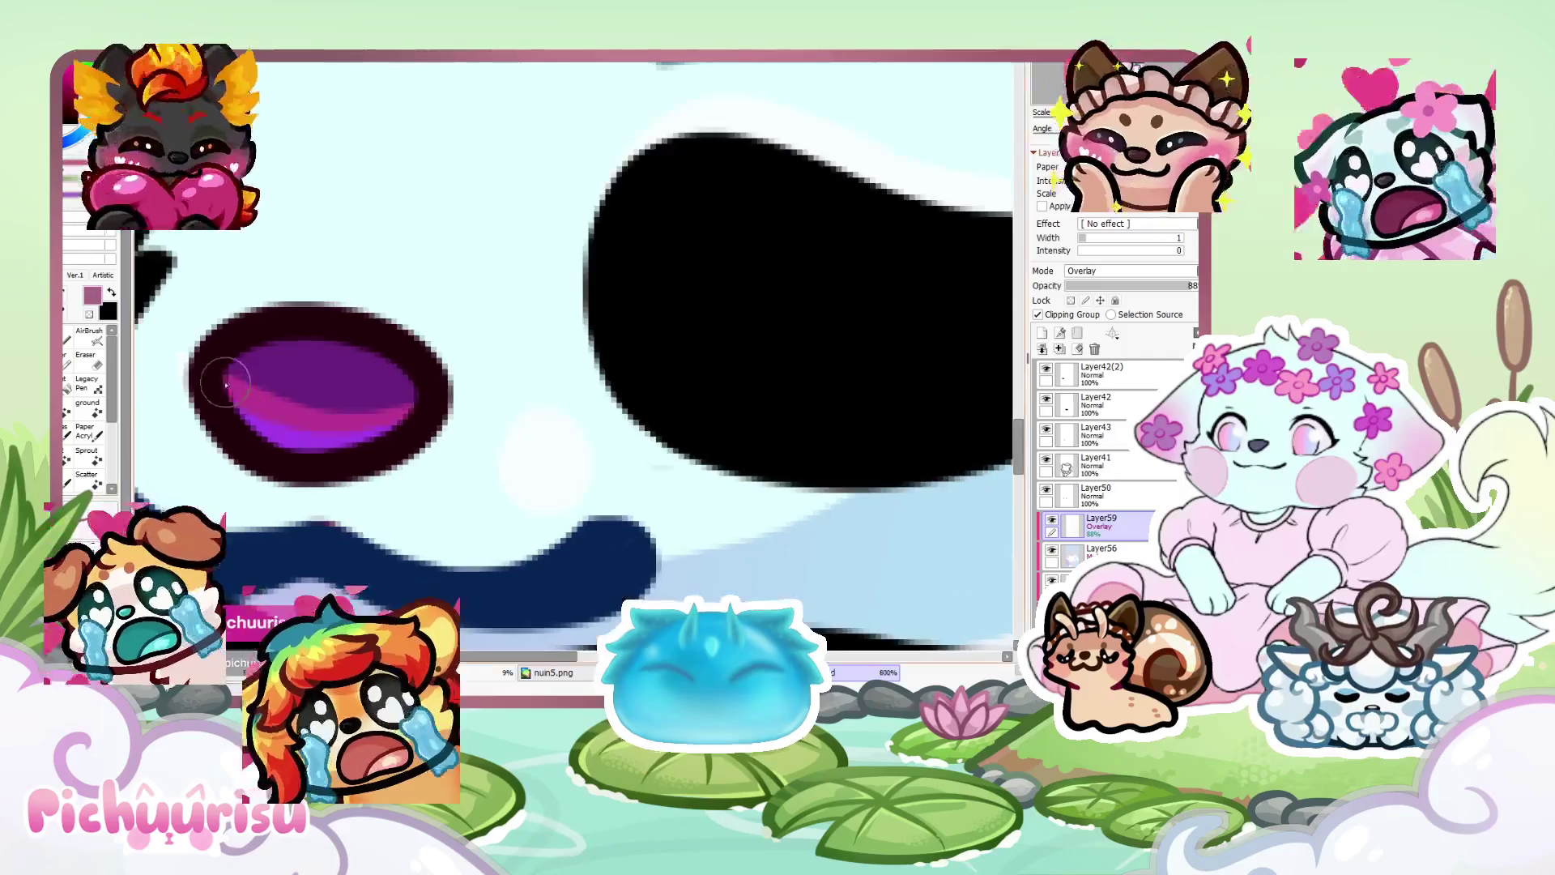
scroll(233, 384, down, 3)
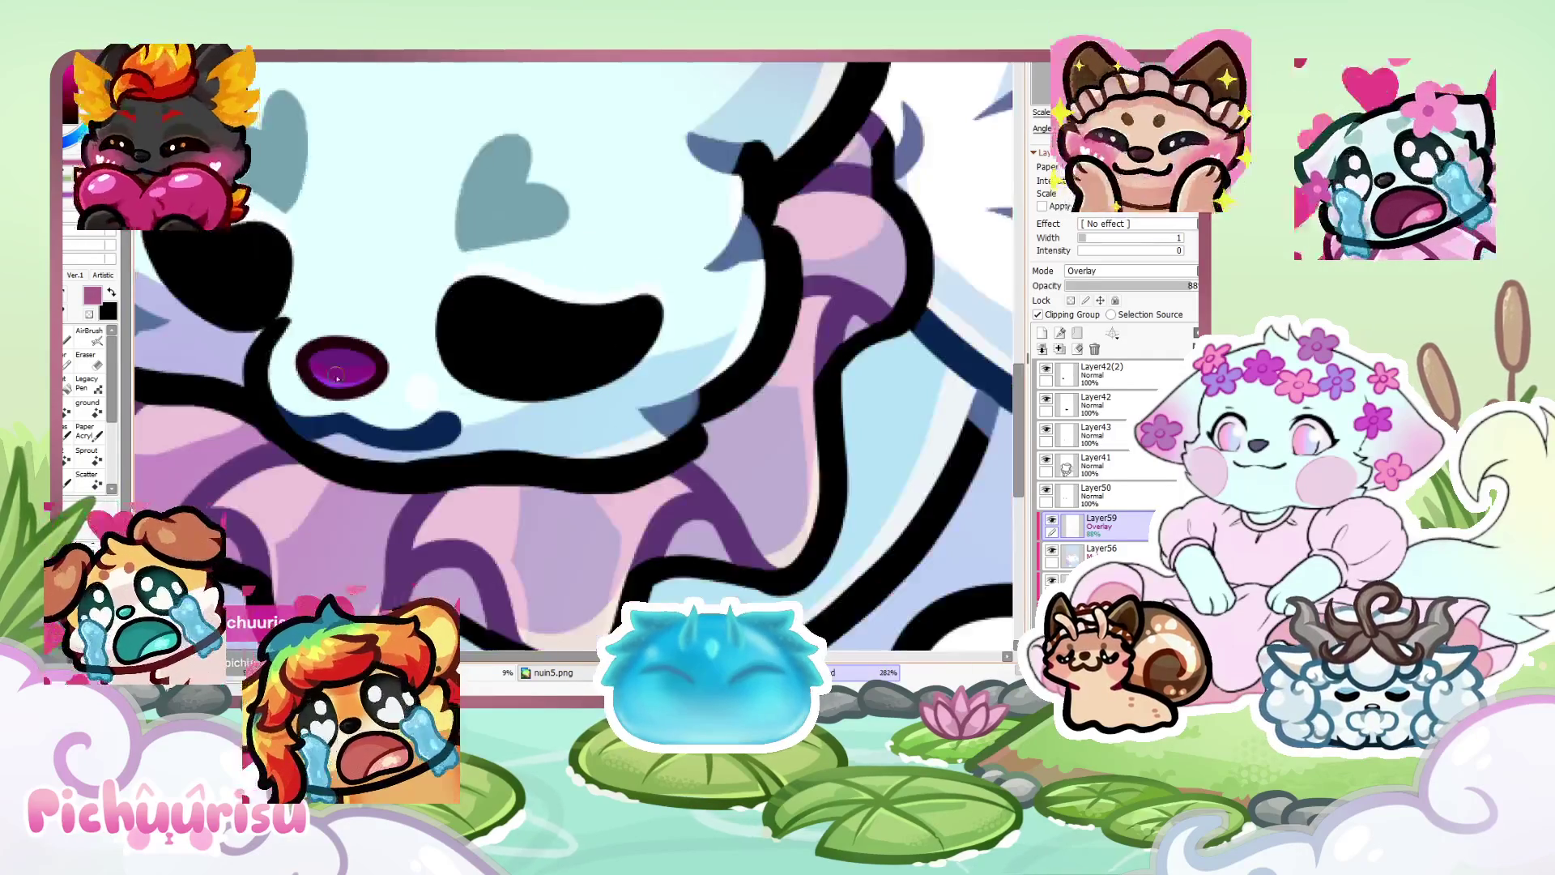
scroll(333, 438, up, 3)
right_click(332, 437)
click(1096, 462)
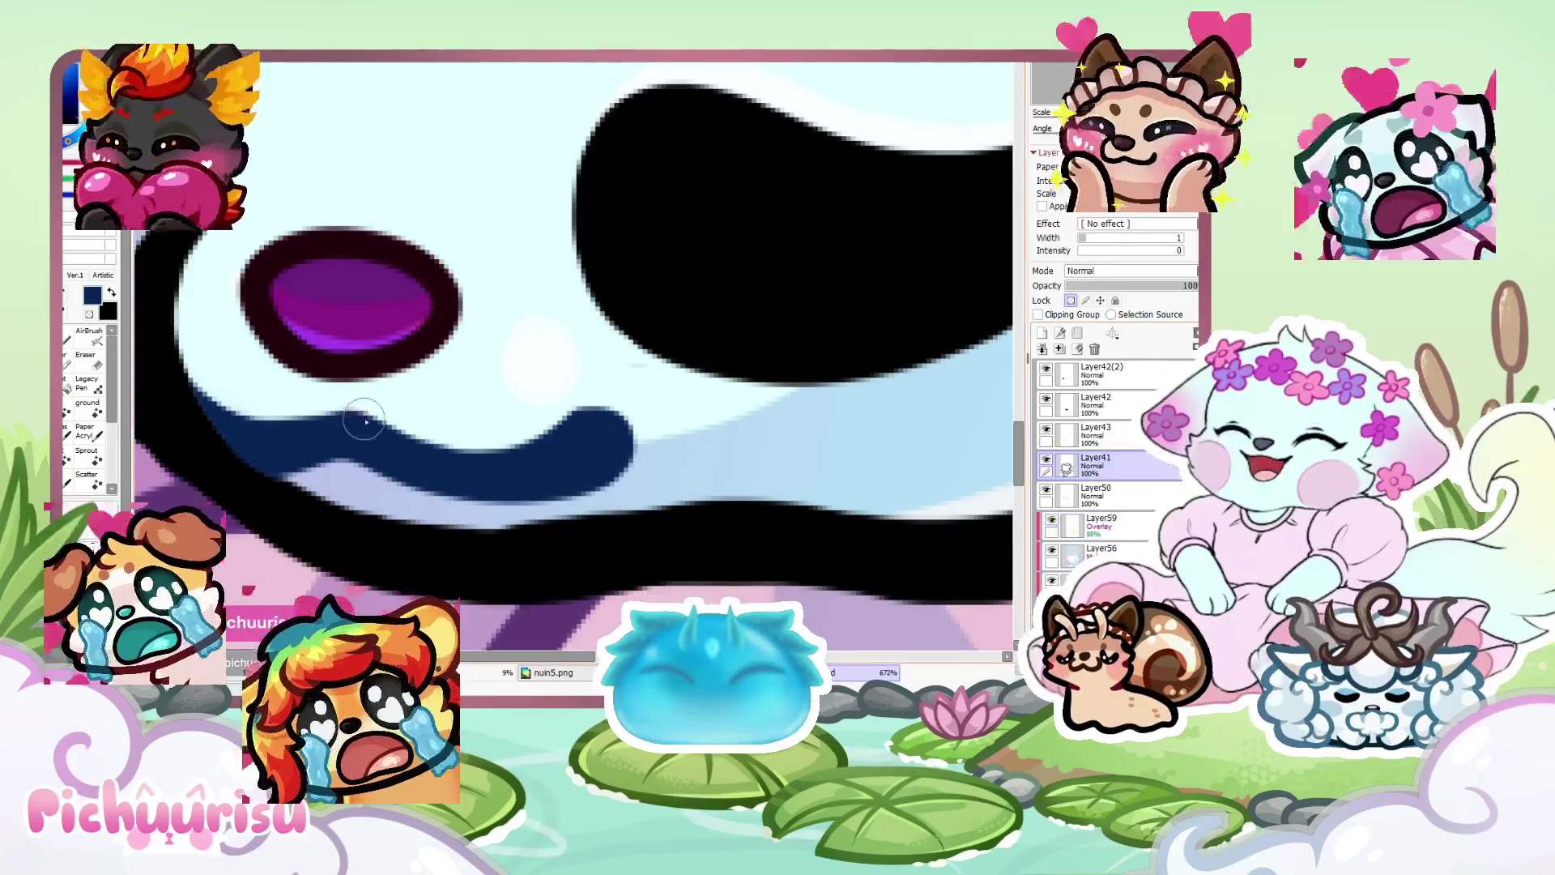
scroll(472, 456, down, 8)
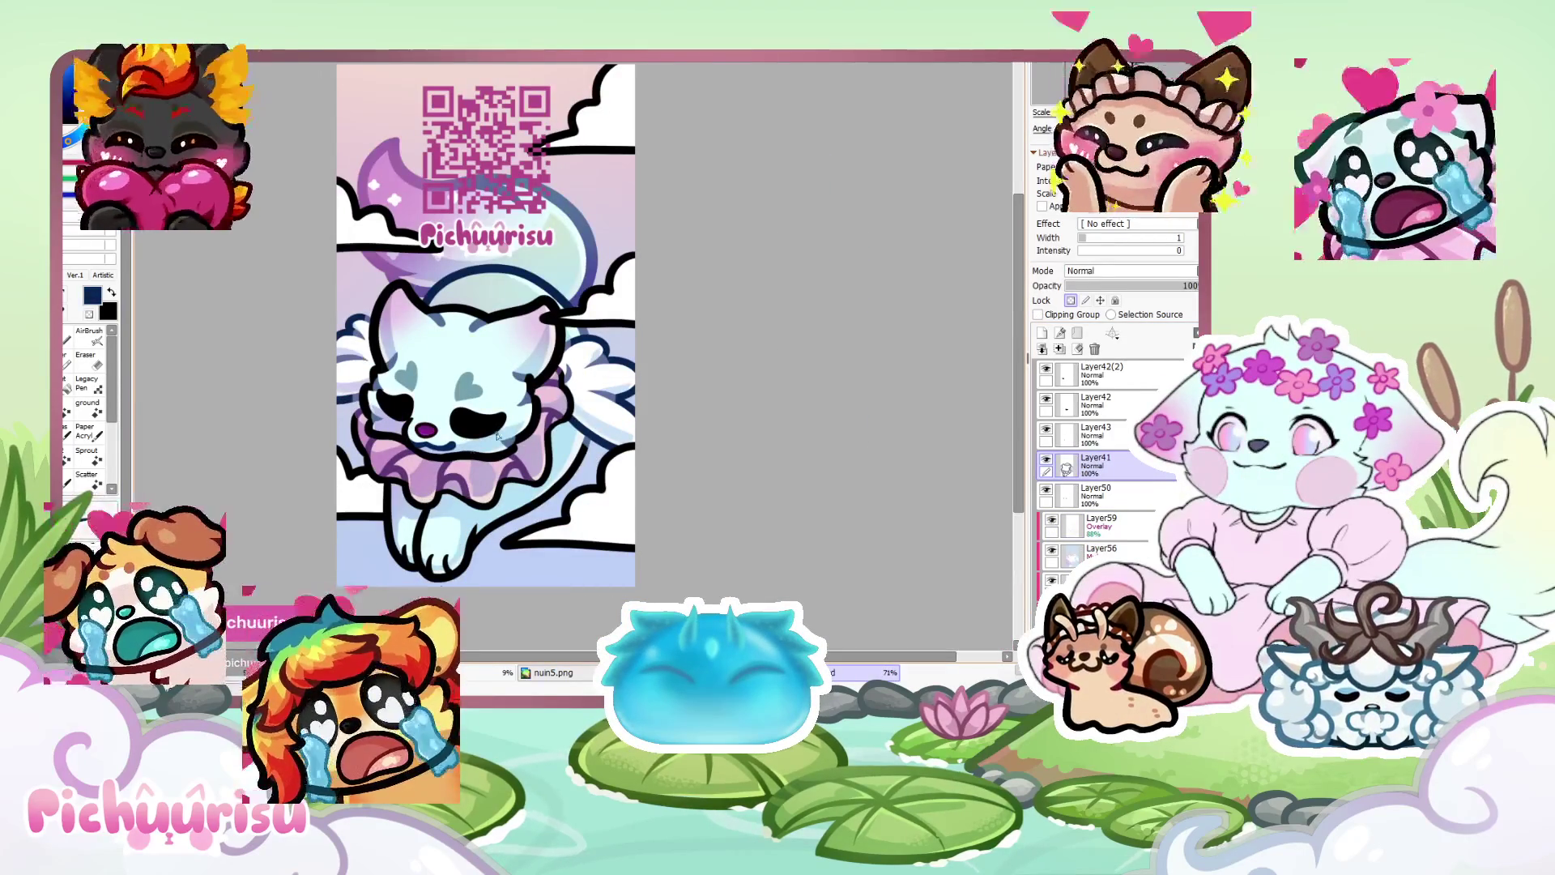
Merge Layer42(2) down into Layer42 and add a new empty layer above it
scroll(512, 415, down, 2)
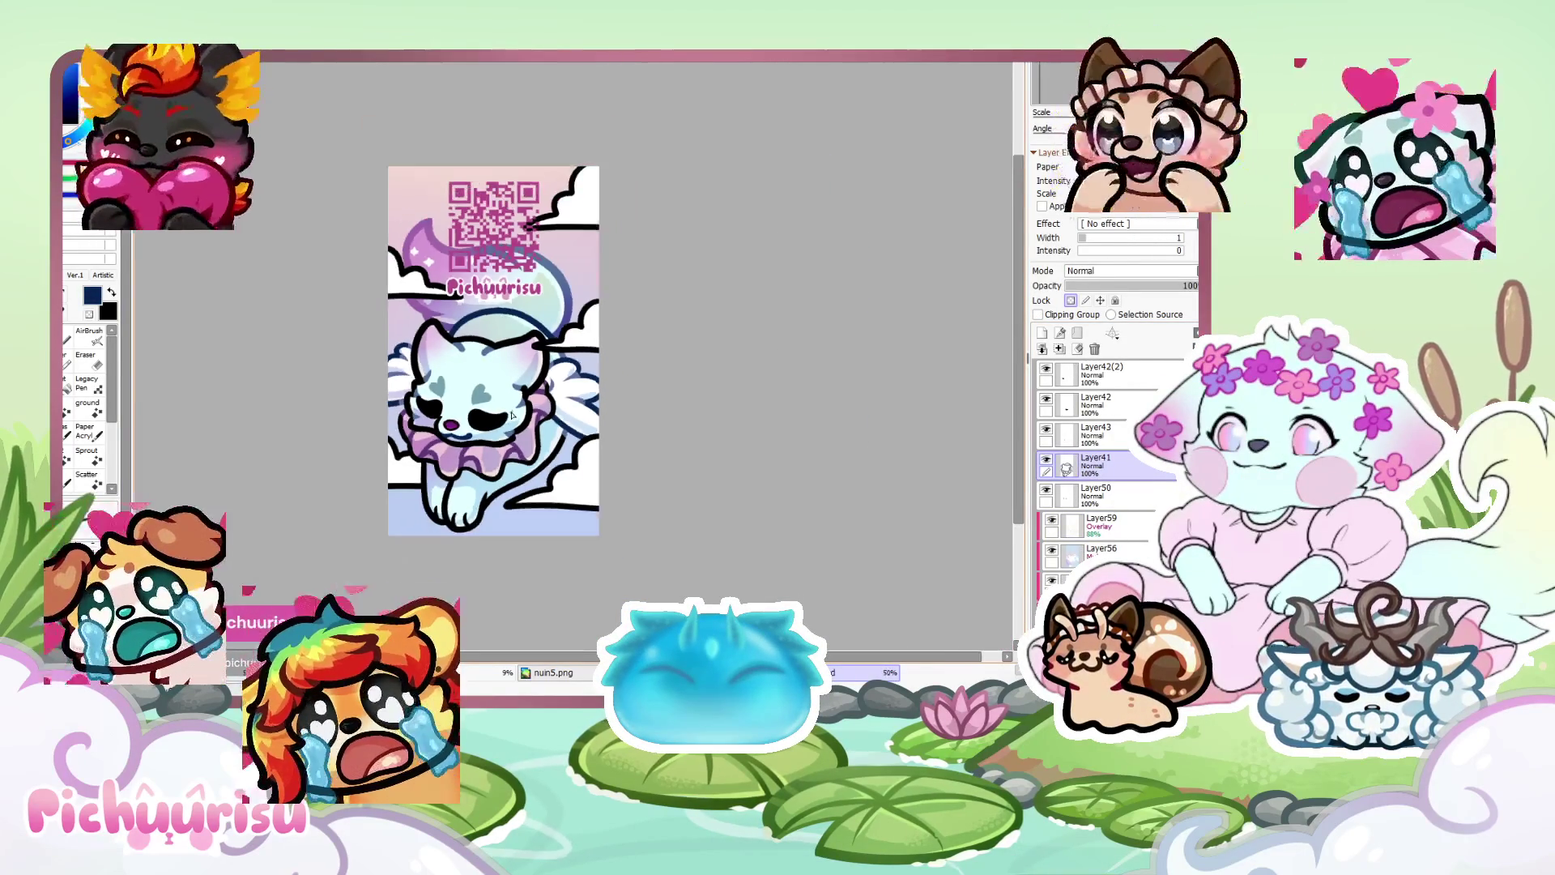
scroll(512, 415, up, 1)
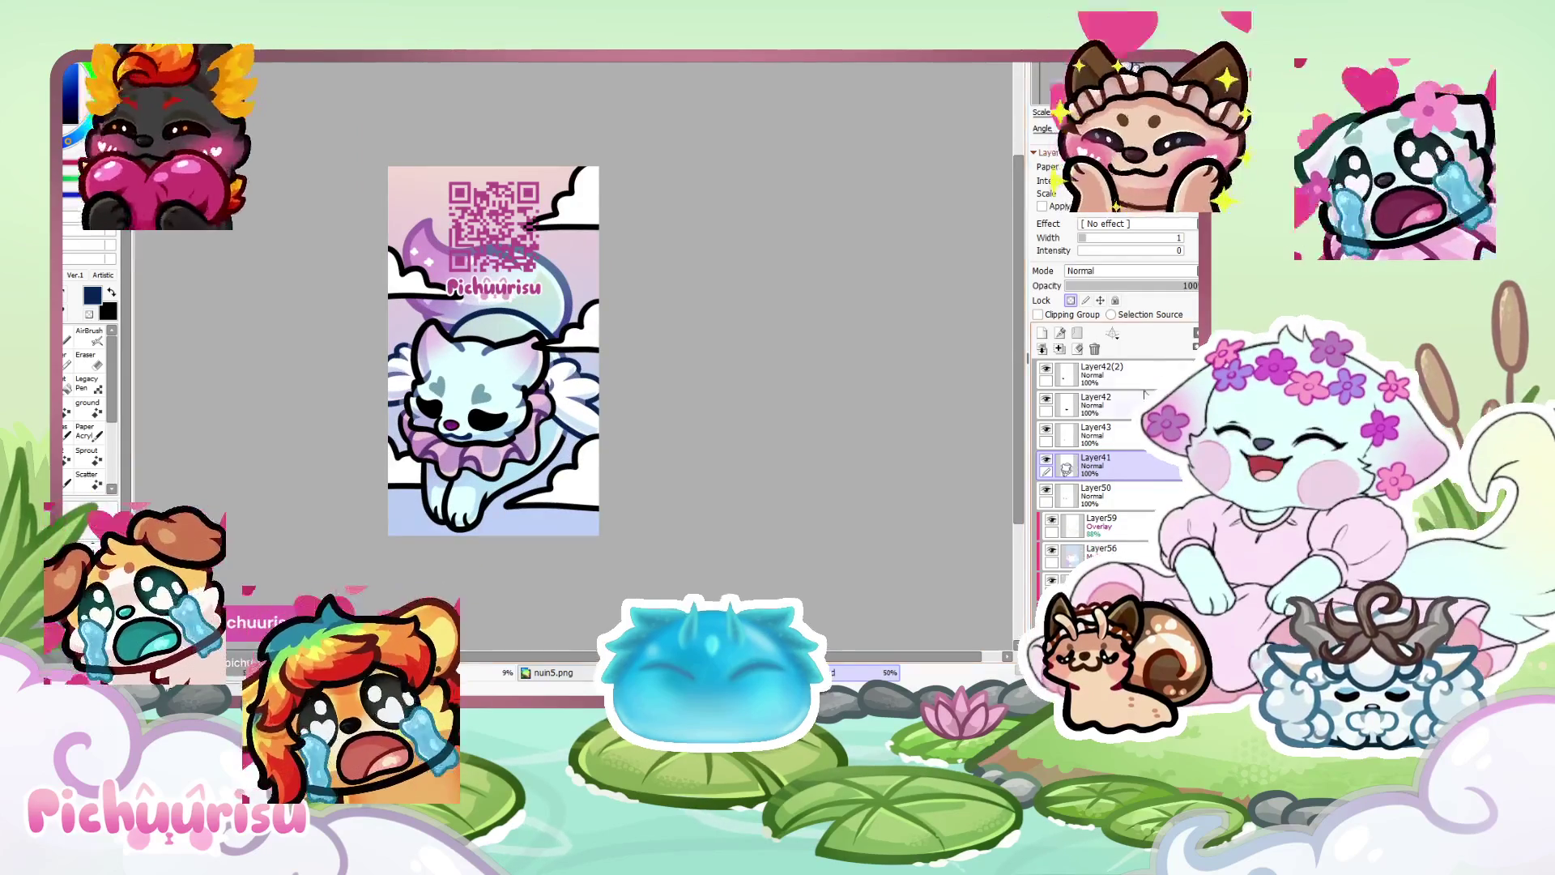
click(1130, 374)
click(1059, 348)
click(1058, 348)
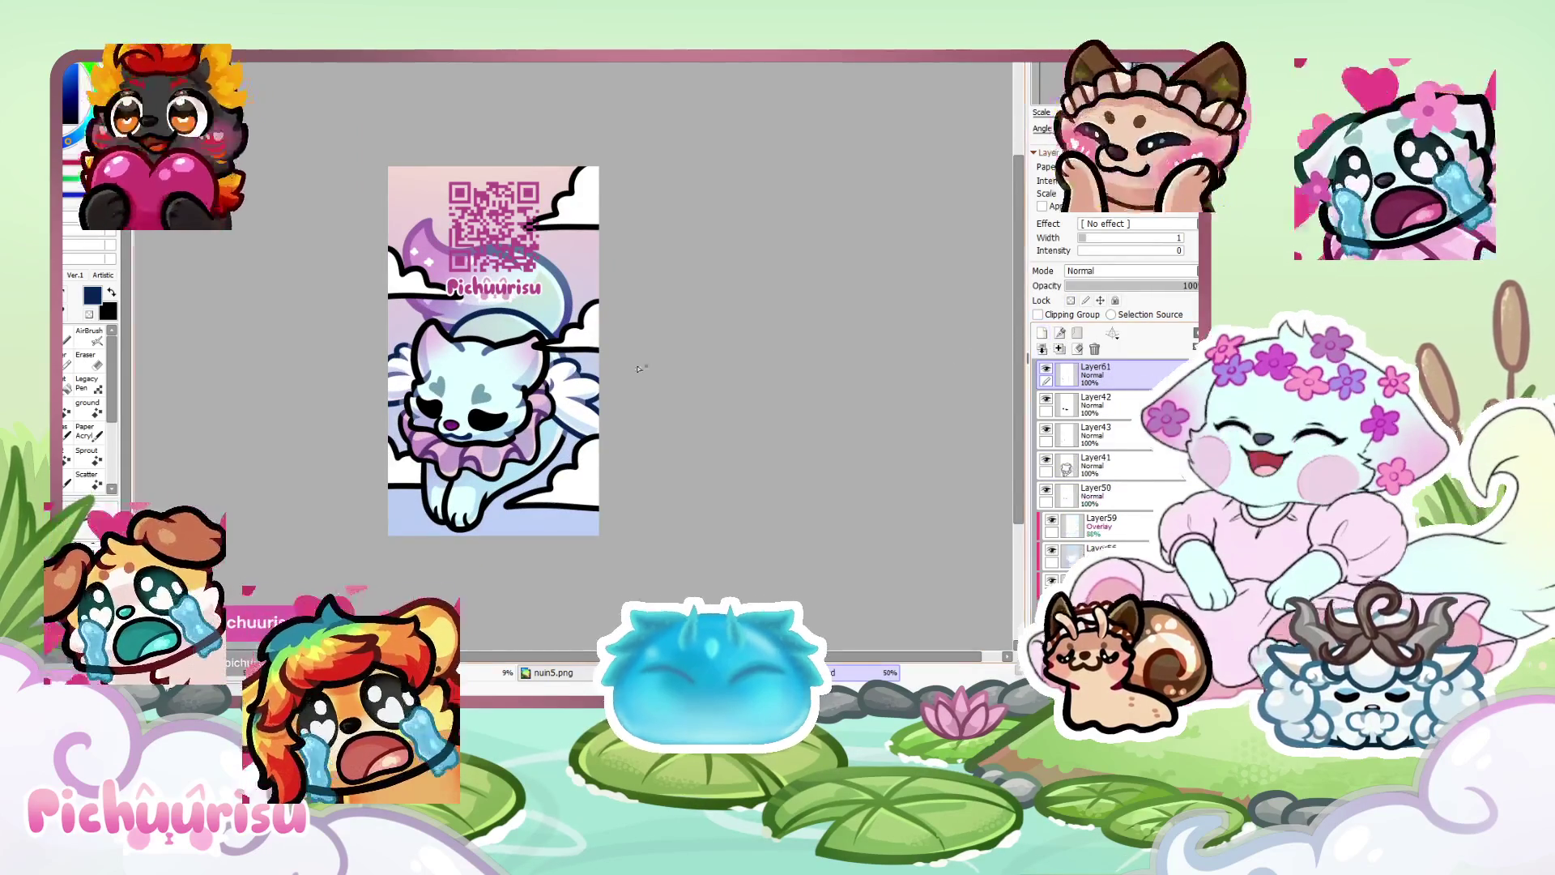
On Layer42, use Ctrl+T to shift the closed left eye slightly right and apply
scroll(420, 361, up, 2)
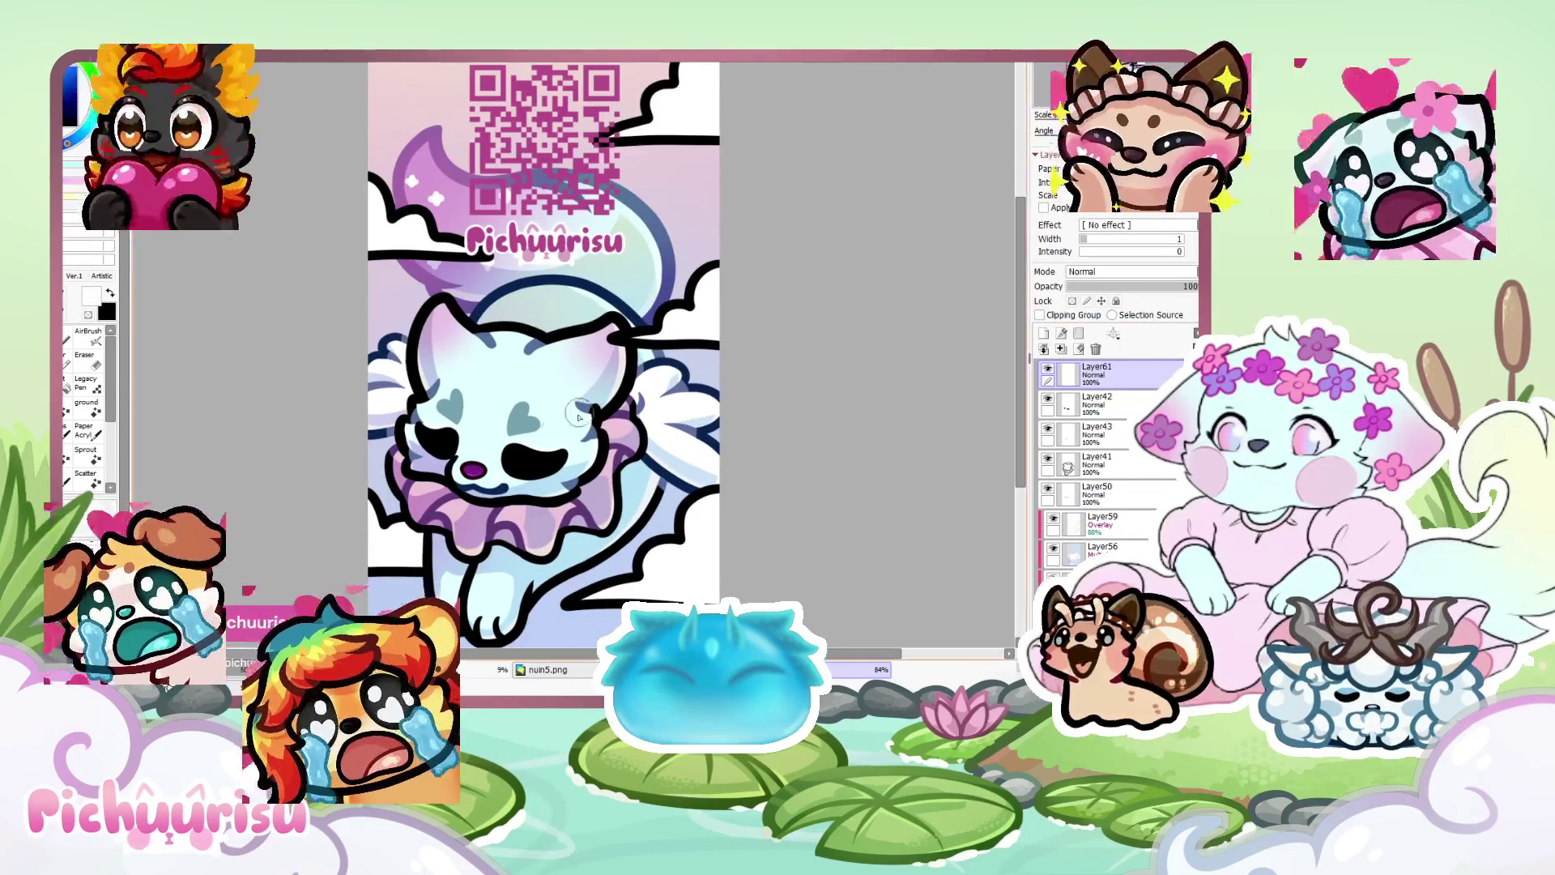
scroll(1109, 461, up, 2)
click(1112, 471)
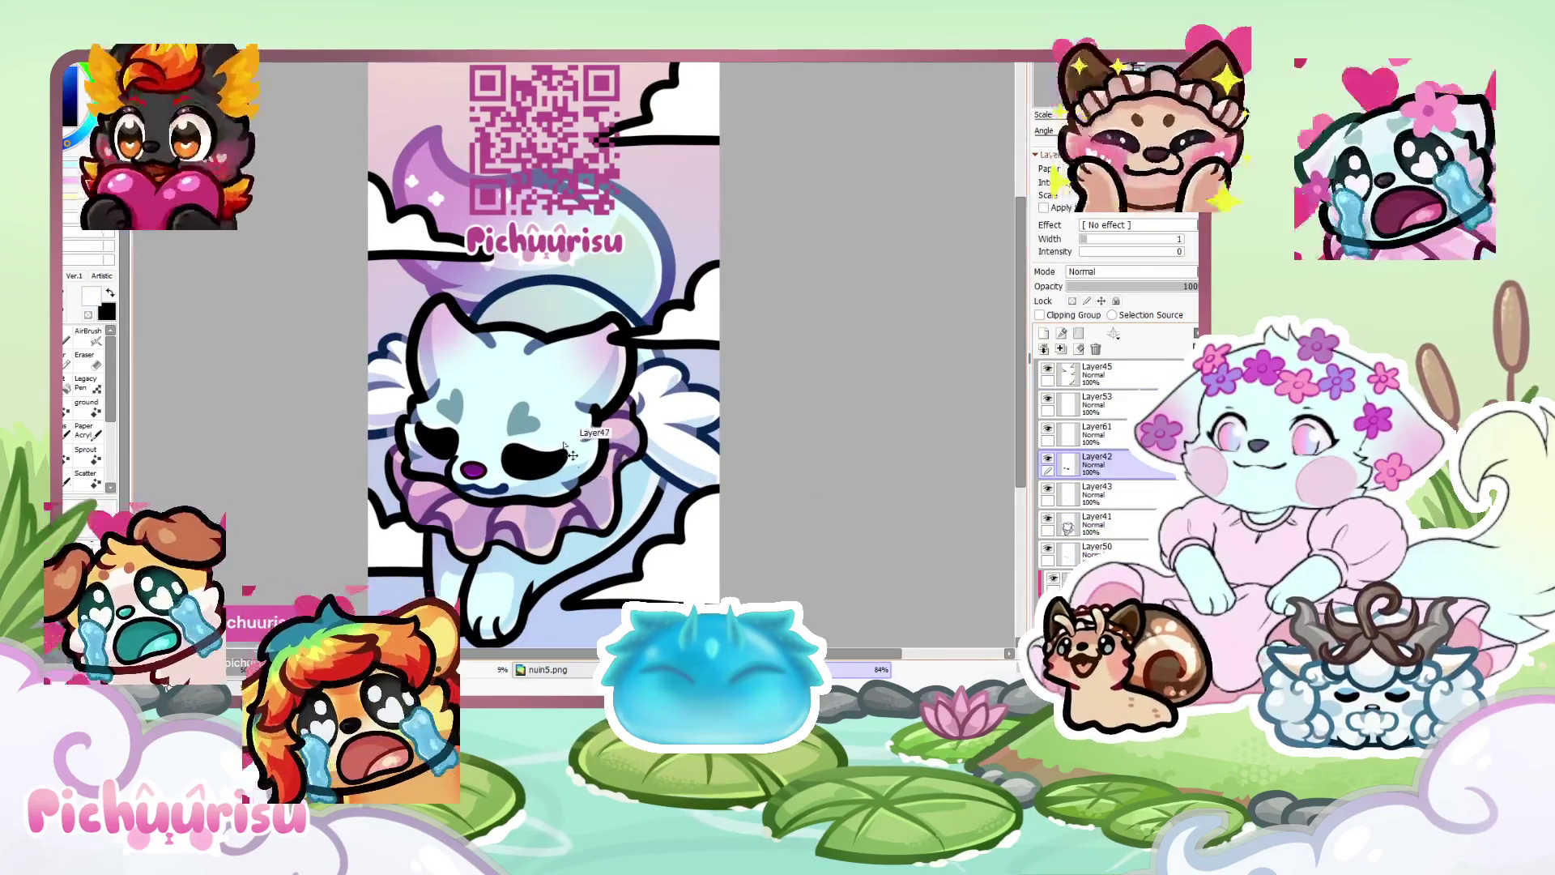
scroll(565, 444, up, 2)
key(ctrl+t)
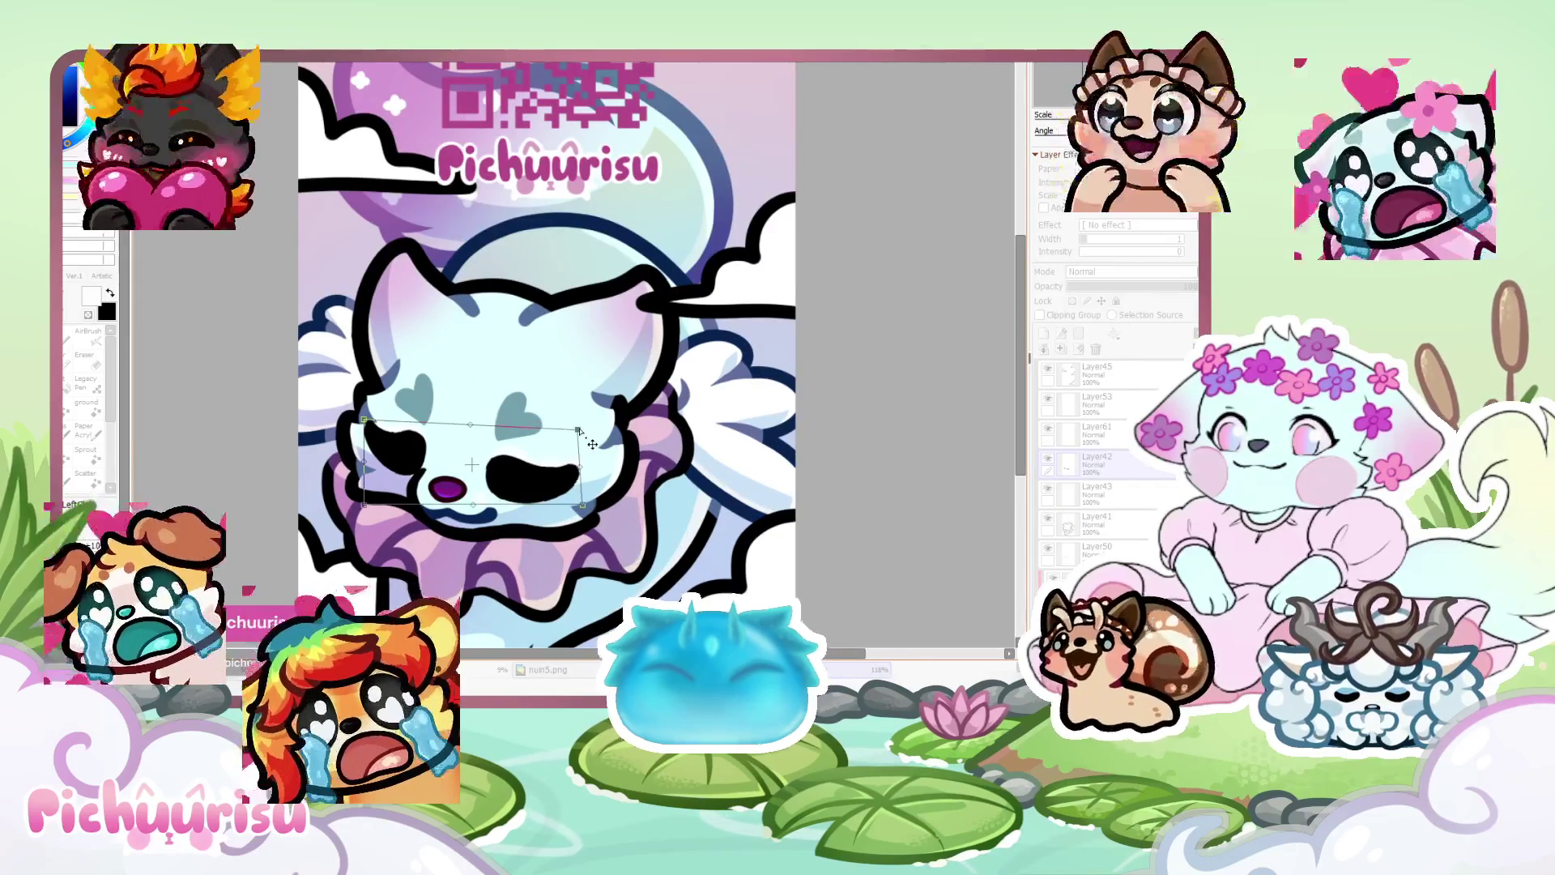
scroll(592, 444, up, 3)
drag(469, 426, 475, 427)
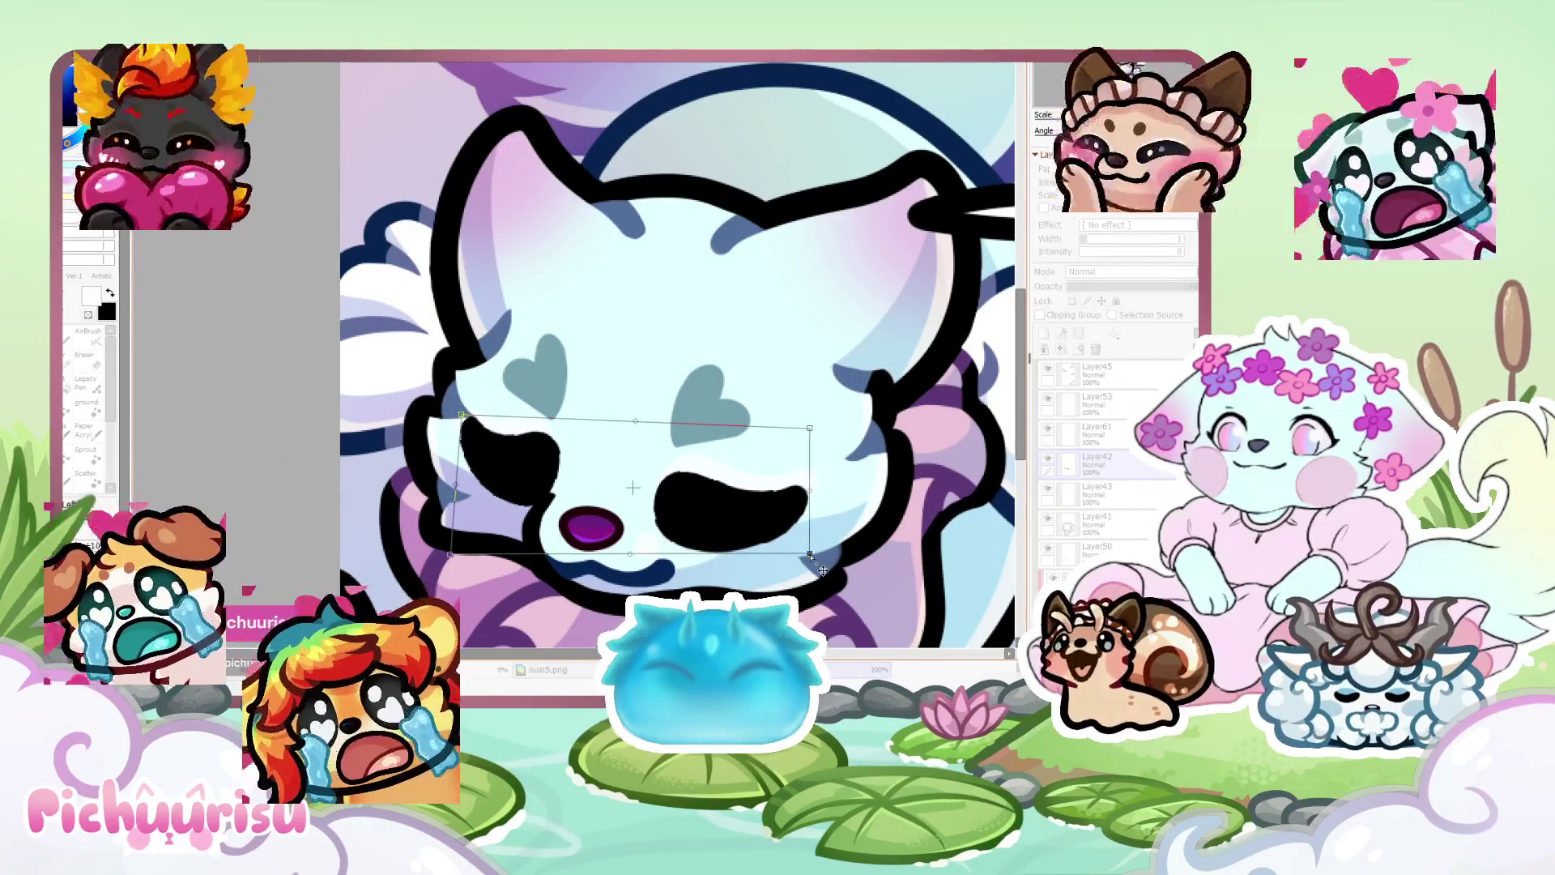
scroll(568, 401, down, 7)
scroll(567, 401, down, 2)
key(Return)
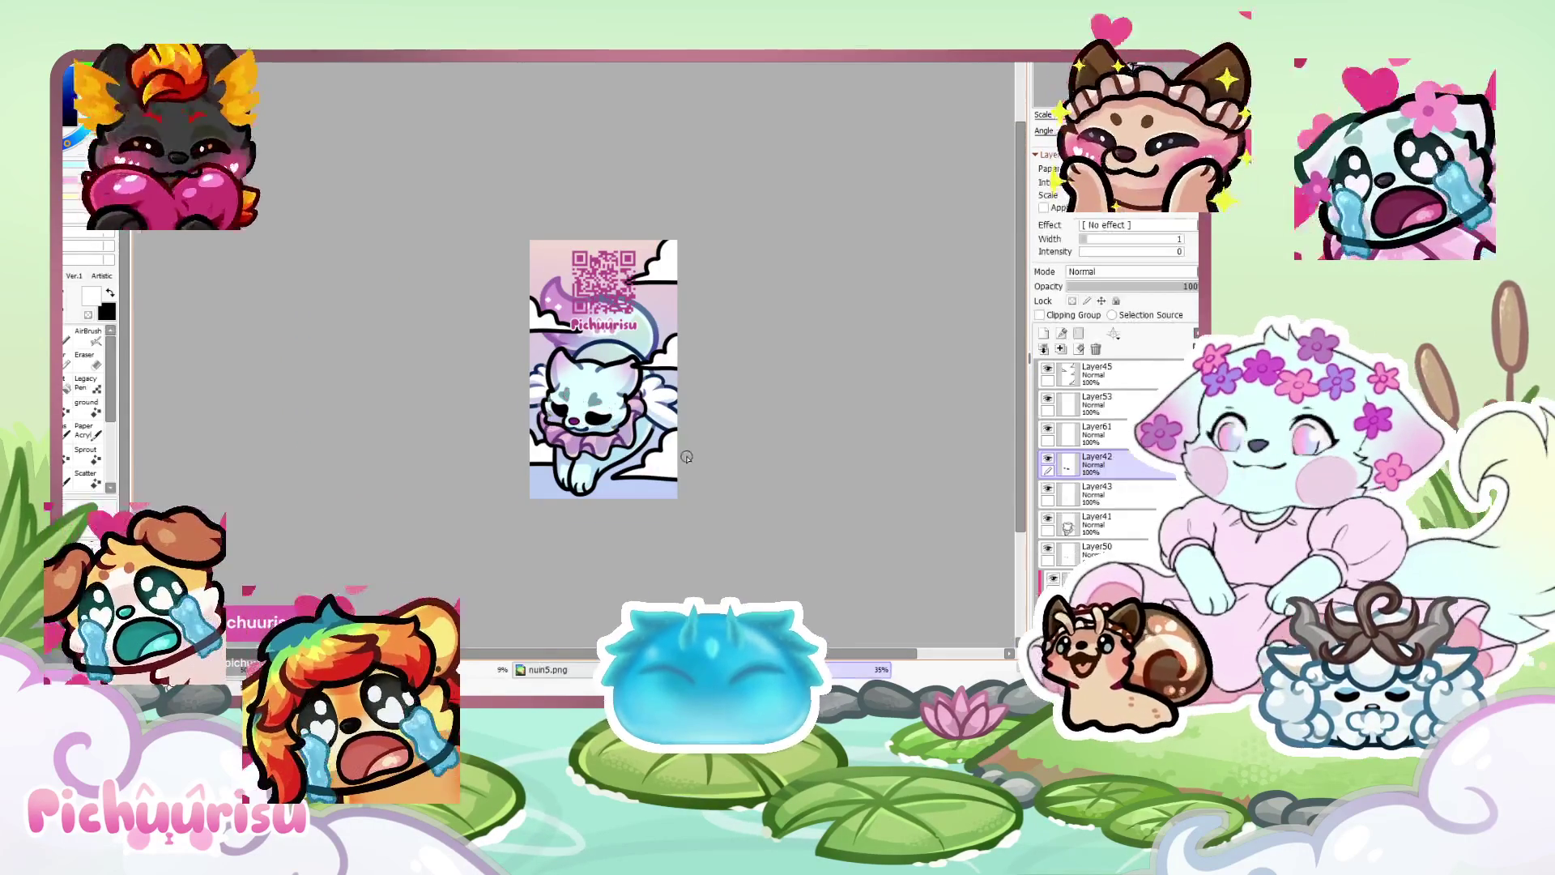
scroll(579, 421, up, 3)
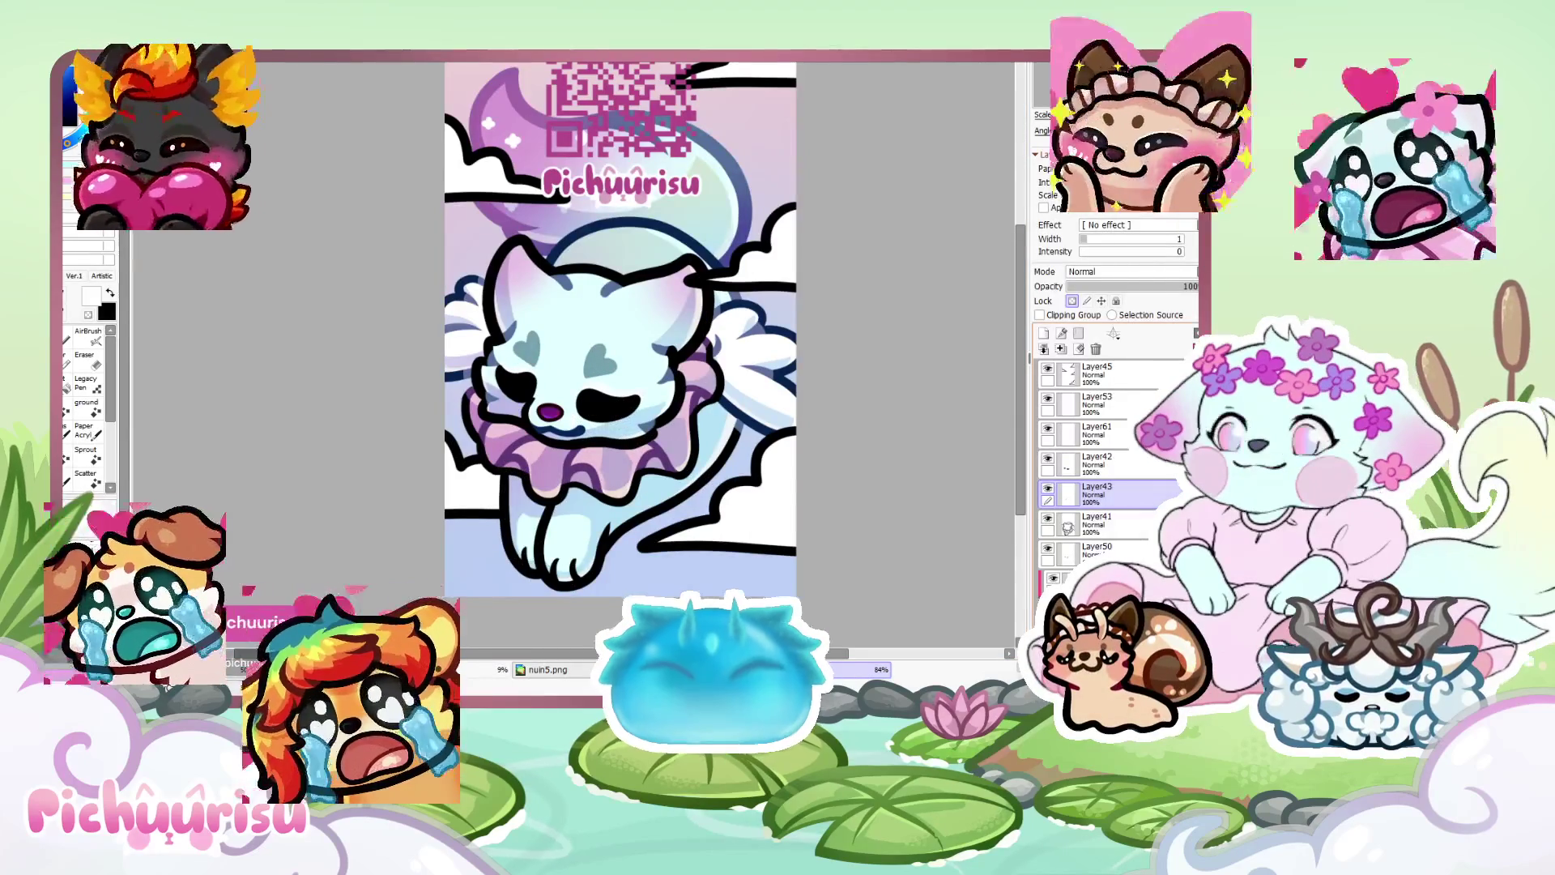
scroll(572, 354, up, 3)
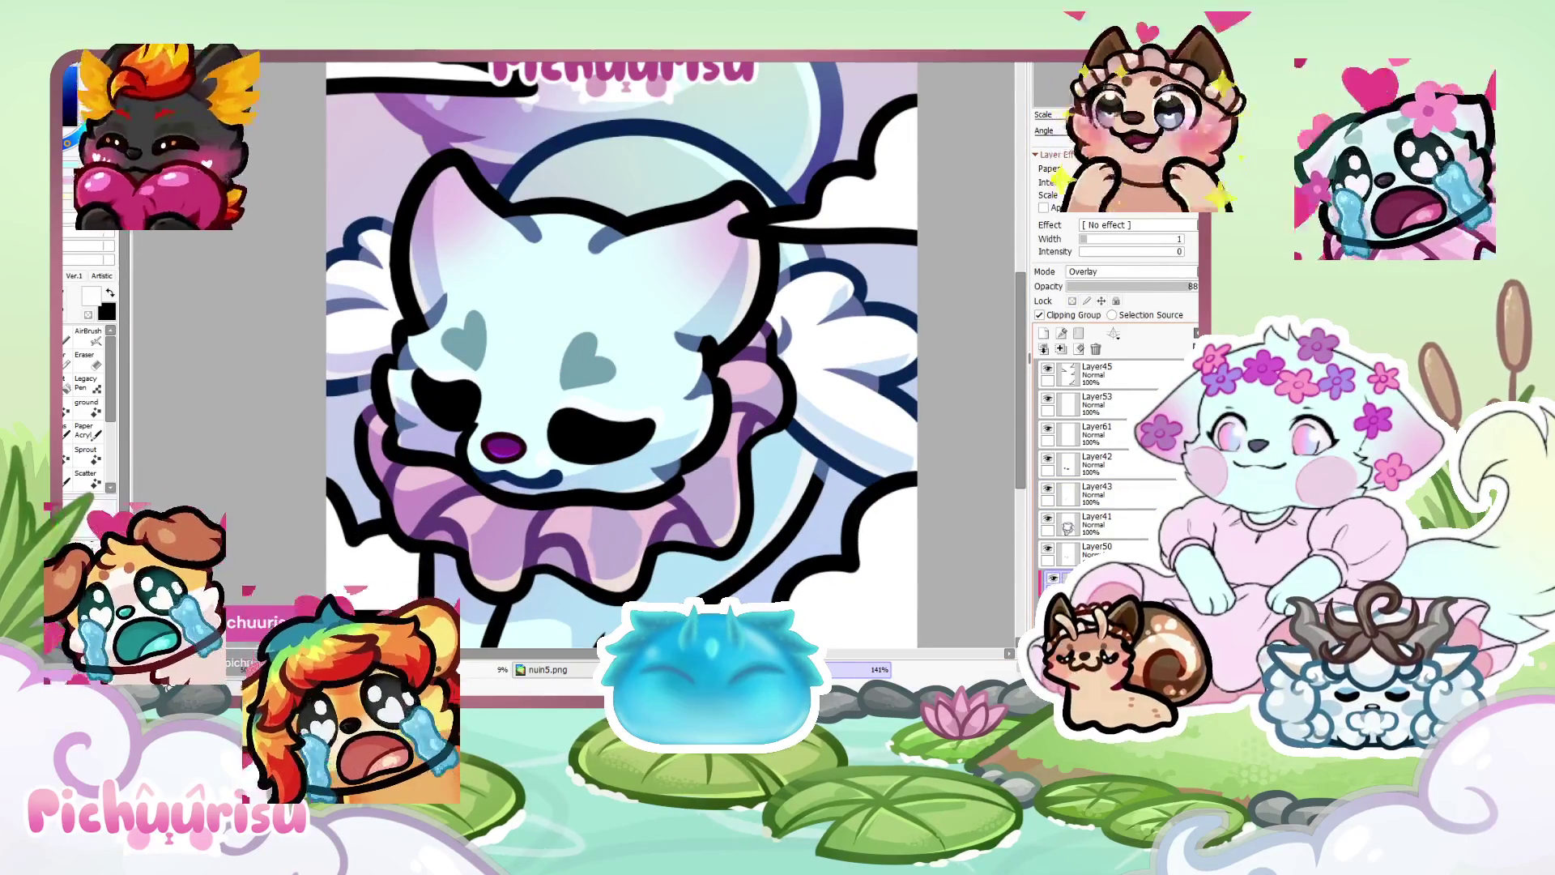
Select the area around the black eye and heart mark with the lasso
scroll(561, 506, up, 2)
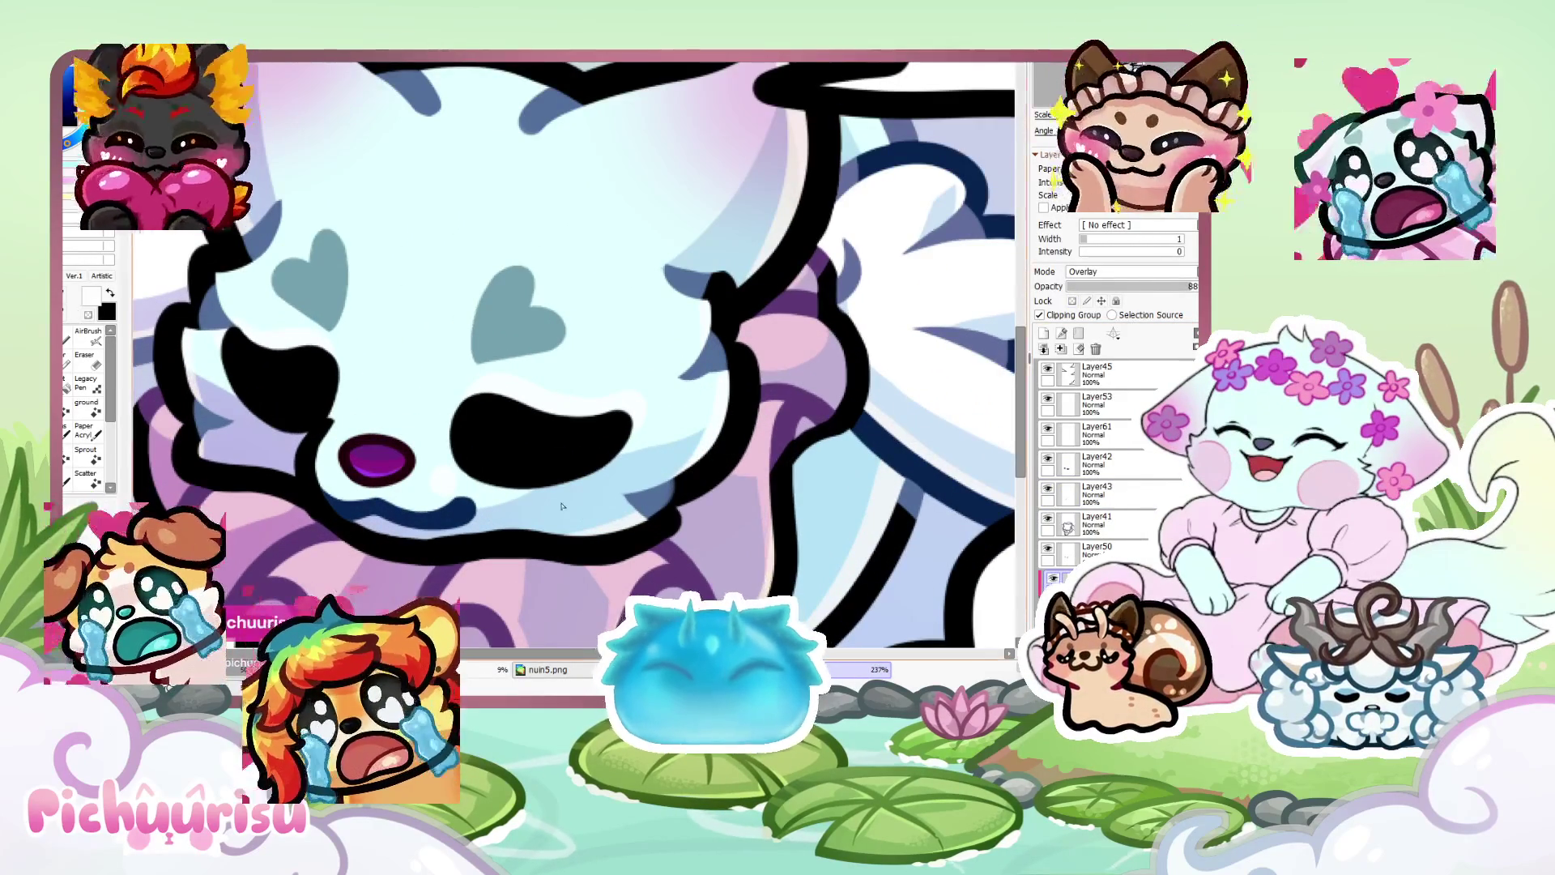
click(491, 427)
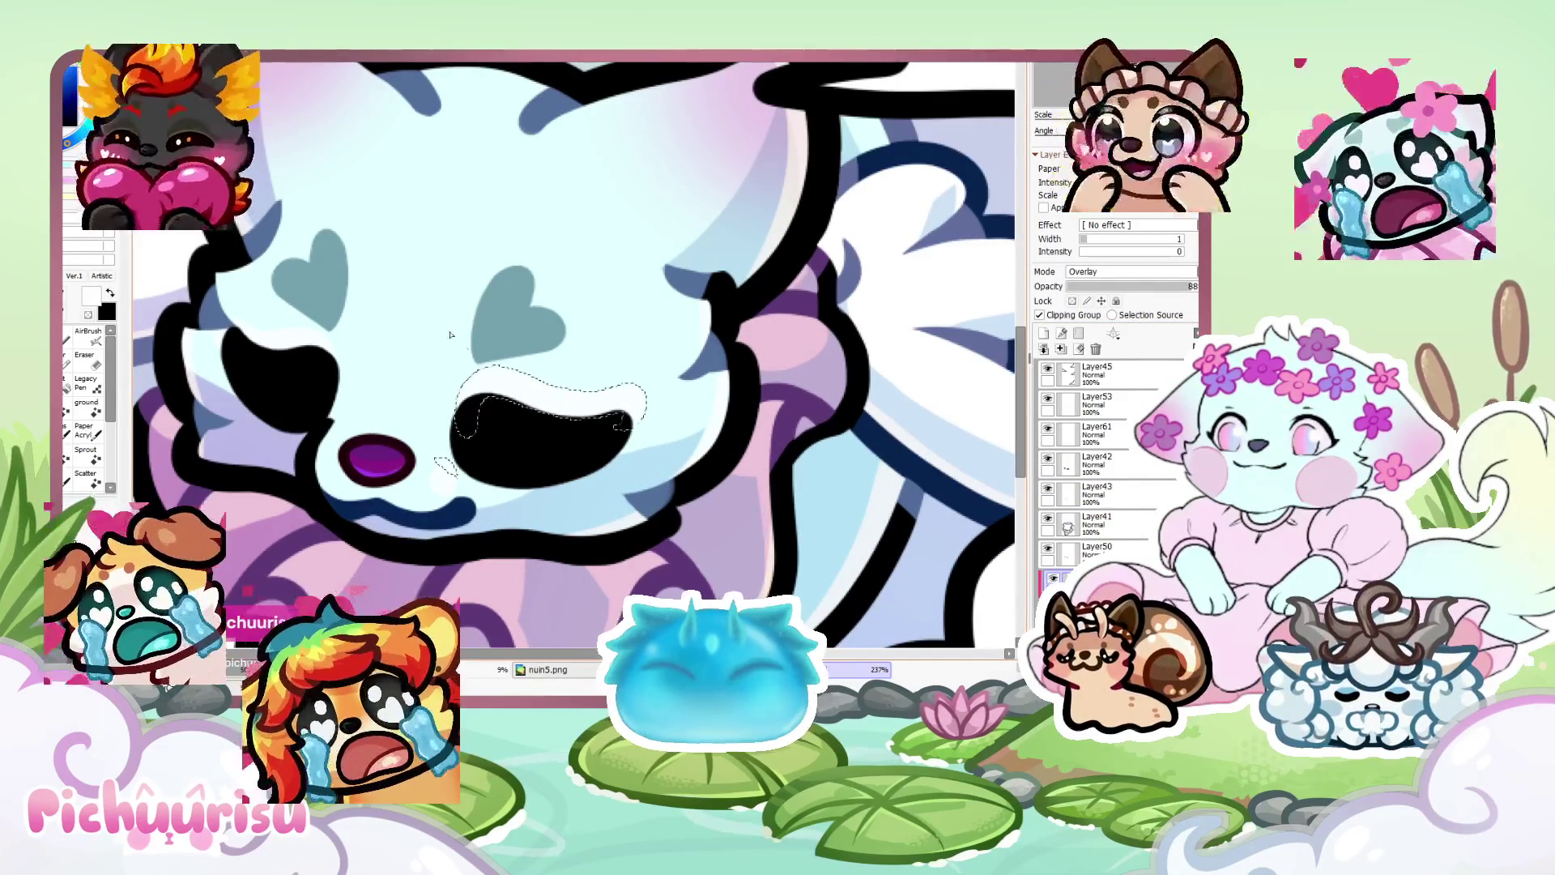
key(ctrl+d)
click(479, 434)
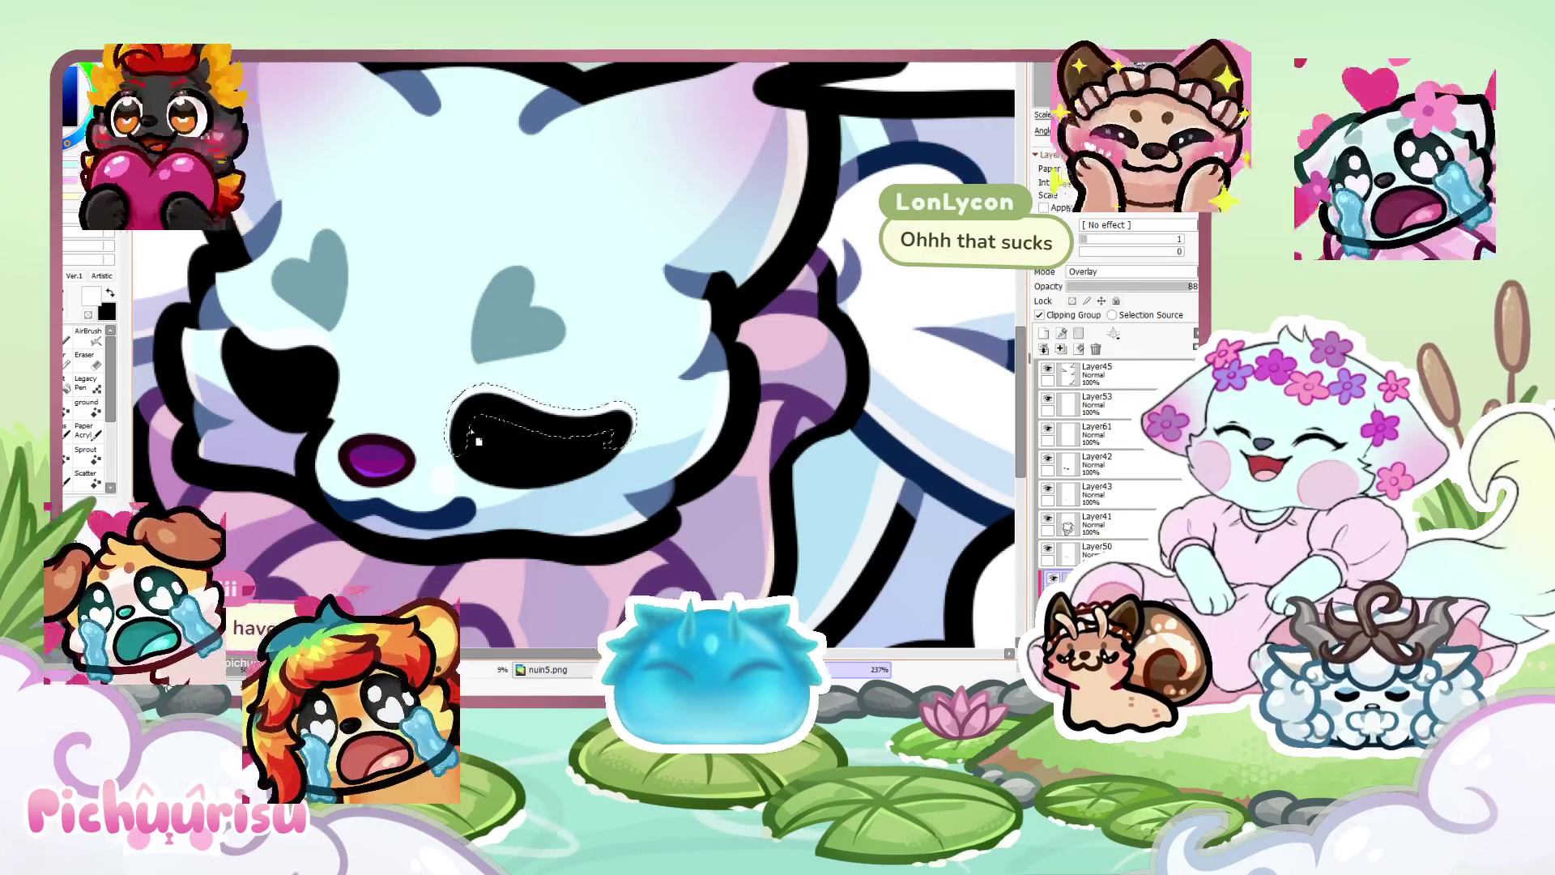
key(ctrl+d)
mouse_move(319, 411)
mouse_down()
mouse_move(353, 316)
mouse_move(209, 296)
mouse_up()
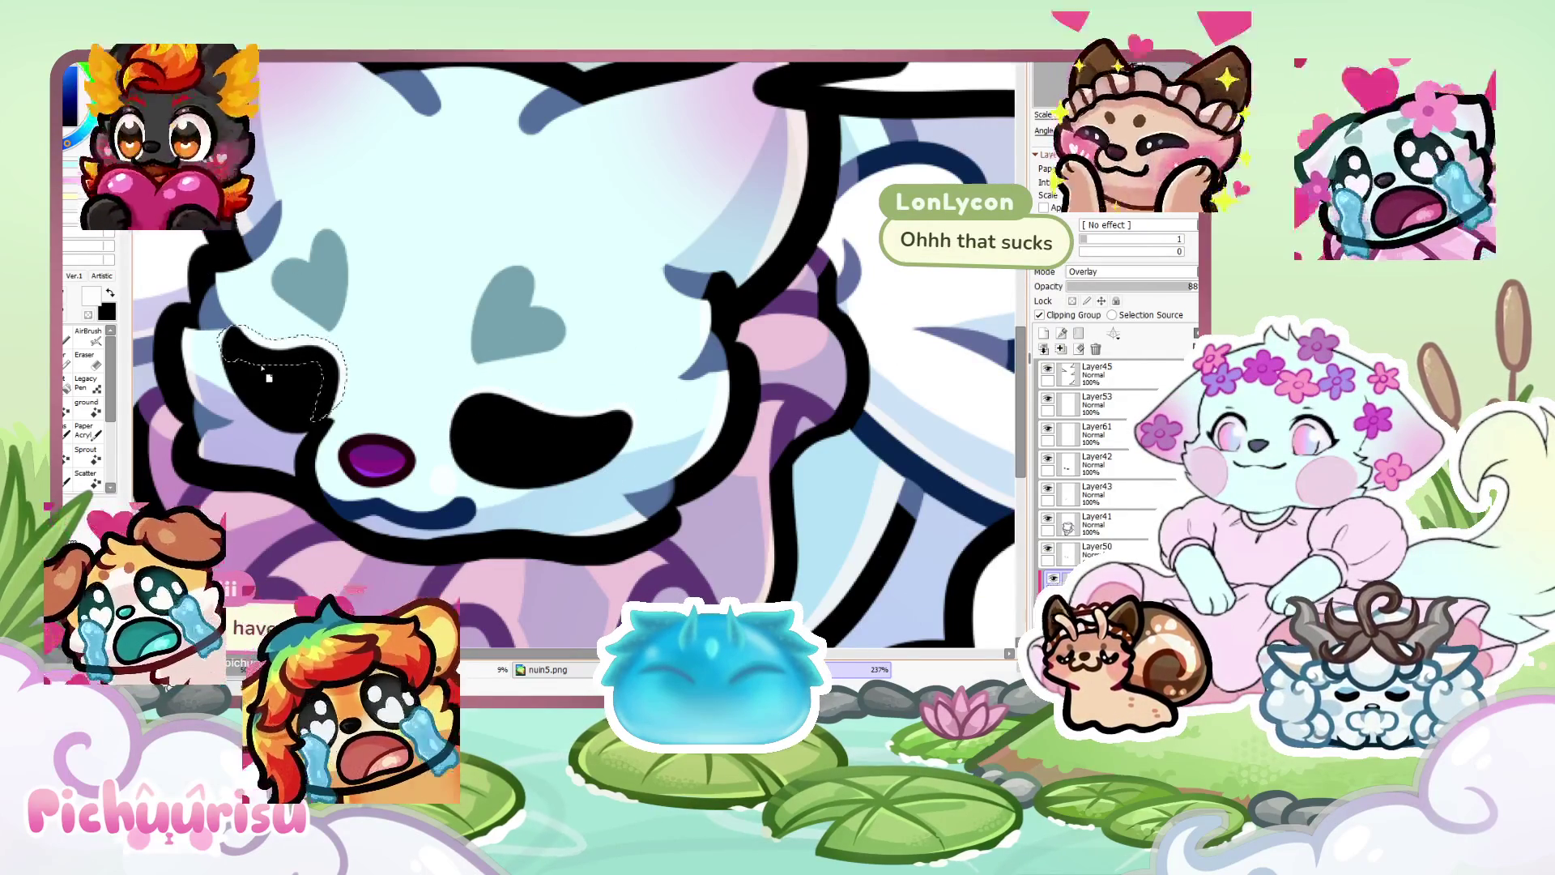
scroll(624, 416, down, 8)
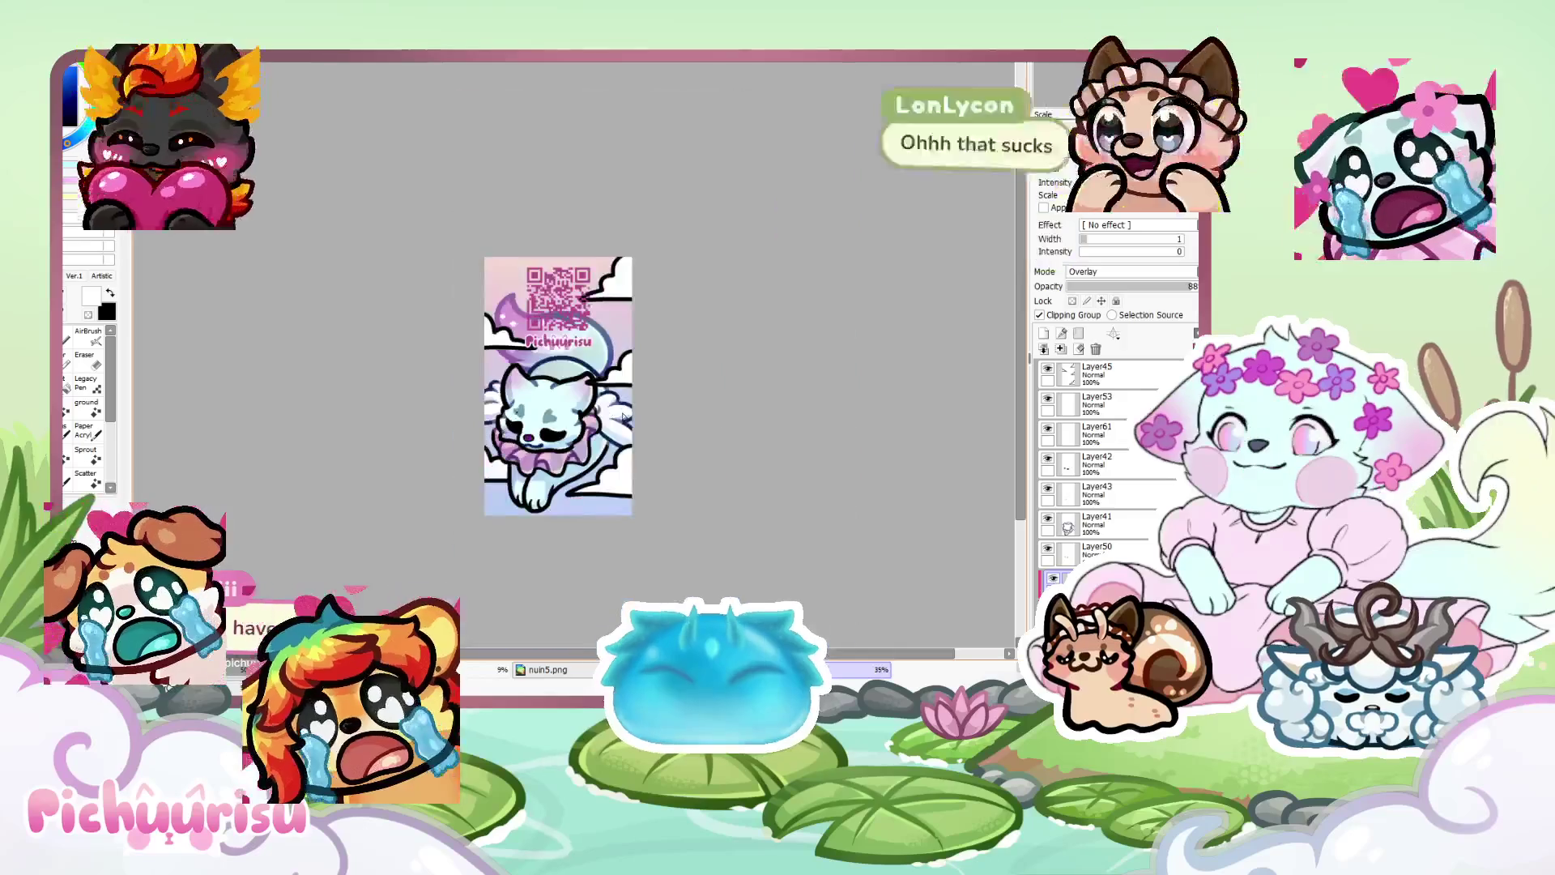
scroll(1107, 409, down, 2)
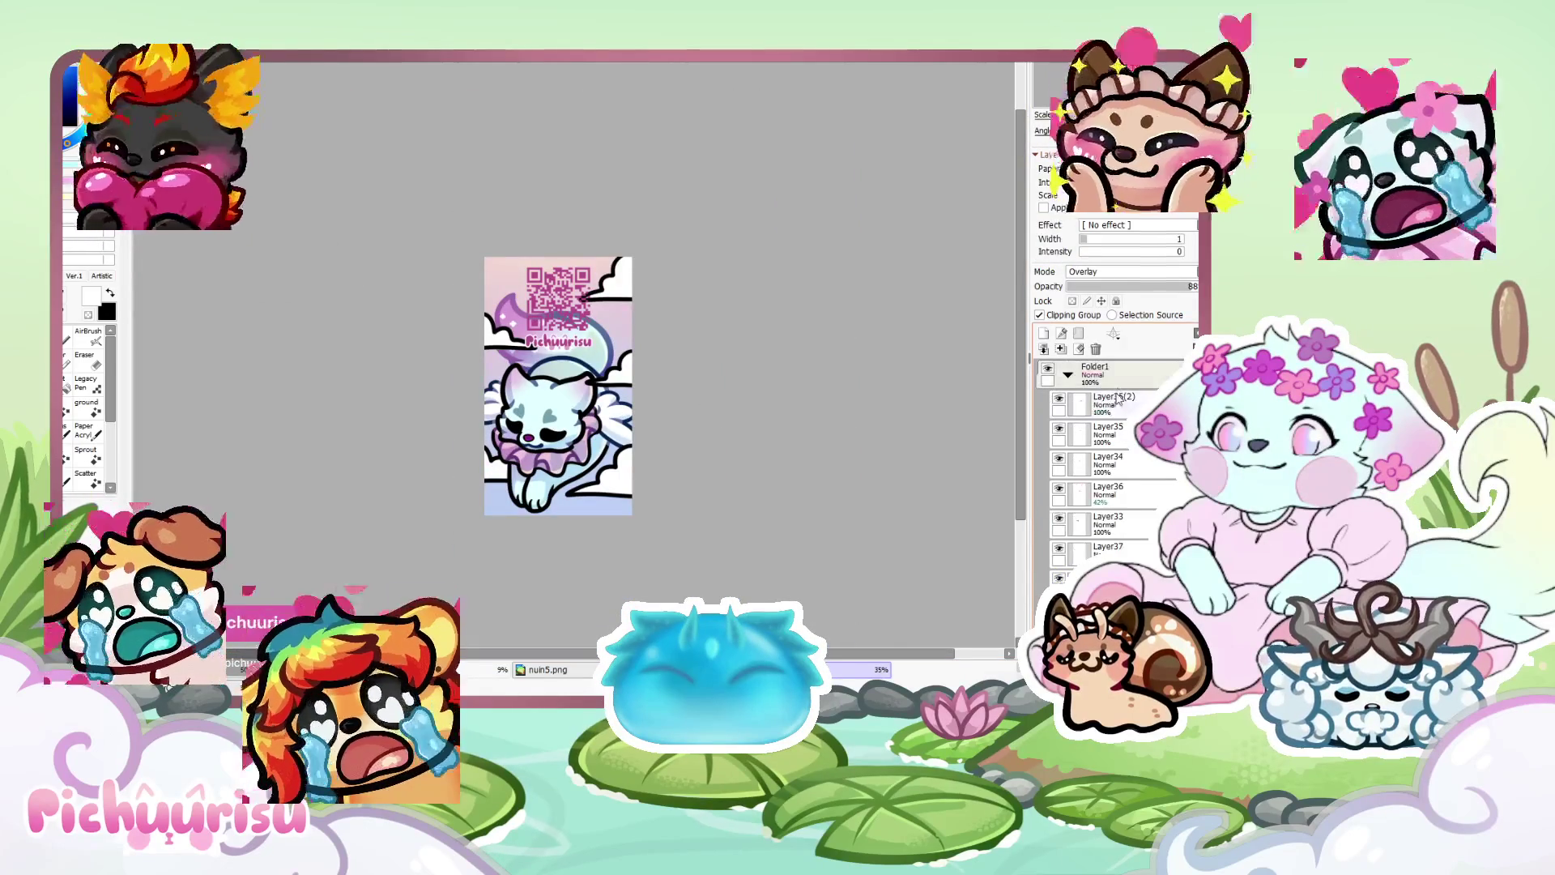
On a new layer, dab a white shine onto the closed eye and duplicate the highlight layer
key(ctrl+shift+n)
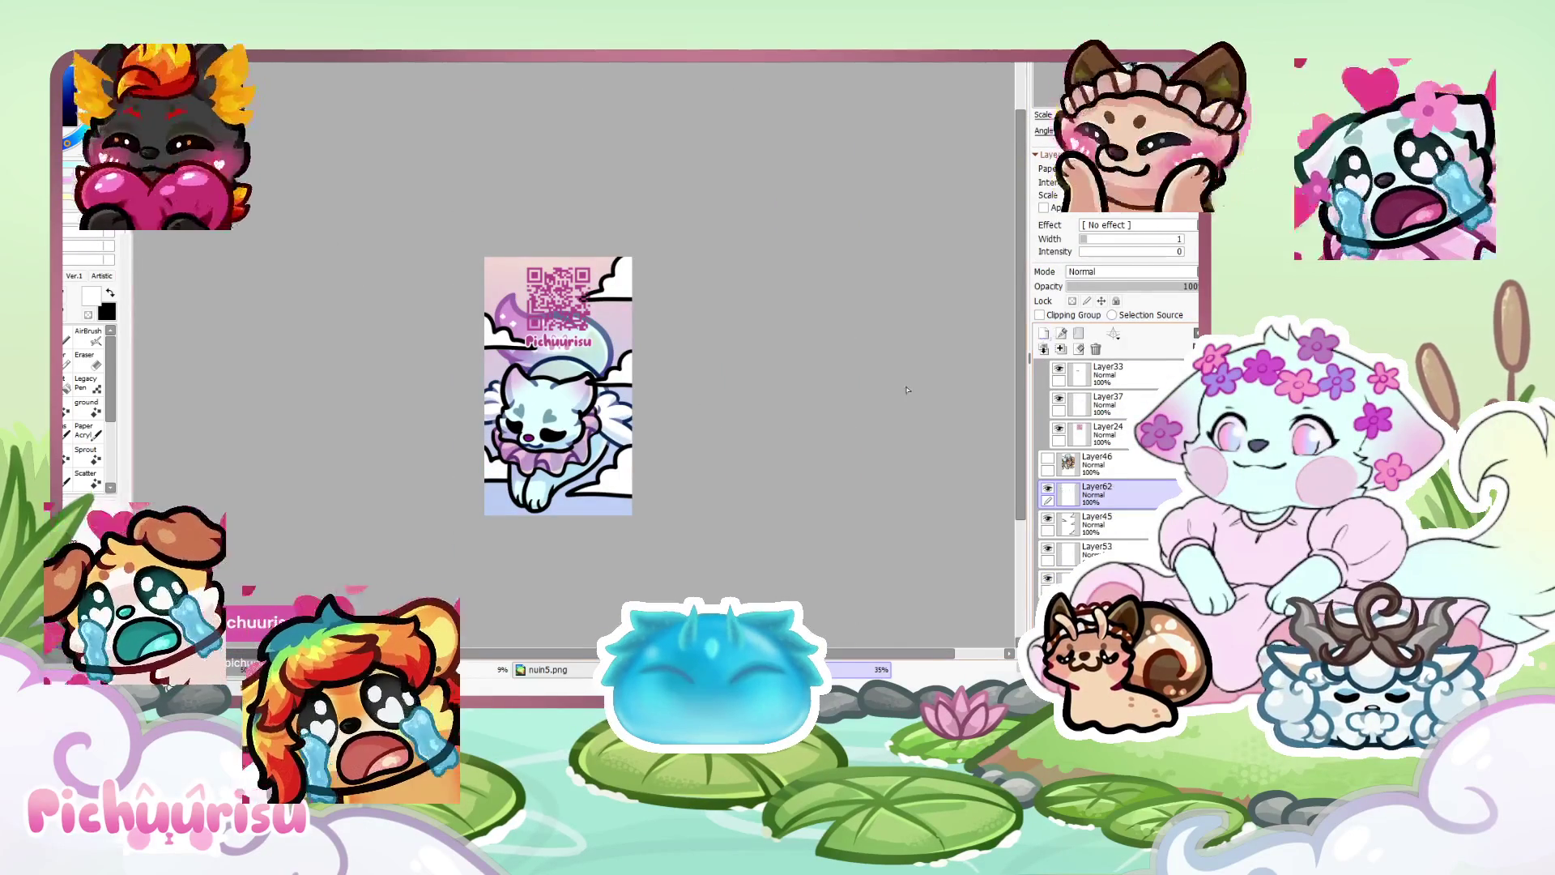
scroll(713, 422, up, 1)
scroll(508, 442, up, 5)
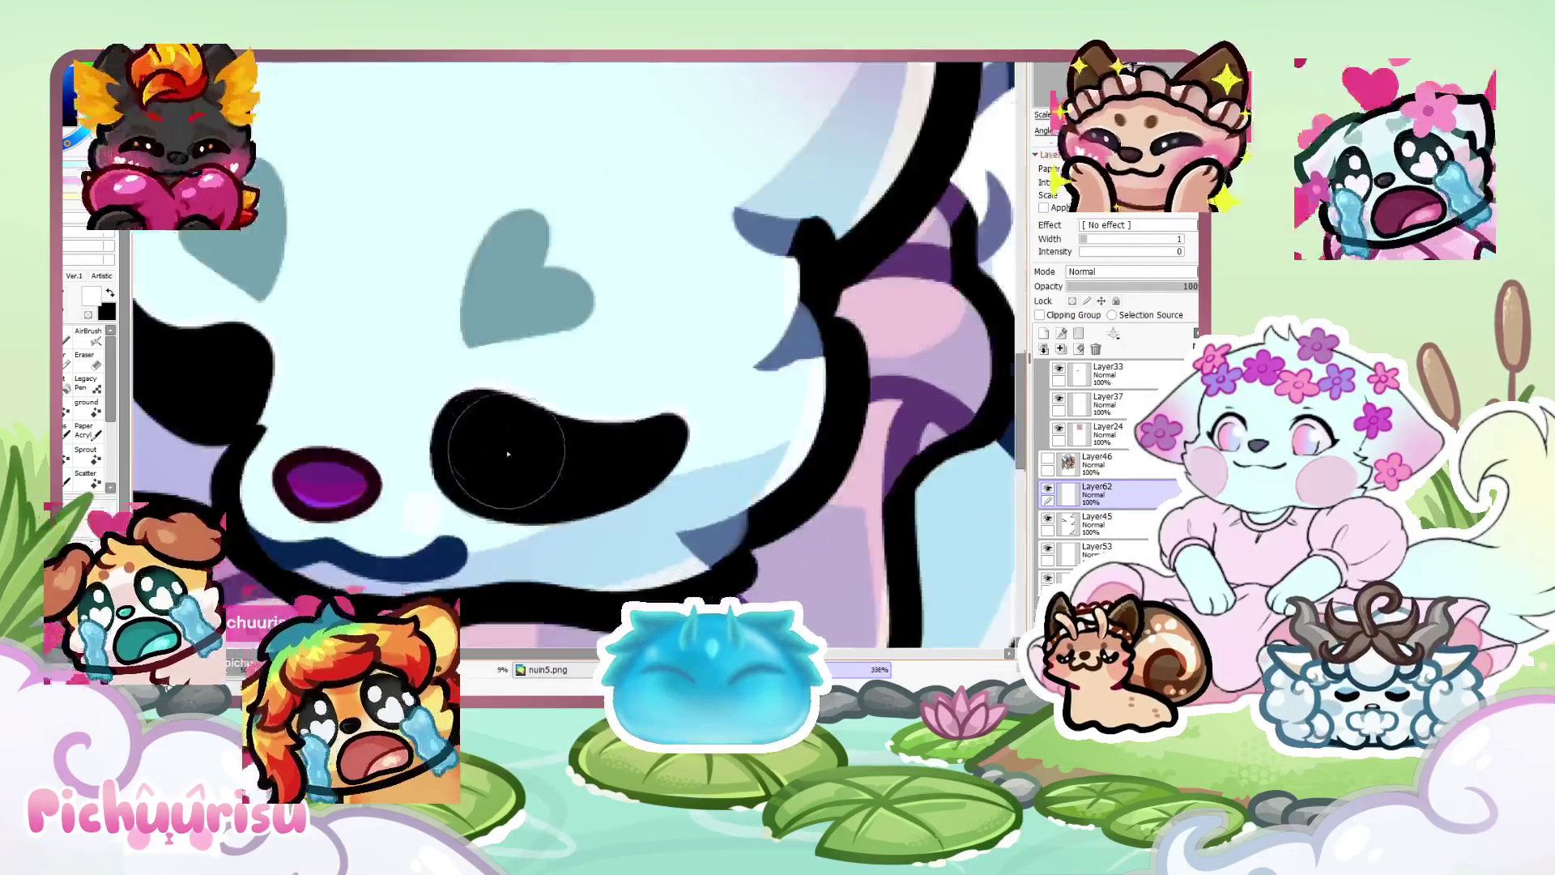
mouse_move(507, 445)
mouse_down()
mouse_move(490, 465)
mouse_move(504, 453)
mouse_up()
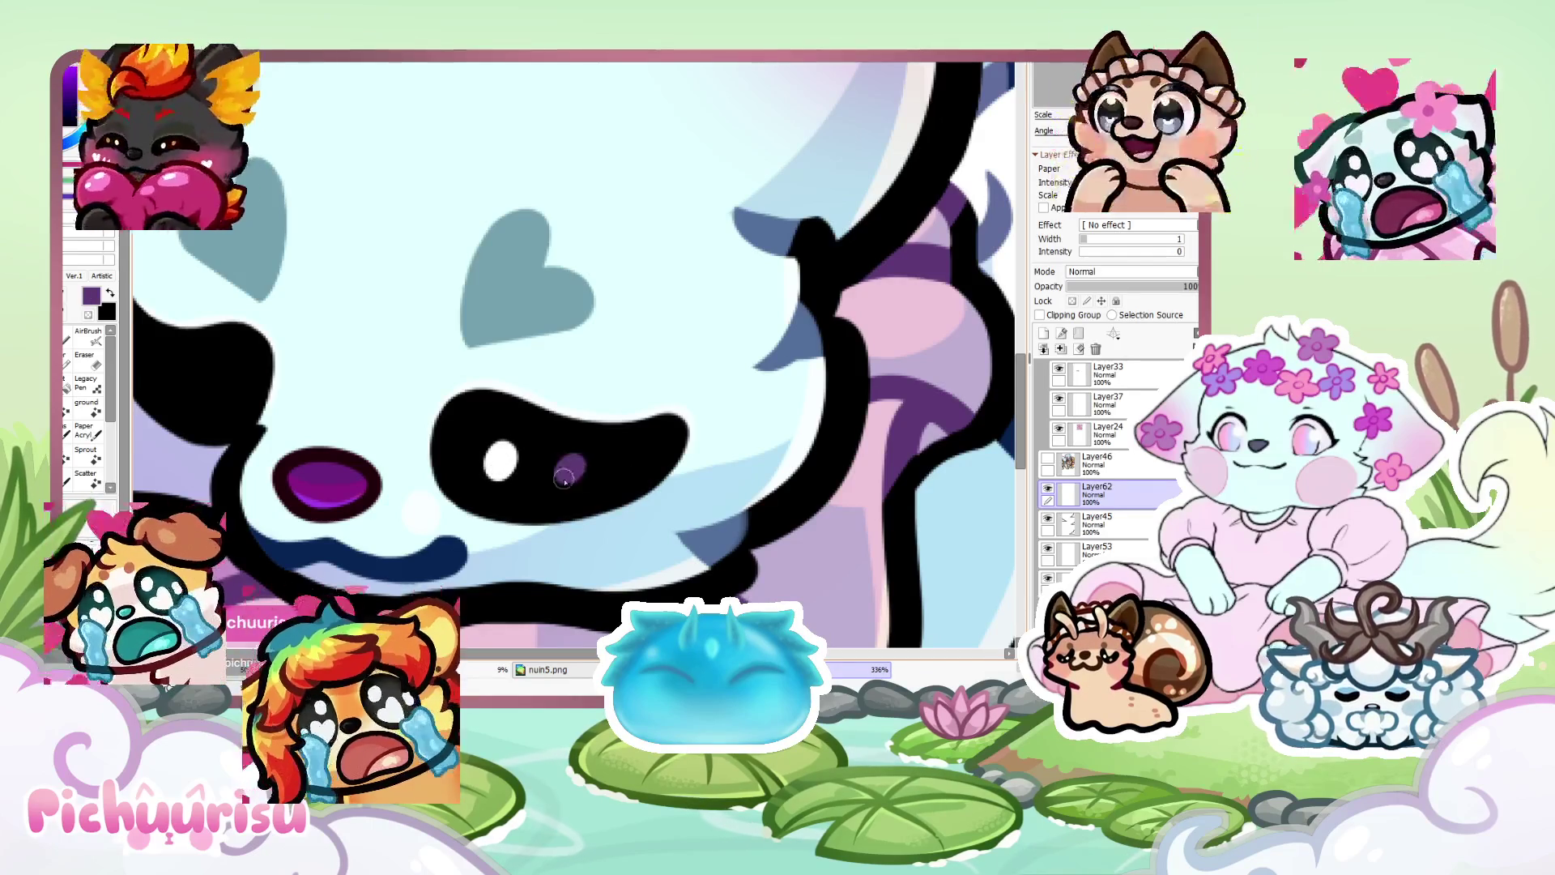
scroll(565, 481, down, 8)
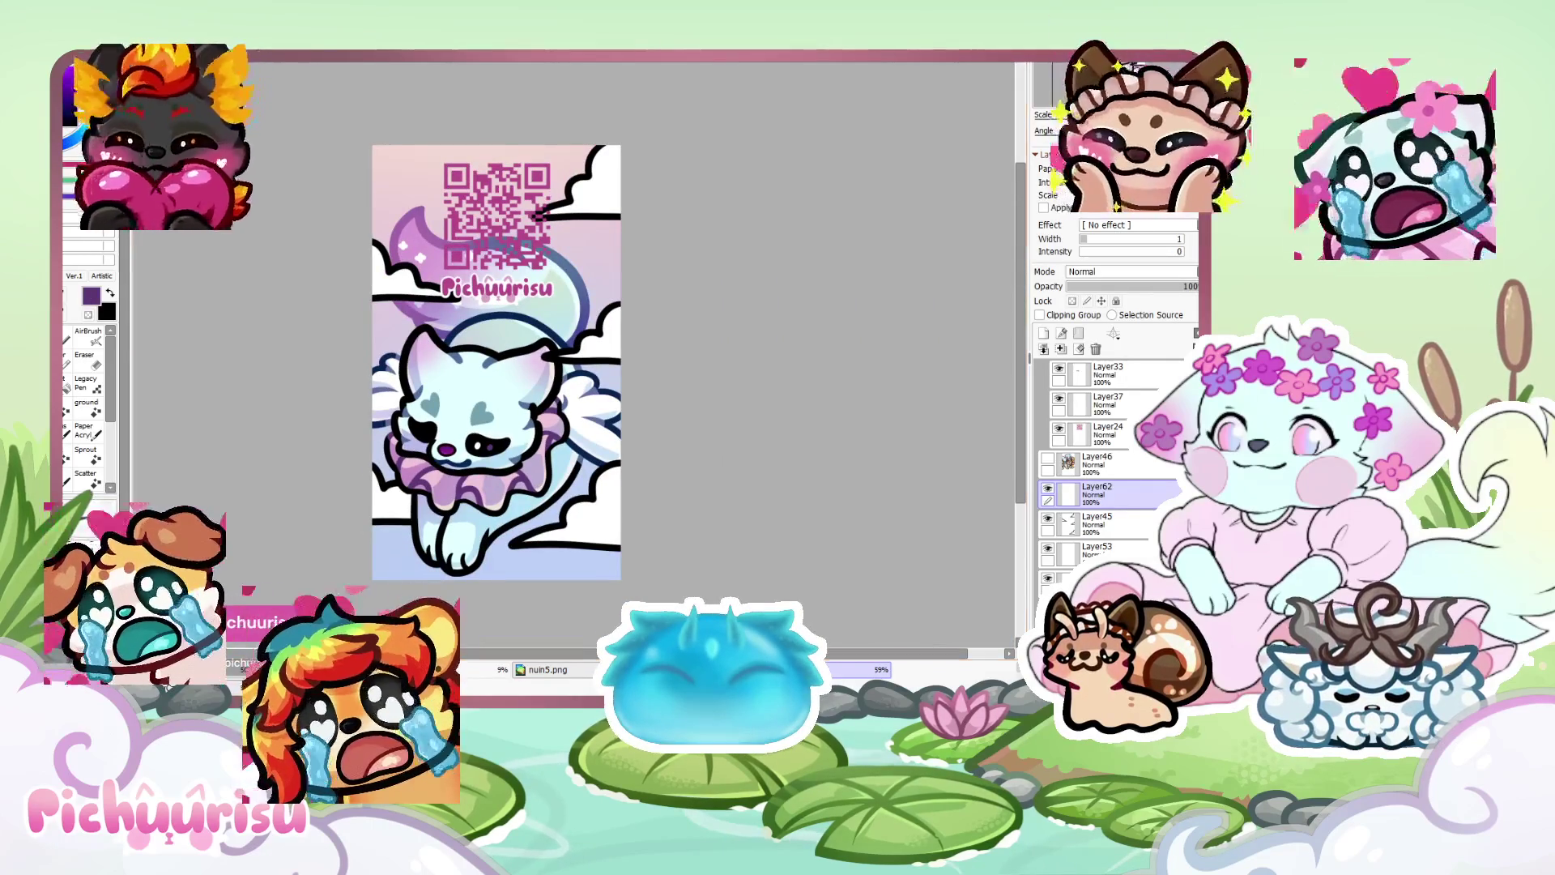
scroll(458, 470, up, 5)
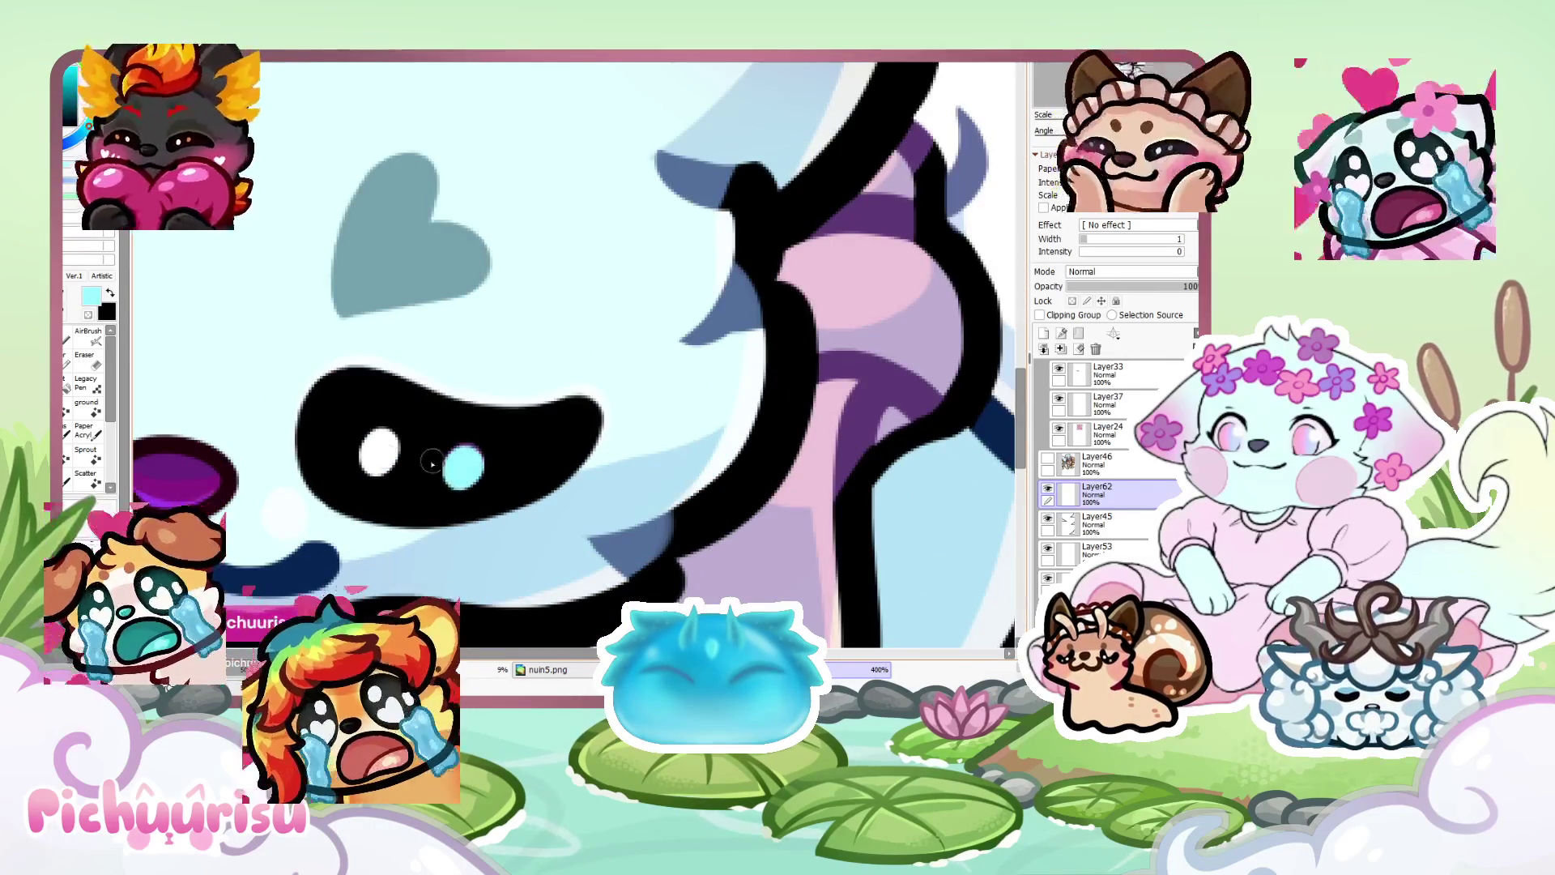
scroll(431, 460, down, 6)
scroll(393, 460, up, 6)
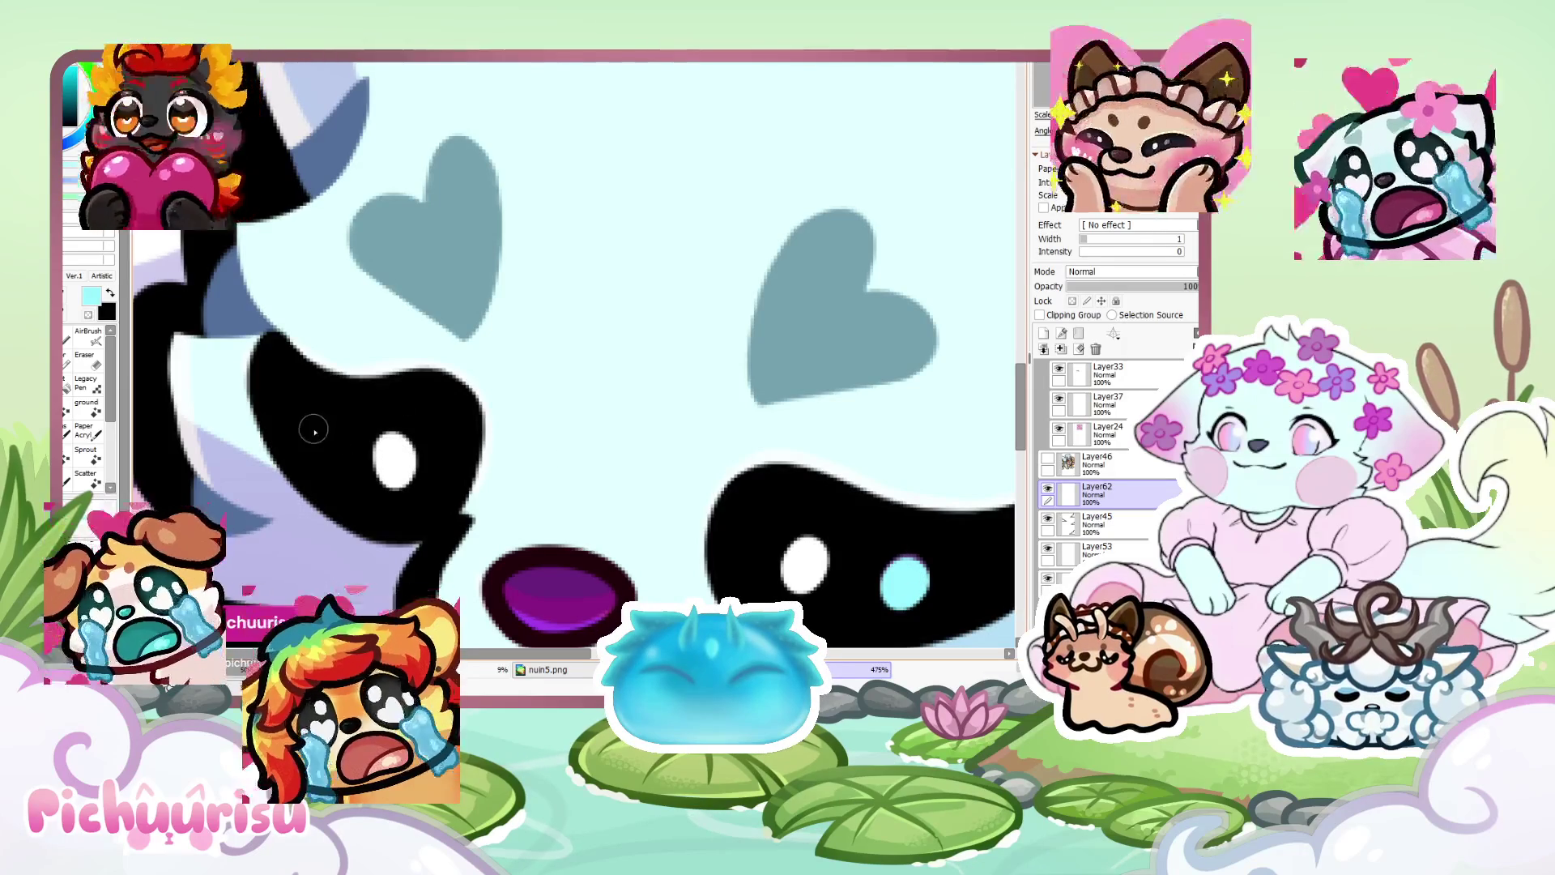
scroll(322, 451, down, 4)
scroll(676, 527, up, 5)
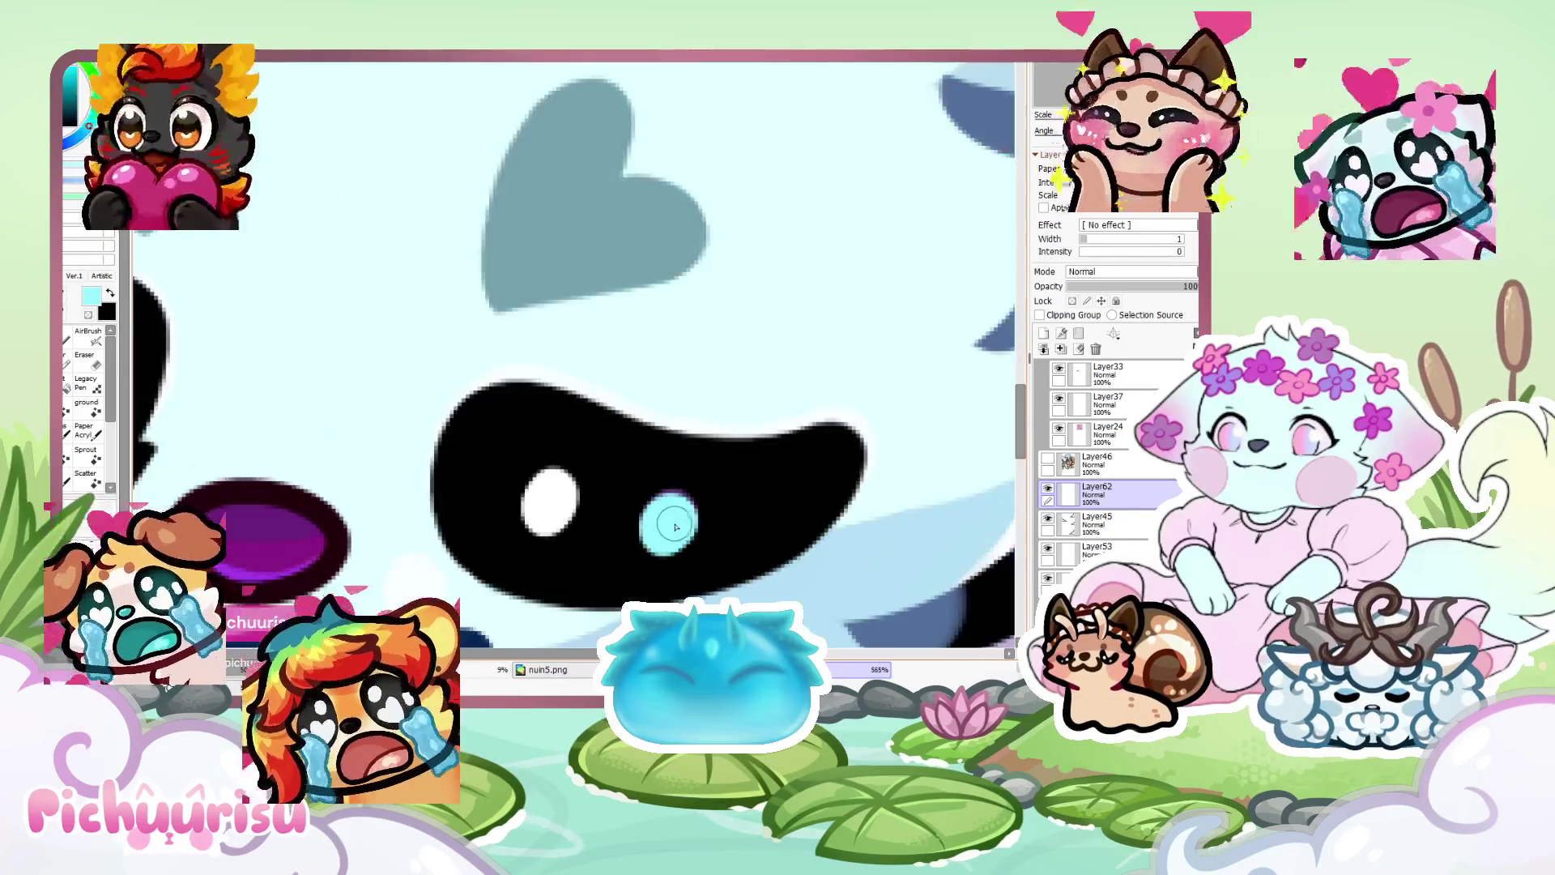
scroll(667, 508, down, 8)
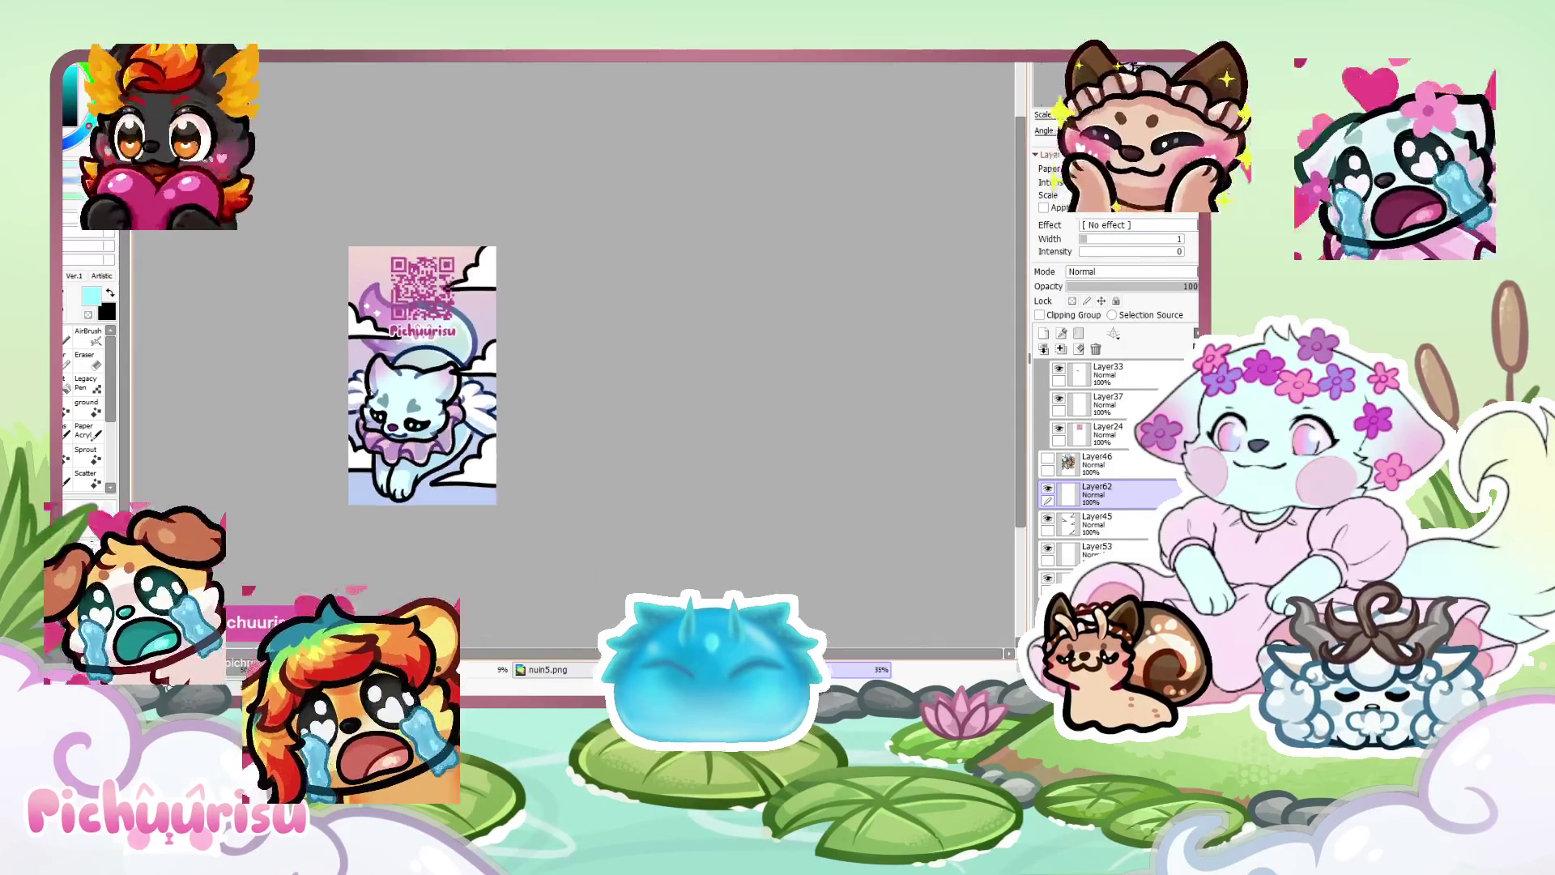
scroll(224, 250, up, 2)
key(ctrl+j)
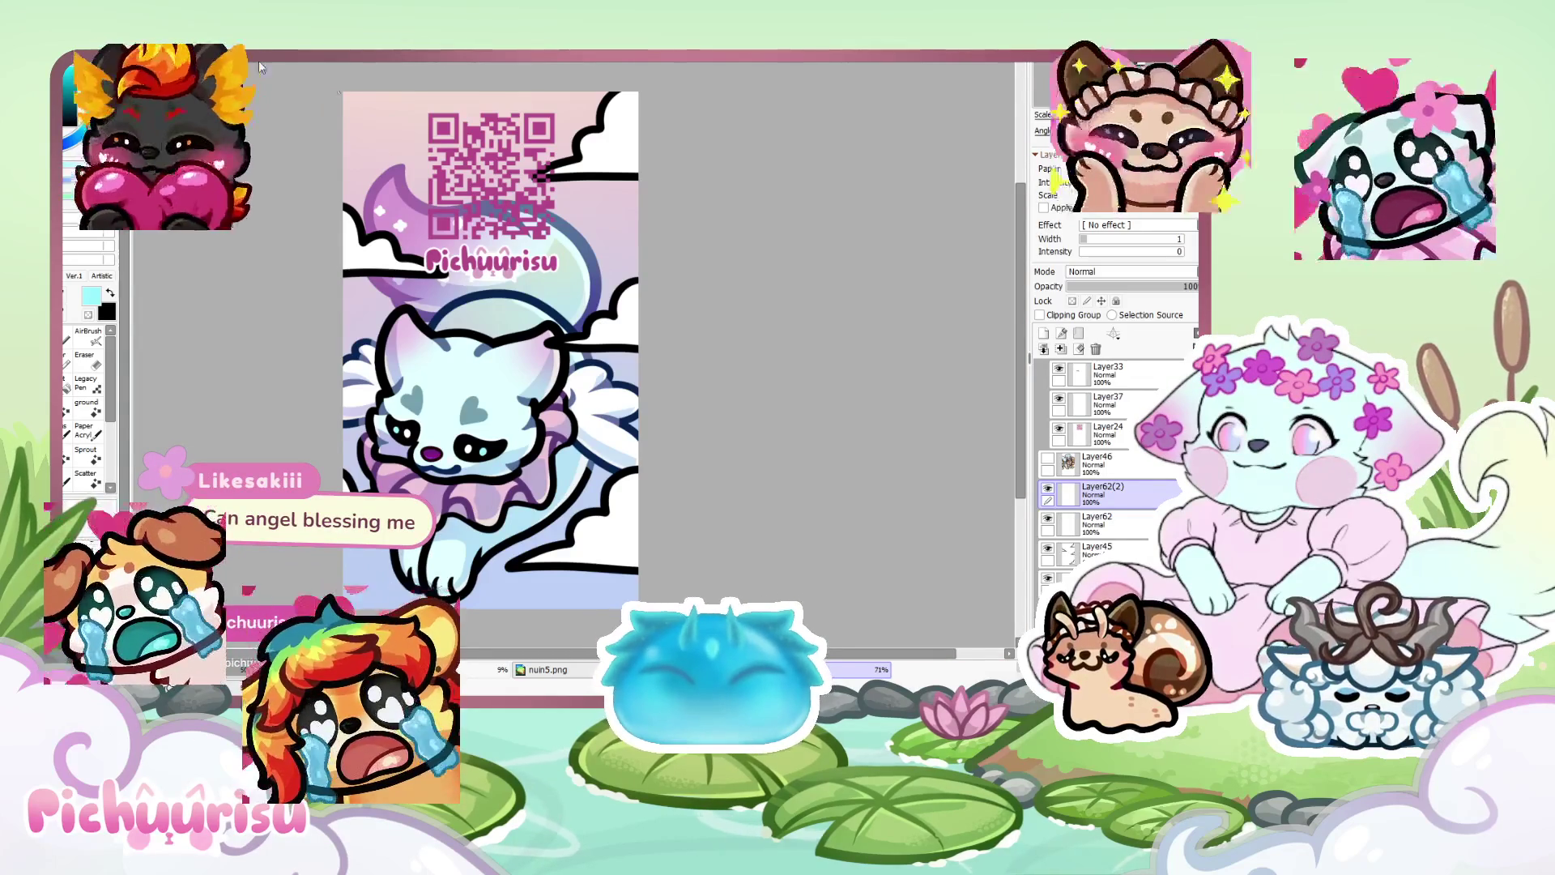
Apply a Ctrl+U colour adjustment to the duplicated eye-highlight layer
key(ctrl+u)
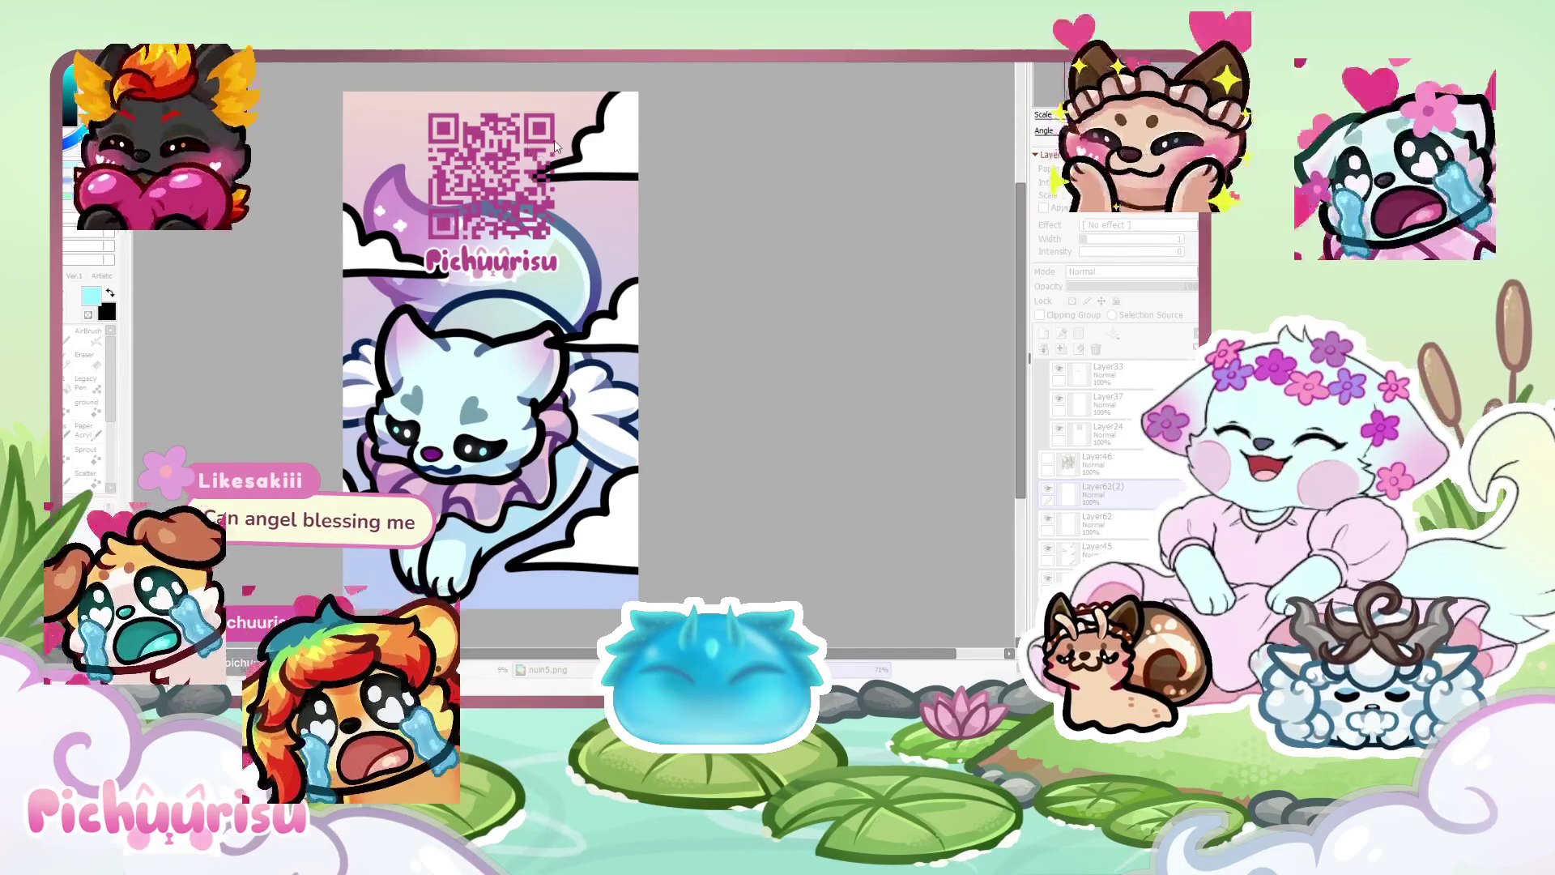
key(Return)
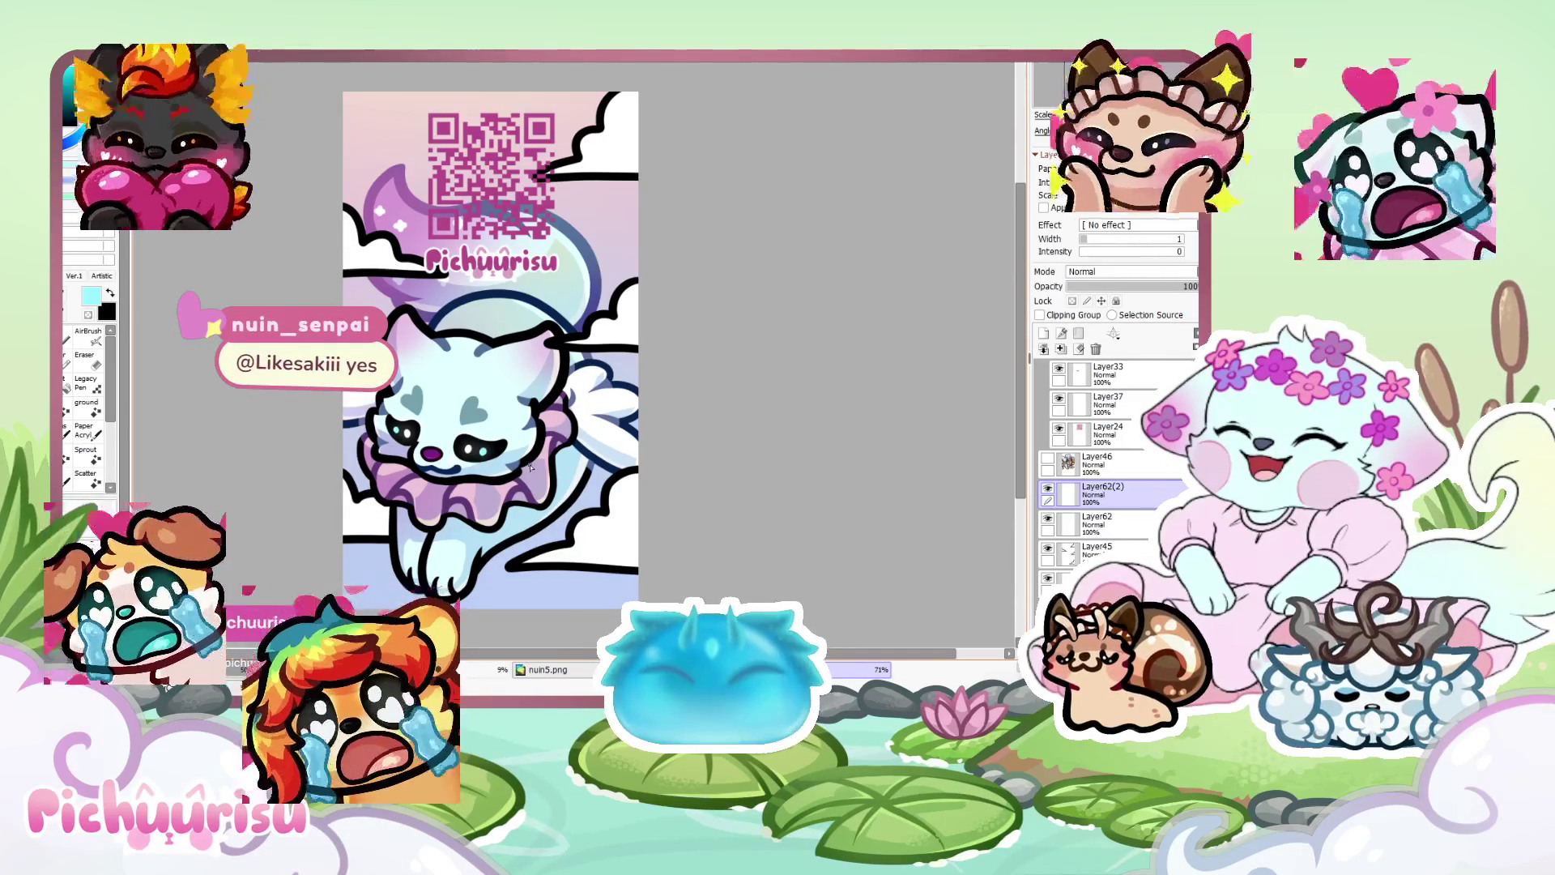
scroll(521, 478, down, 2)
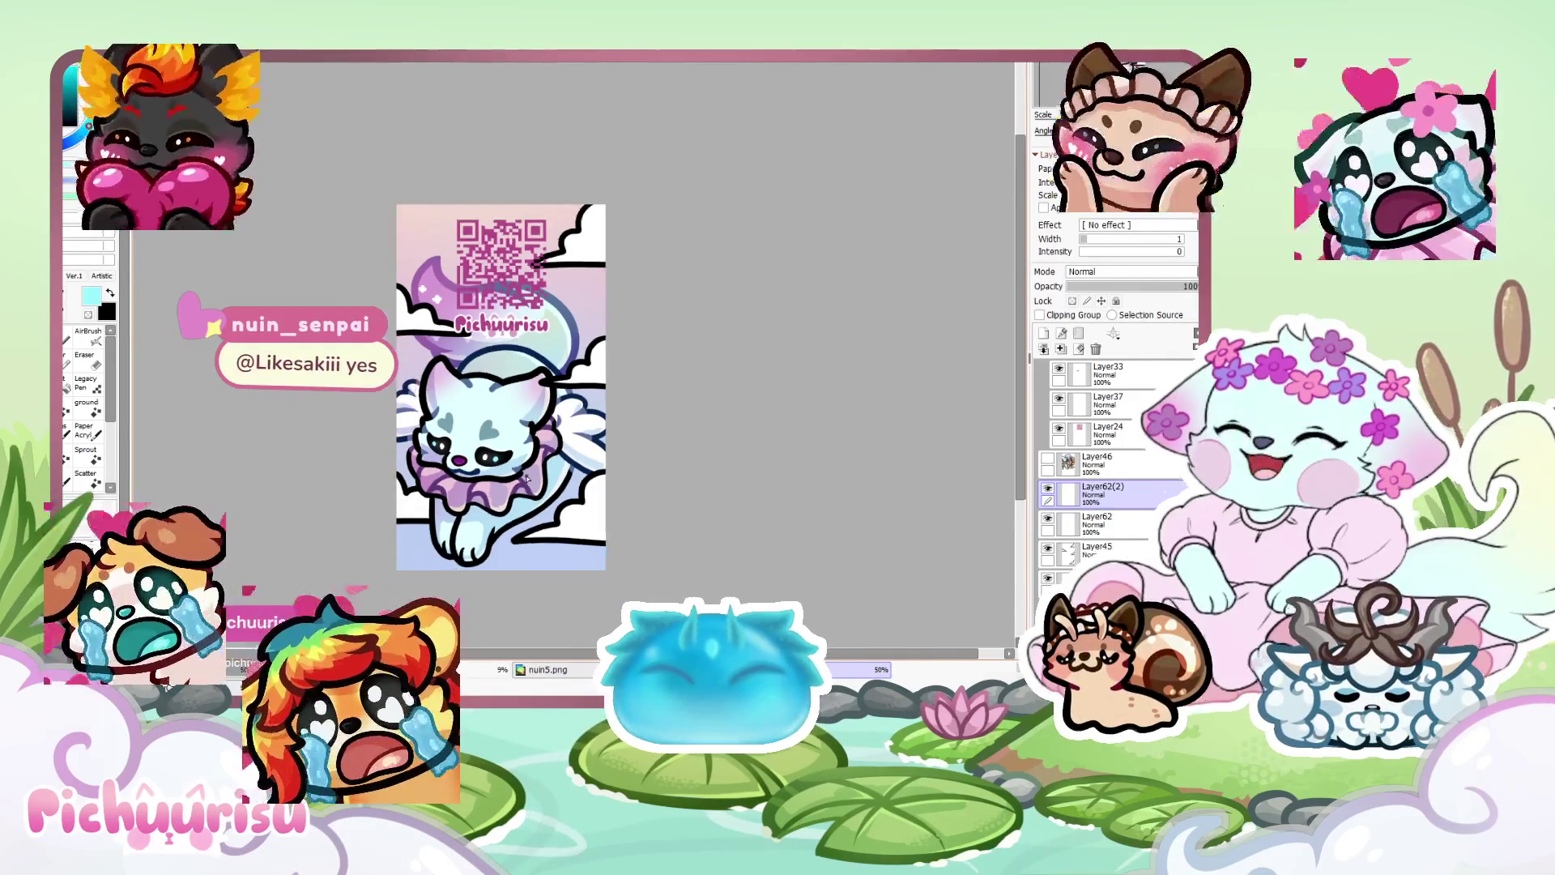
scroll(589, 306, up, 2)
scroll(589, 306, up, 1)
Select Layer55 and enable Preserve Opacity to lock its transparency
alt+click(588, 306)
scroll(588, 306, down, 2)
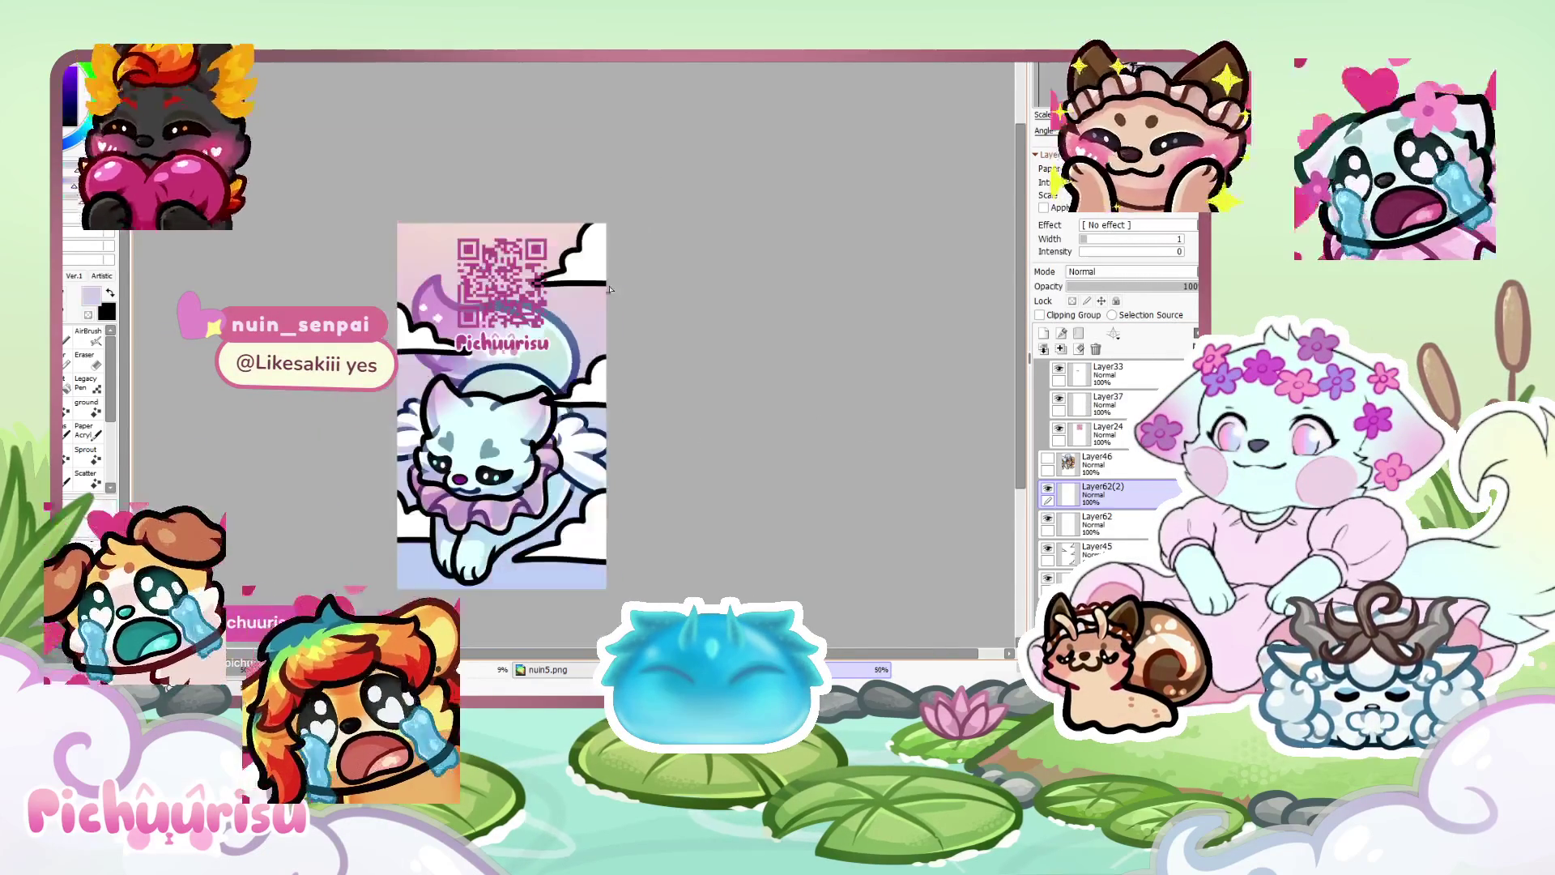
scroll(562, 243, up, 4)
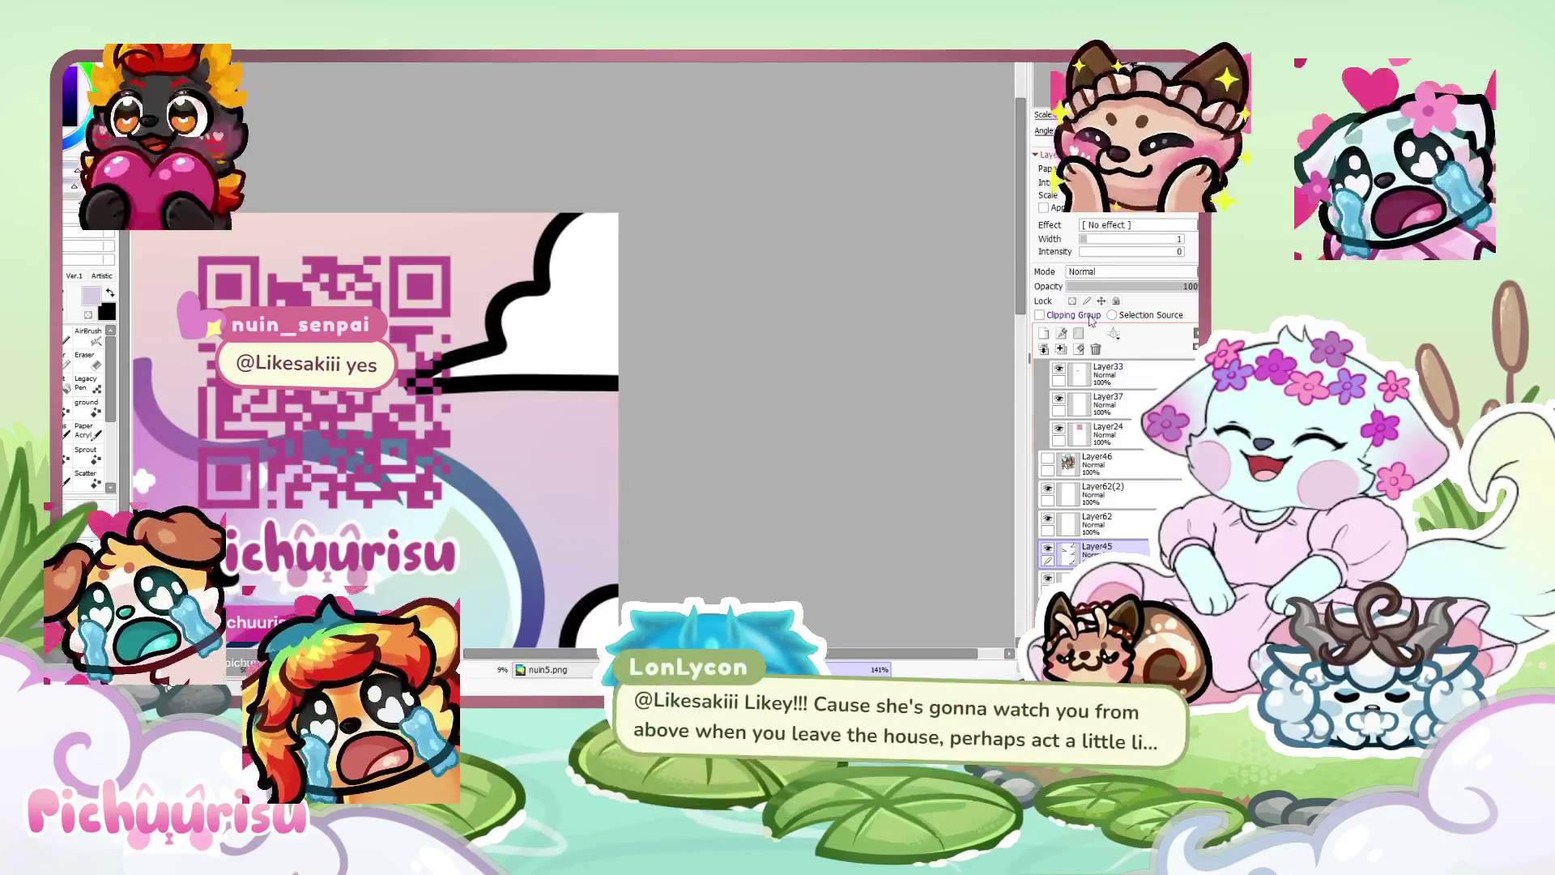
scroll(599, 412, down, 2)
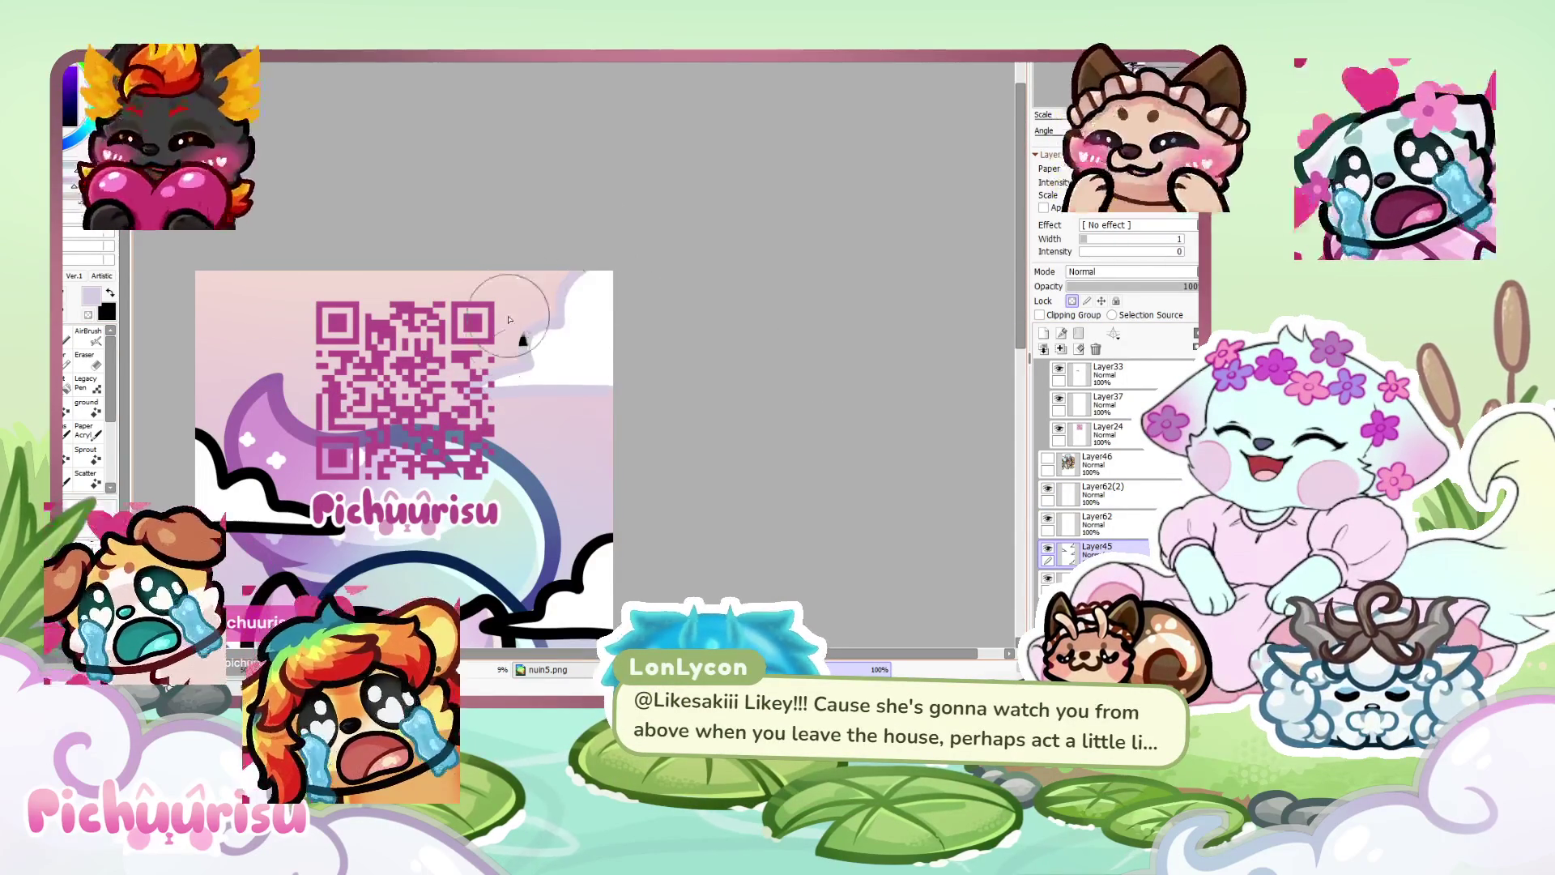
scroll(508, 319, down, 3)
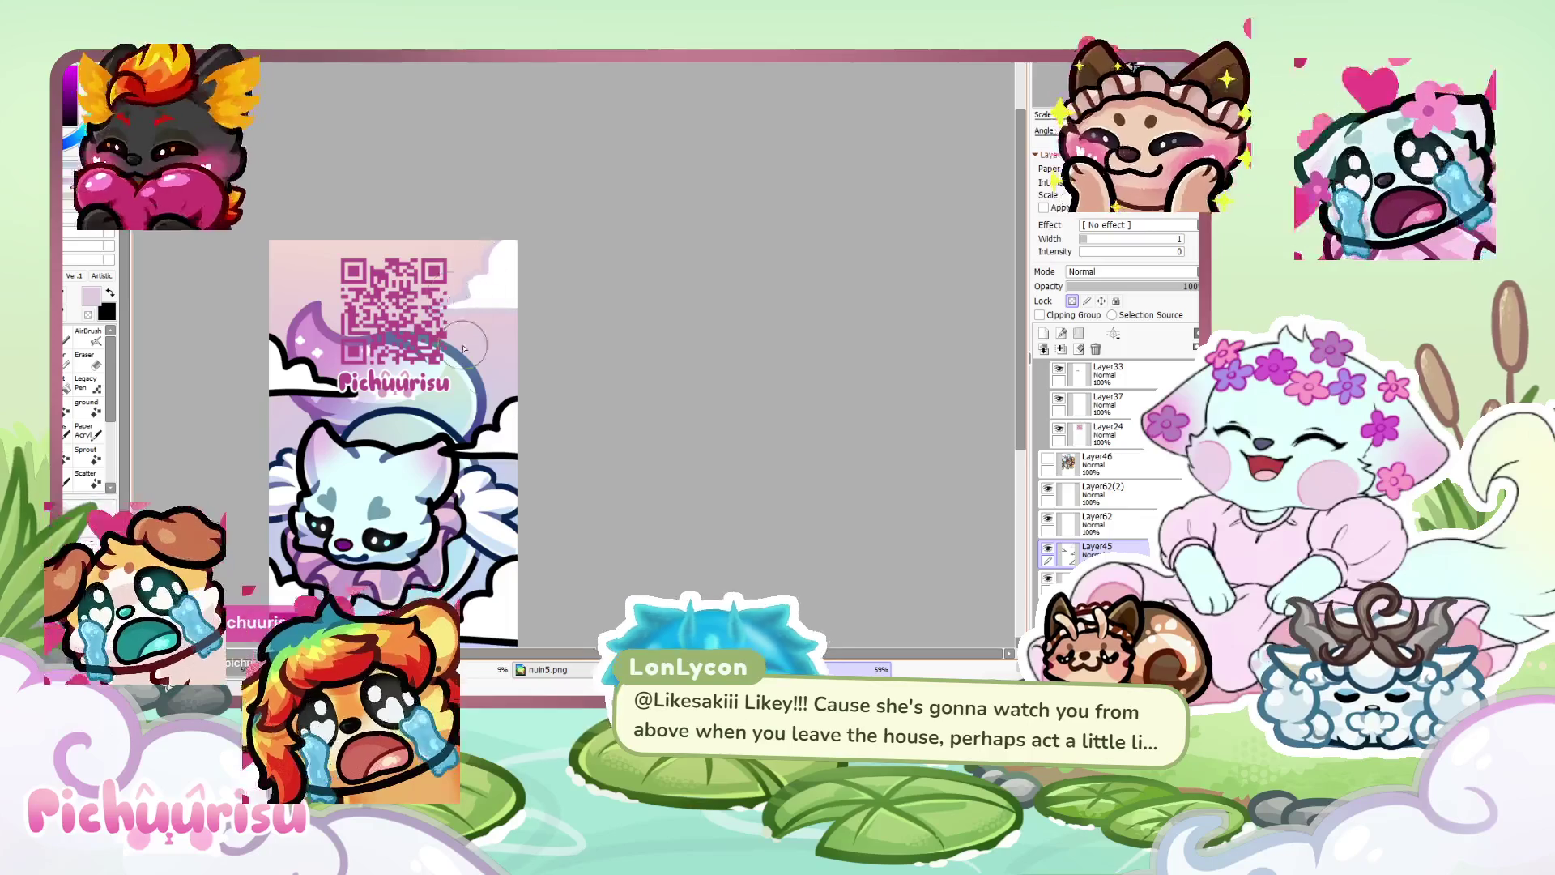
scroll(442, 361, down, 2)
scroll(405, 361, up, 2)
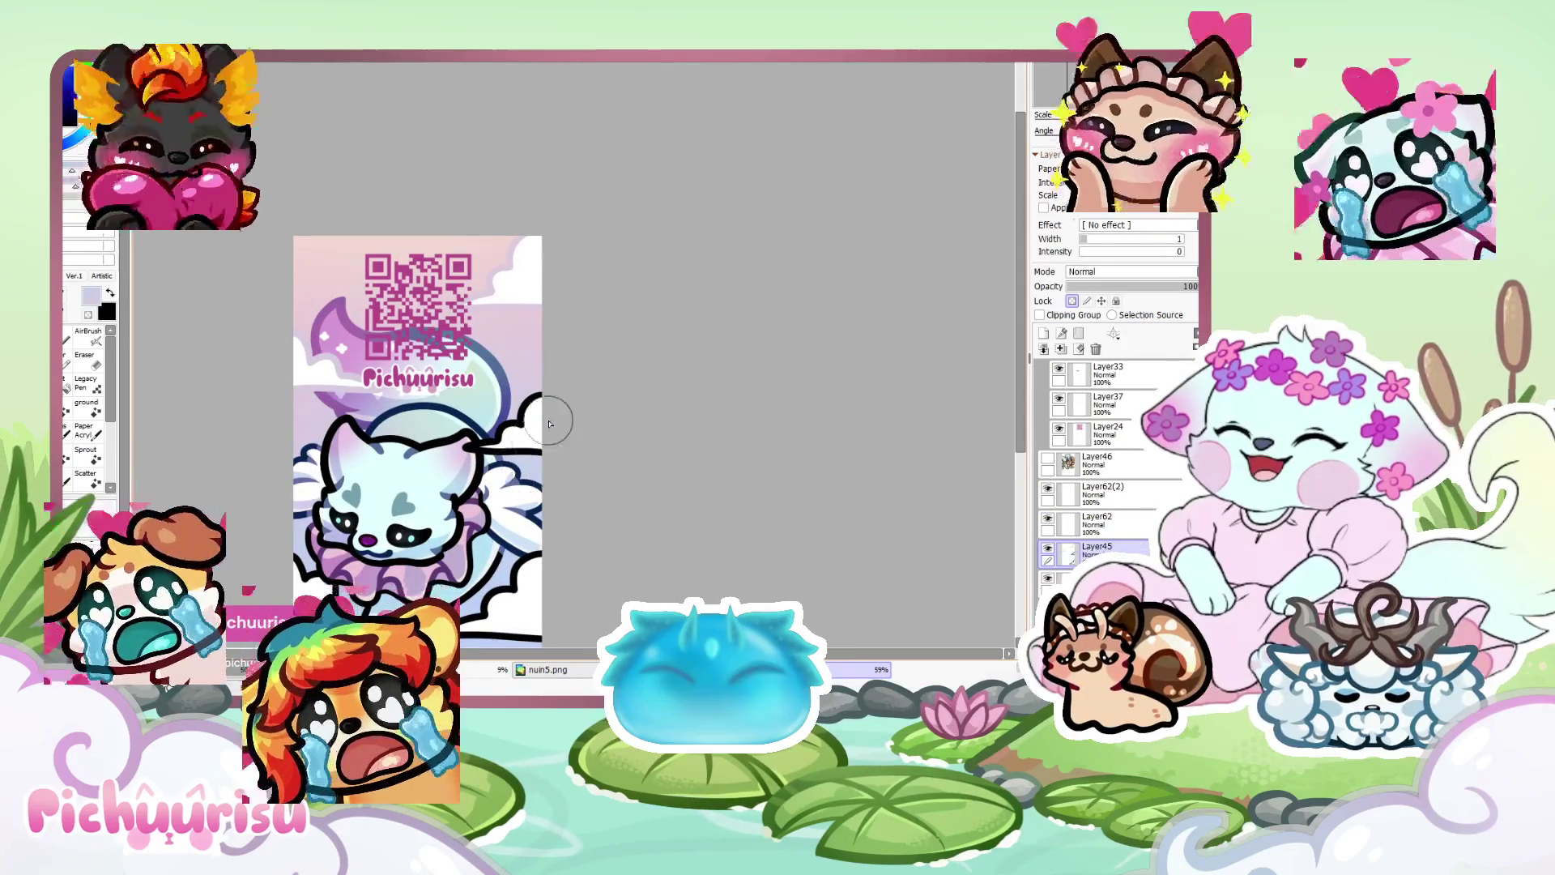
scroll(508, 435, down, 2)
scroll(442, 387, up, 2)
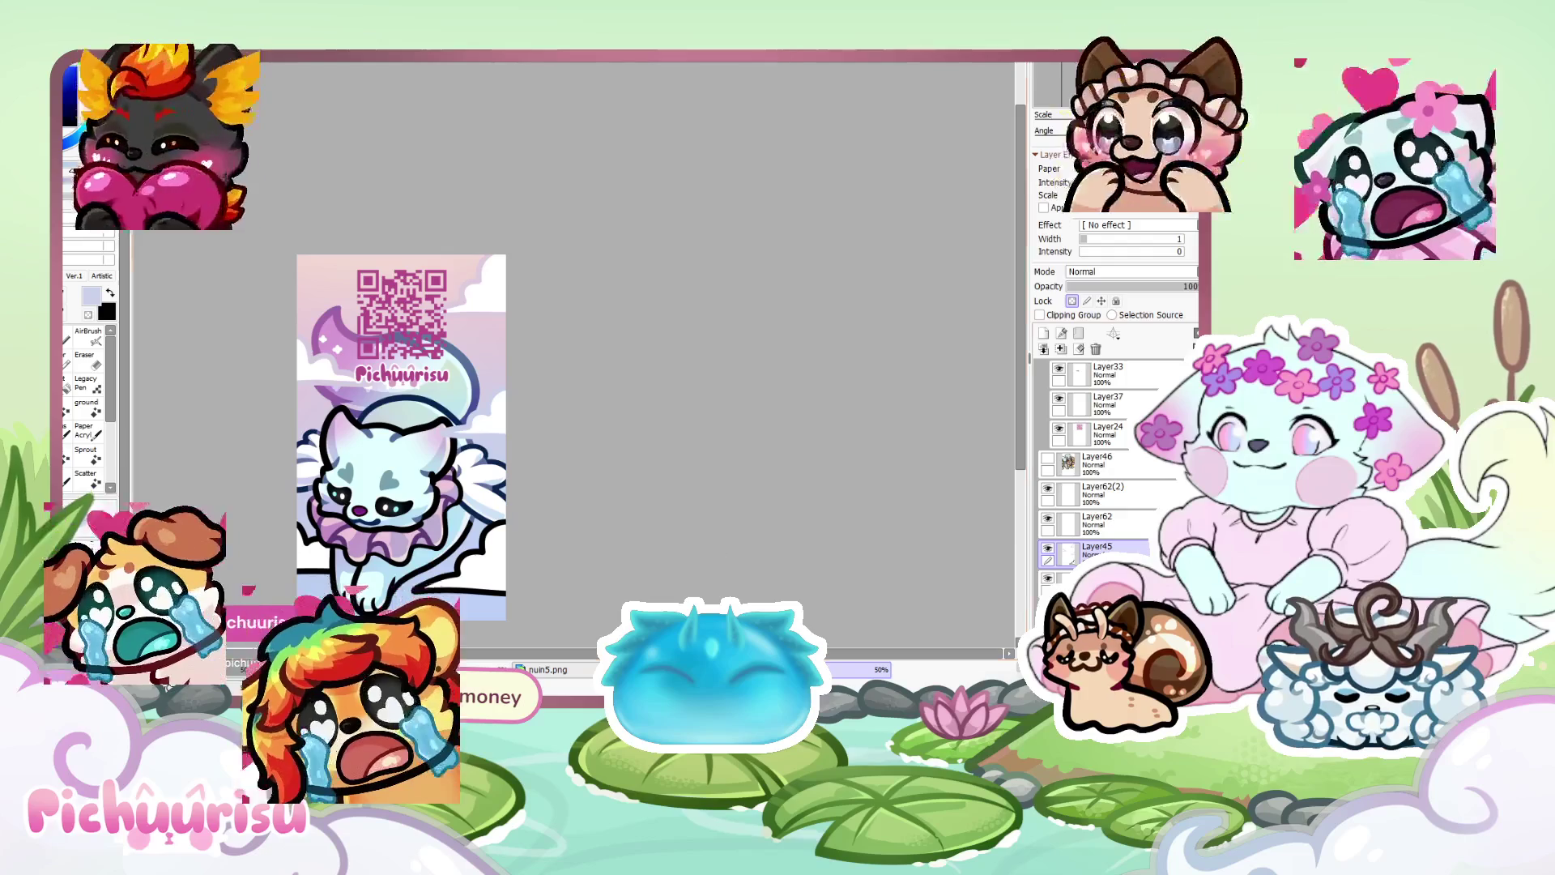
scroll(1143, 539, down, 3)
scroll(1102, 454, down, 3)
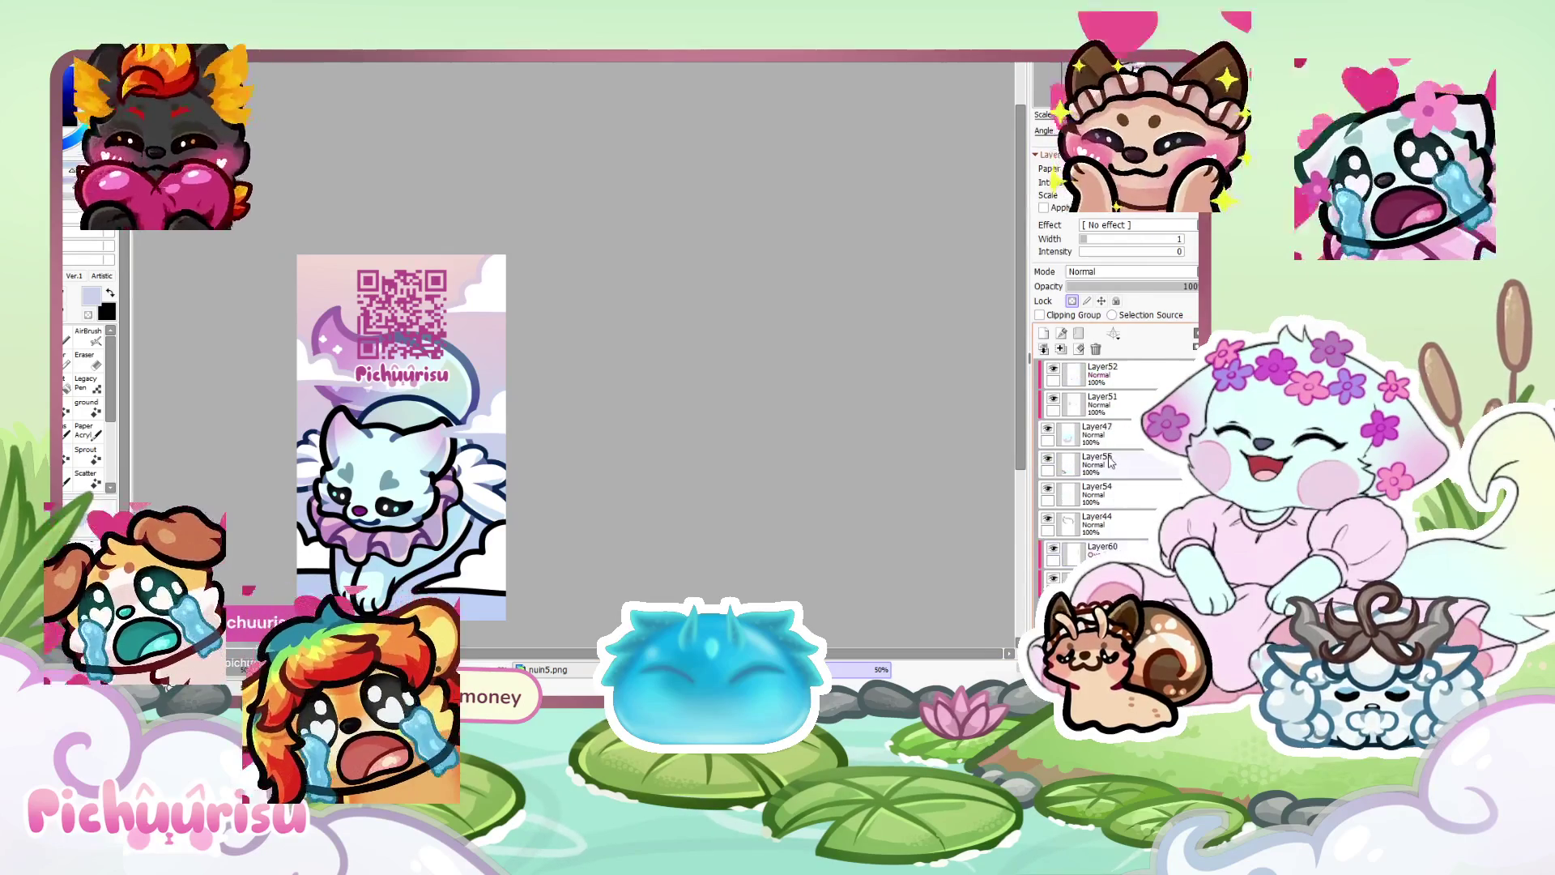
click(1102, 462)
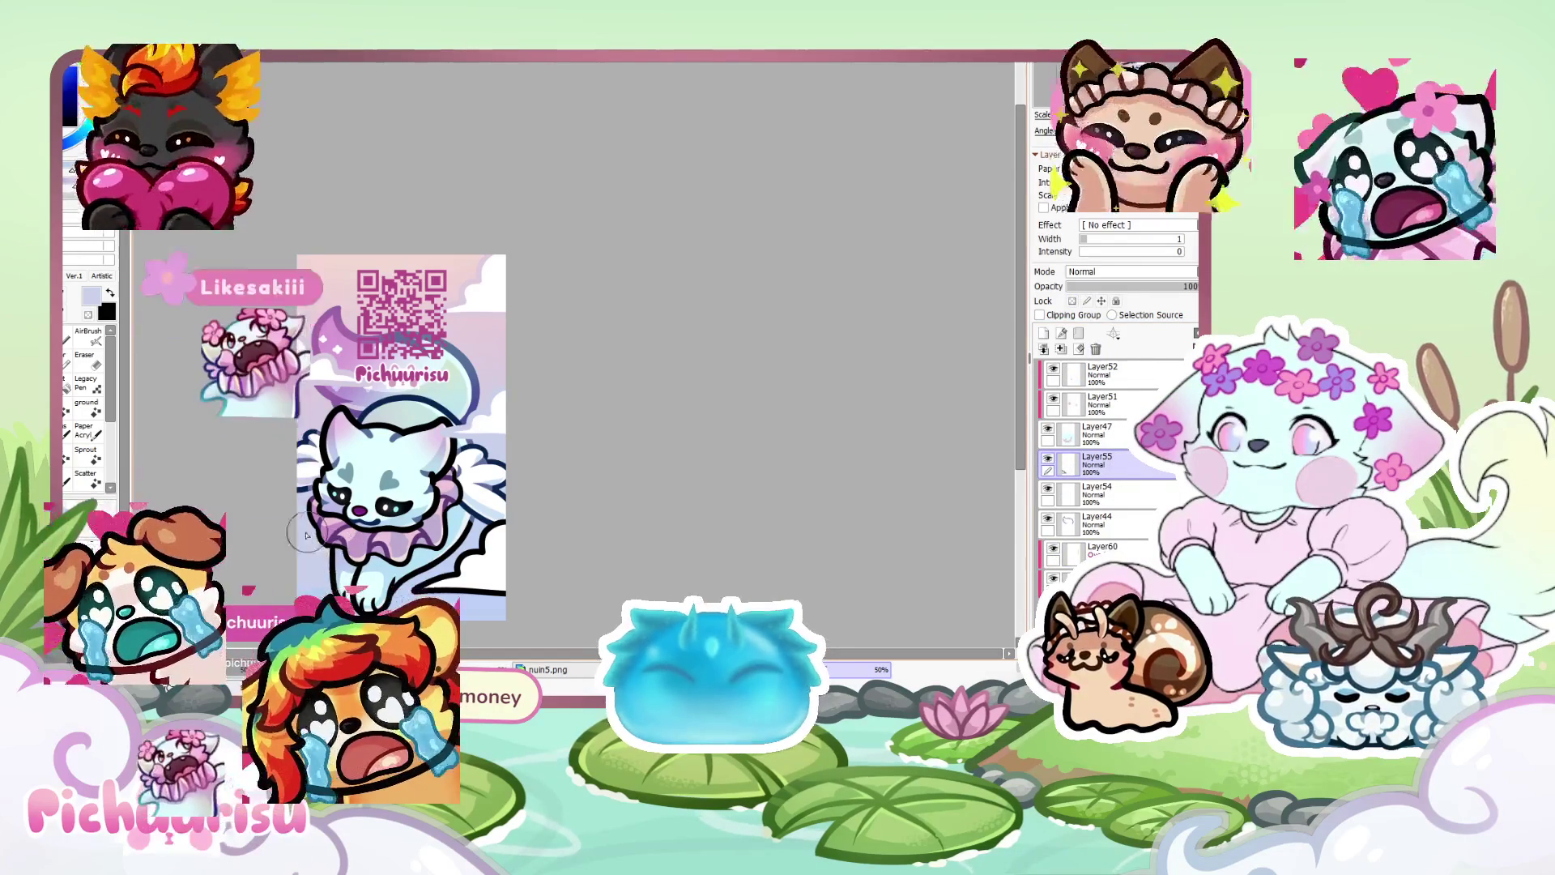
click(1071, 301)
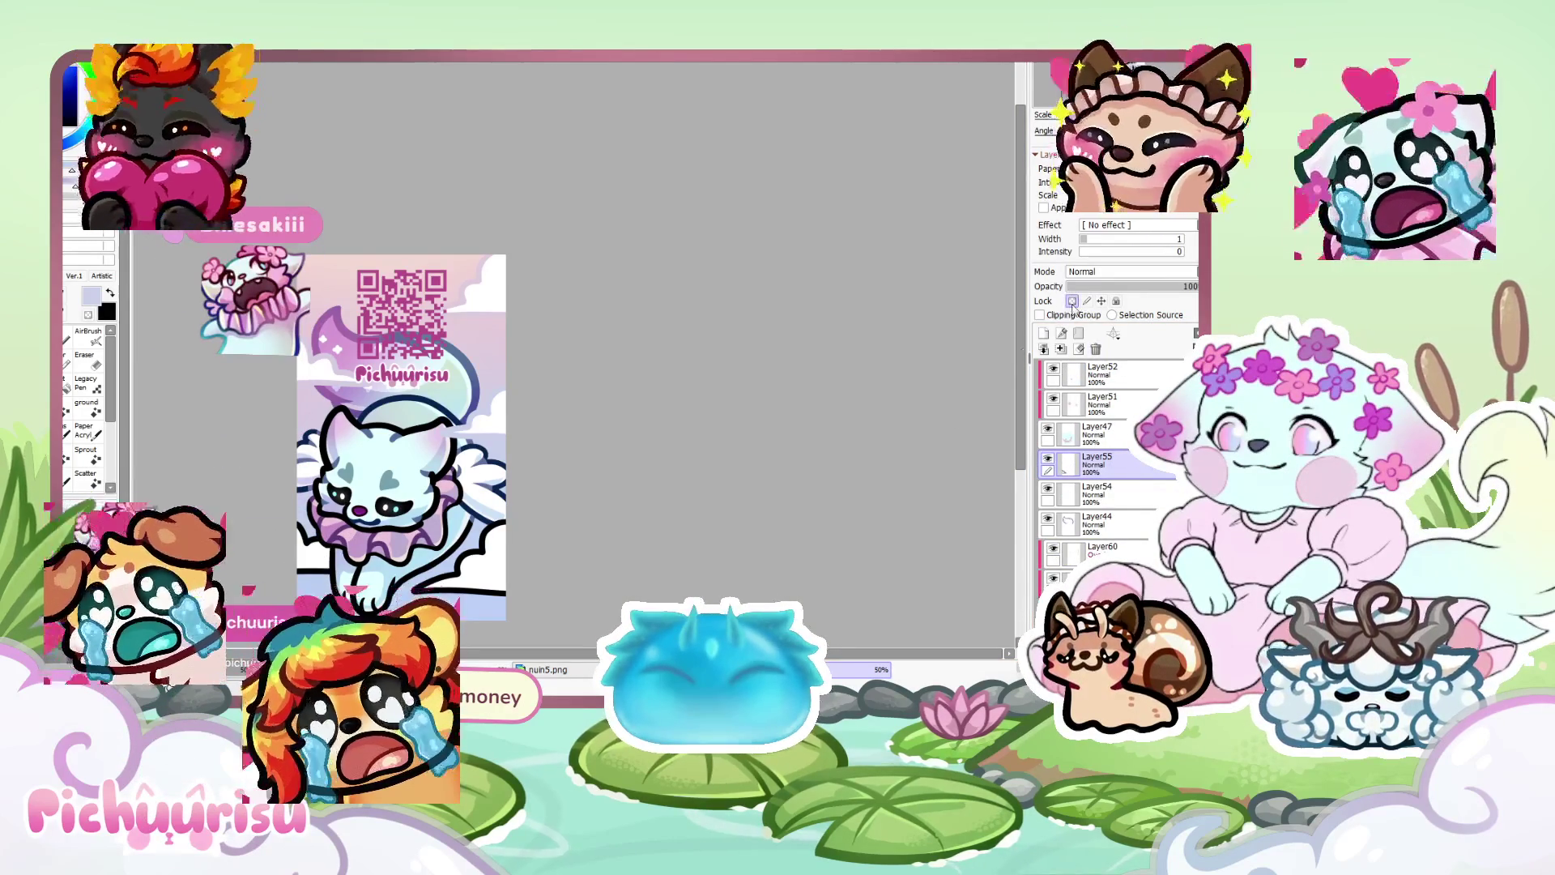
Sample the blue-purple ruff outline, pale pink background and bluish lavender from the card
alt+click(338, 559)
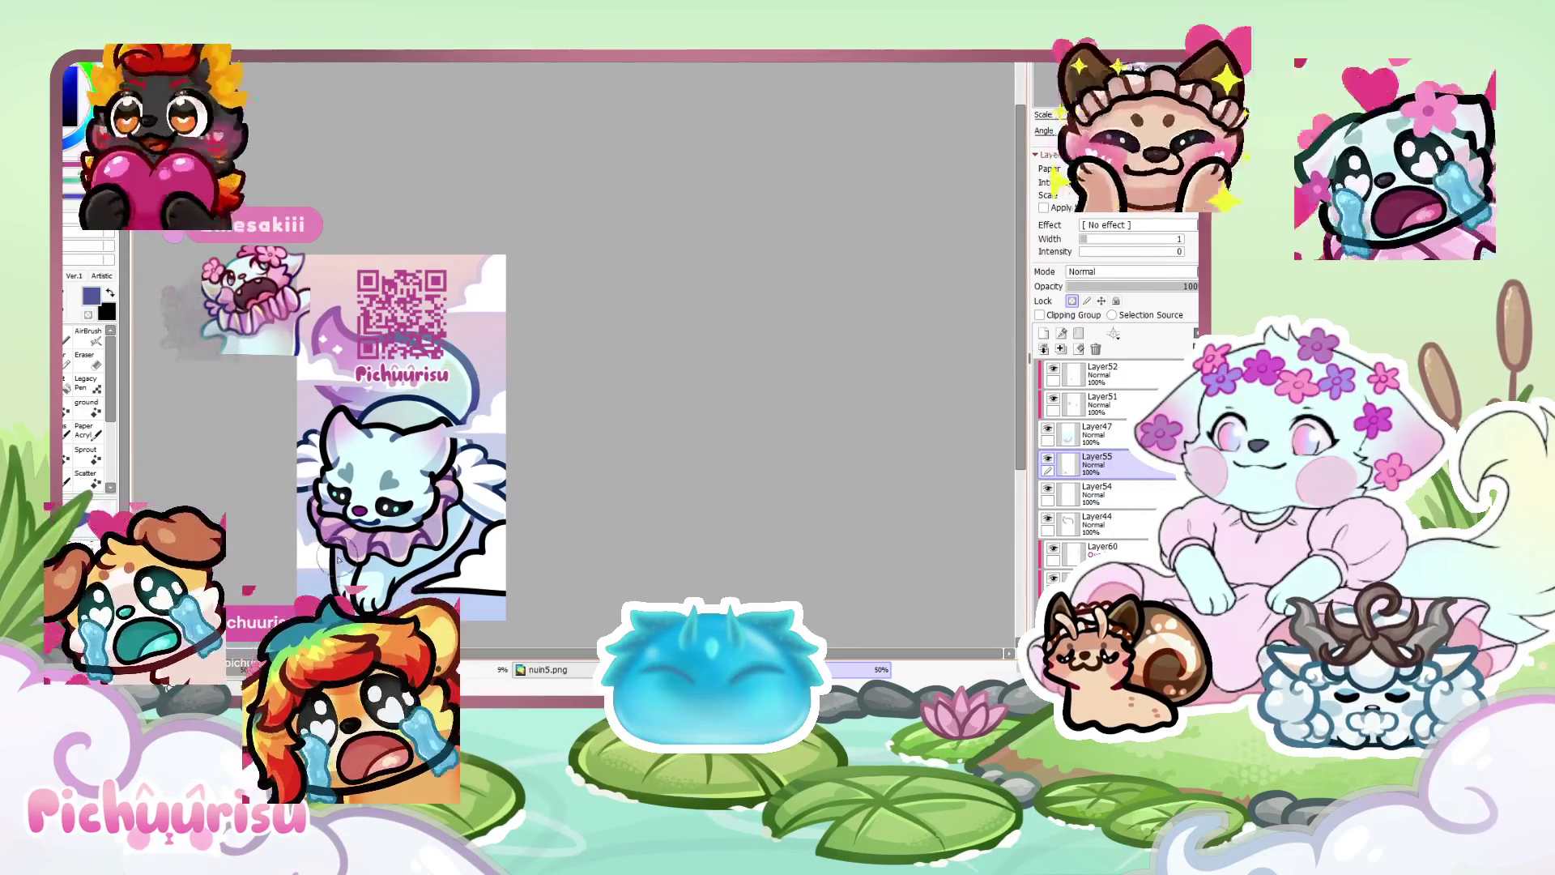
alt+click(324, 291)
scroll(316, 526, down, 4)
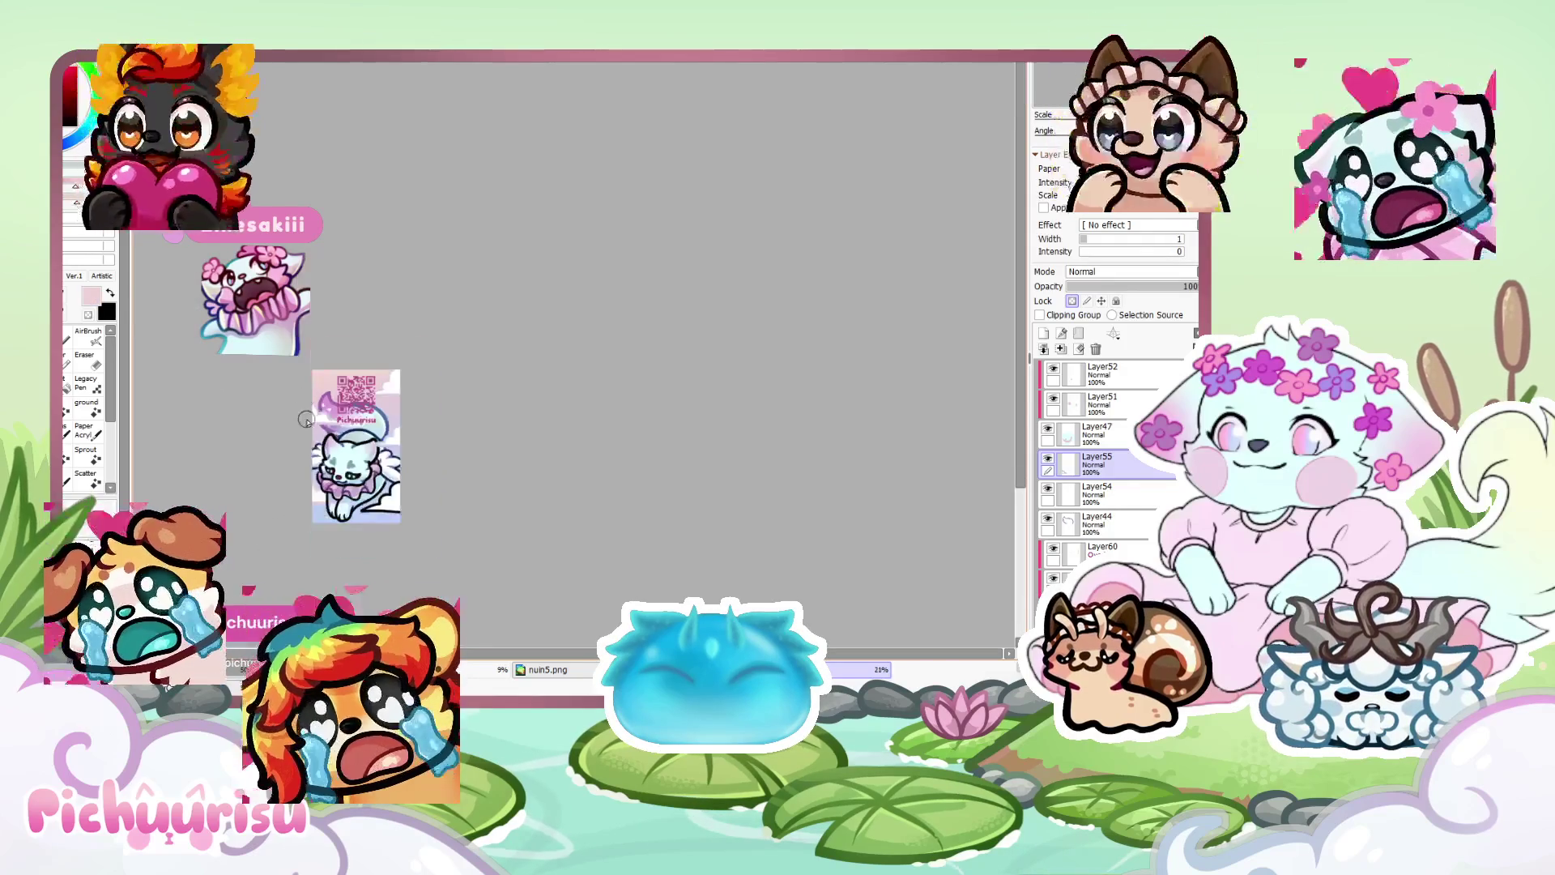
scroll(338, 437, up, 3)
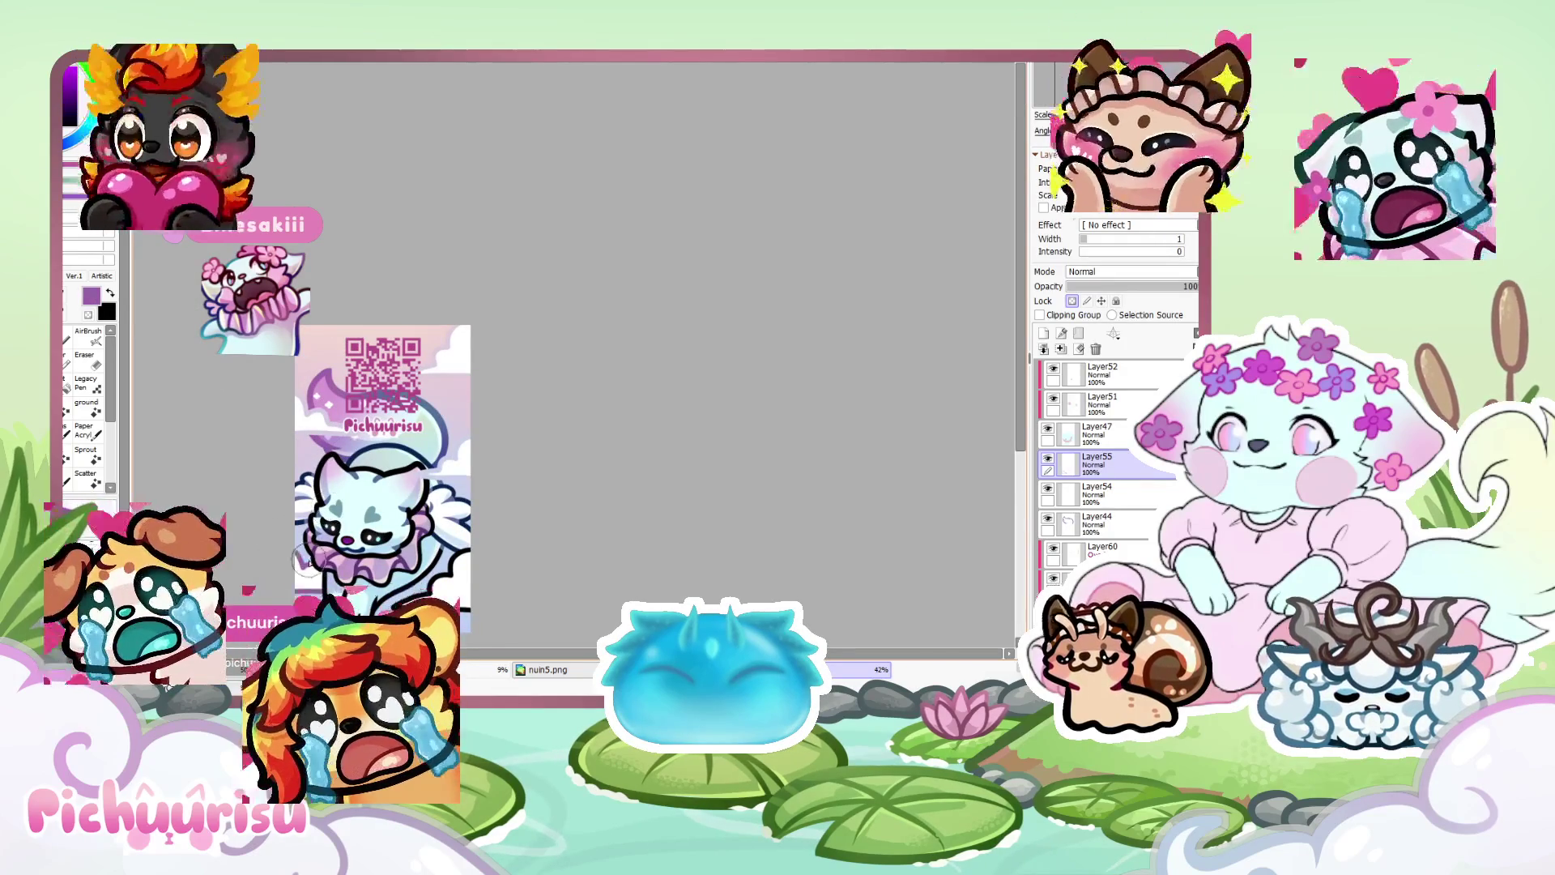
scroll(345, 485, up, 1)
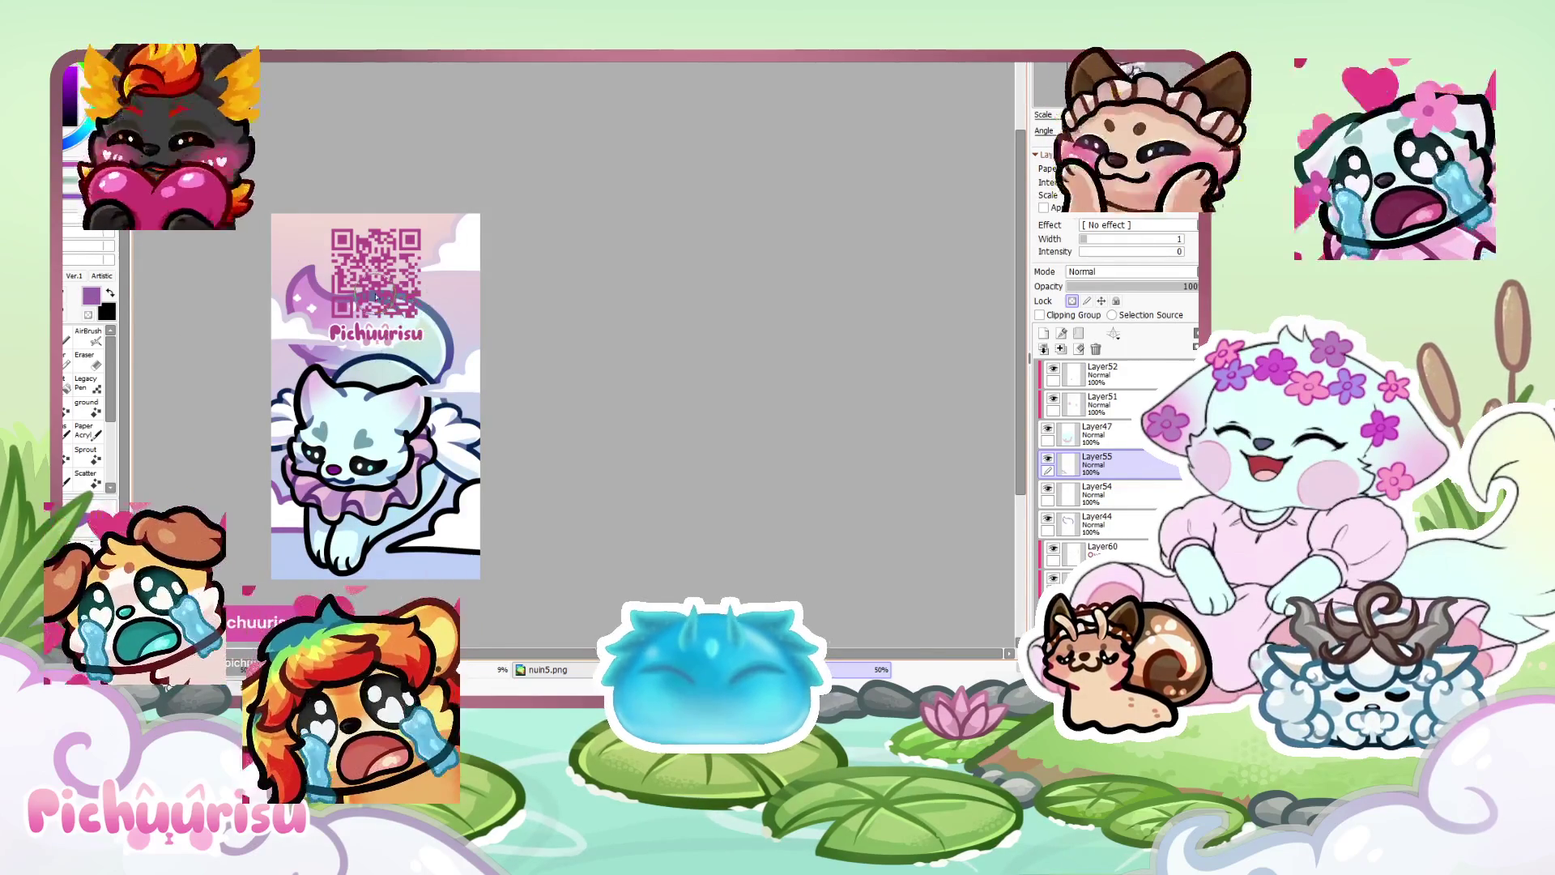
alt+click(295, 549)
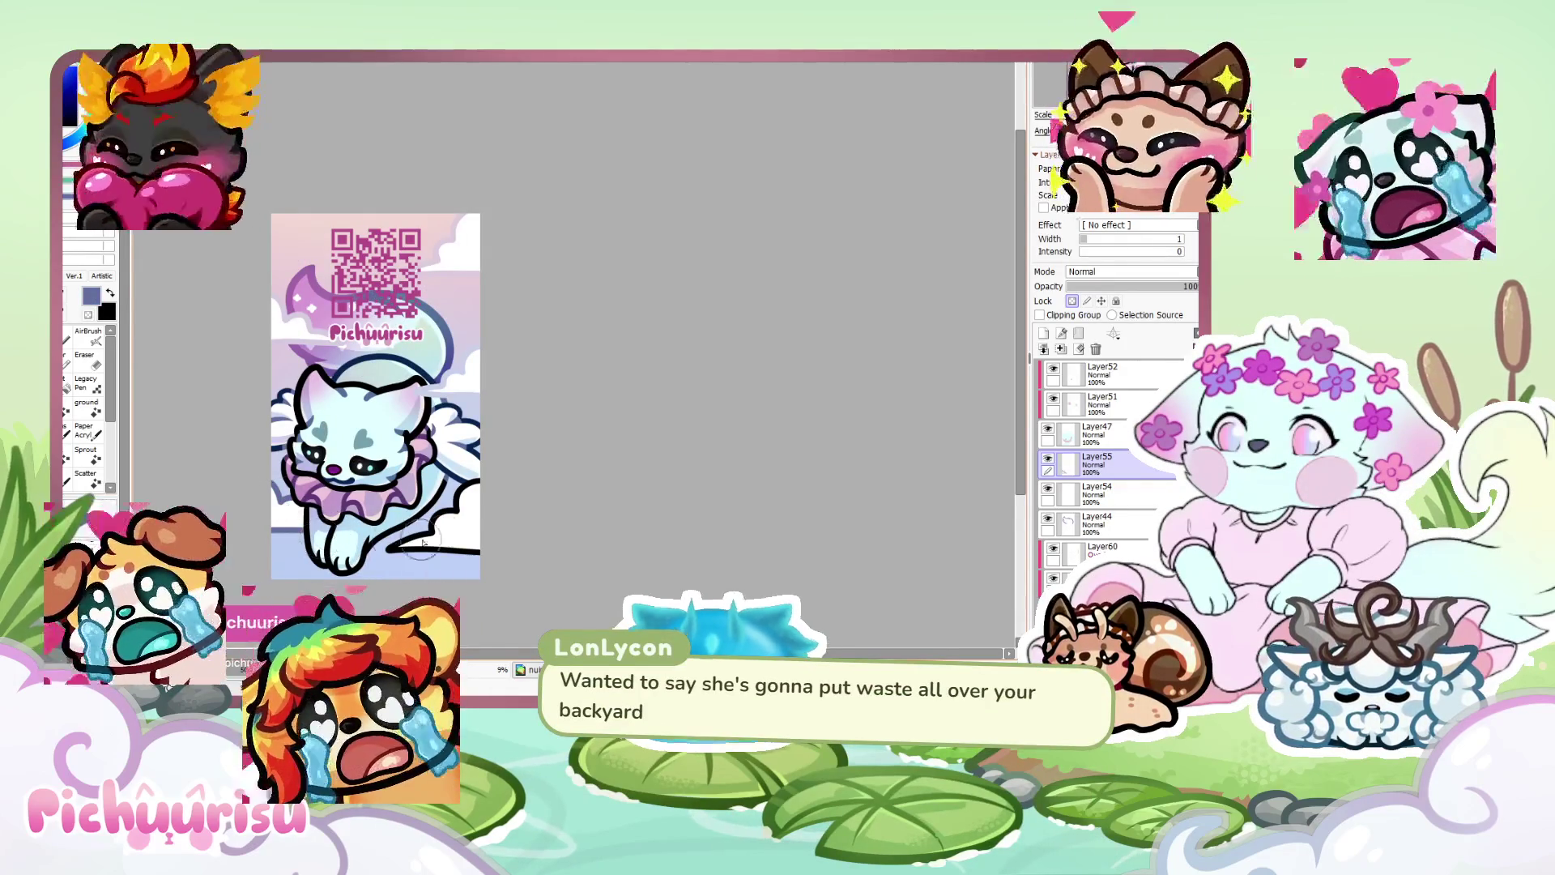
scroll(423, 543, up, 2)
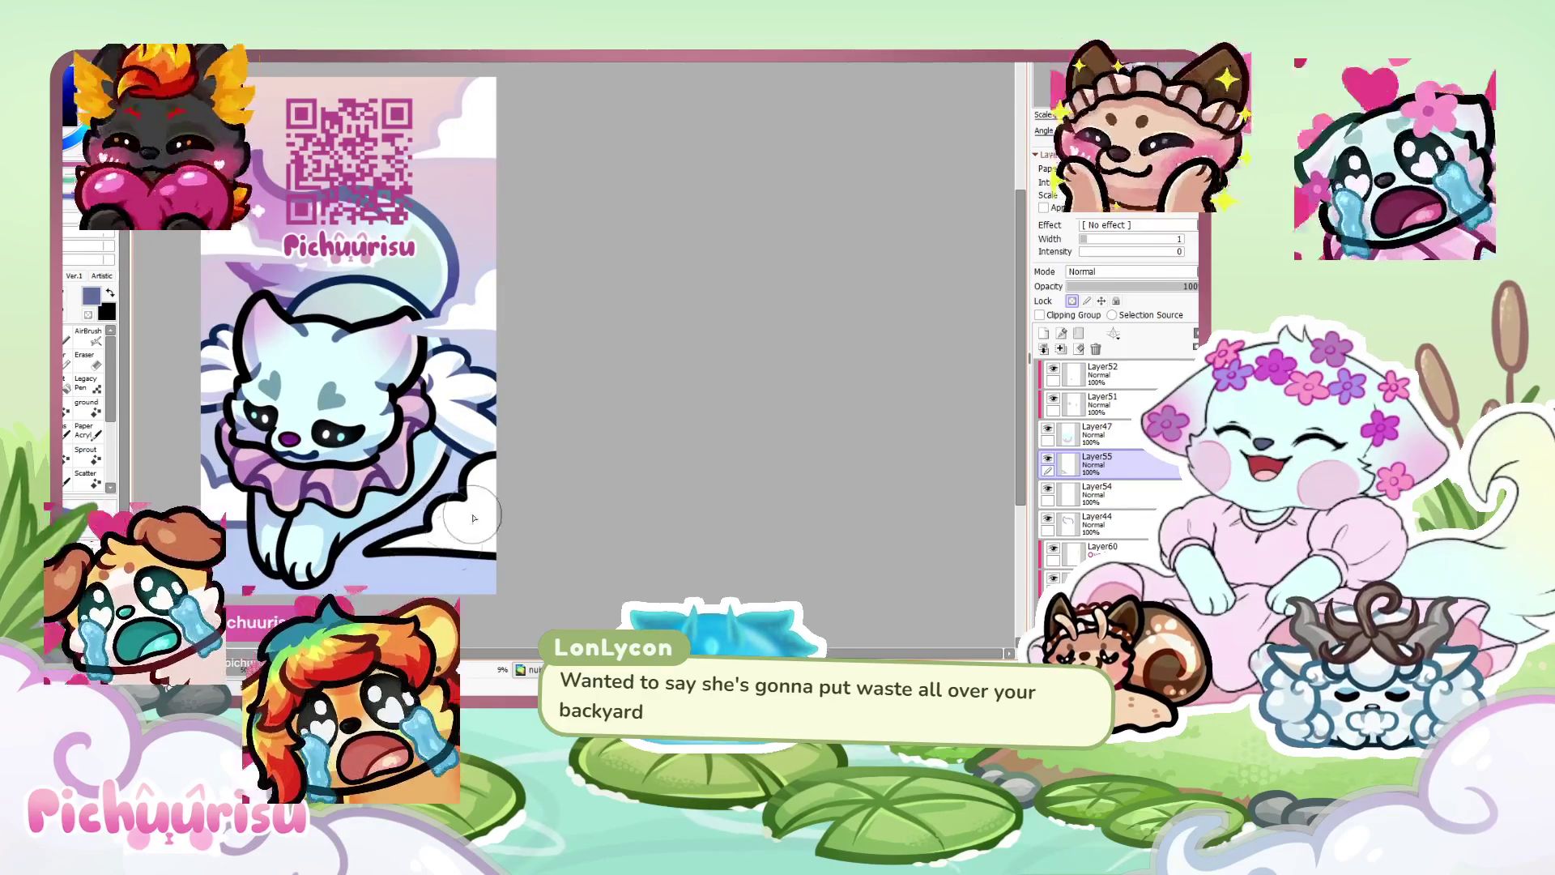
scroll(438, 548, up, 2)
Return to Layer45 and enlarge the brush size
click(1097, 373)
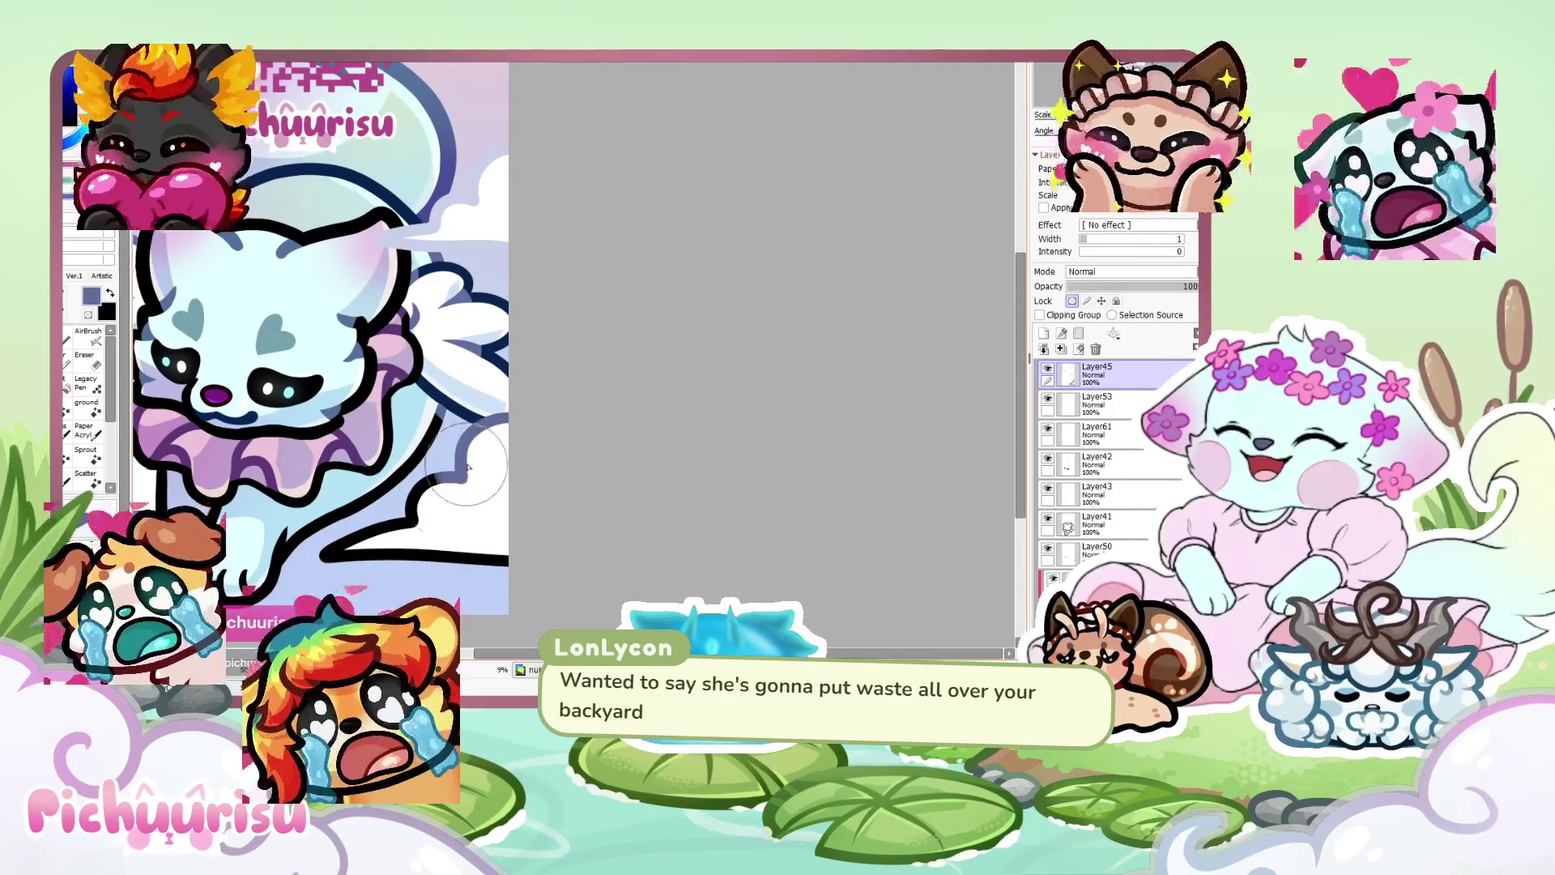
scroll(306, 430, down, 3)
scroll(384, 444, up, 1)
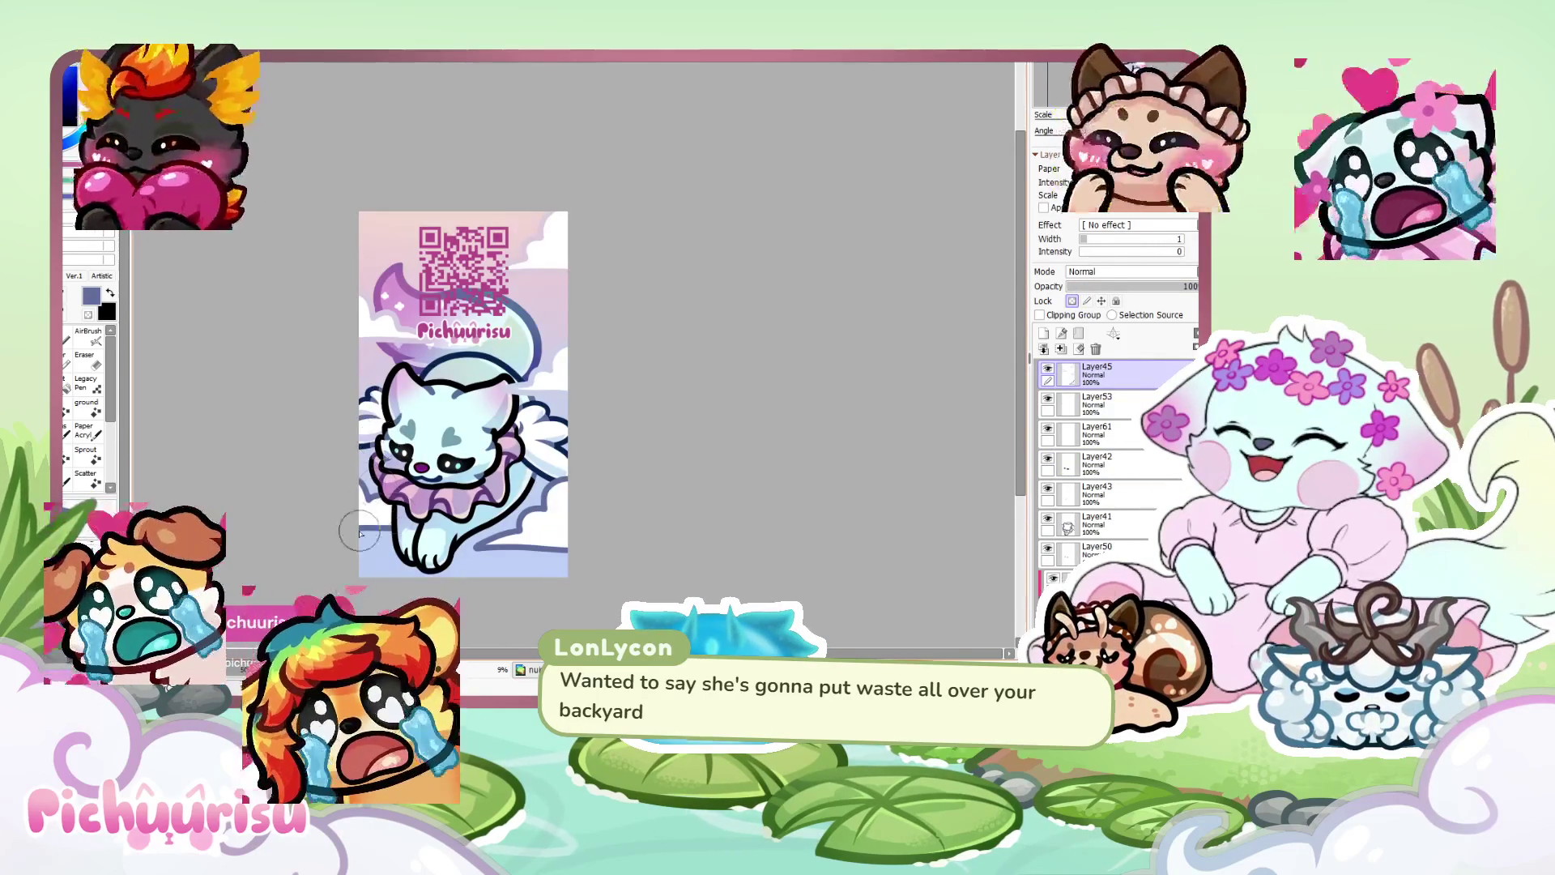
scroll(359, 532, down, 3)
scroll(360, 532, up, 4)
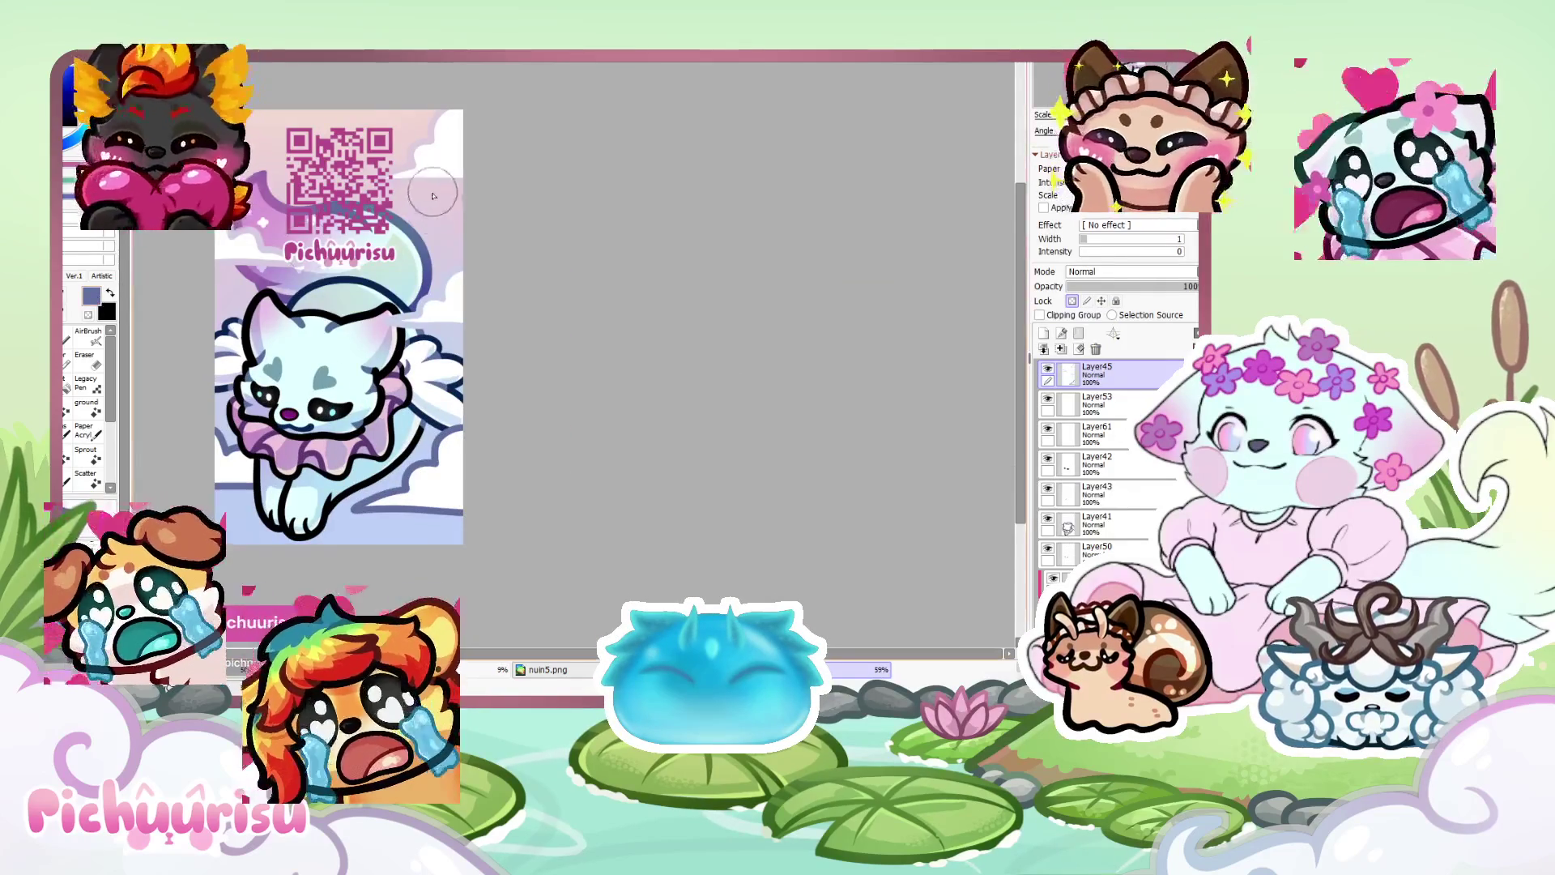
key(bracketright)
key(bracketright)
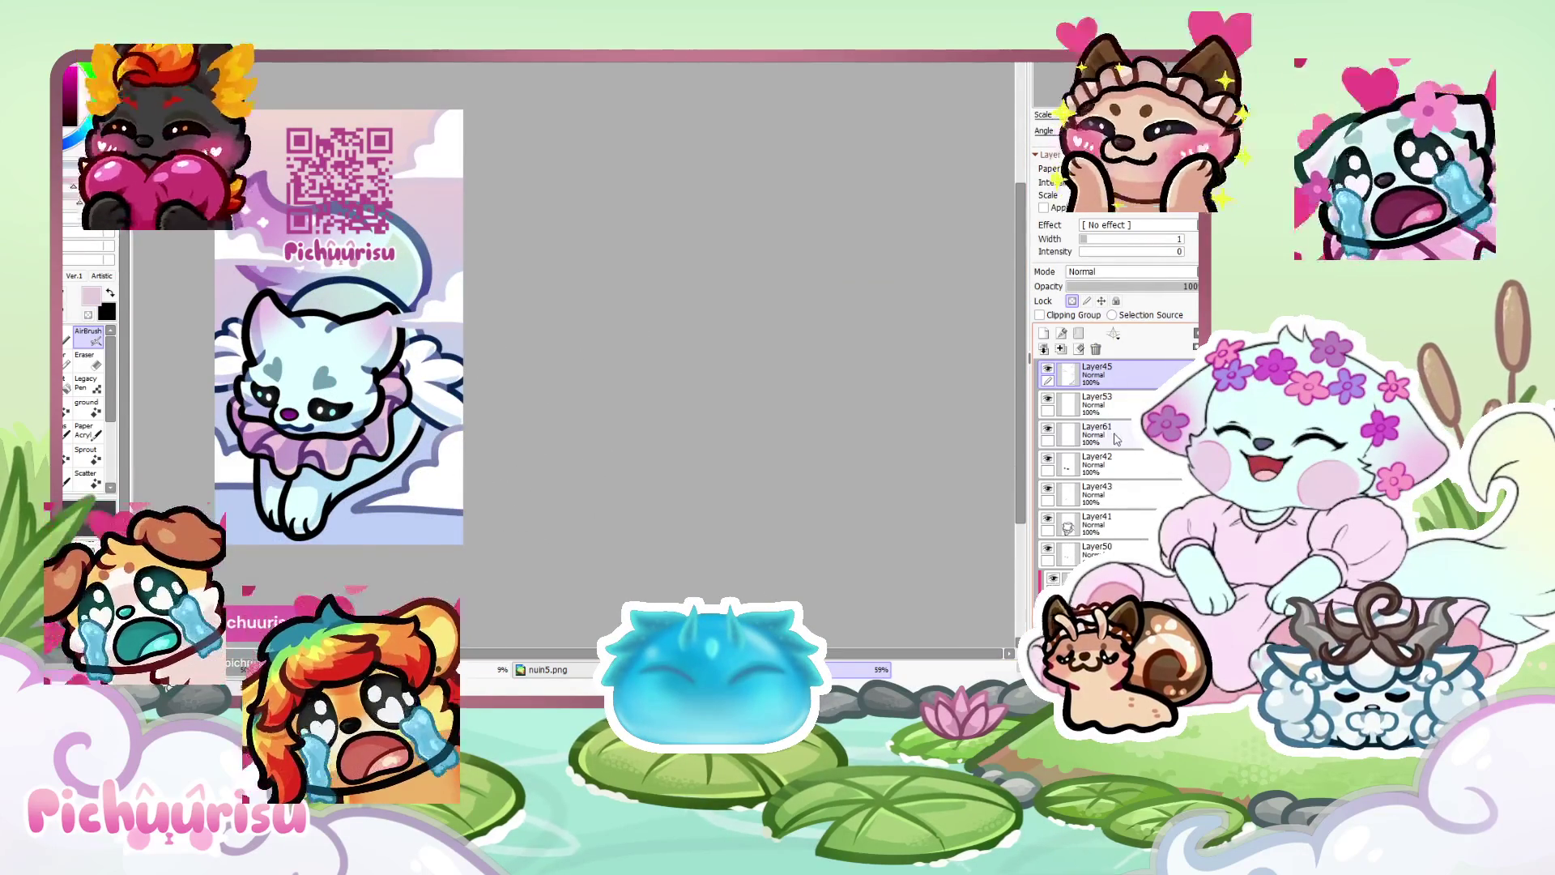
scroll(443, 313, down, 2)
scroll(388, 271, up, 2)
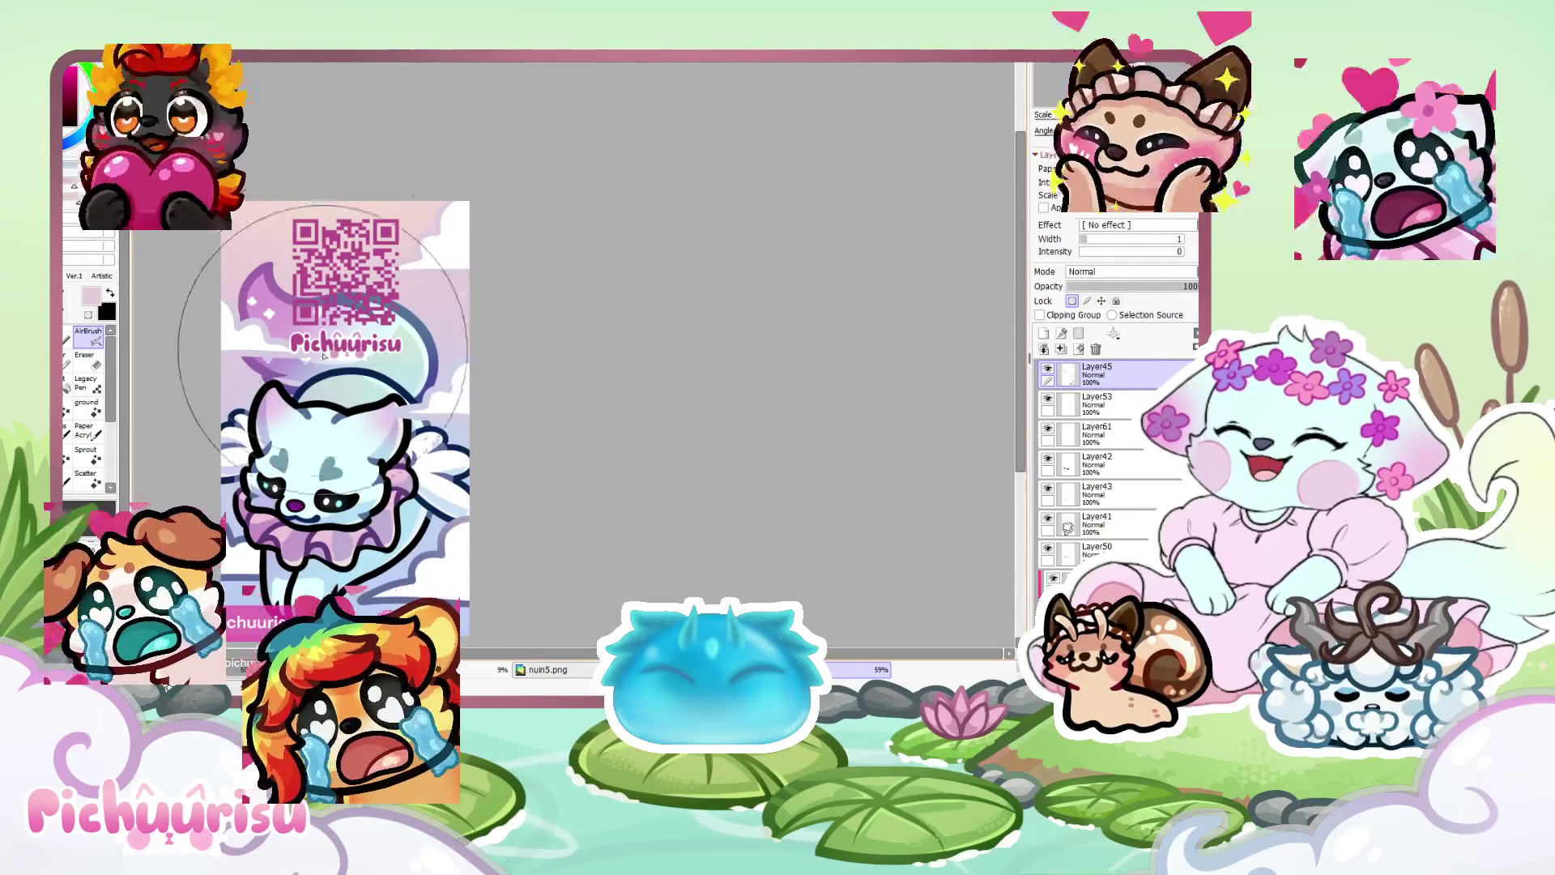
scroll(304, 422, down, 2)
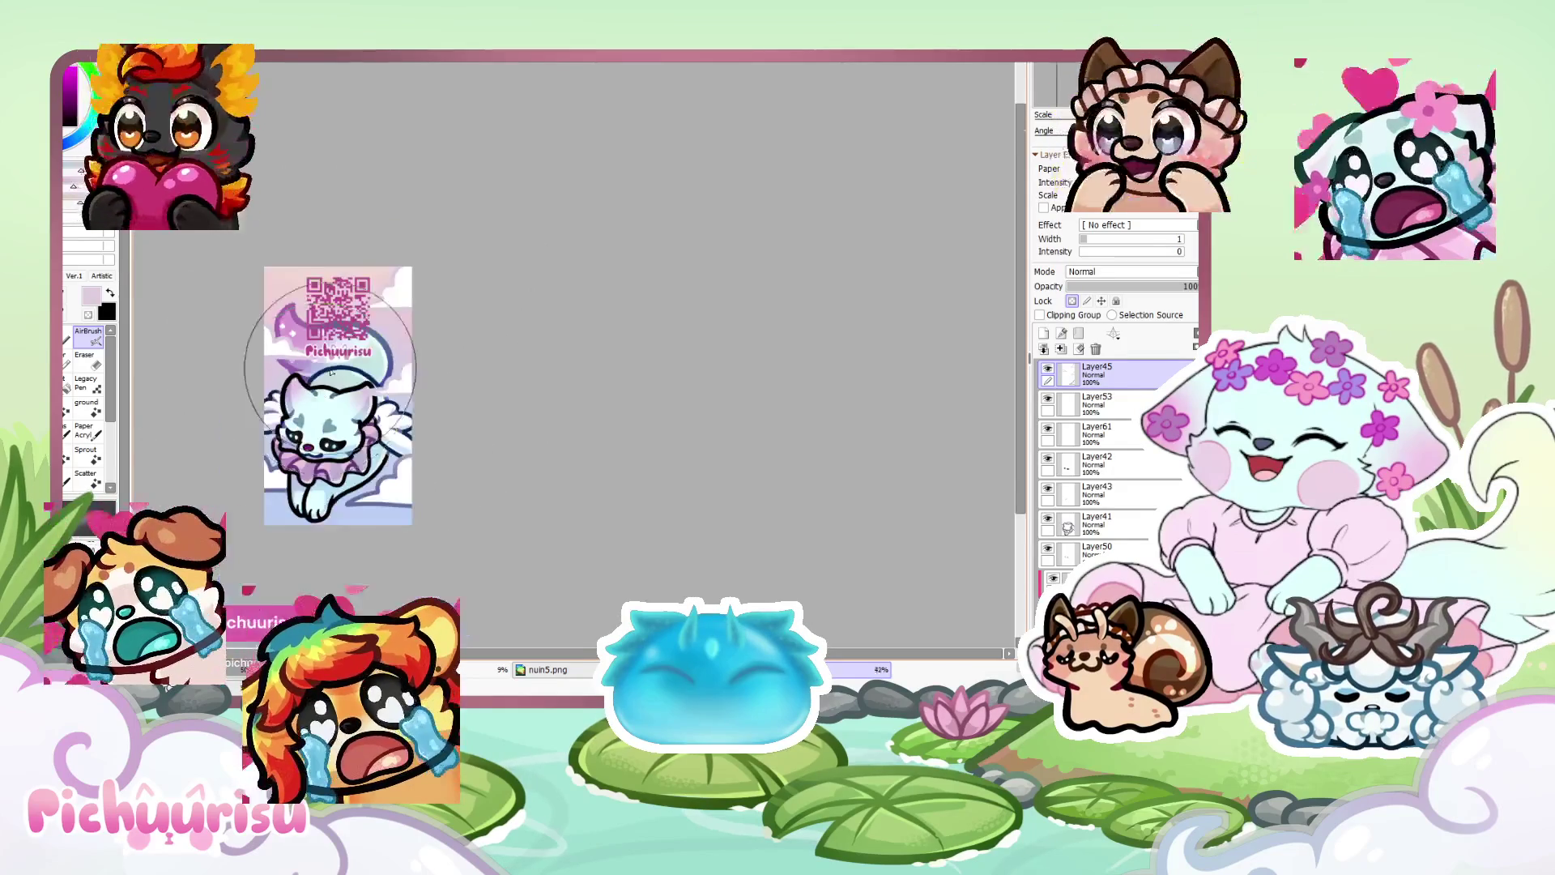
scroll(243, 472, up, 2)
scroll(1122, 464, down, 3)
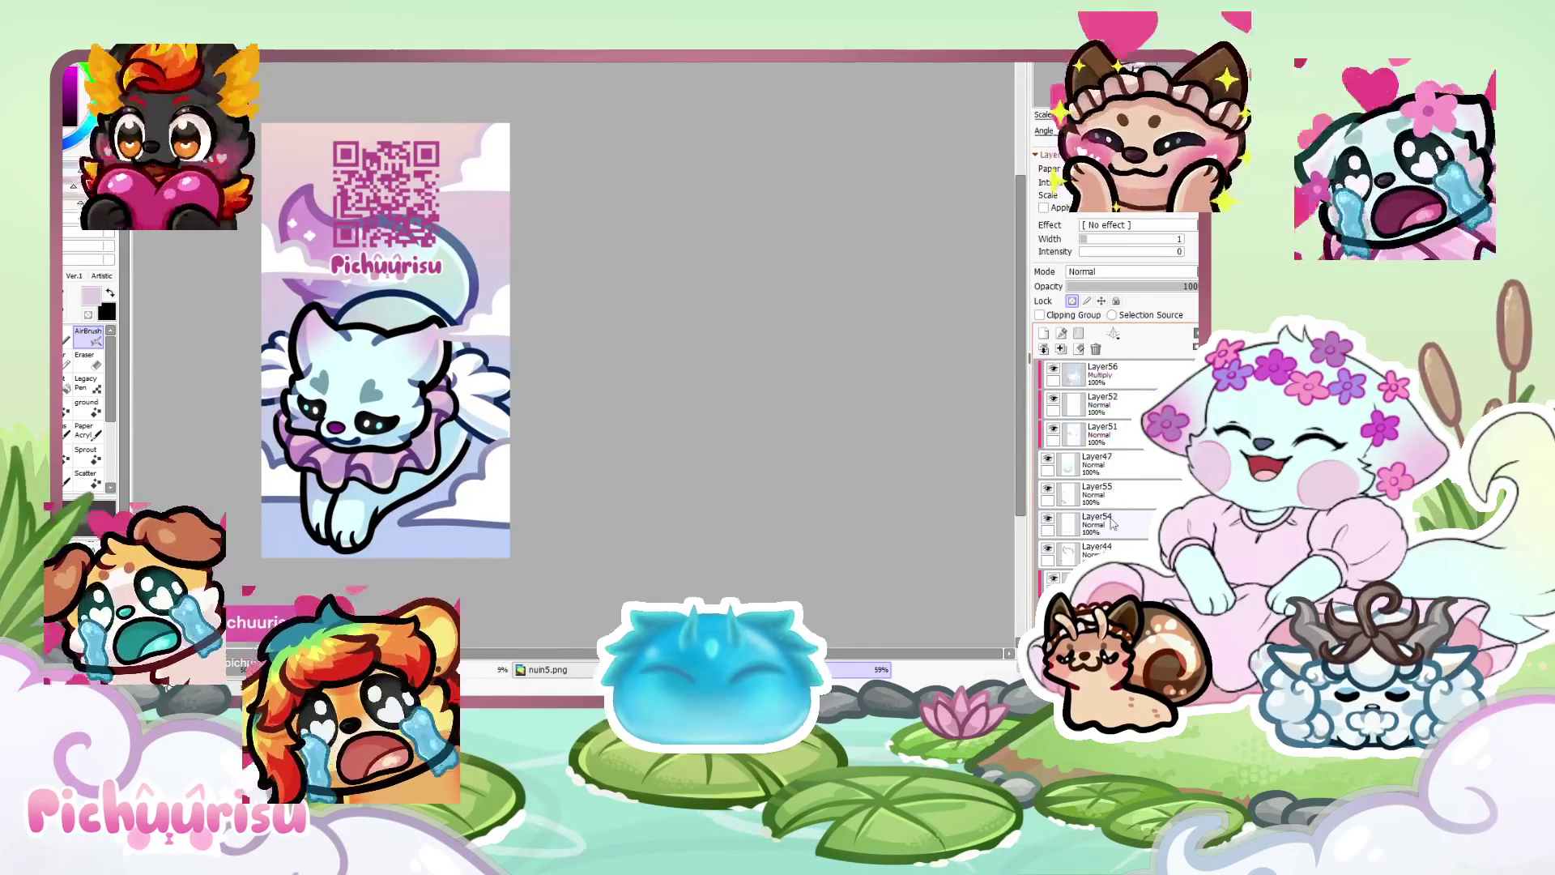
On Layer55, sample the lavender from the cat's ruff, add a new top layer in Folder1, and enlarge the brush
click(1118, 493)
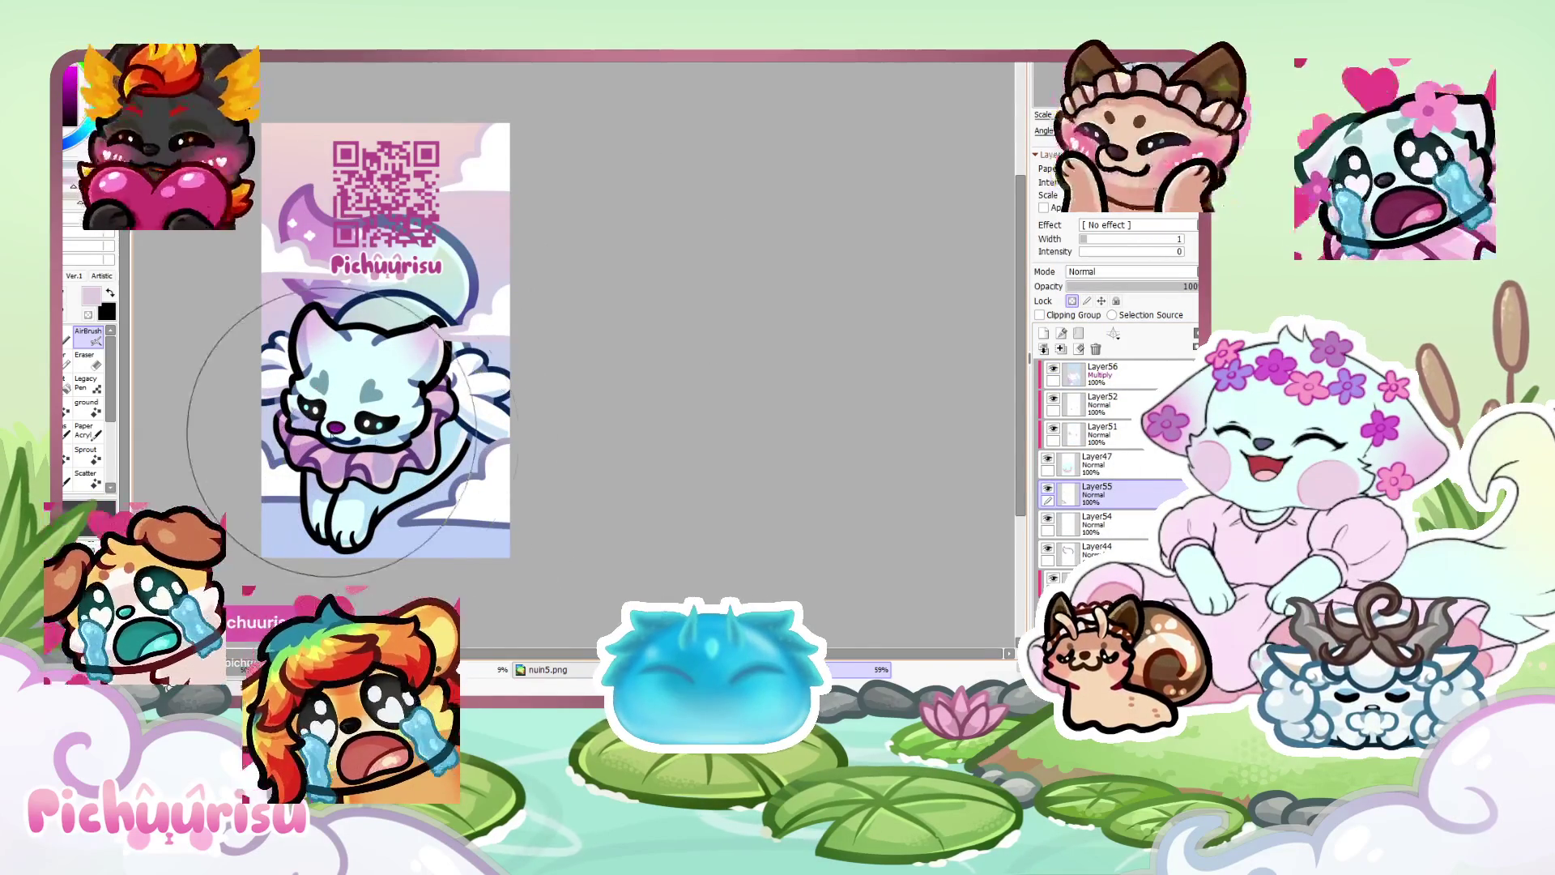
alt+click(349, 459)
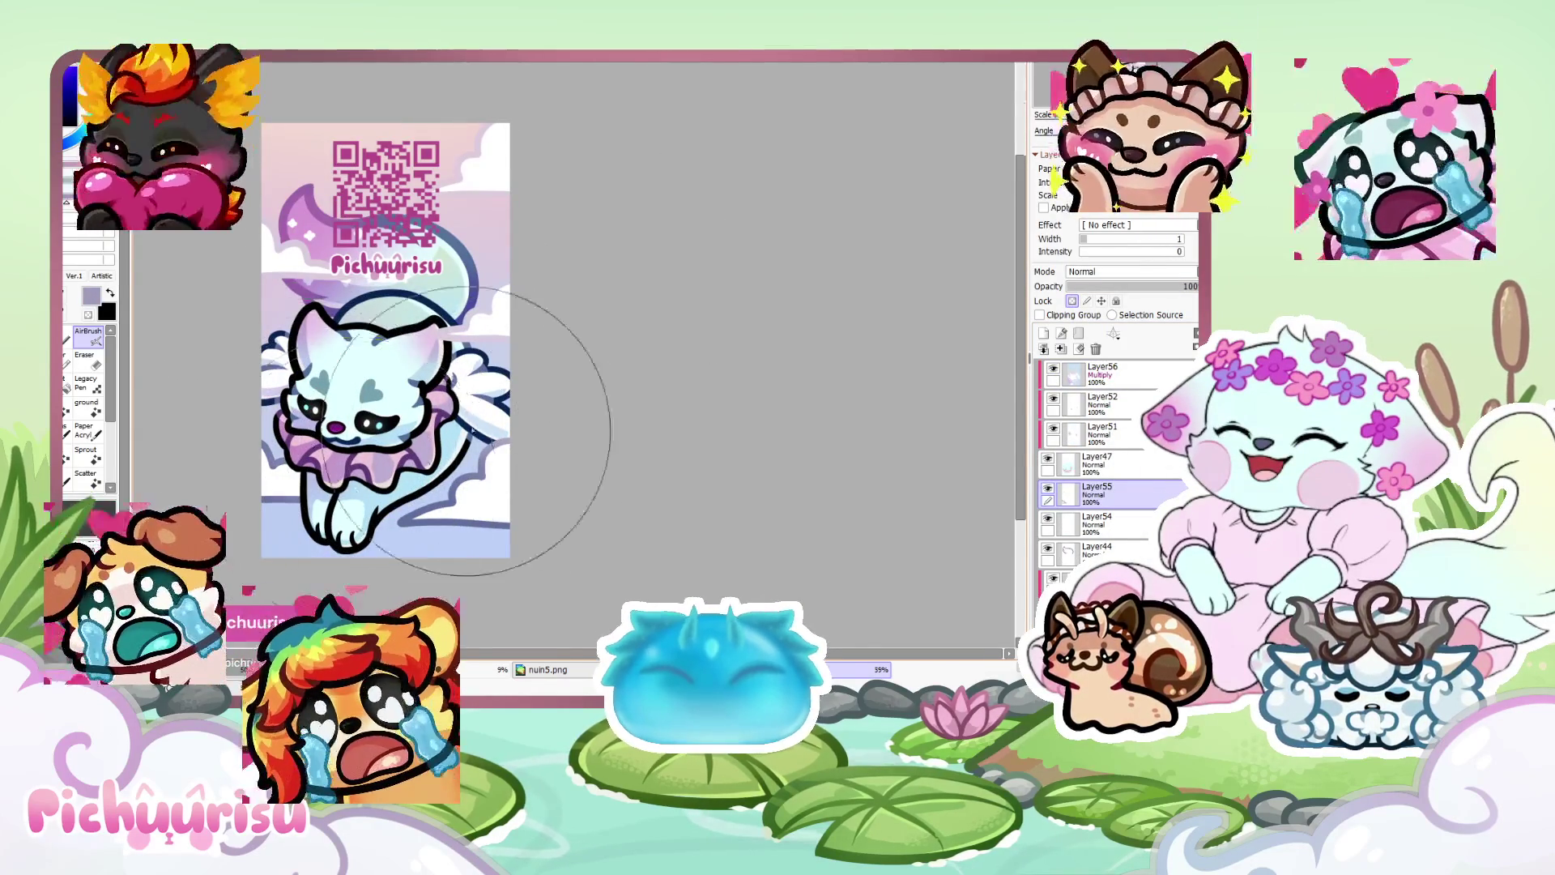
scroll(442, 369, down, 4)
scroll(437, 373, up, 3)
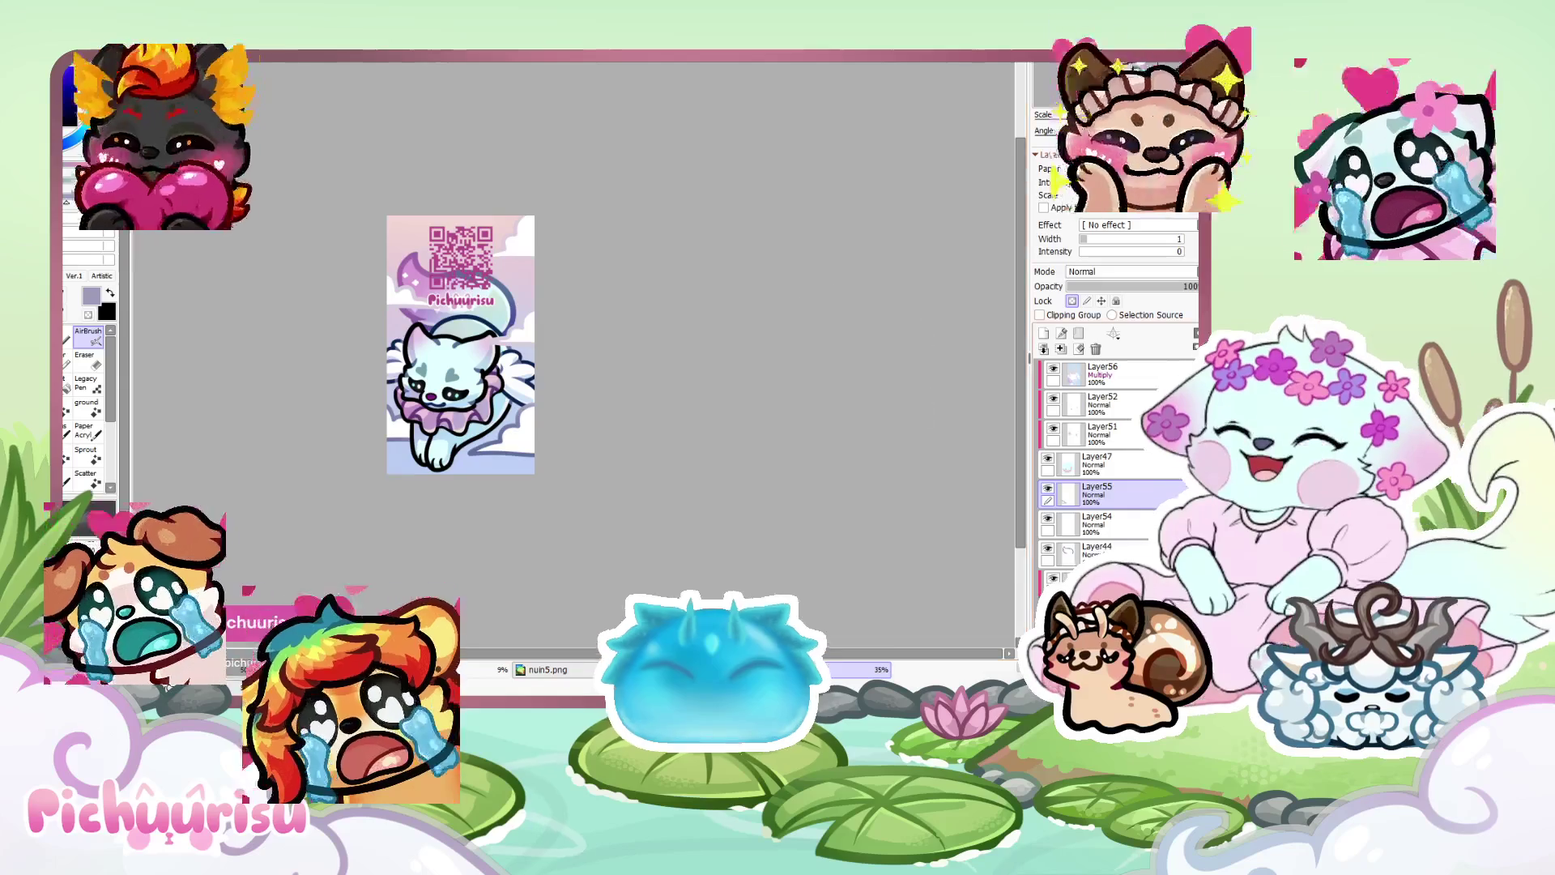
scroll(1147, 391, up, 3)
scroll(1142, 388, up, 2)
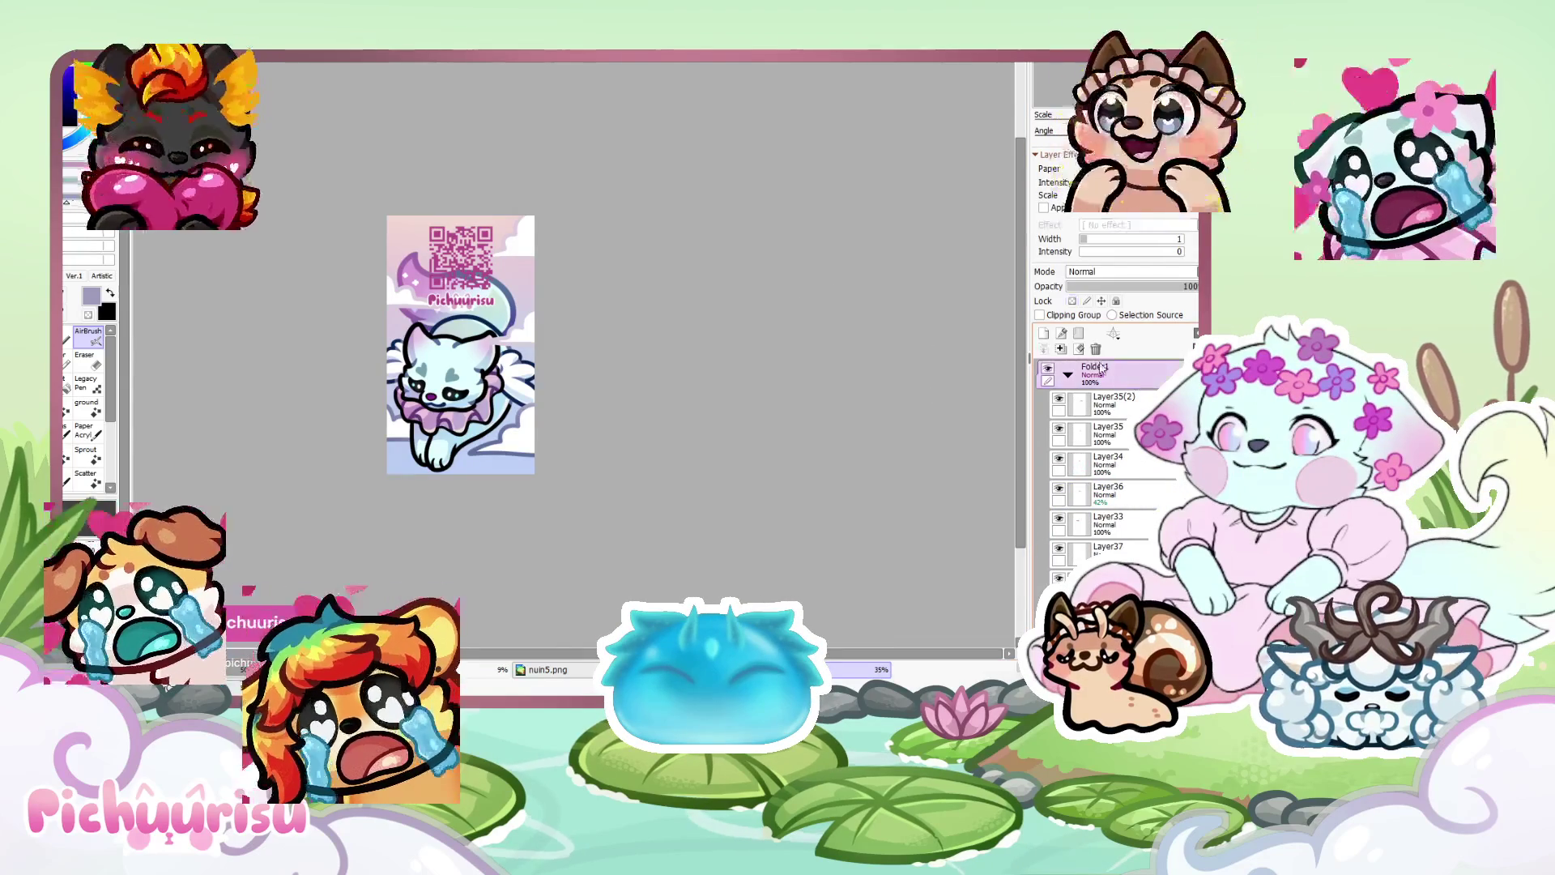
click(1050, 332)
scroll(640, 366, up, 1)
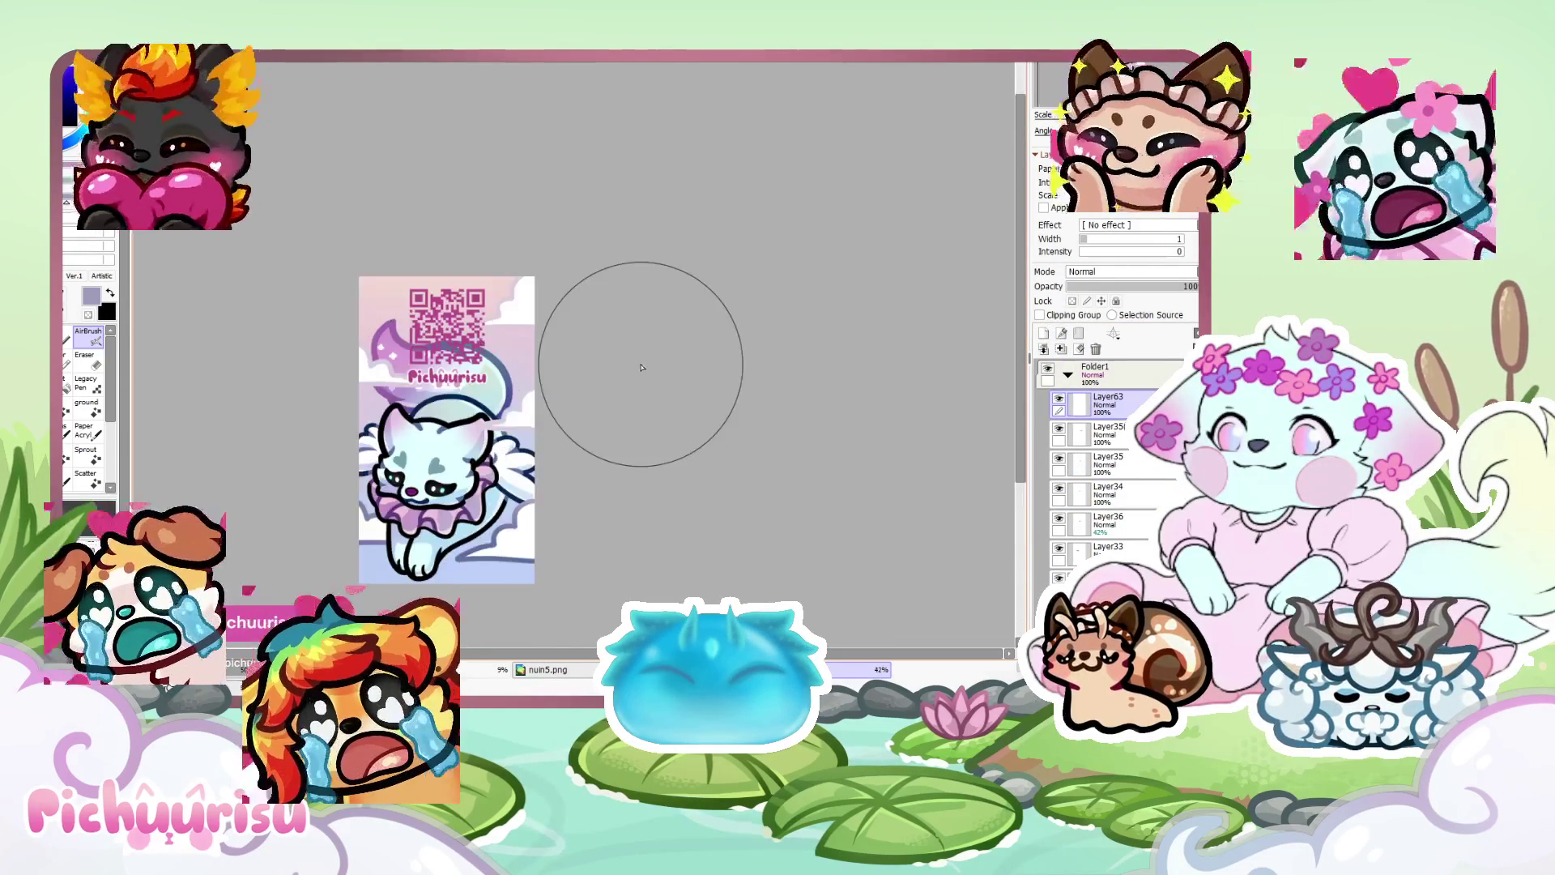
key(bracketright)
key(bracketright)
key(bracketright)
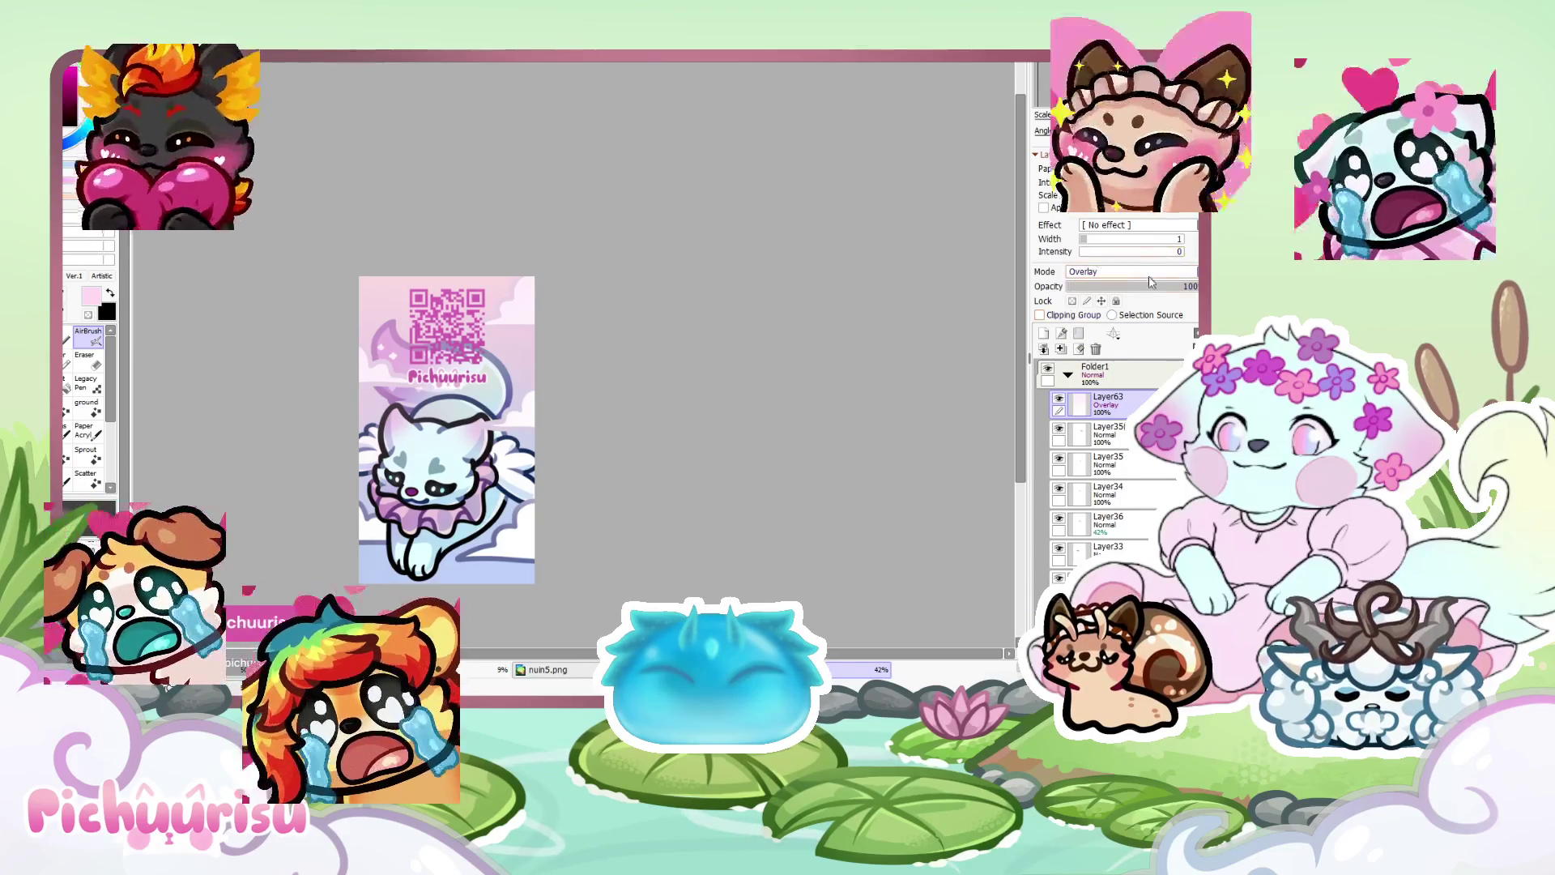
Replace overlay tint Layer63 with a fresh layer and airbrush dark magenta across the whole card
drag(1150, 284, 1108, 299)
click(1044, 333)
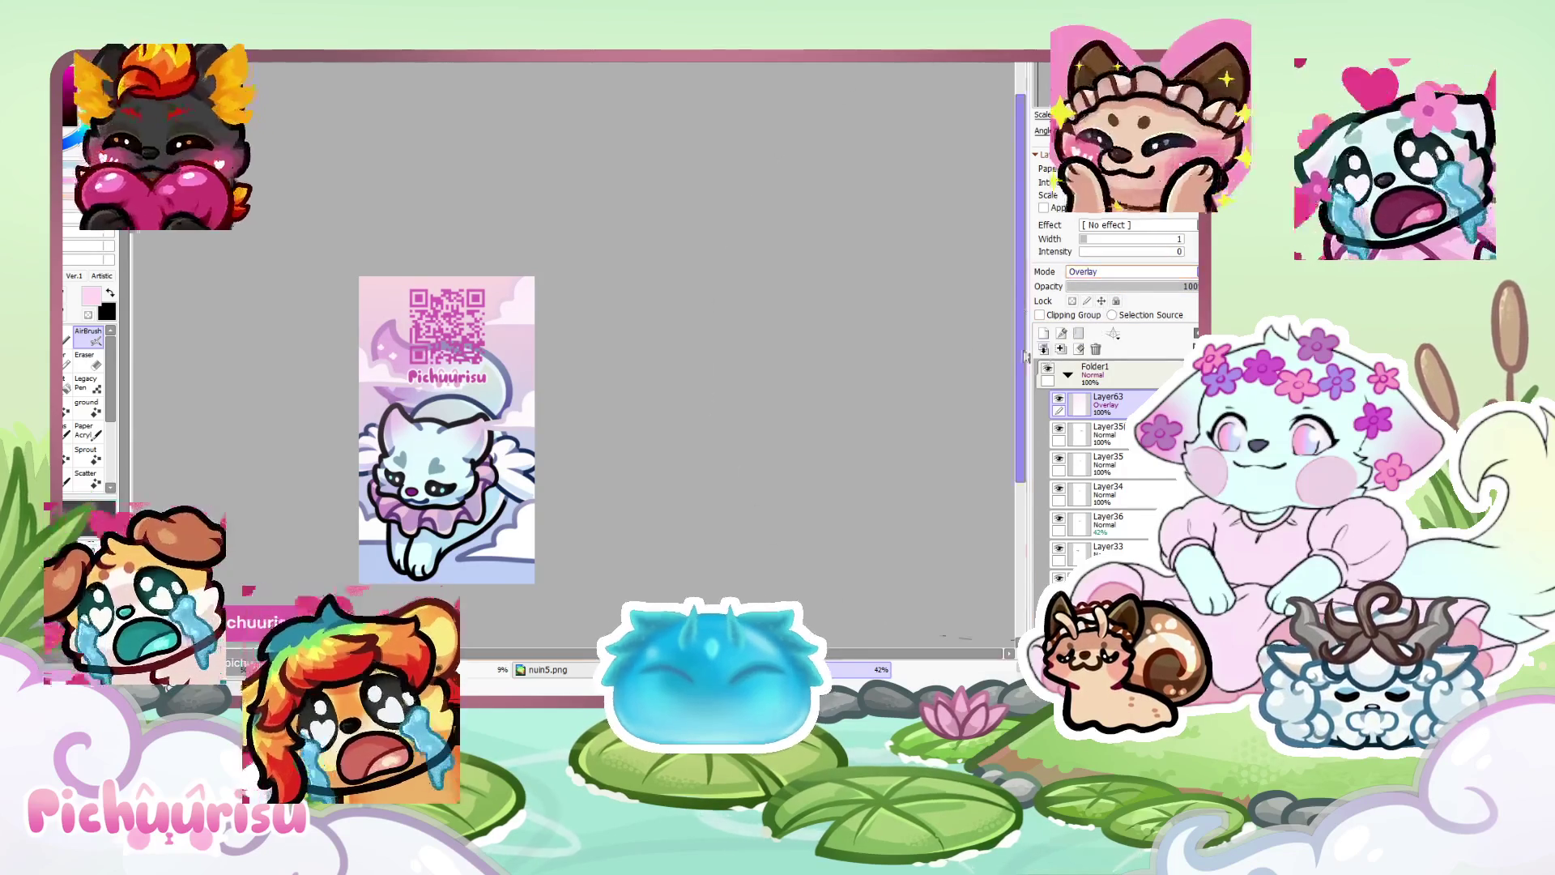
click(1079, 348)
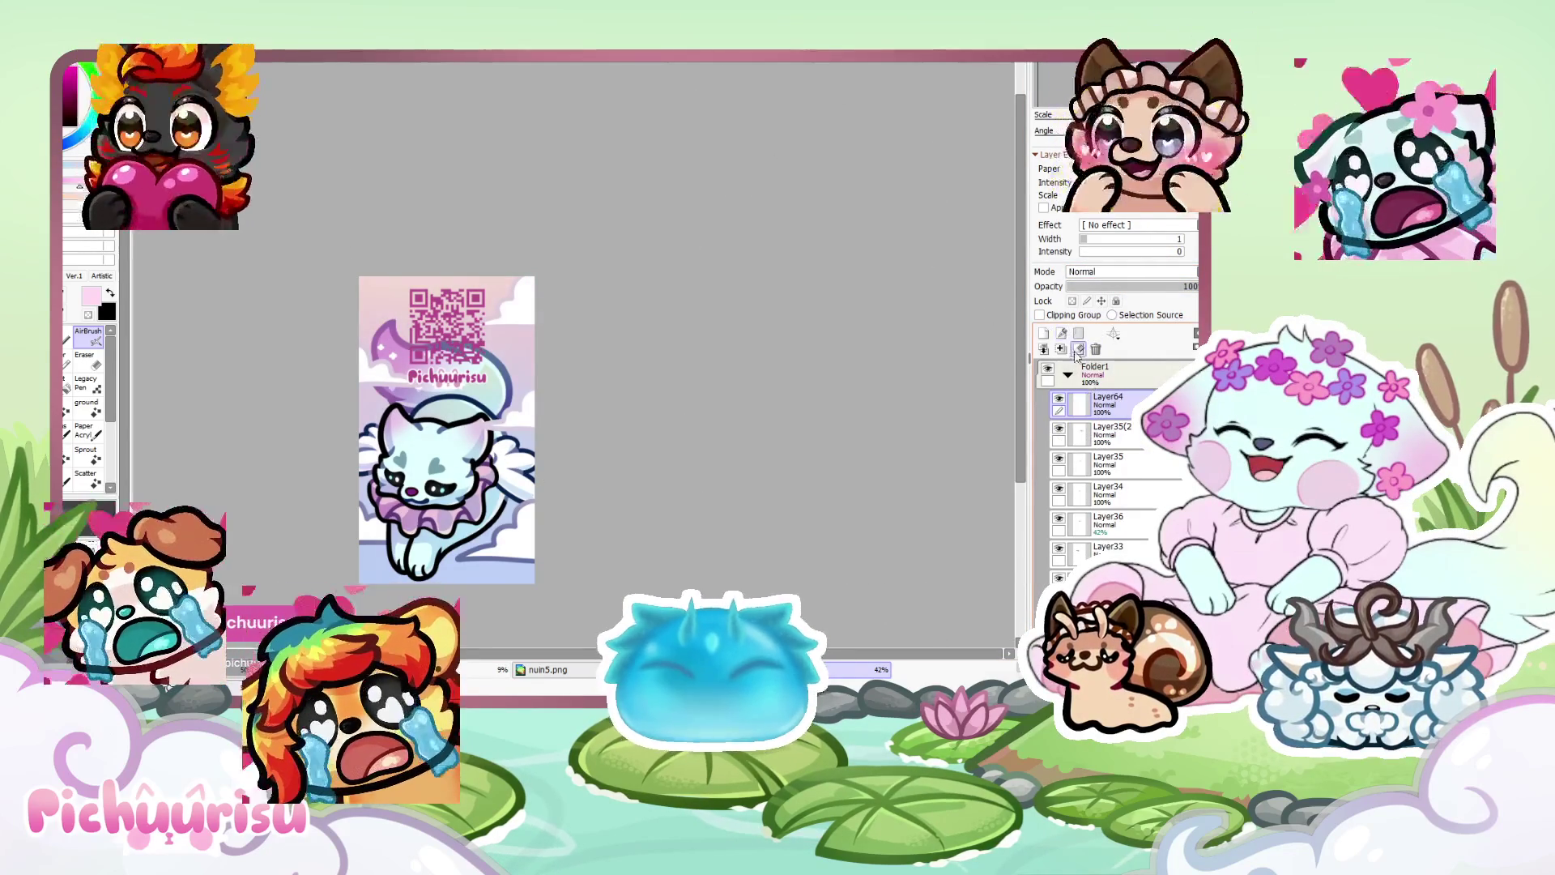
click(89, 137)
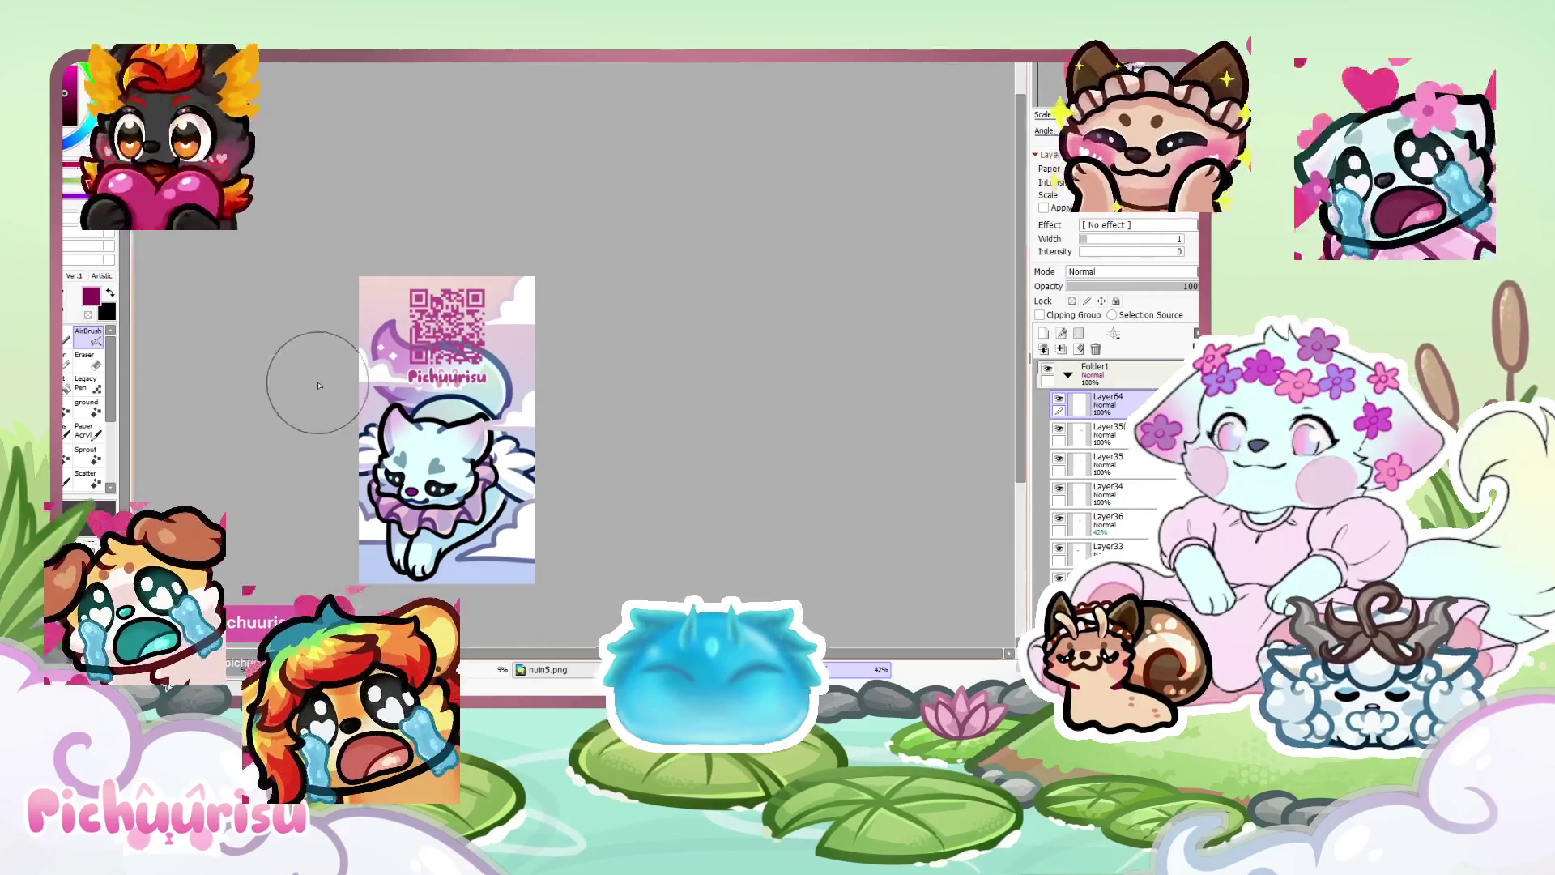
drag(535, 357, 739, 313)
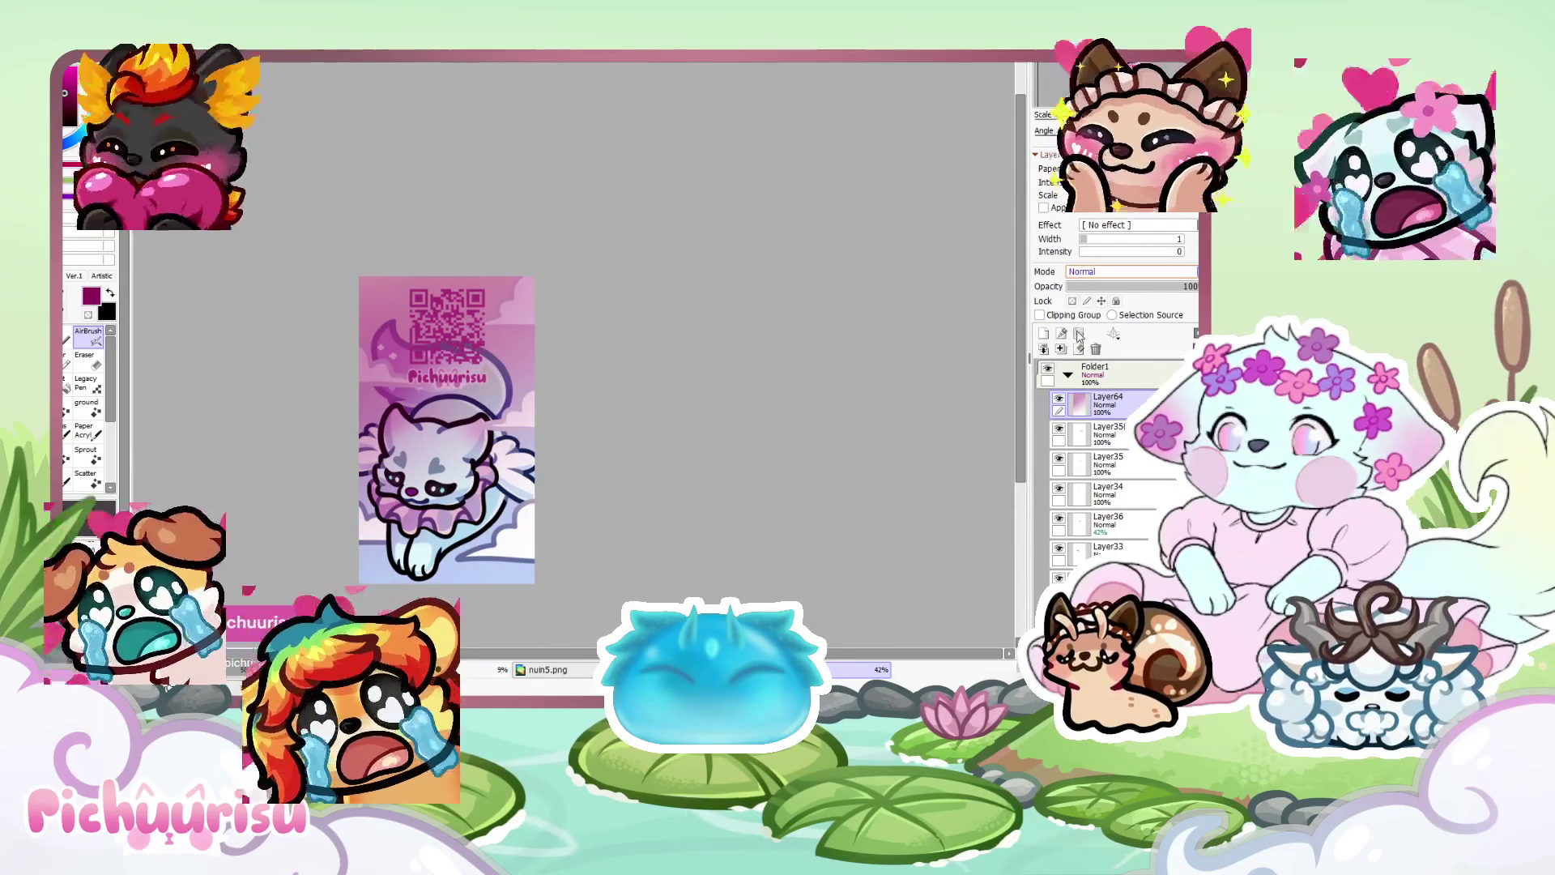
Set Layer64 to Overlay, move it above Folder1, and raise its opacity to 38
key(Down)
key(Down)
key(Down)
drag(1108, 403, 1105, 366)
scroll(769, 409, down, 2)
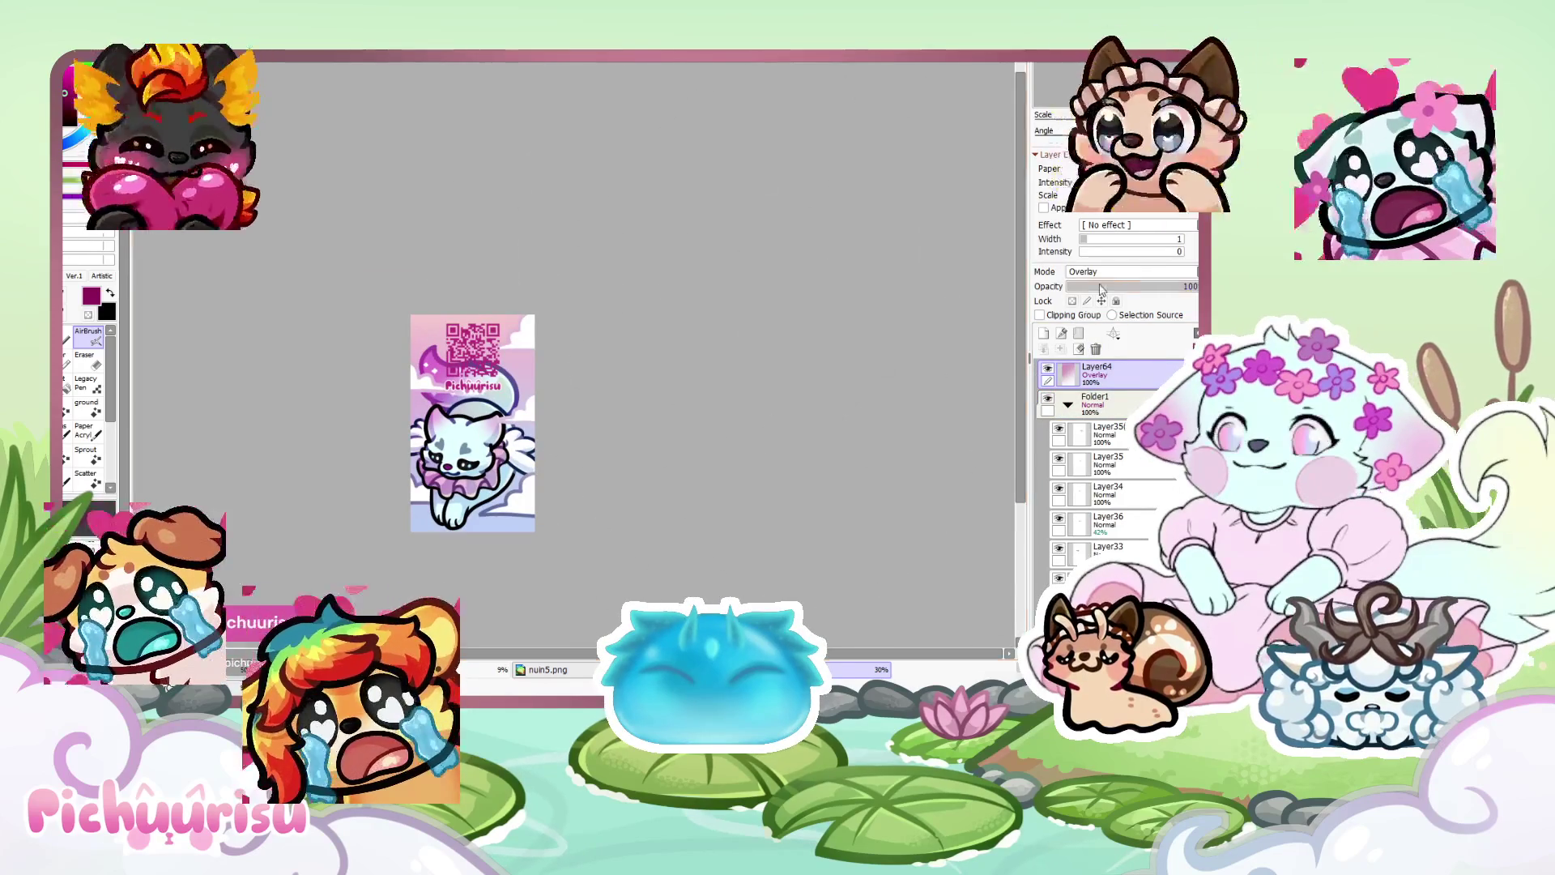
drag(1111, 287, 1121, 287)
scroll(956, 397, up, 2)
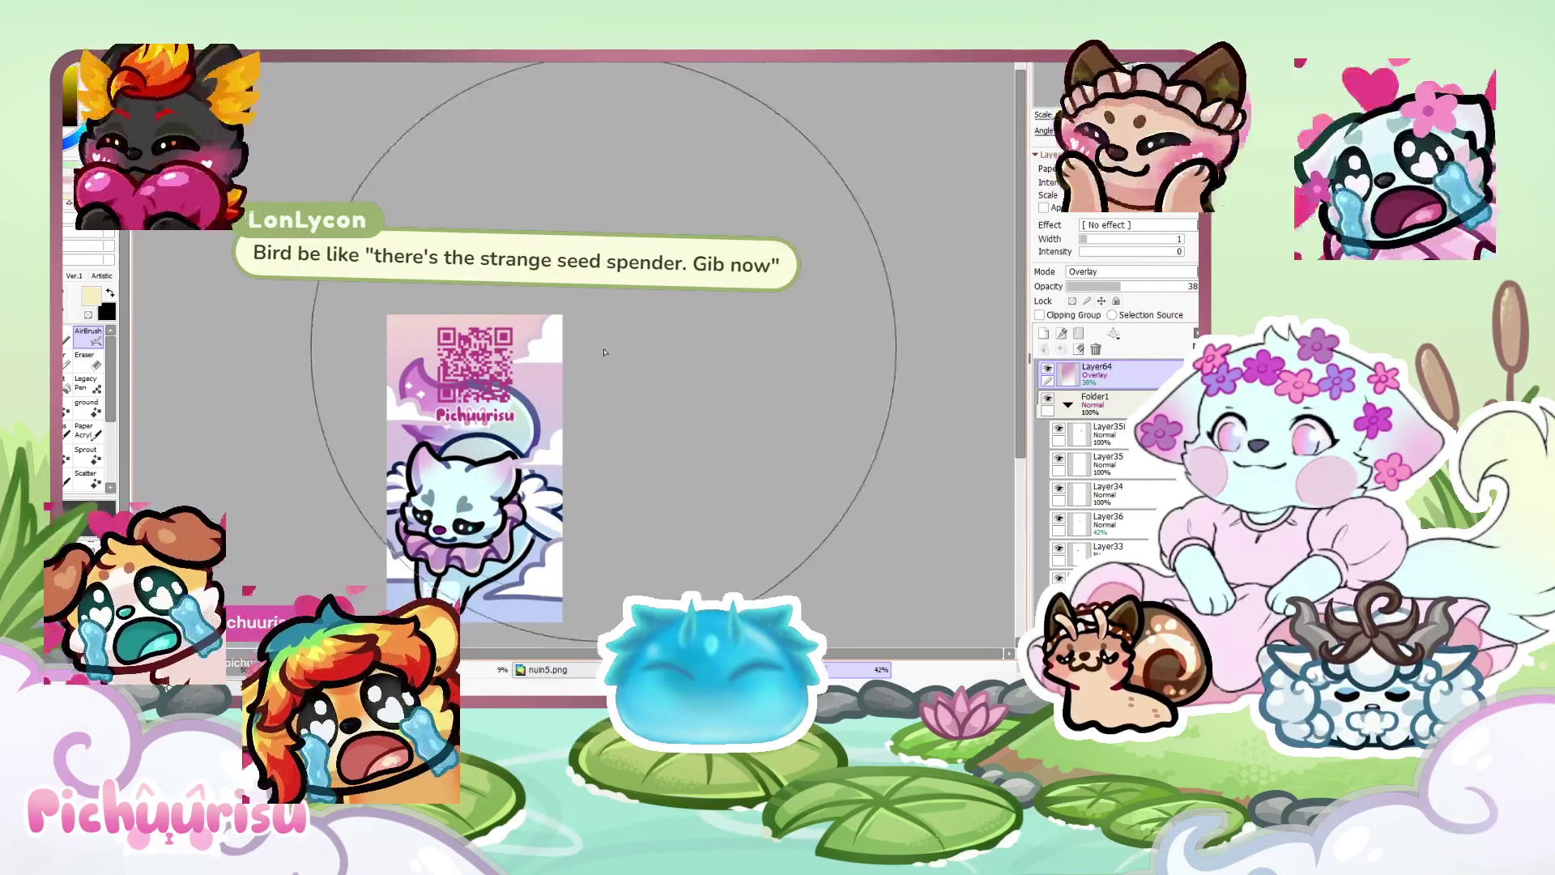
scroll(365, 502, down, 4)
scroll(413, 597, up, 3)
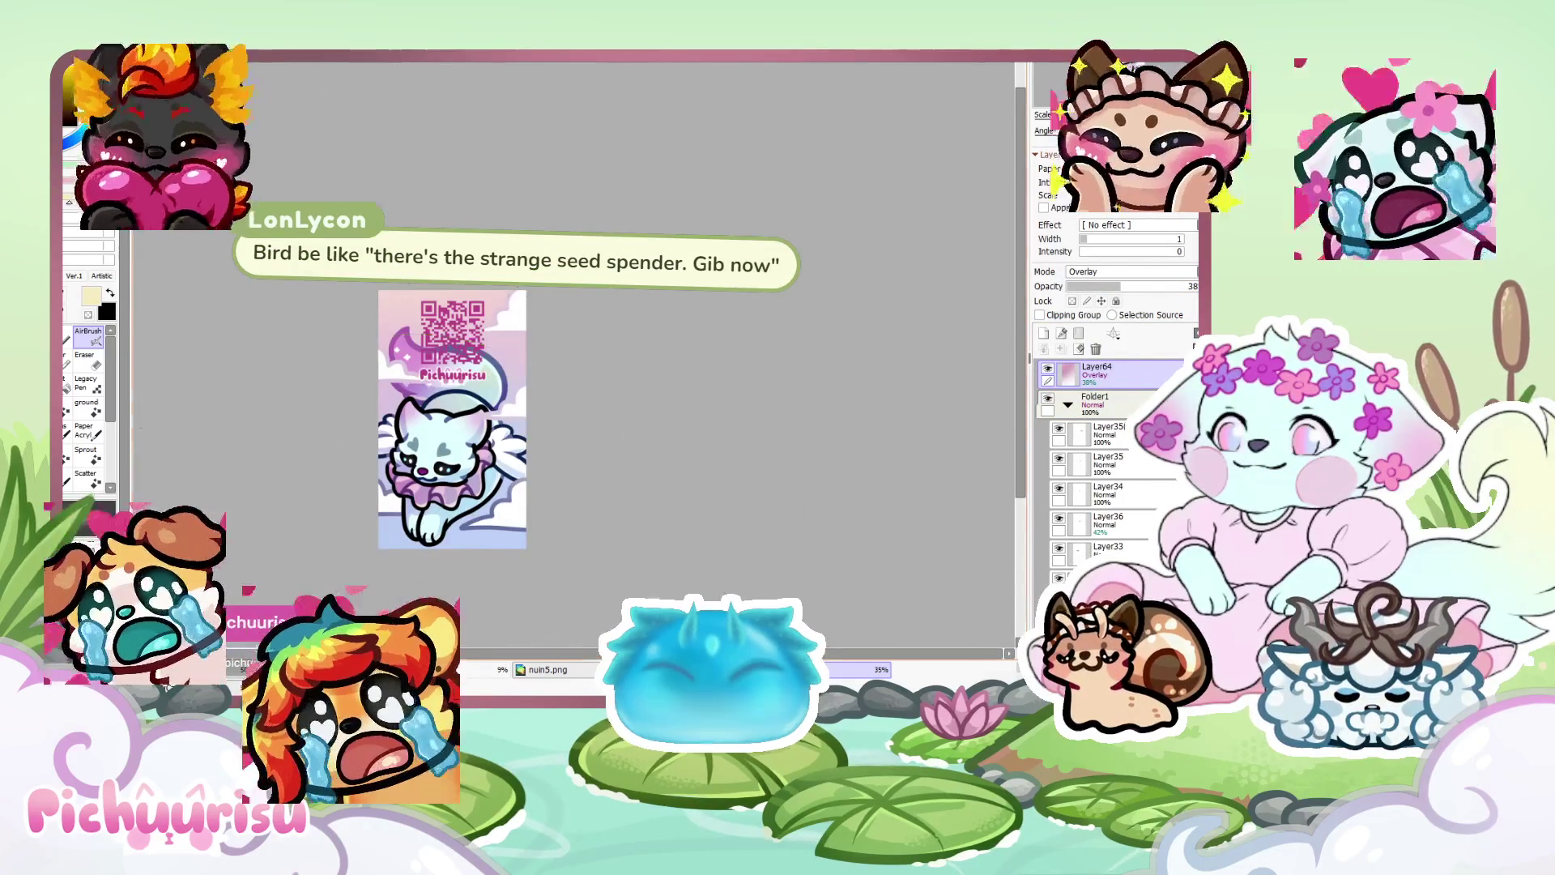
Add Layer65 above the tint, pick blue, shrink the brush, and set the layer's opacity to about 64
click(1043, 334)
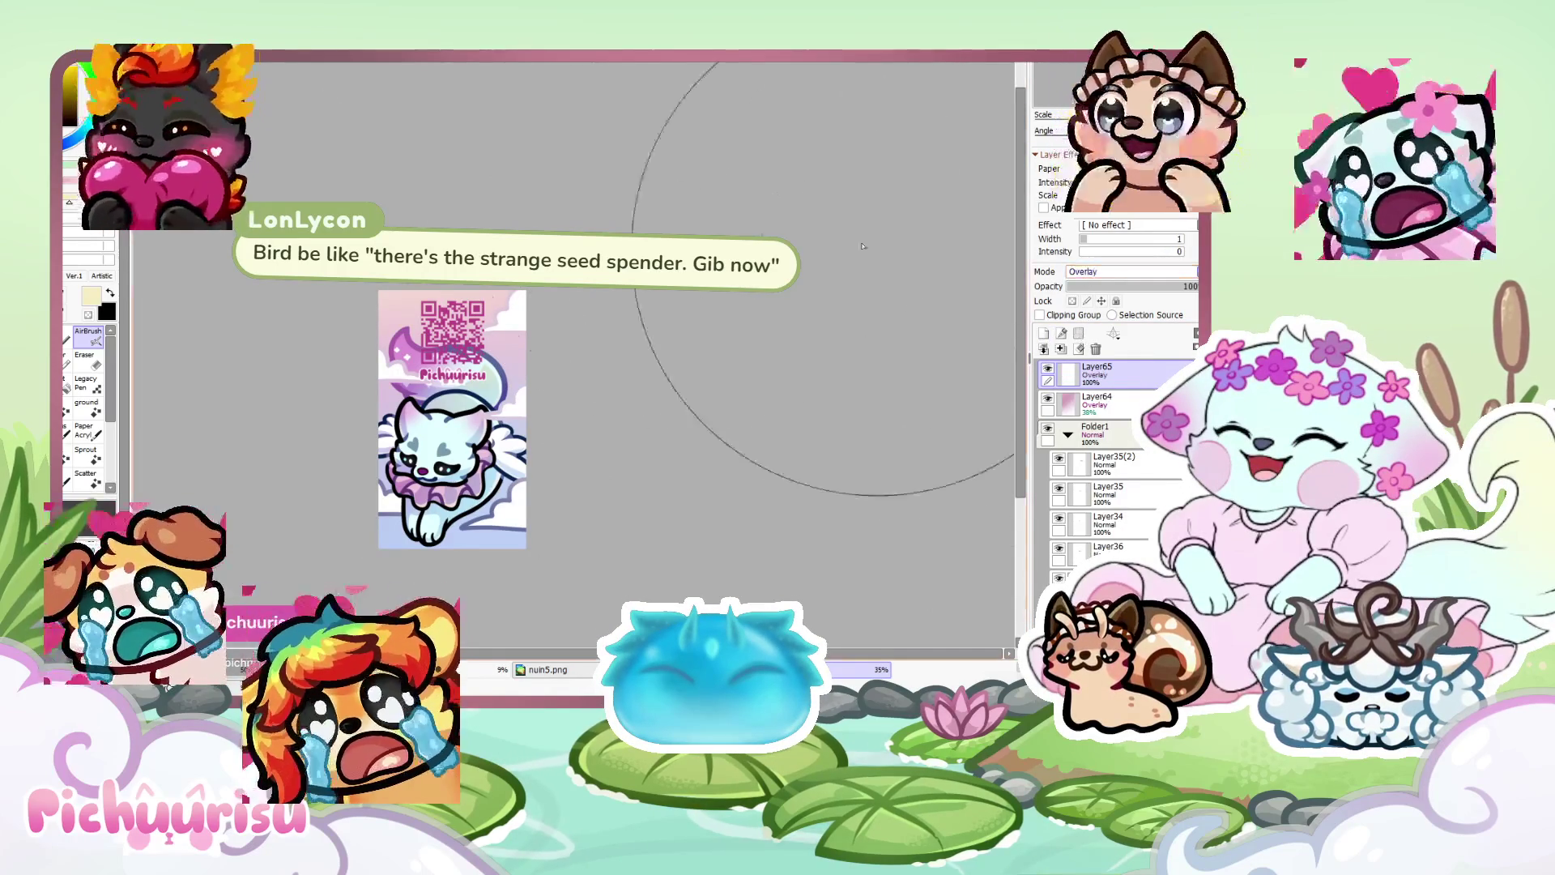
click(77, 122)
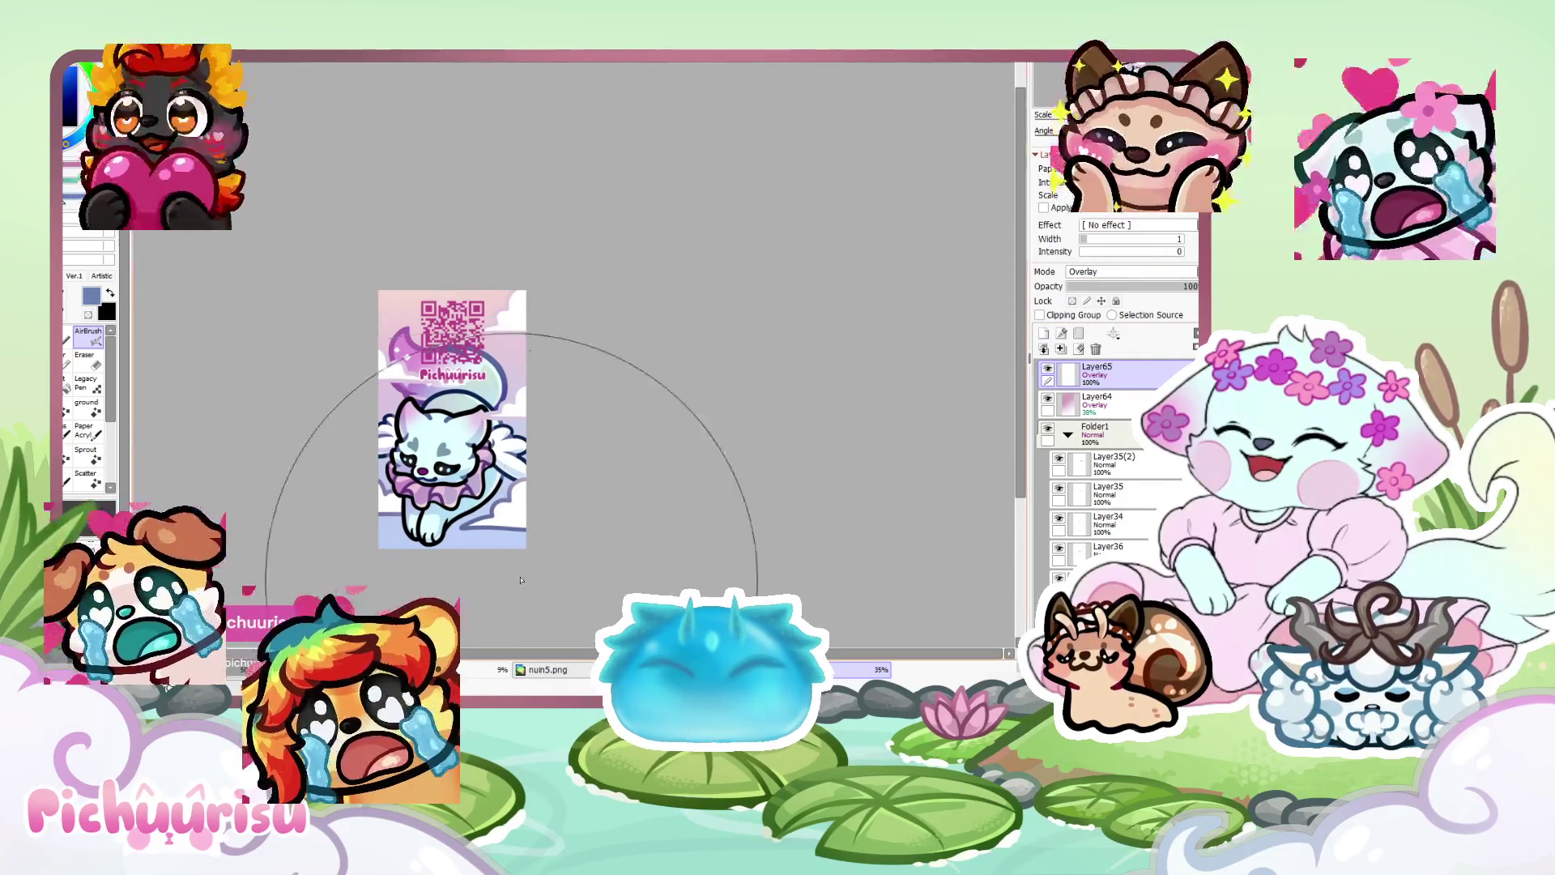
key(bracketleft)
key(bracketleft)
key(bracketleft)
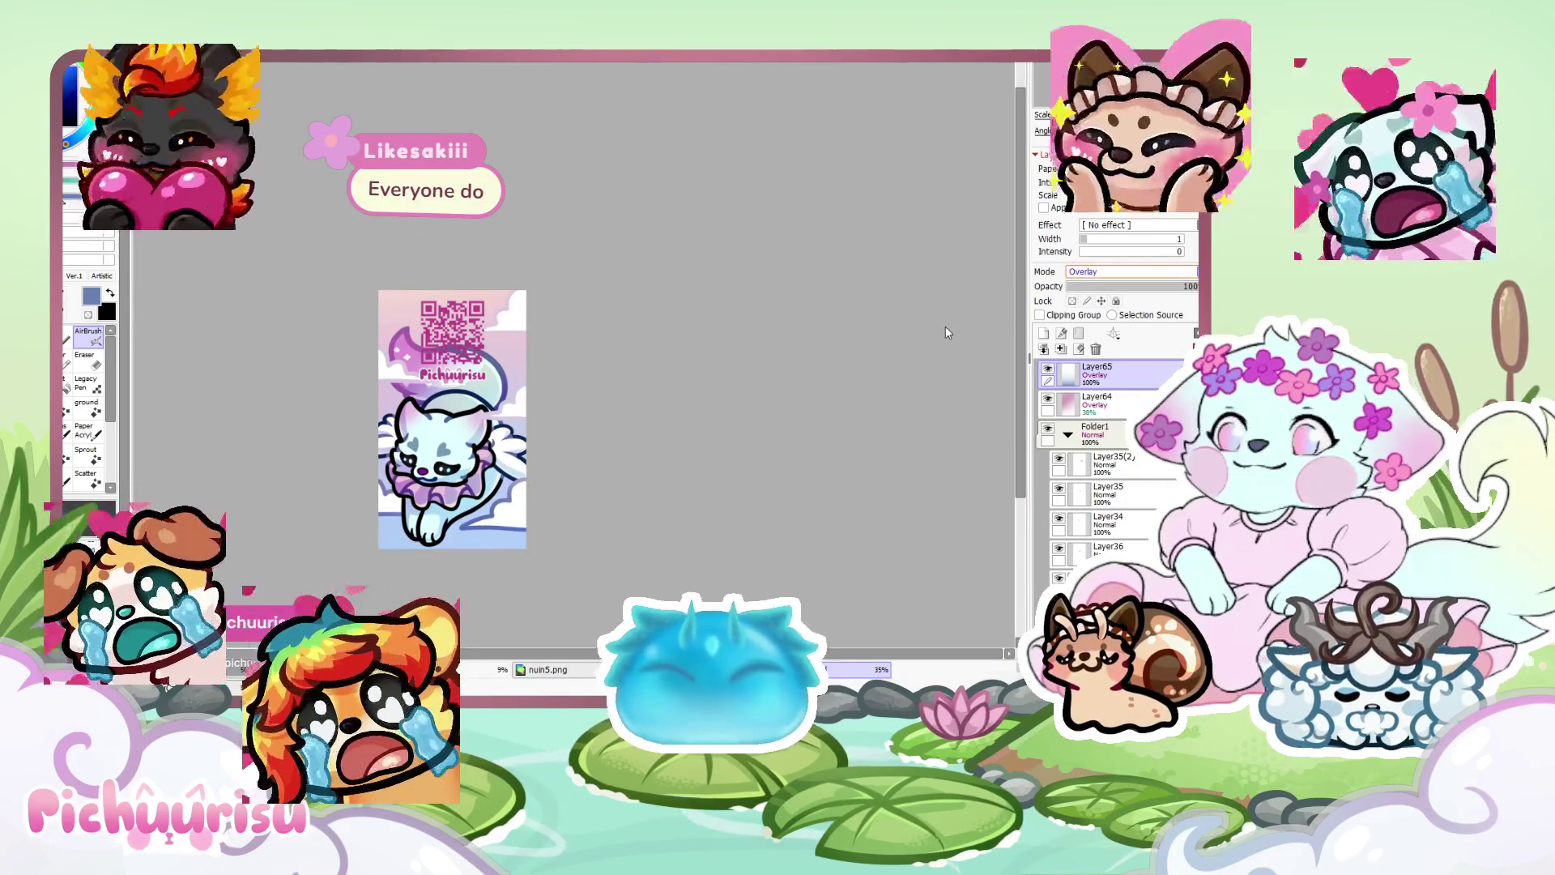
click(1093, 288)
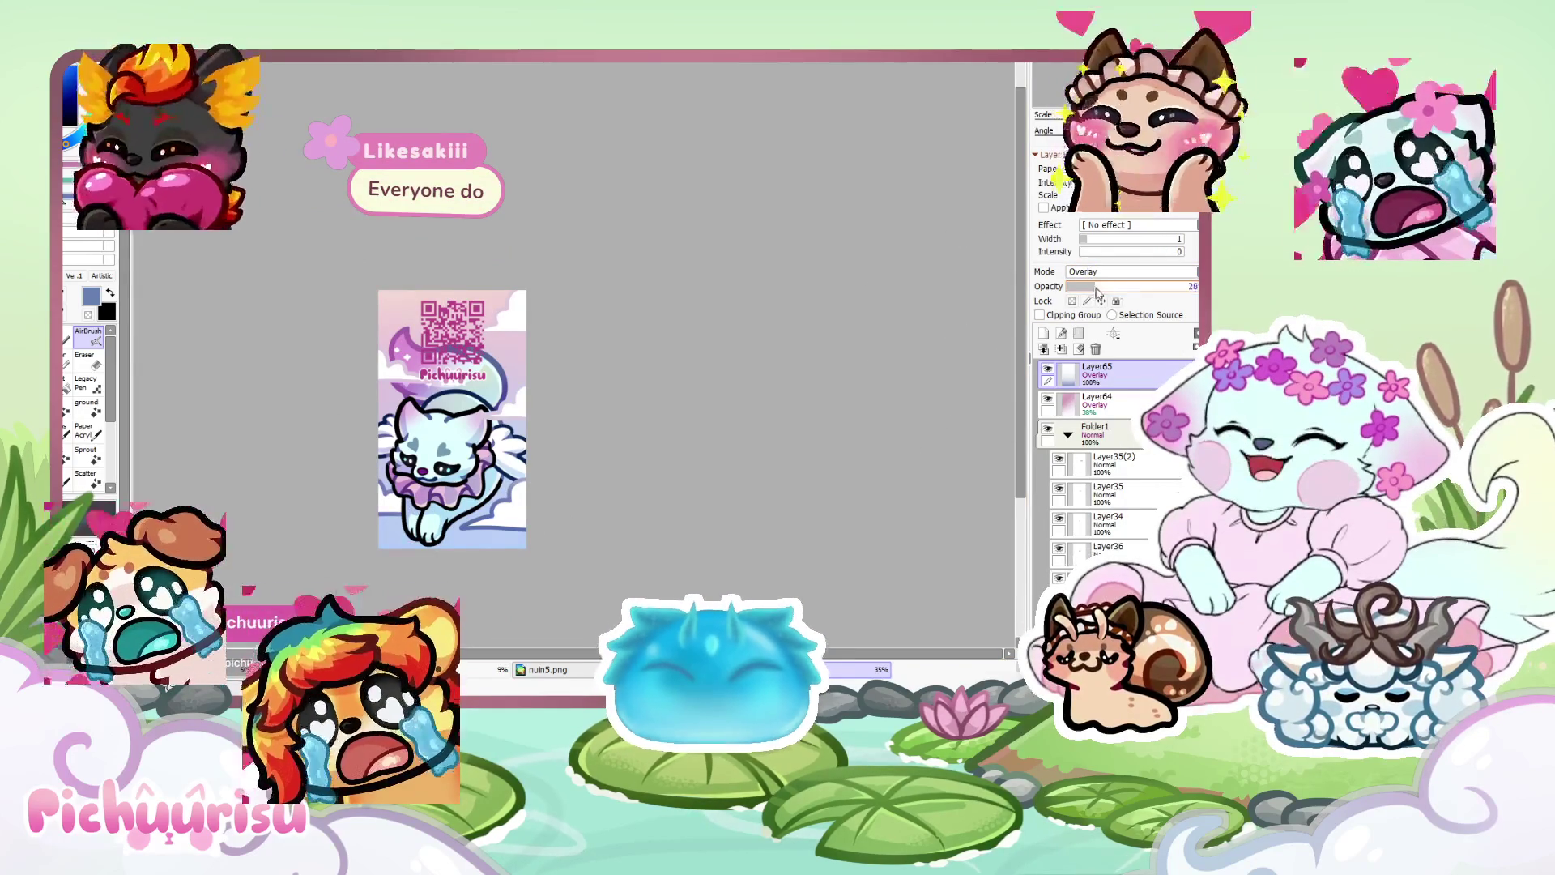
mouse_move(1196, 286)
mouse_down()
mouse_move(1115, 286)
mouse_move(1169, 278)
mouse_up()
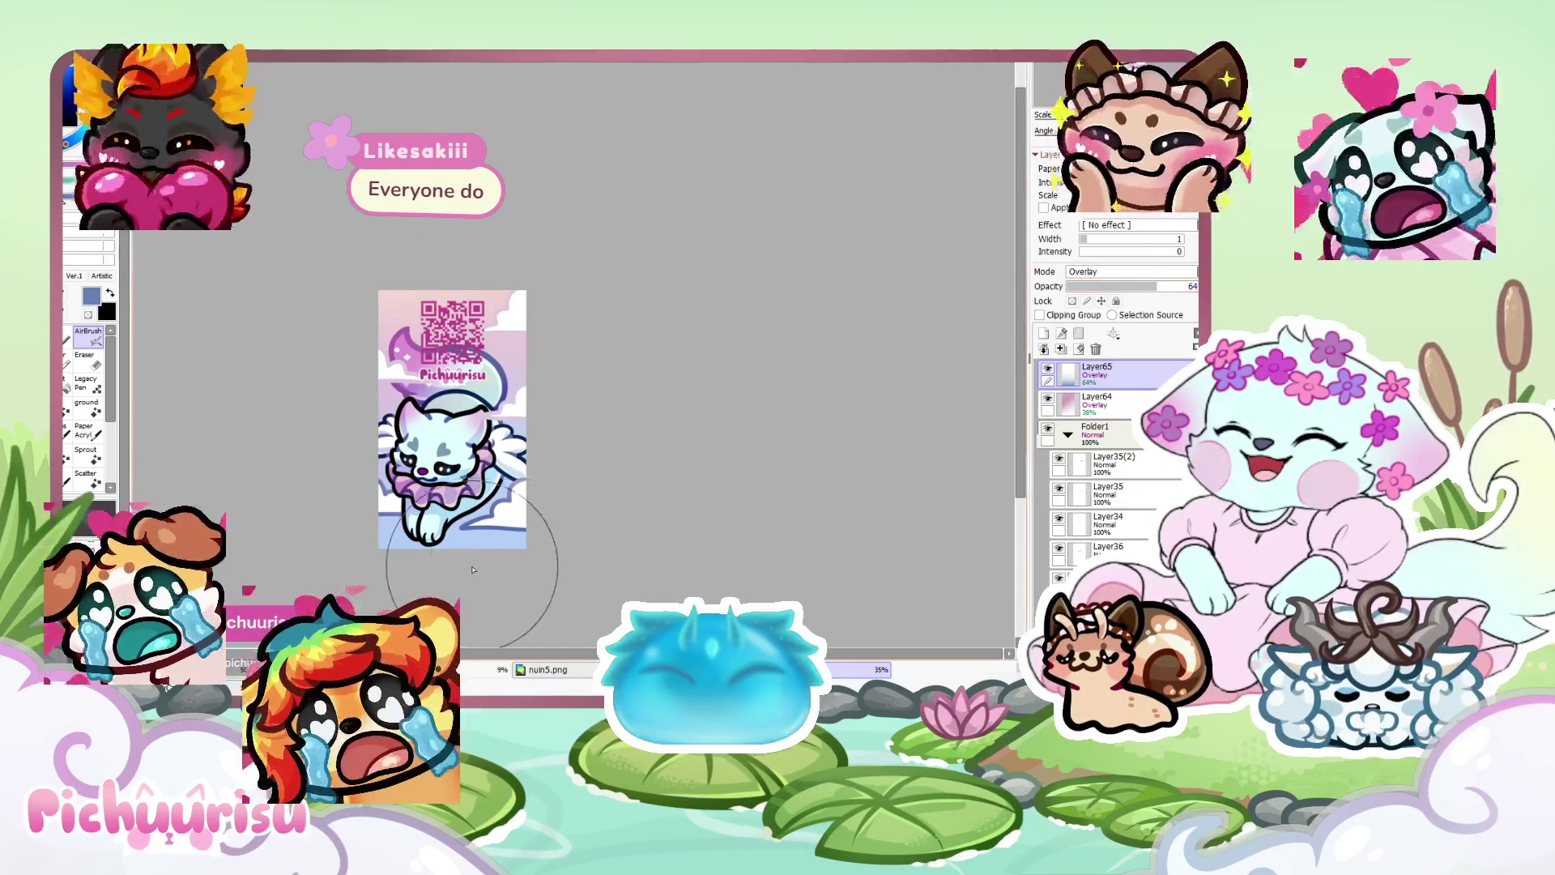
scroll(473, 569, up, 3)
scroll(477, 469, down, 2)
scroll(476, 464, up, 2)
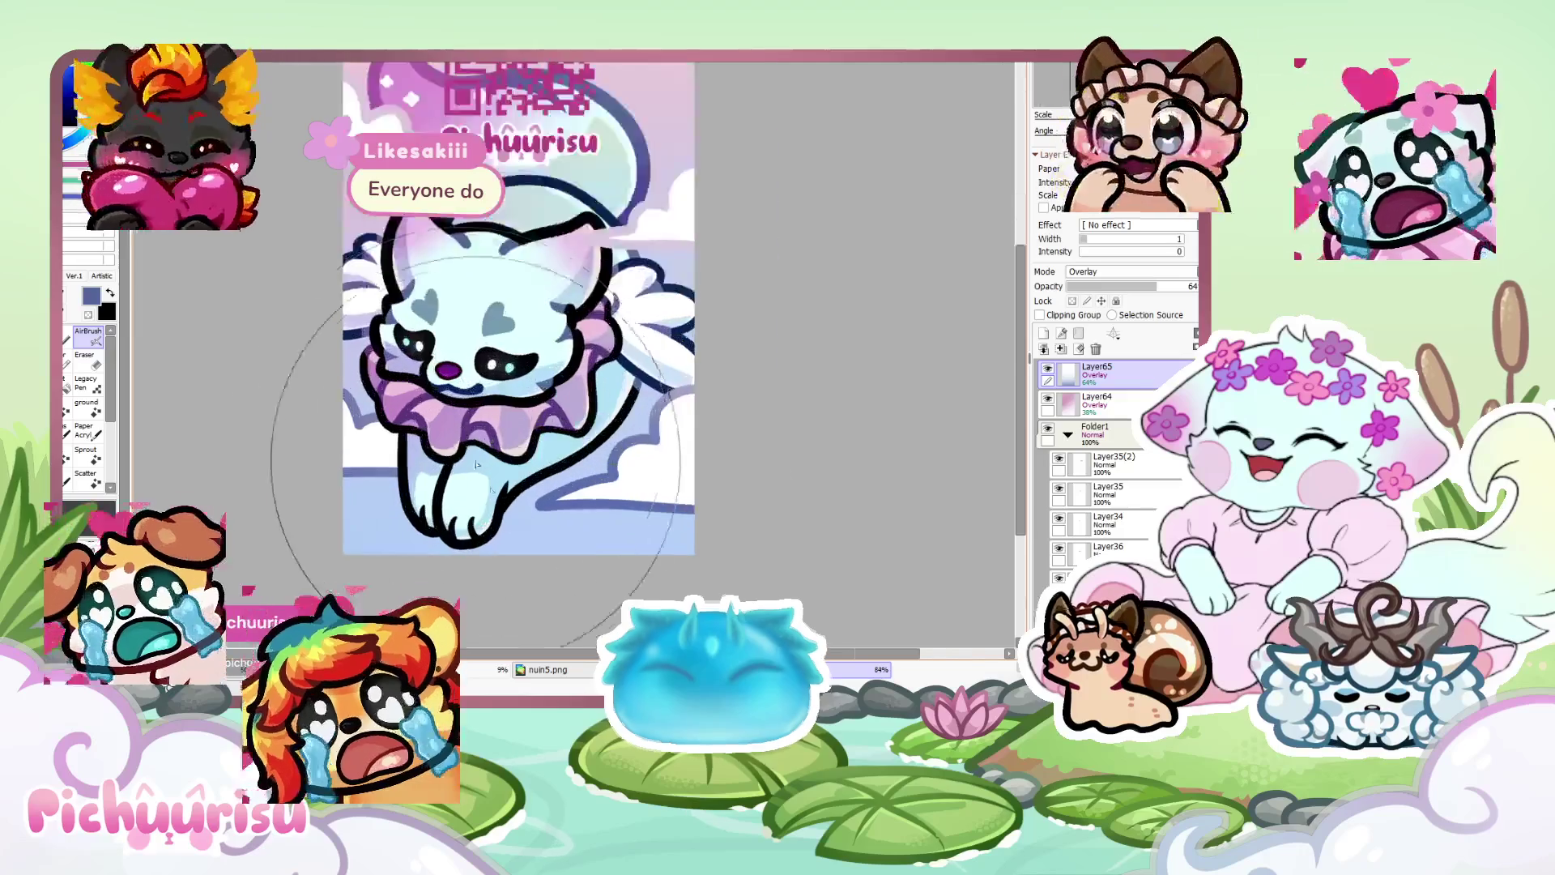
scroll(476, 464, up, 2)
scroll(476, 464, up, 2)
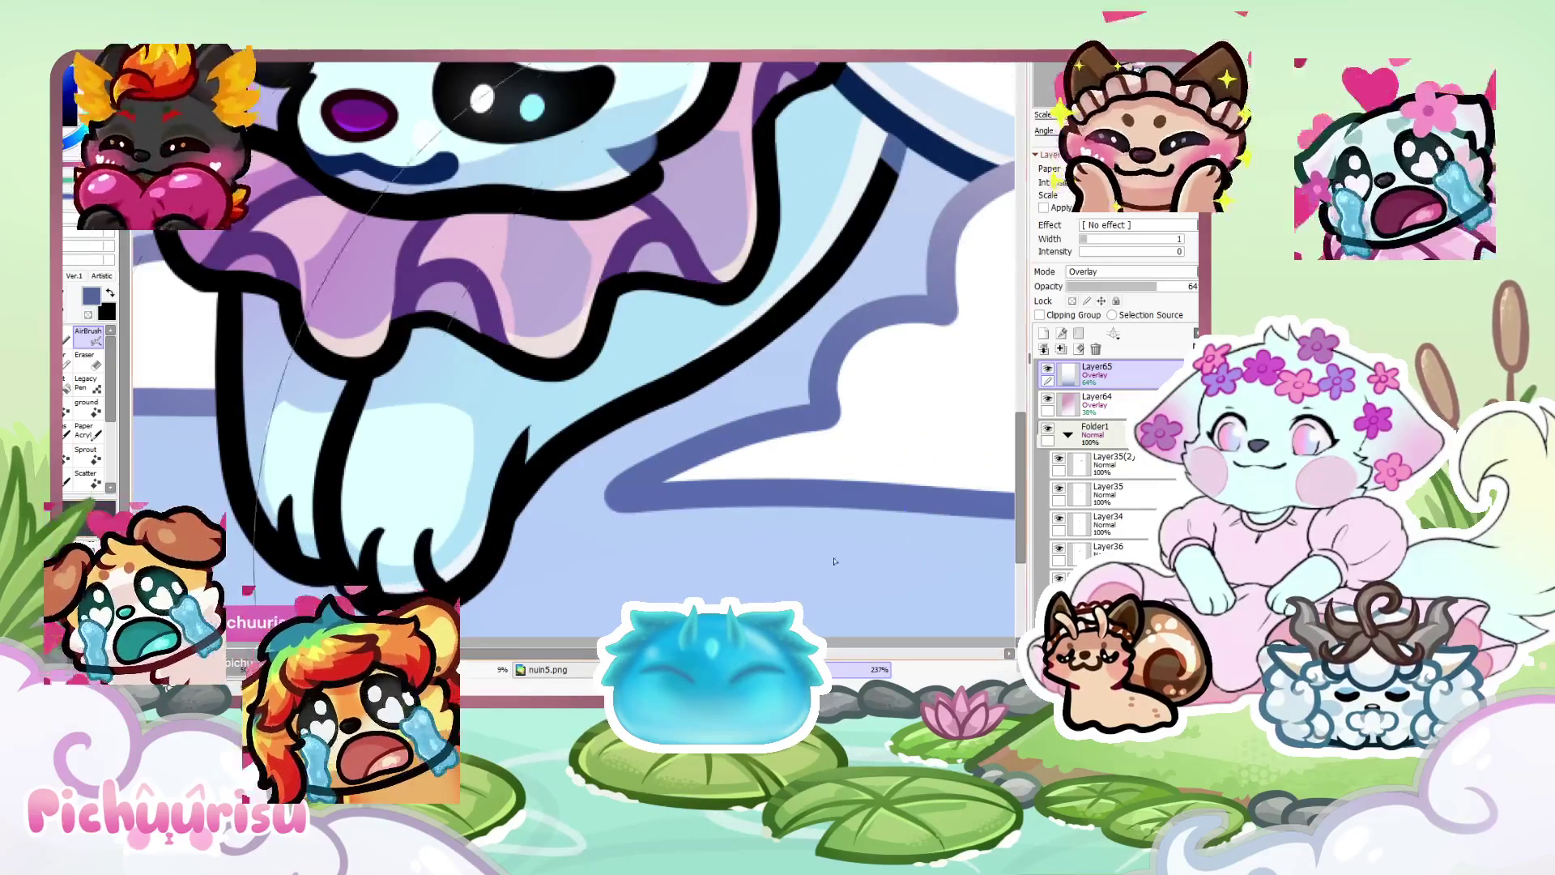
scroll(1067, 511, down, 5)
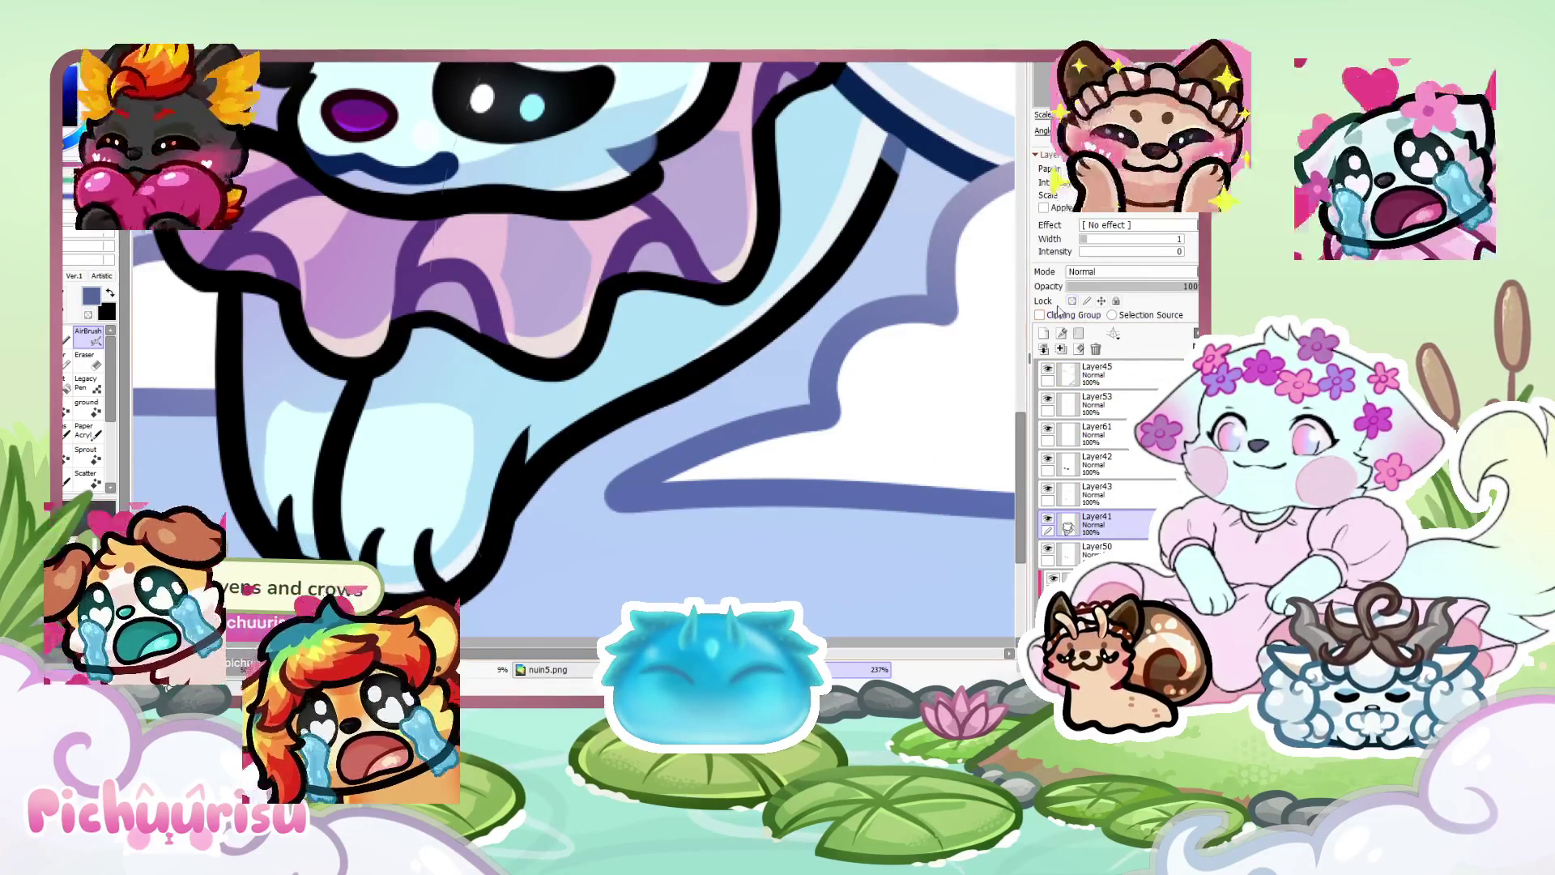
scroll(486, 396, down, 5)
scroll(486, 397, up, 4)
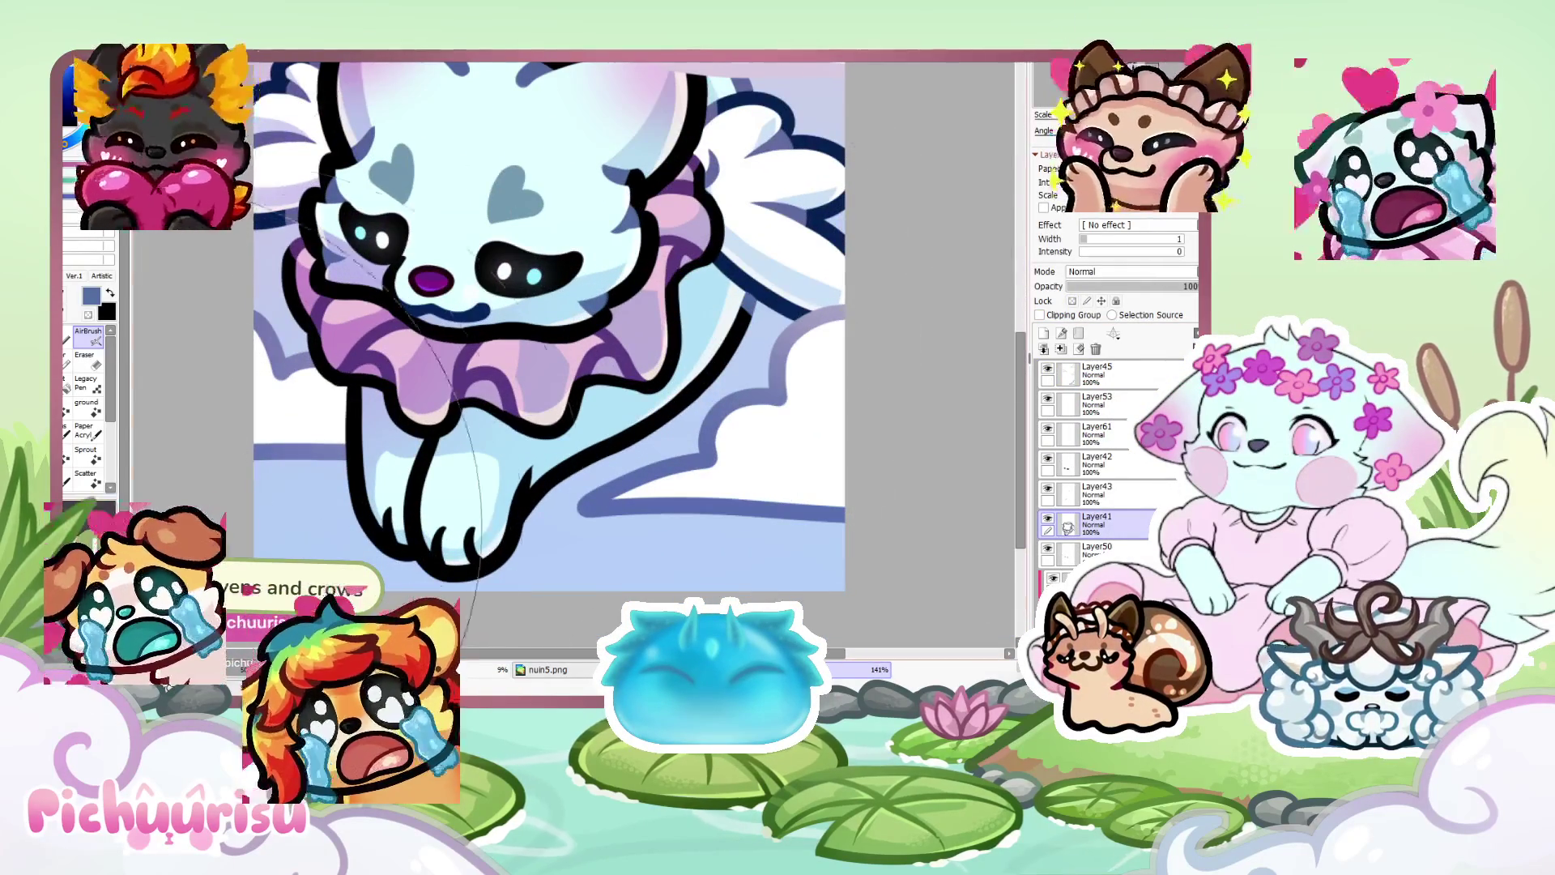
scroll(477, 553, up, 3)
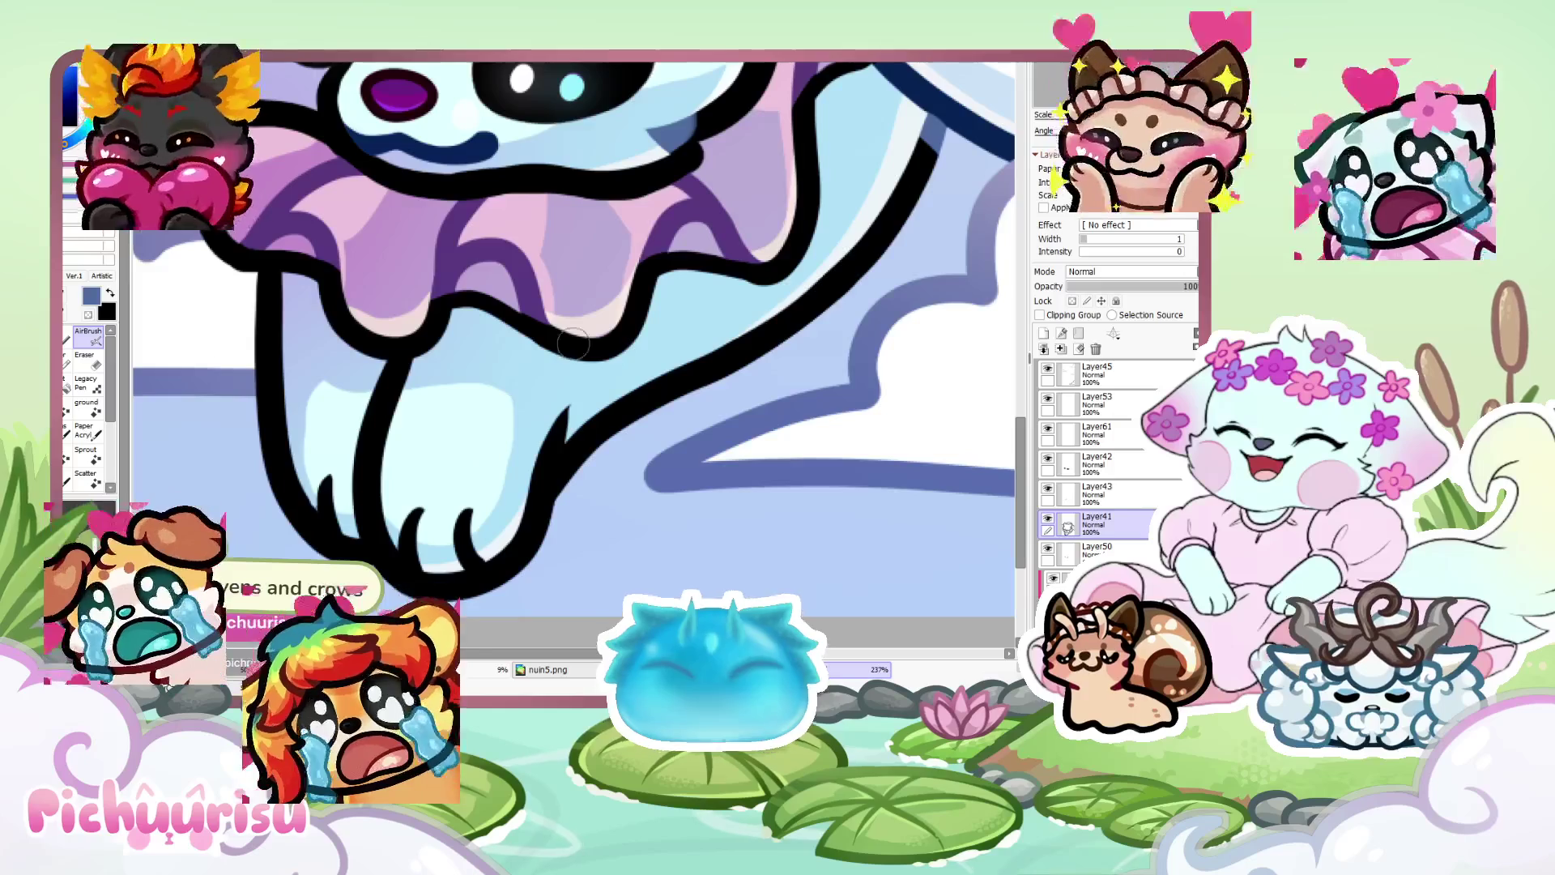
scroll(328, 419, up, 1)
scroll(464, 528, up, 1)
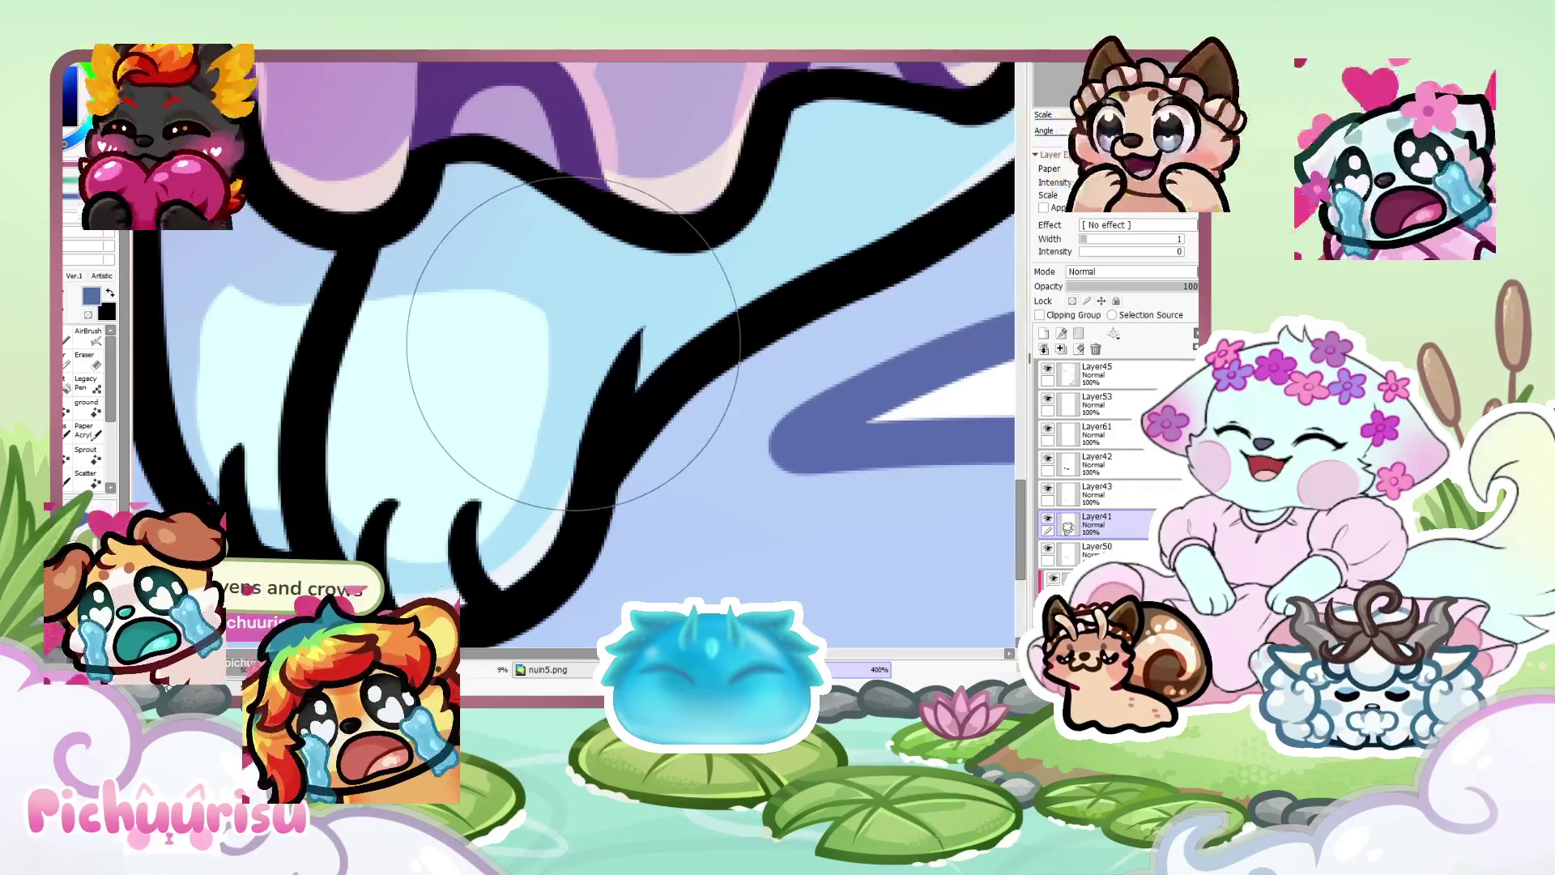
drag(483, 555, 477, 523)
key(ctrl+z)
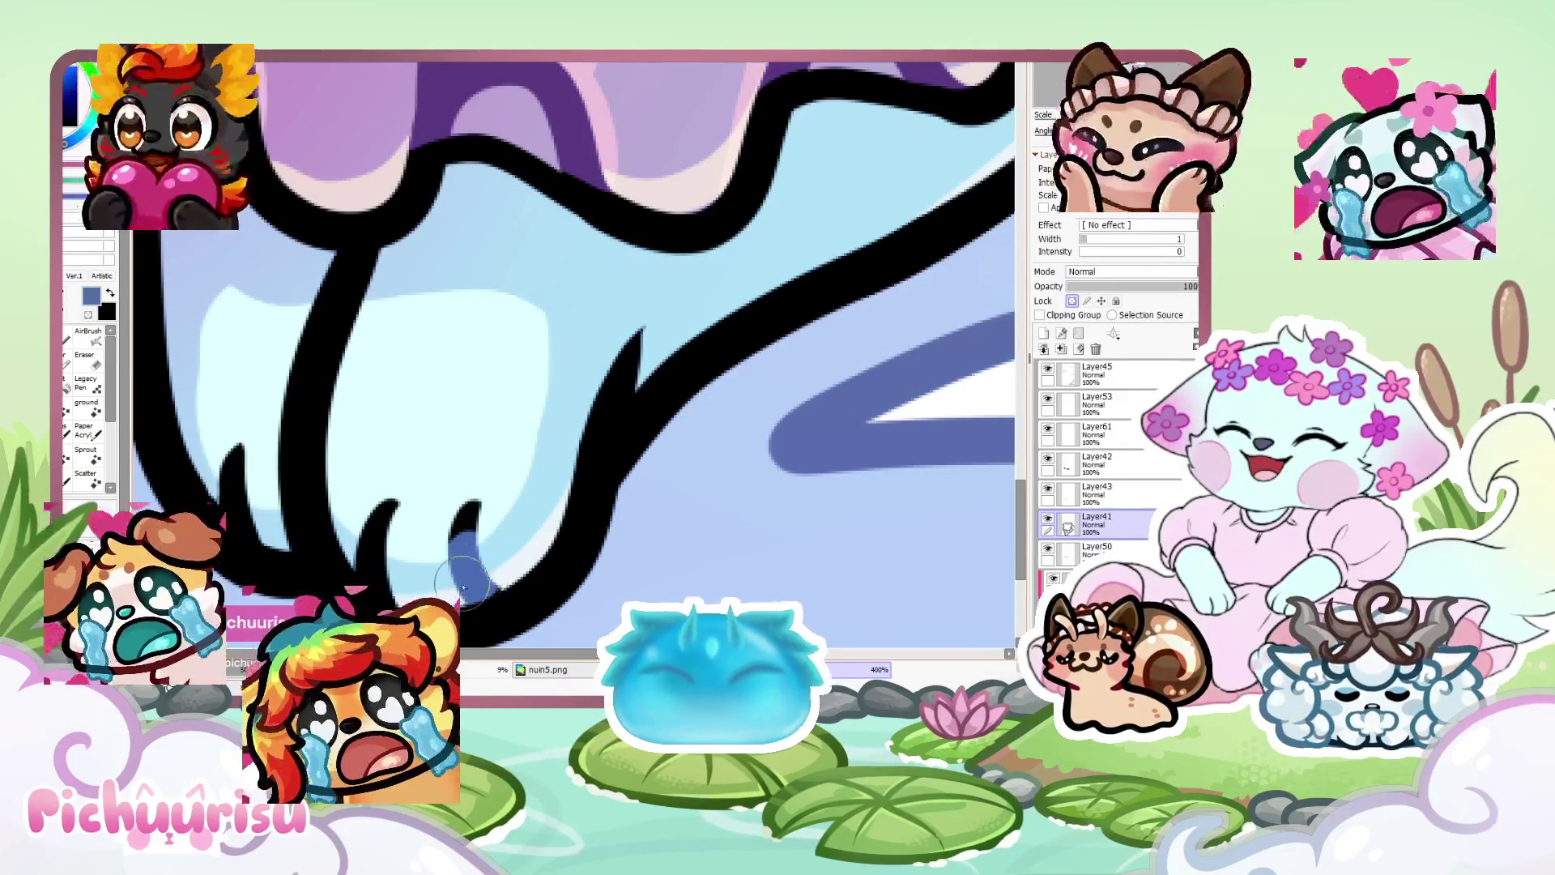
scroll(380, 556, down, 3)
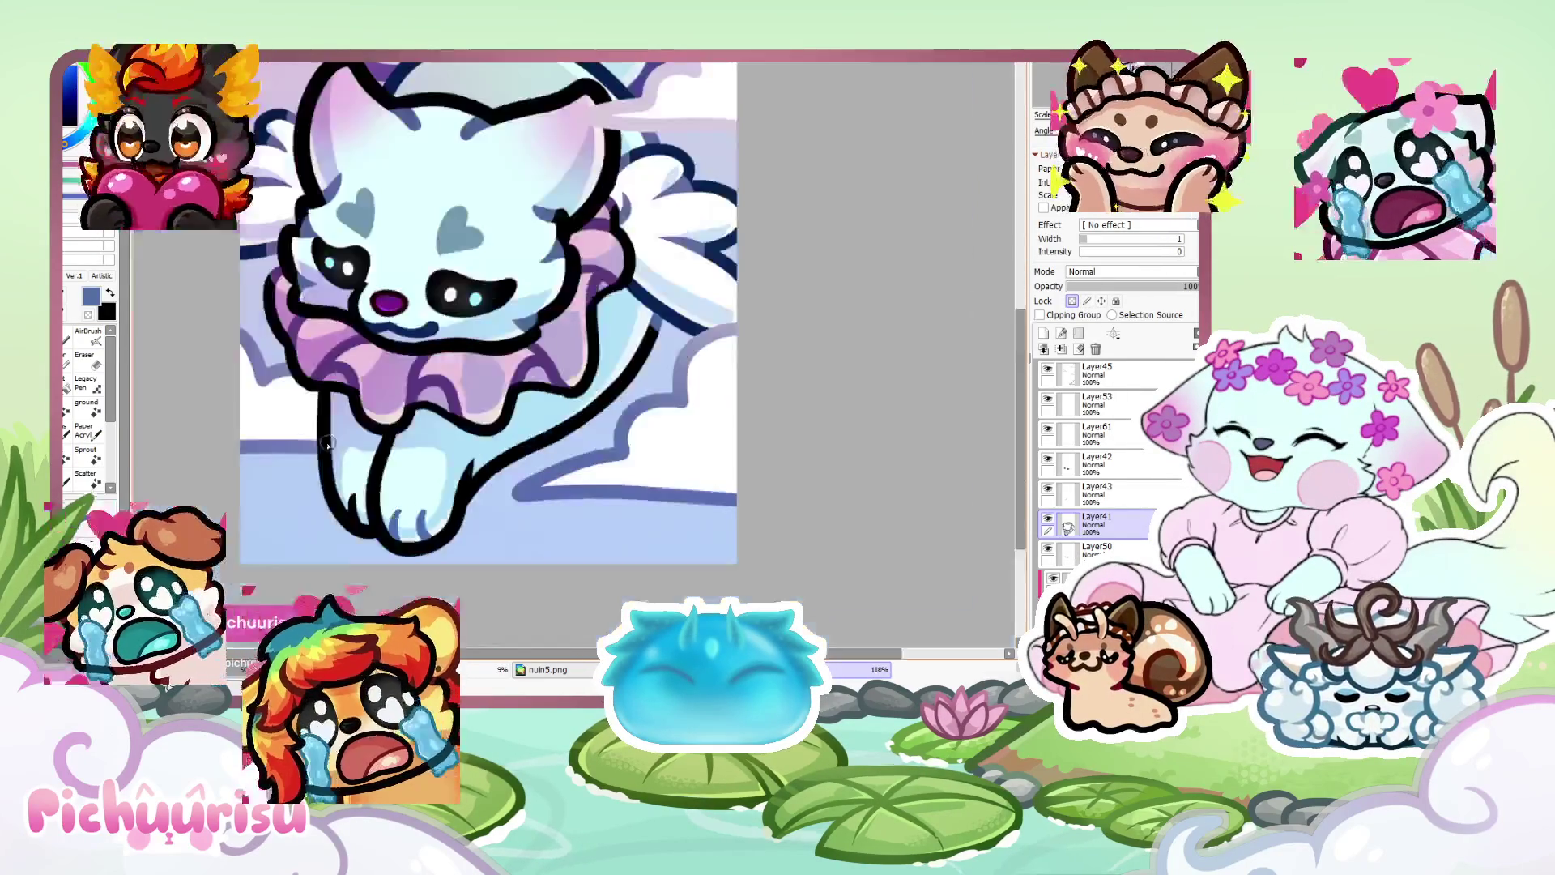
scroll(359, 526, up, 3)
scroll(357, 519, down, 3)
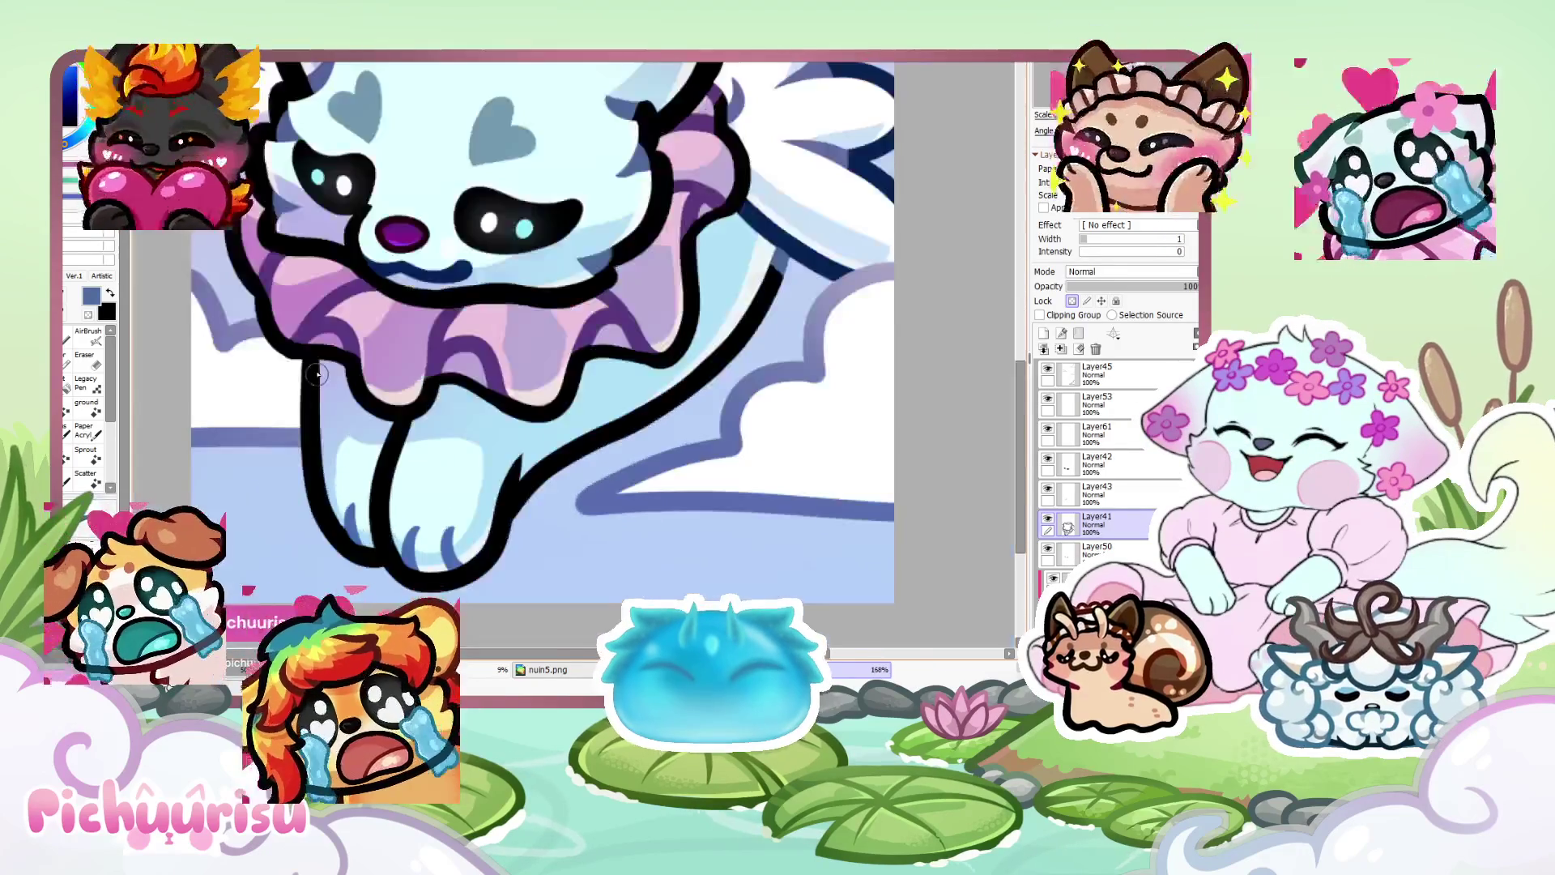
scroll(240, 402, up, 4)
scroll(308, 461, down, 3)
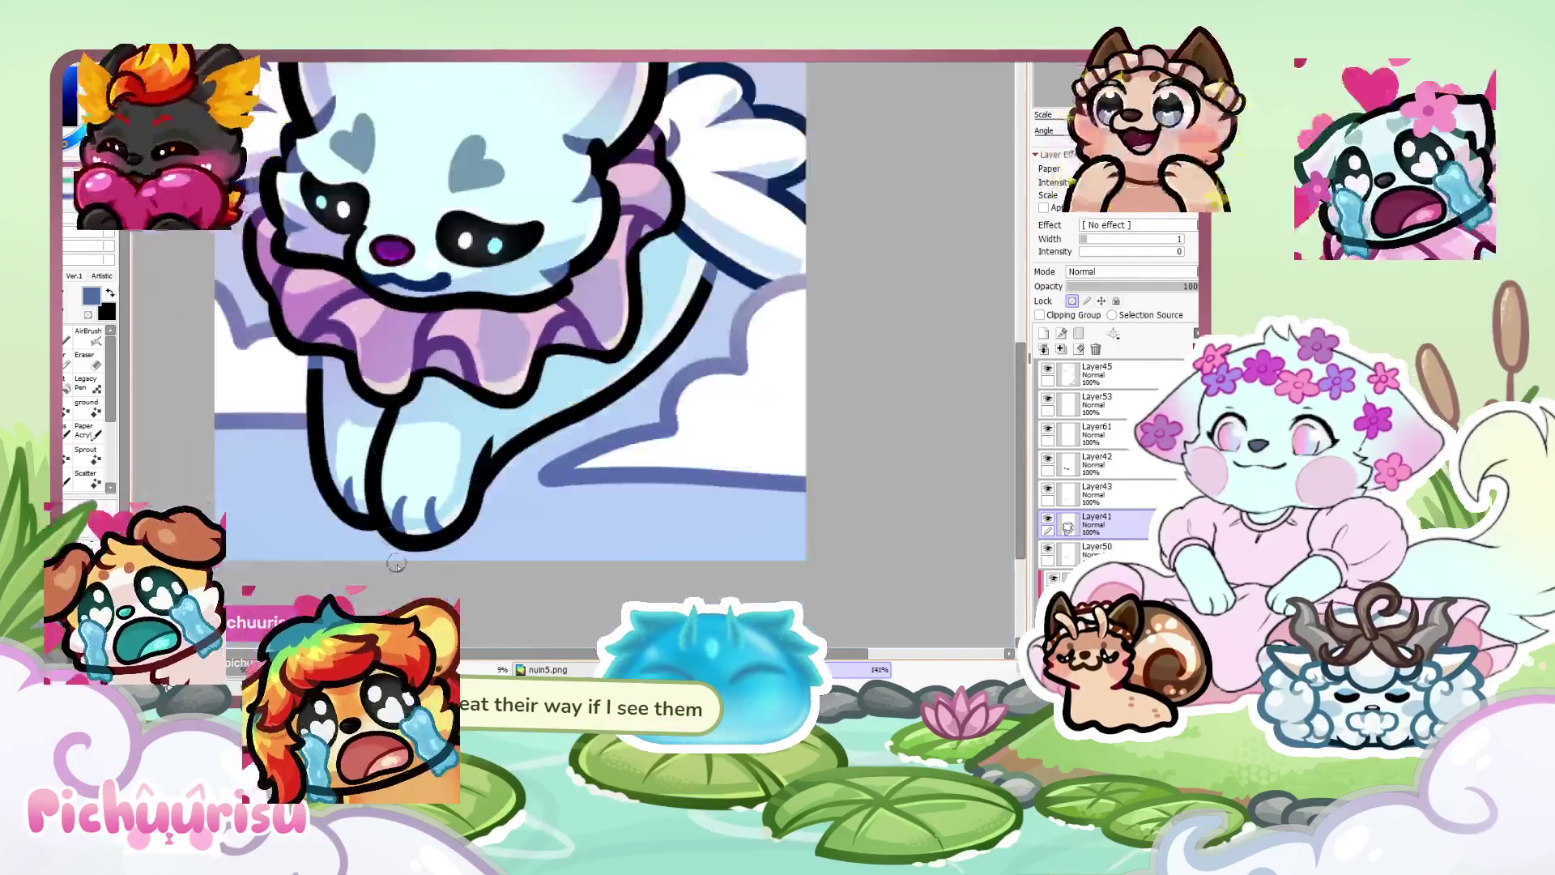
scroll(356, 500, up, 3)
scroll(366, 528, down, 3)
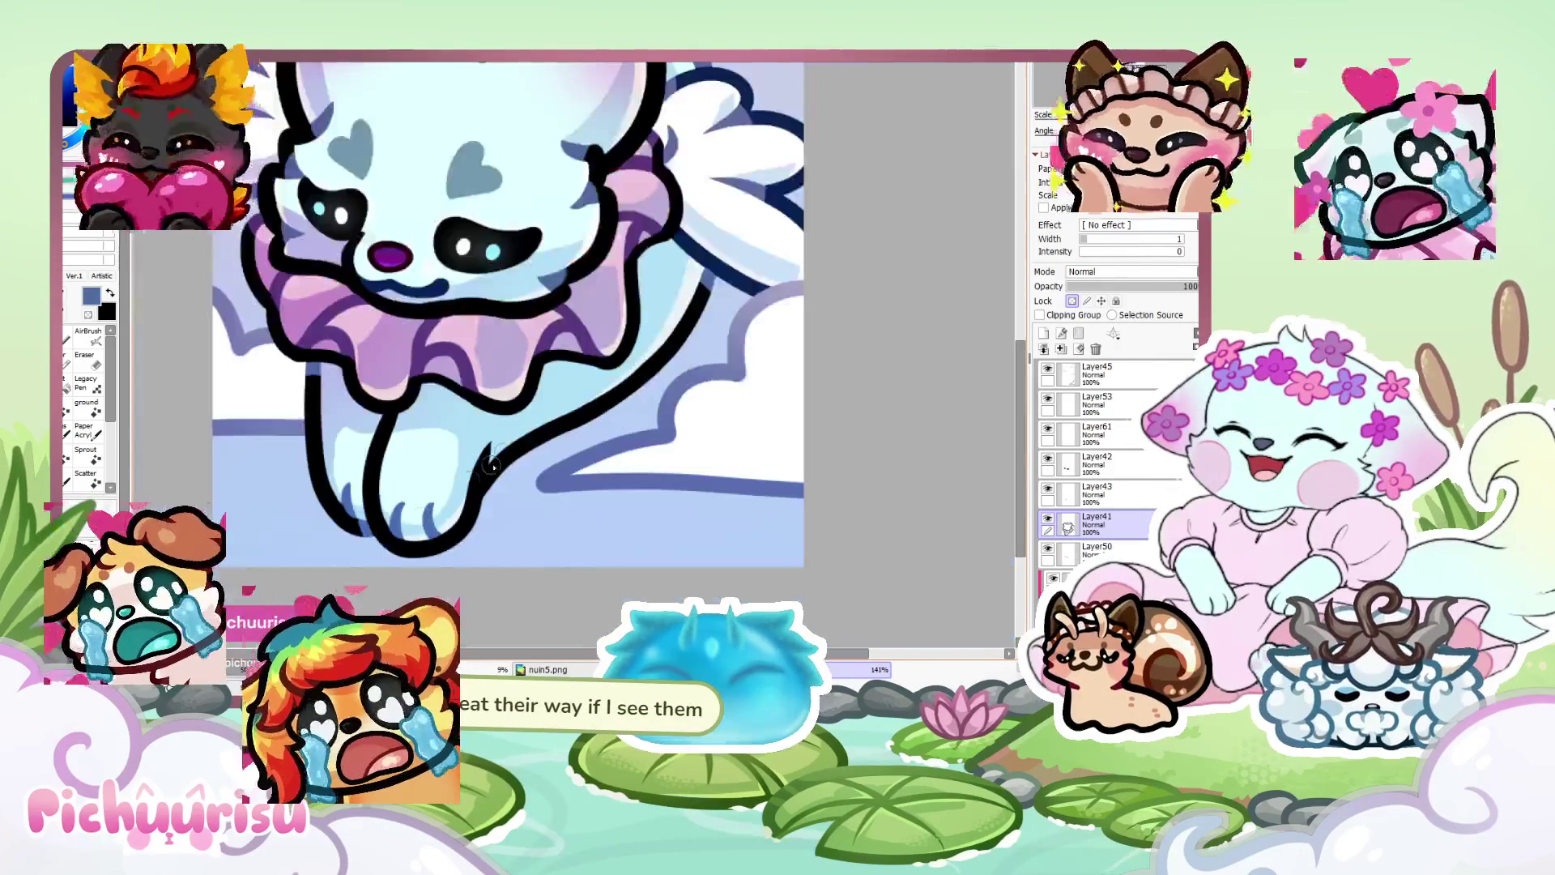
scroll(557, 285, up, 2)
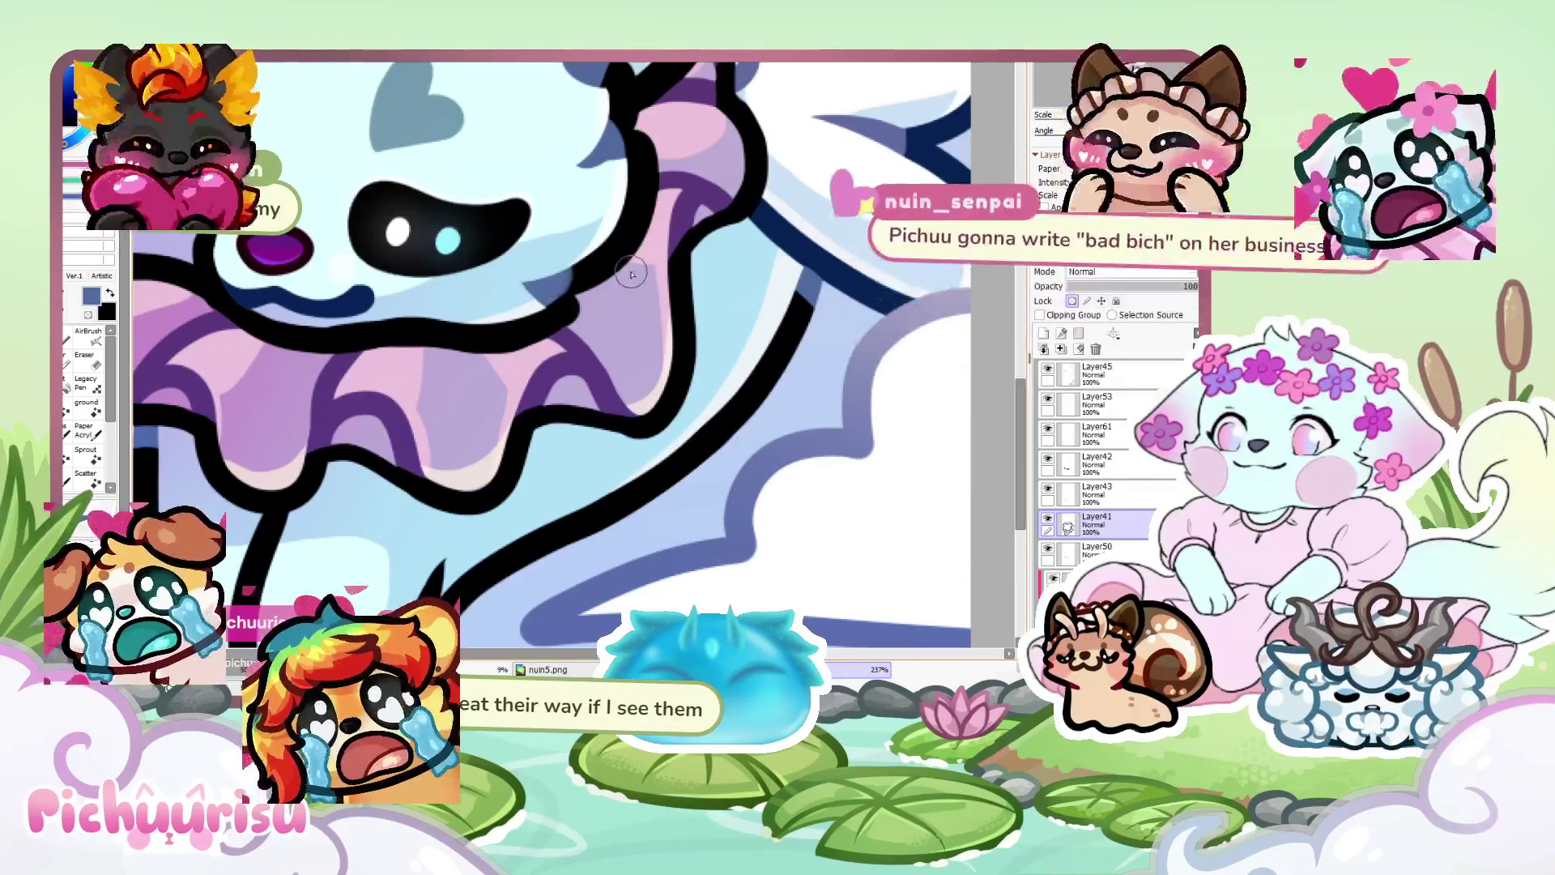
scroll(557, 286, up, 2)
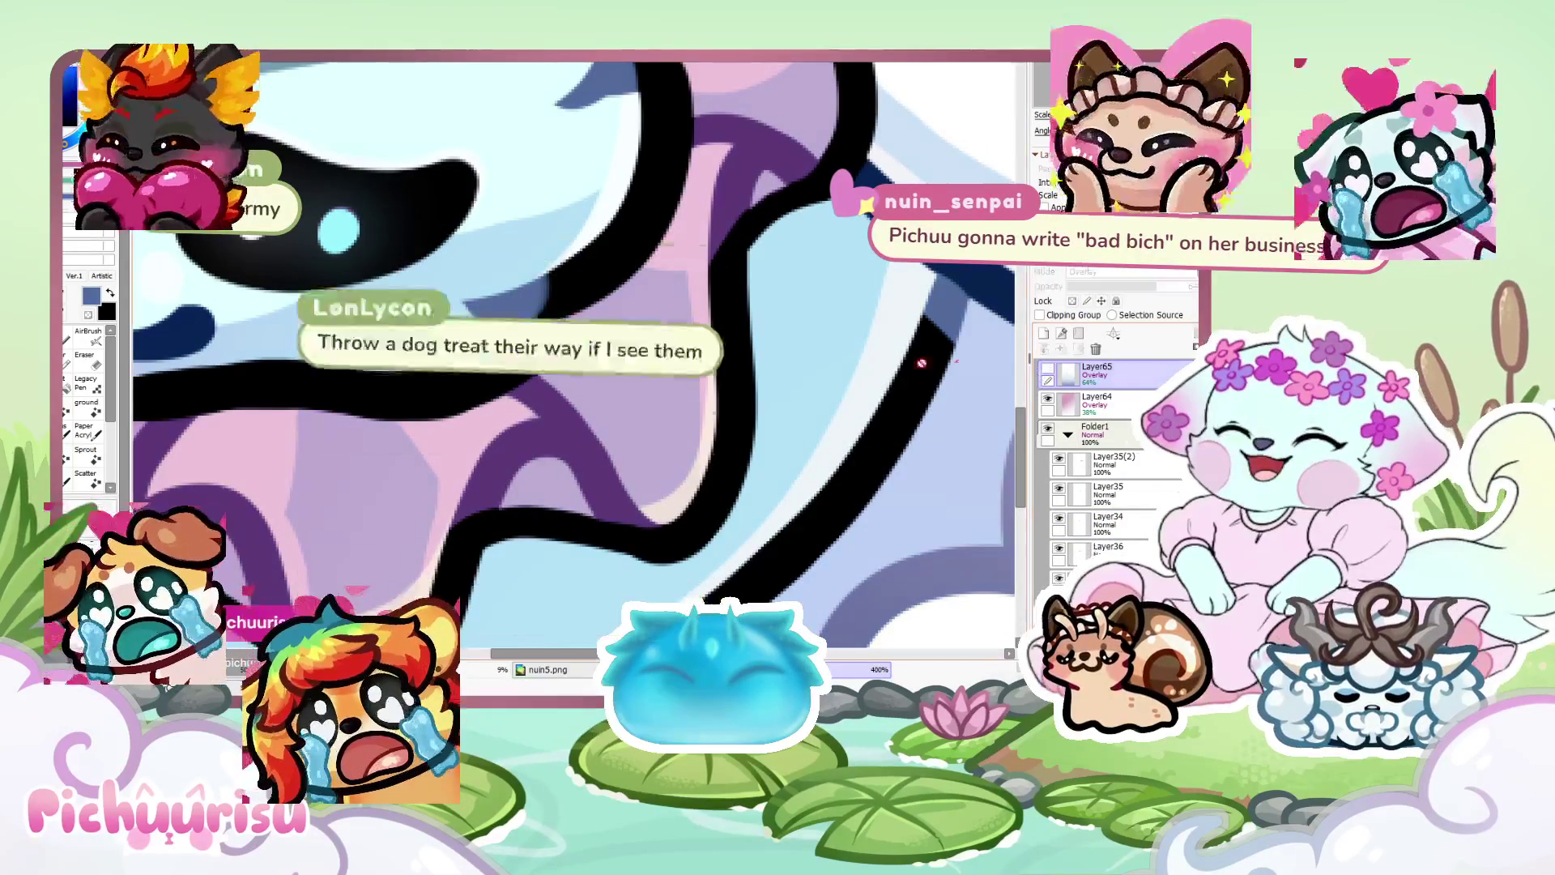
alt+click(583, 265)
Select the normal layer under the cat's foot and sample the light blue fur colour
scroll(583, 265, up, 3)
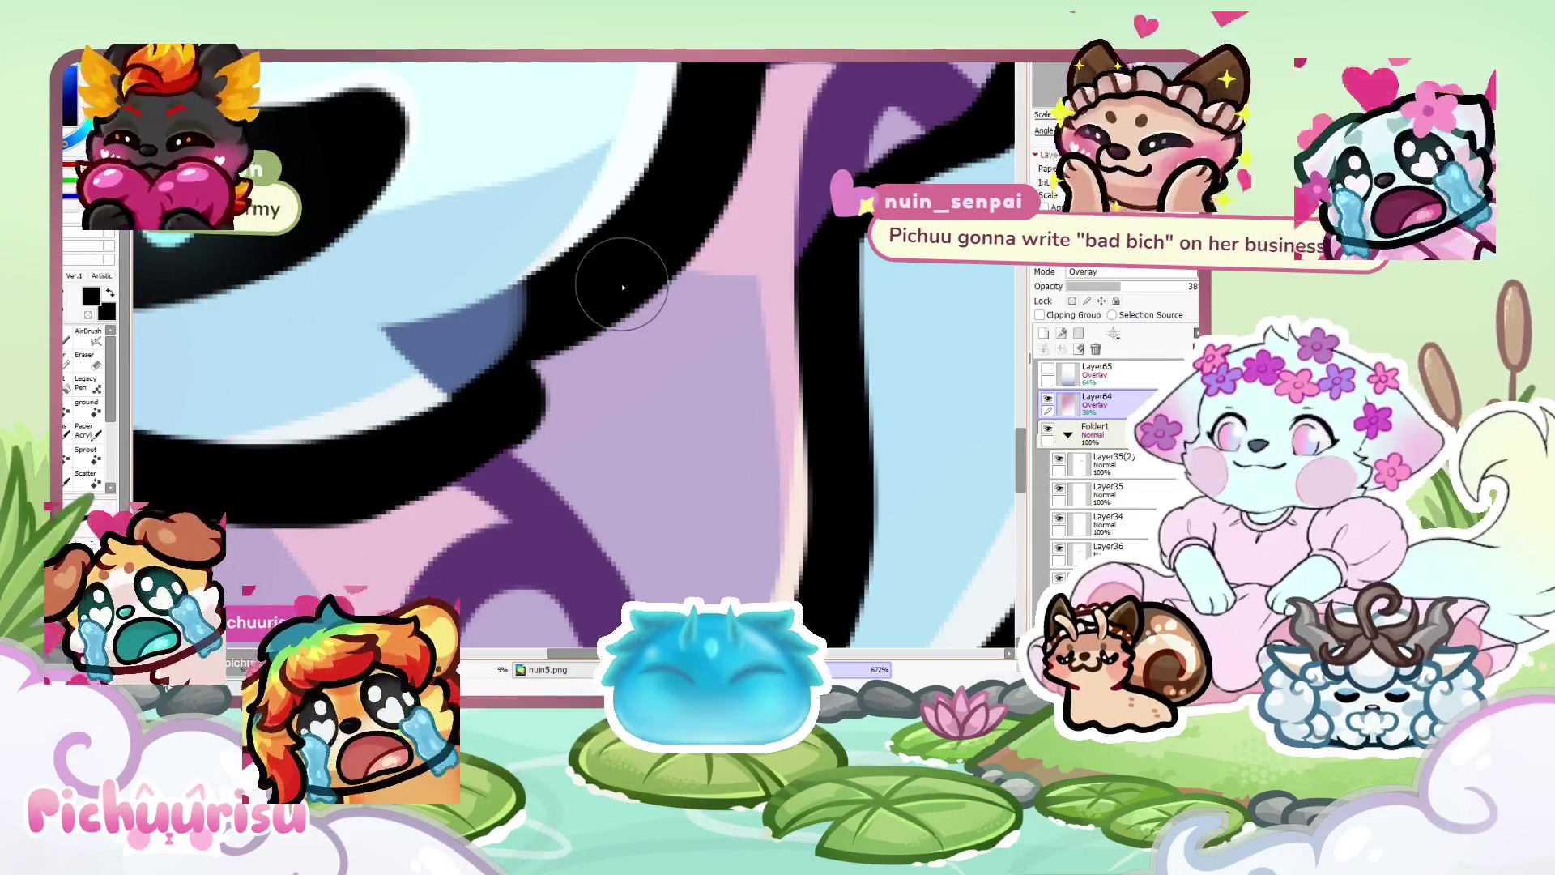
ctrl+click(599, 259)
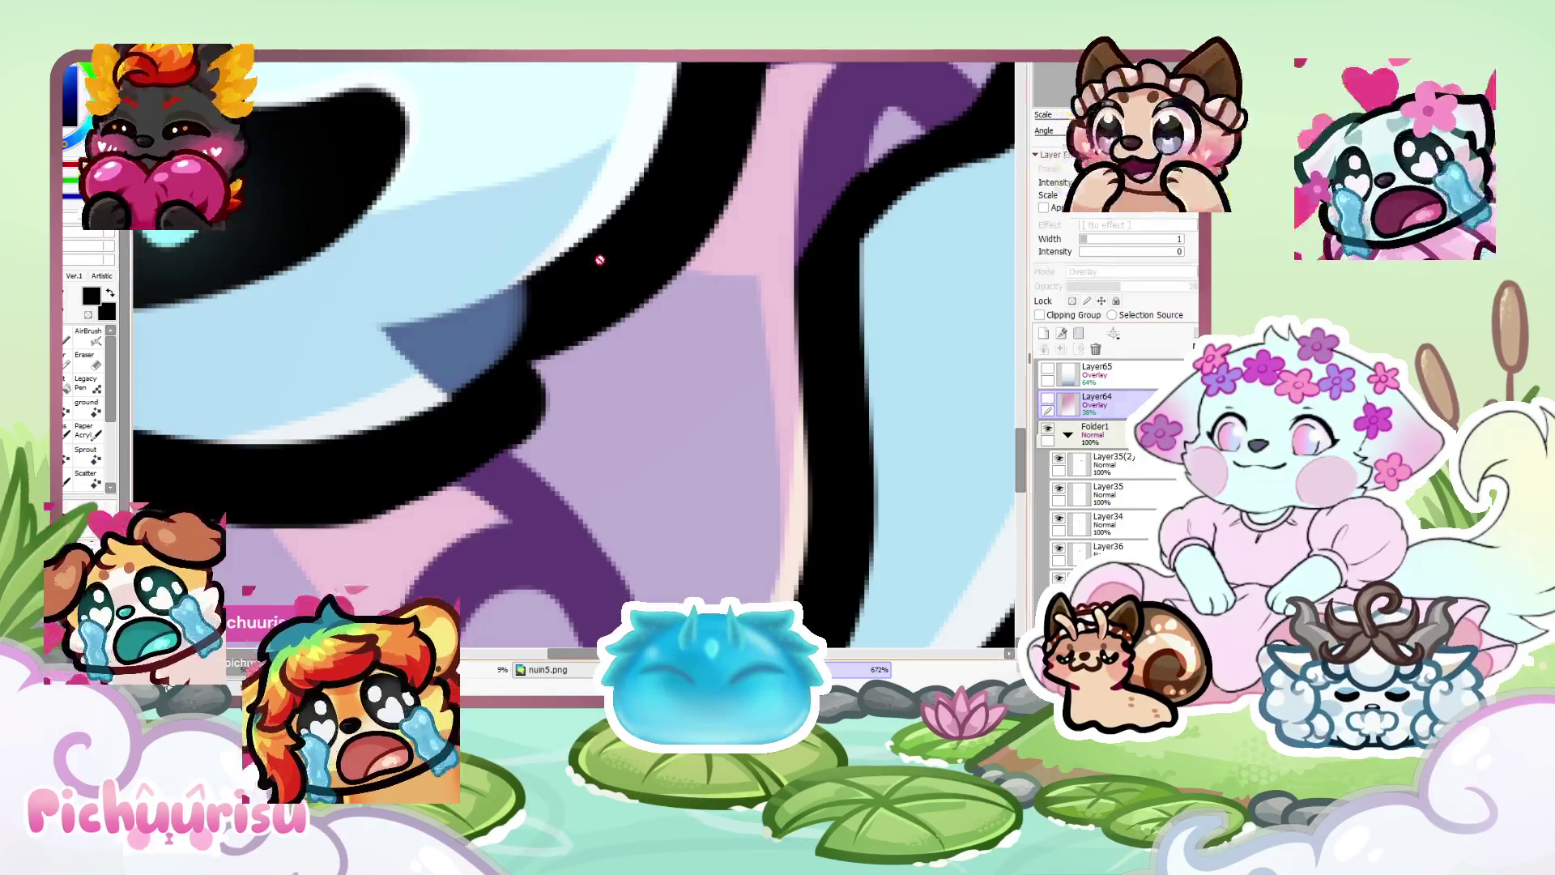
alt+click(553, 310)
scroll(416, 426, down, 10)
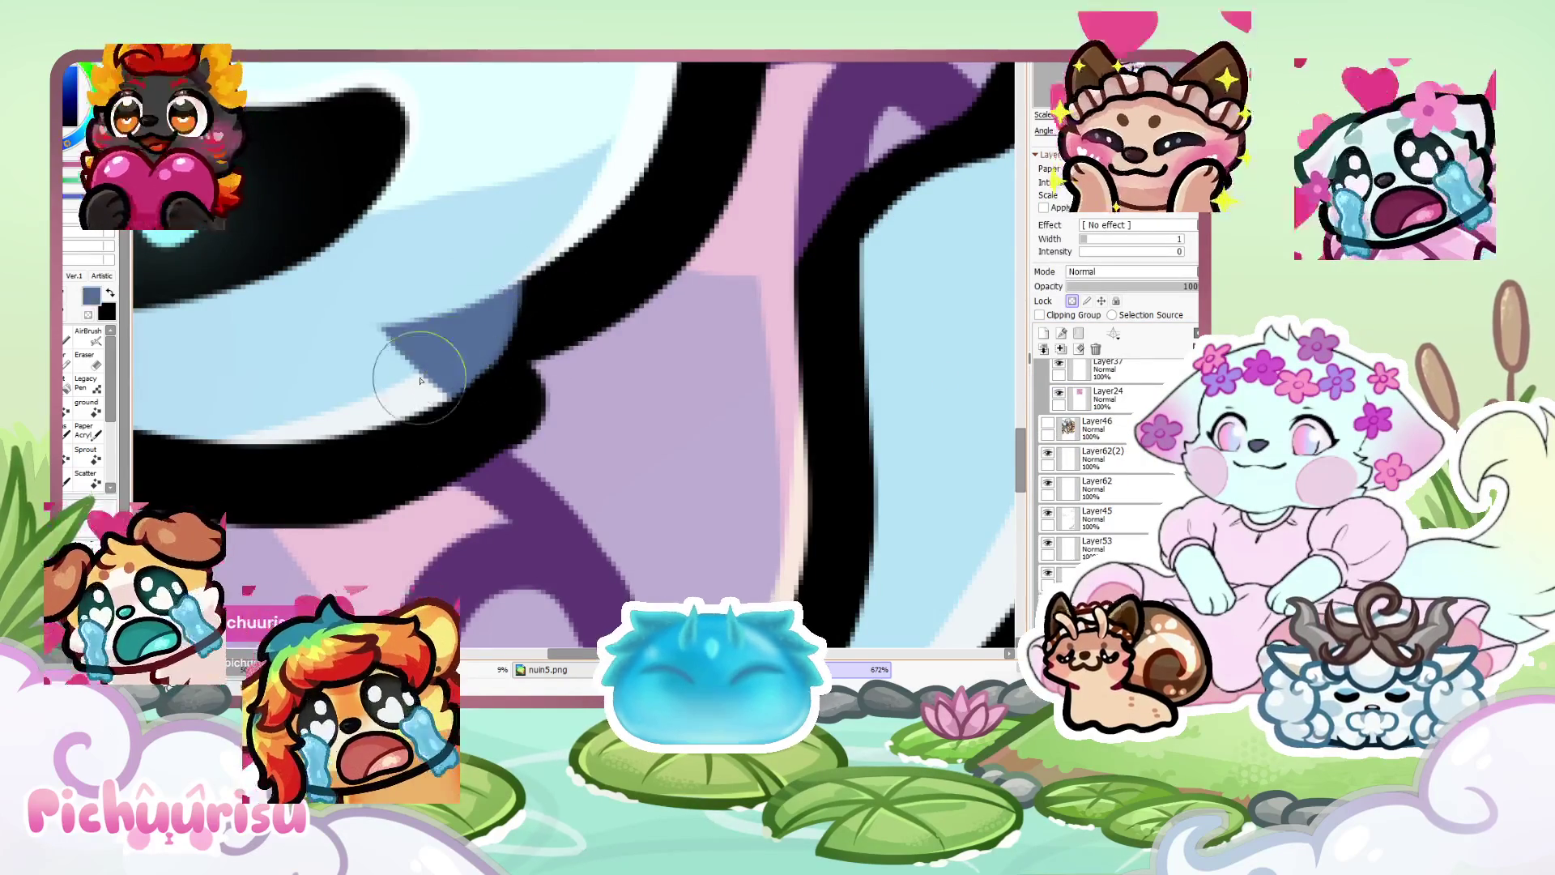
scroll(410, 422, up, 2)
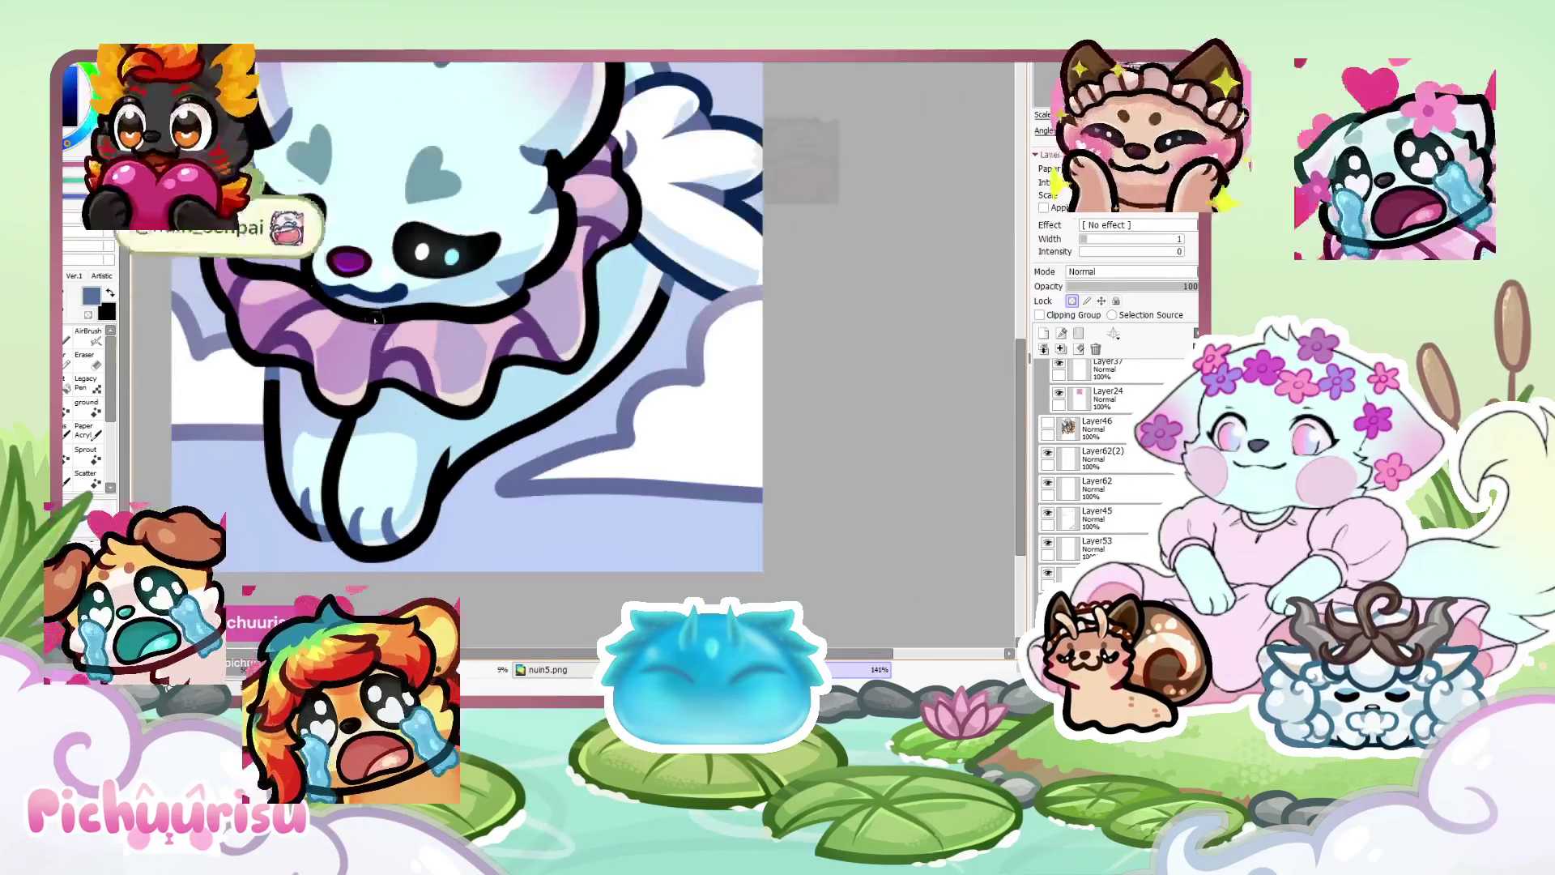
alt+click(388, 299)
alt+click(453, 430)
scroll(454, 429, up, 1)
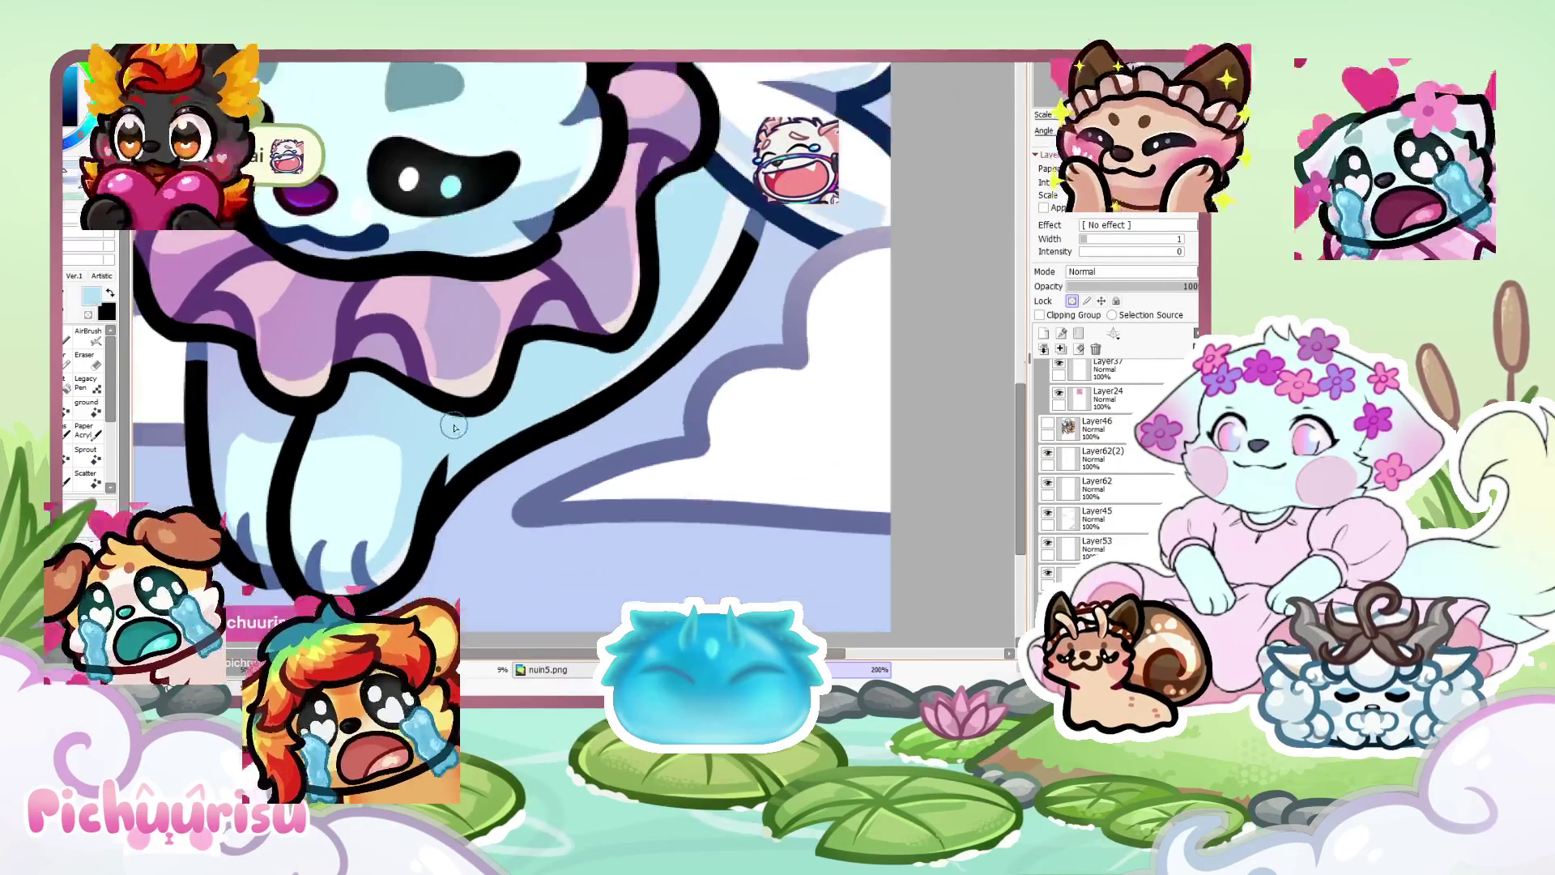
scroll(448, 359, up, 2)
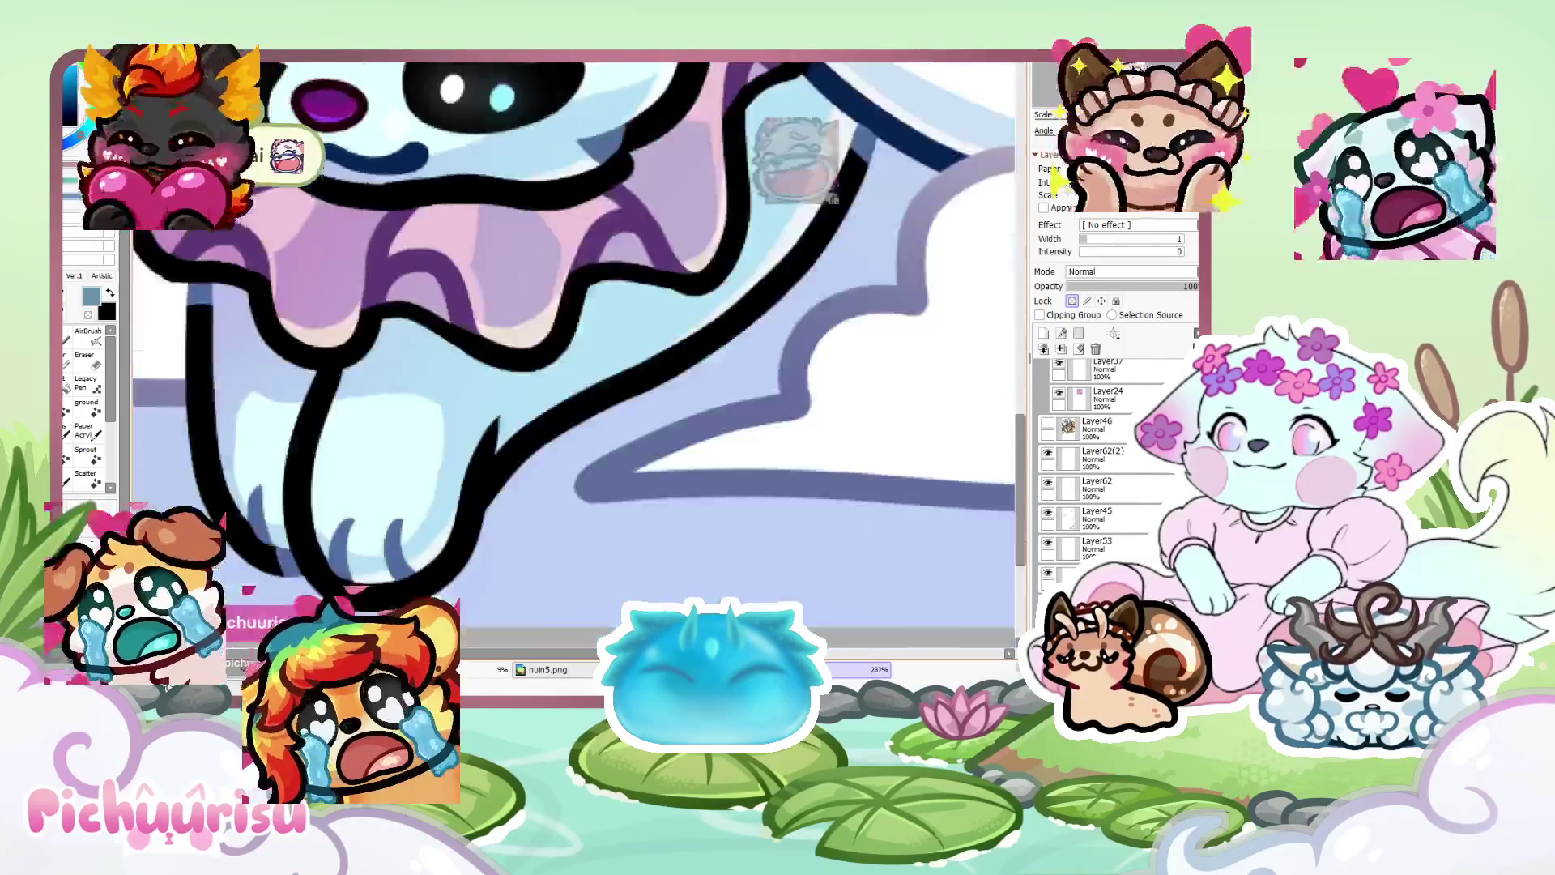
scroll(448, 359, down, 2)
scroll(448, 359, up, 2)
scroll(625, 417, up, 1)
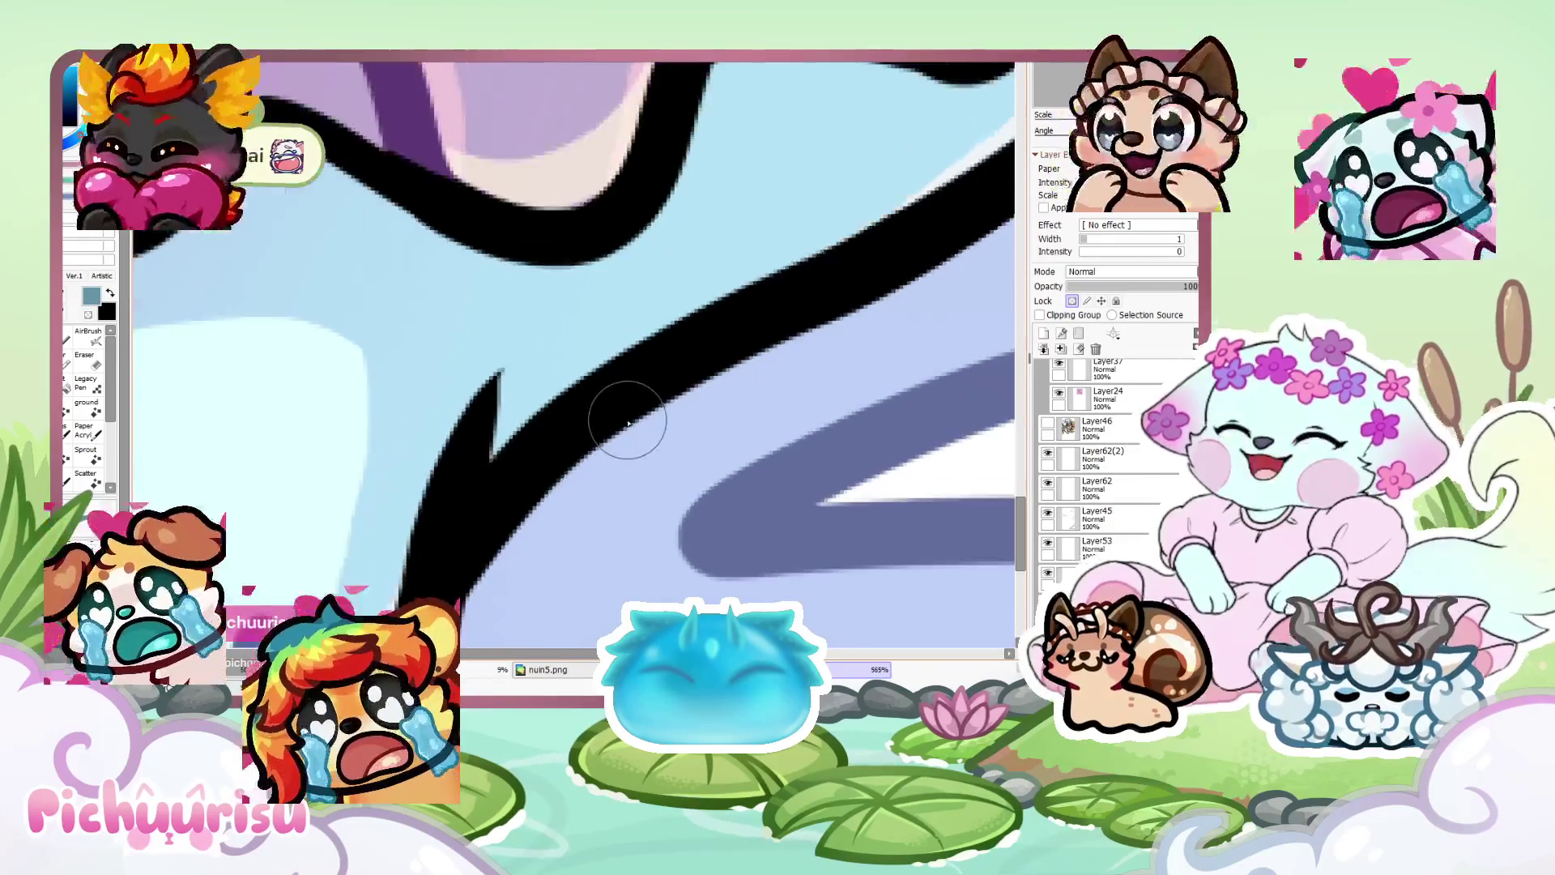
Paint light blue over the black outline by the foot and below the collar
drag(413, 550, 462, 442)
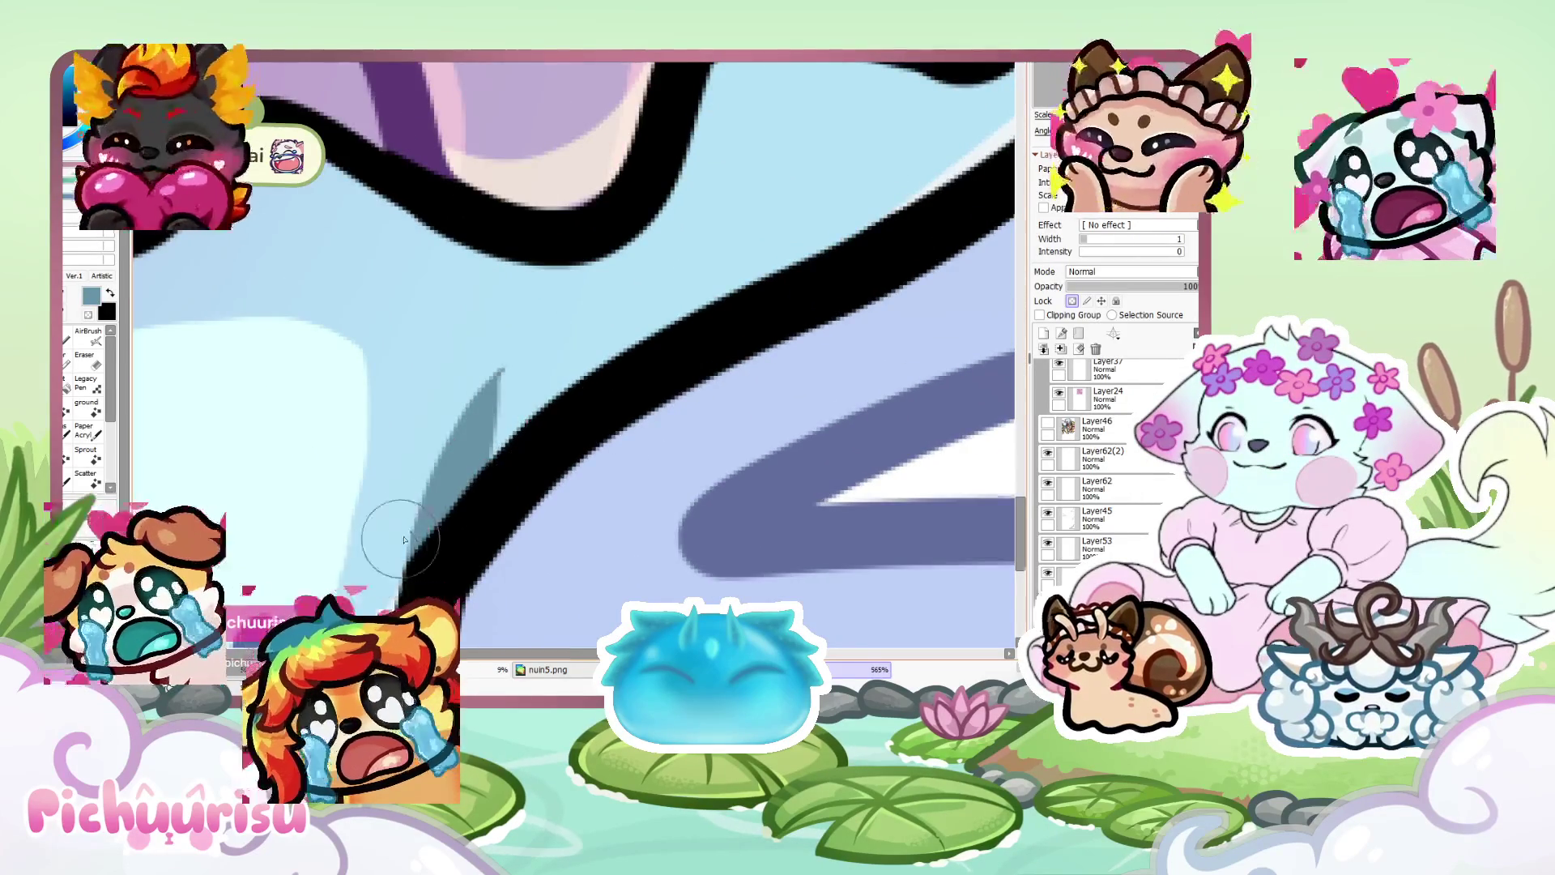
scroll(403, 540, down, 5)
scroll(219, 421, up, 4)
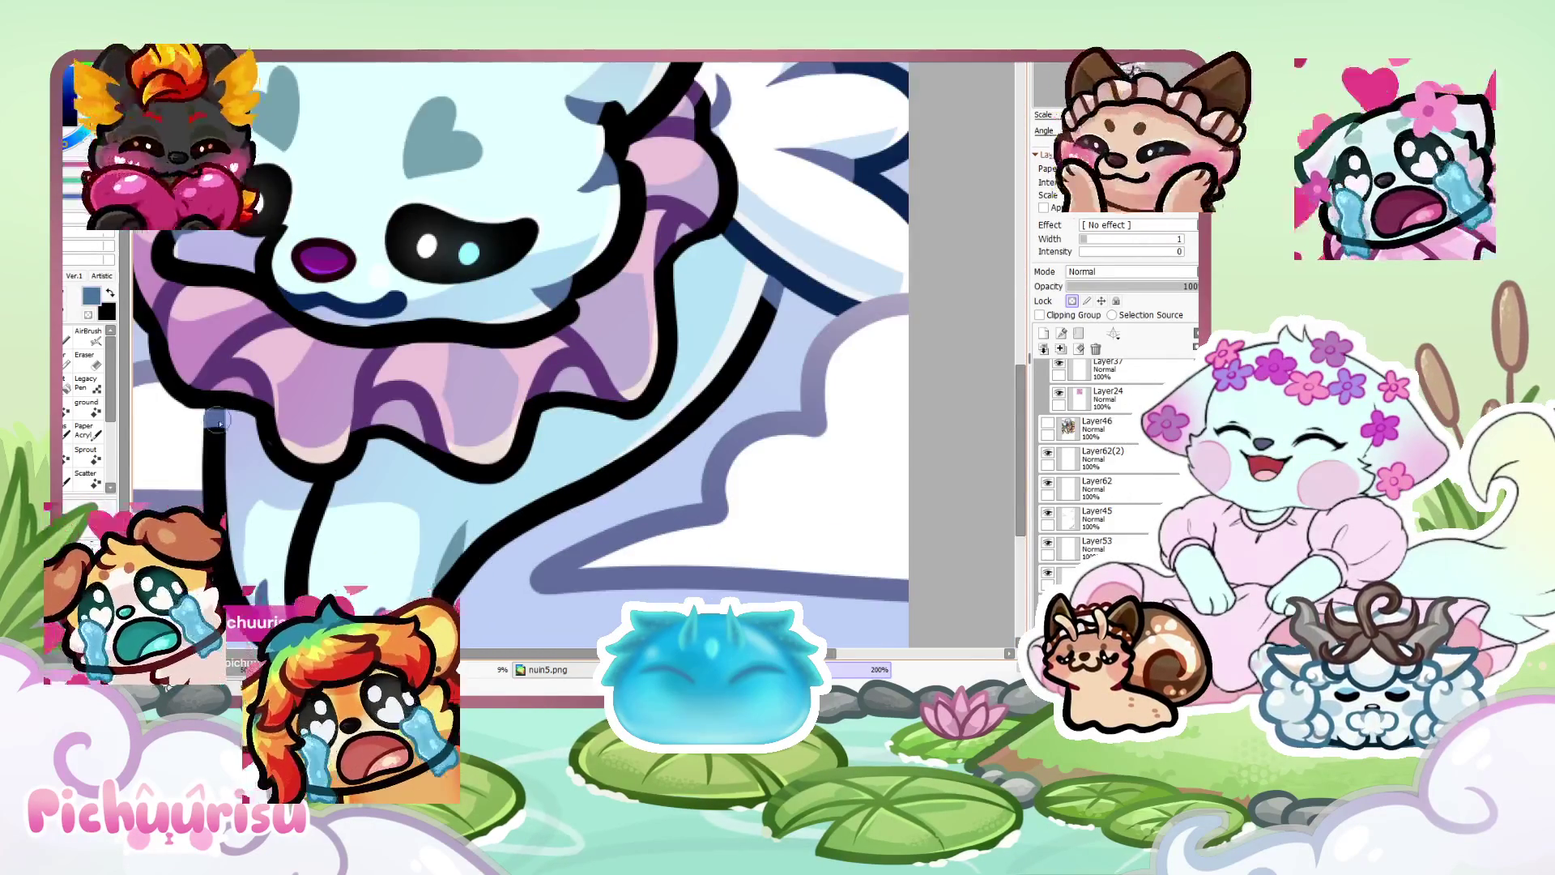
scroll(219, 421, up, 2)
drag(332, 506, 289, 497)
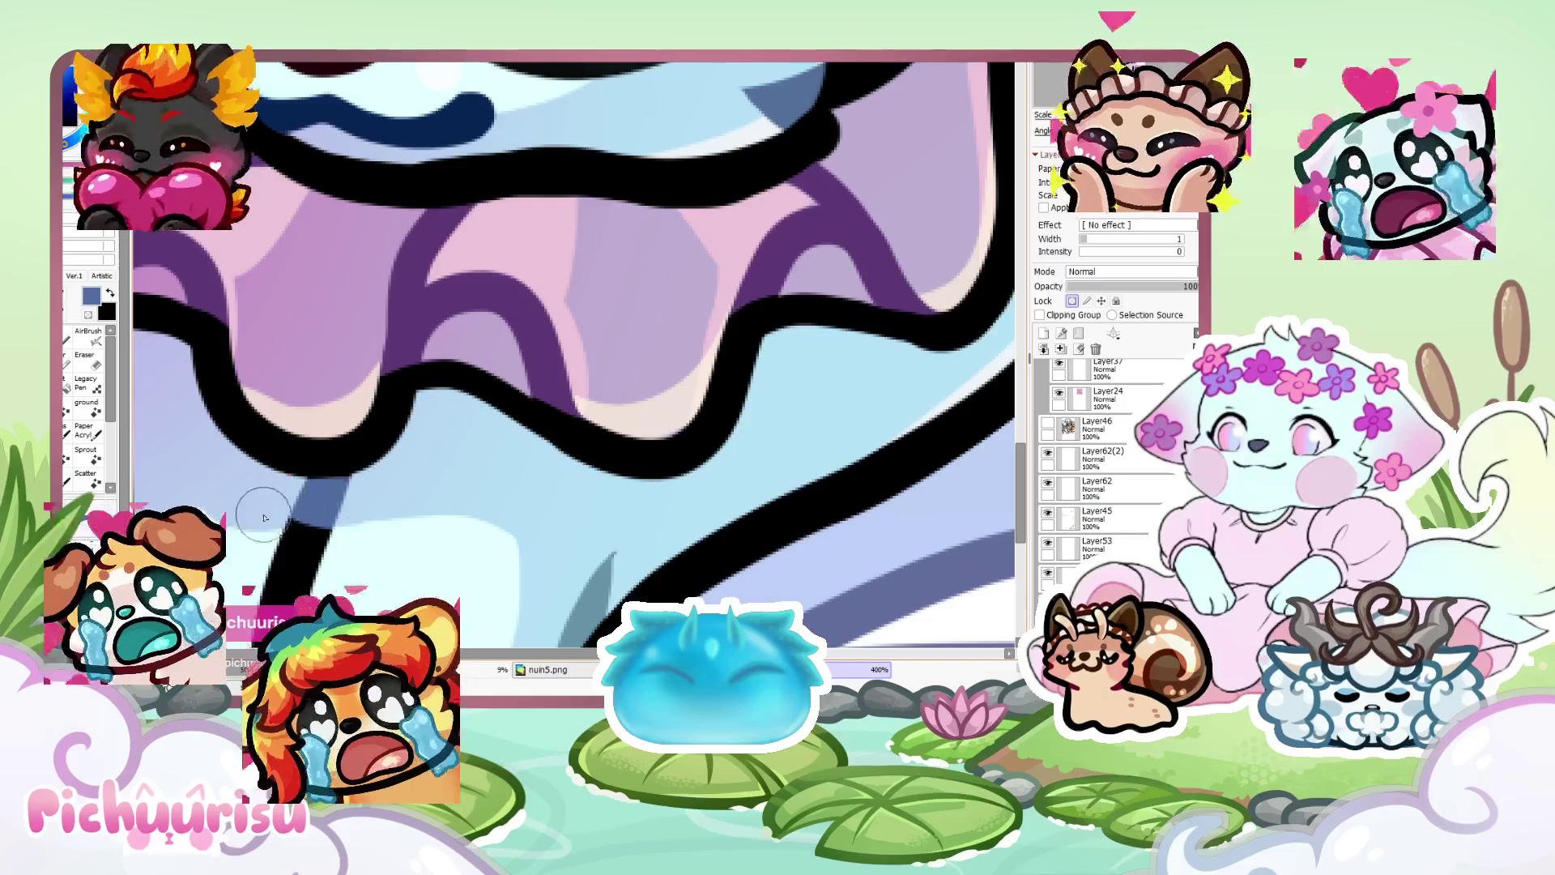
scroll(267, 514, down, 5)
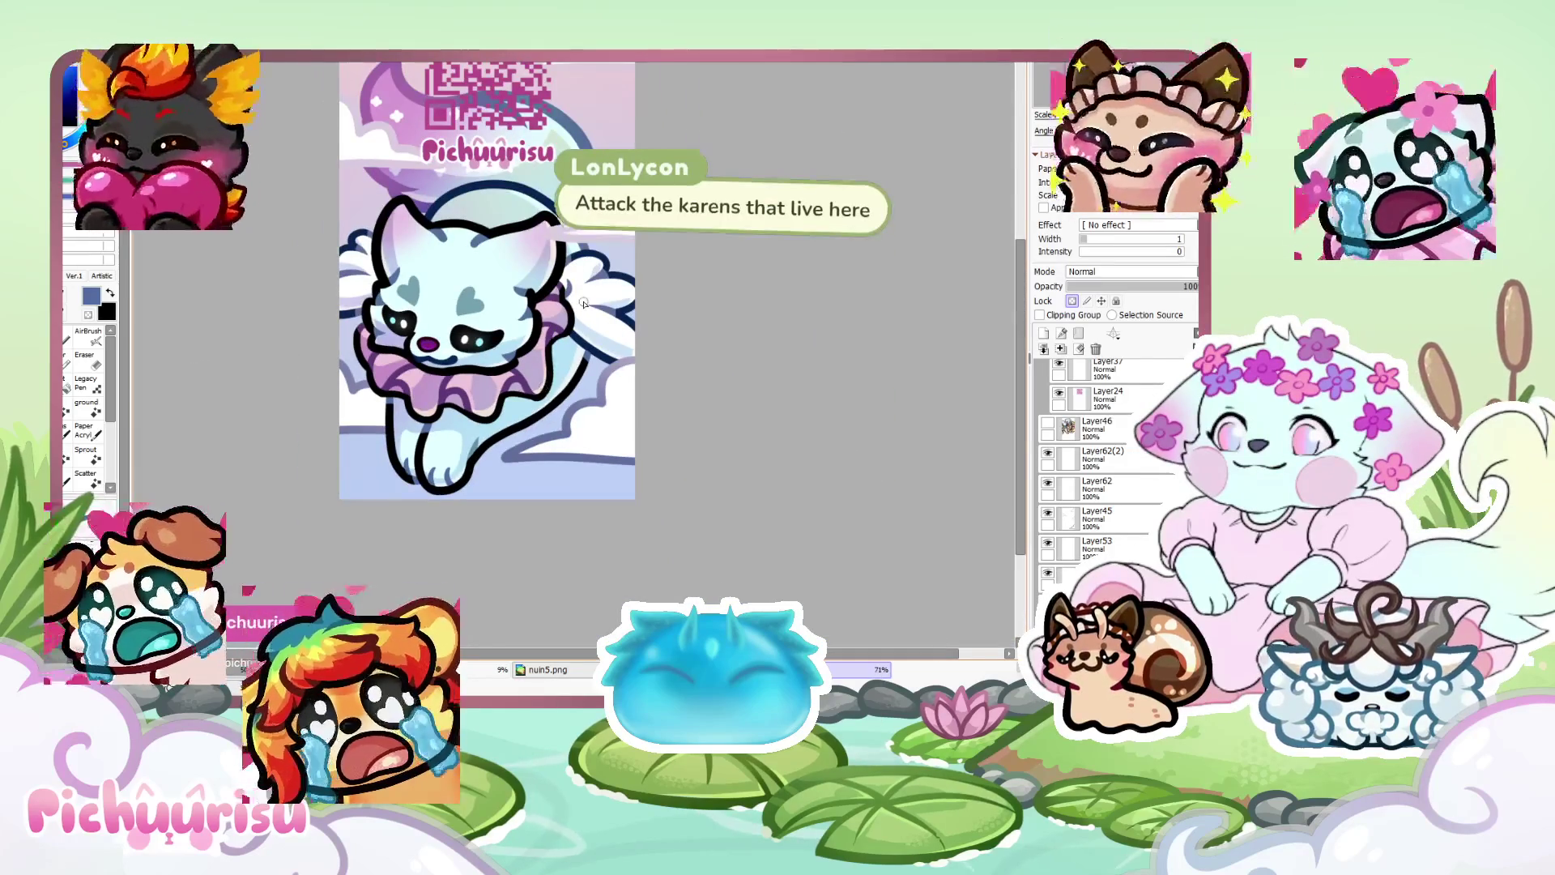
scroll(598, 252, down, 1)
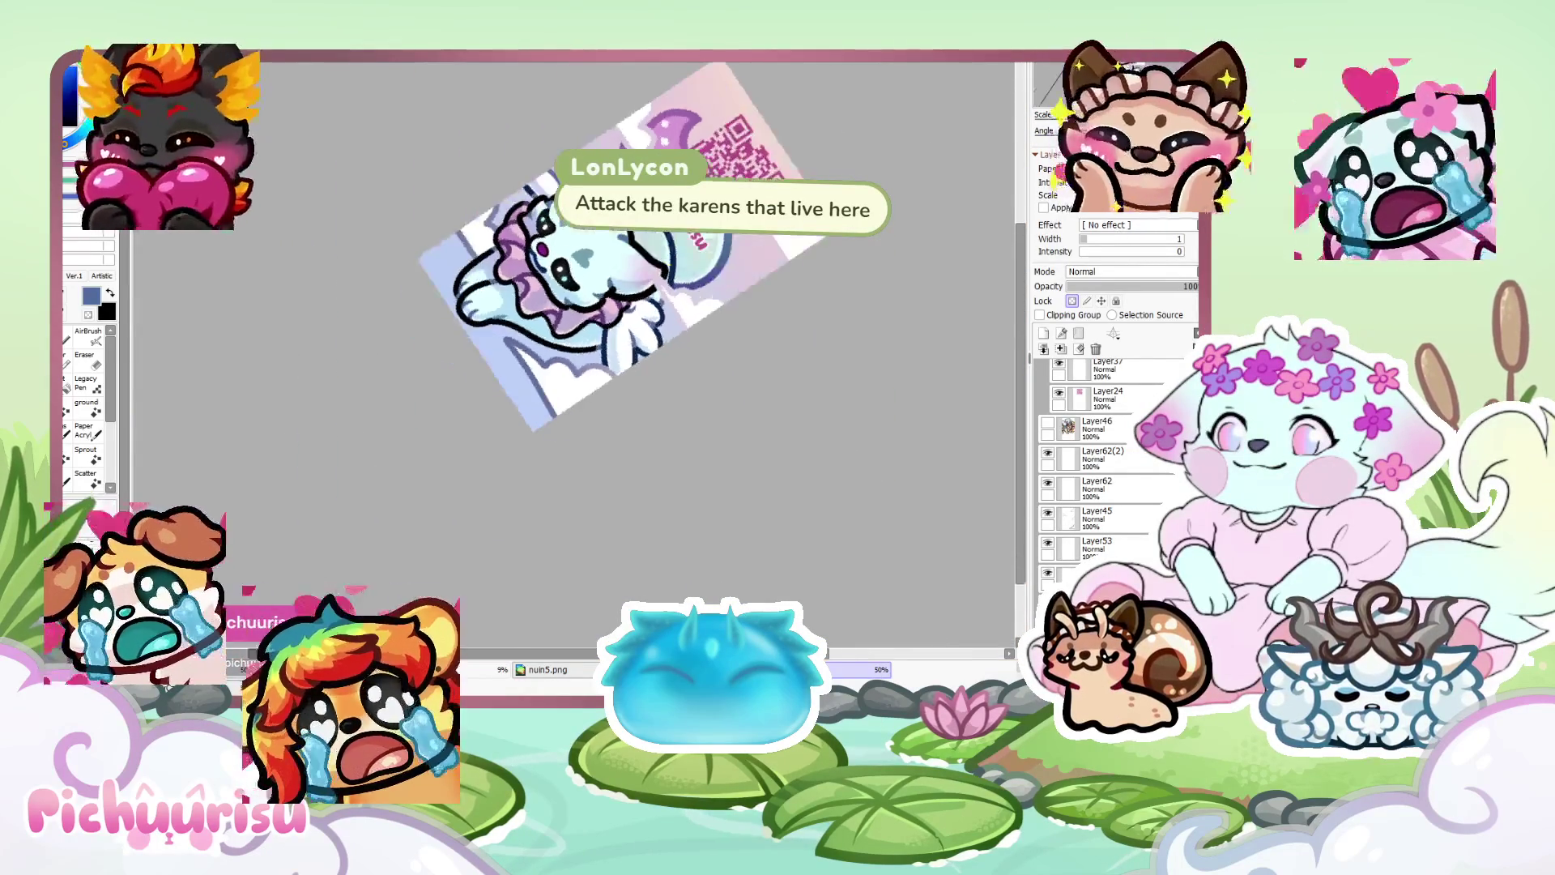
scroll(677, 289, down, 1)
scroll(677, 289, up, 4)
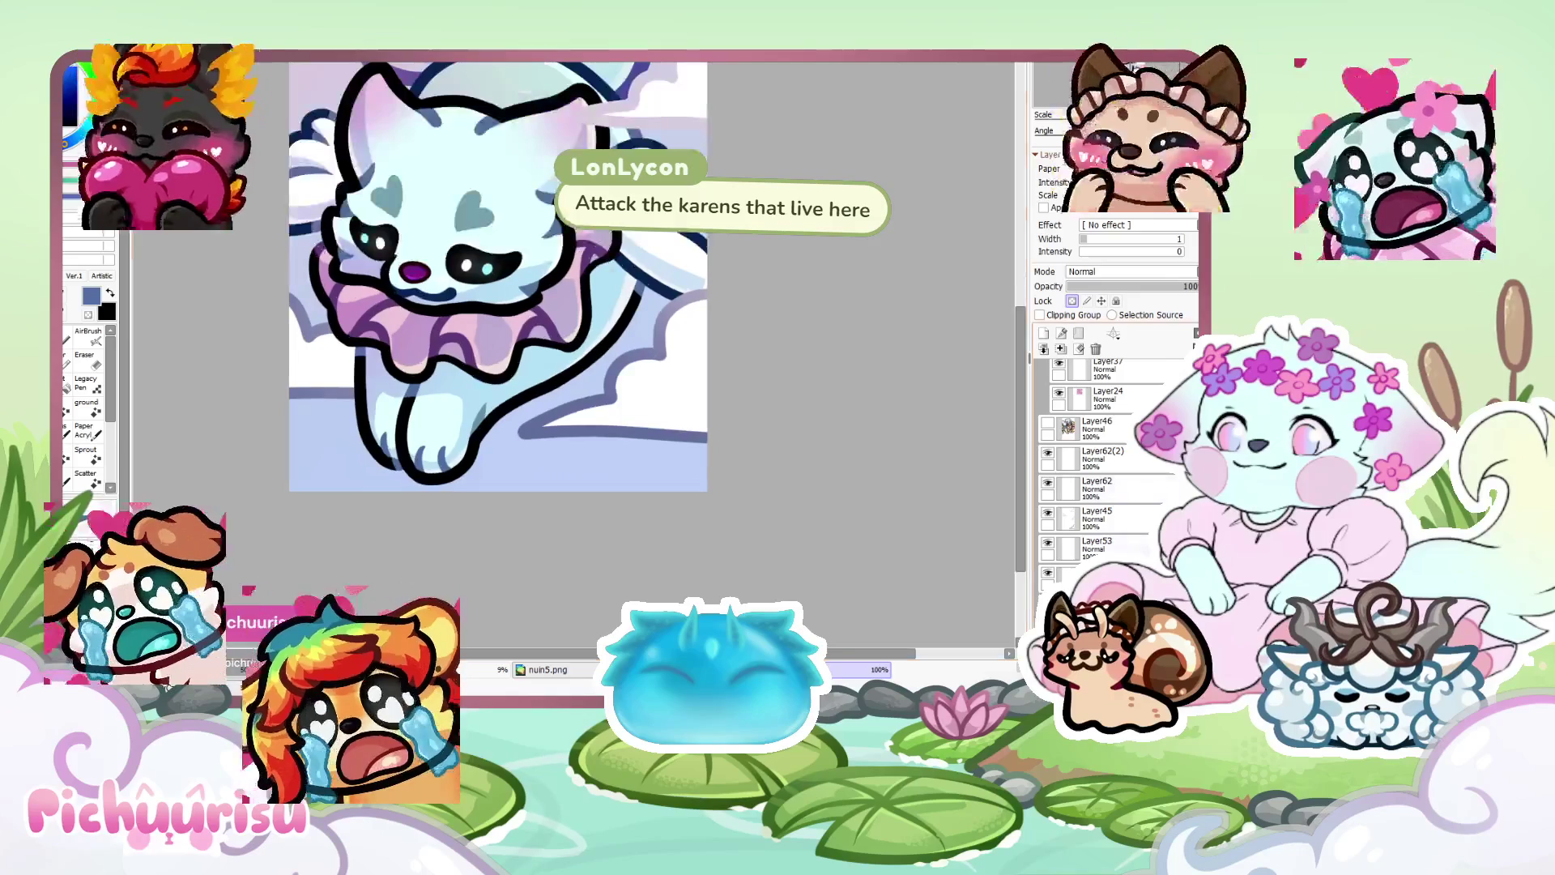
scroll(643, 528, down, 5)
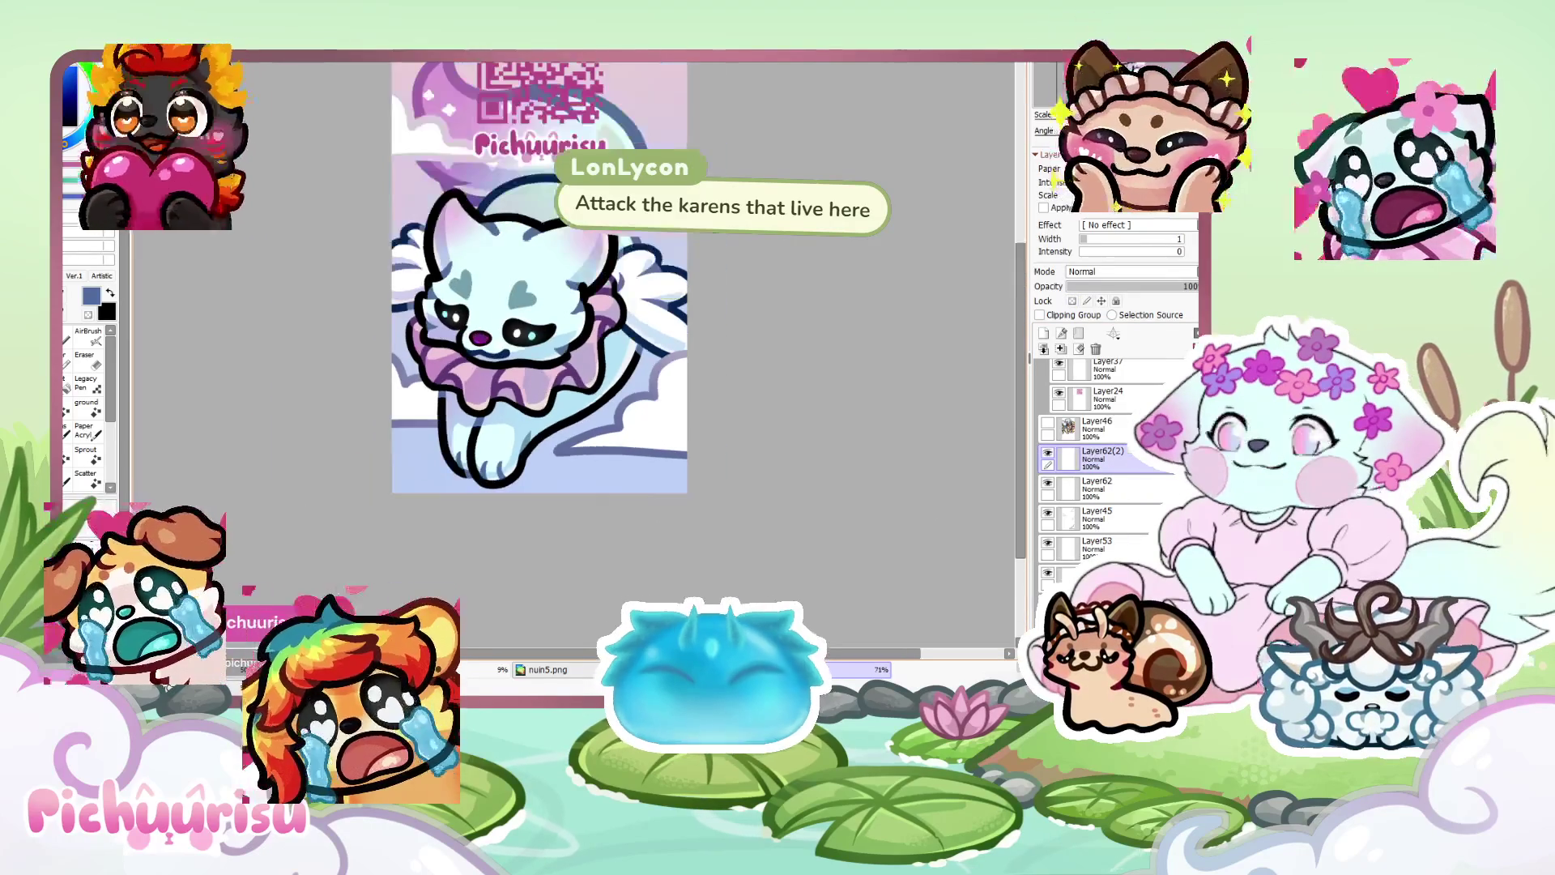
scroll(1101, 462, down, 5)
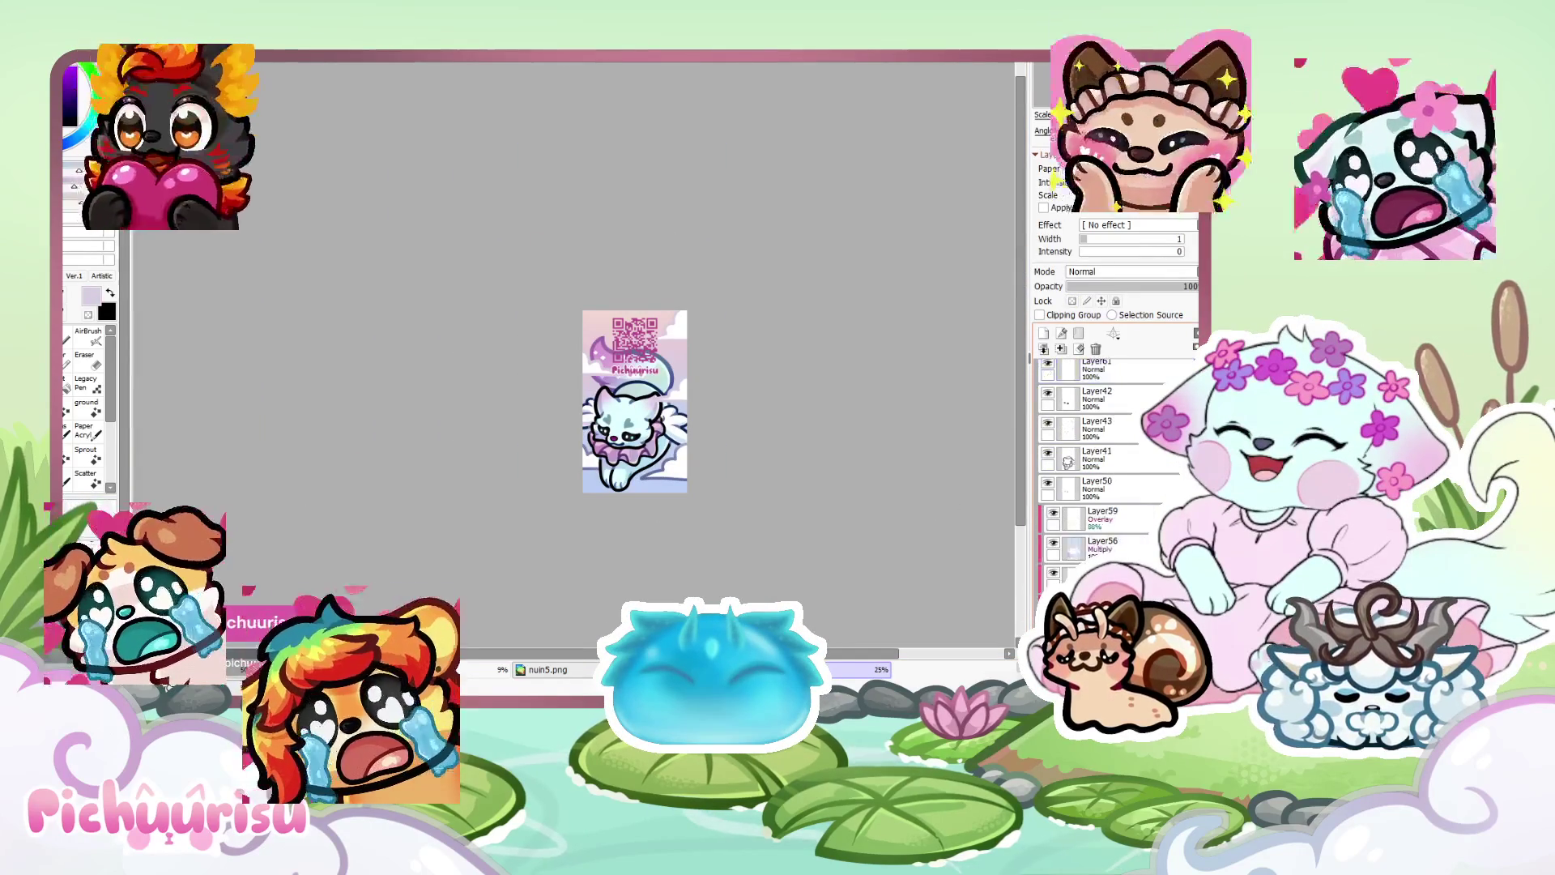
click(1100, 517)
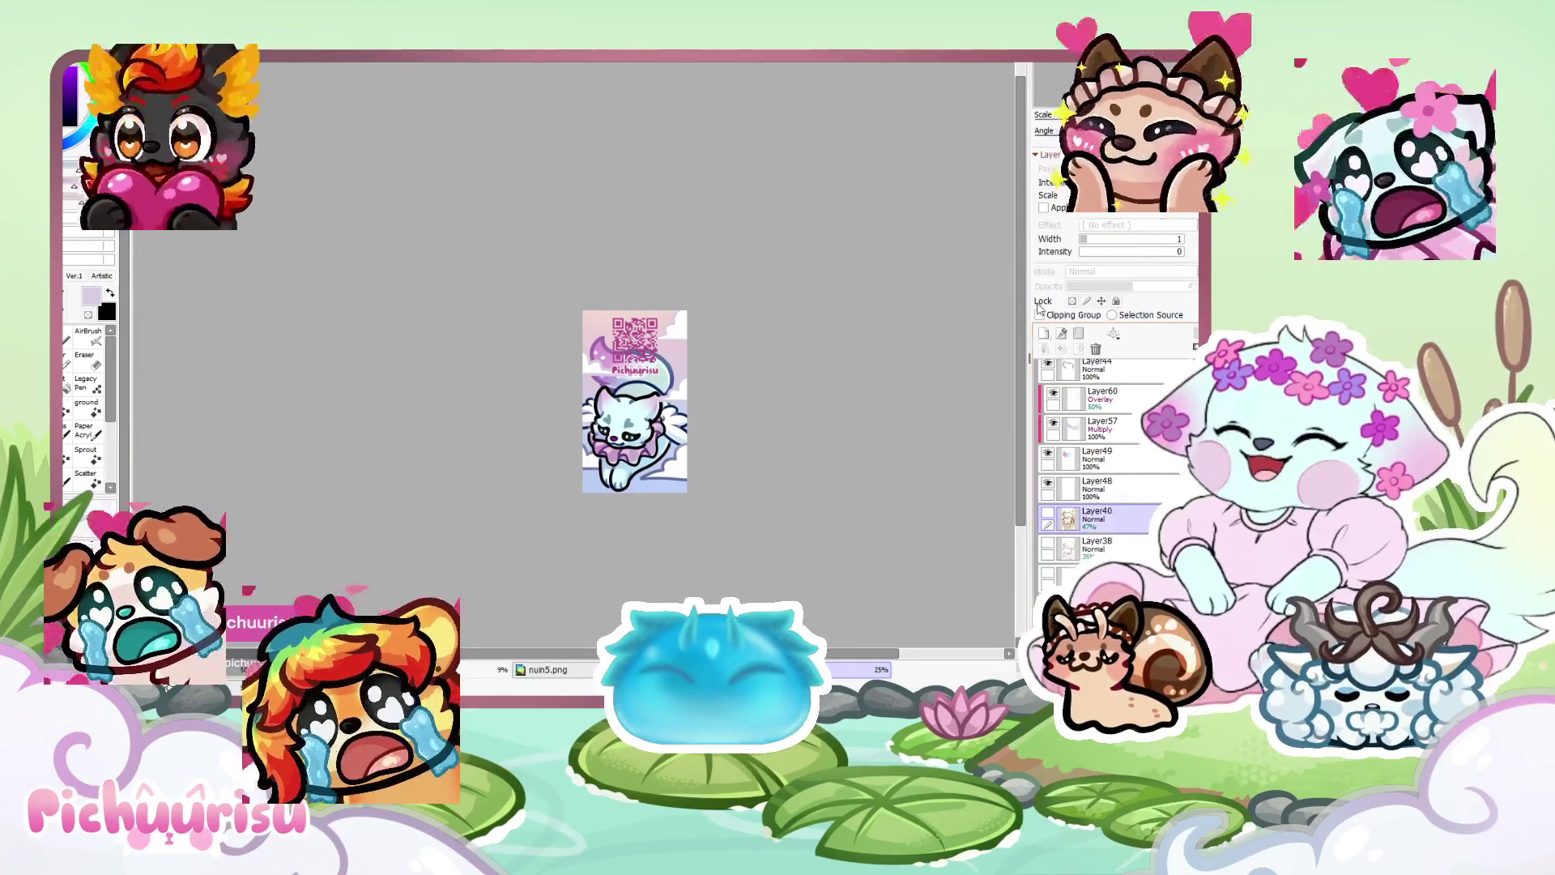
Create Layer66 above Layer40, then zoom in and out around the QR code area
click(1043, 333)
scroll(766, 465, up, 3)
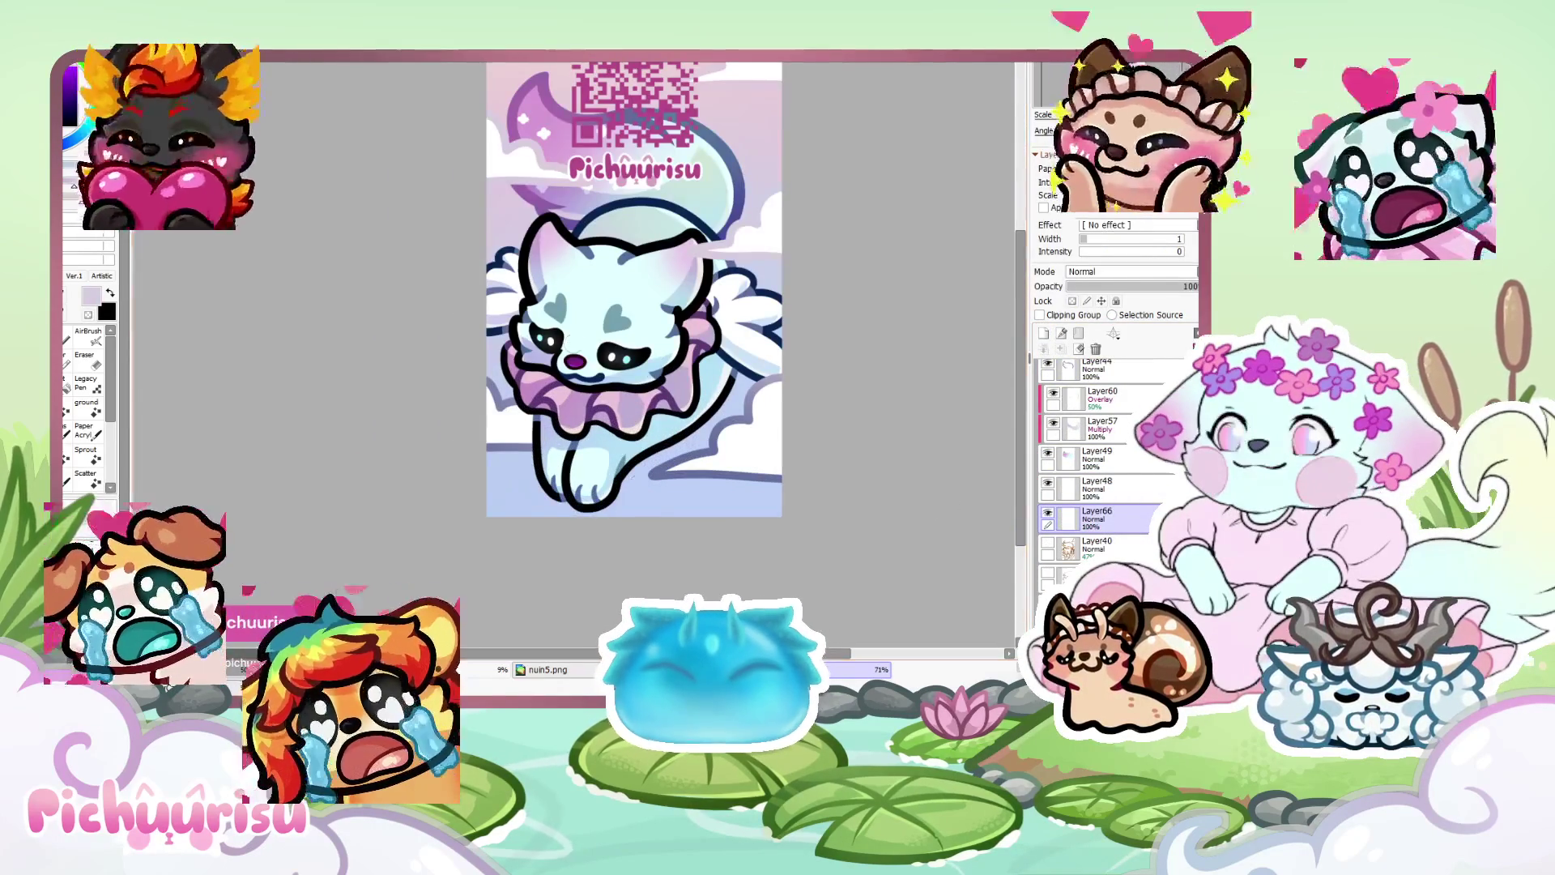
scroll(767, 465, up, 3)
scroll(653, 325, down, 4)
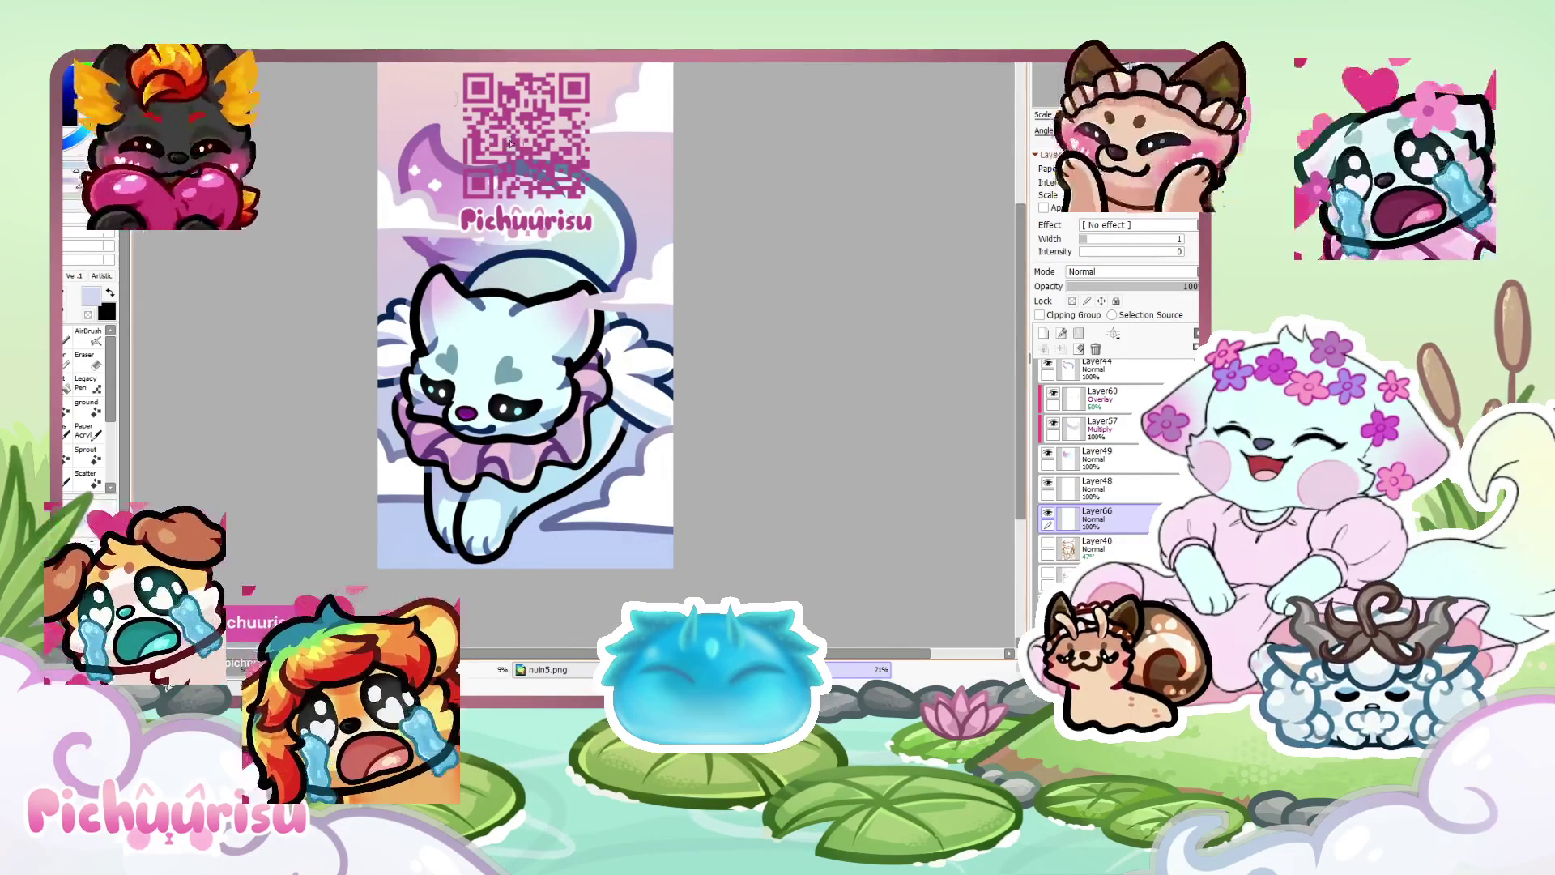
scroll(402, 72, down, 2)
scroll(524, 324, up, 5)
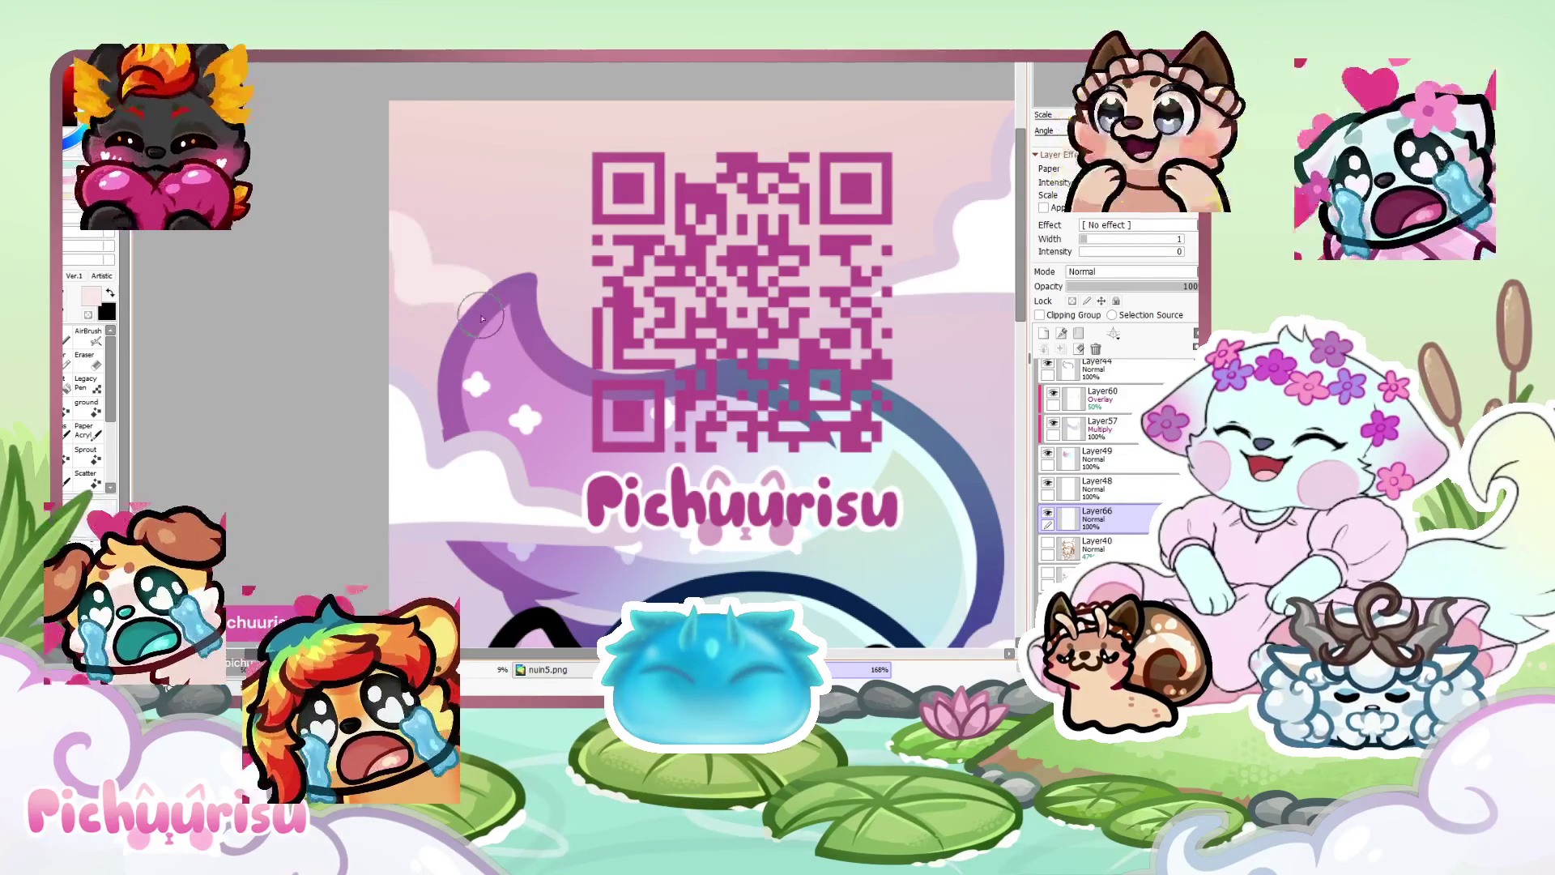
scroll(381, 315, down, 7)
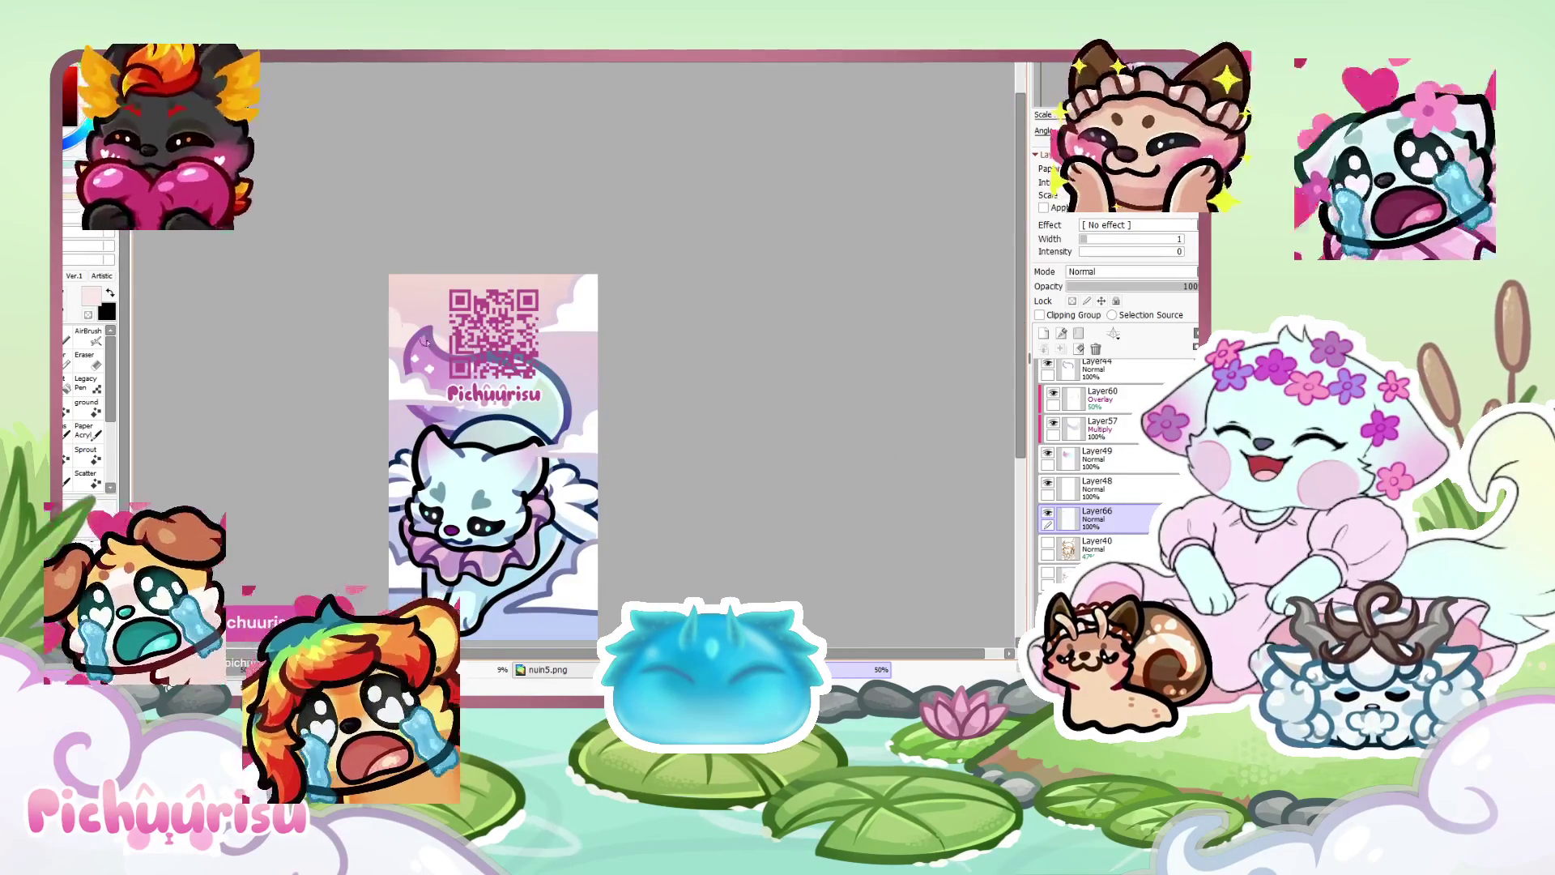
scroll(500, 285, up, 4)
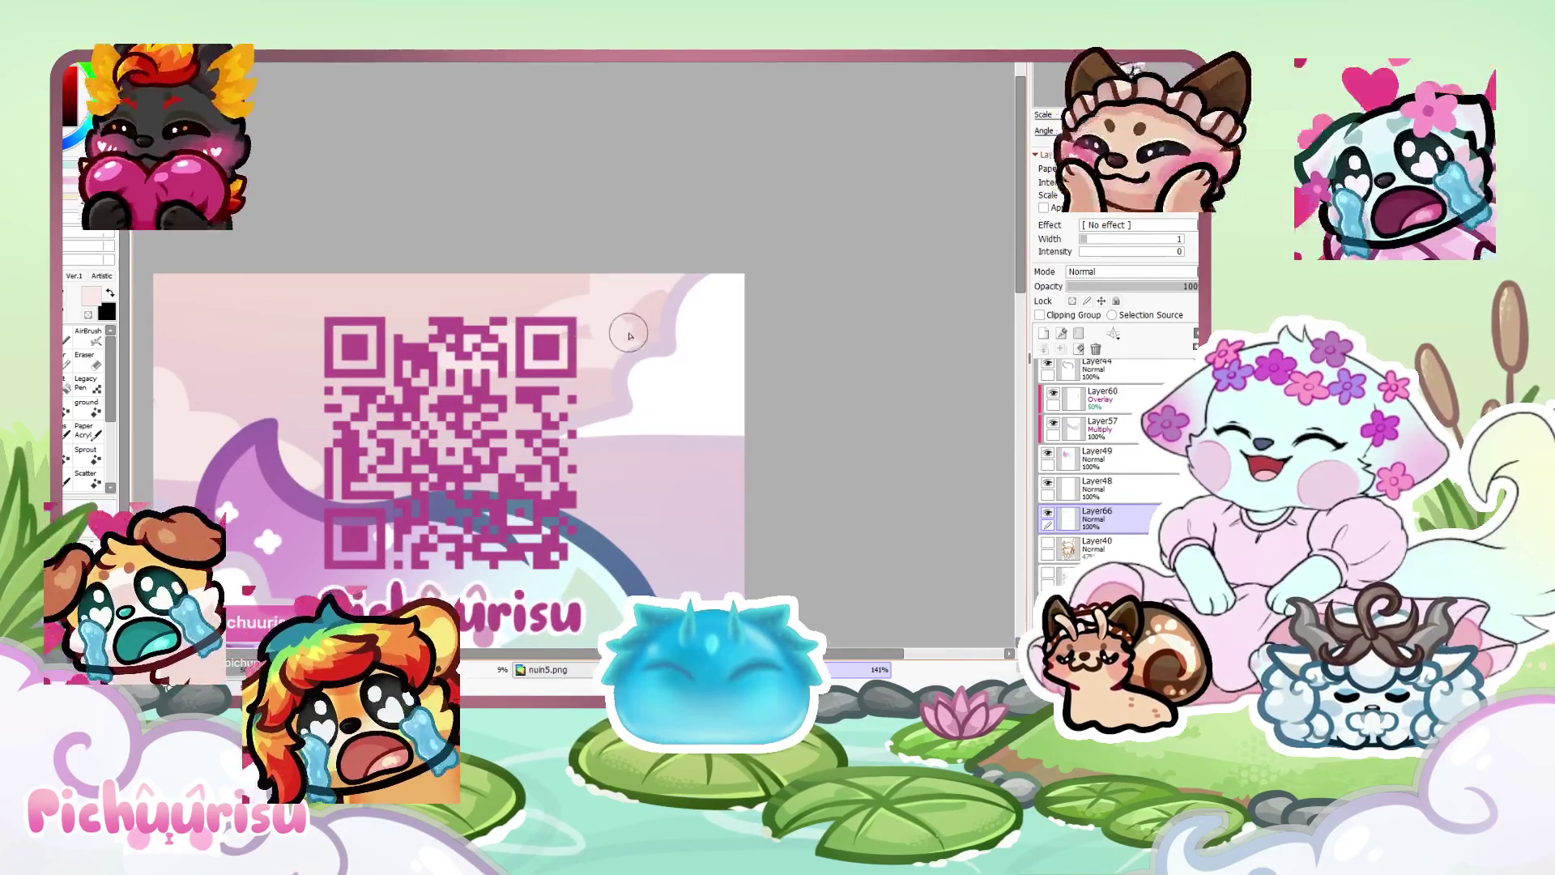
scroll(679, 298, down, 4)
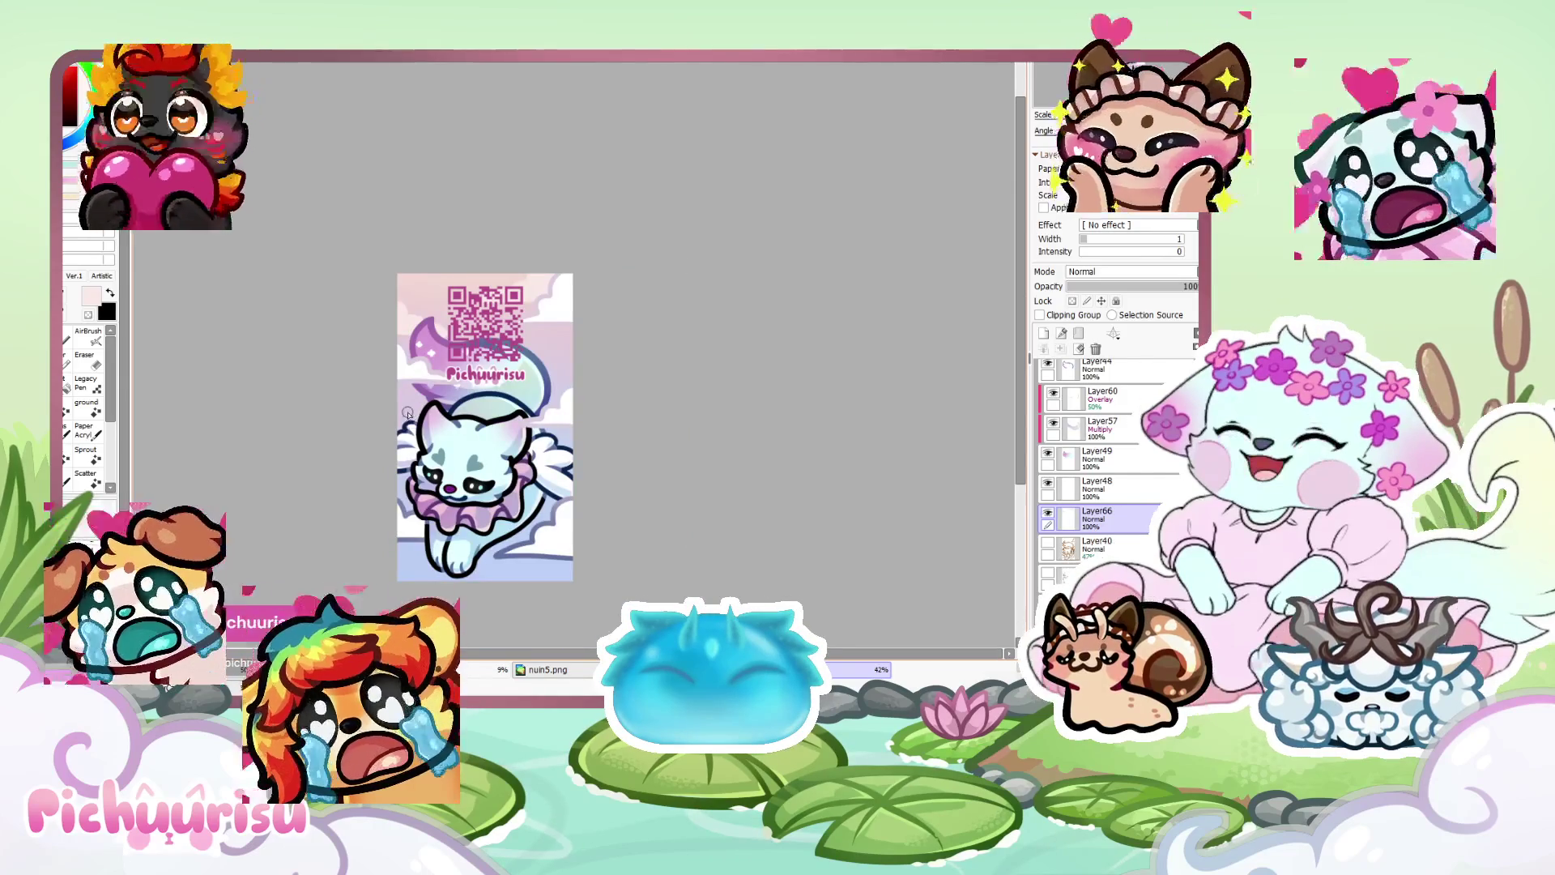
scroll(438, 432, up, 3)
scroll(438, 431, up, 2)
scroll(368, 456, down, 5)
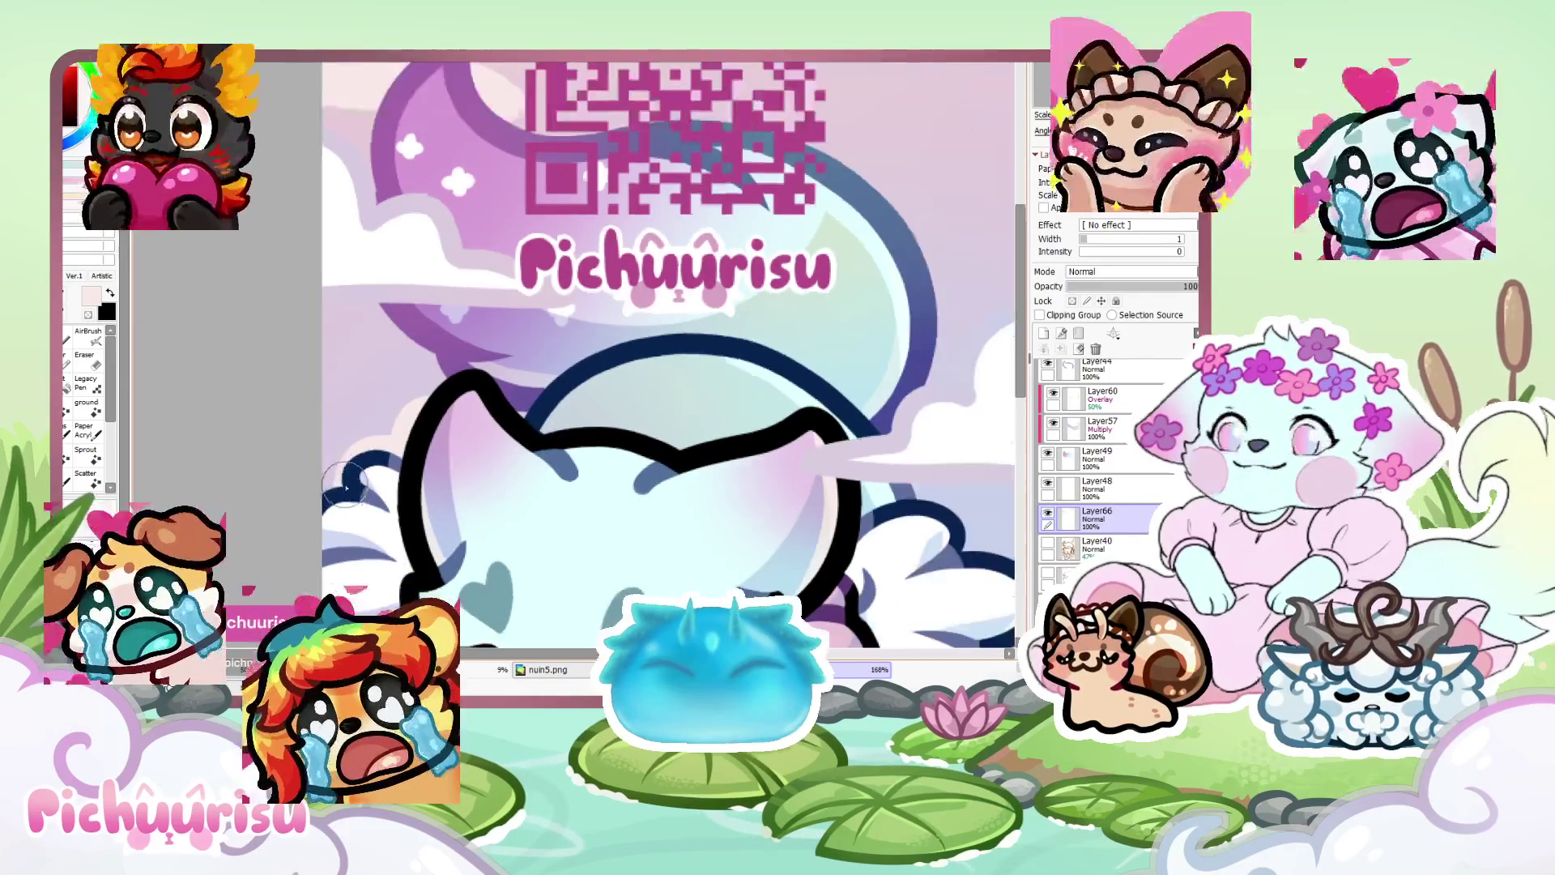
scroll(524, 373, up, 4)
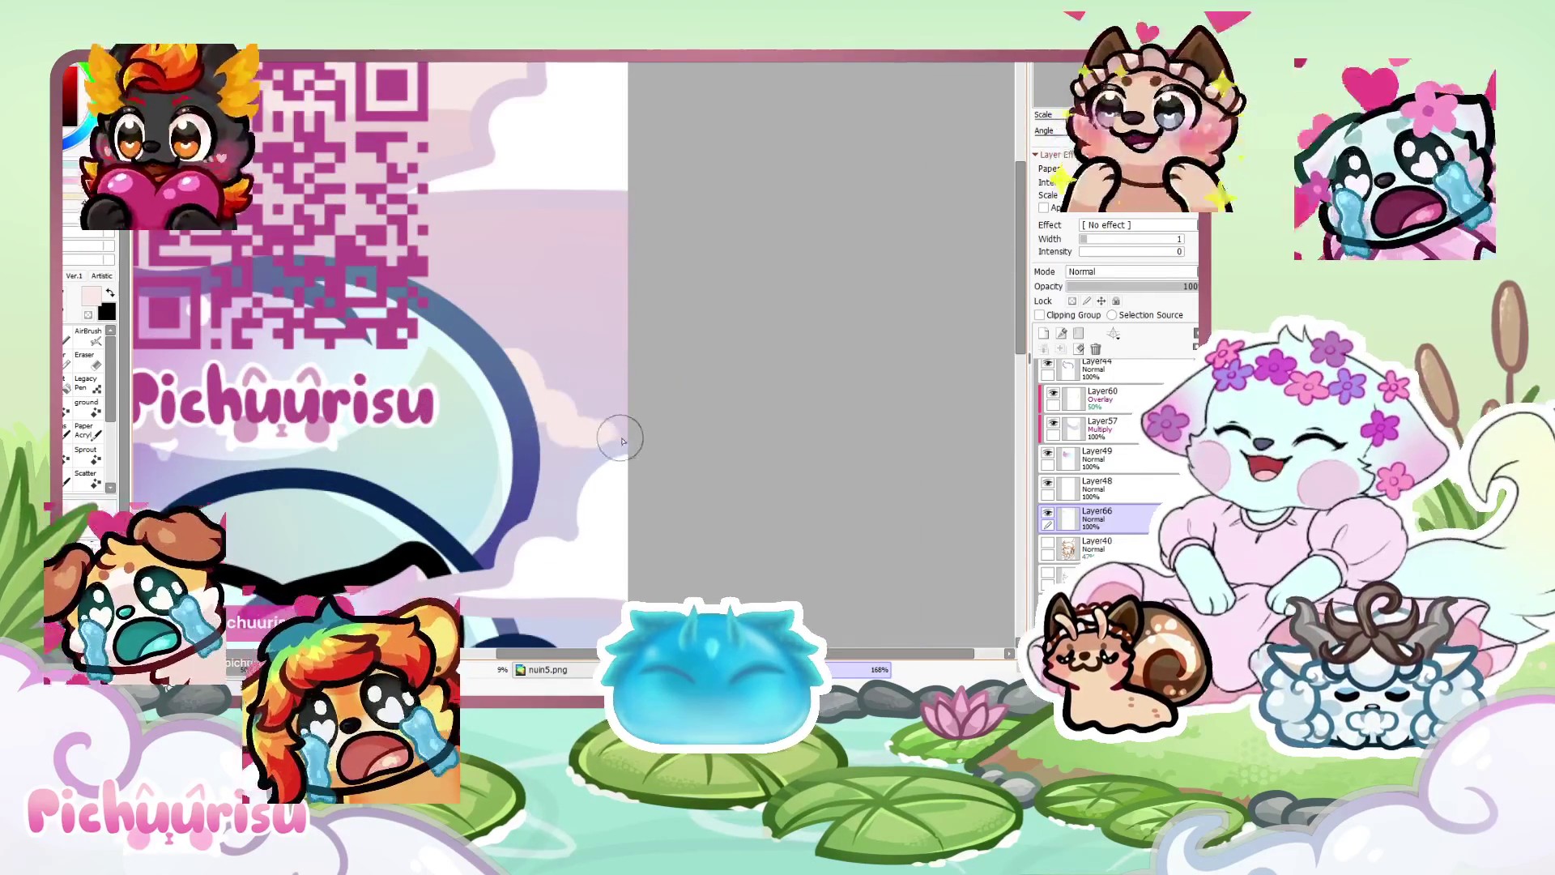
scroll(359, 326, down, 6)
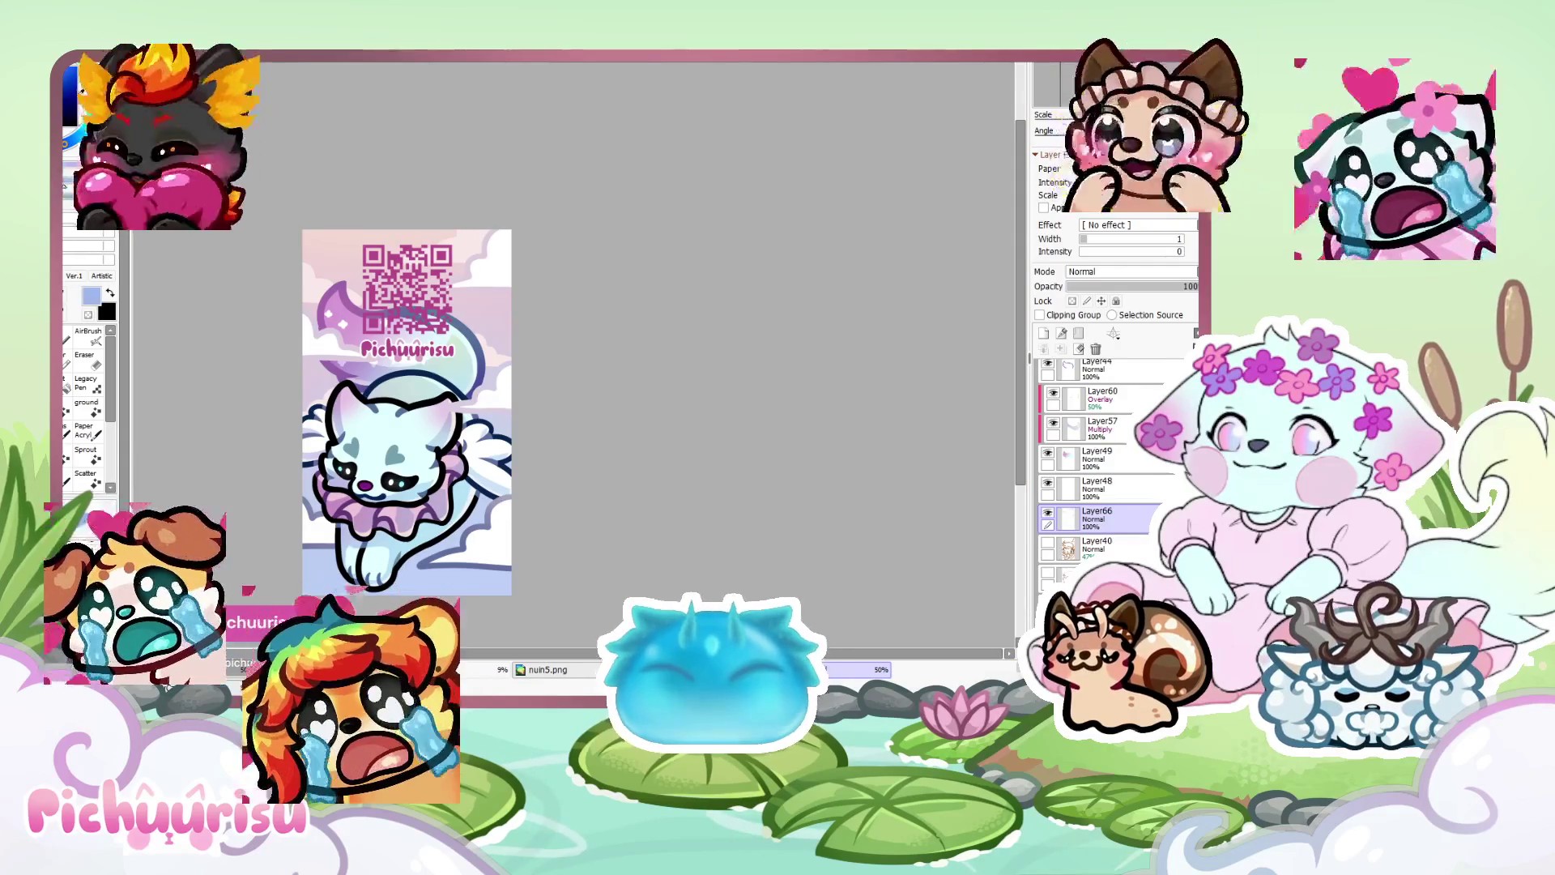
scroll(506, 548, up, 4)
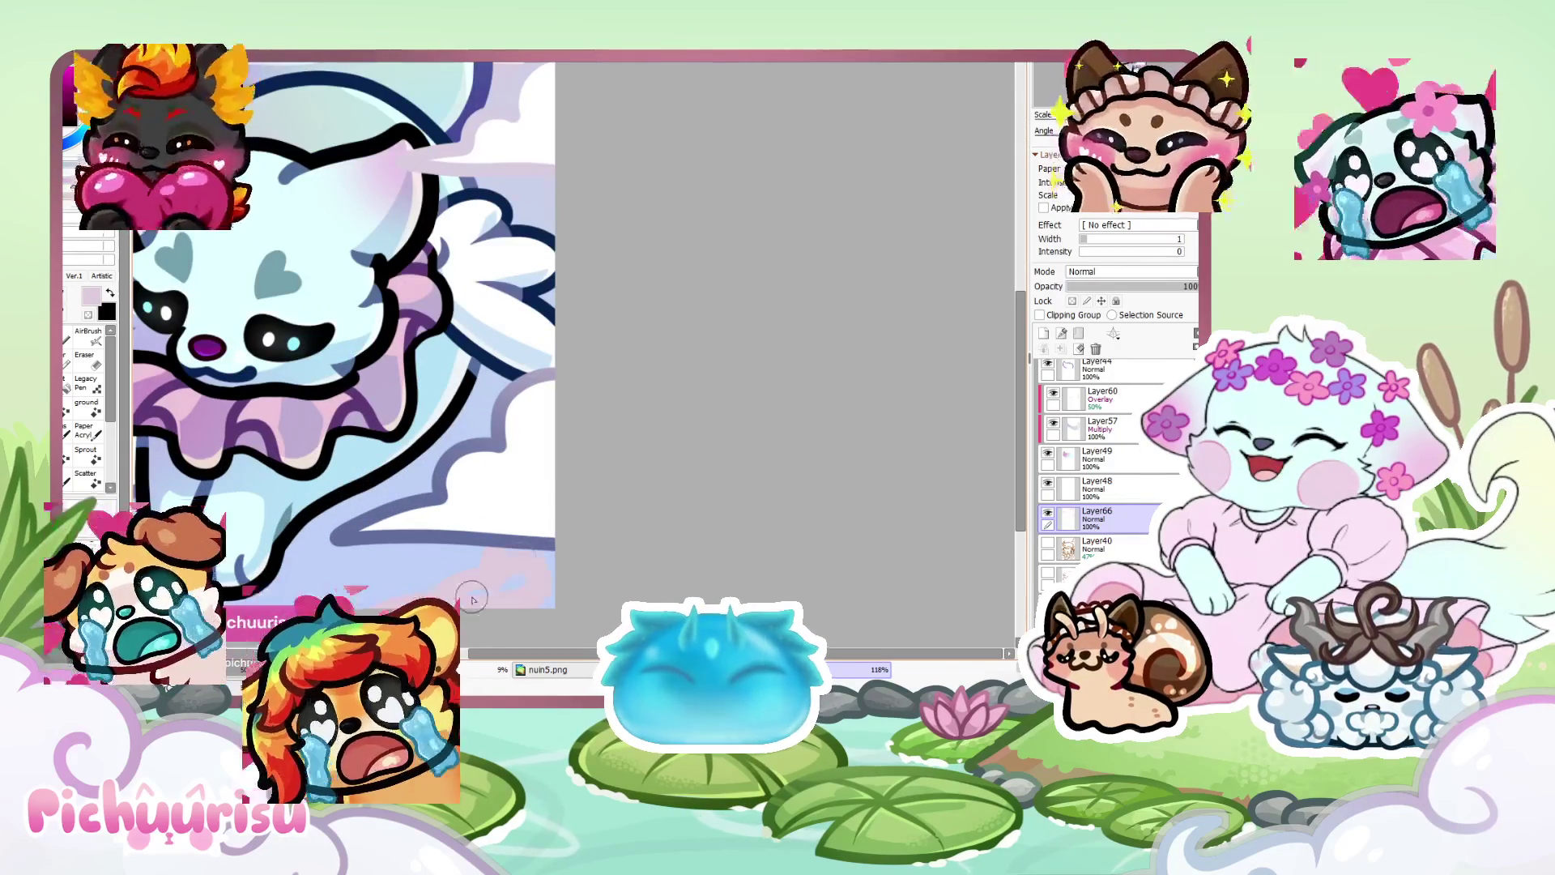
scroll(551, 611, down, 4)
scroll(251, 435, up, 2)
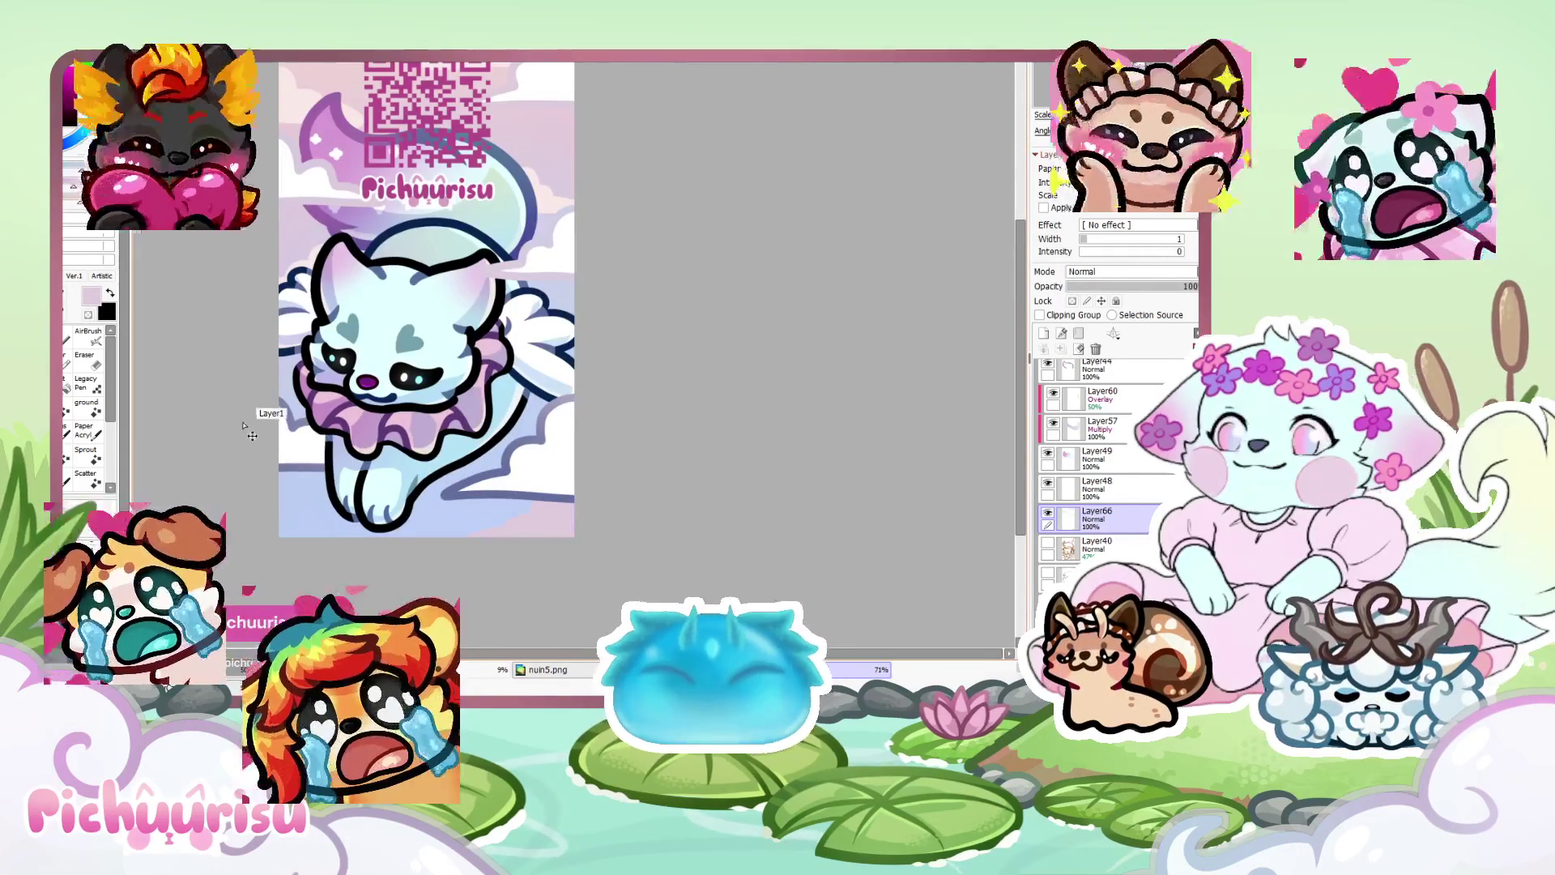
scroll(260, 459, up, 3)
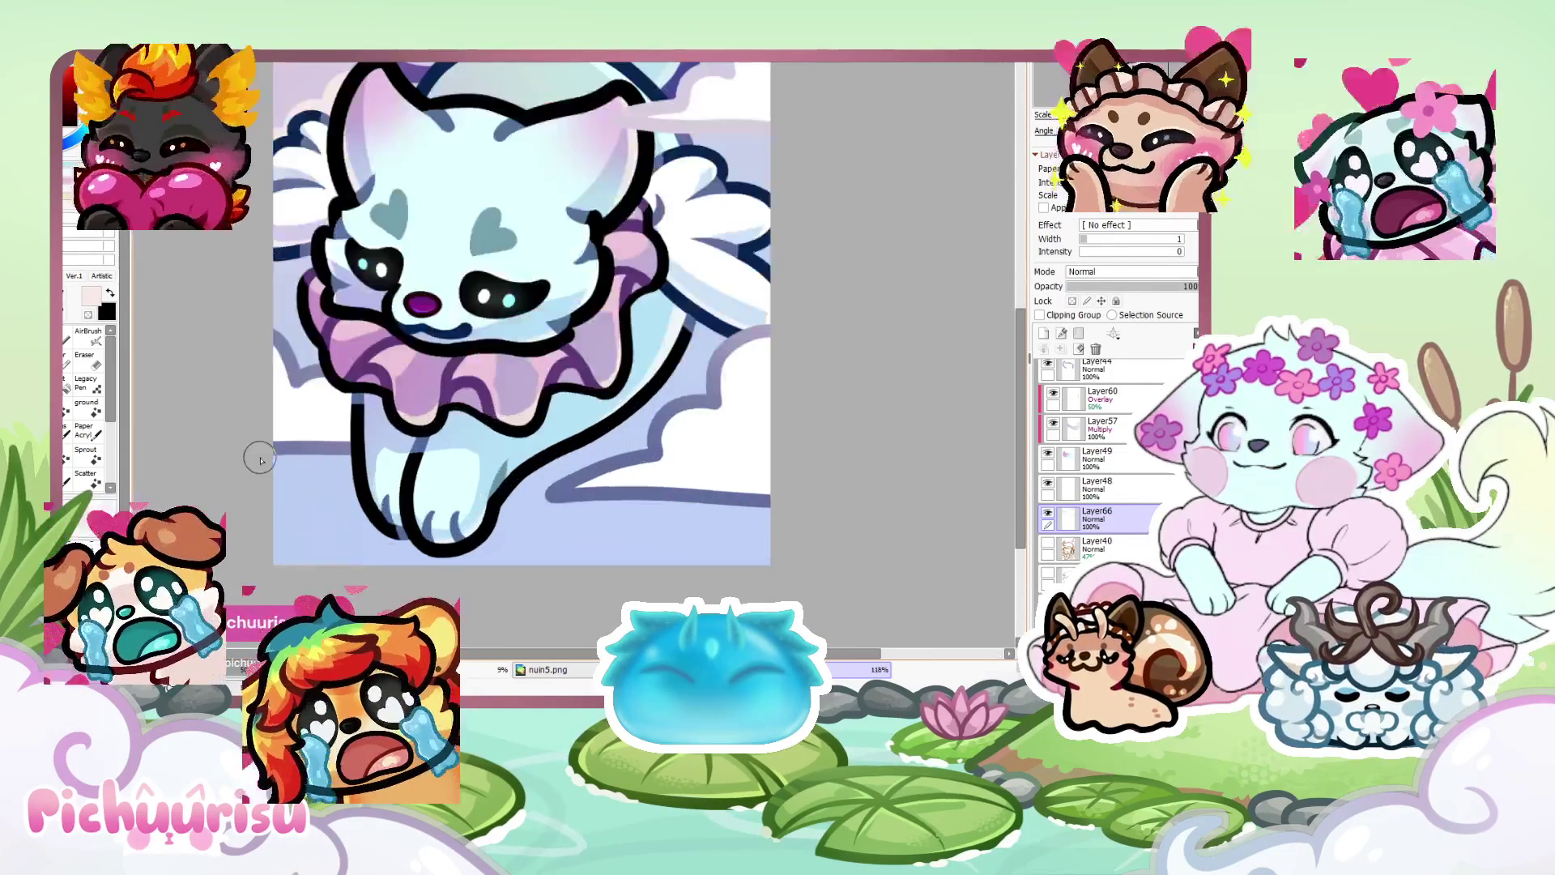
scroll(256, 532, down, 3)
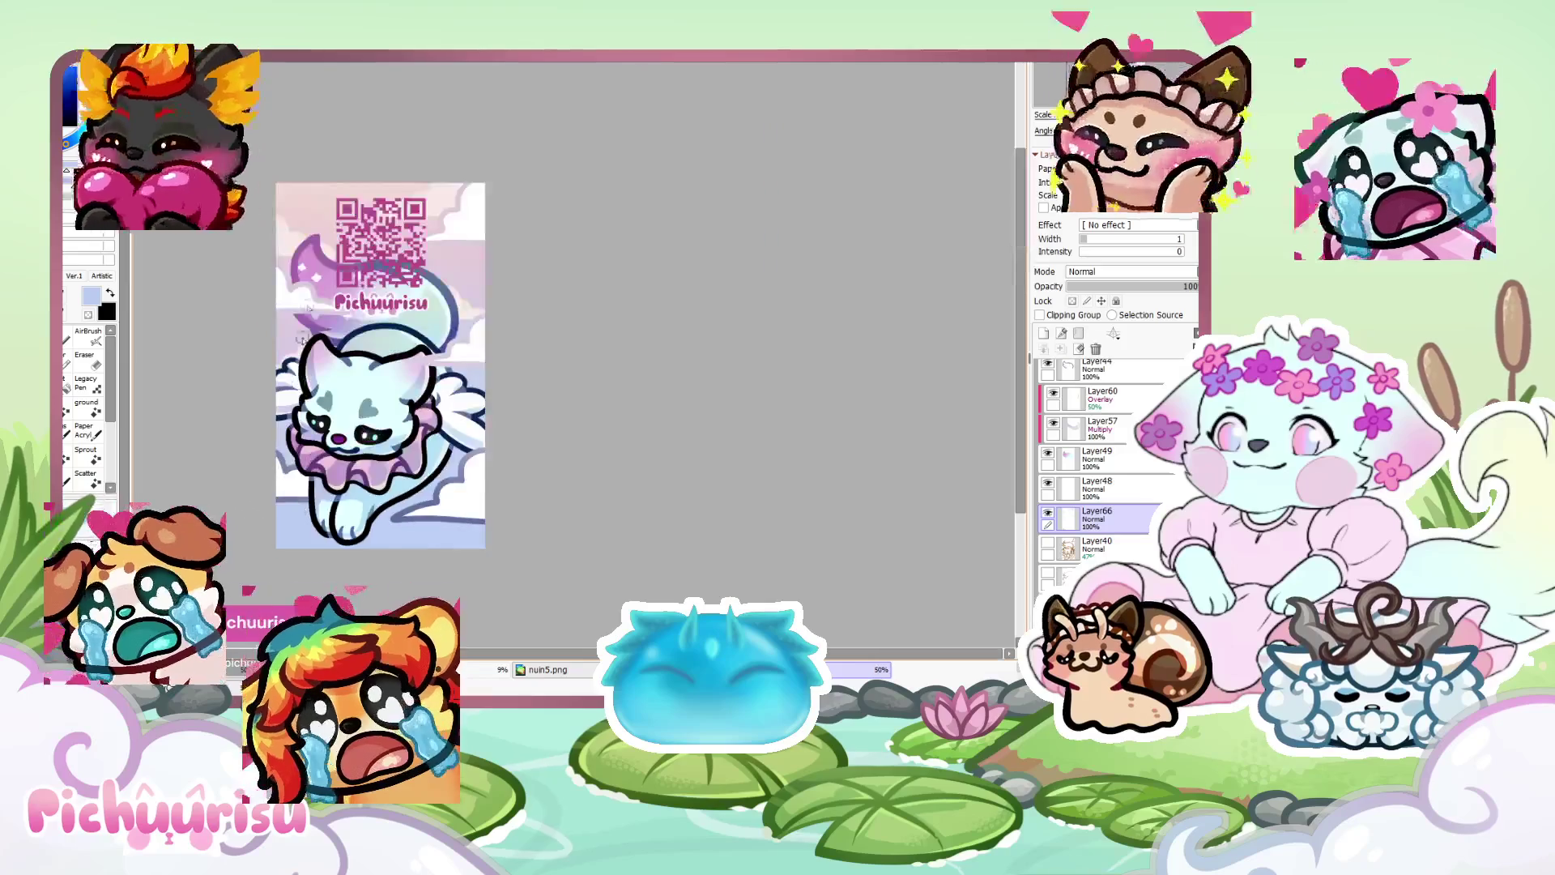
scroll(475, 602, up, 3)
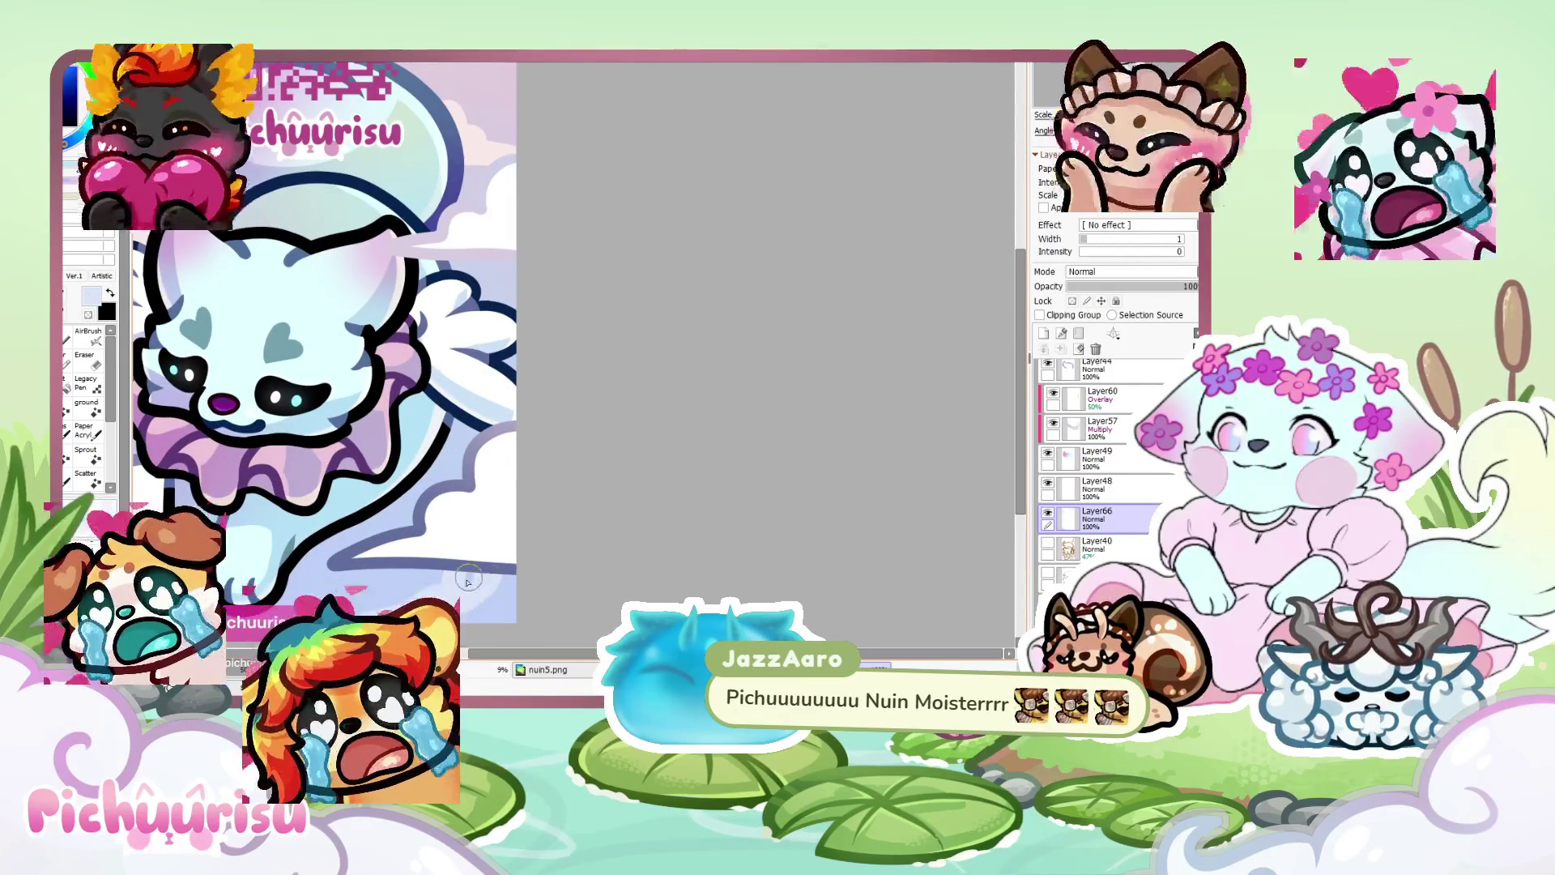
scroll(469, 582, down, 3)
scroll(306, 474, up, 5)
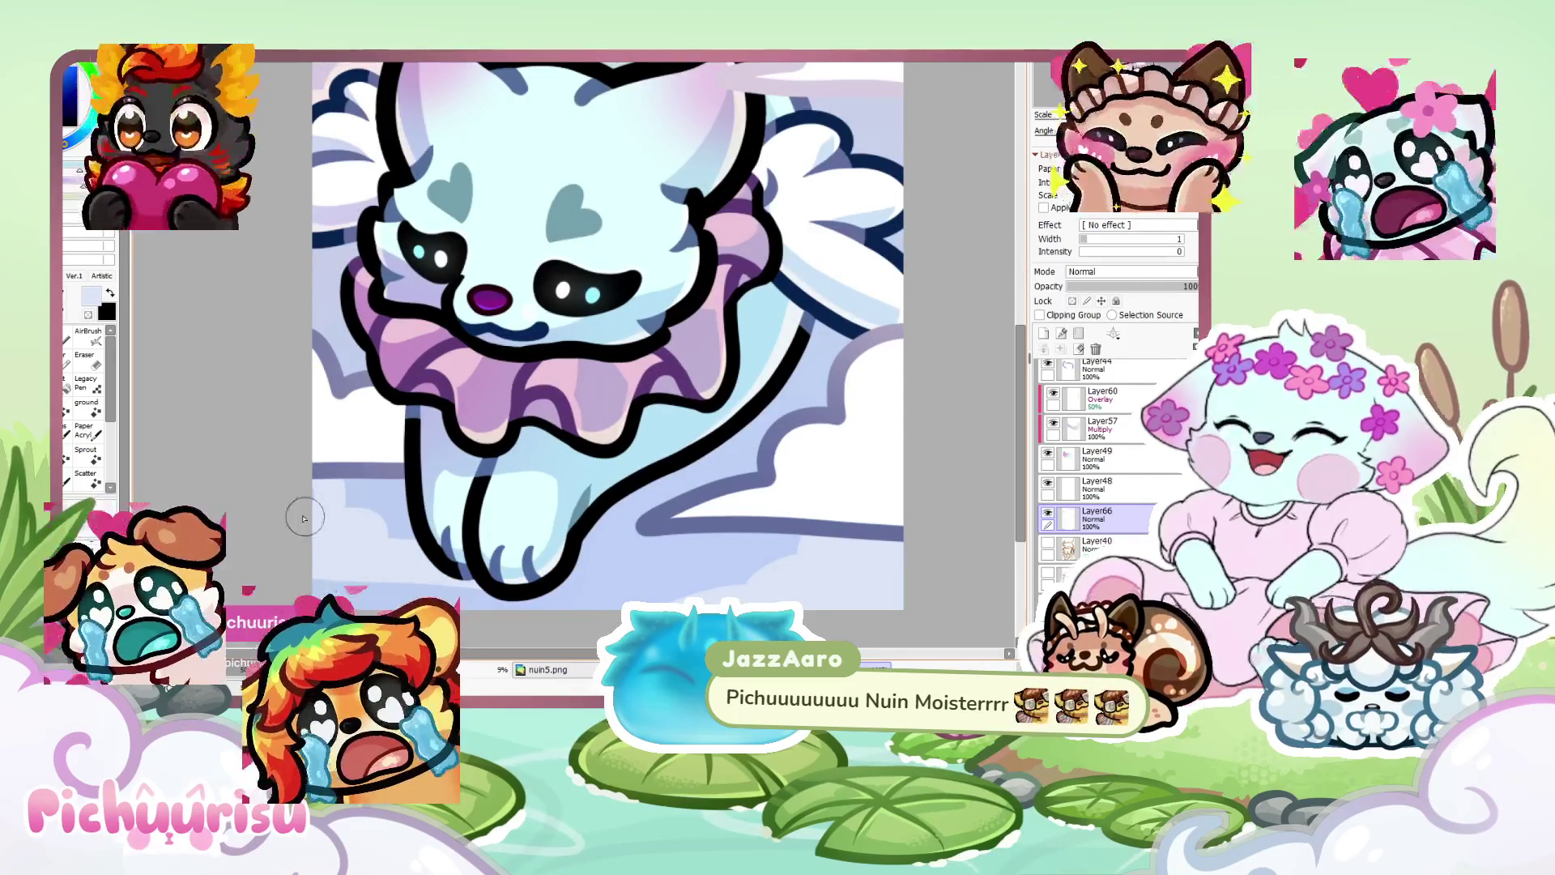
scroll(304, 534, down, 5)
scroll(281, 563, up, 4)
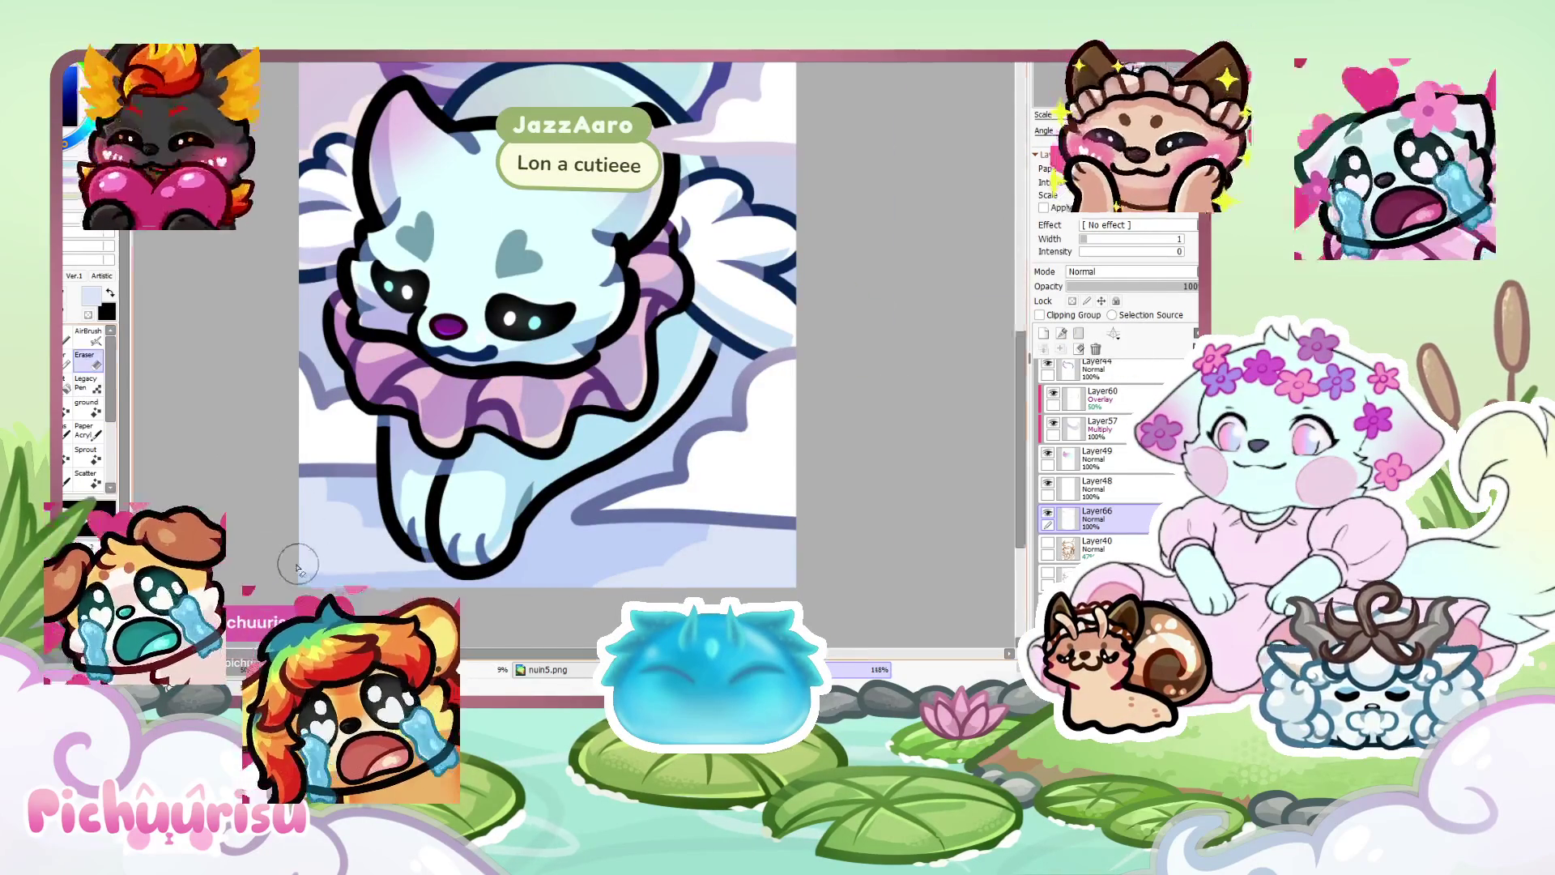
scroll(500, 591, up, 2)
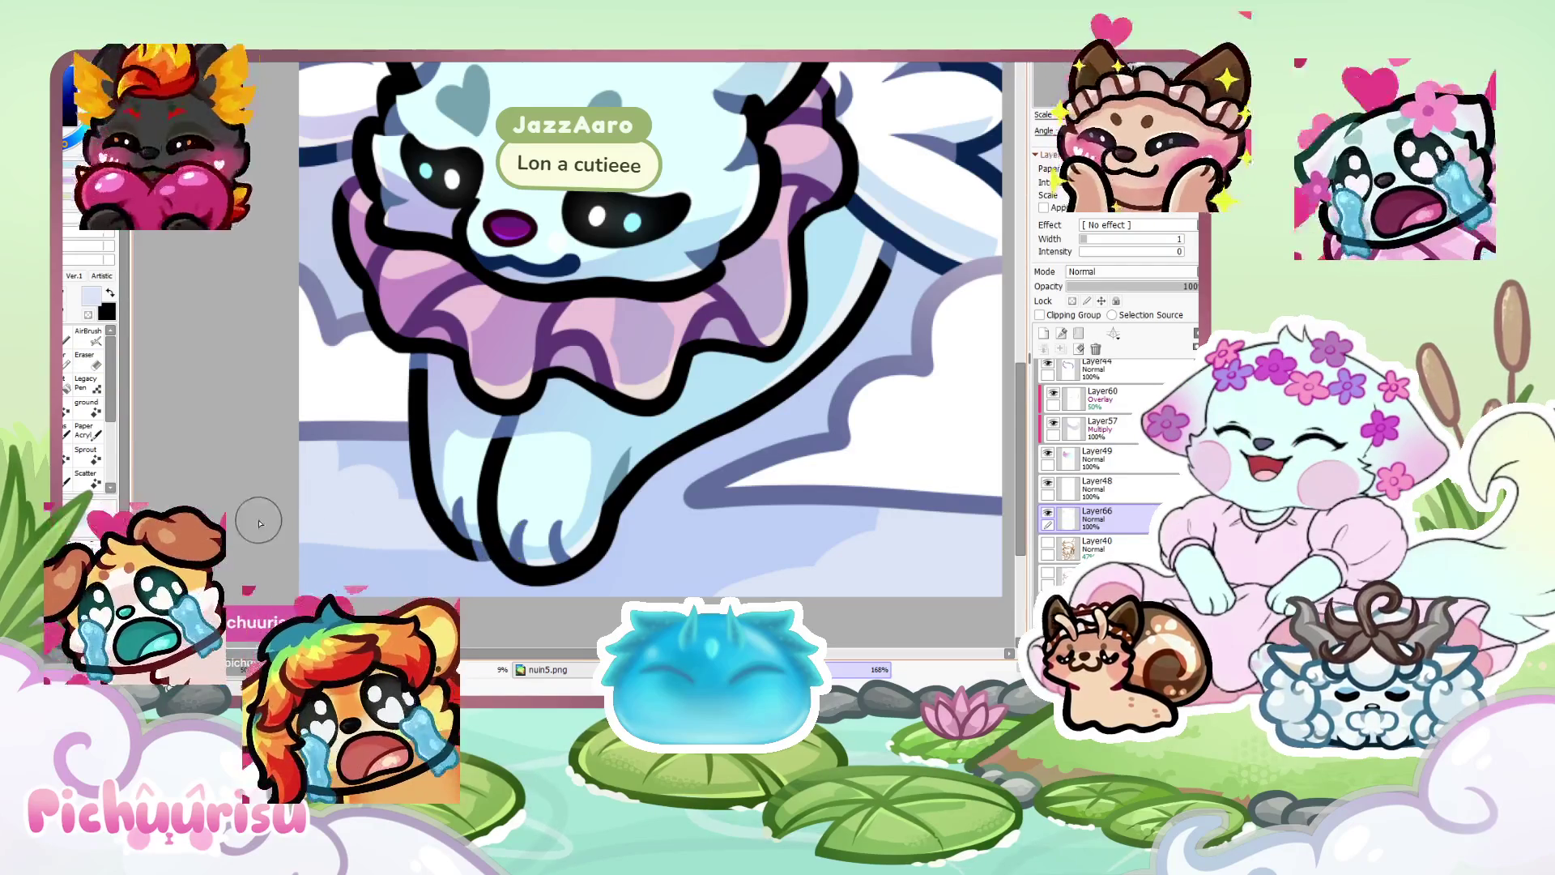
scroll(405, 519, down, 5)
scroll(317, 462, up, 3)
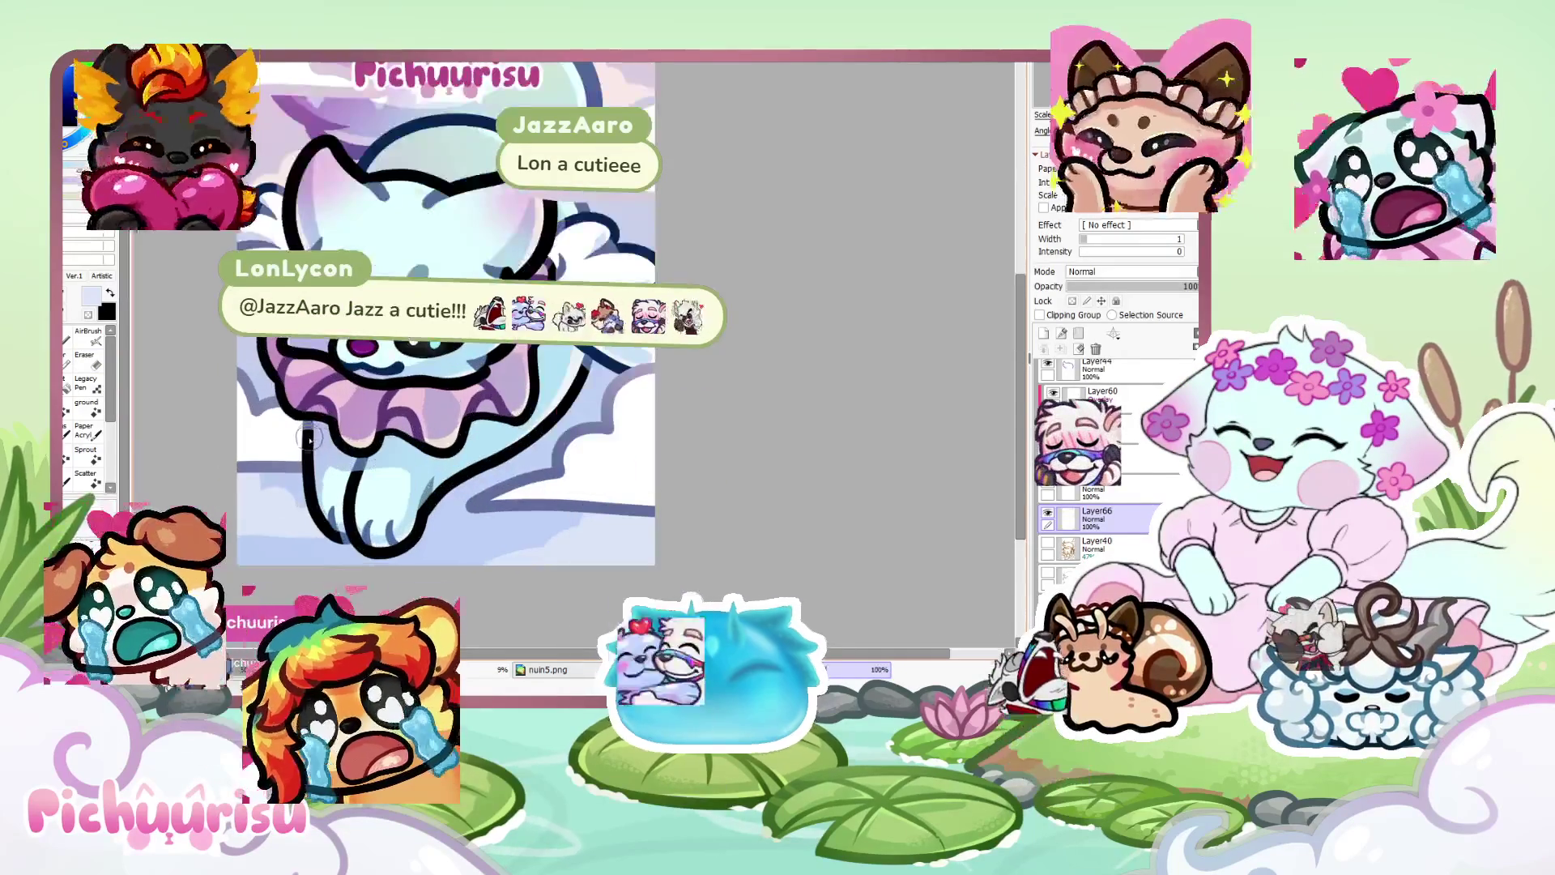
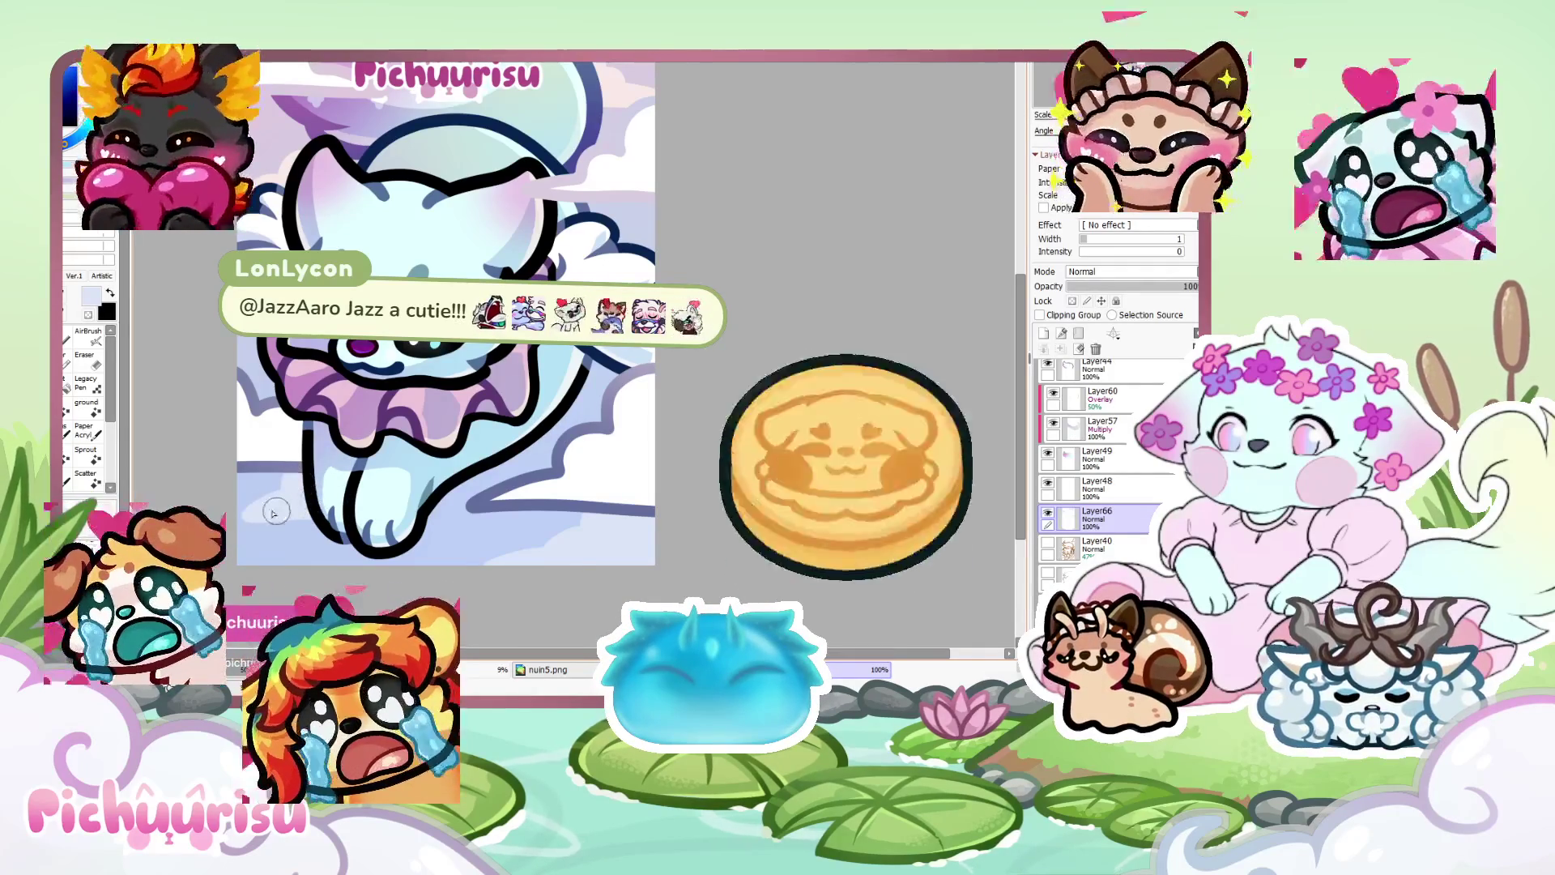
Zoom around the QR card to review it, then create Layer67 above Layer66
scroll(283, 516, down, 5)
scroll(281, 467, up, 4)
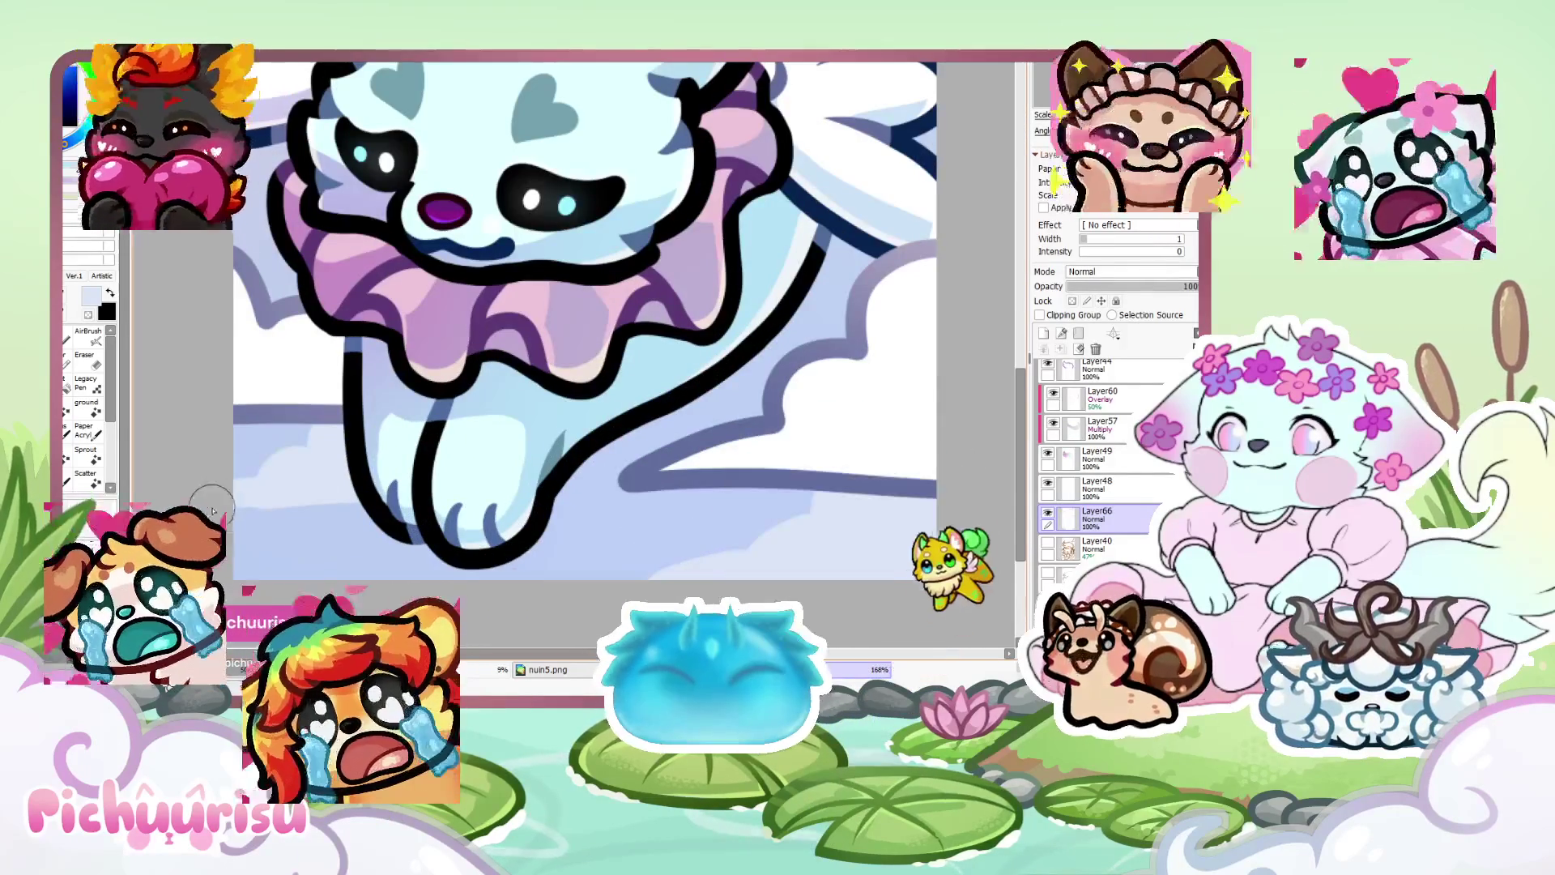
scroll(281, 467, down, 3)
scroll(391, 374, up, 3)
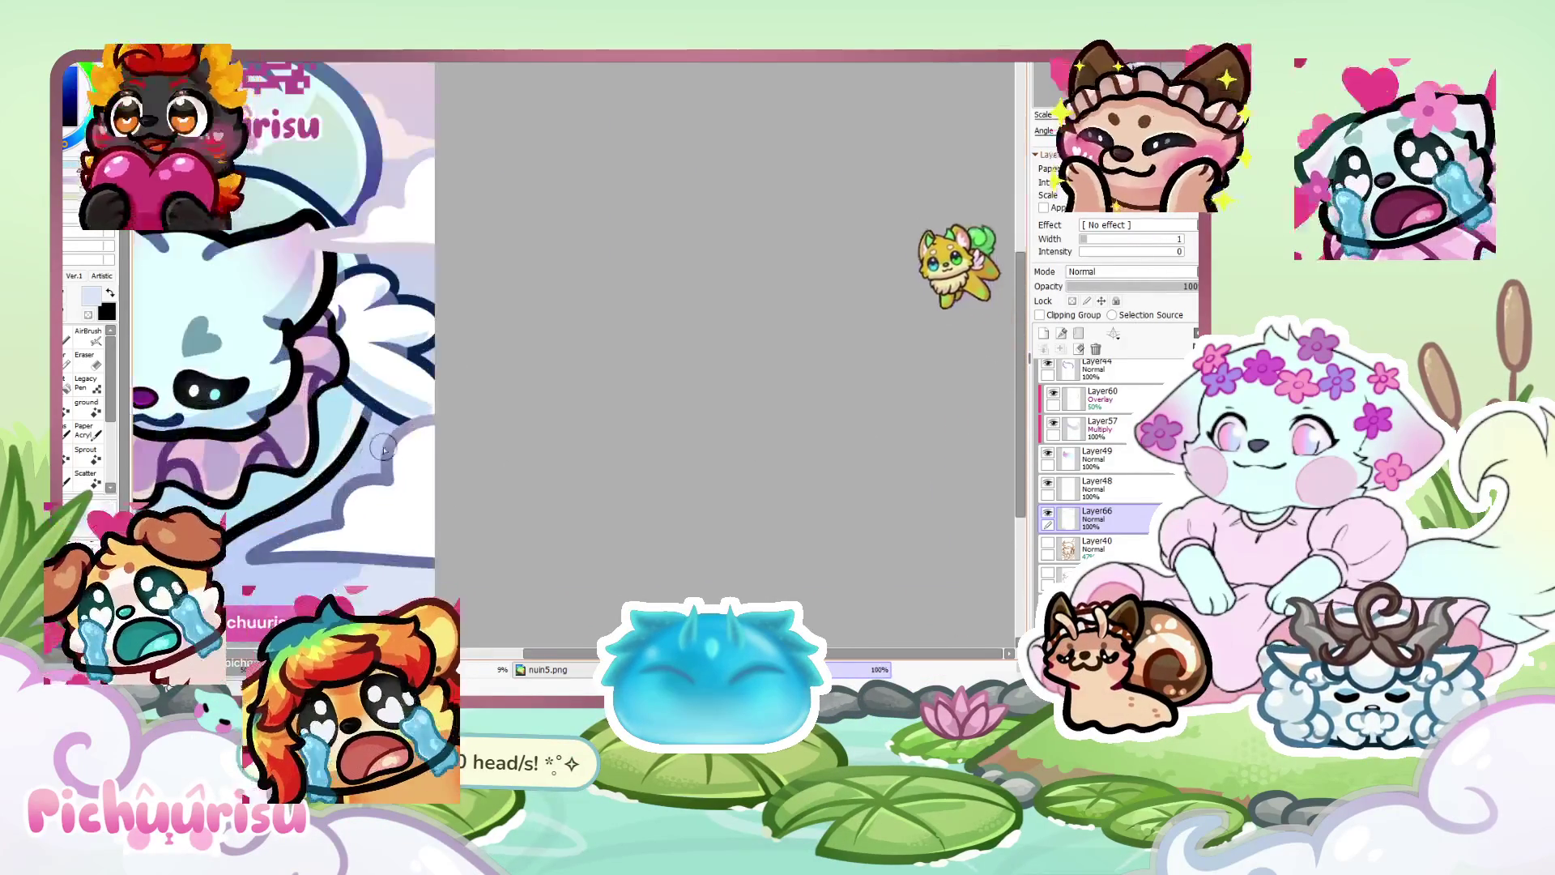
scroll(392, 374, down, 2)
scroll(361, 458, up, 2)
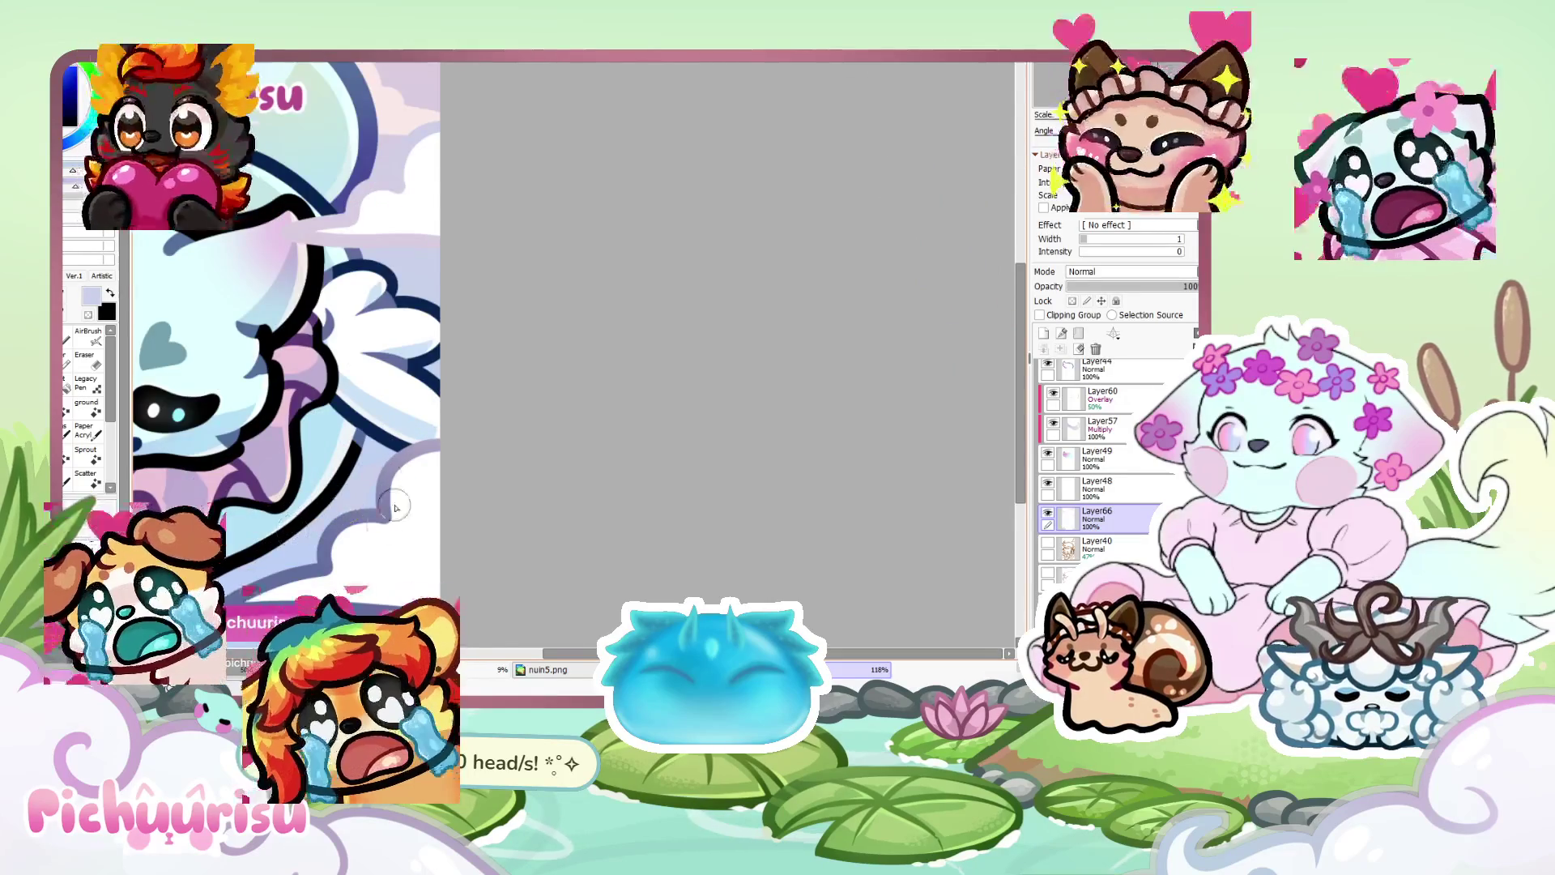
scroll(396, 507, down, 2)
scroll(375, 459, up, 1)
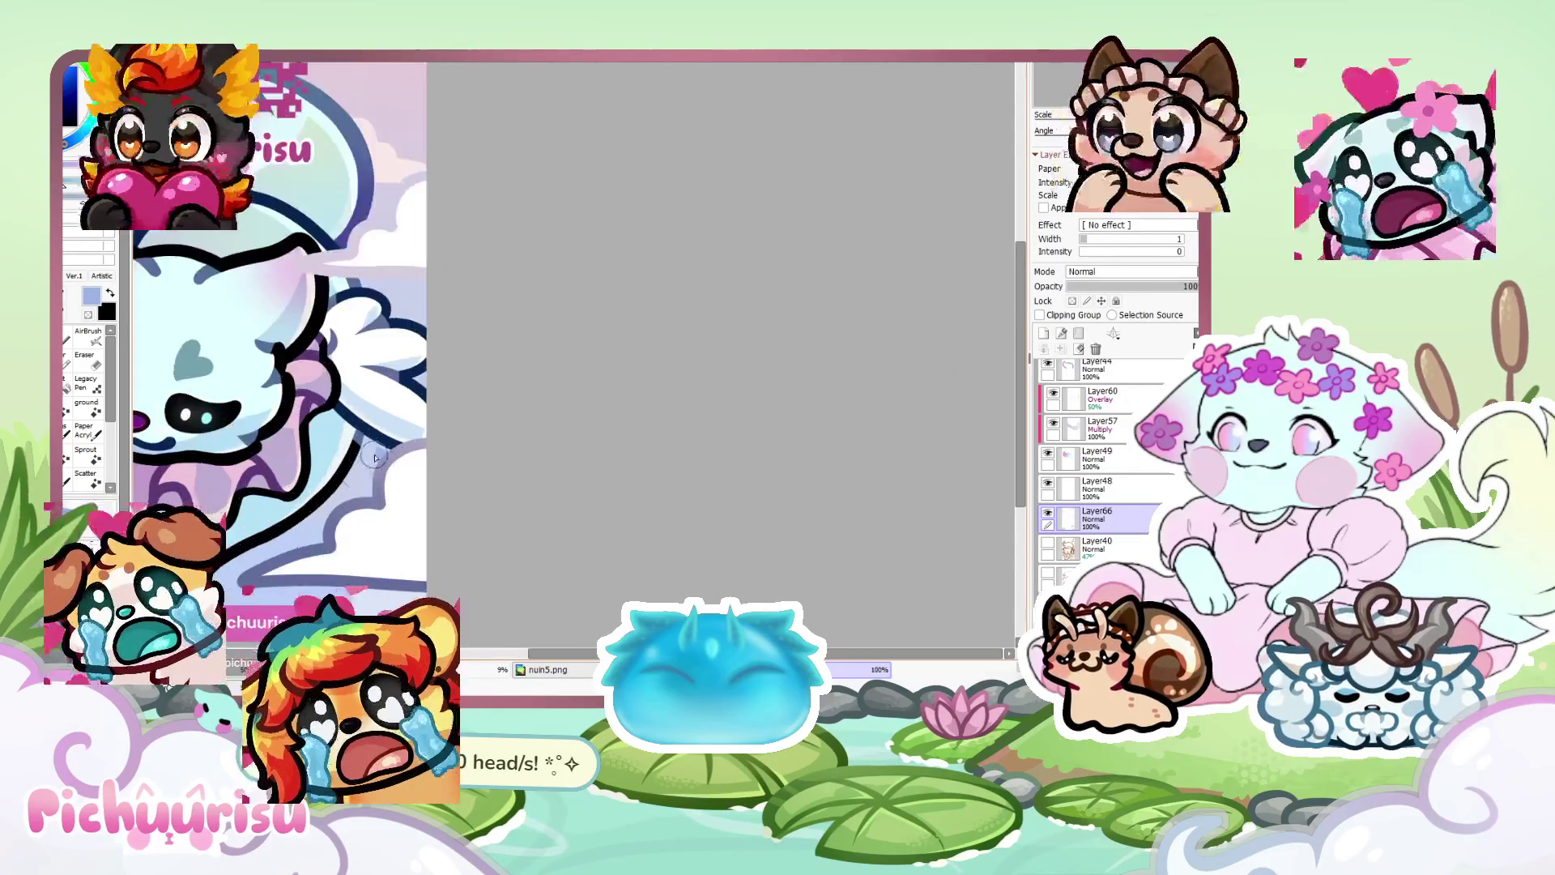
scroll(366, 492, down, 4)
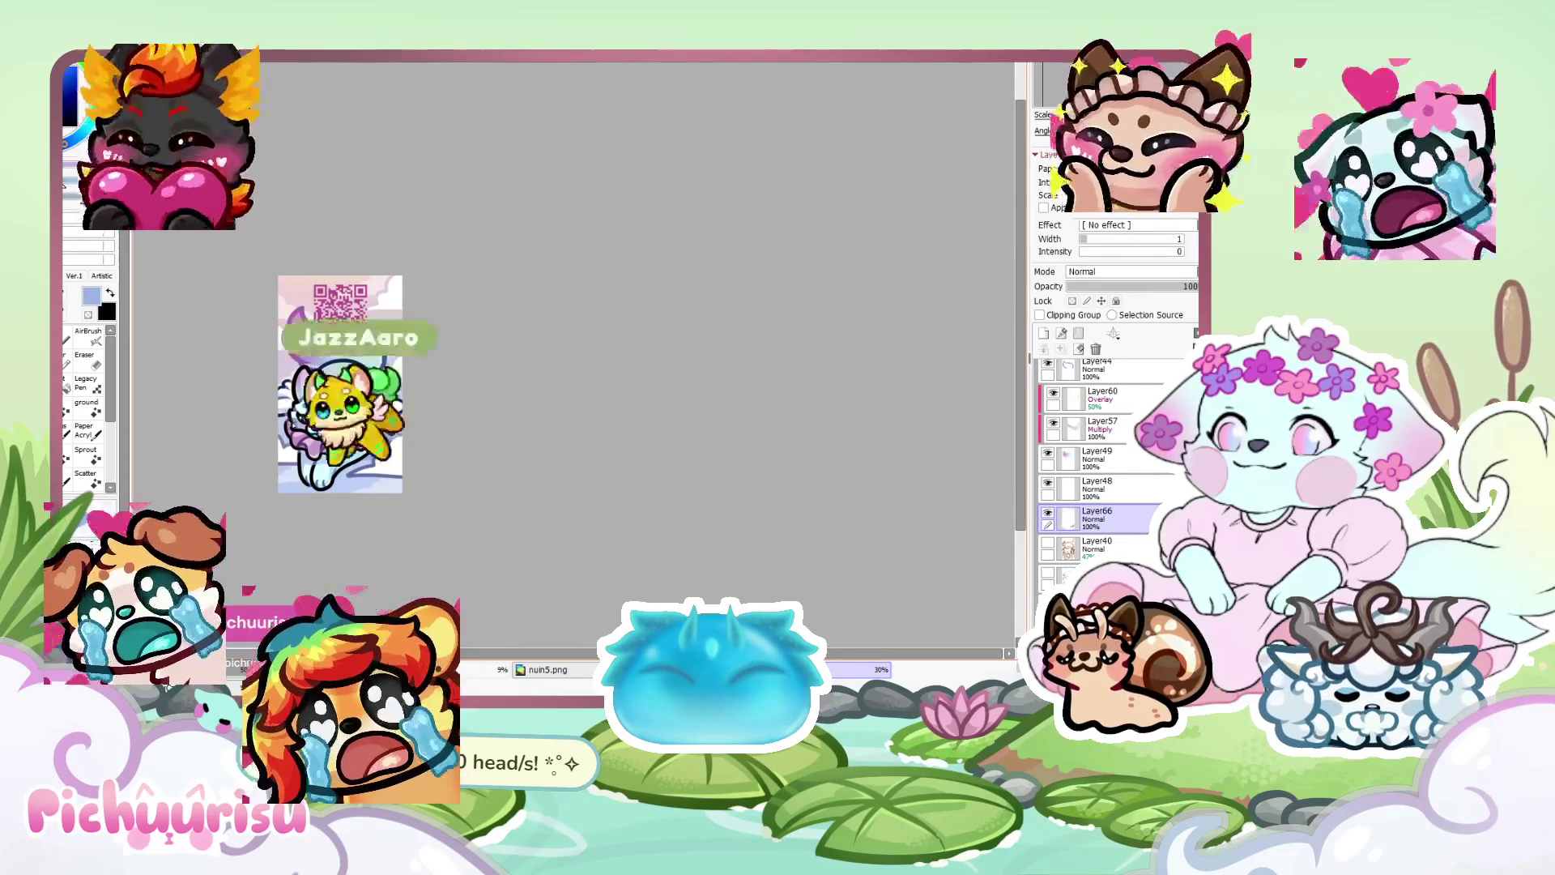
scroll(290, 465, up, 5)
scroll(269, 471, down, 4)
scroll(243, 429, up, 4)
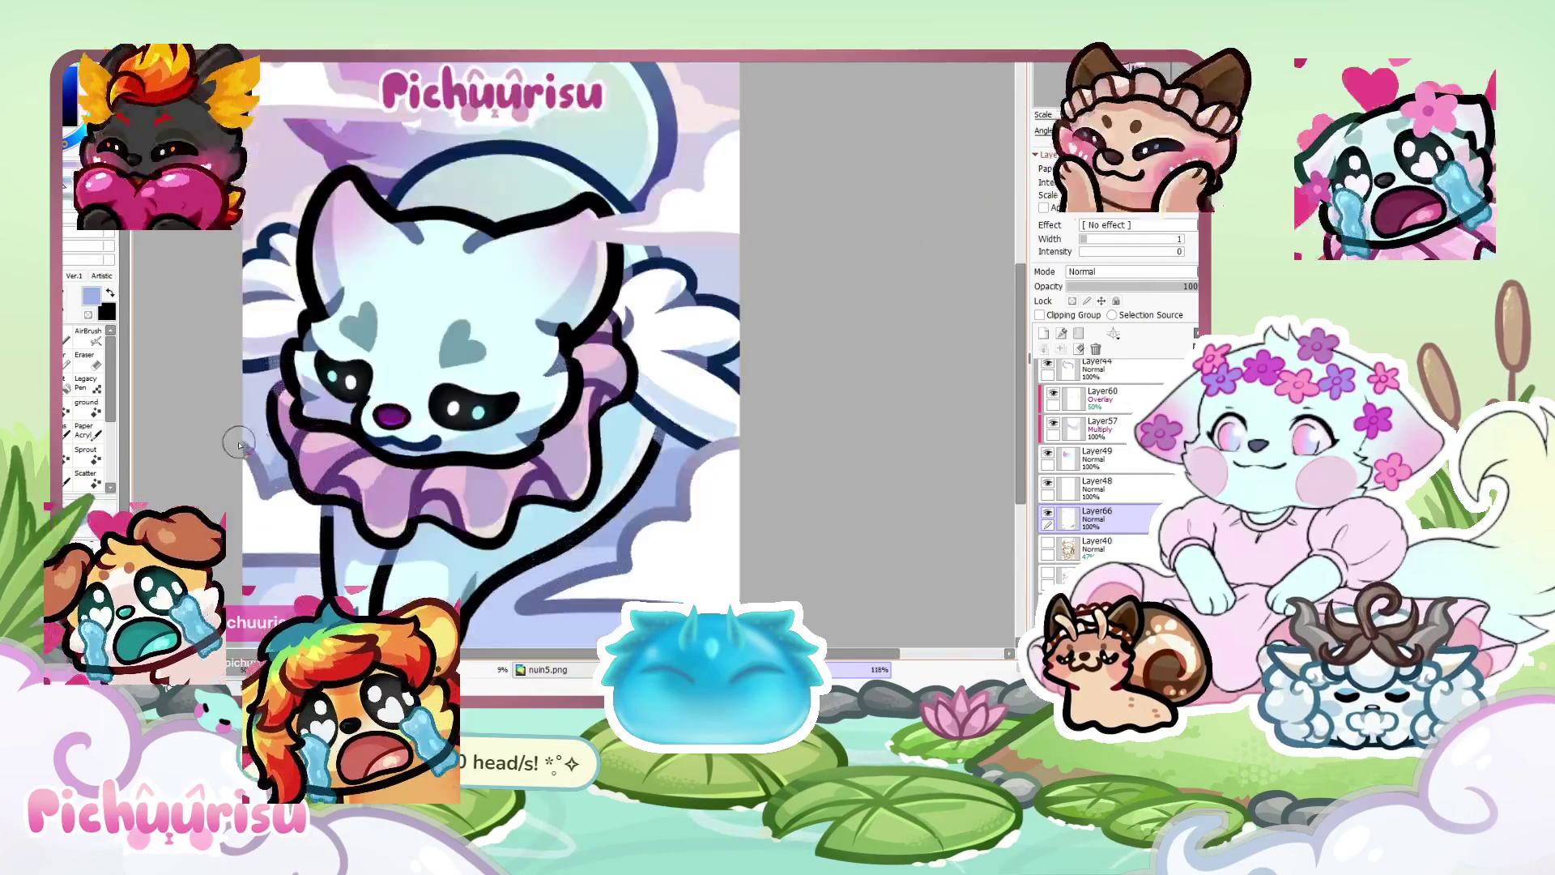
scroll(242, 433, down, 4)
scroll(241, 433, up, 1)
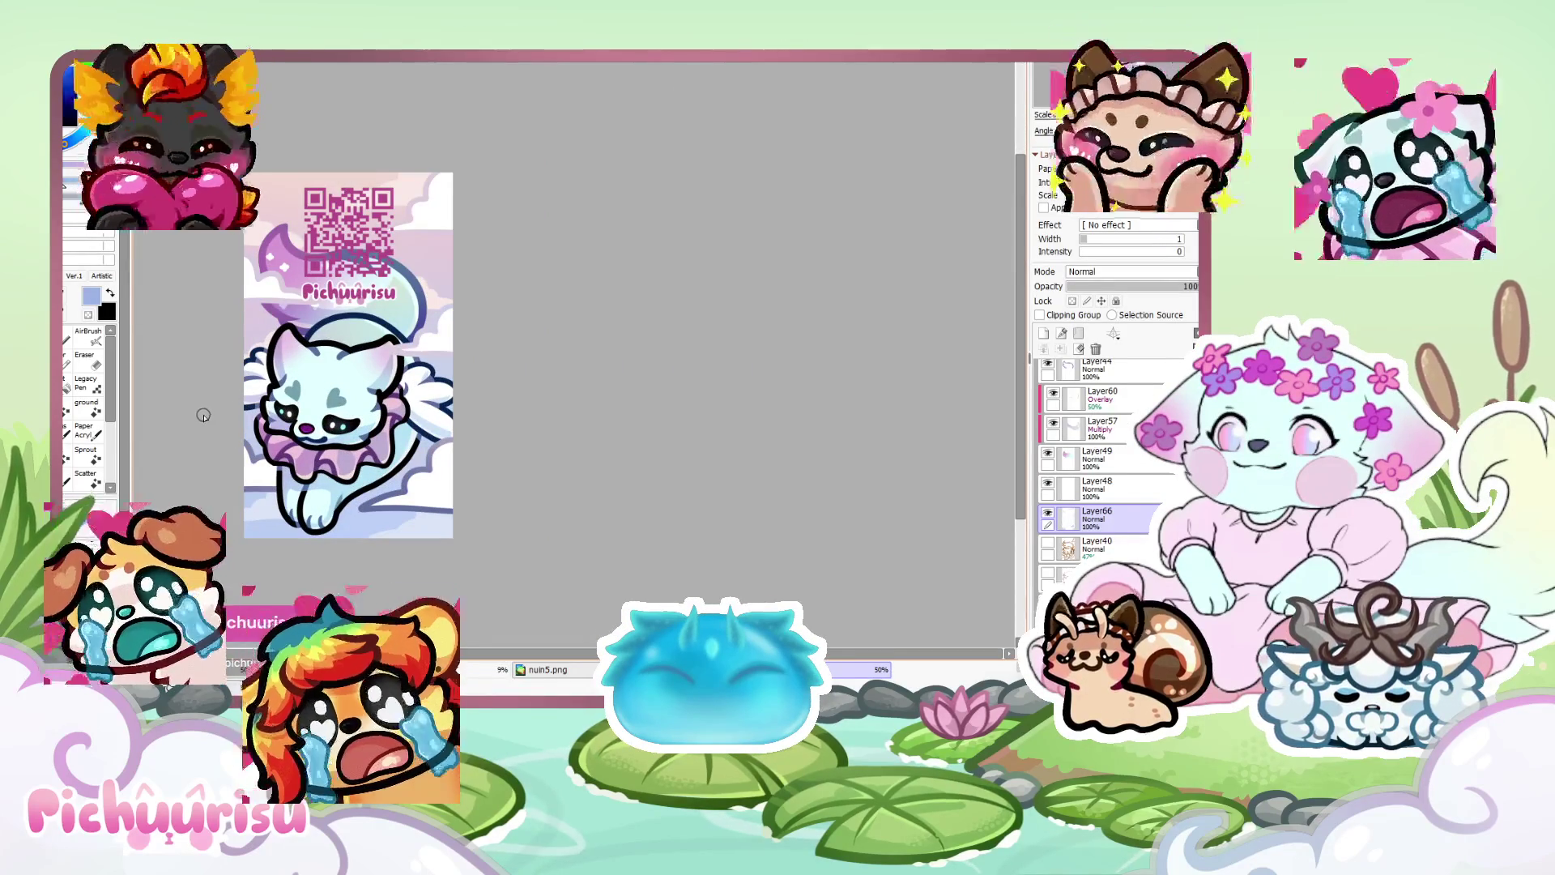
click(1044, 334)
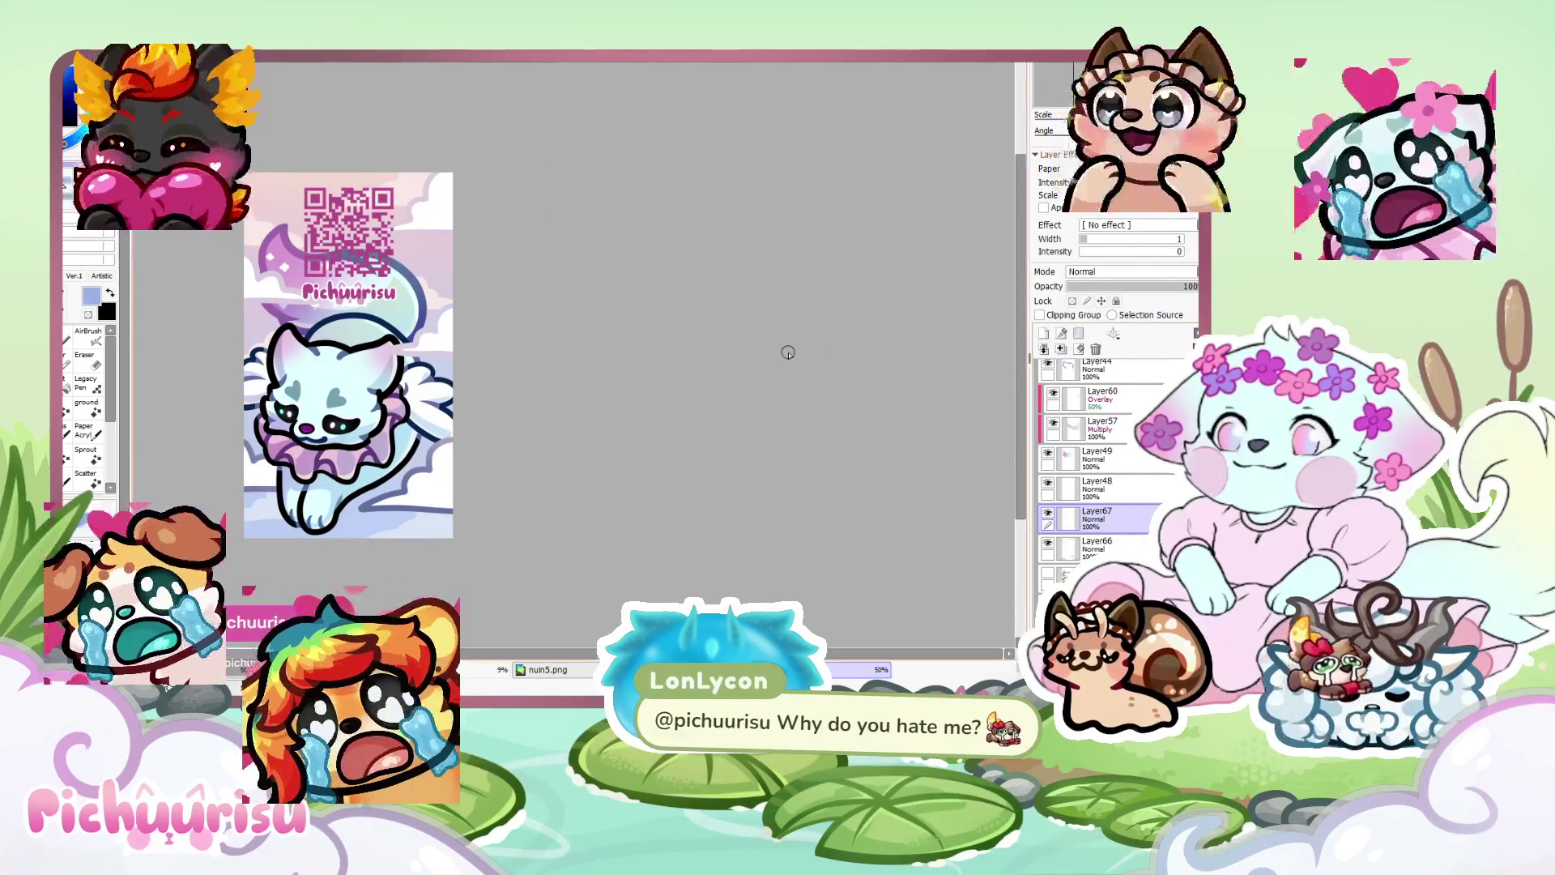
scroll(477, 240, up, 4)
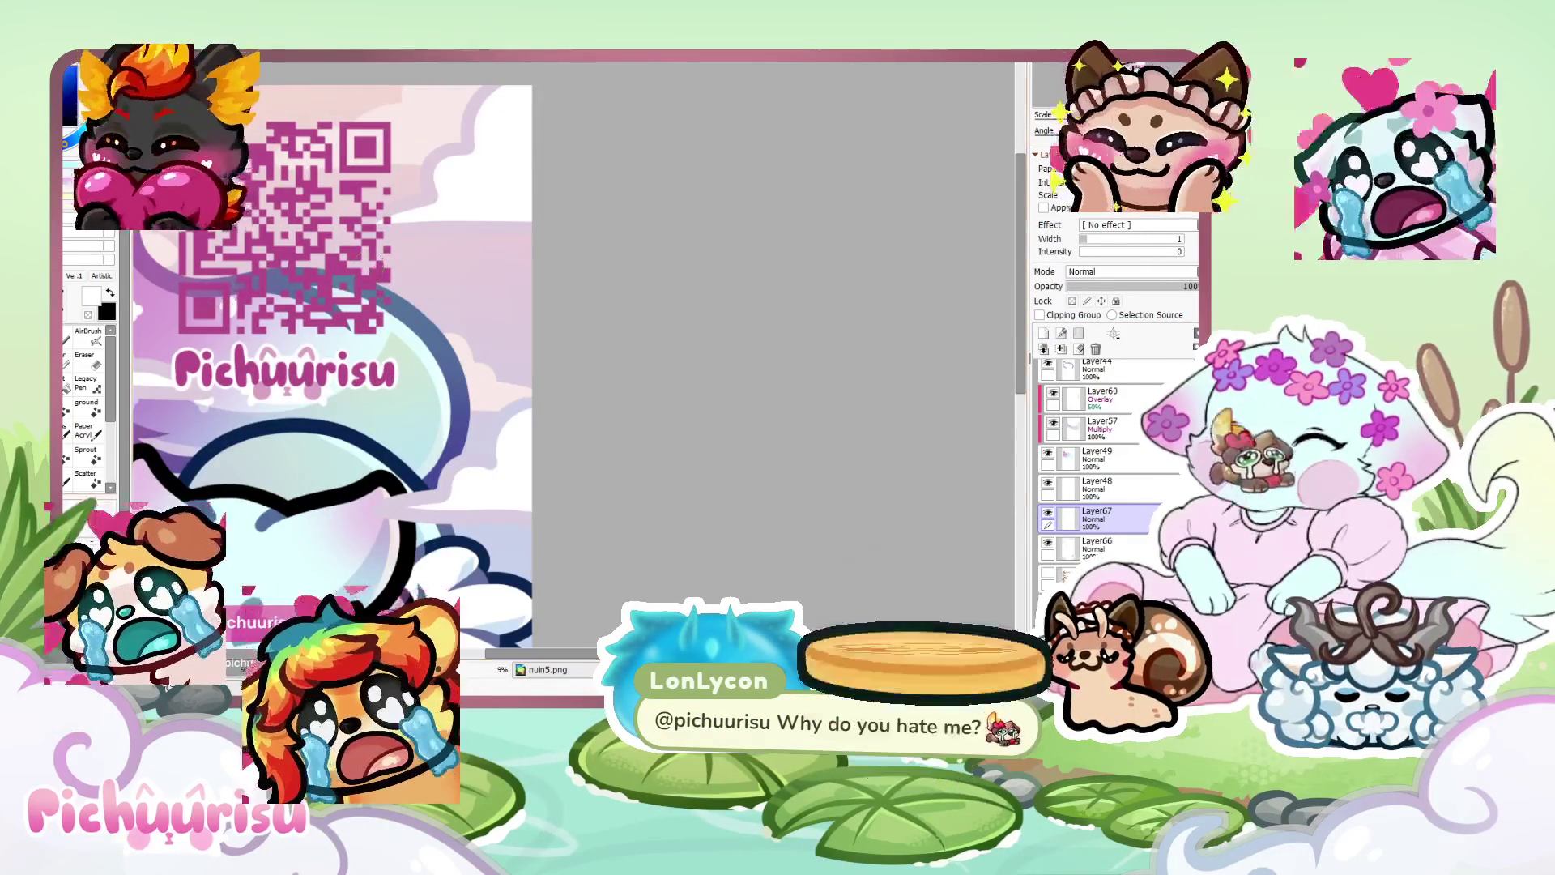
scroll(477, 240, up, 3)
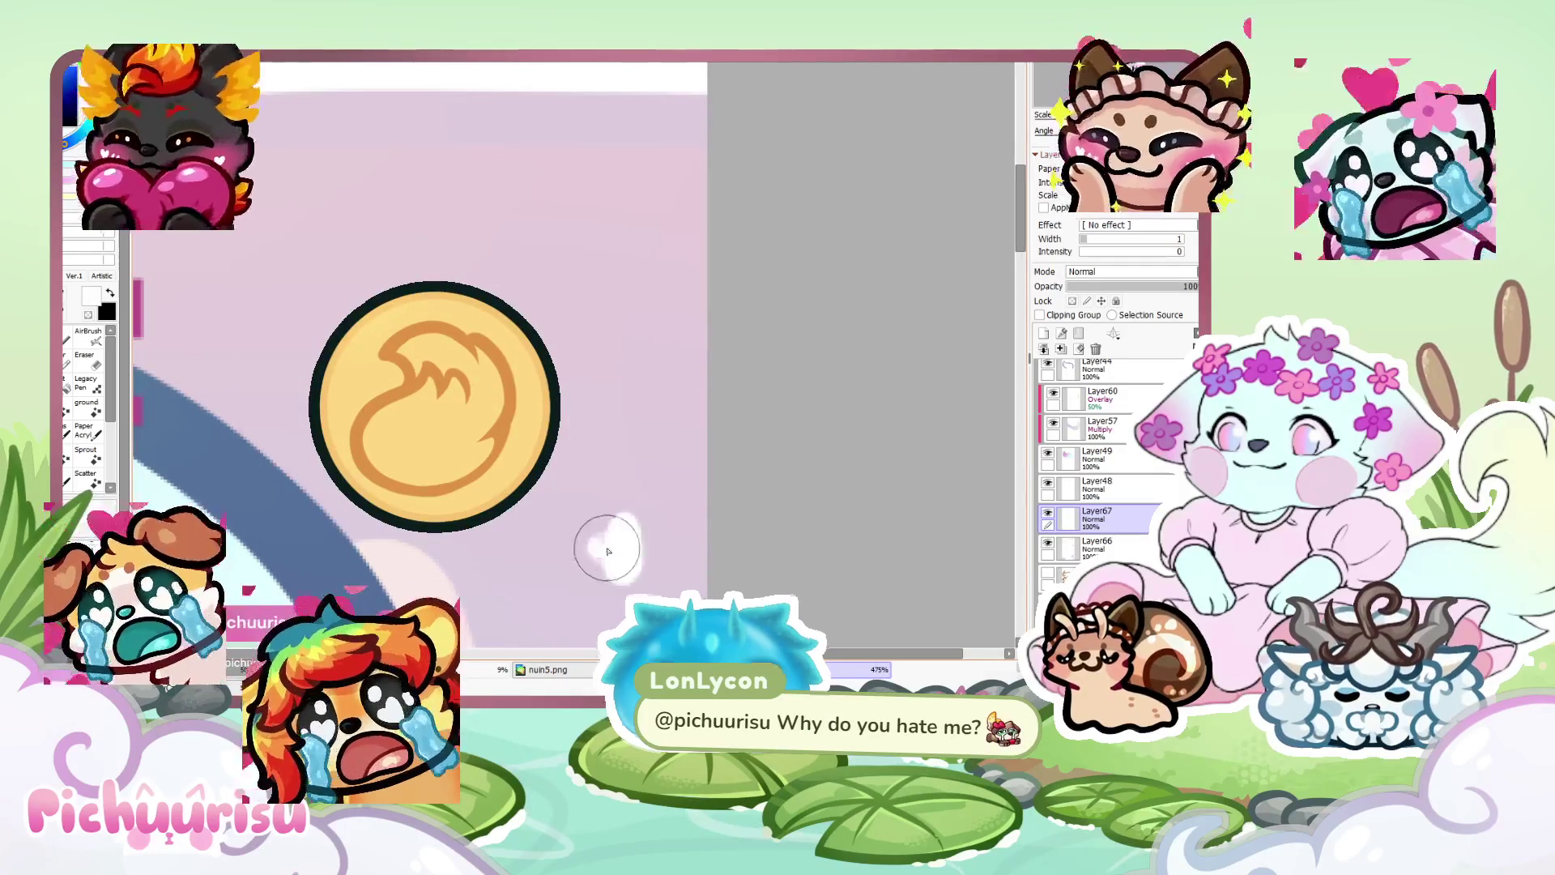
scroll(624, 521, down, 5)
scroll(283, 344, up, 2)
scroll(283, 344, down, 1)
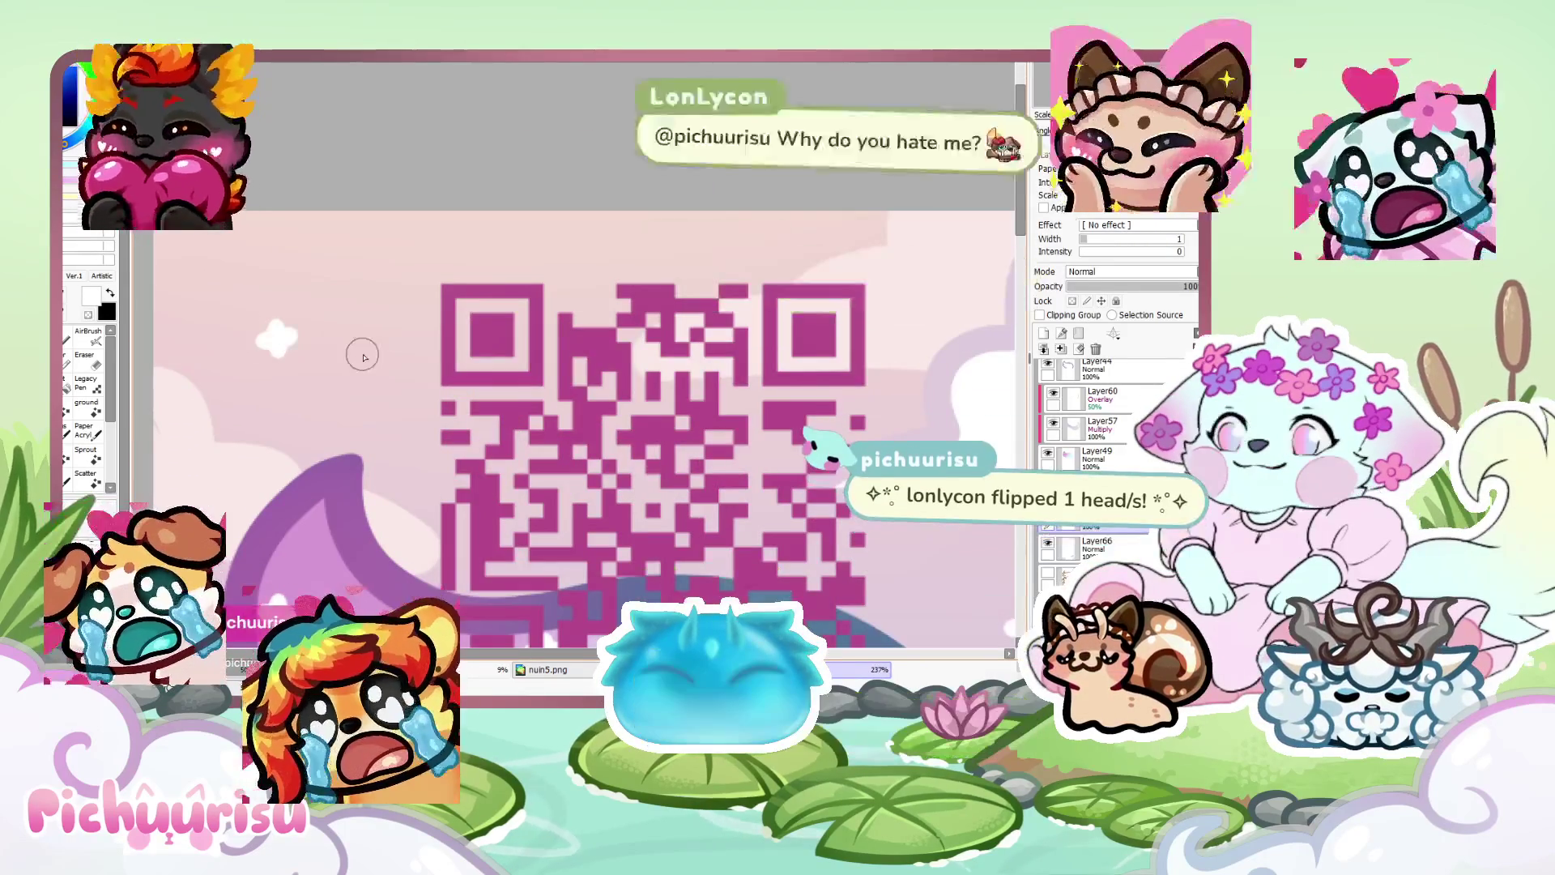
scroll(364, 357, down, 4)
scroll(328, 528, up, 4)
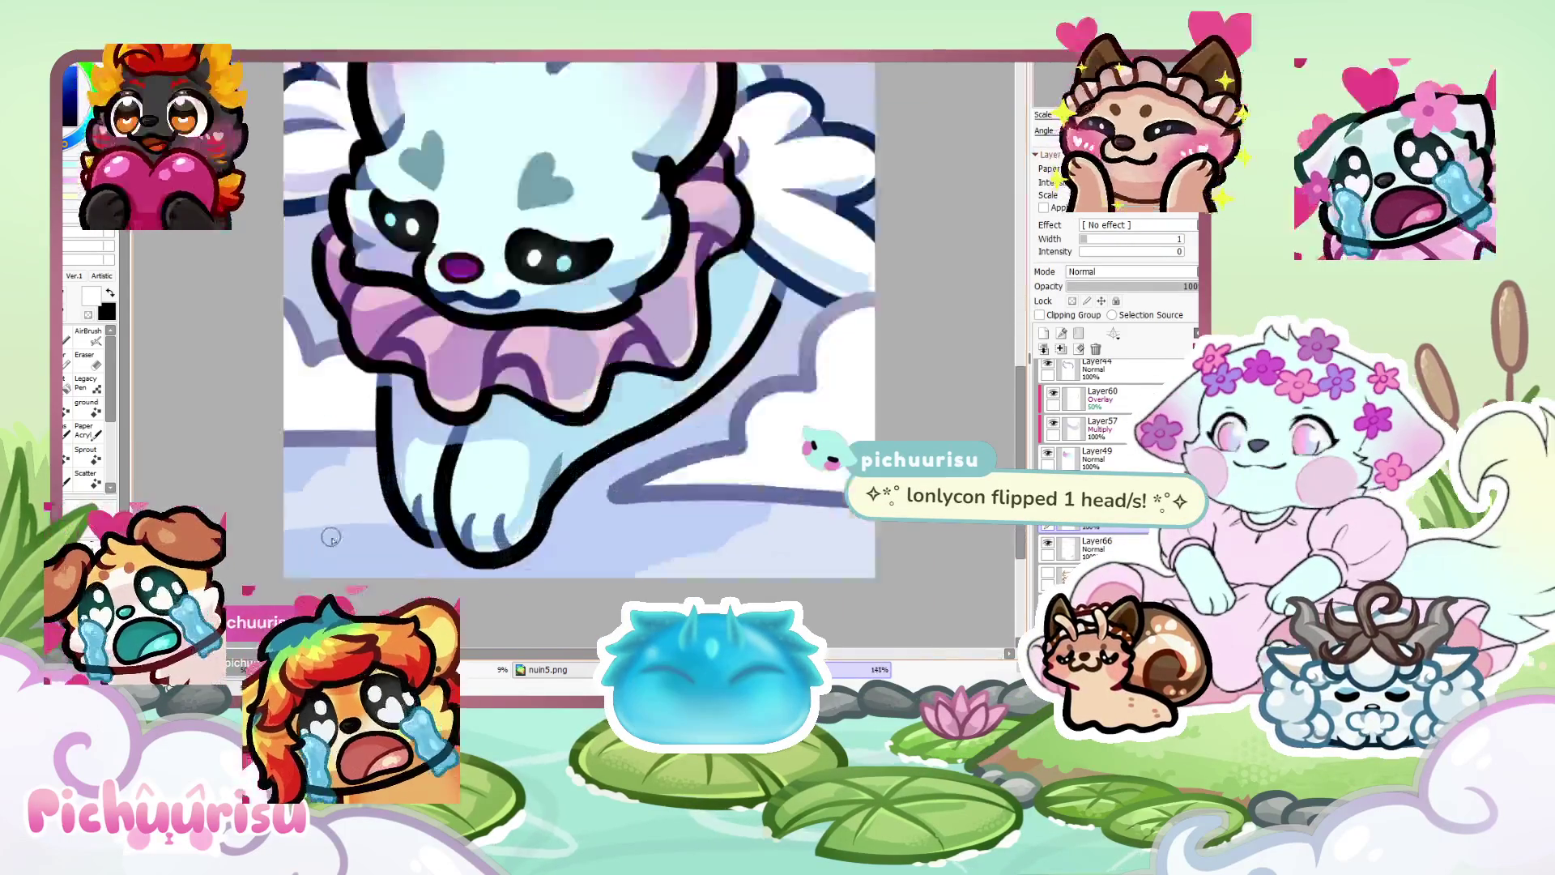
scroll(328, 528, down, 3)
scroll(328, 528, up, 5)
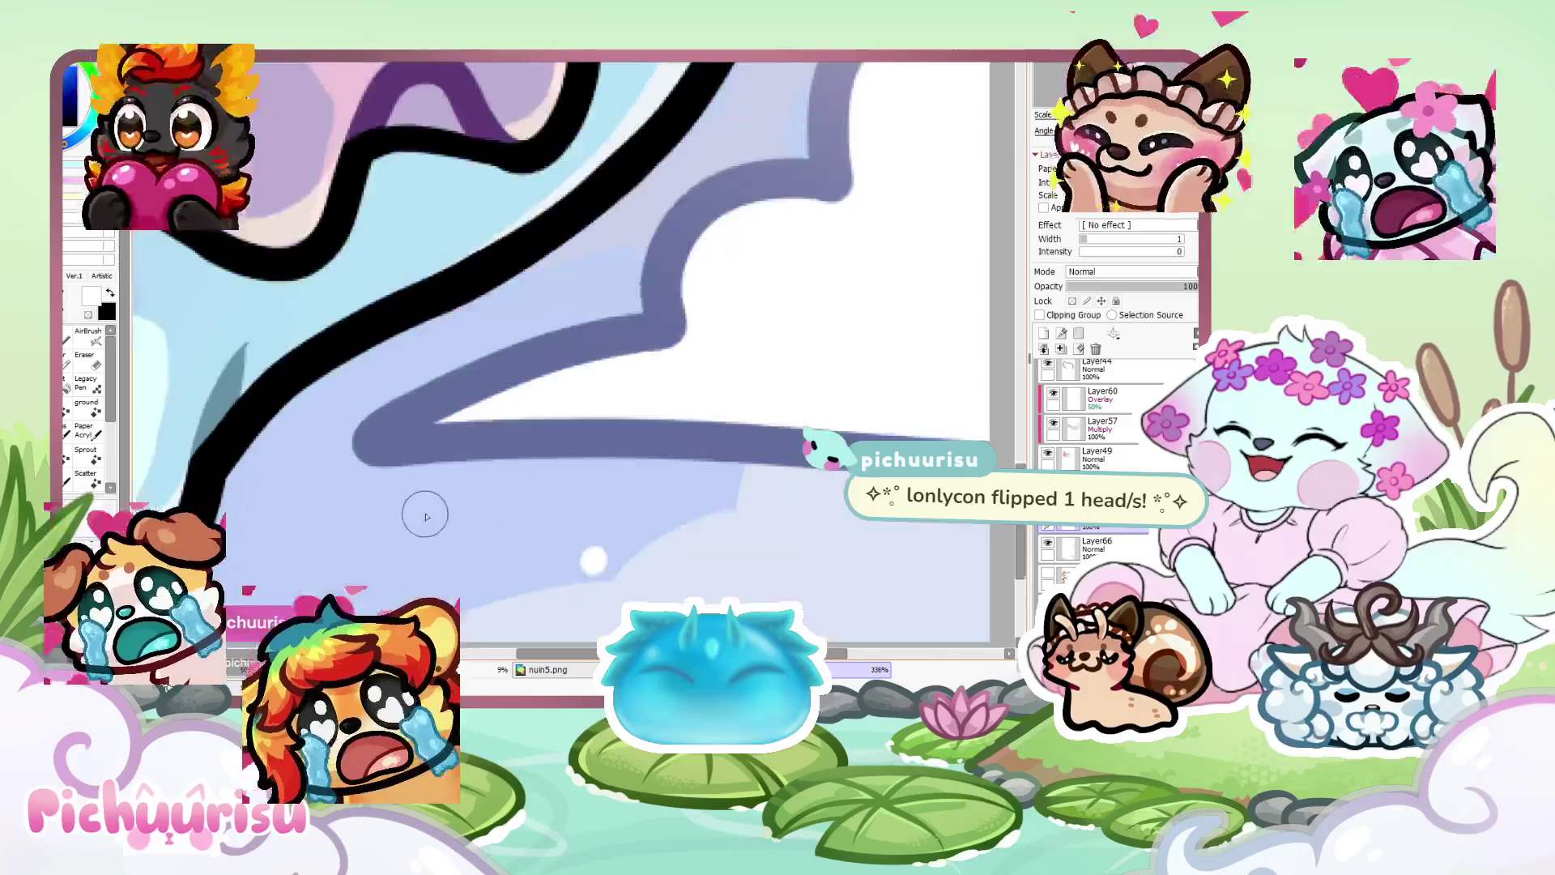
scroll(409, 524, down, 3)
scroll(648, 521, up, 3)
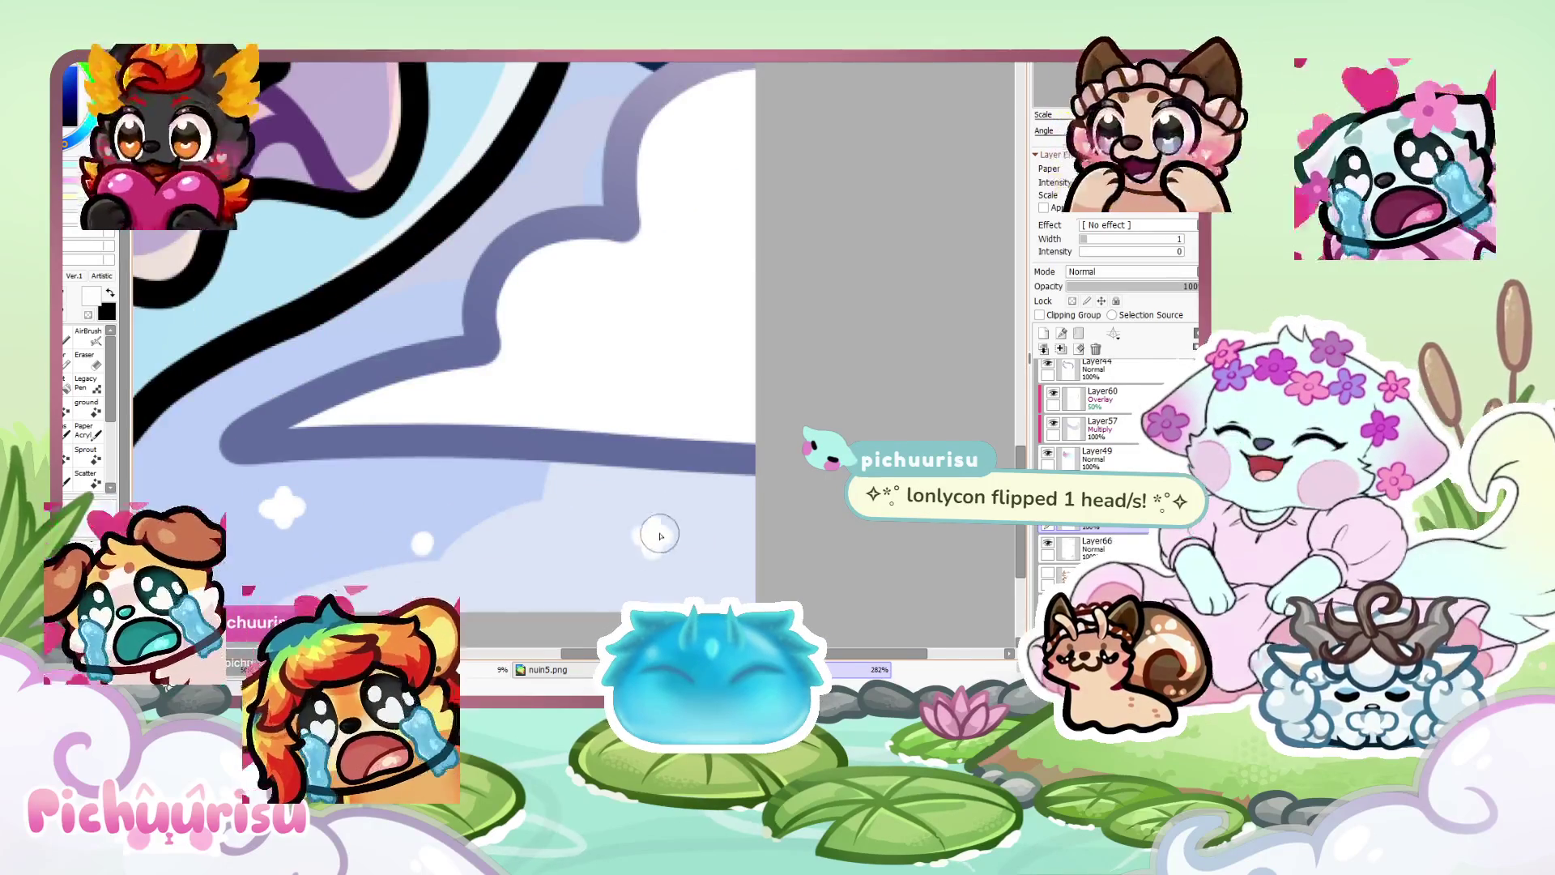
scroll(653, 538, down, 6)
scroll(453, 308, up, 4)
scroll(454, 307, down, 3)
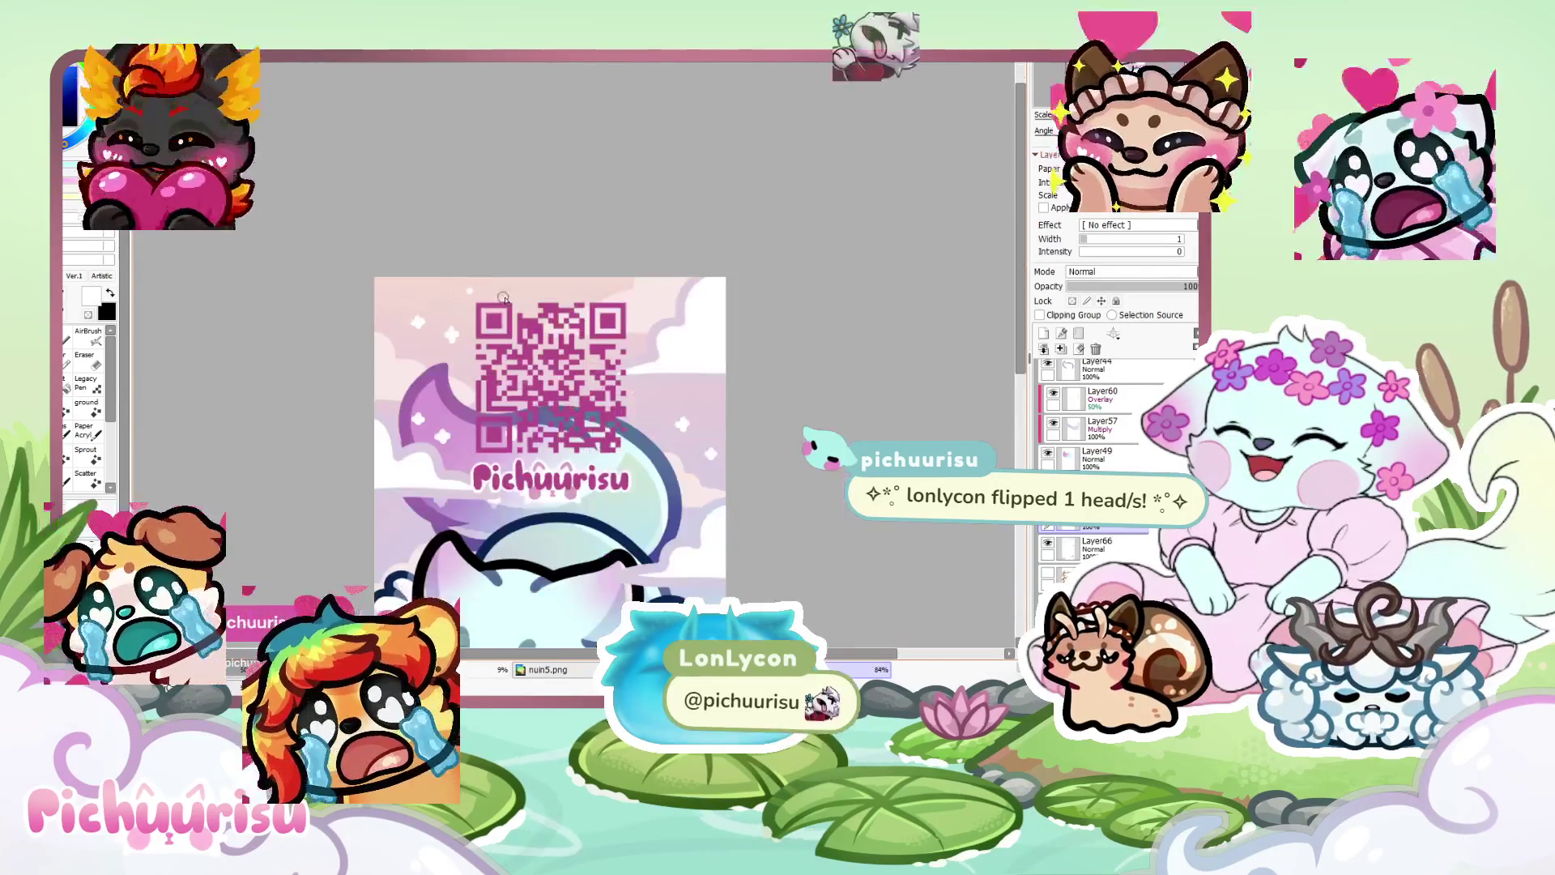
scroll(454, 307, up, 1)
scroll(620, 391, up, 4)
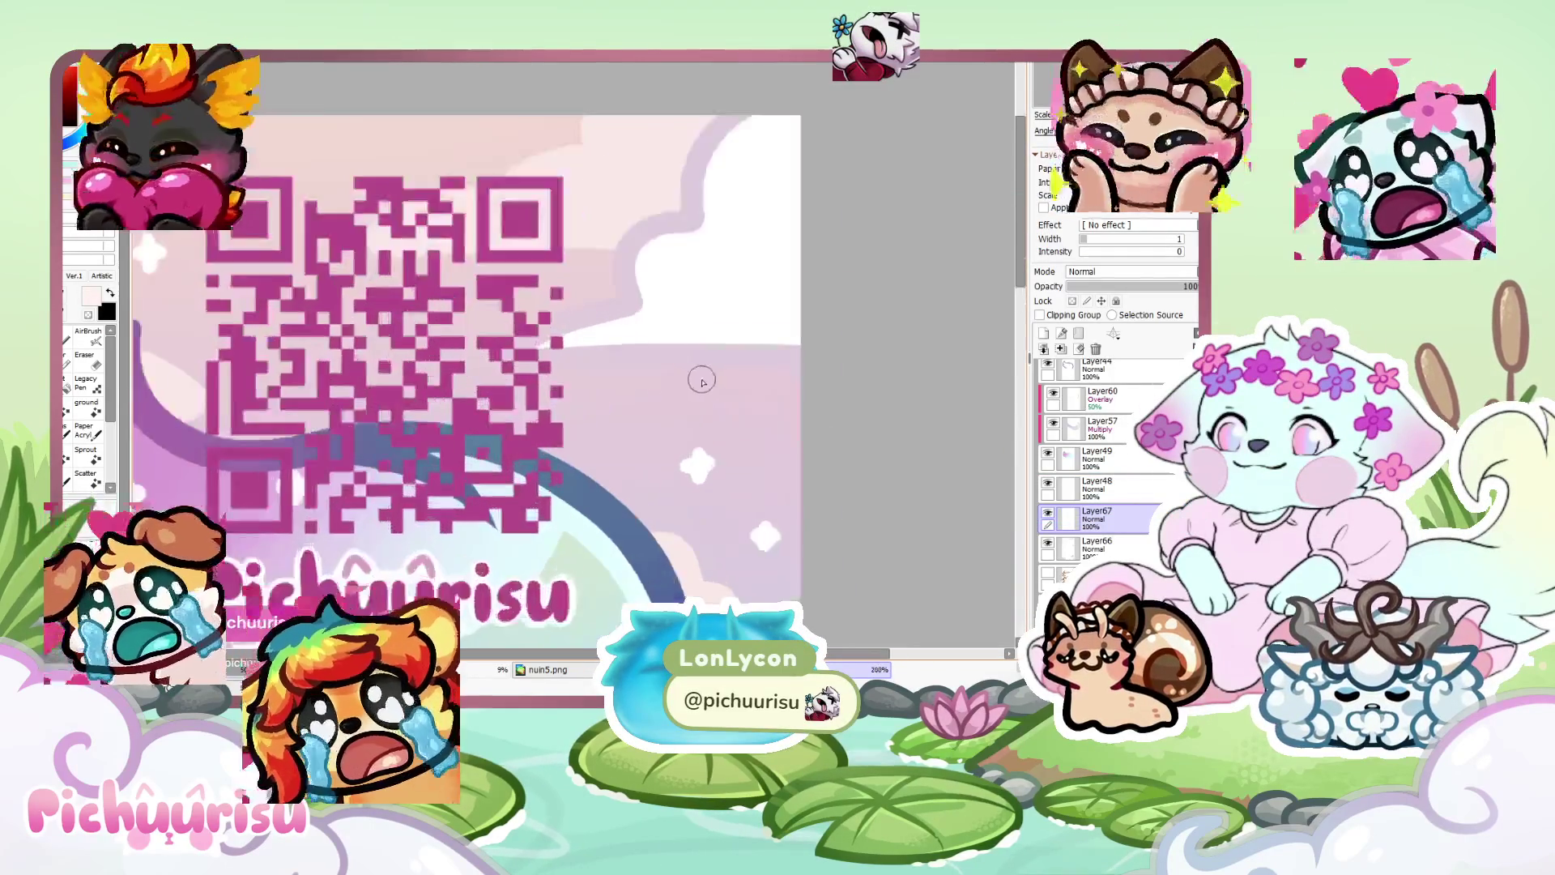
scroll(787, 422, down, 5)
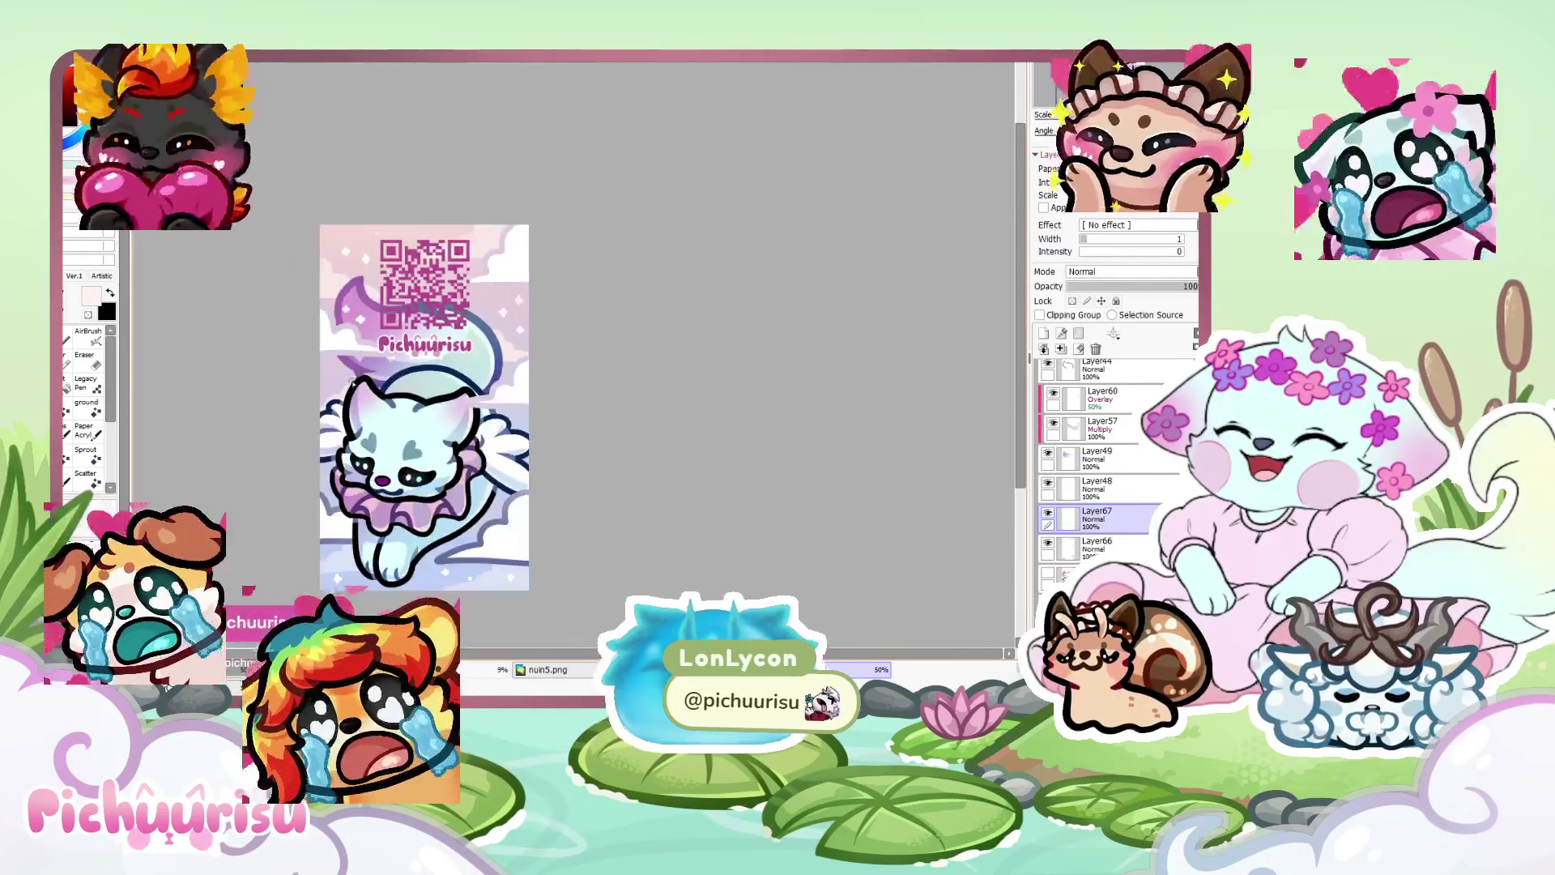
scroll(334, 559, up, 4)
scroll(335, 559, up, 4)
scroll(322, 534, down, 5)
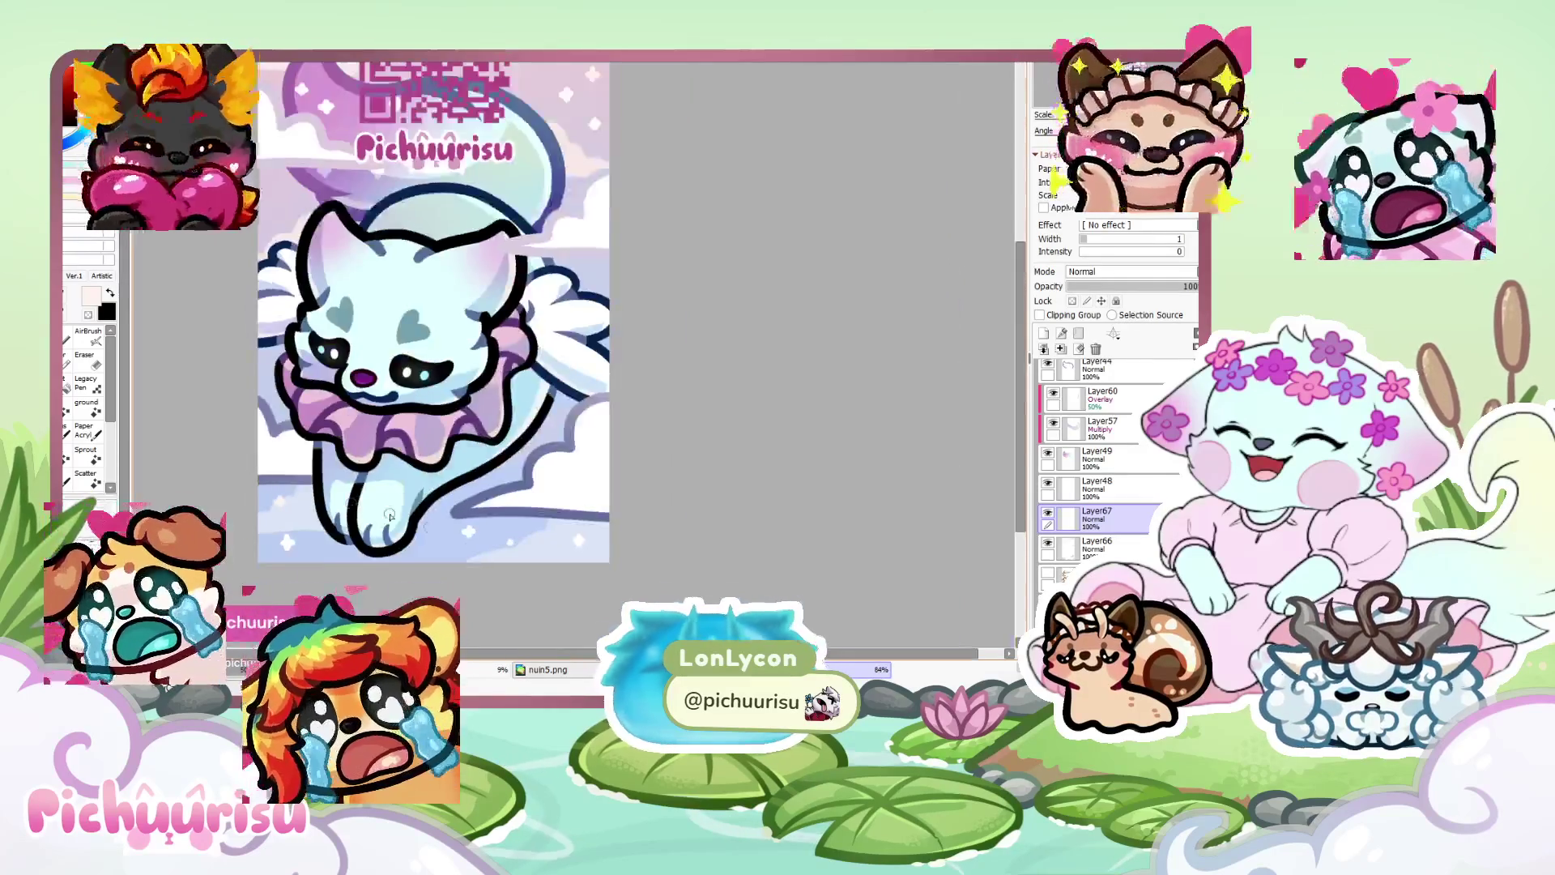
scroll(672, 516, up, 5)
scroll(671, 515, down, 5)
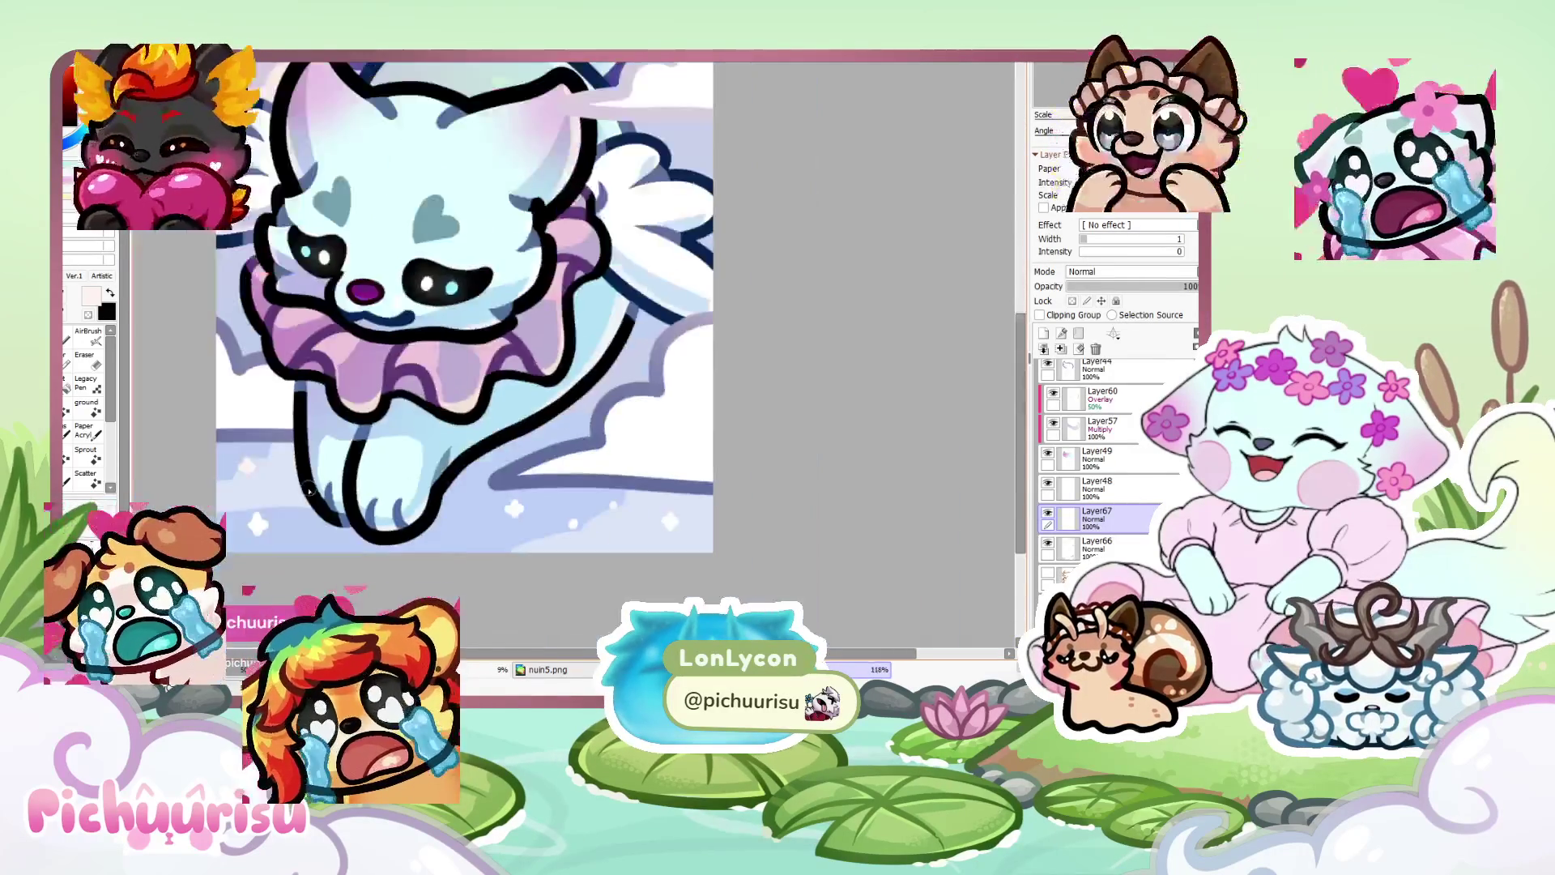
scroll(405, 364, up, 1)
scroll(315, 411, down, 3)
scroll(315, 412, up, 3)
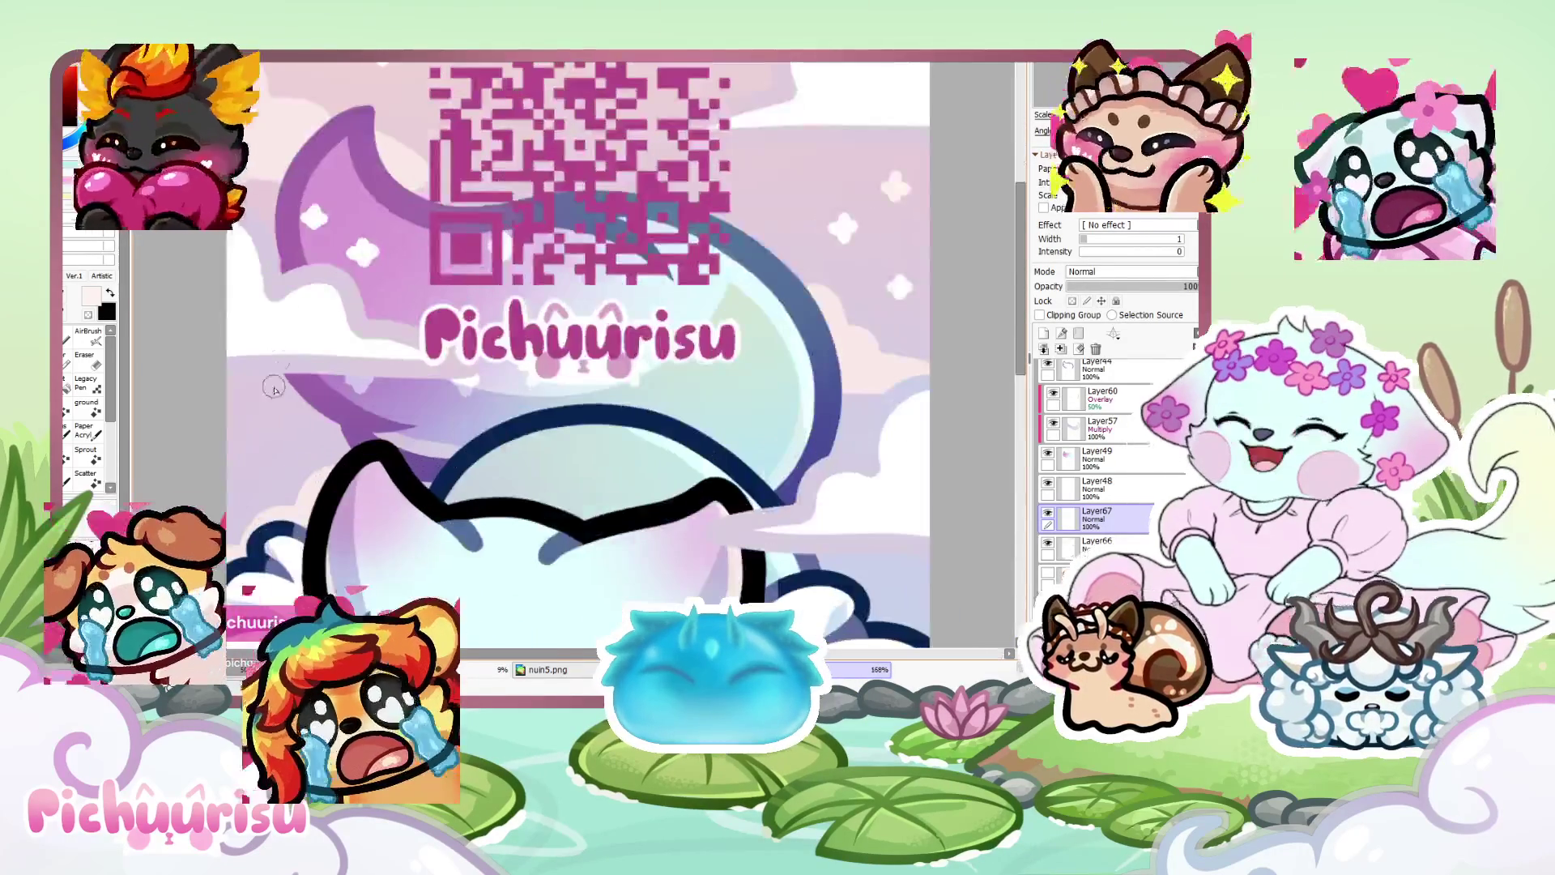
scroll(268, 280, down, 2)
scroll(266, 279, up, 2)
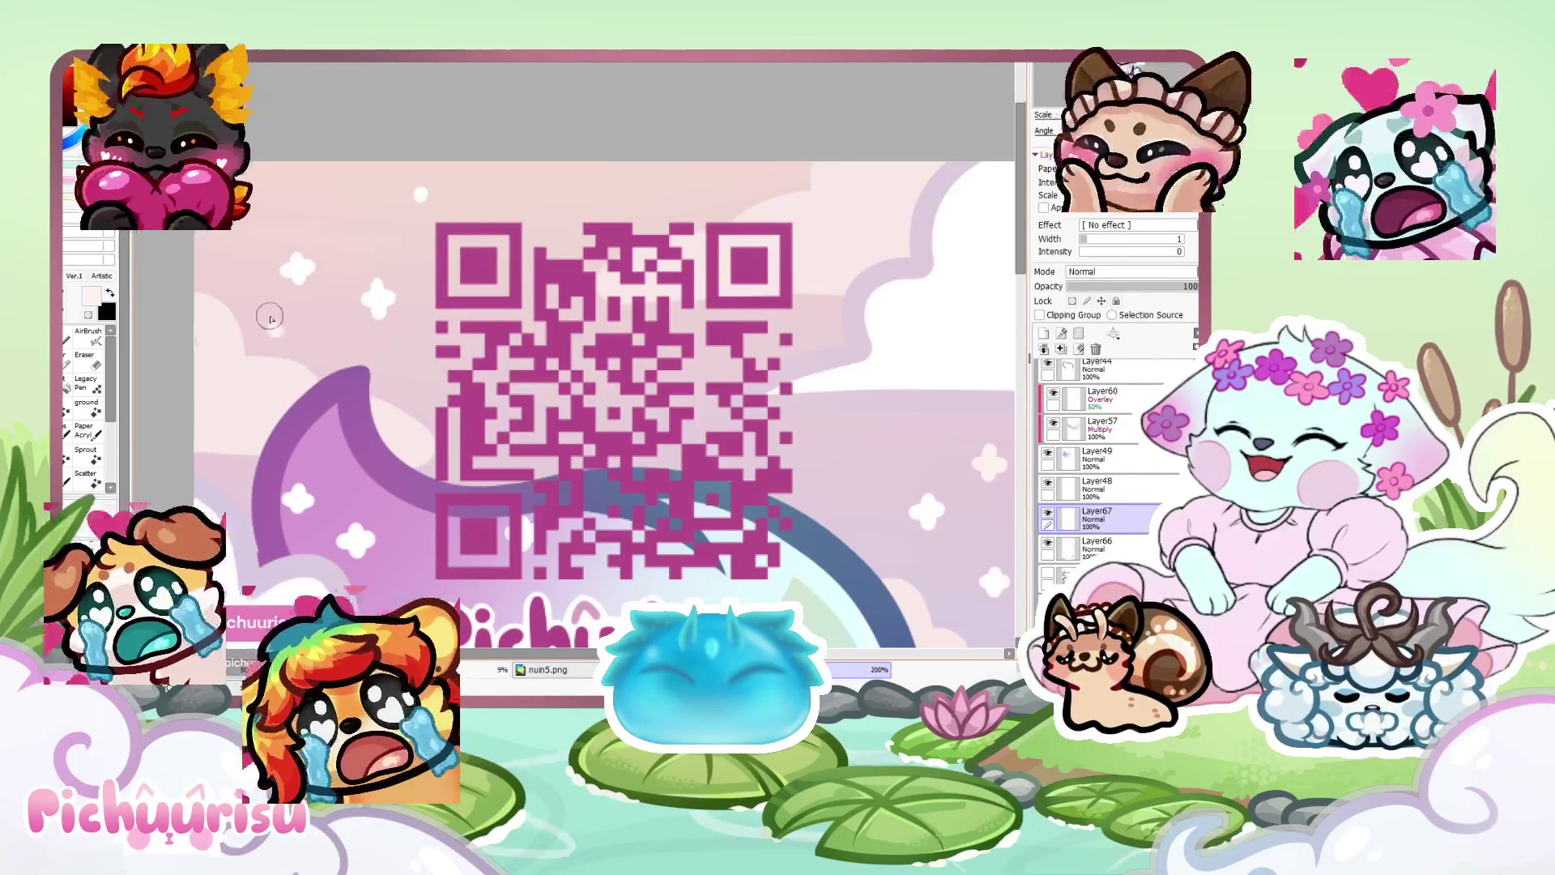
scroll(271, 318, down, 2)
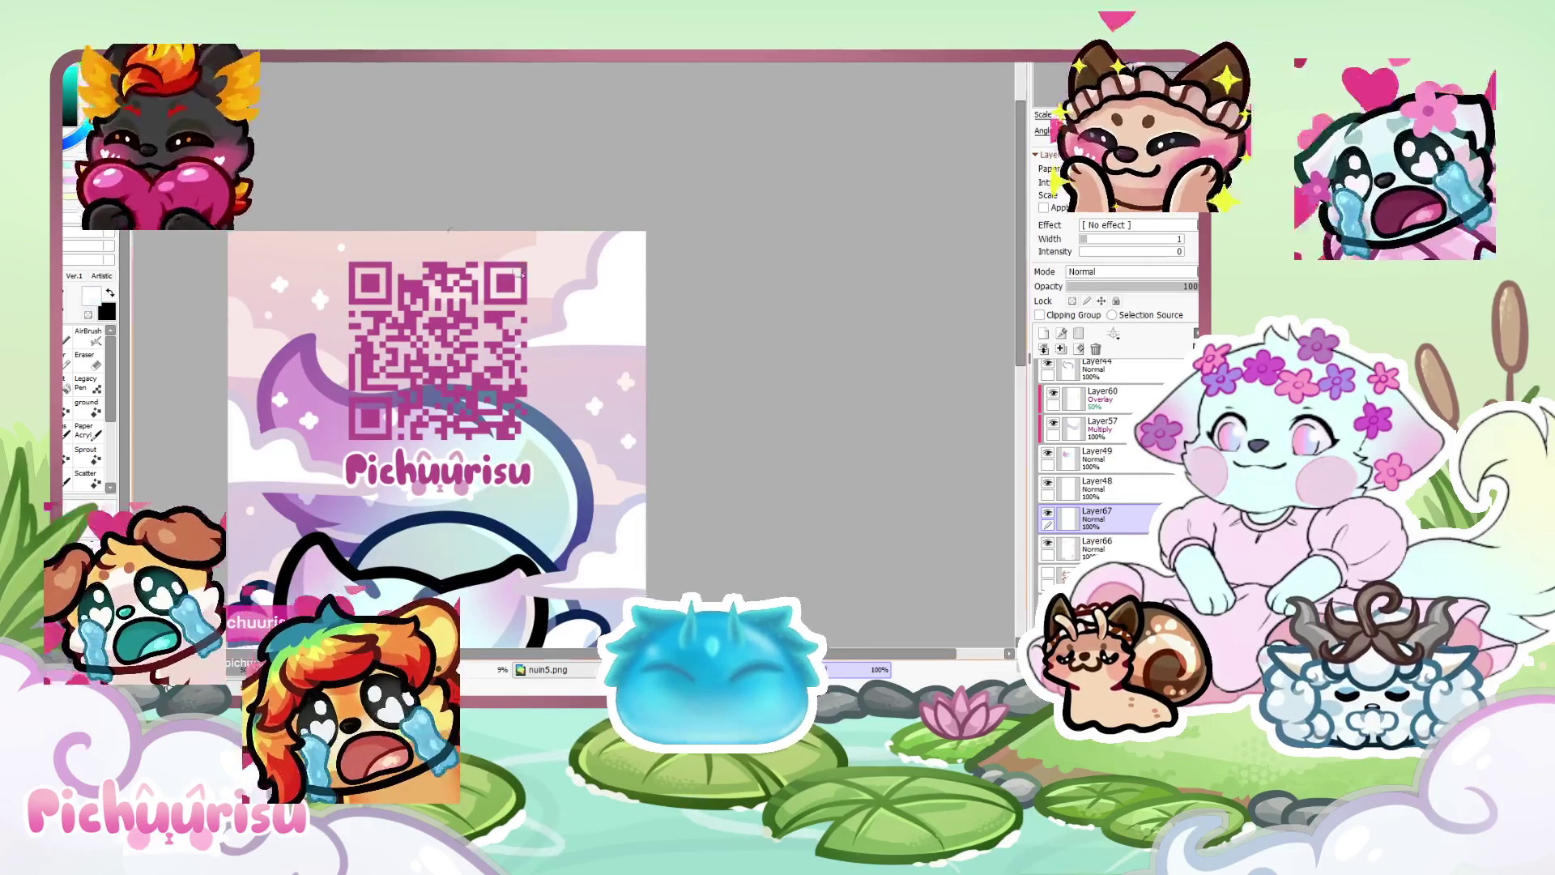
scroll(375, 397, up, 2)
scroll(375, 397, down, 4)
scroll(375, 396, up, 5)
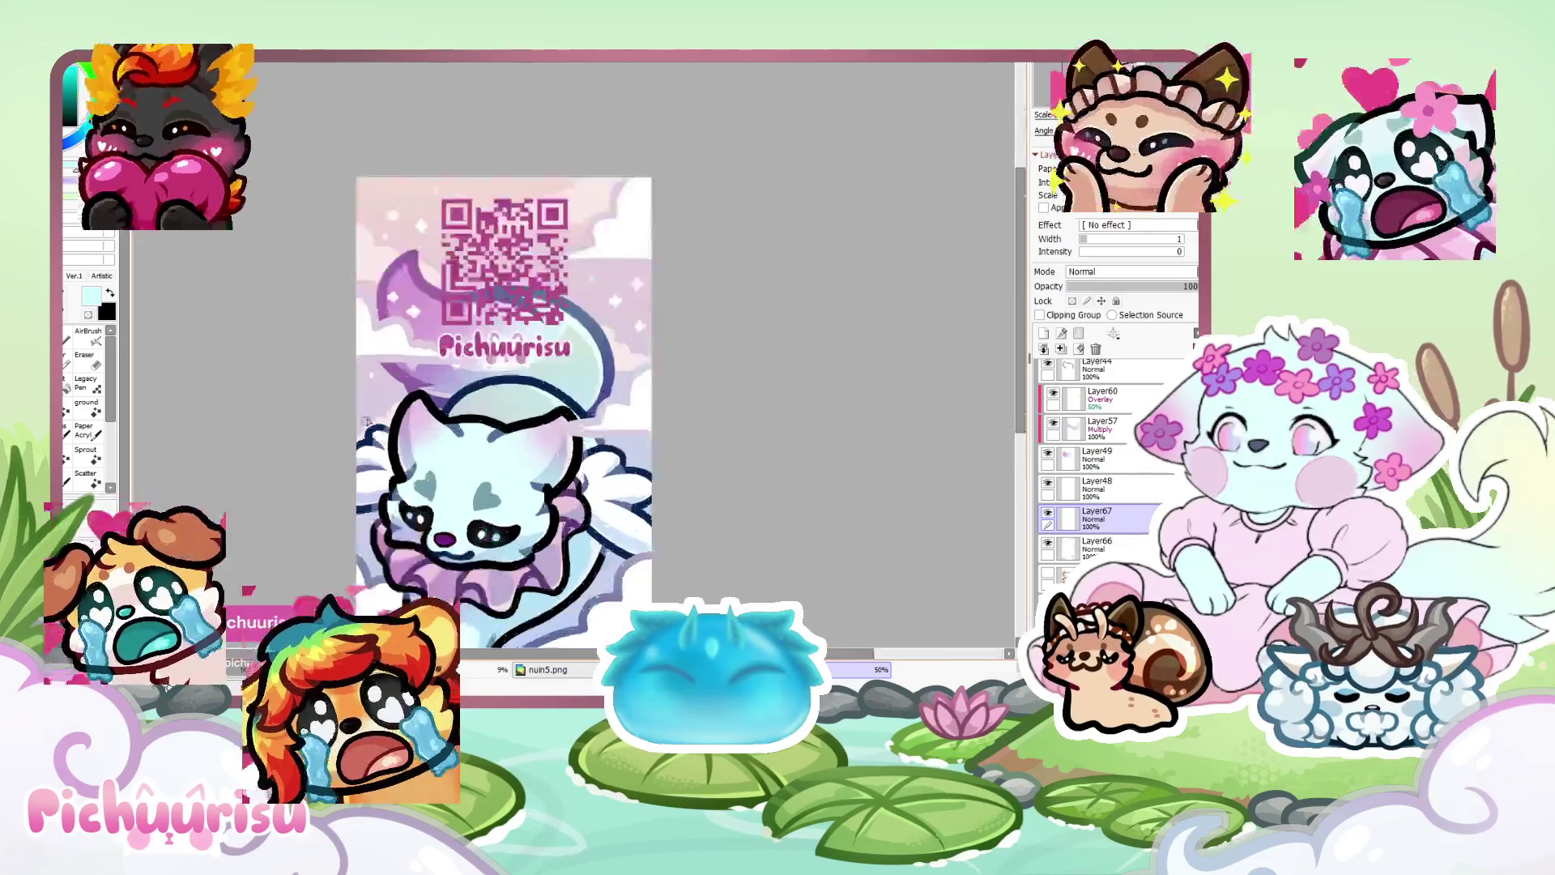
scroll(375, 397, down, 5)
scroll(379, 551, up, 5)
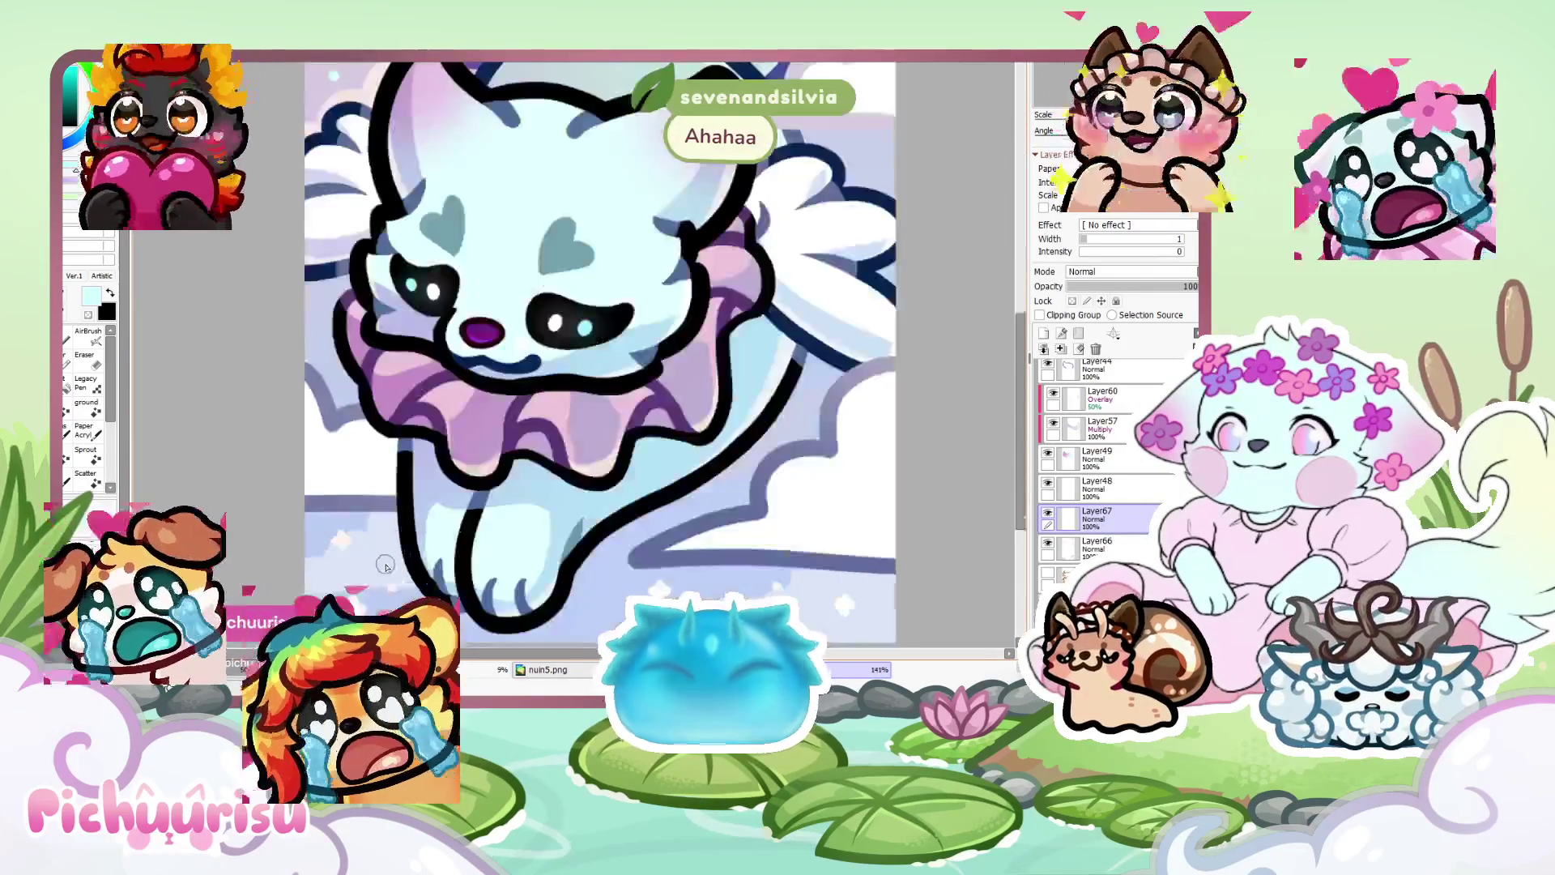
scroll(386, 554, down, 5)
scroll(385, 554, up, 4)
scroll(548, 373, down, 2)
scroll(548, 374, up, 3)
scroll(548, 373, down, 1)
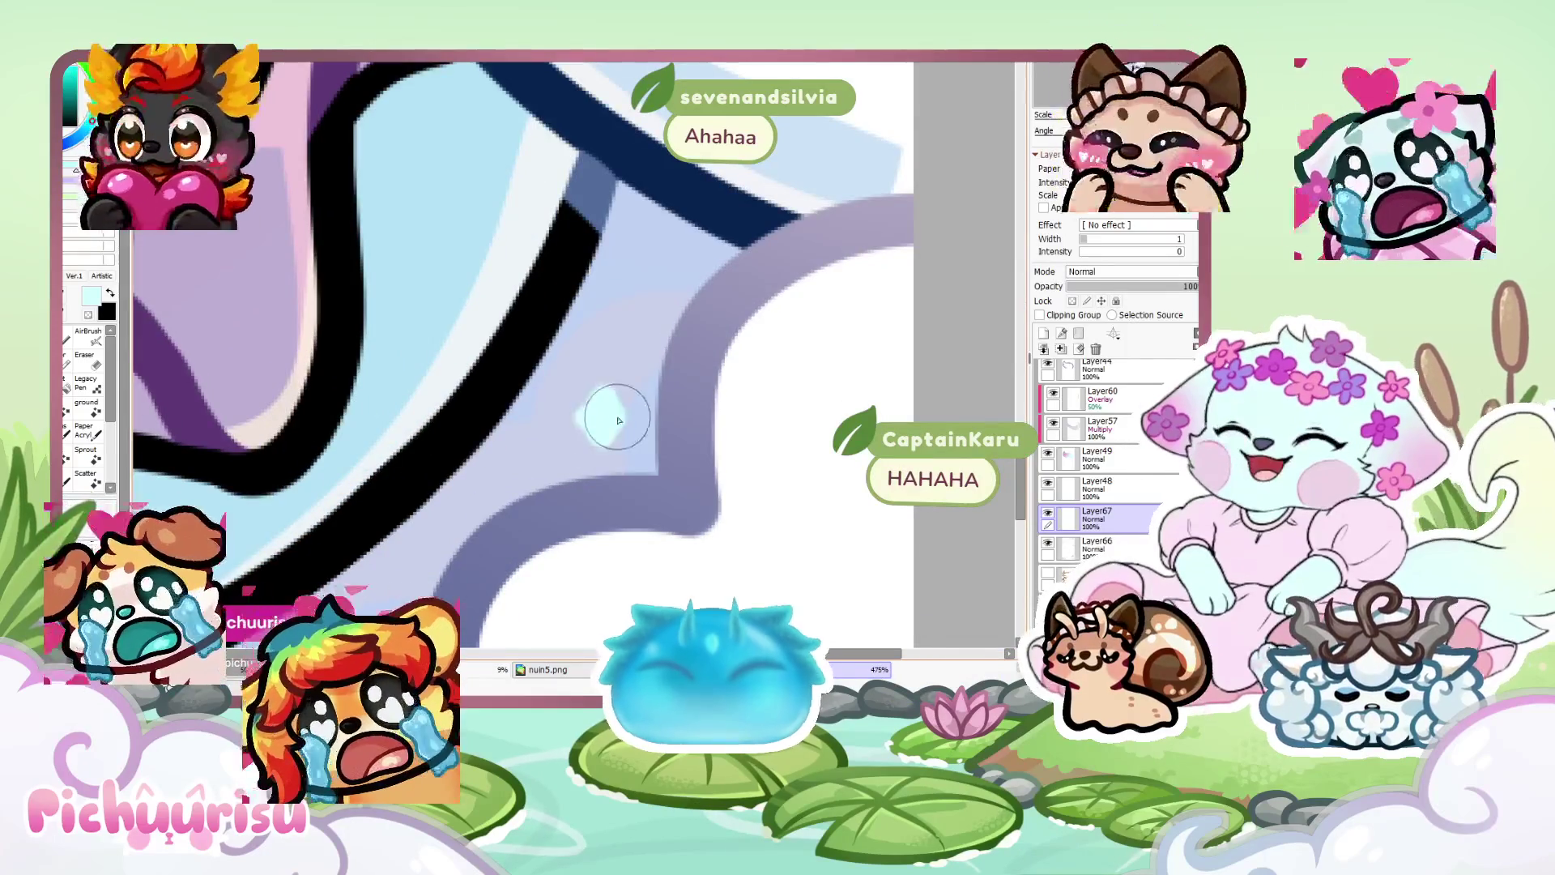
scroll(605, 396, down, 2)
scroll(489, 287, down, 4)
scroll(490, 288, up, 2)
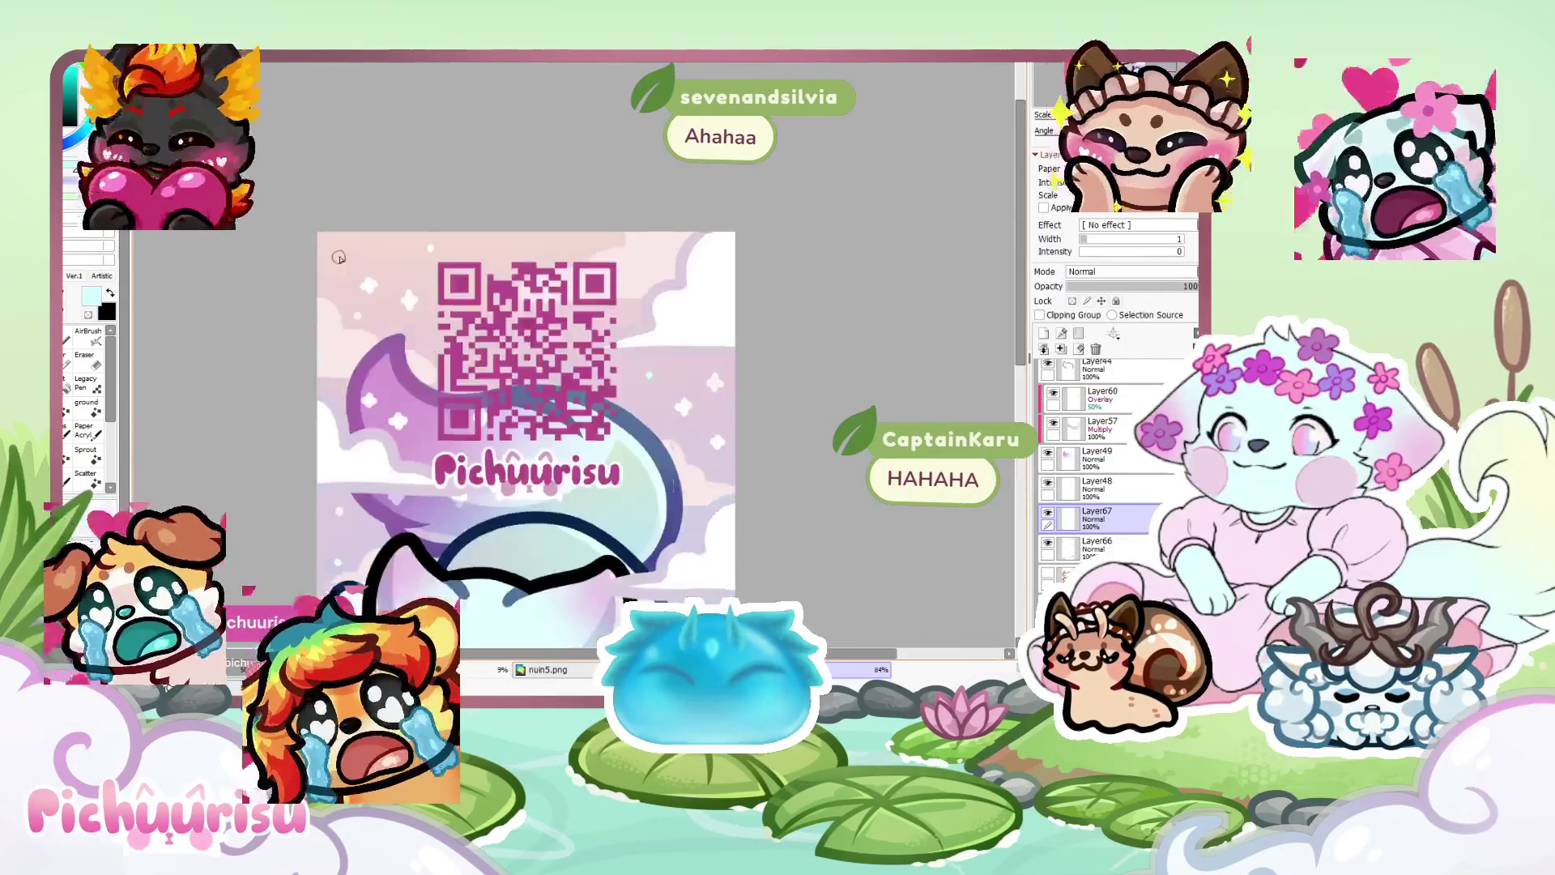
scroll(490, 288, down, 1)
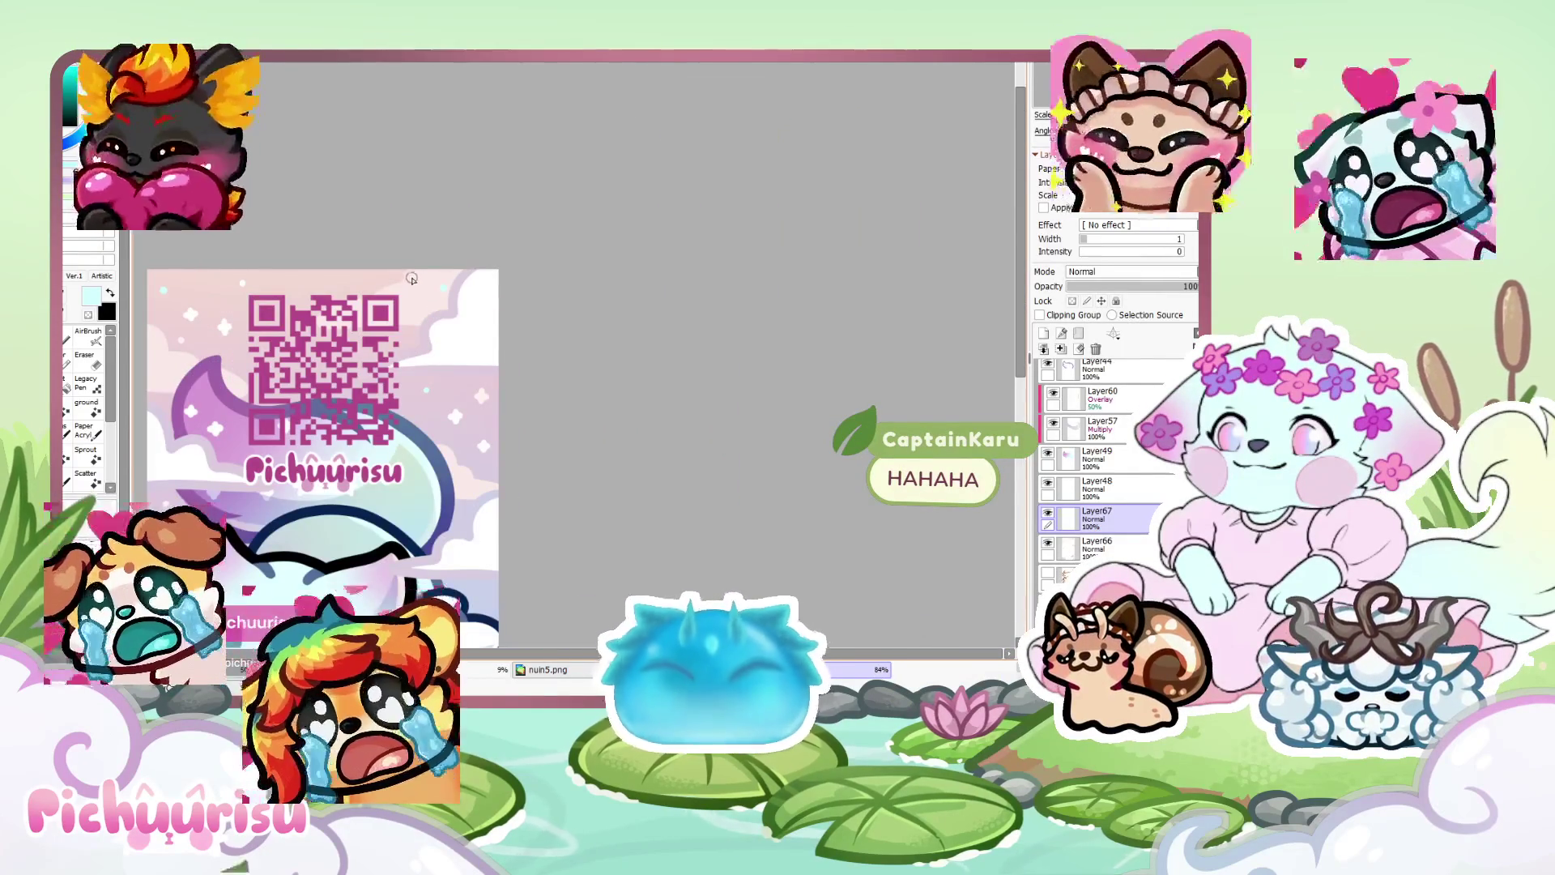
scroll(282, 417, down, 4)
scroll(87, 405, down, 3)
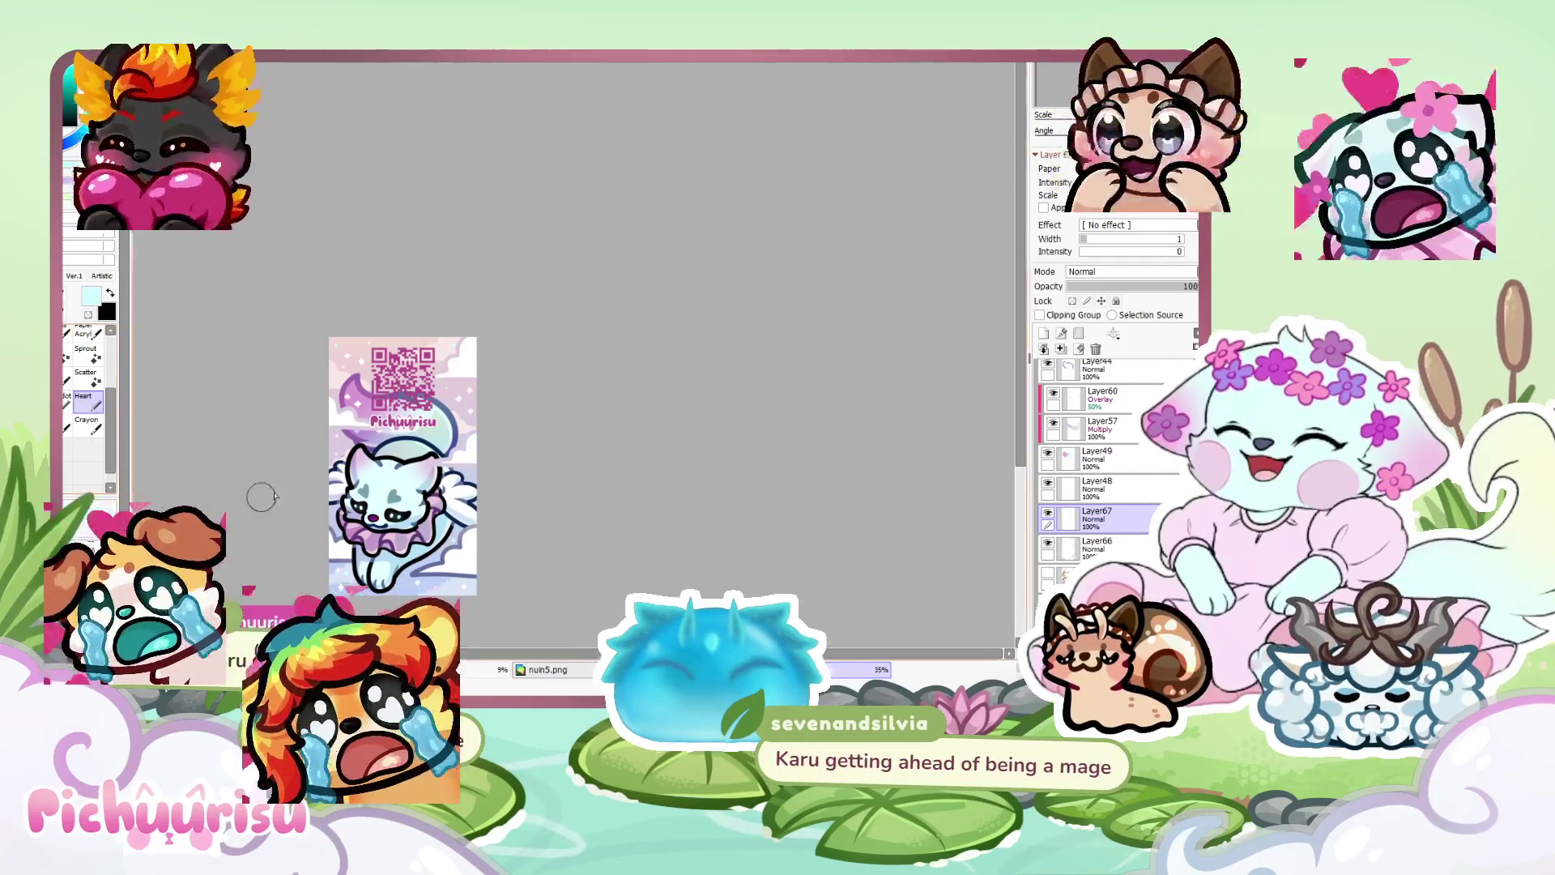
scroll(1093, 535, down, 3)
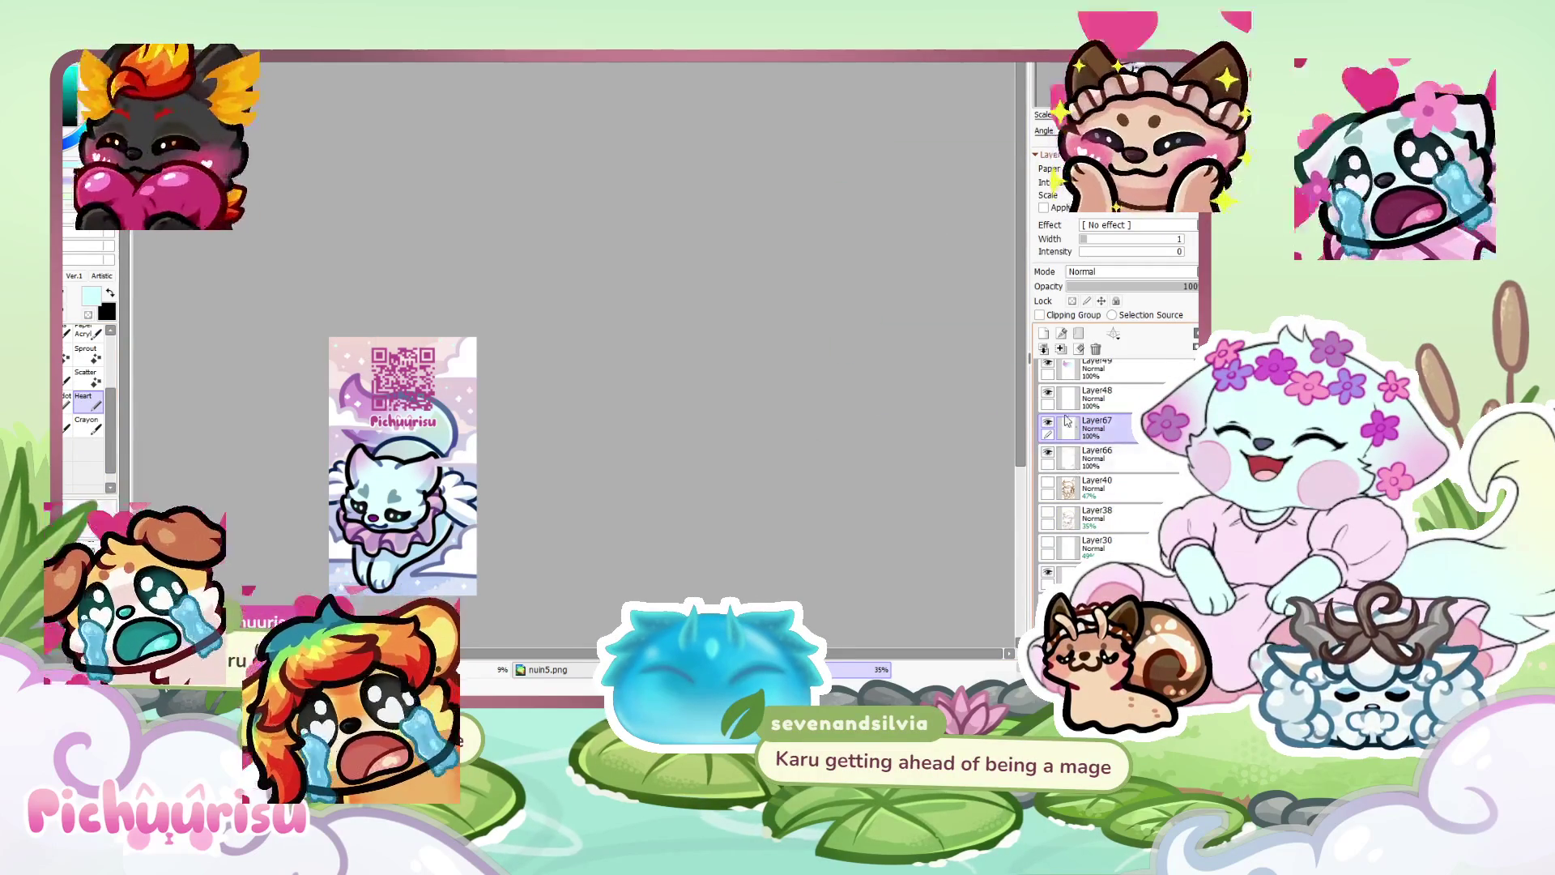
Switch to a small eraser and make Layer66 the working layer again after checking Layer40
scroll(336, 345, up, 3)
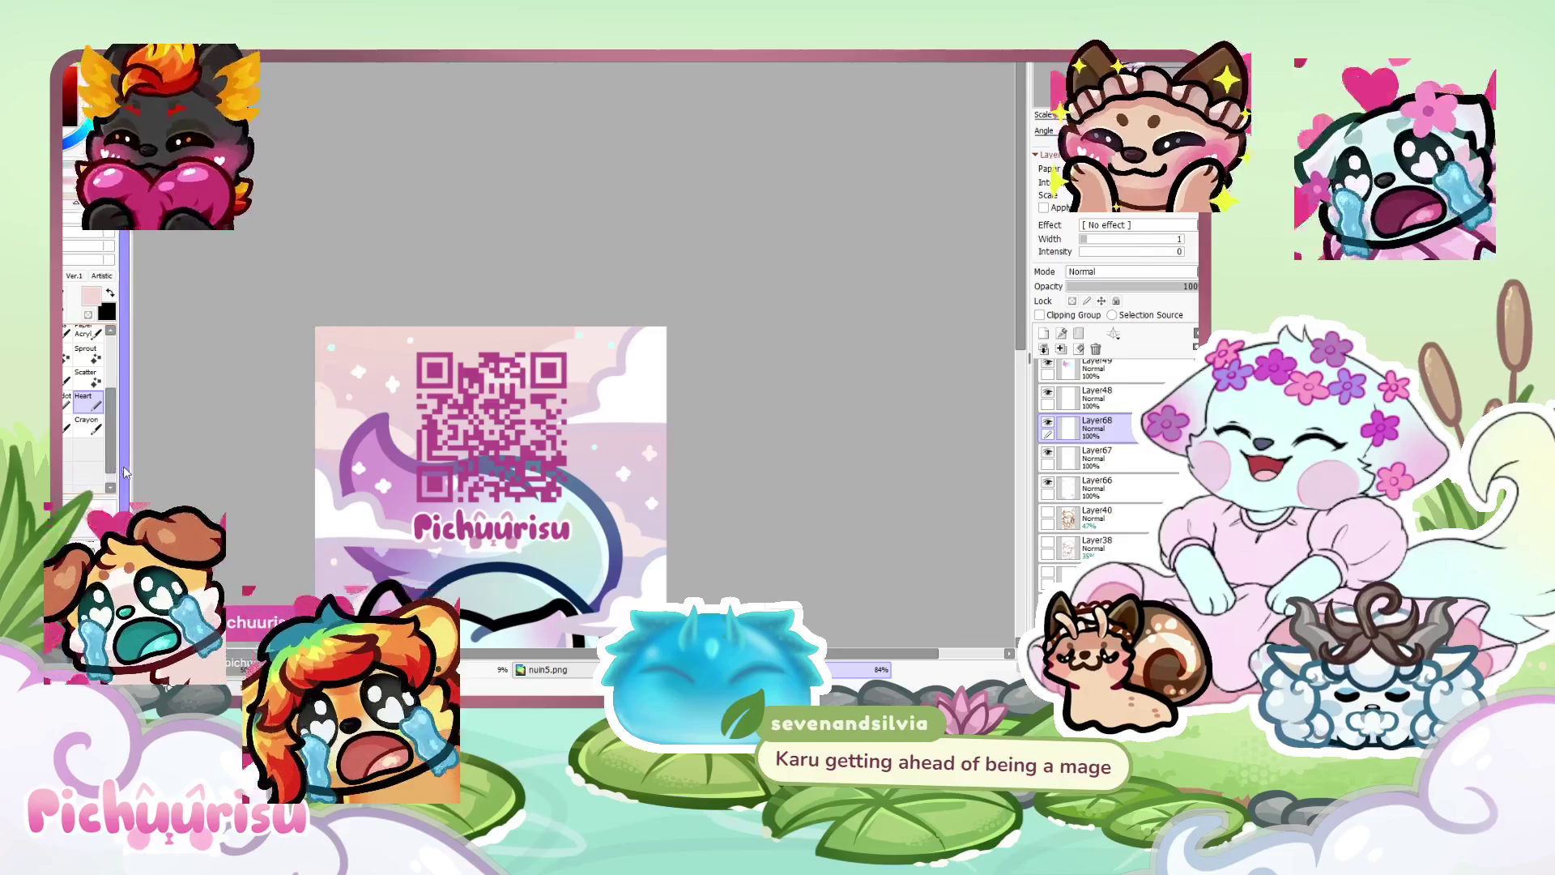
scroll(126, 473, down, 3)
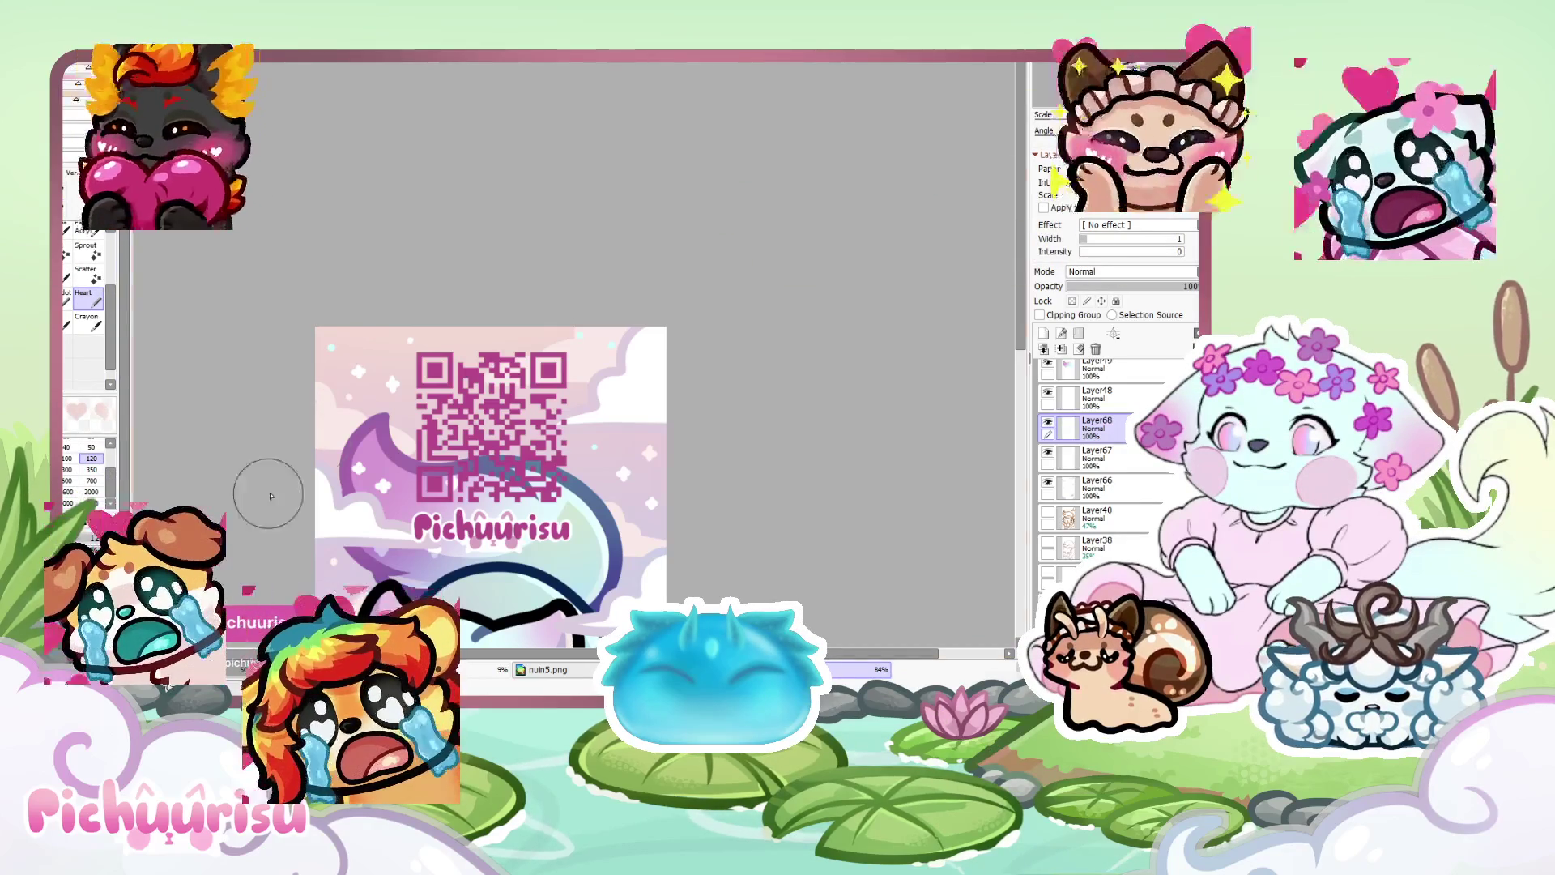
scroll(292, 440, down, 2)
scroll(321, 393, up, 3)
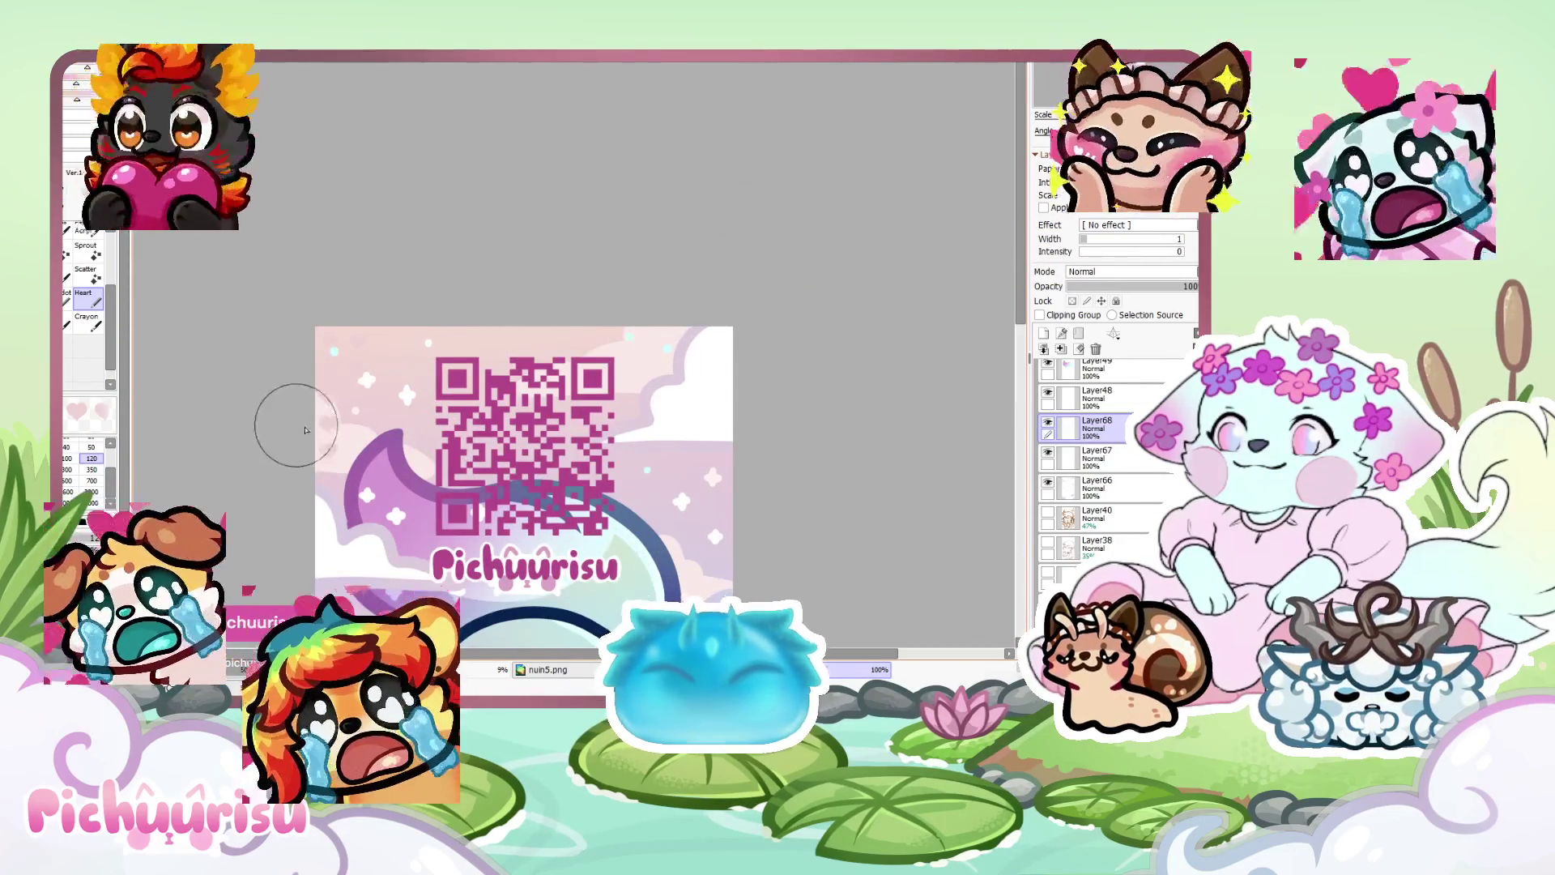
scroll(308, 405, up, 6)
scroll(343, 415, up, 3)
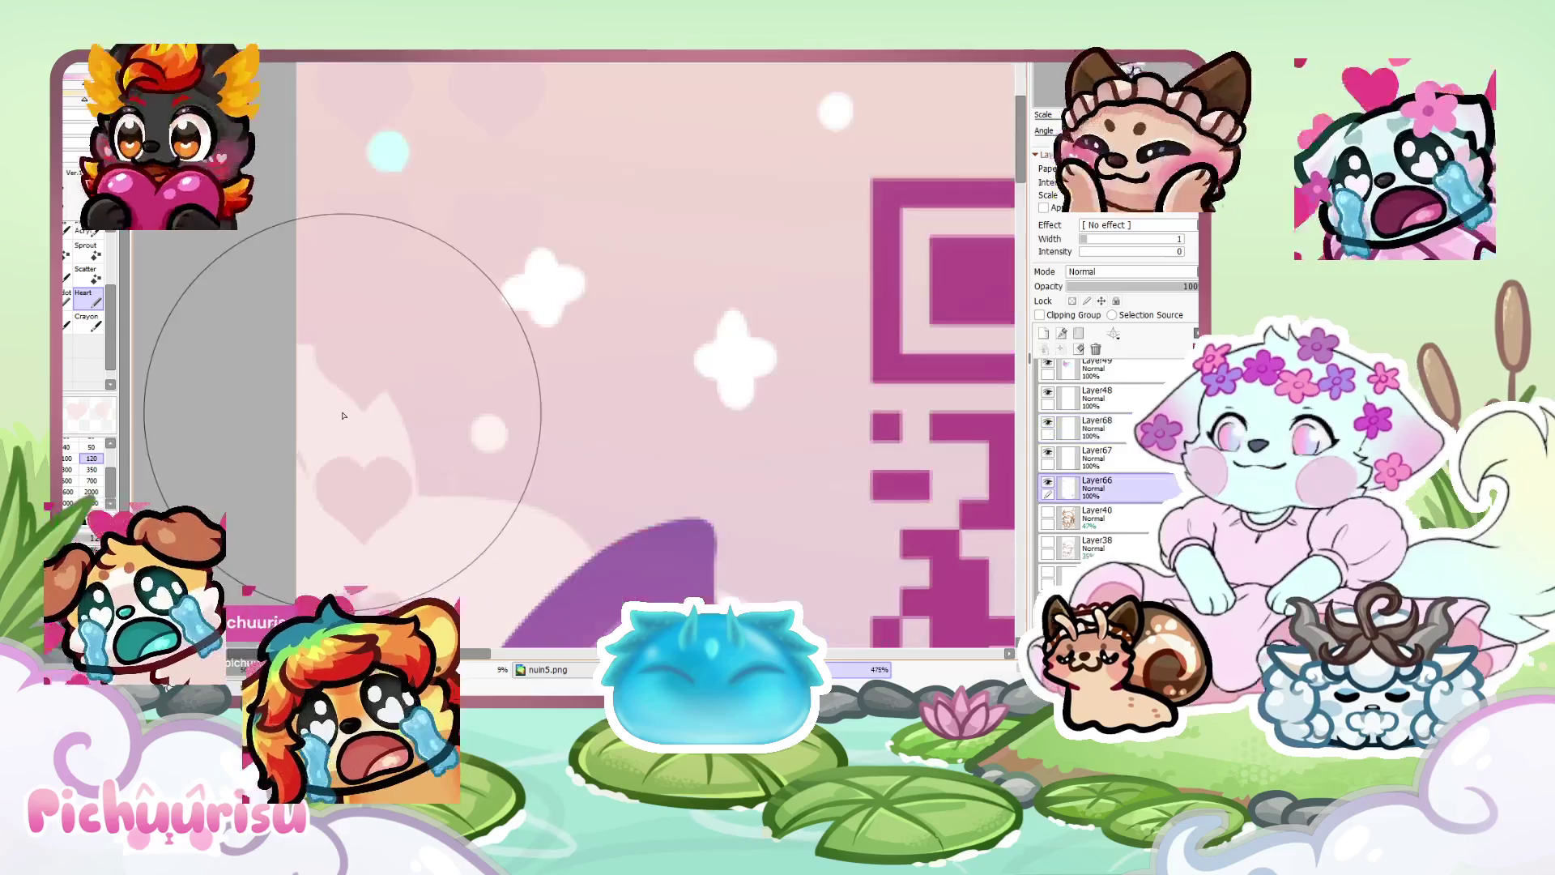
key(n)
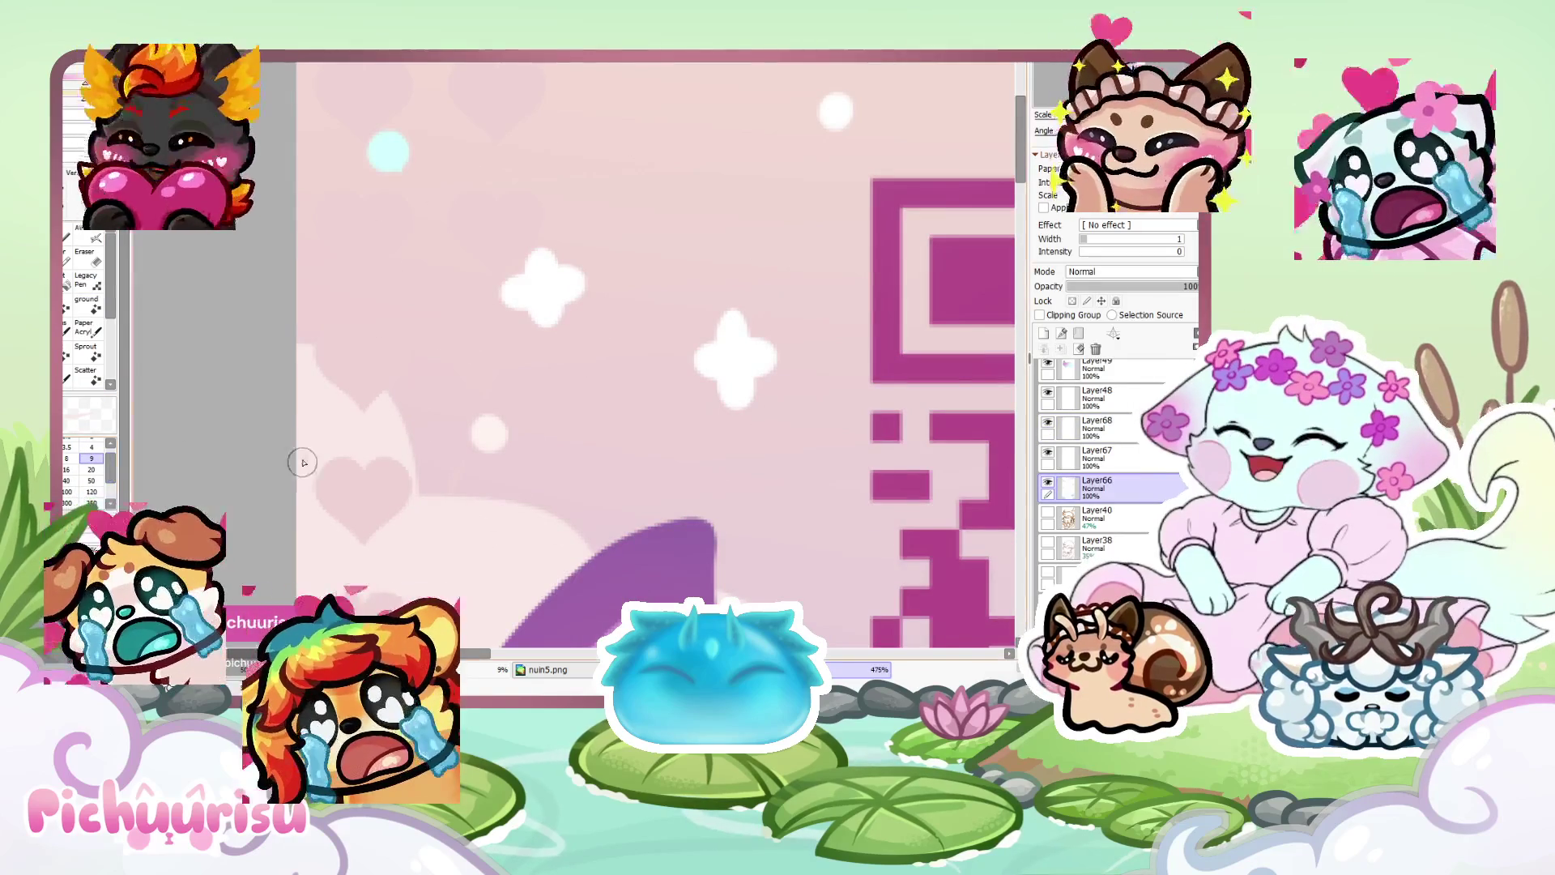
scroll(303, 463, down, 5)
scroll(355, 222, down, 2)
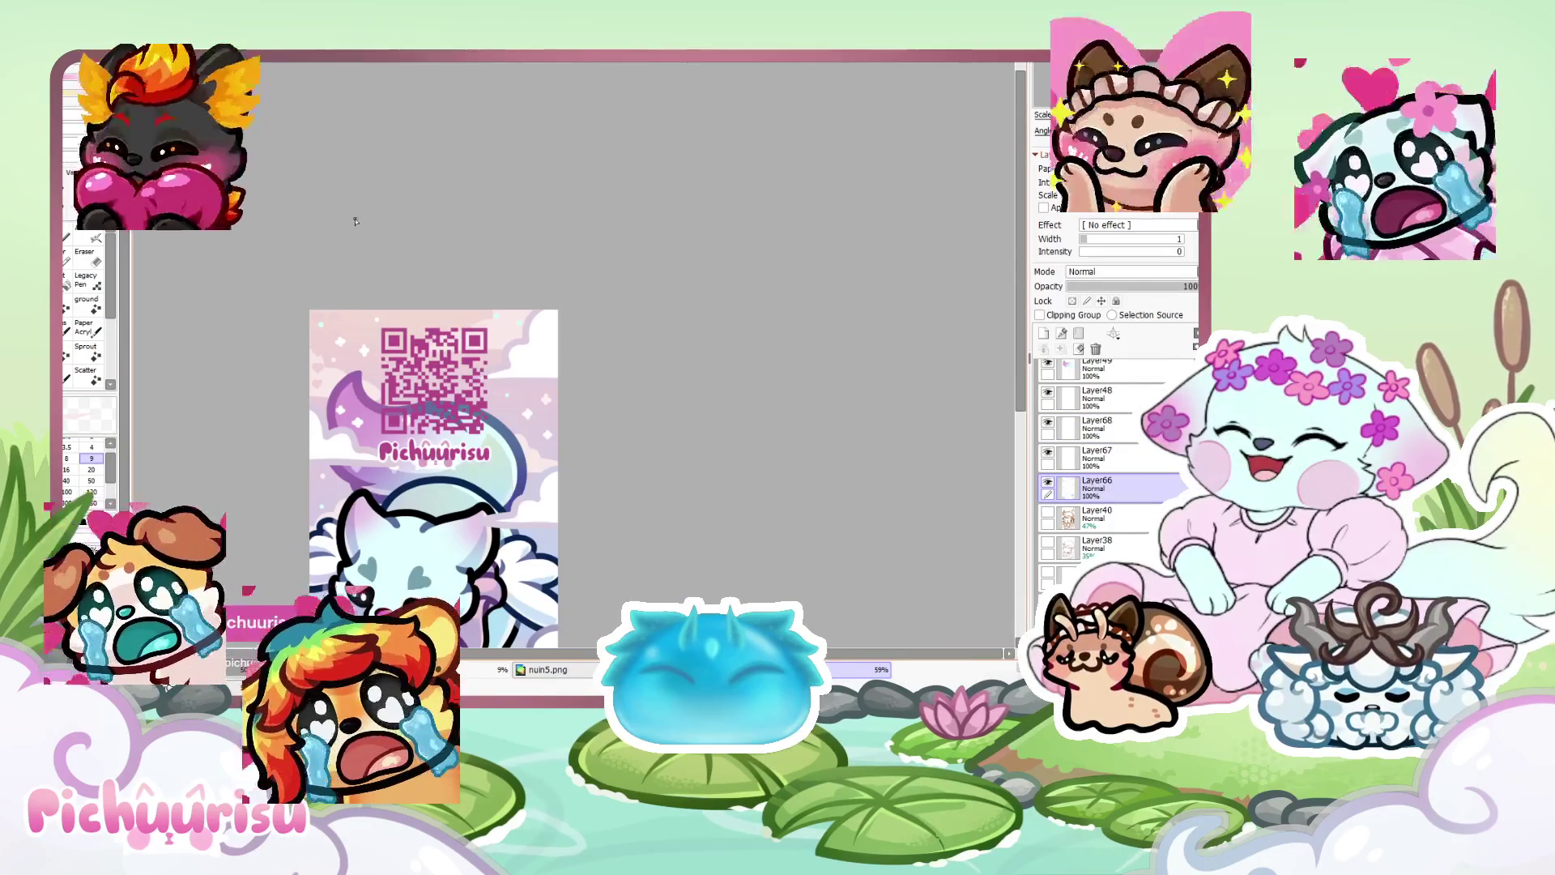
click(1092, 523)
click(1097, 485)
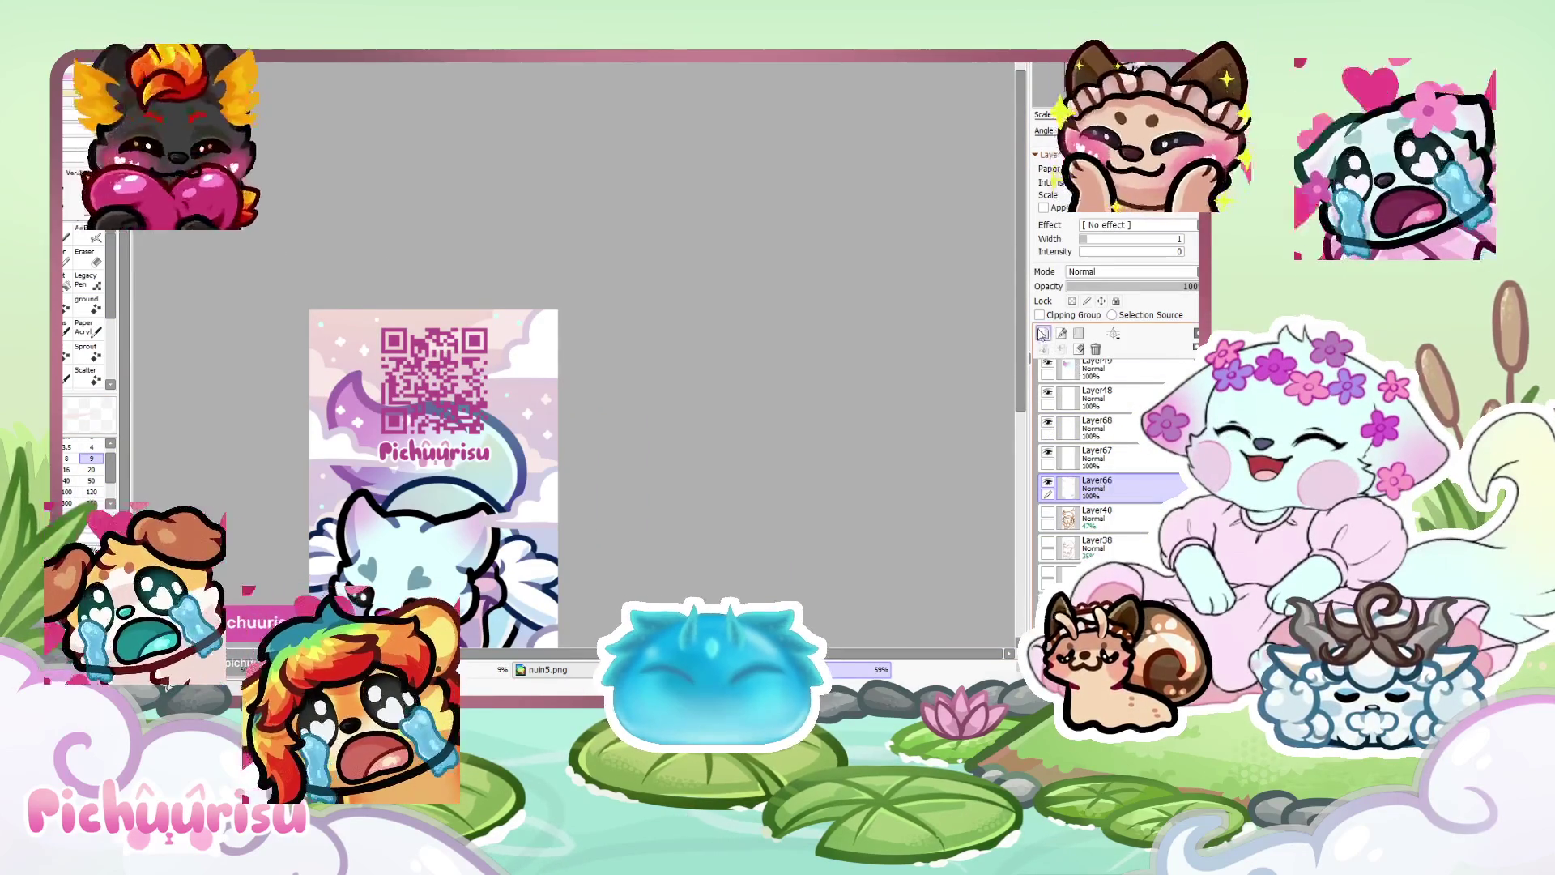
Create Layer69 above Layer66 and pick the Crayon brush
click(1043, 332)
scroll(711, 365, down, 1)
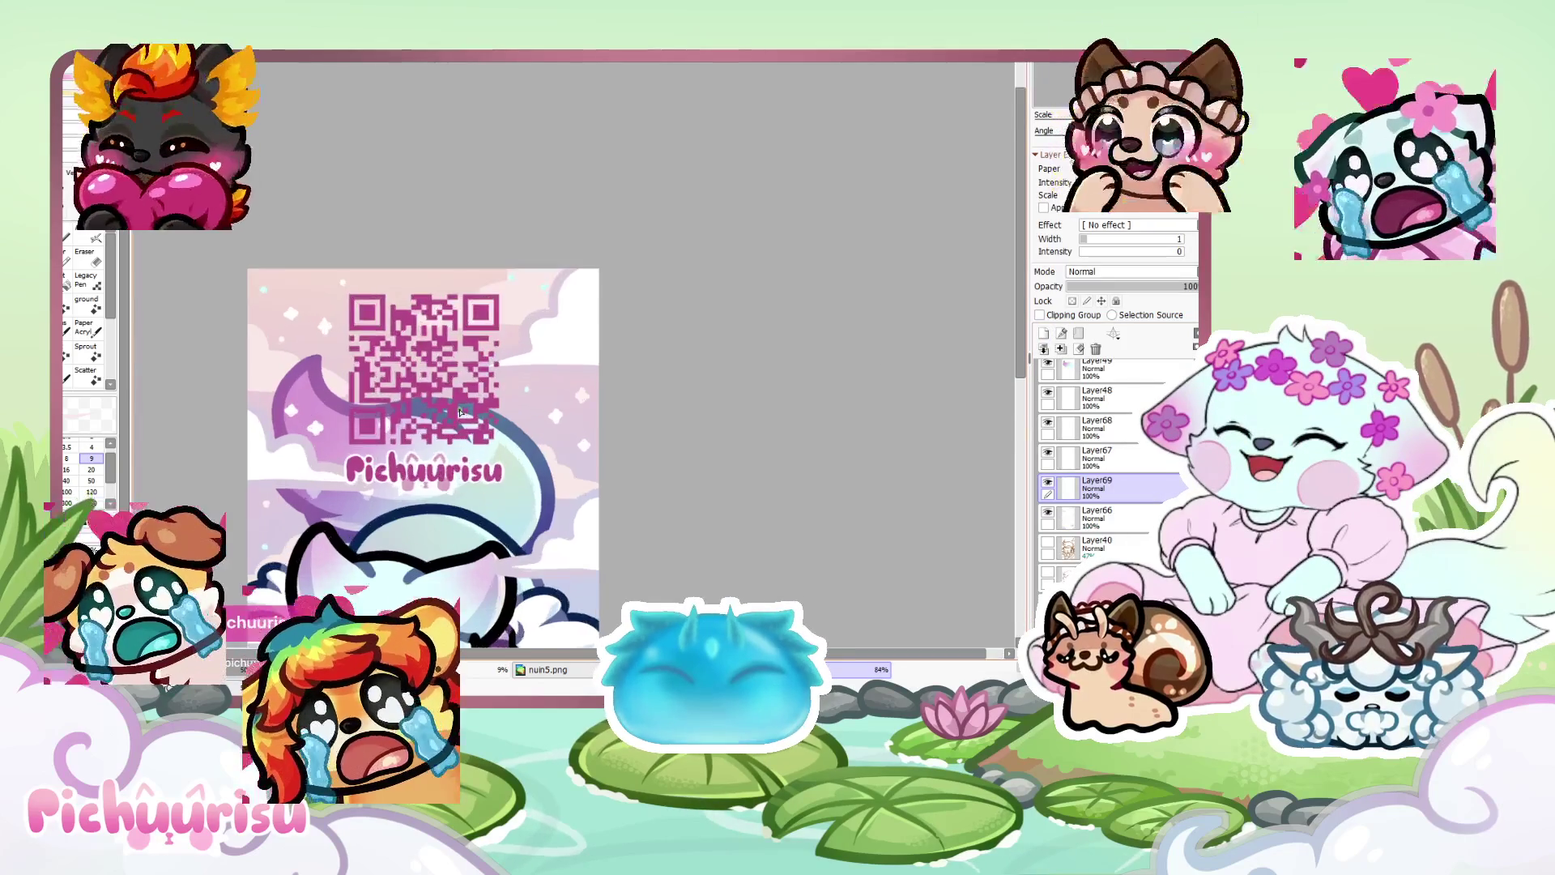
scroll(114, 305, down, 3)
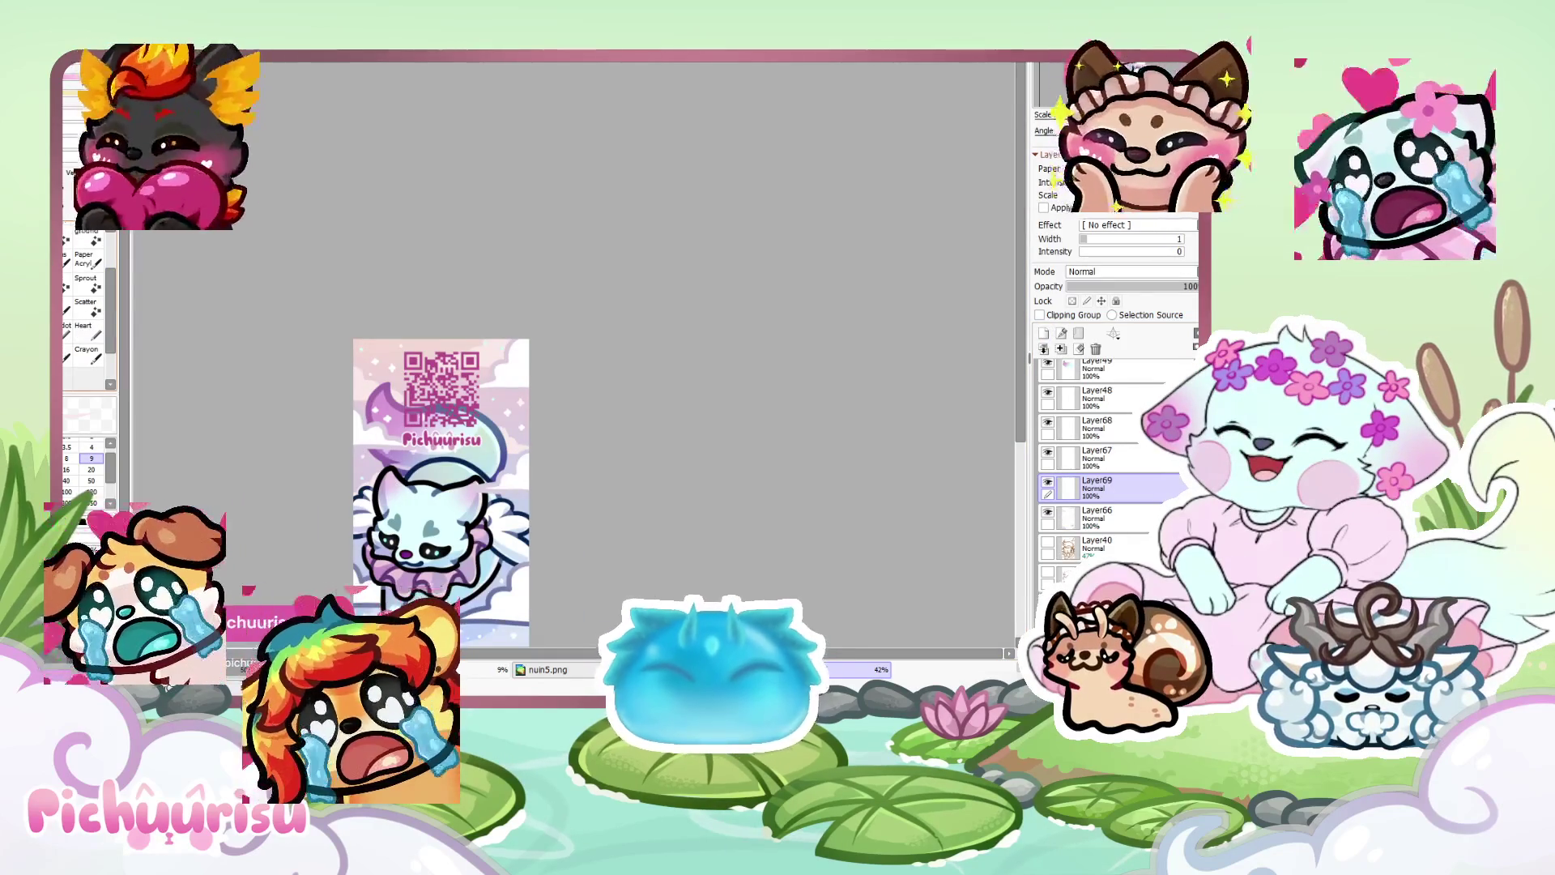
click(66, 353)
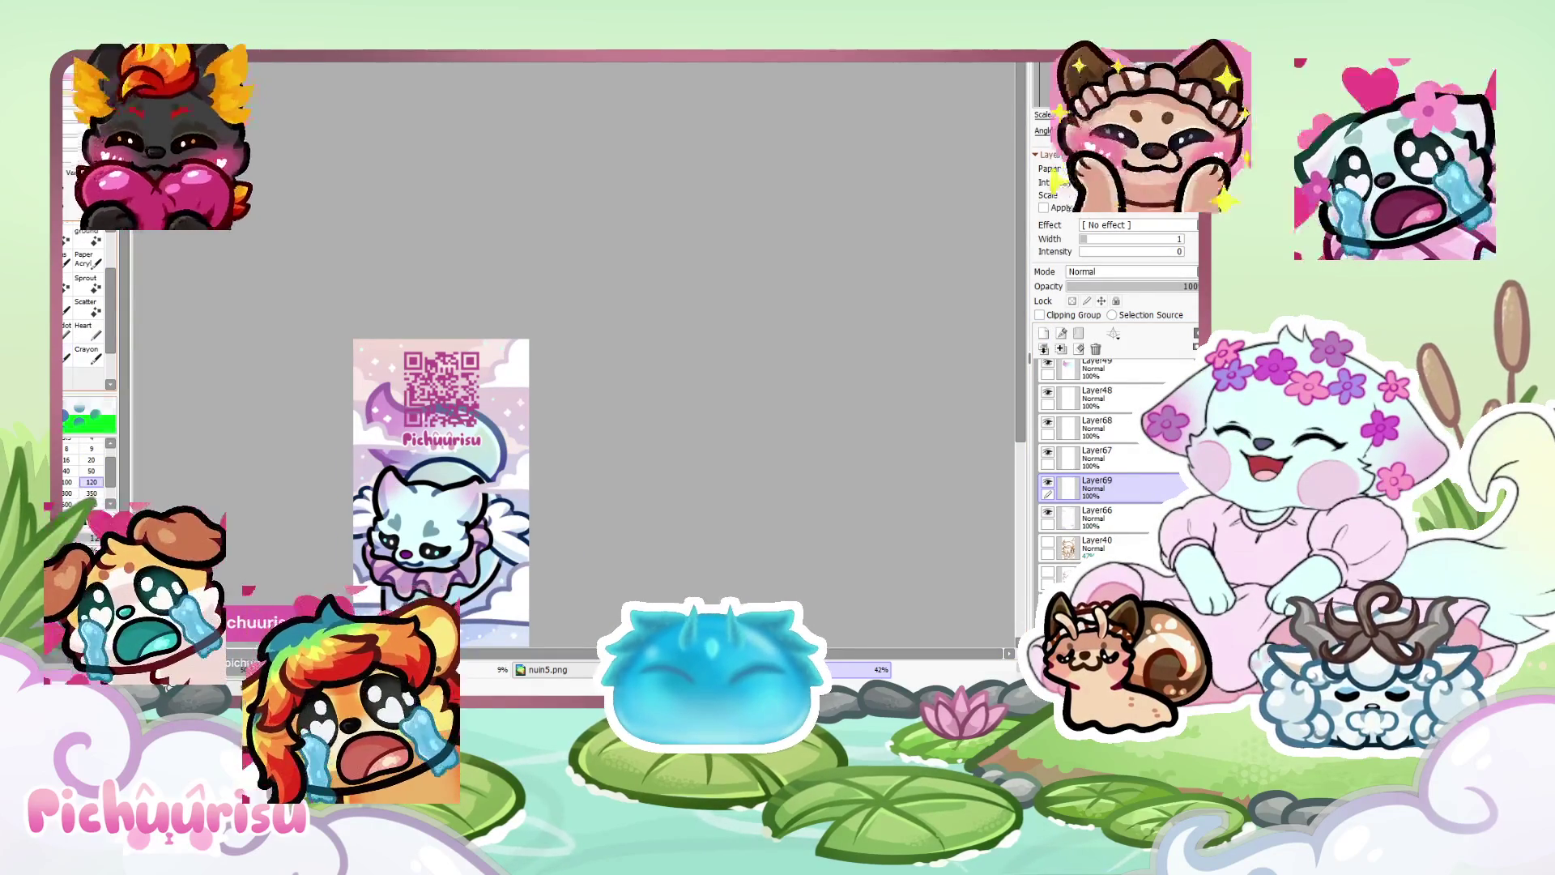
click(87, 356)
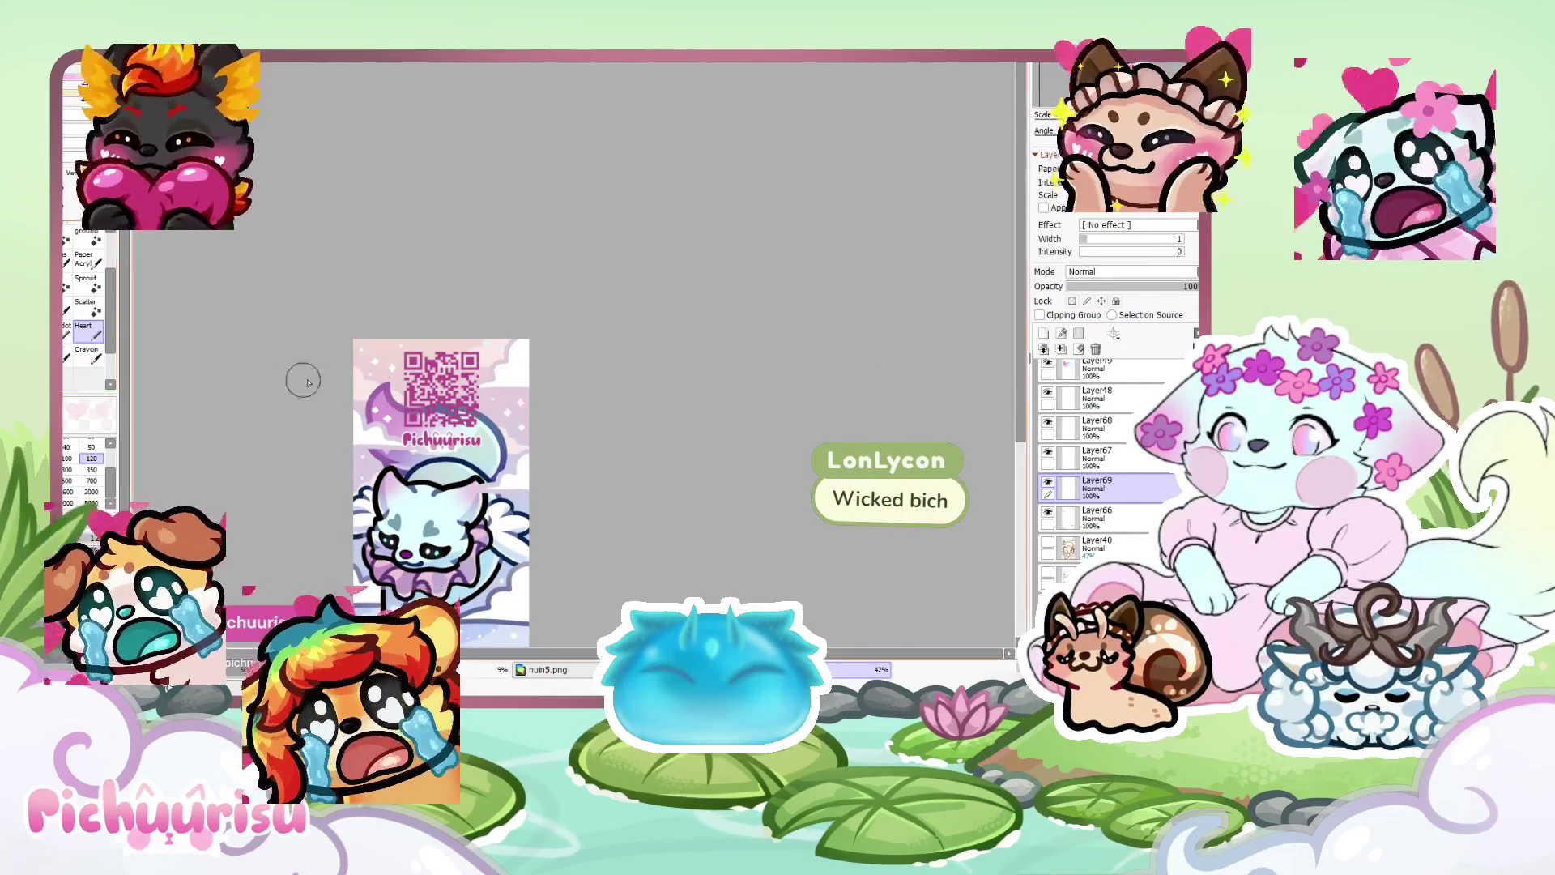
drag(308, 382, 341, 447)
scroll(324, 437, down, 2)
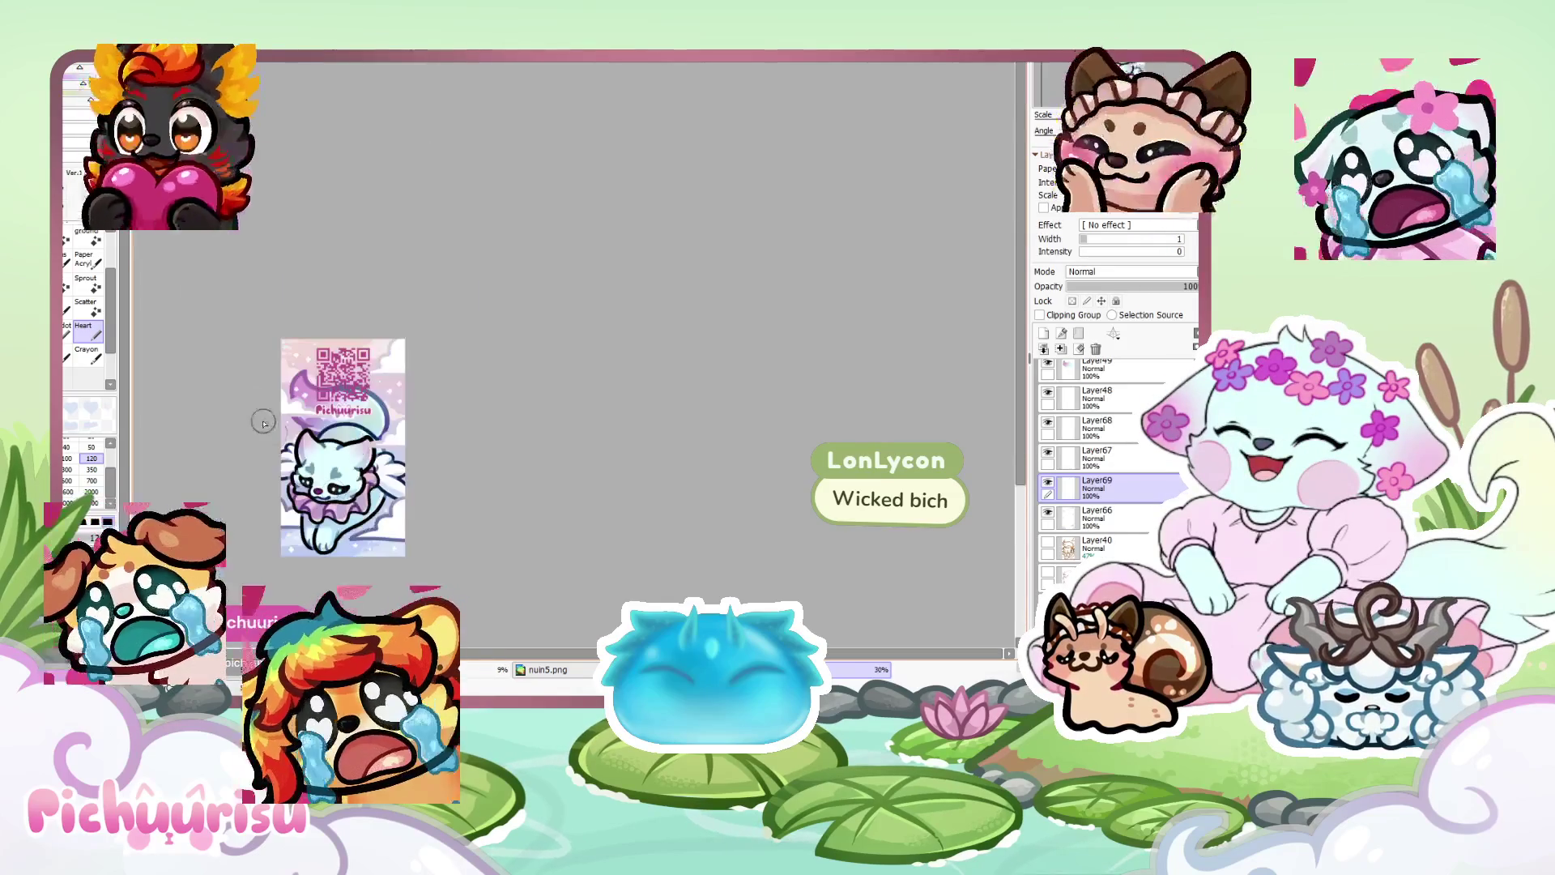
scroll(264, 422, up, 5)
scroll(467, 434, down, 4)
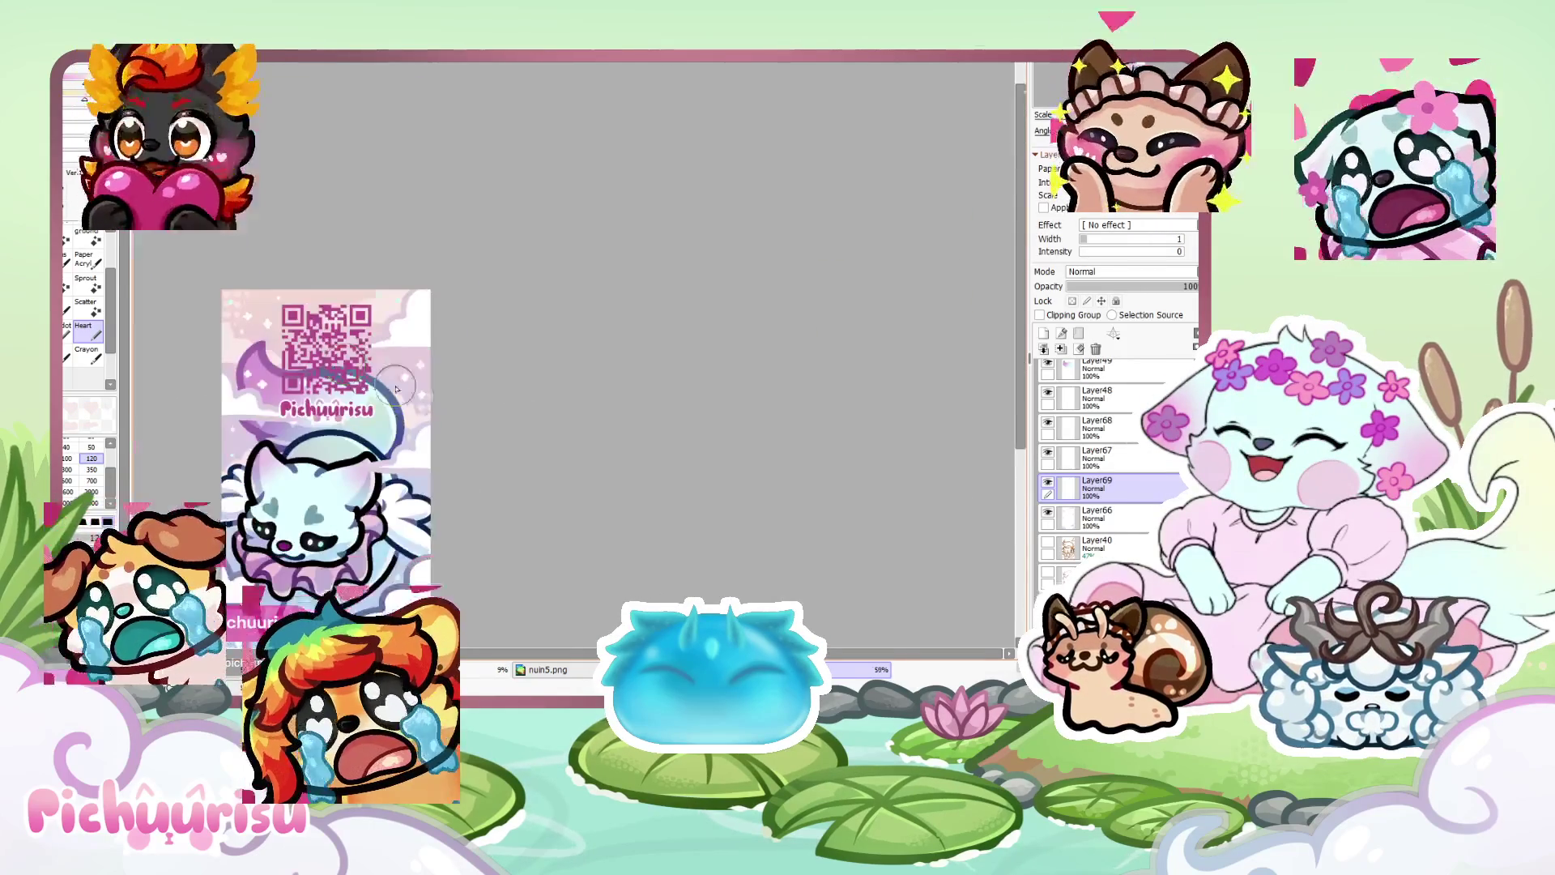
scroll(234, 497, up, 3)
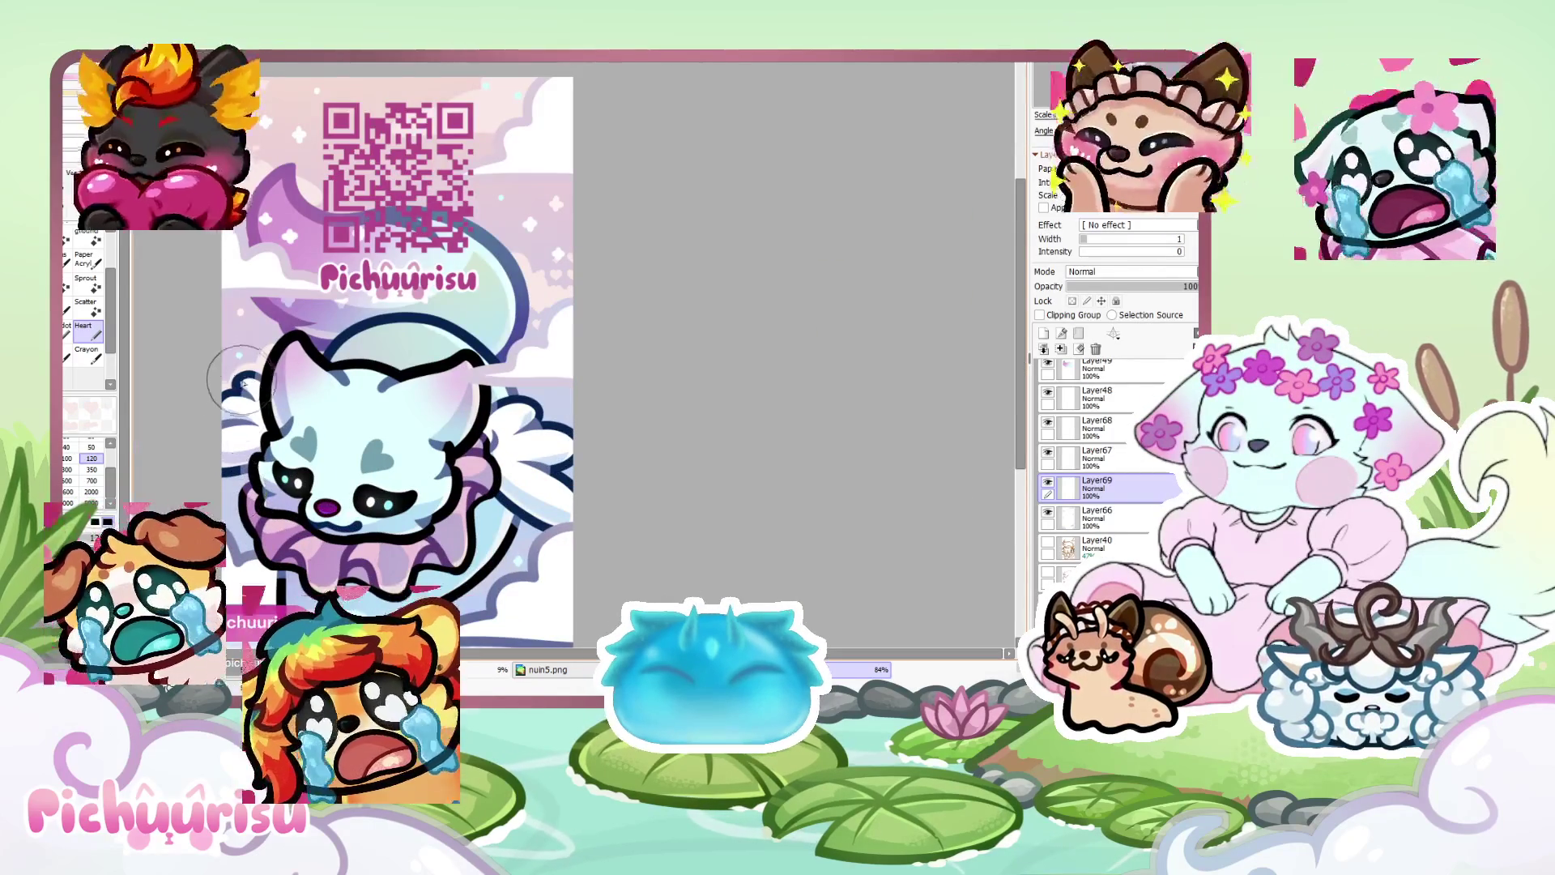
scroll(208, 507, down, 1)
scroll(236, 358, up, 2)
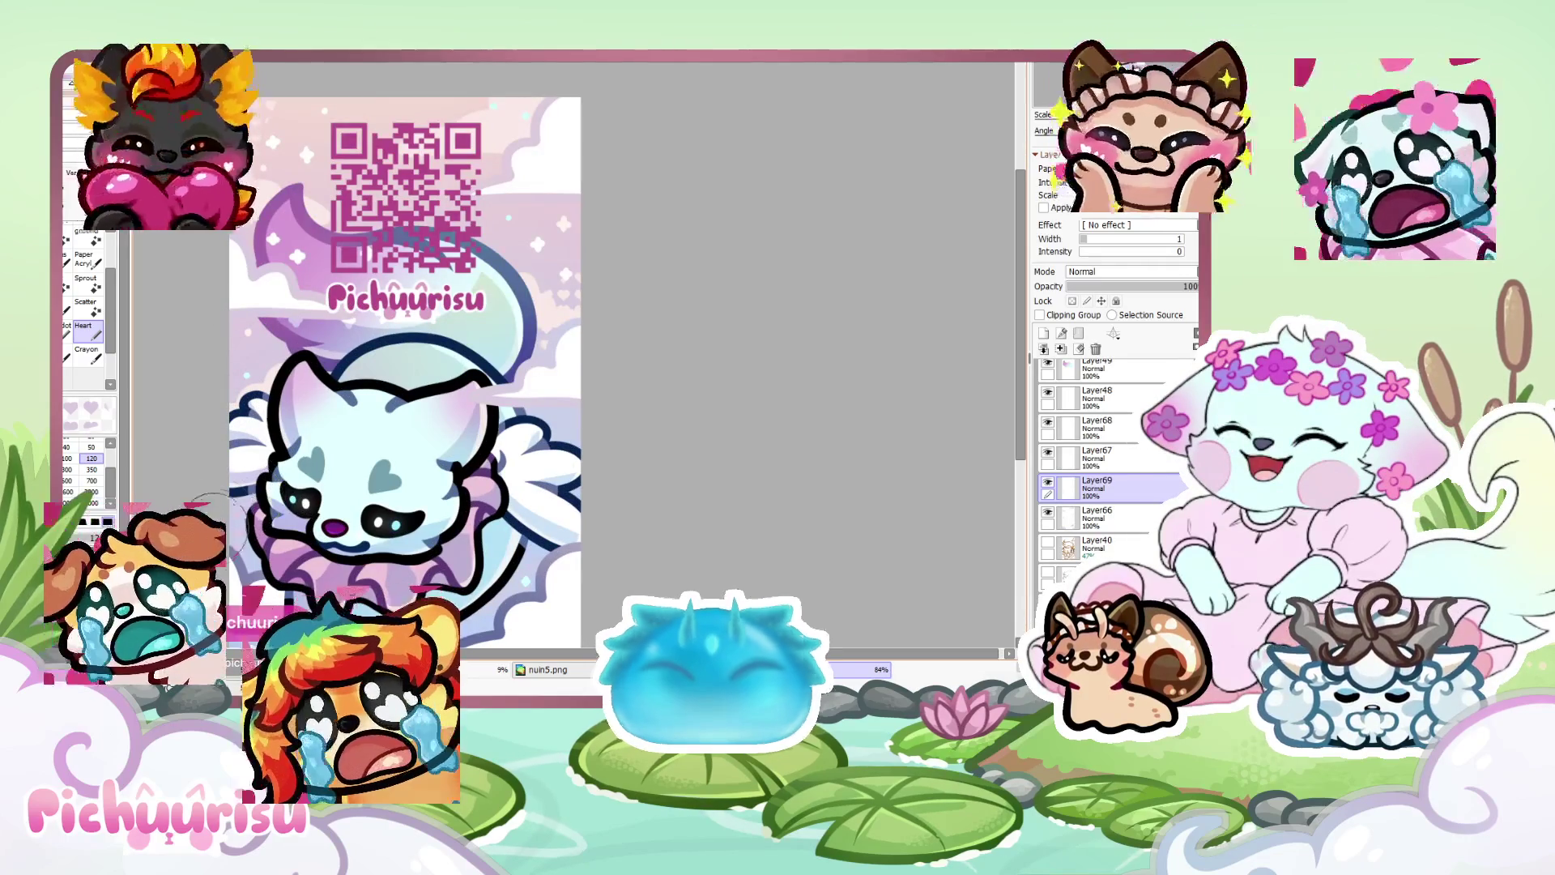
scroll(631, 375, up, 1)
scroll(631, 375, up, 2)
ctrl+click(527, 437)
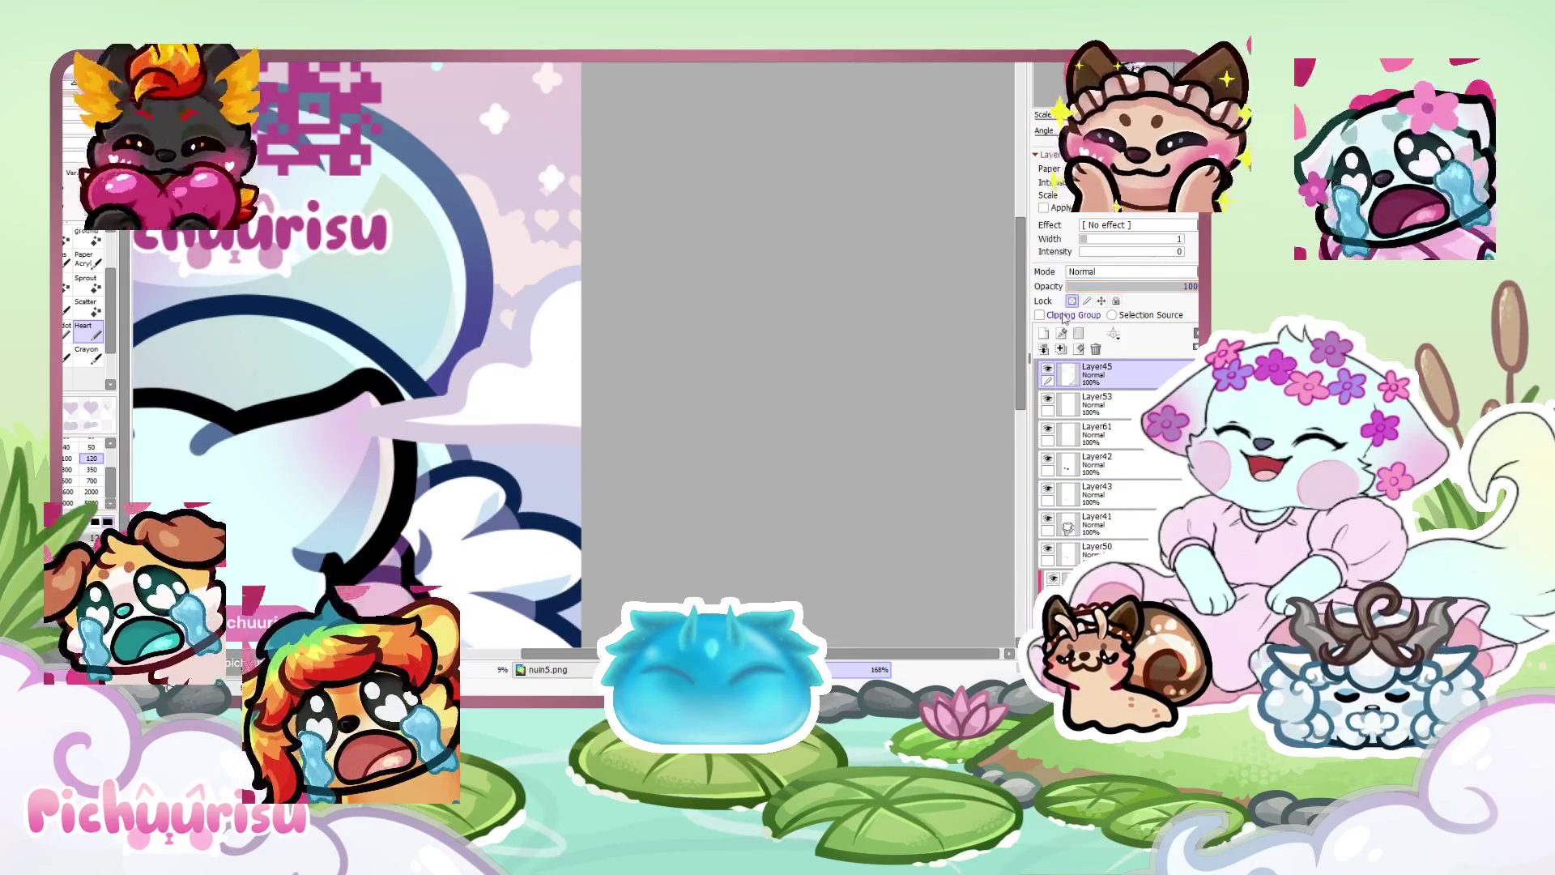
scroll(549, 377, down, 5)
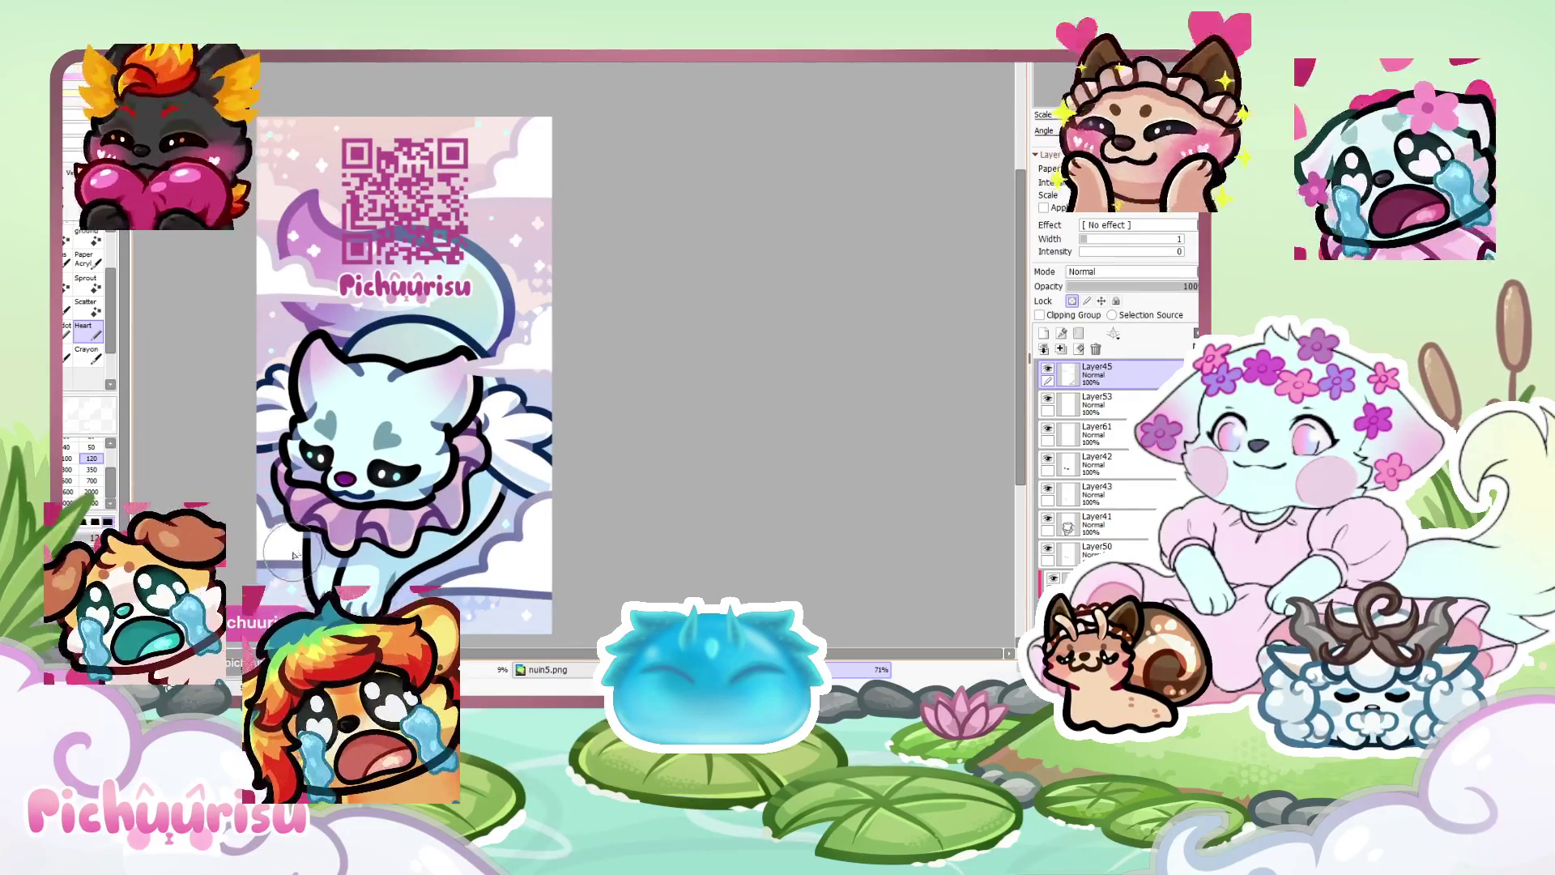
scroll(473, 221, up, 2)
scroll(425, 195, down, 2)
scroll(427, 215, up, 2)
scroll(466, 246, down, 2)
scroll(254, 351, up, 1)
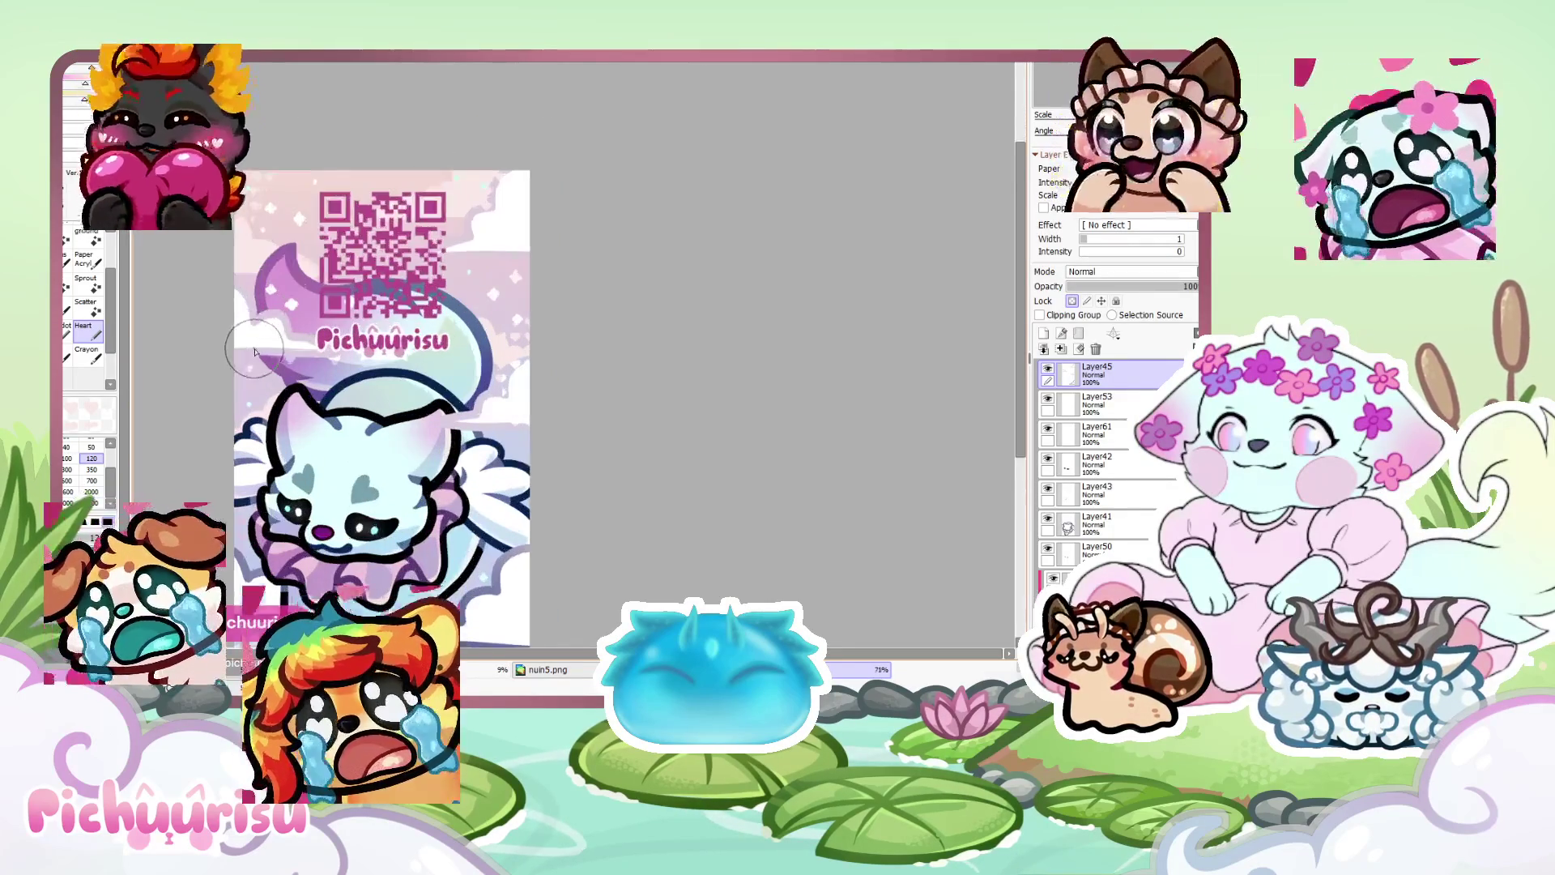
scroll(303, 293, down, 2)
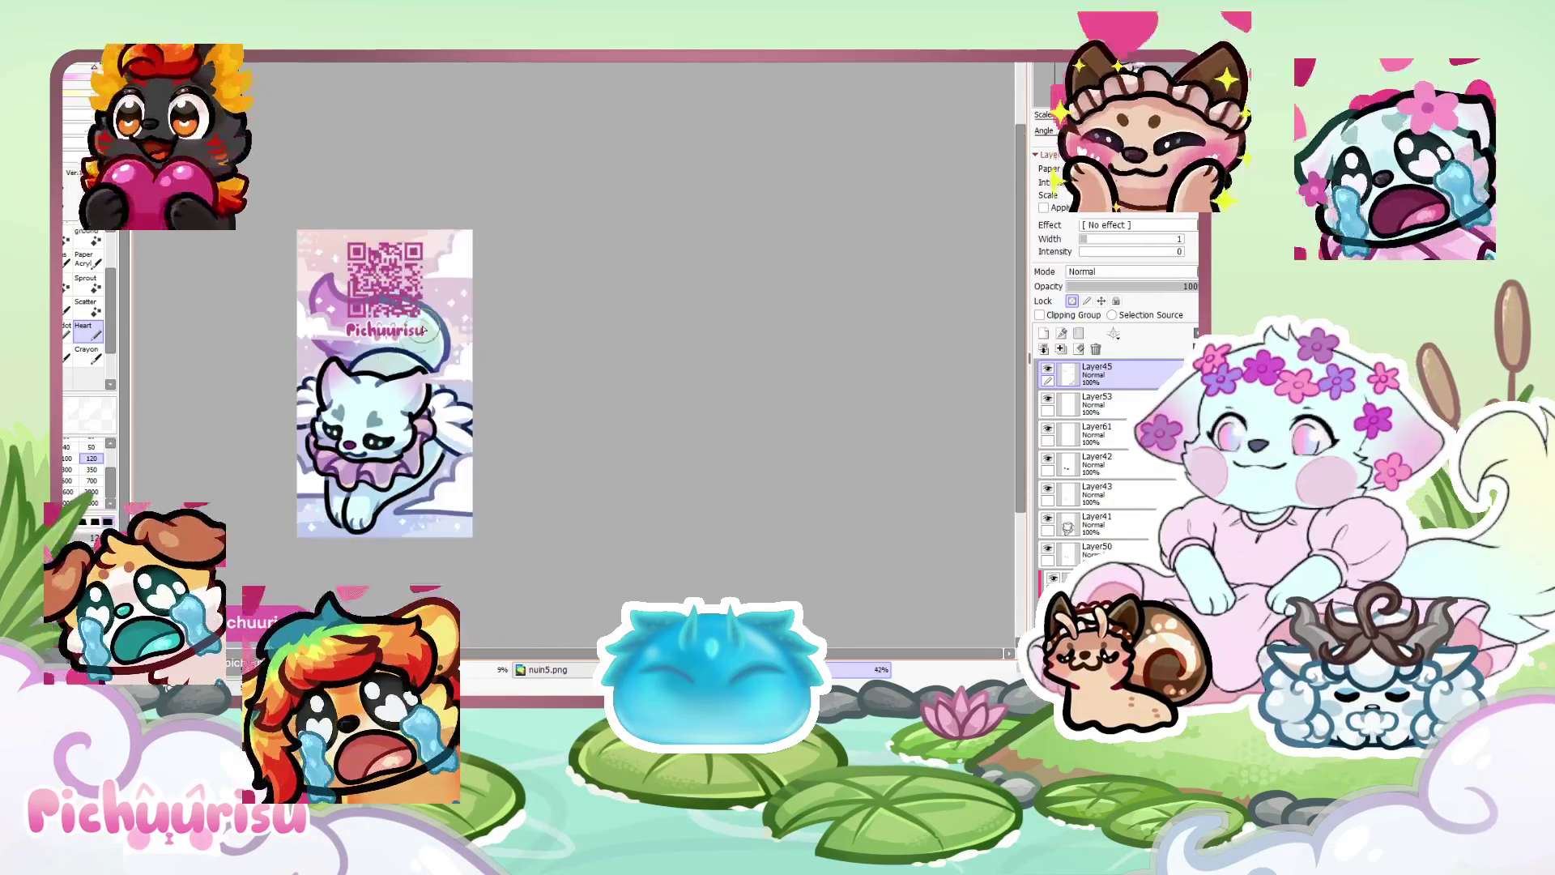
scroll(316, 312, up, 2)
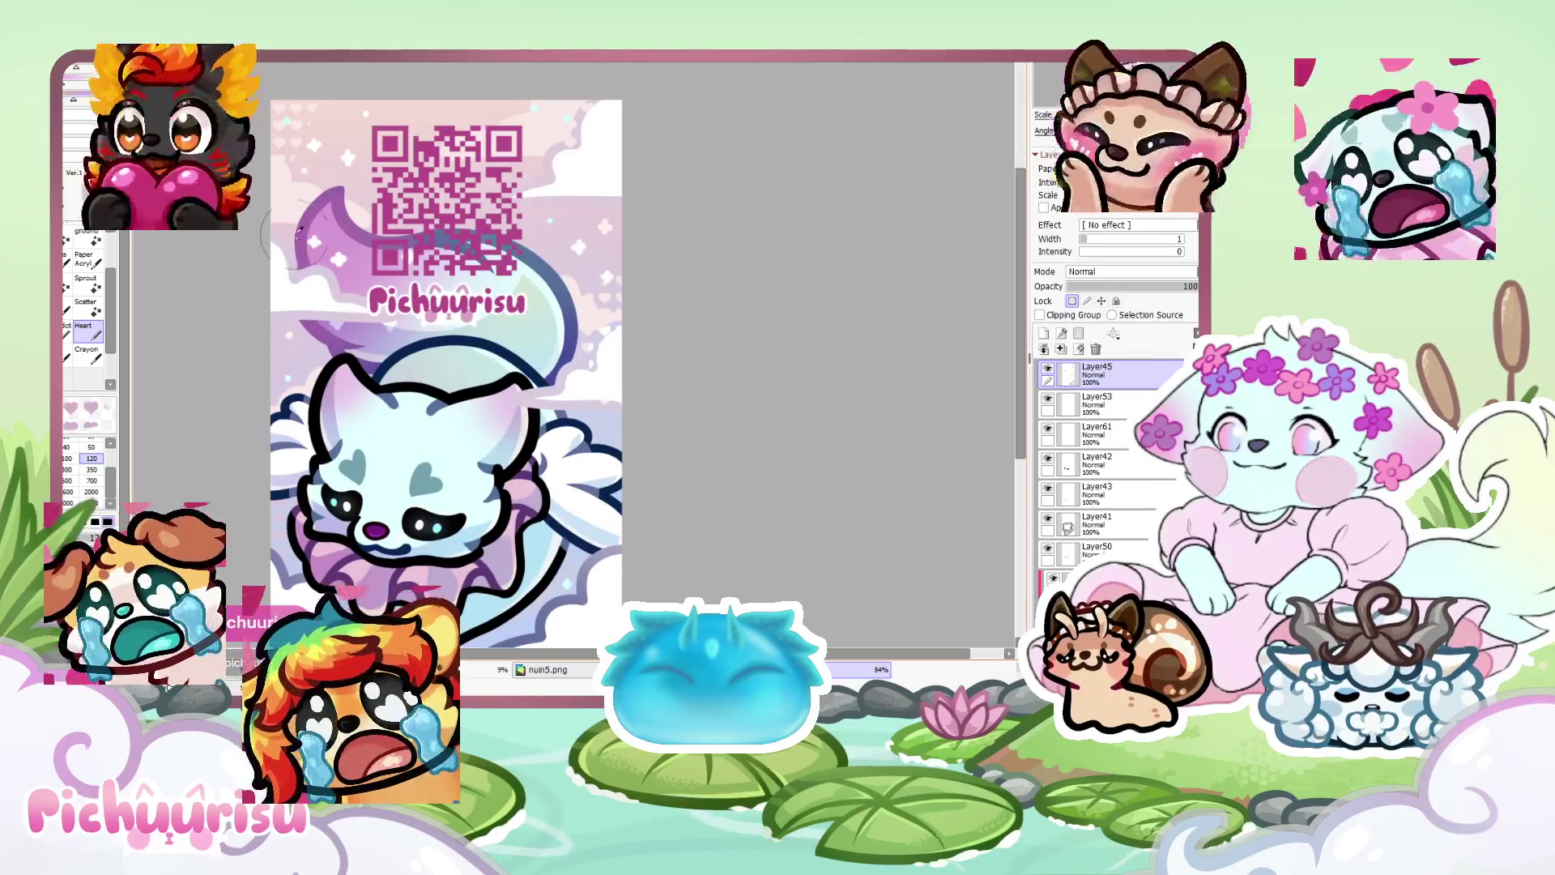
scroll(262, 285, down, 2)
scroll(348, 240, up, 4)
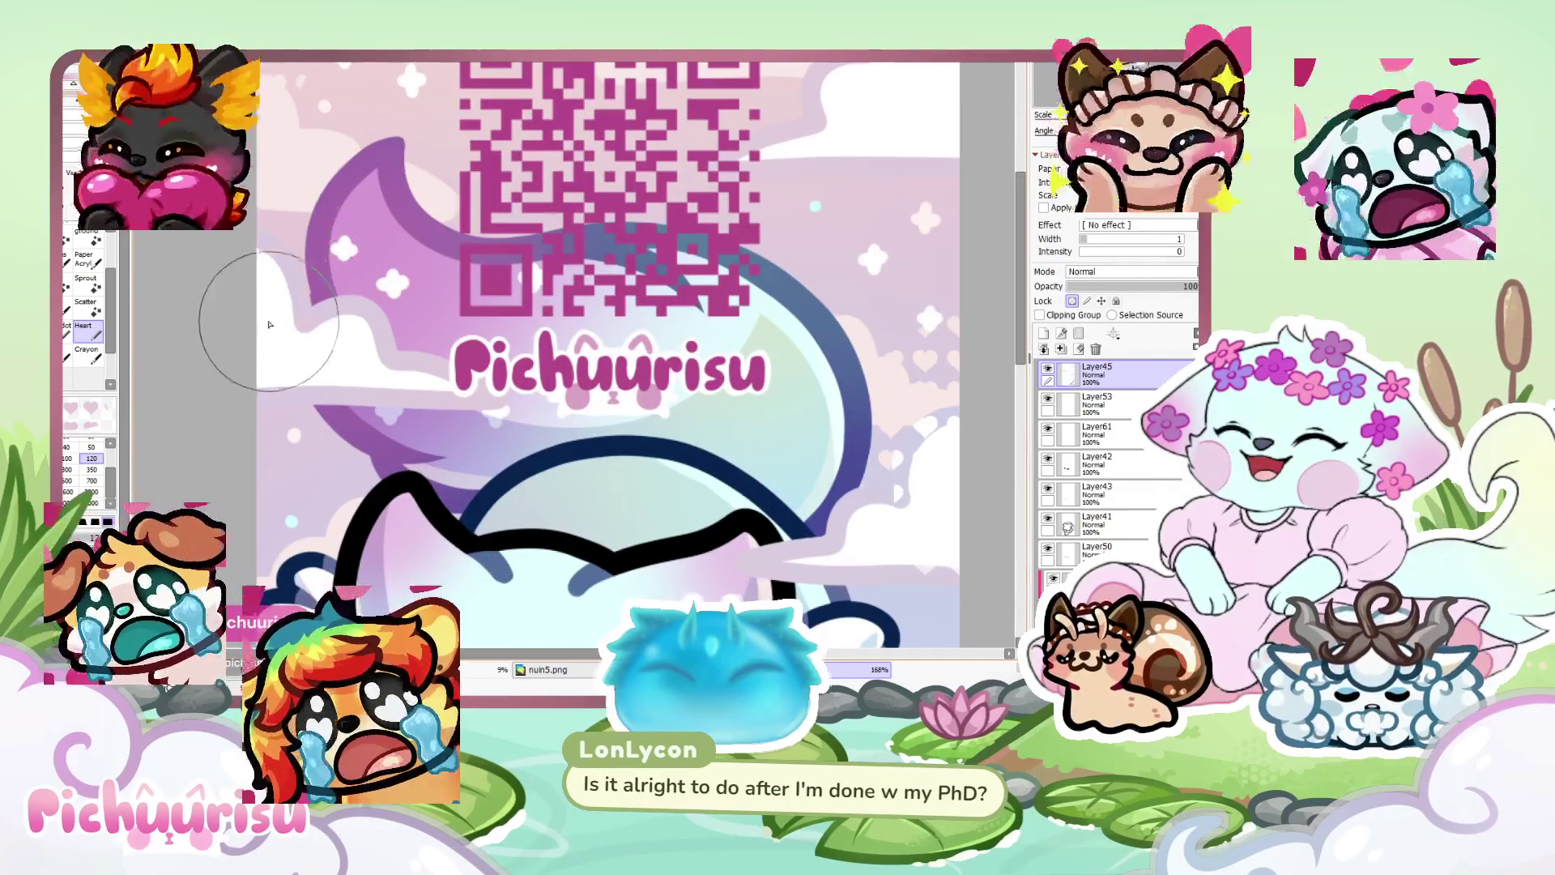
scroll(444, 500, down, 2)
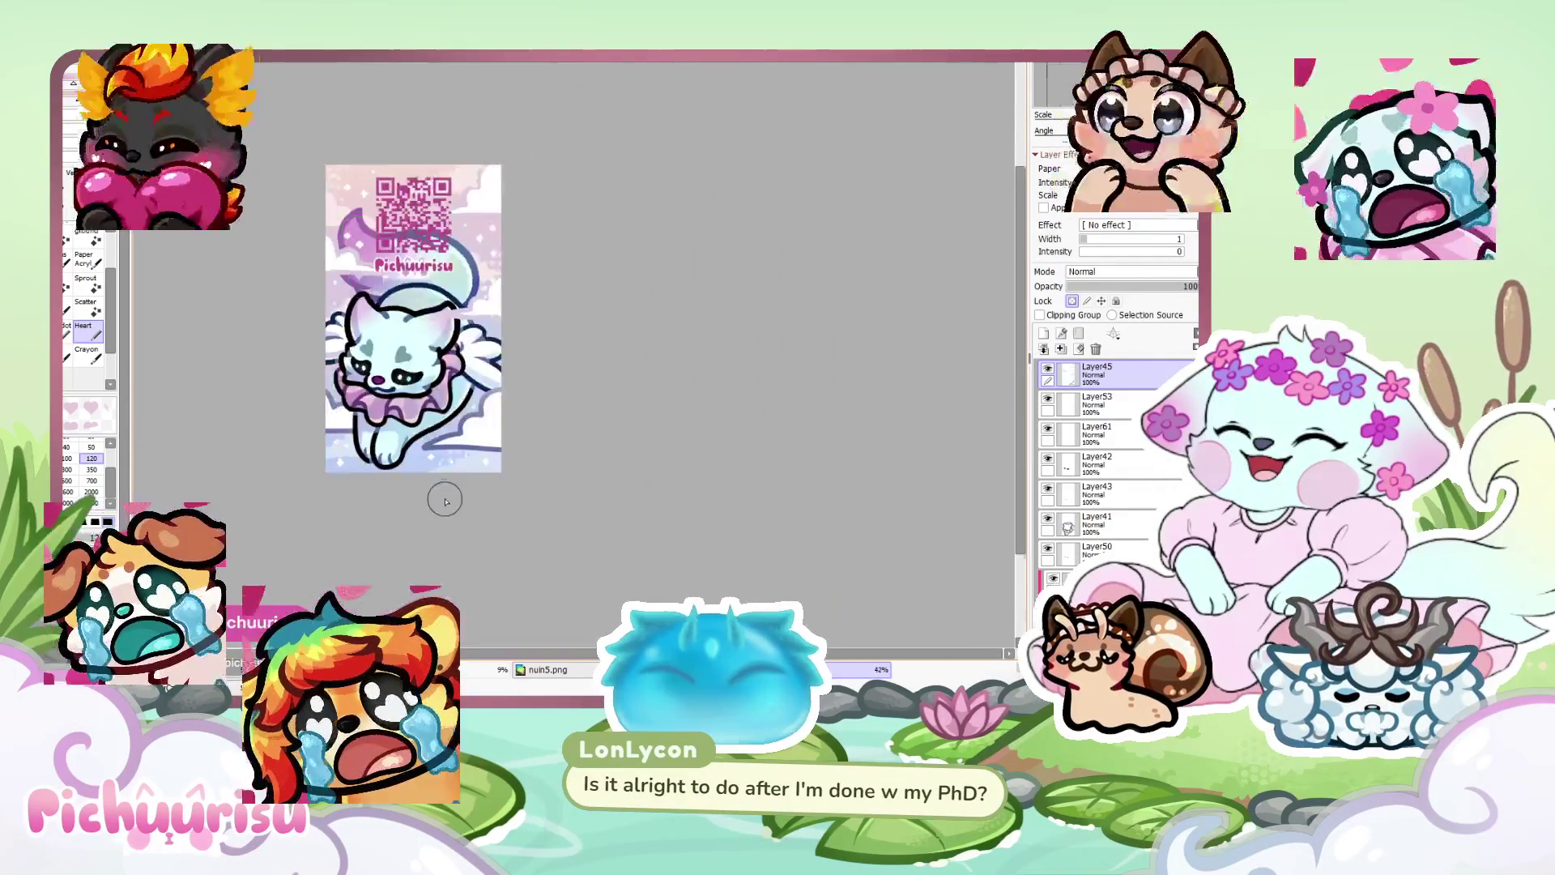
scroll(262, 384, up, 3)
scroll(1094, 453, down, 2)
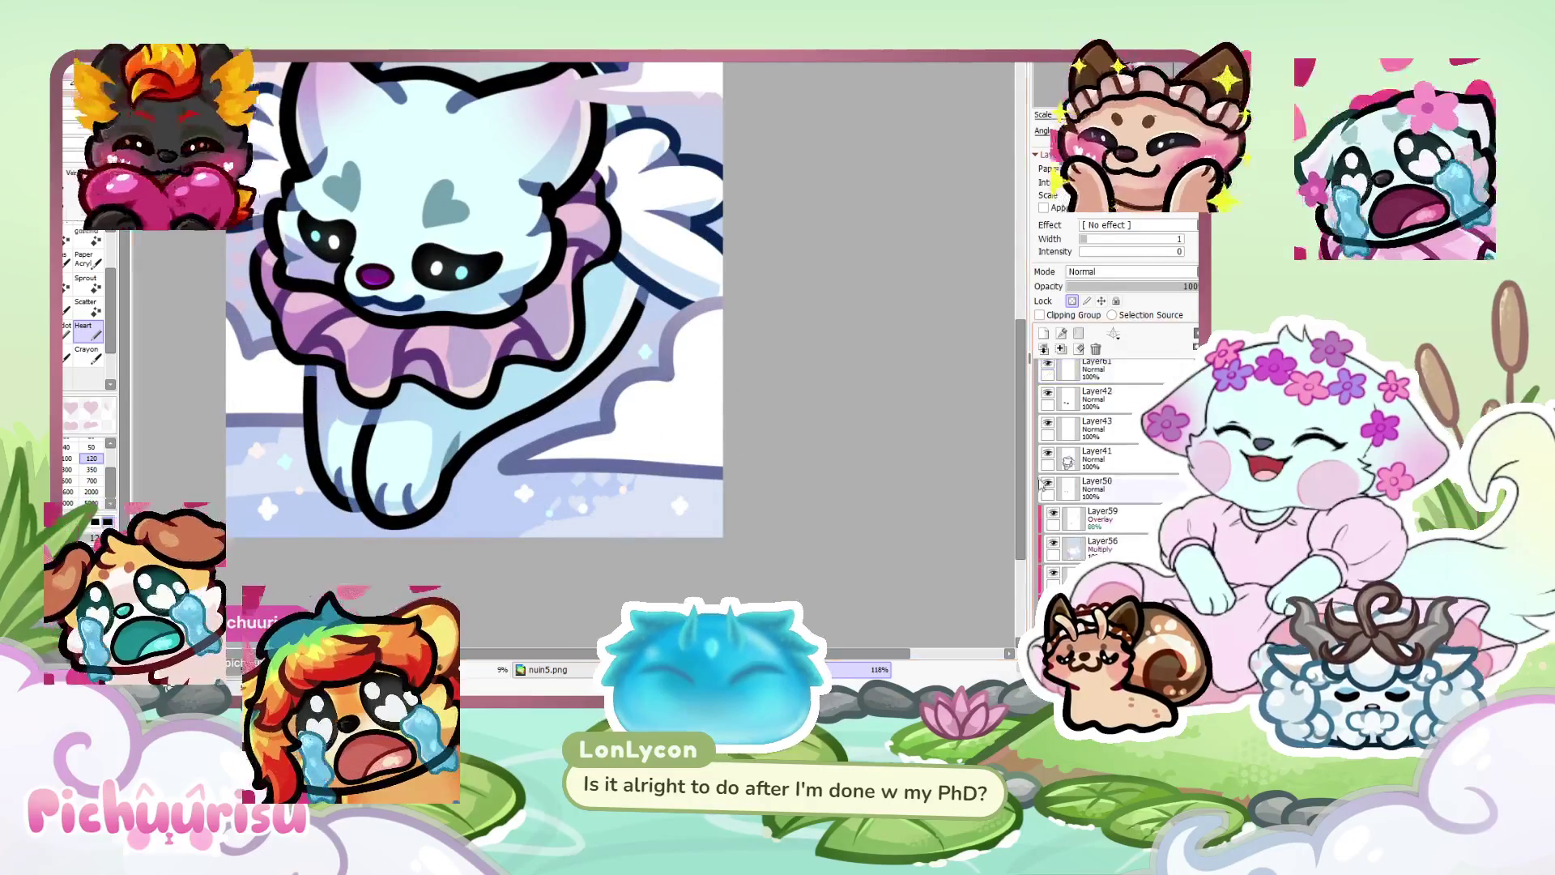
Clip Layer70 to the layer below, then reselect Layer45 and zoom around to check the artwork
click(1039, 315)
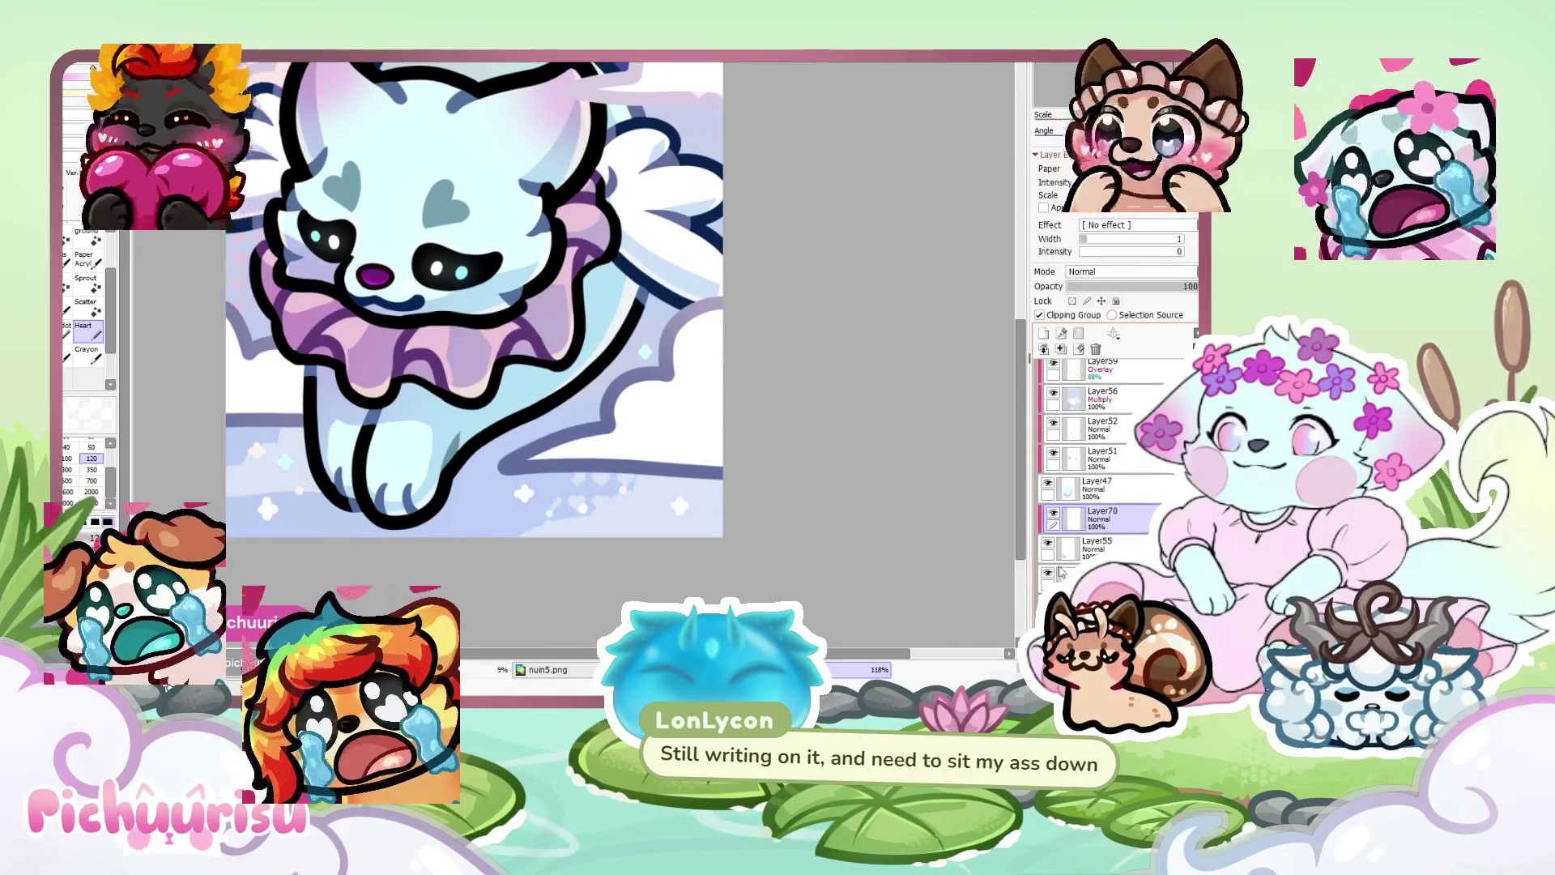
scroll(1085, 486, up, 3)
click(1085, 374)
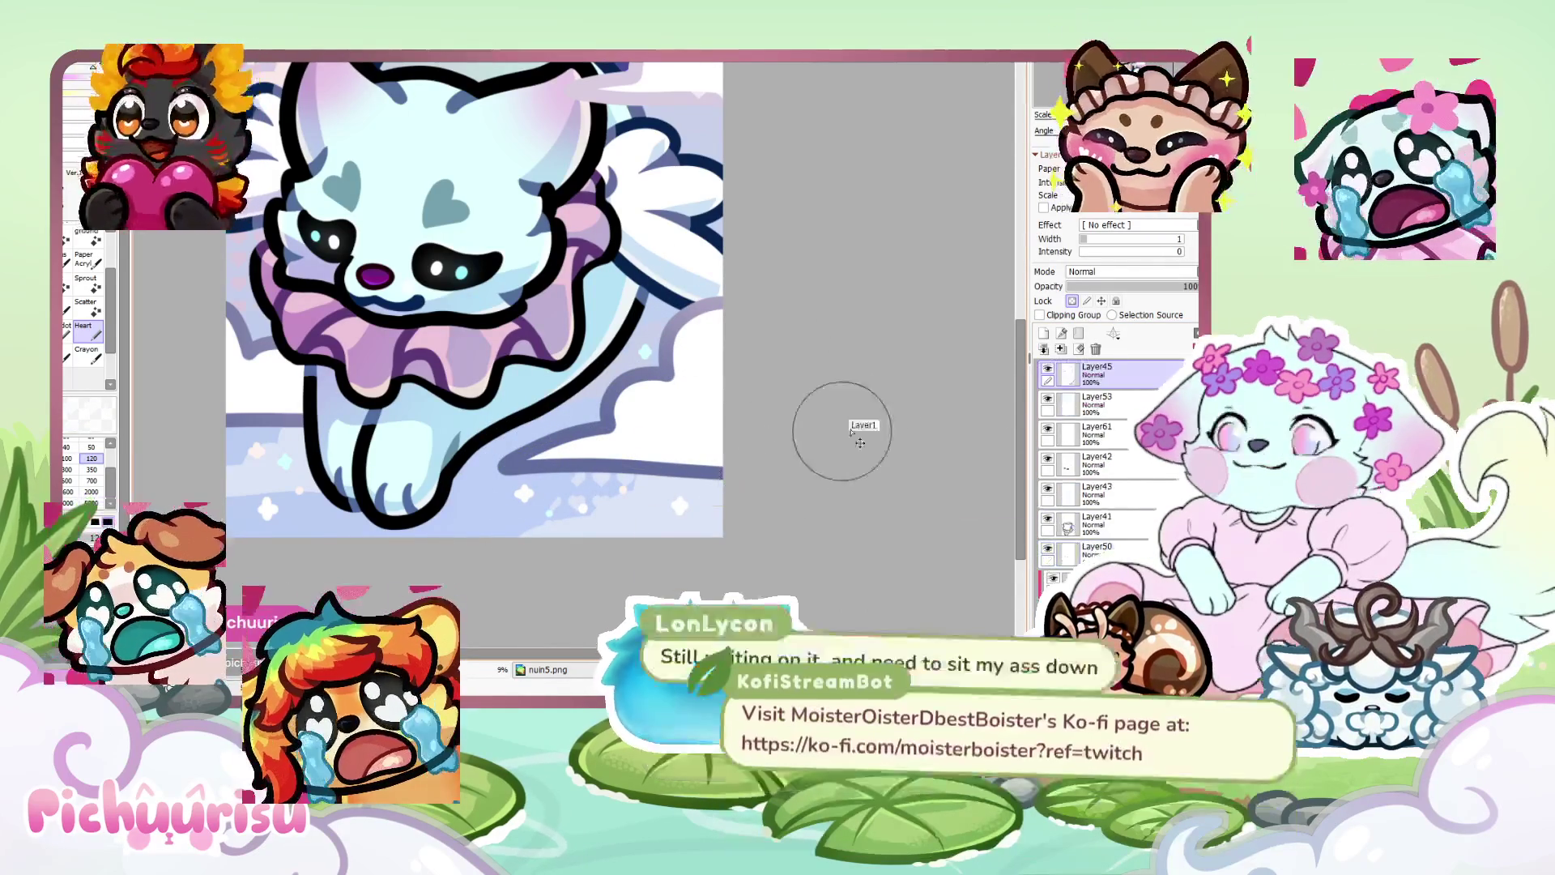
scroll(567, 431, down, 3)
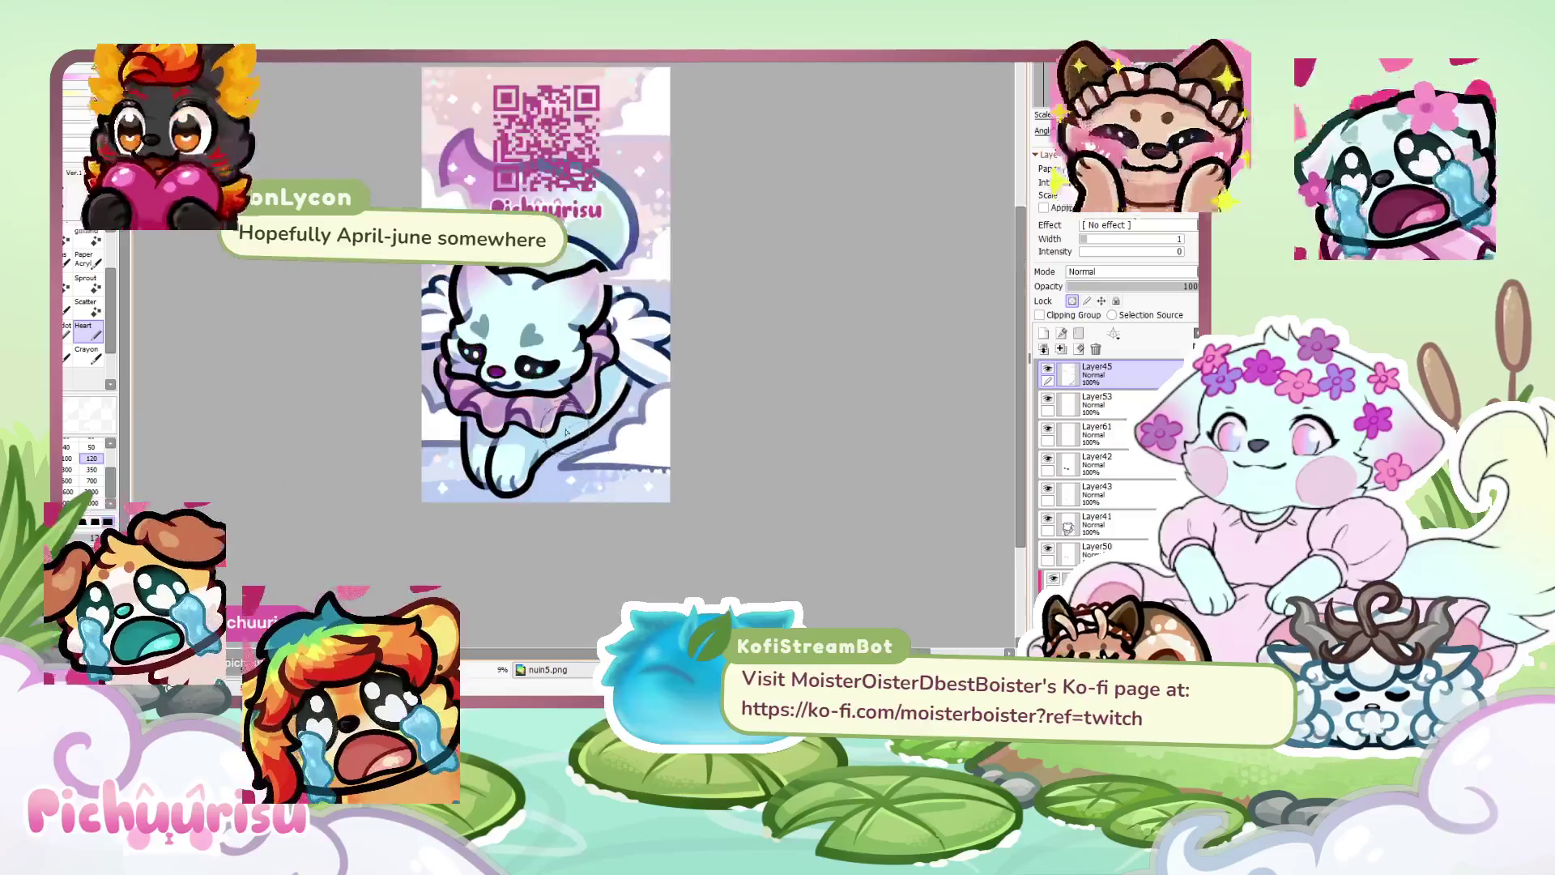
scroll(566, 432, up, 2)
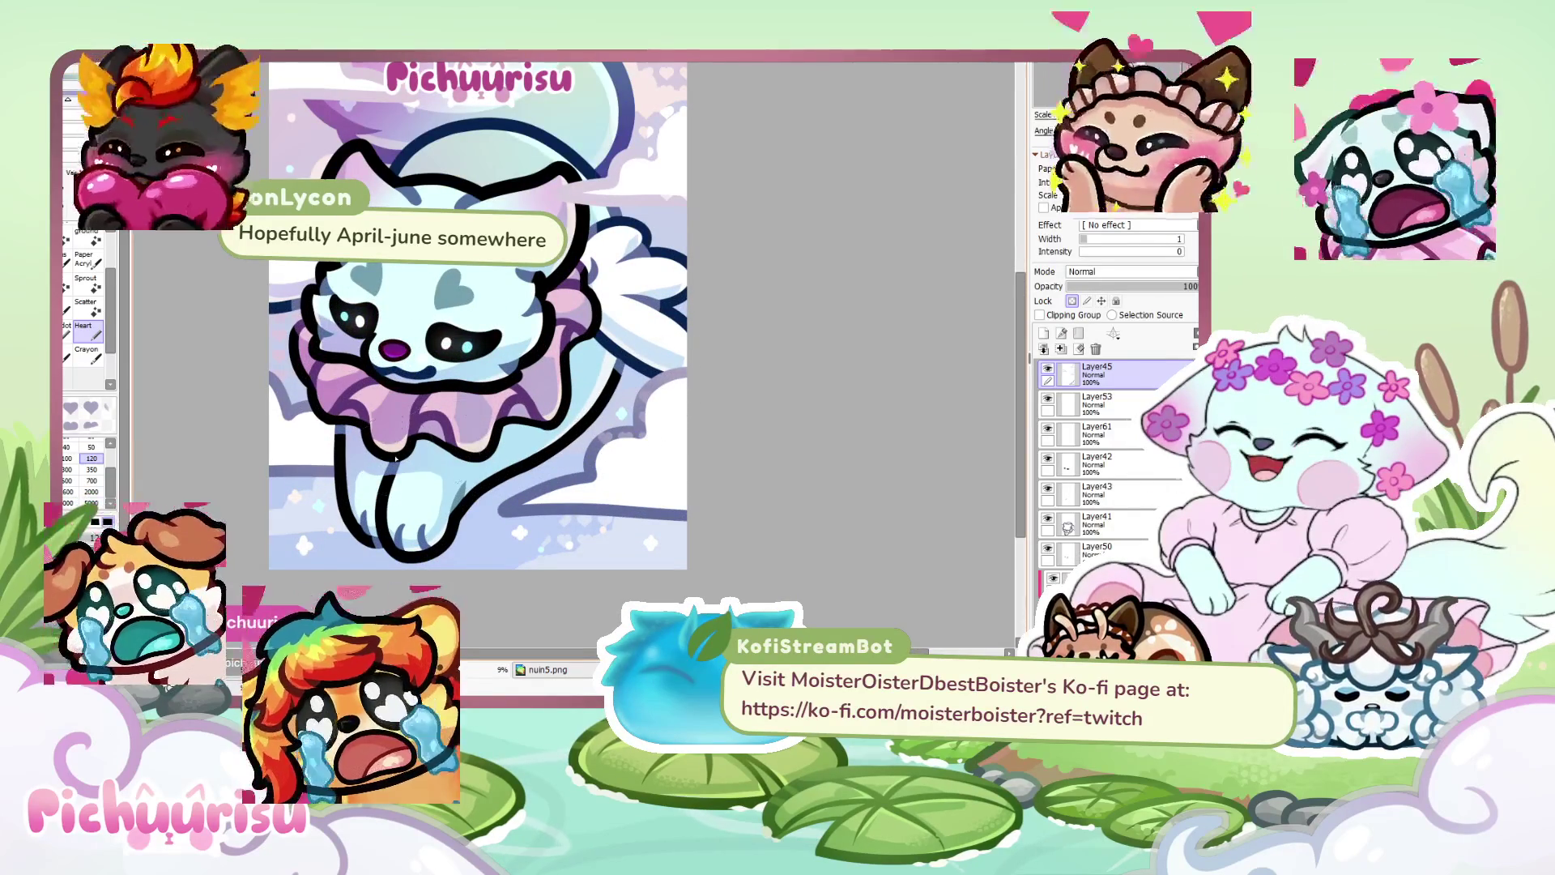
scroll(396, 459, up, 3)
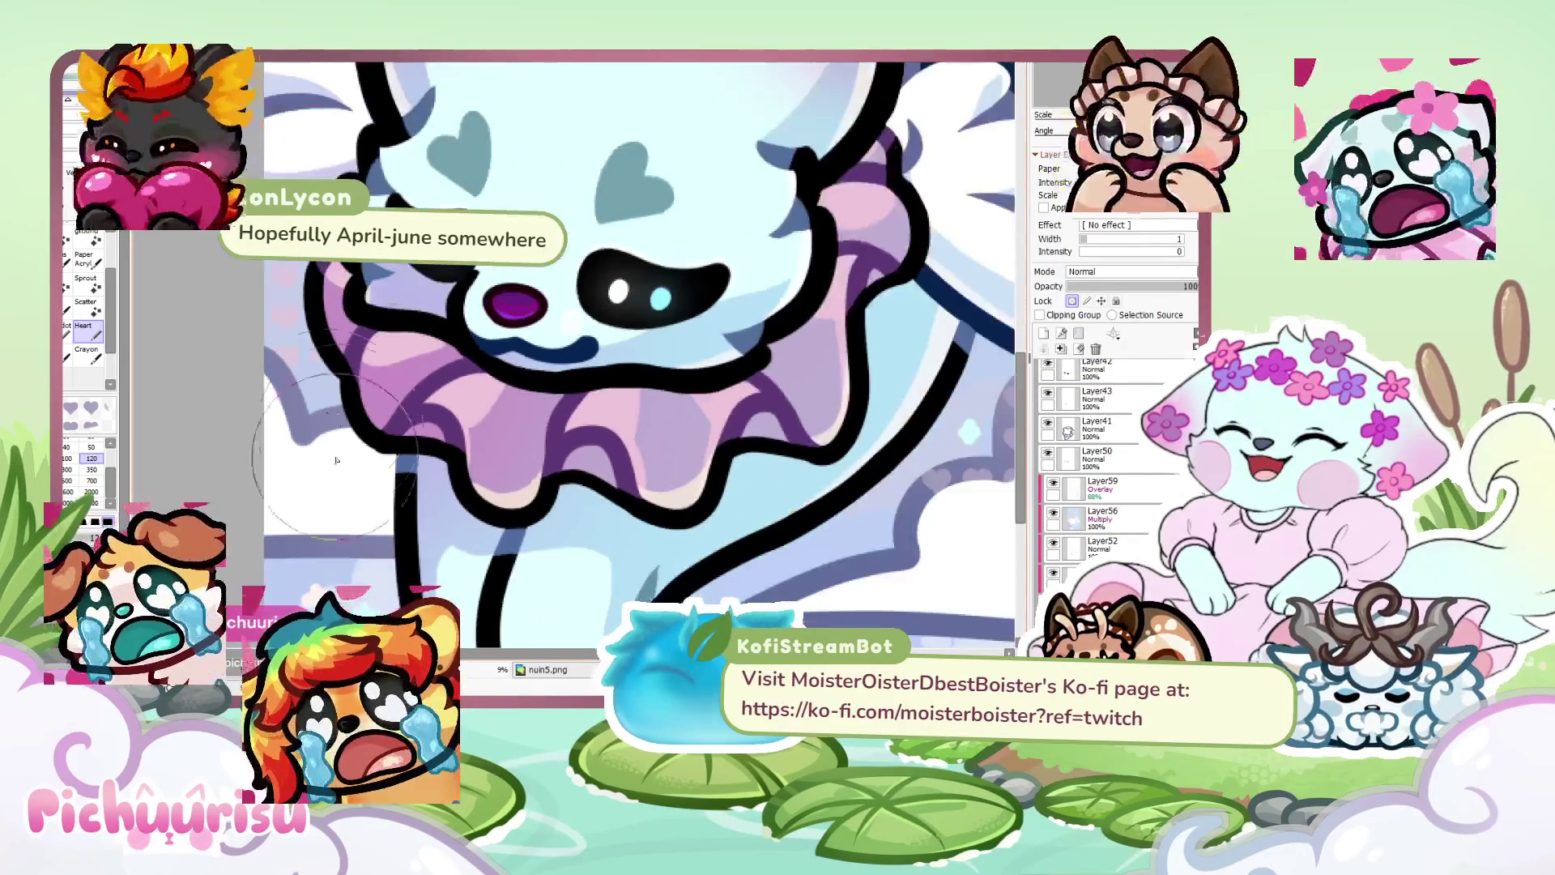
scroll(337, 460, down, 4)
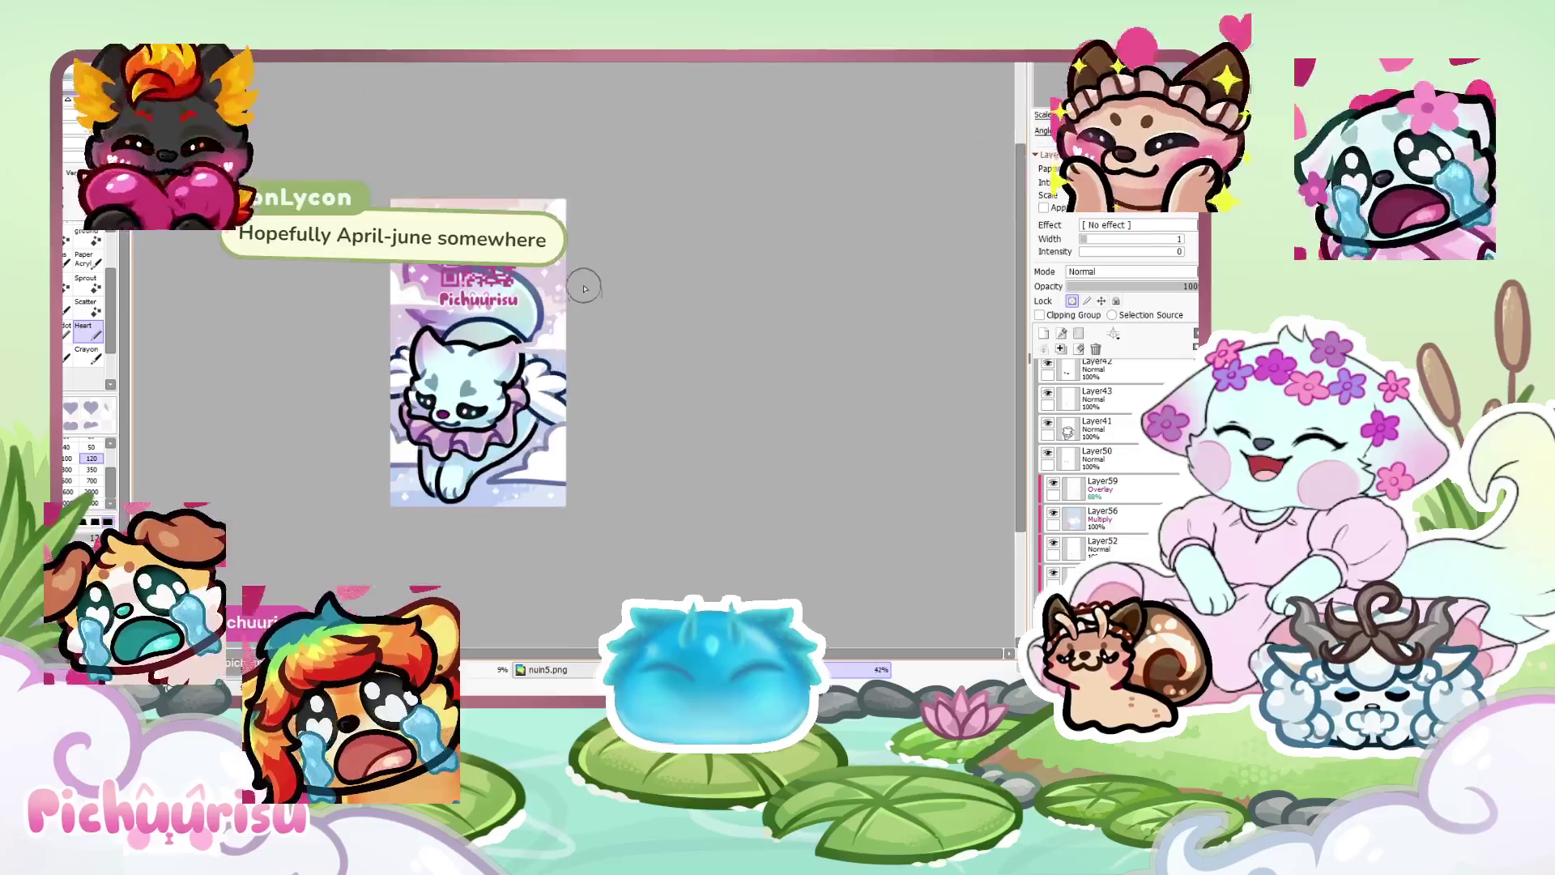
scroll(584, 289, up, 4)
click(1048, 542)
scroll(649, 416, down, 1)
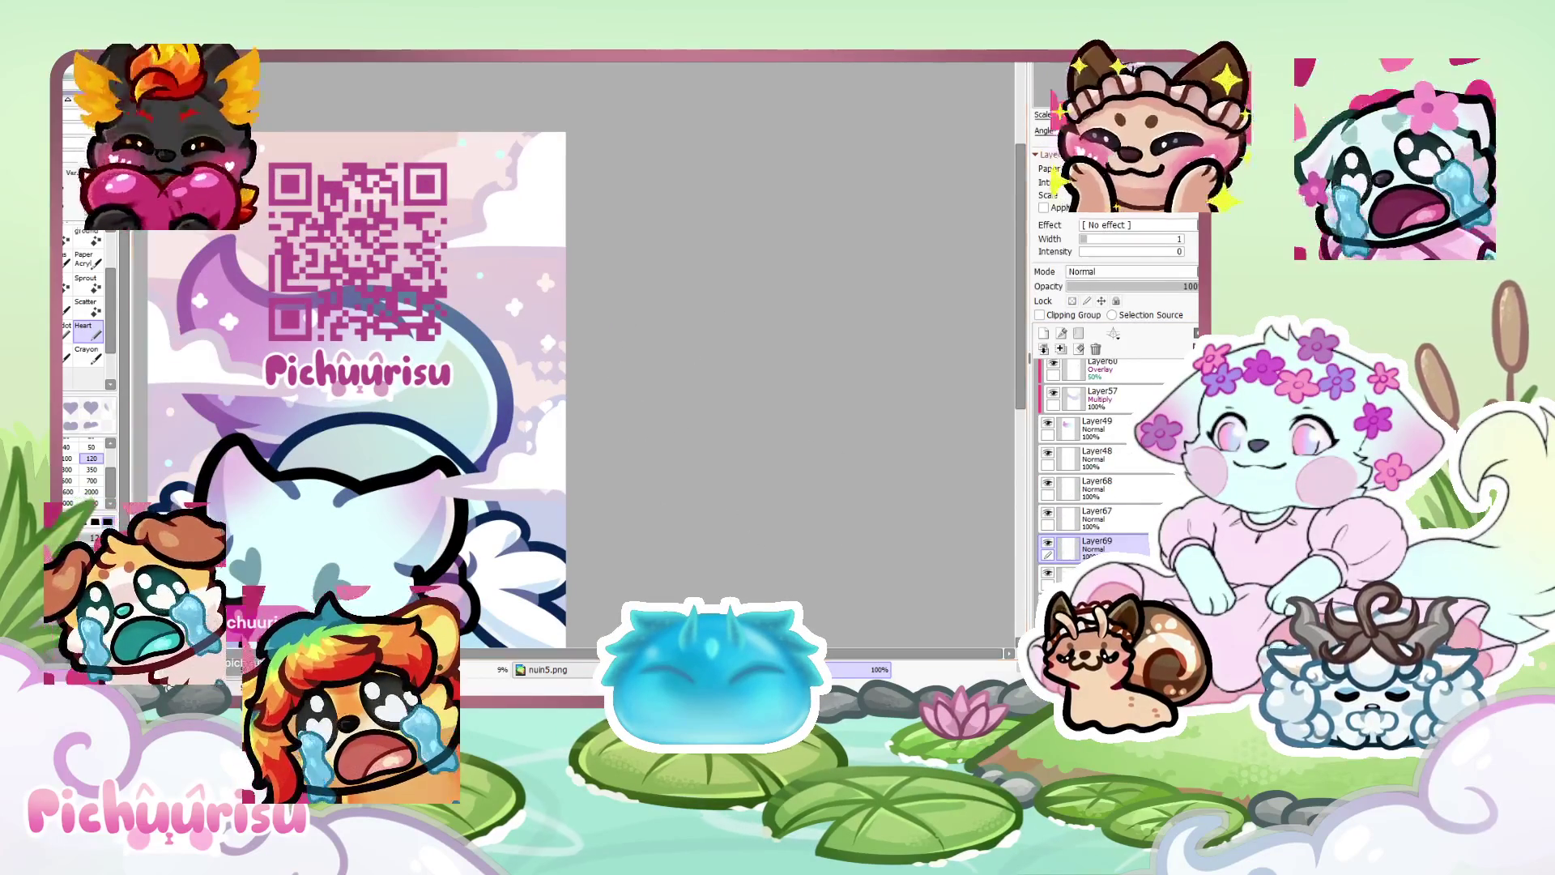
drag(558, 464, 497, 481)
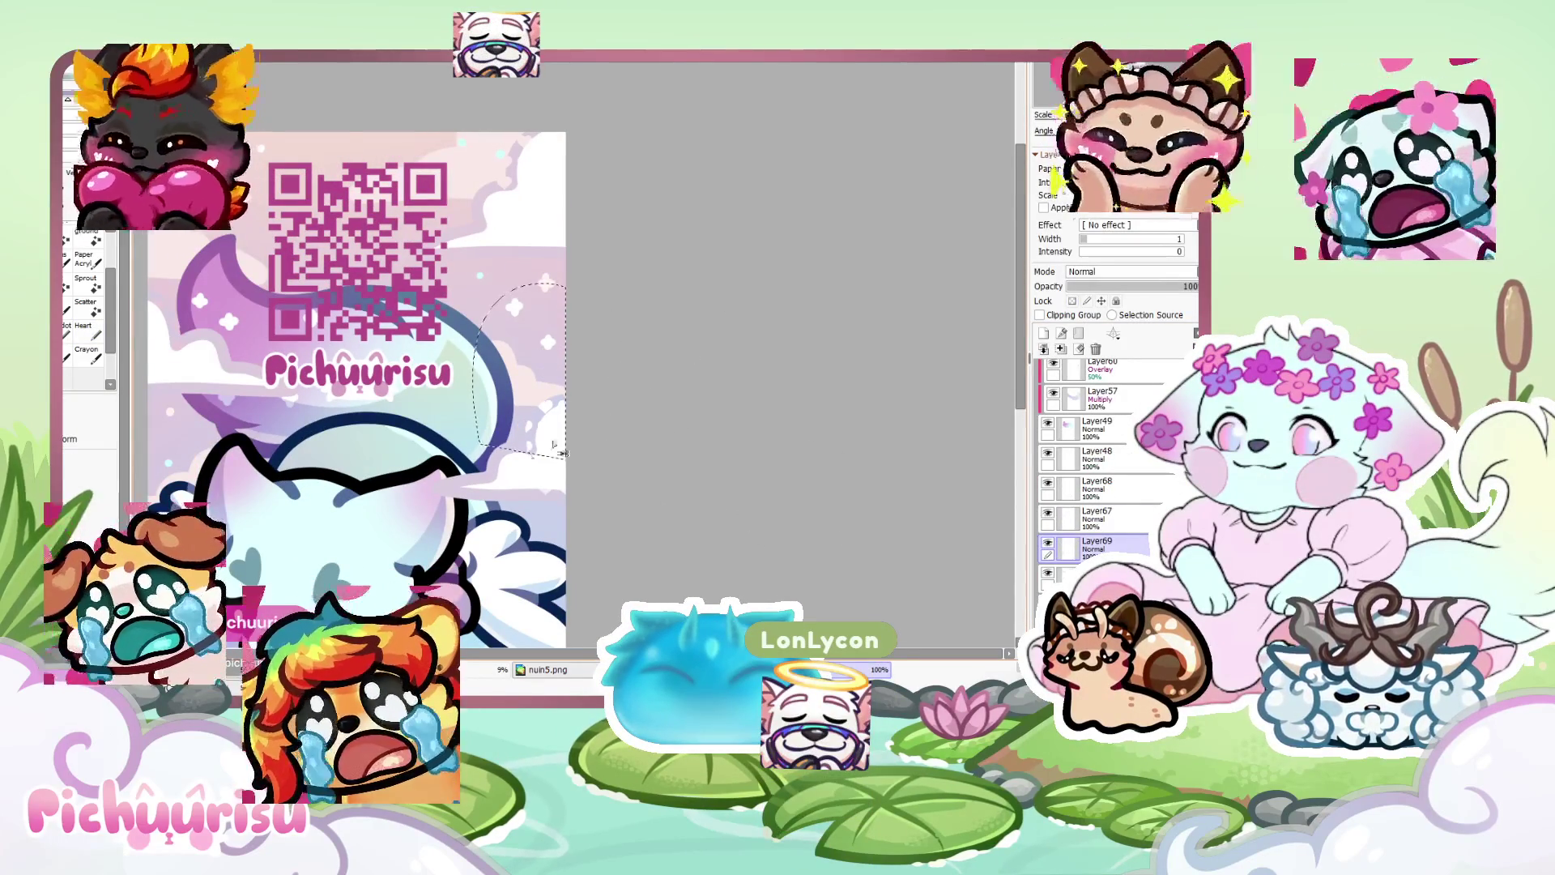
scroll(693, 379, down, 4)
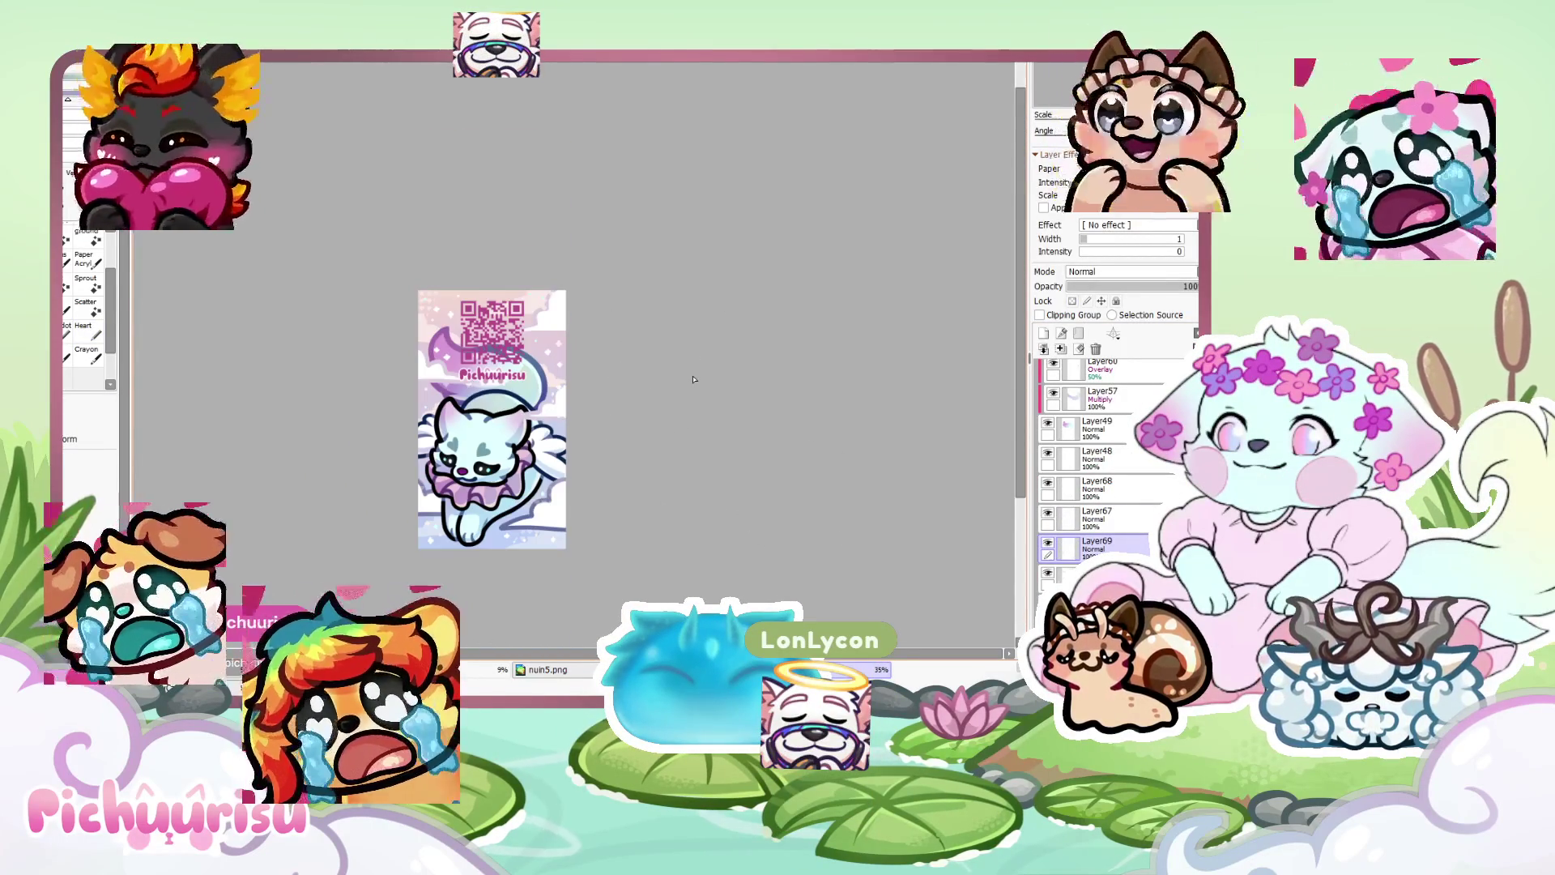
scroll(577, 427, up, 4)
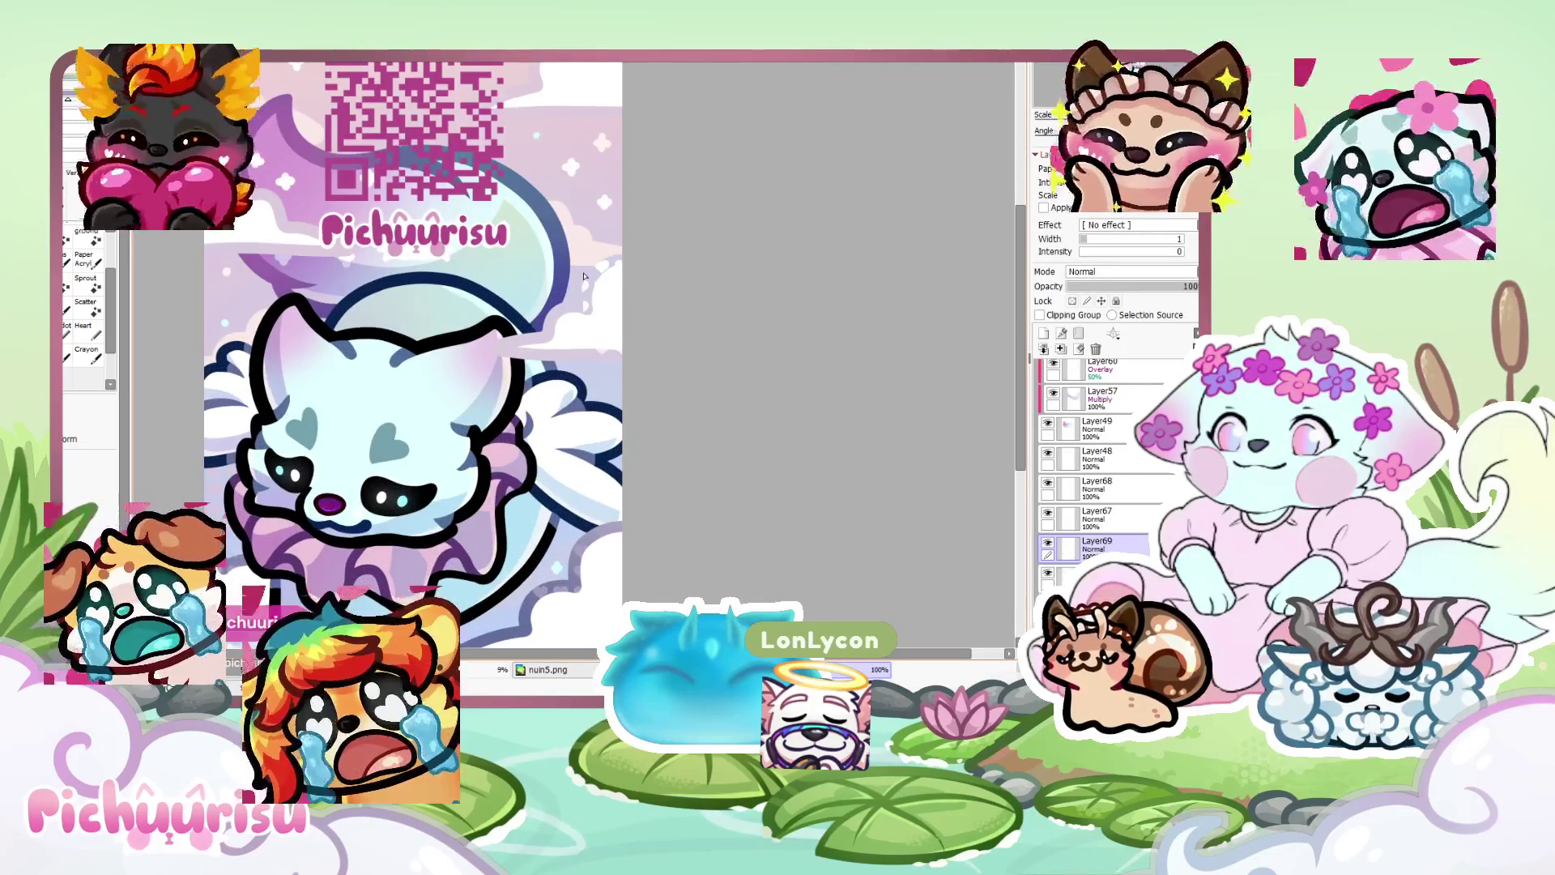
ctrl+click(553, 418)
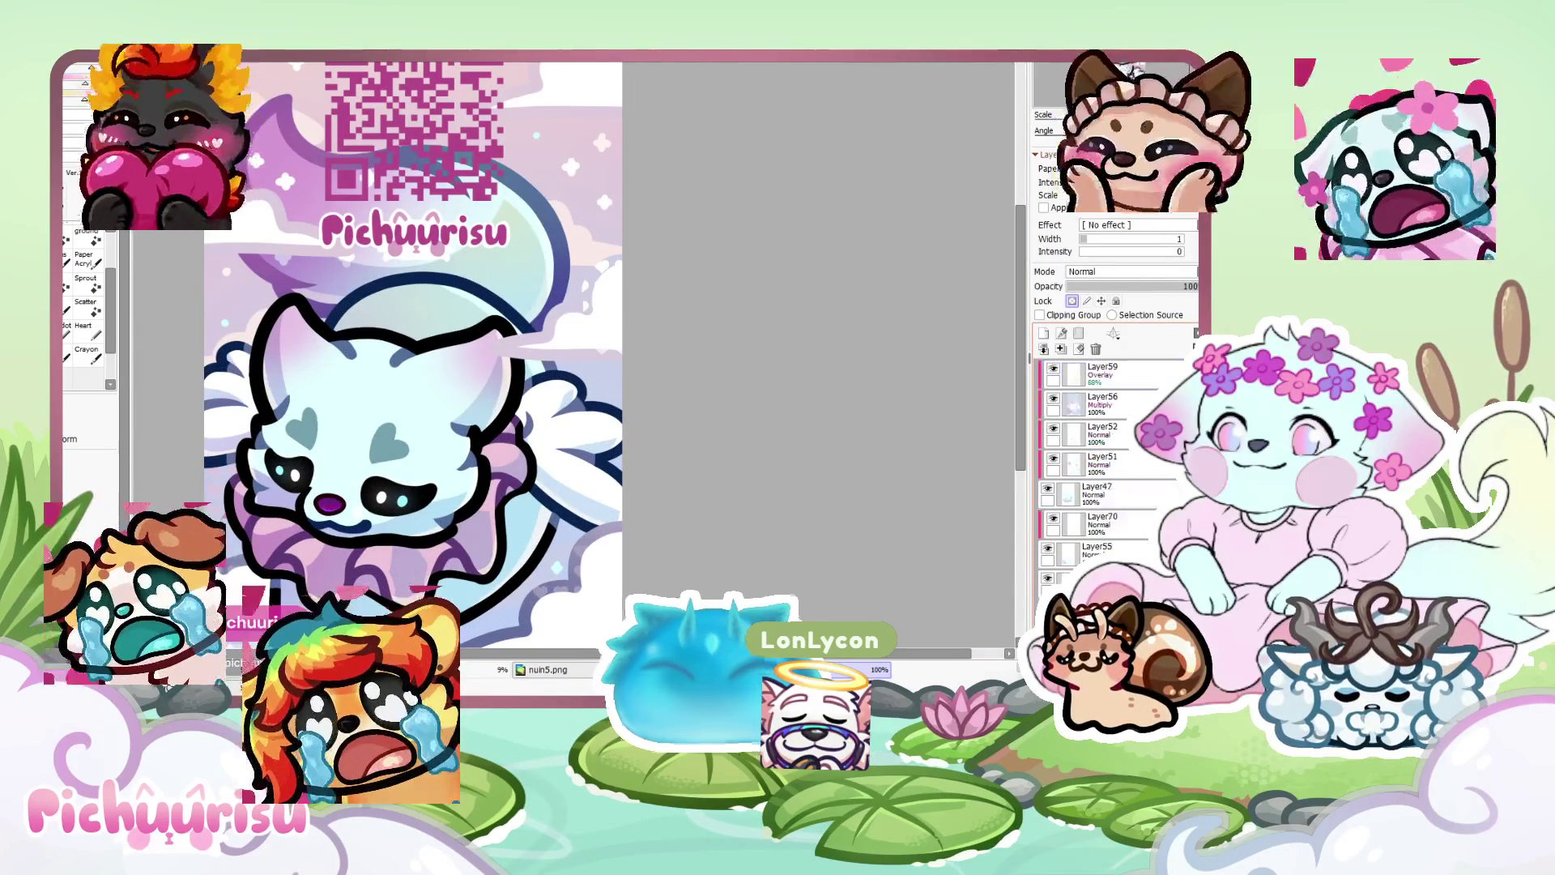
scroll(1101, 470, down, 2)
click(1052, 410)
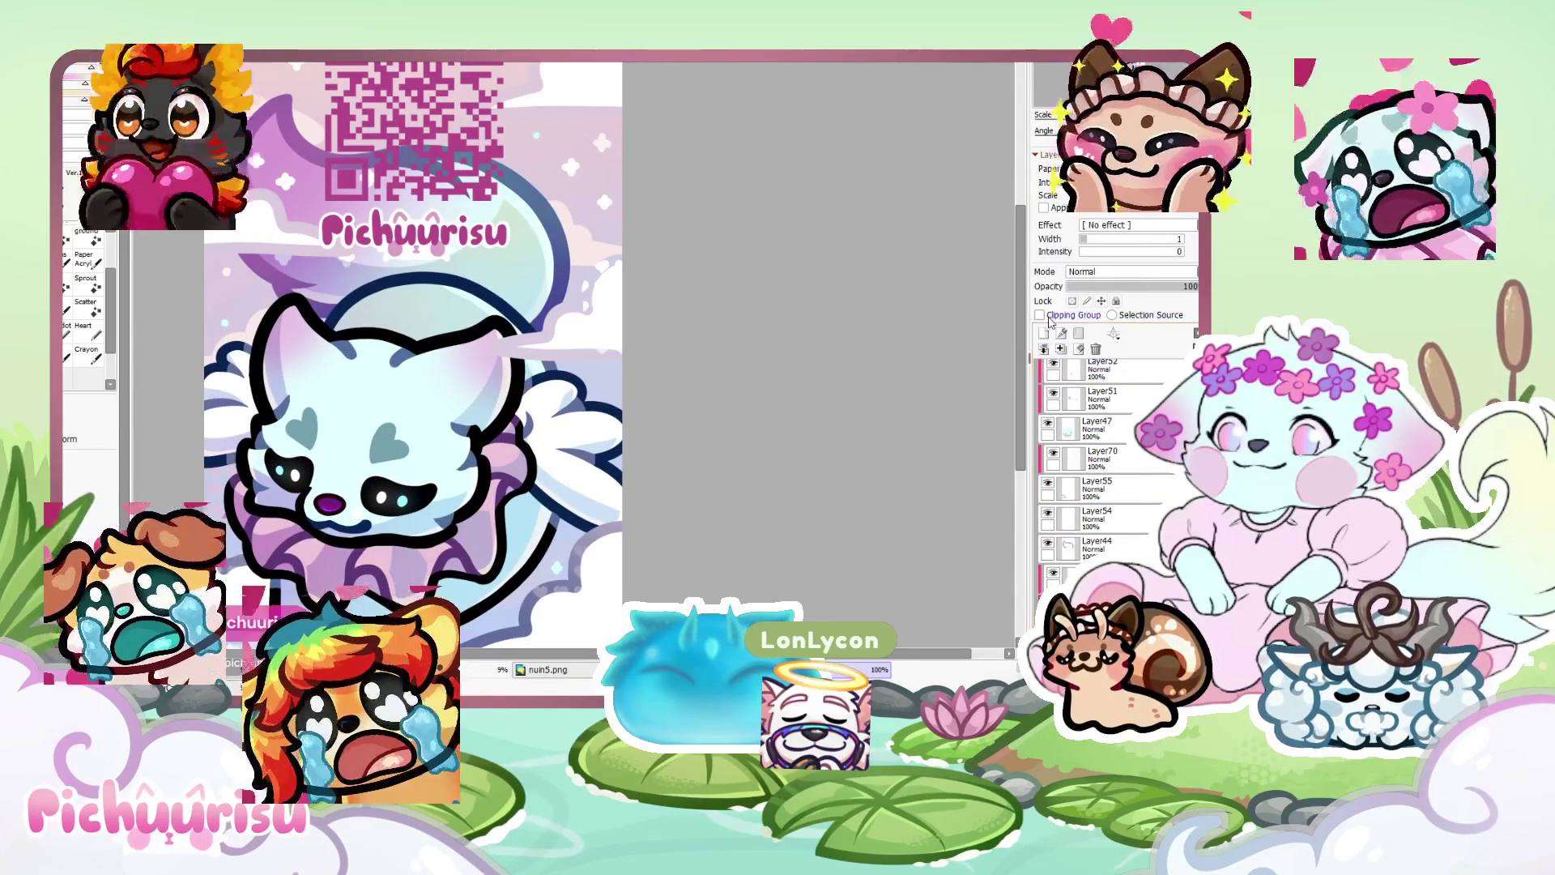
scroll(822, 364, up, 1)
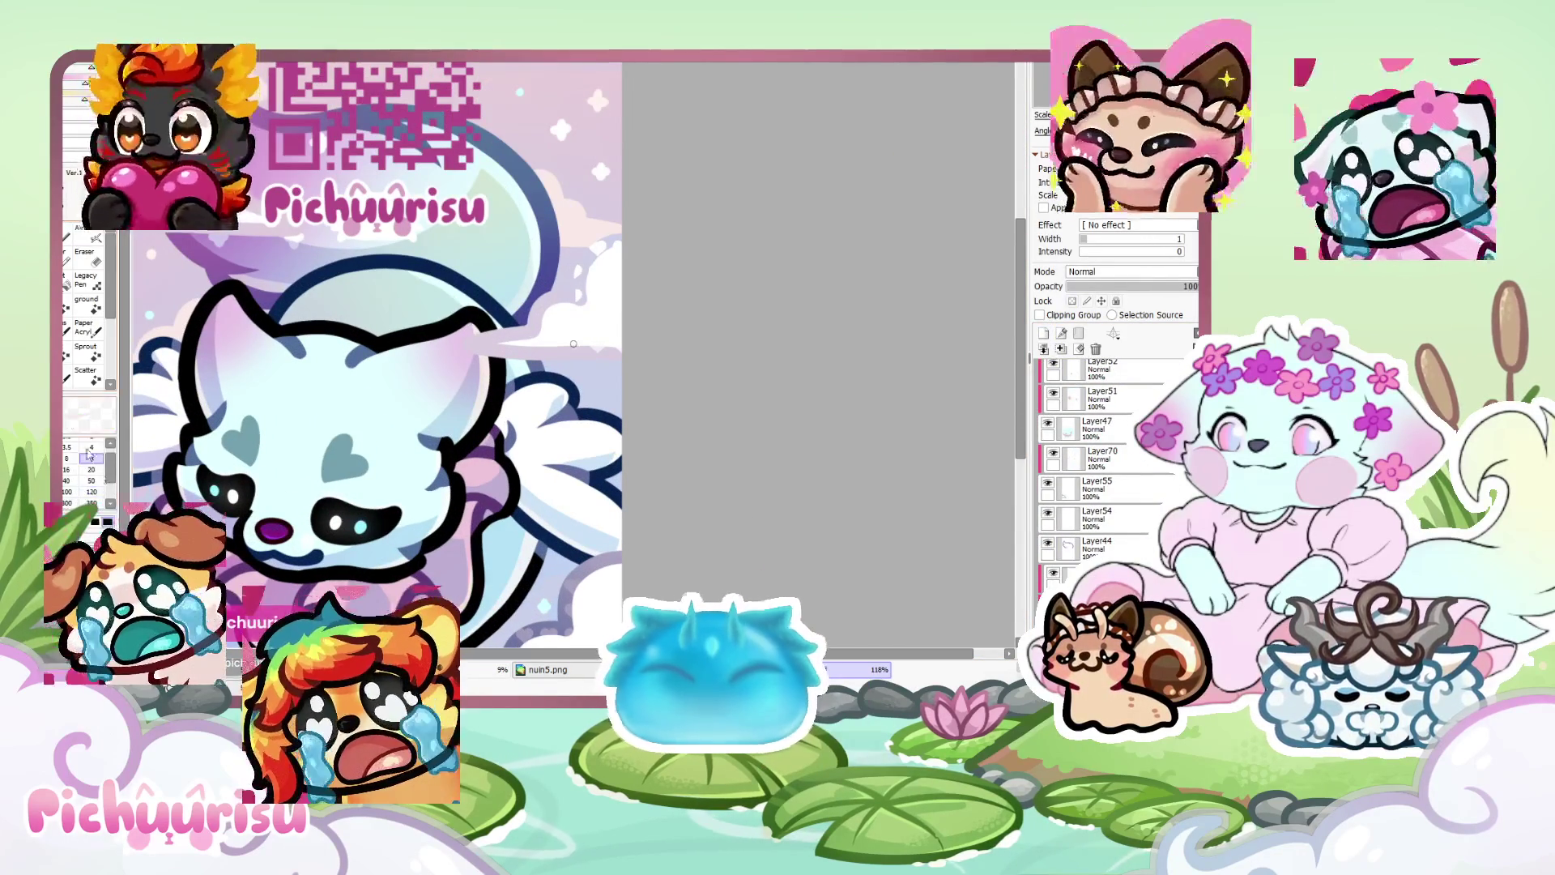
scroll(549, 416, up, 4)
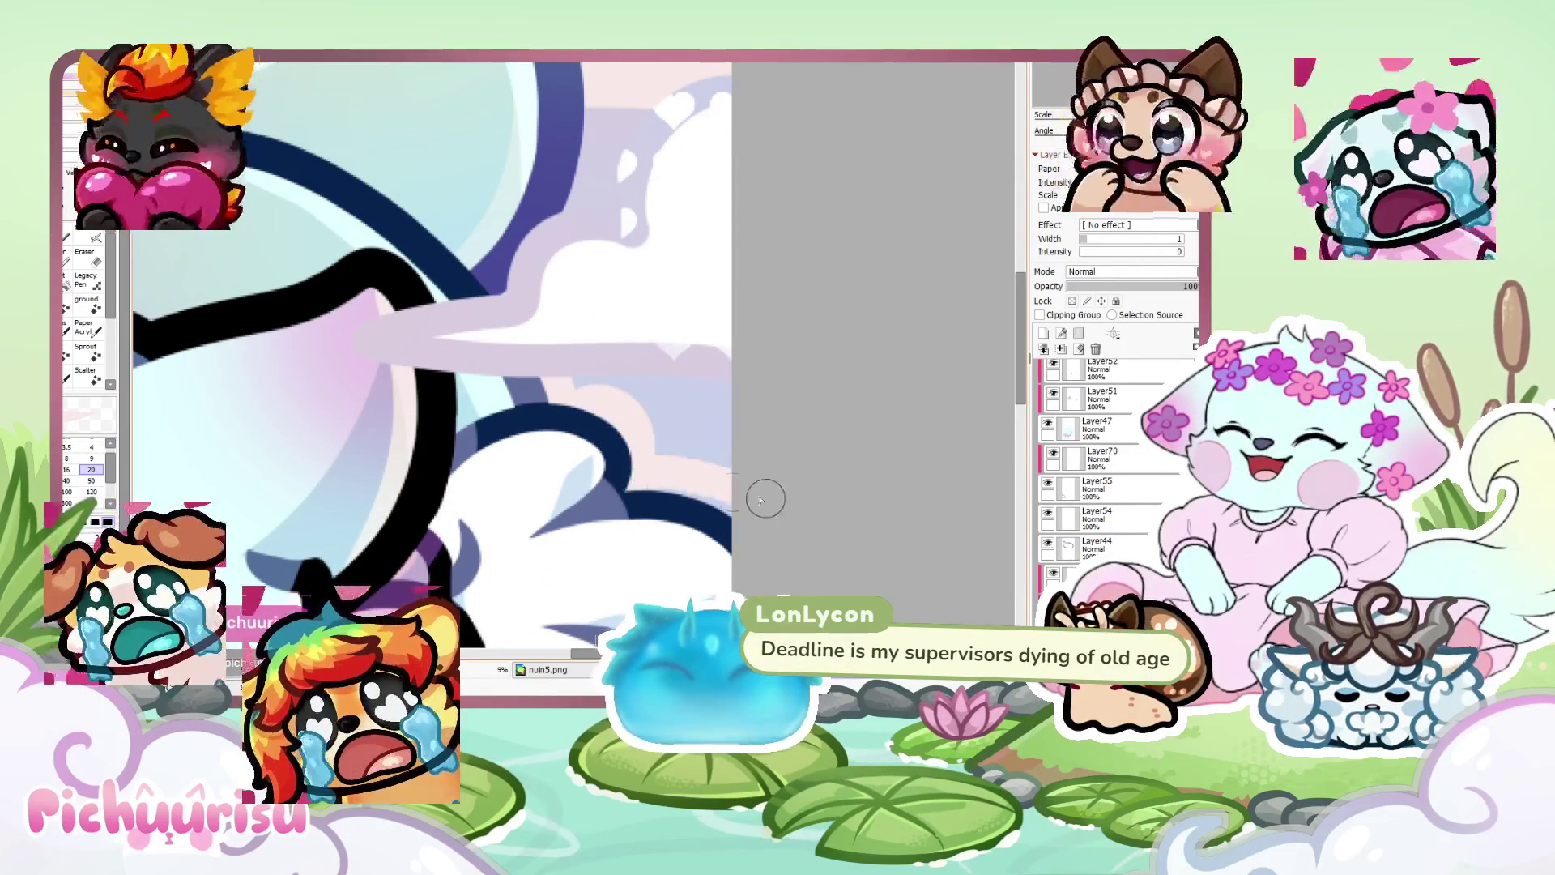
scroll(315, 391, down, 6)
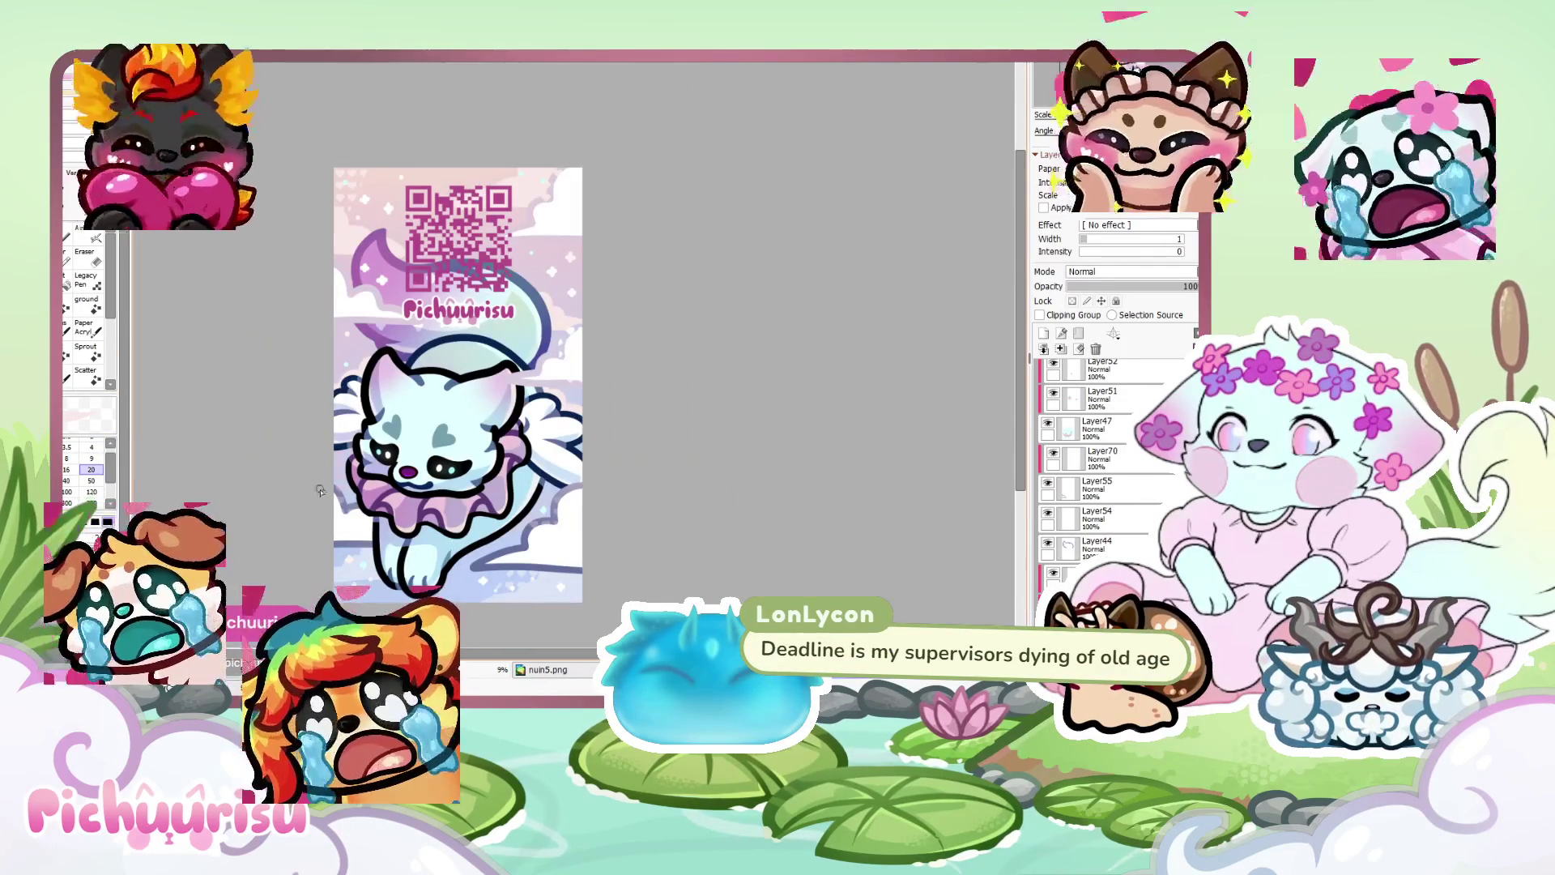
scroll(320, 490, up, 3)
scroll(468, 498, down, 3)
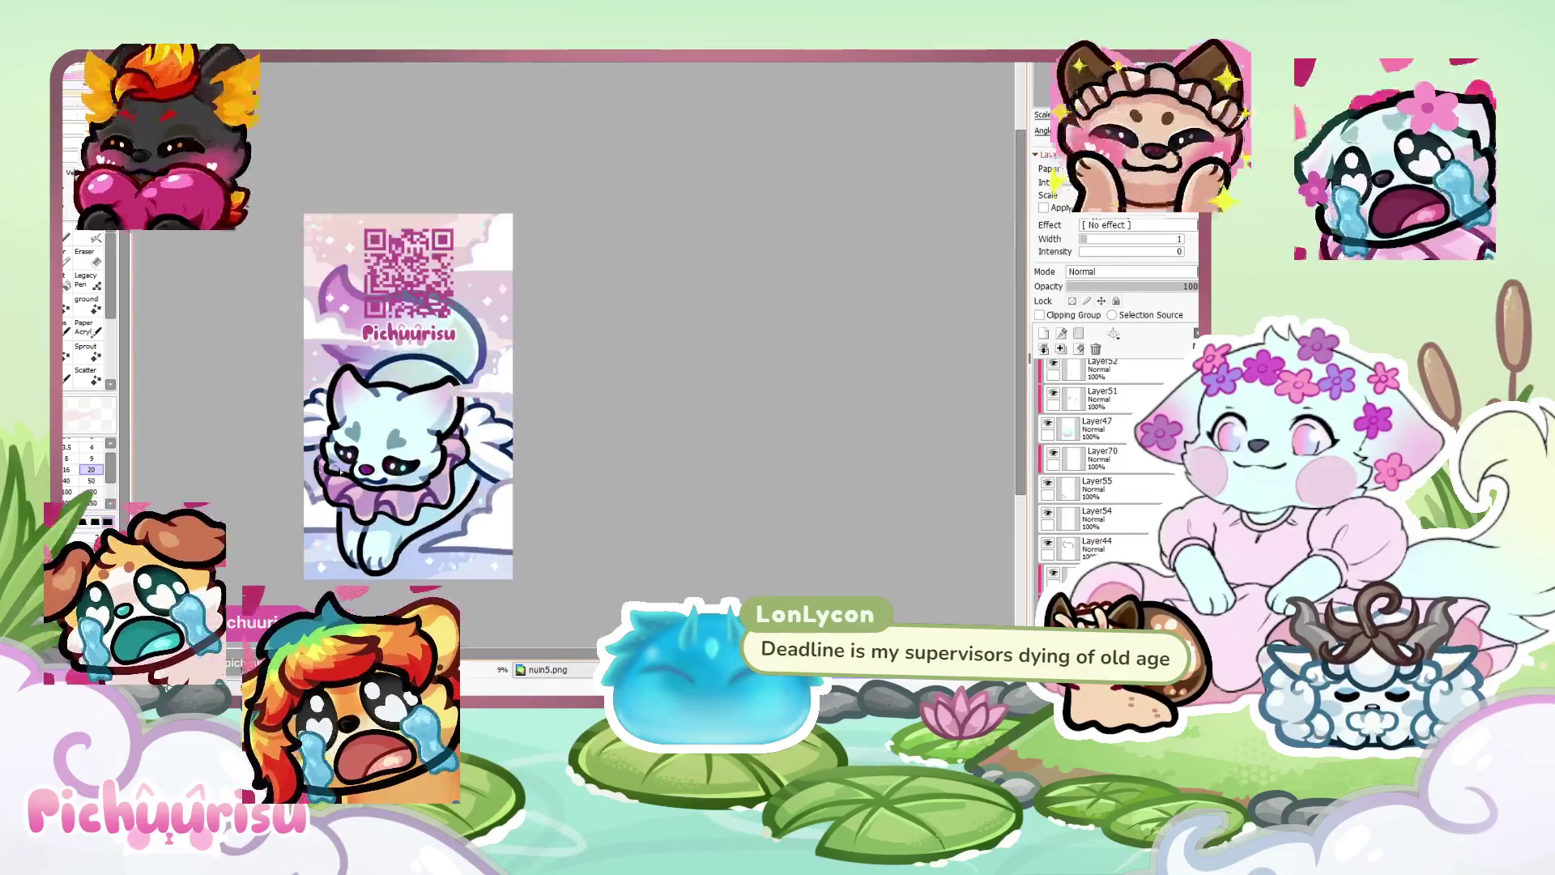
scroll(464, 497, up, 3)
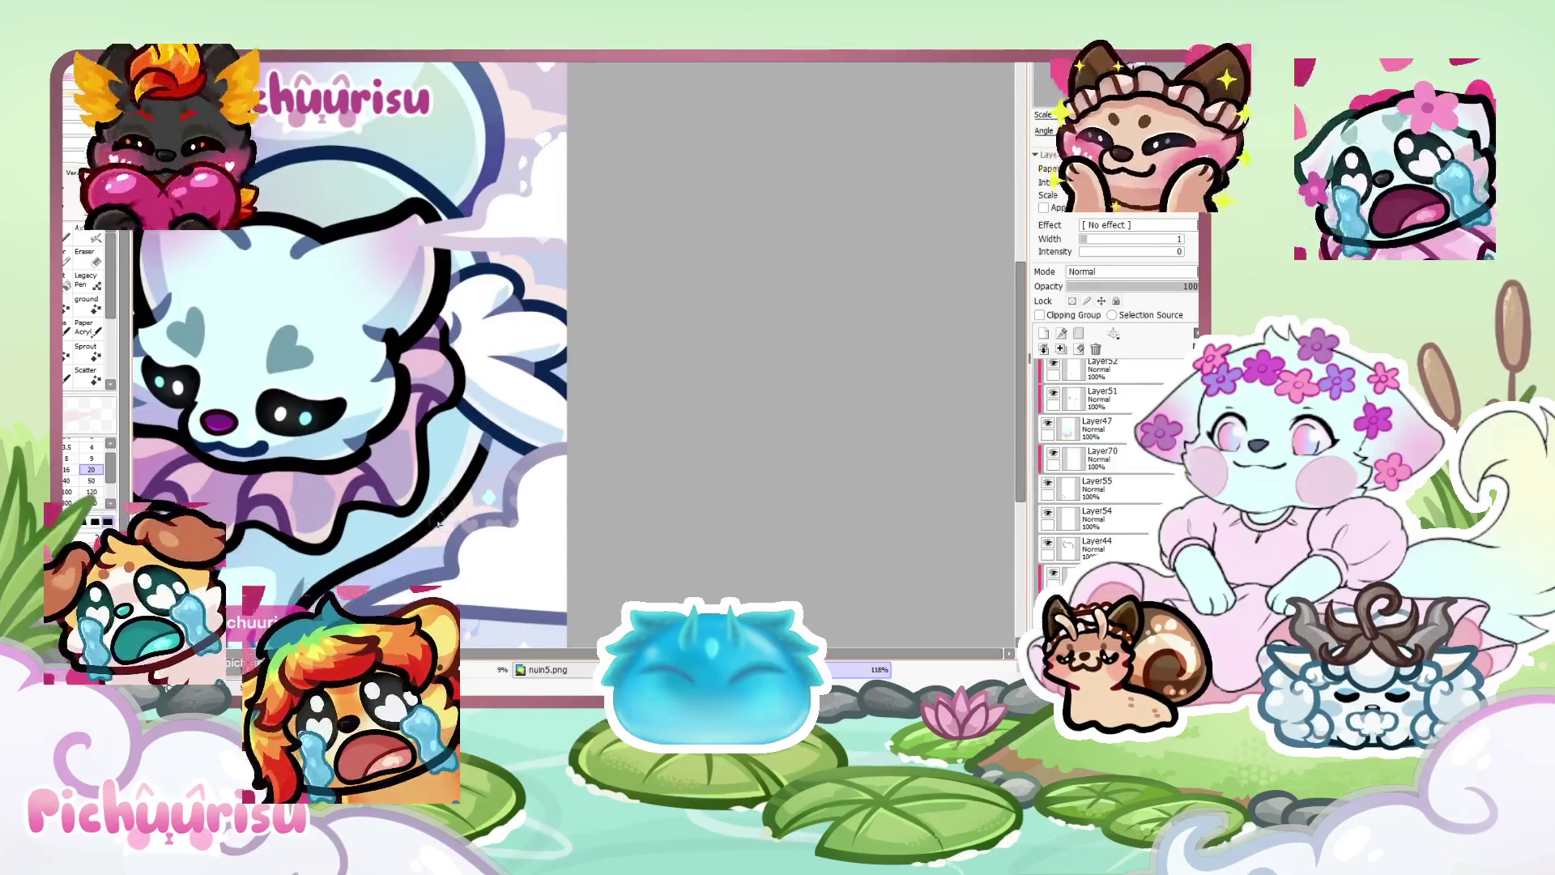
scroll(428, 520, down, 5)
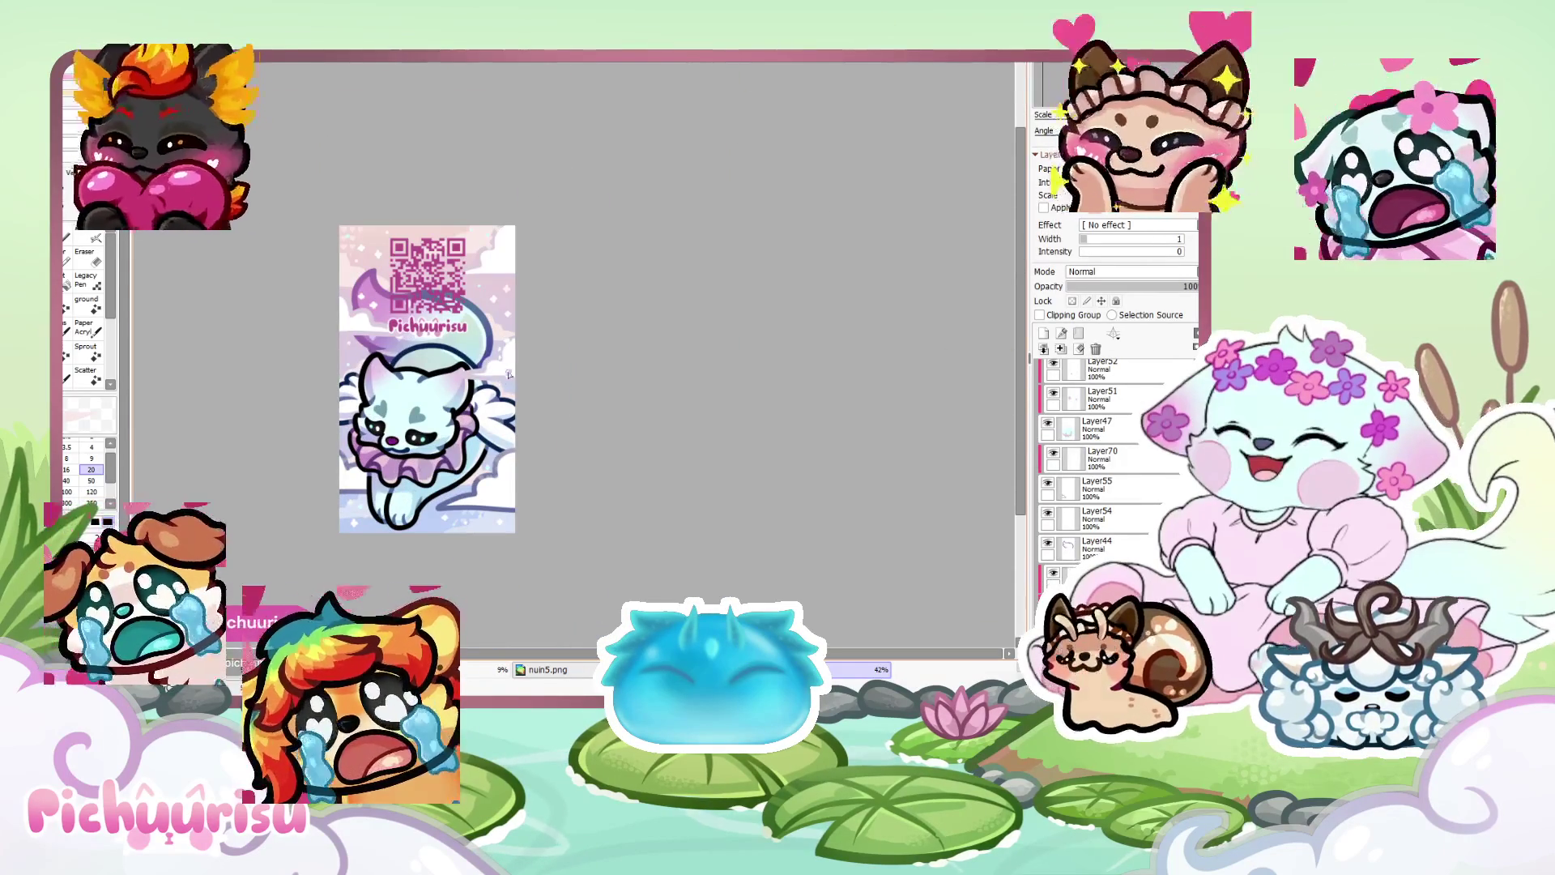
scroll(542, 301, up, 2)
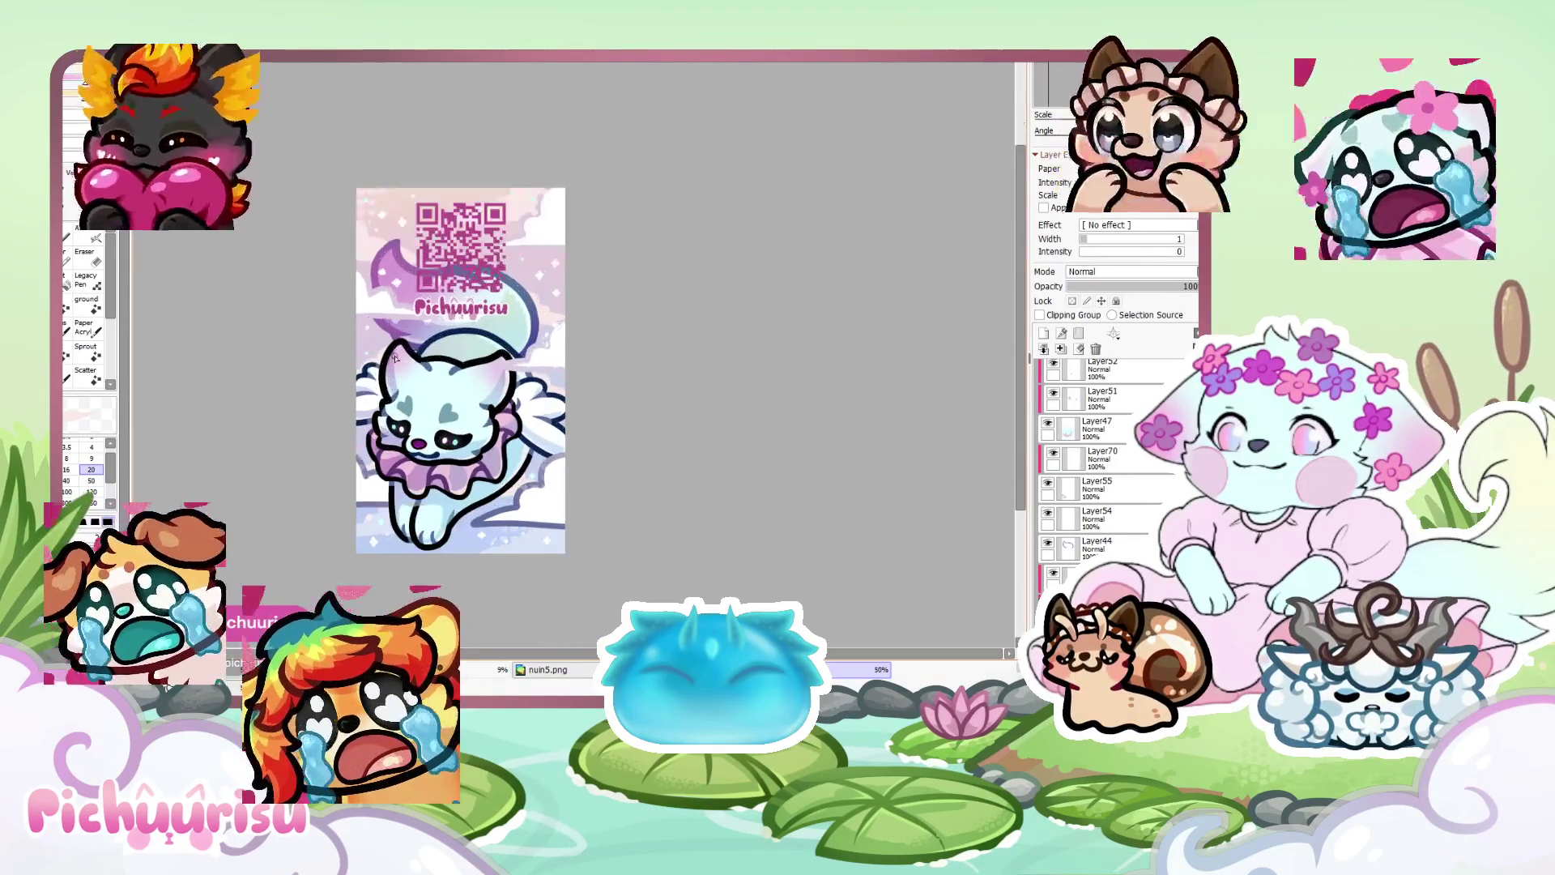
scroll(1156, 463, up, 3)
scroll(1156, 463, up, 5)
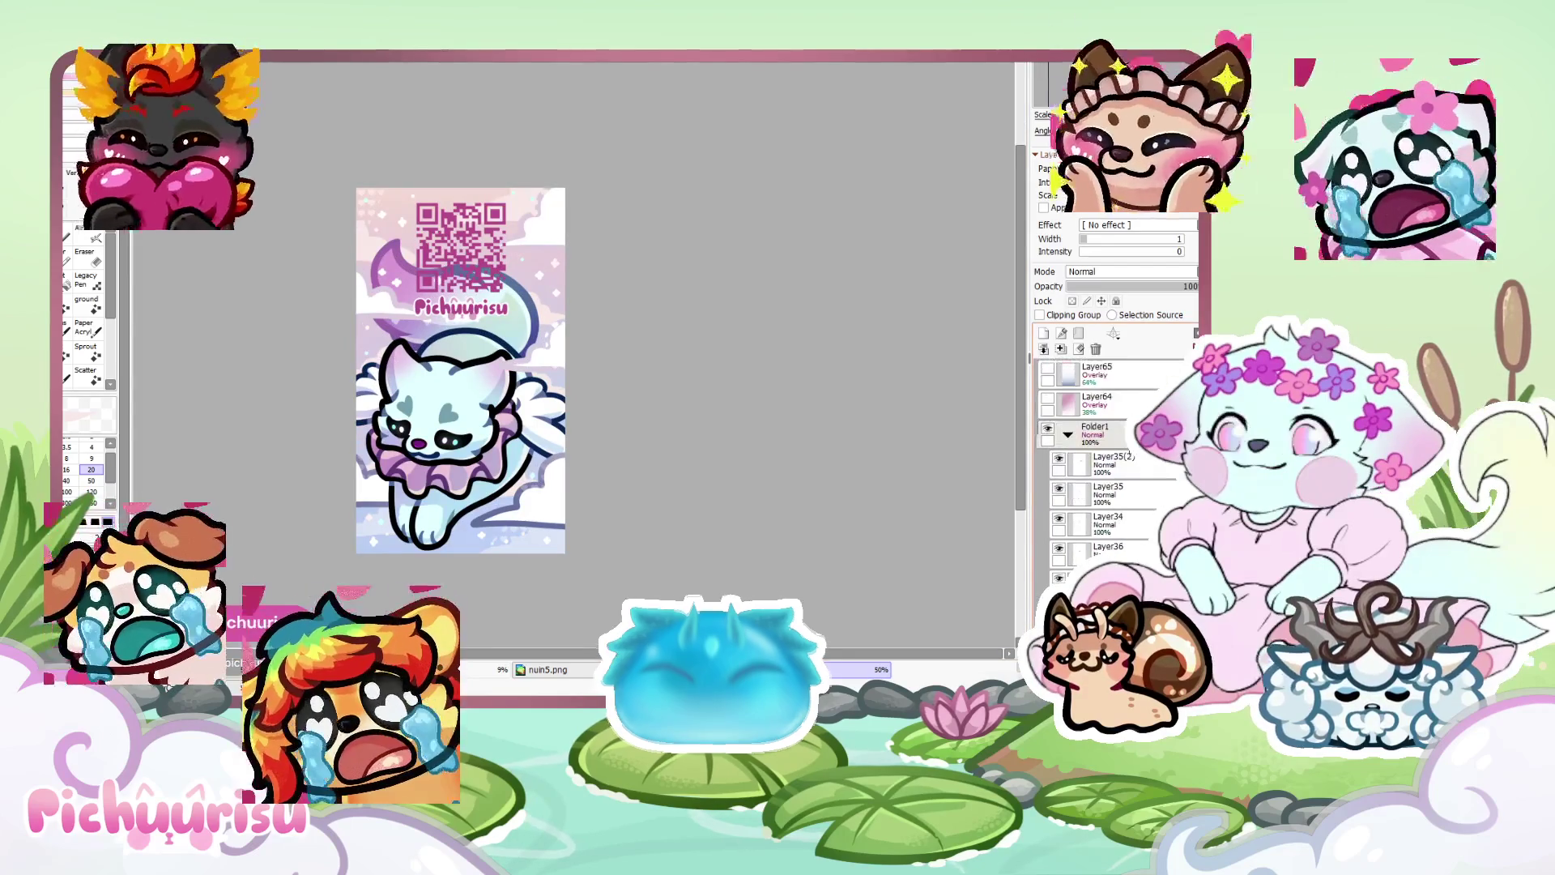
click(1077, 374)
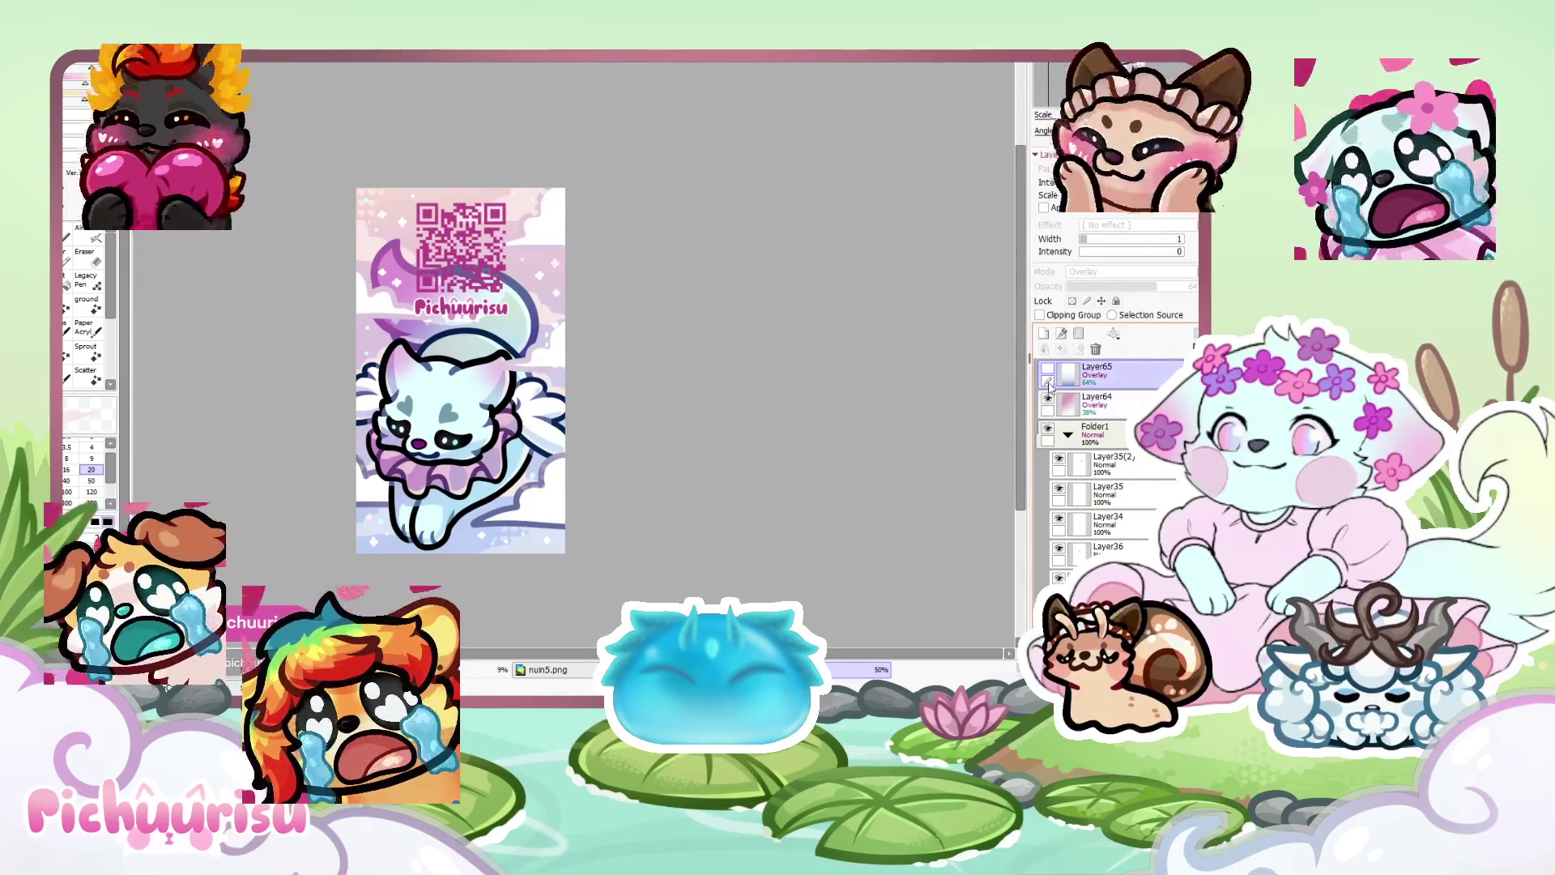
Add a new layer above Layer65, view at 100%, and paint a pink blob on the cat's forehead
click(1044, 334)
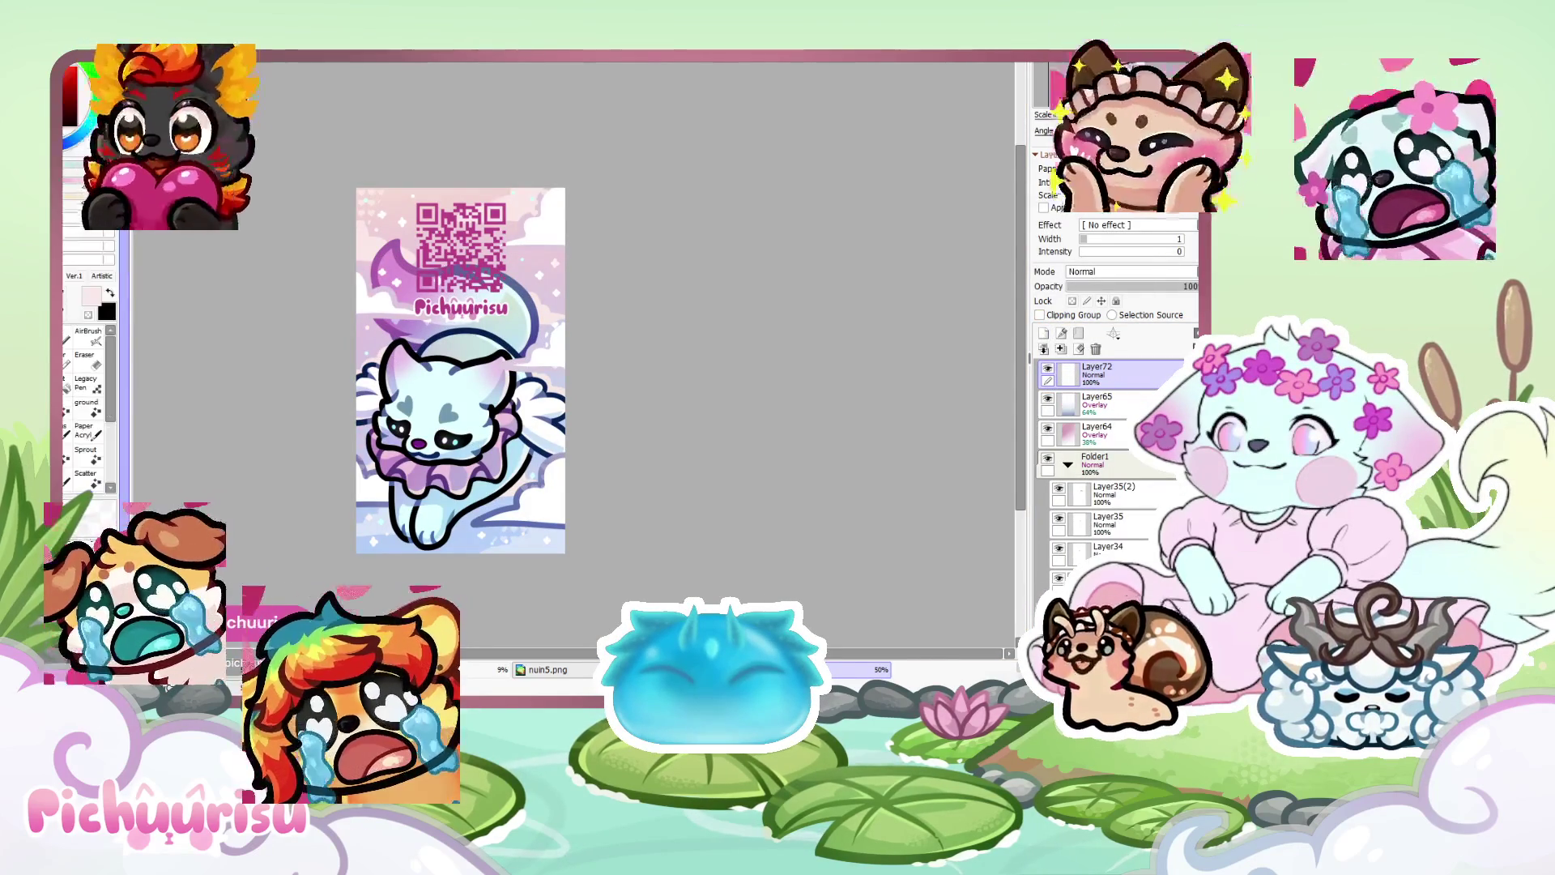
key(ctrl+alt+0)
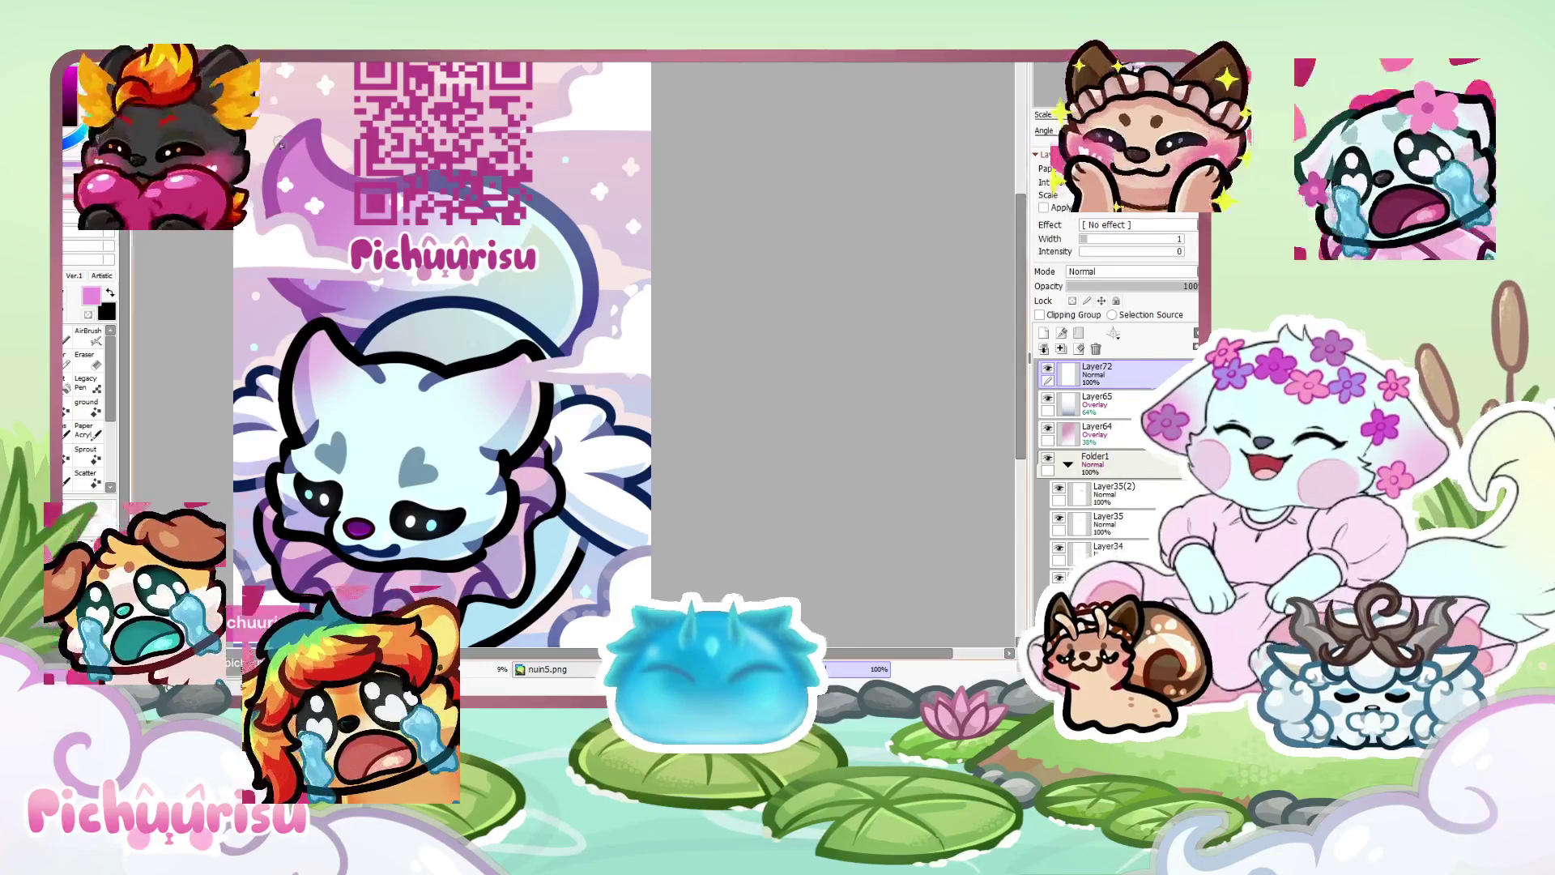
scroll(572, 343, up, 3)
mouse_move(408, 345)
mouse_down()
mouse_move(404, 421)
mouse_move(437, 401)
mouse_up()
mouse_move(405, 469)
mouse_down()
mouse_move(451, 437)
mouse_move(430, 389)
mouse_up()
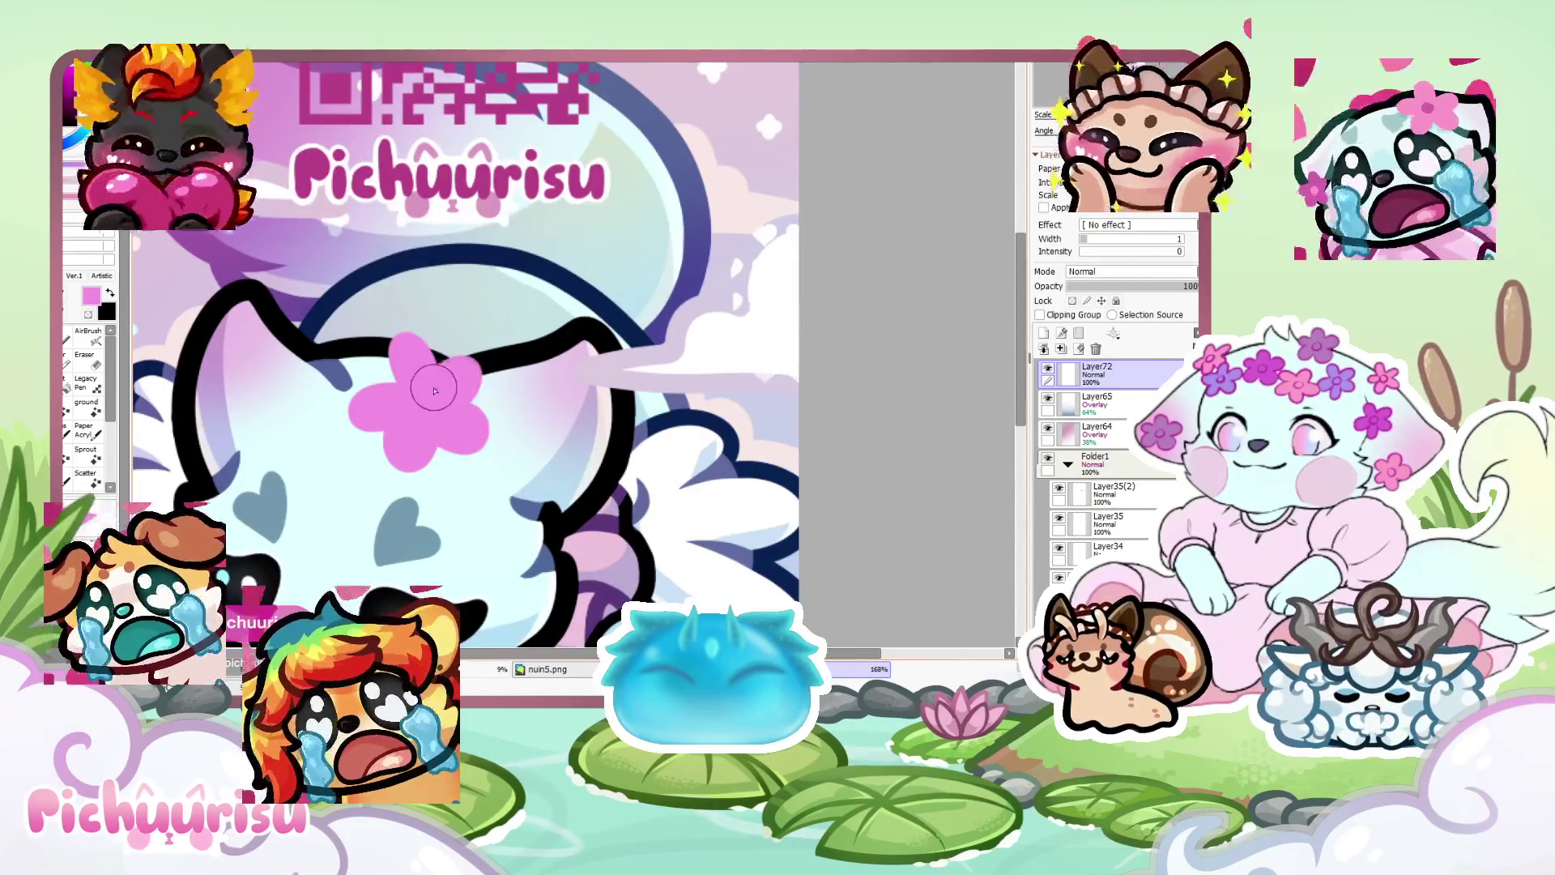
scroll(437, 405, down, 5)
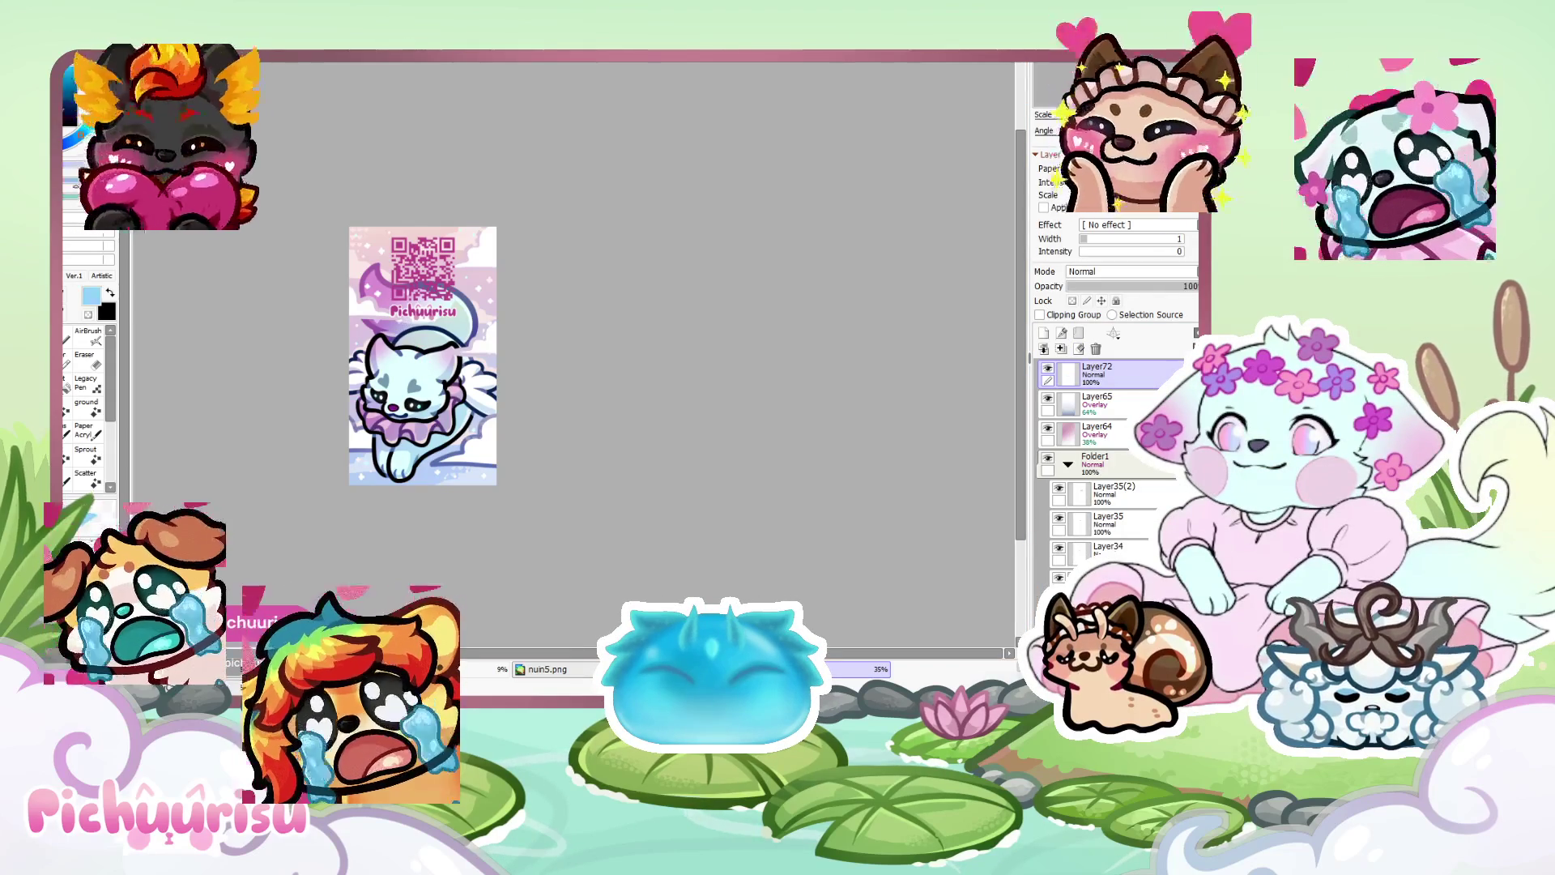
scroll(421, 353, up, 5)
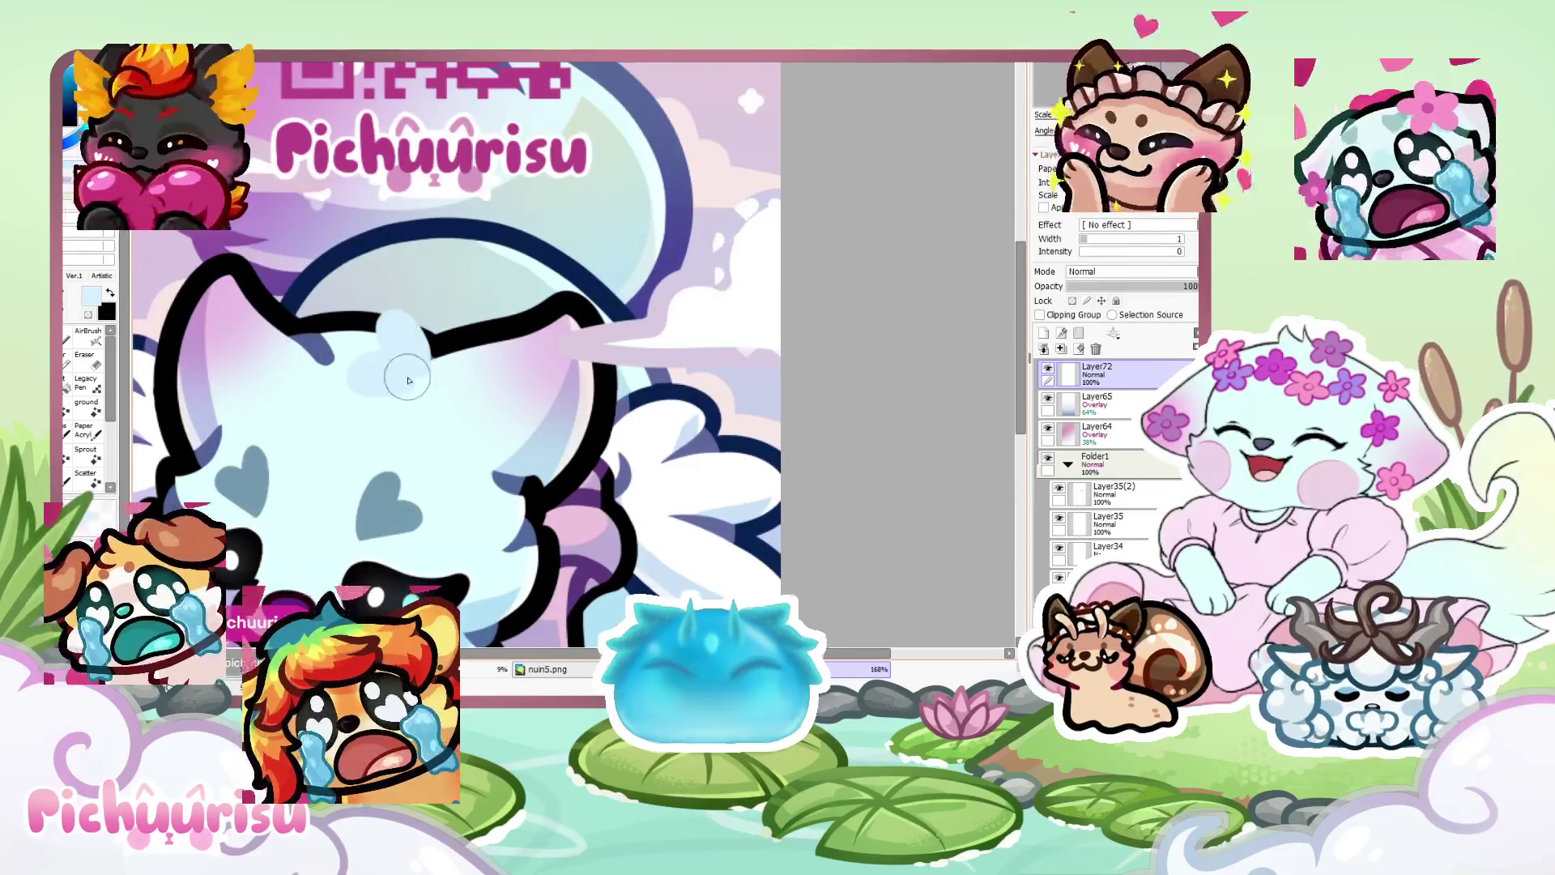
Try recolouring the forehead blob bright cyan, then undo it
mouse_move(409, 324)
mouse_down()
mouse_move(401, 356)
mouse_move(416, 371)
mouse_up()
scroll(466, 398, down, 5)
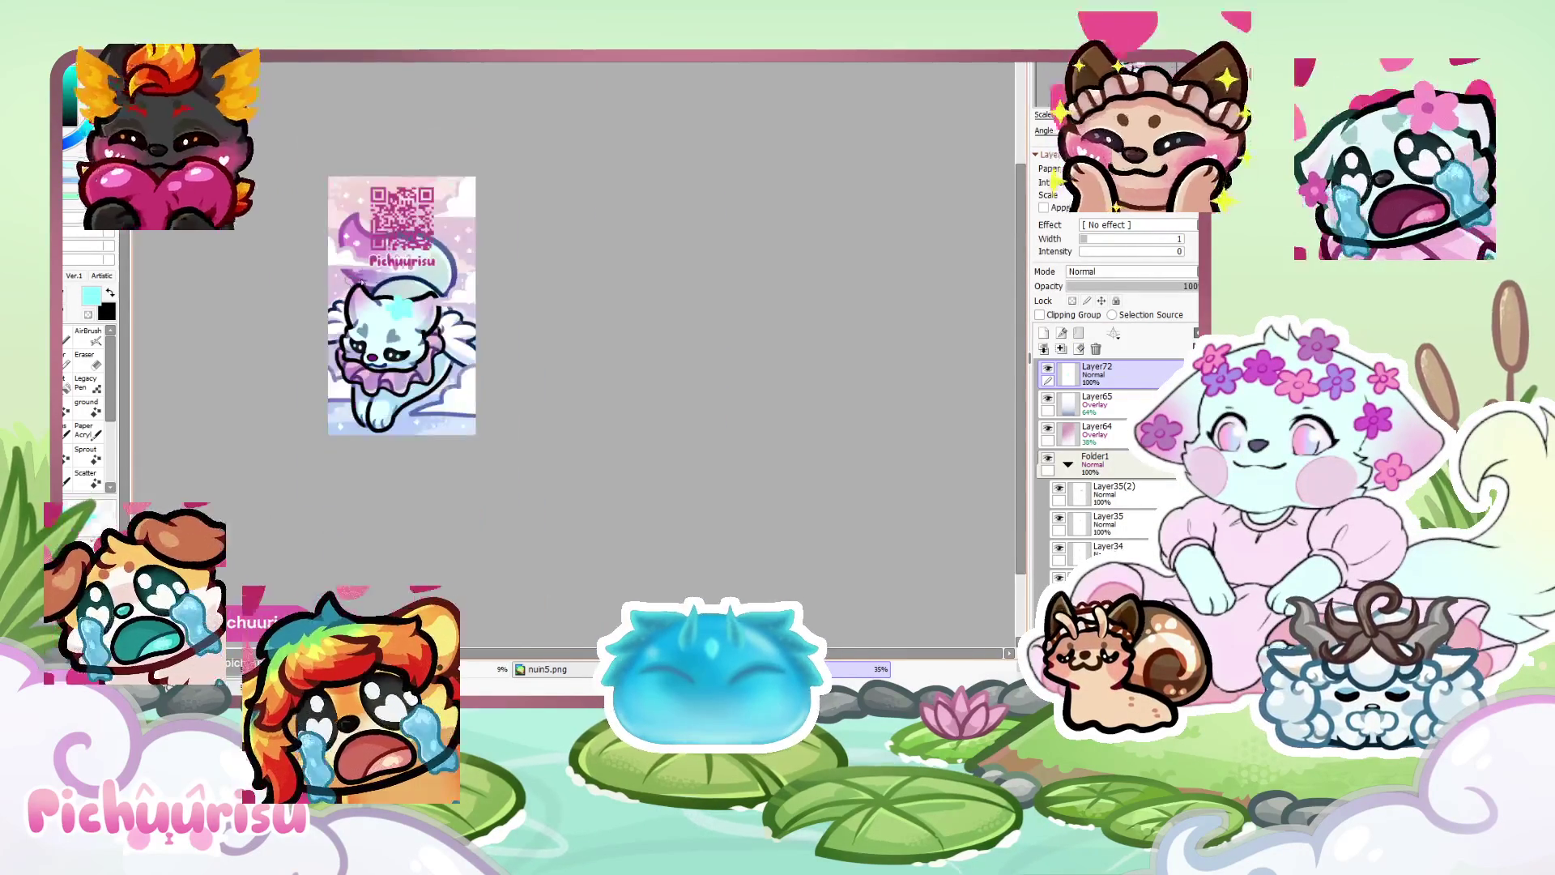
scroll(247, 192, up, 4)
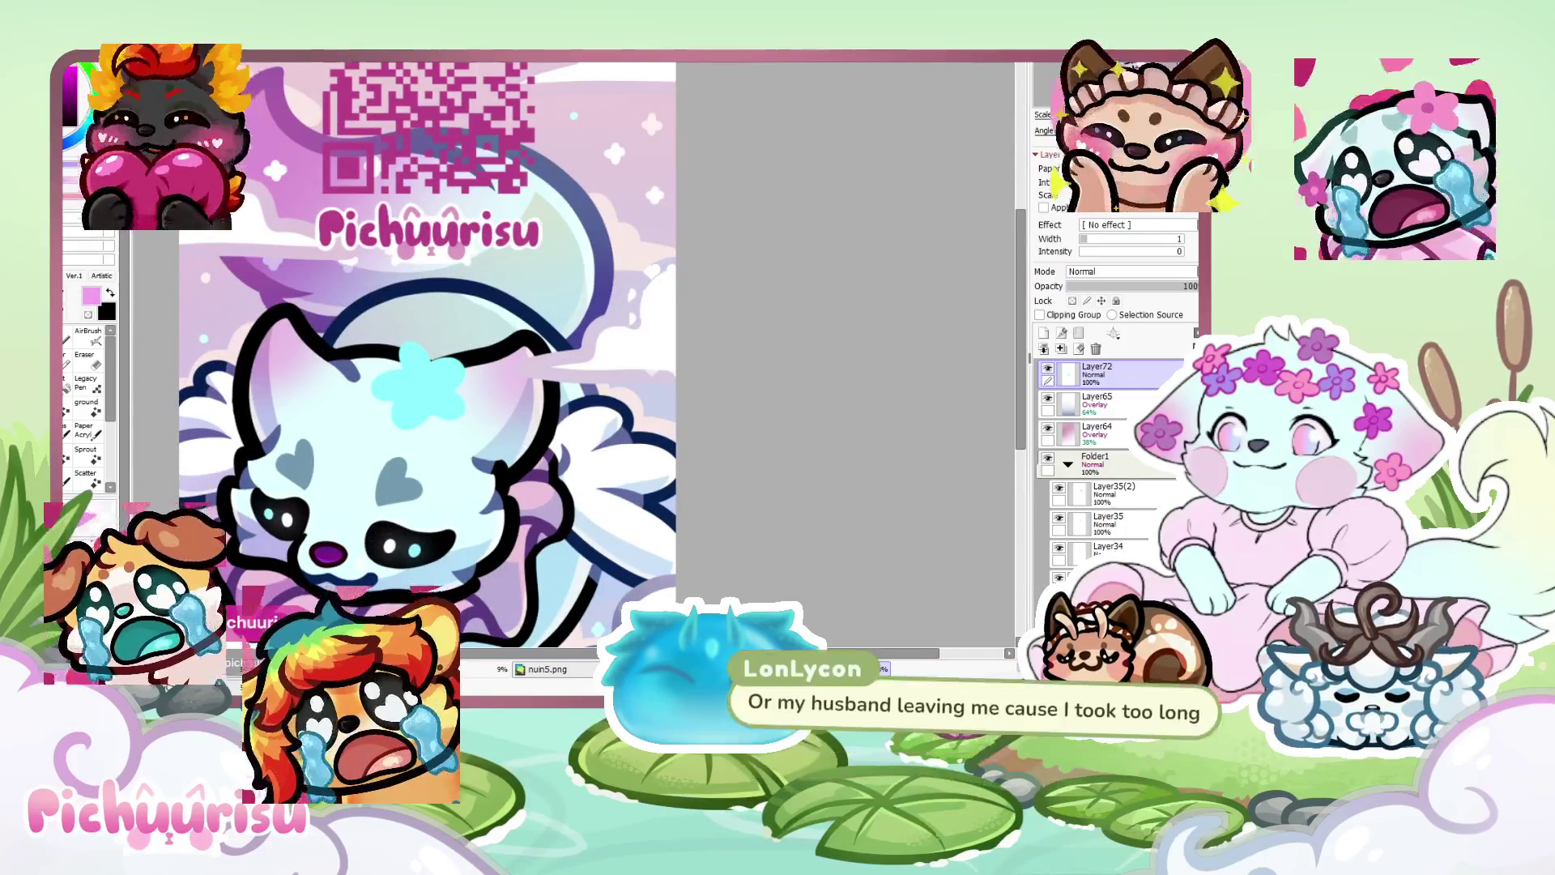
key(ctrl+z)
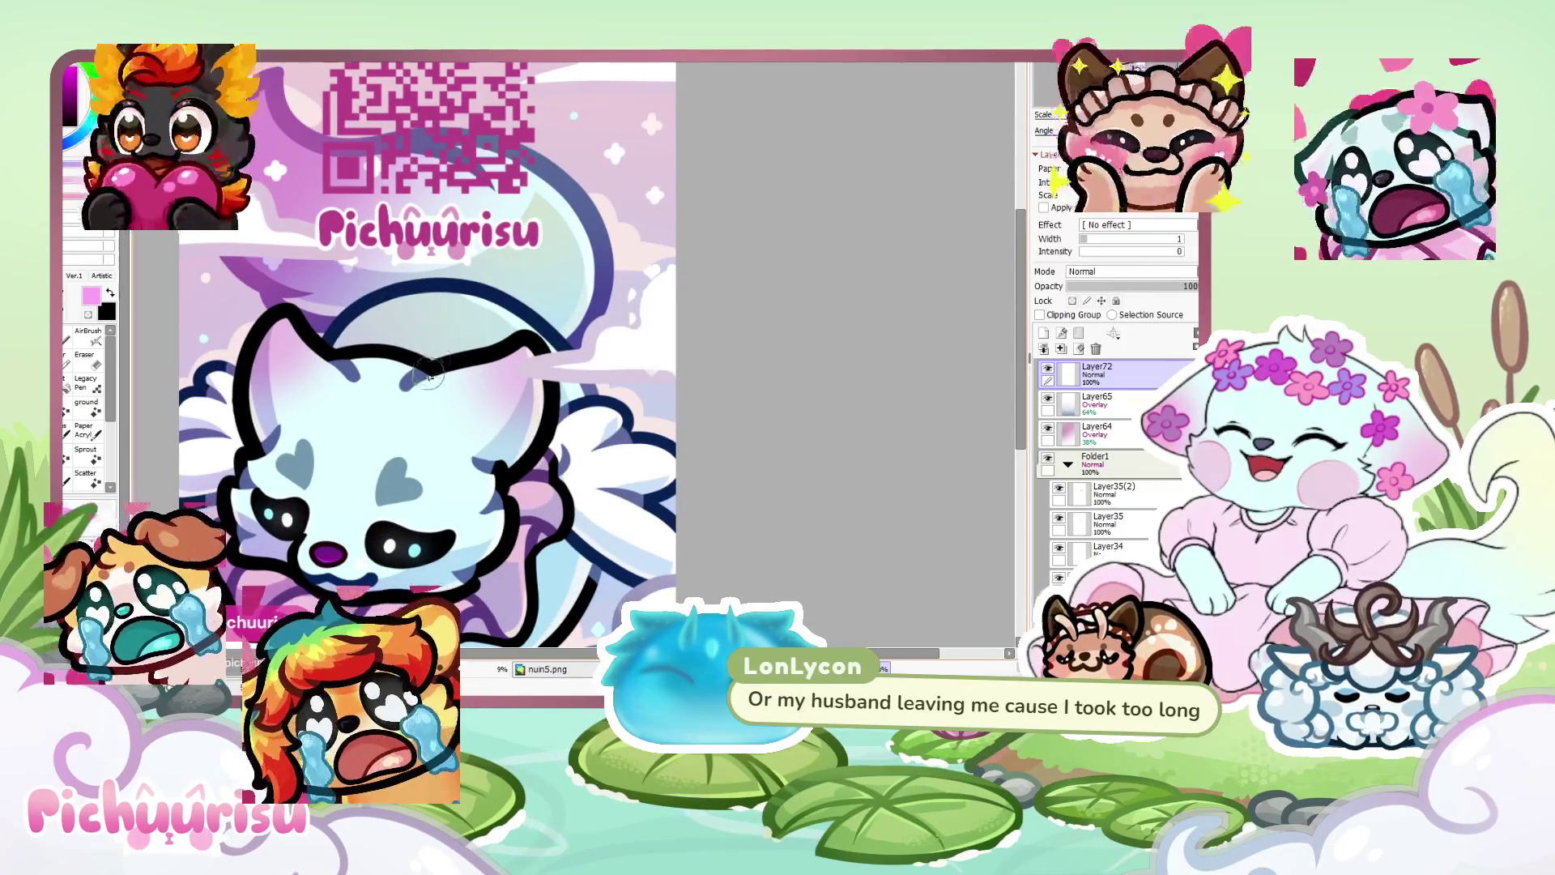
Repaint a pink five-petal flower on the cat's forehead, redoing the first attempt
mouse_move(413, 383)
mouse_down()
mouse_move(387, 392)
mouse_move(455, 392)
mouse_move(446, 366)
mouse_up()
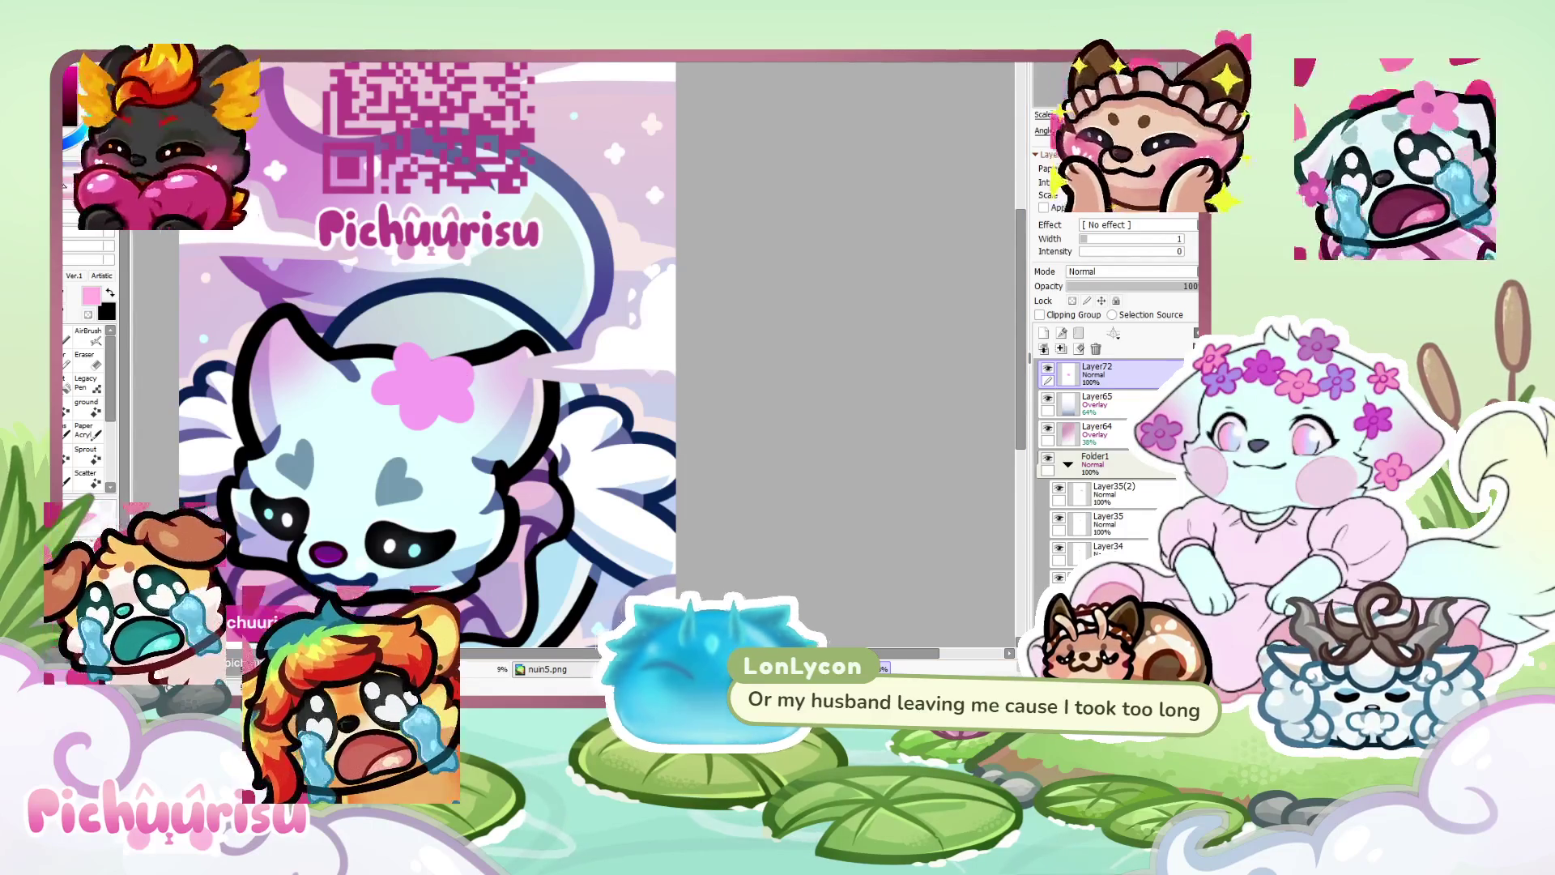
key(ctrl+z)
drag(415, 342, 421, 374)
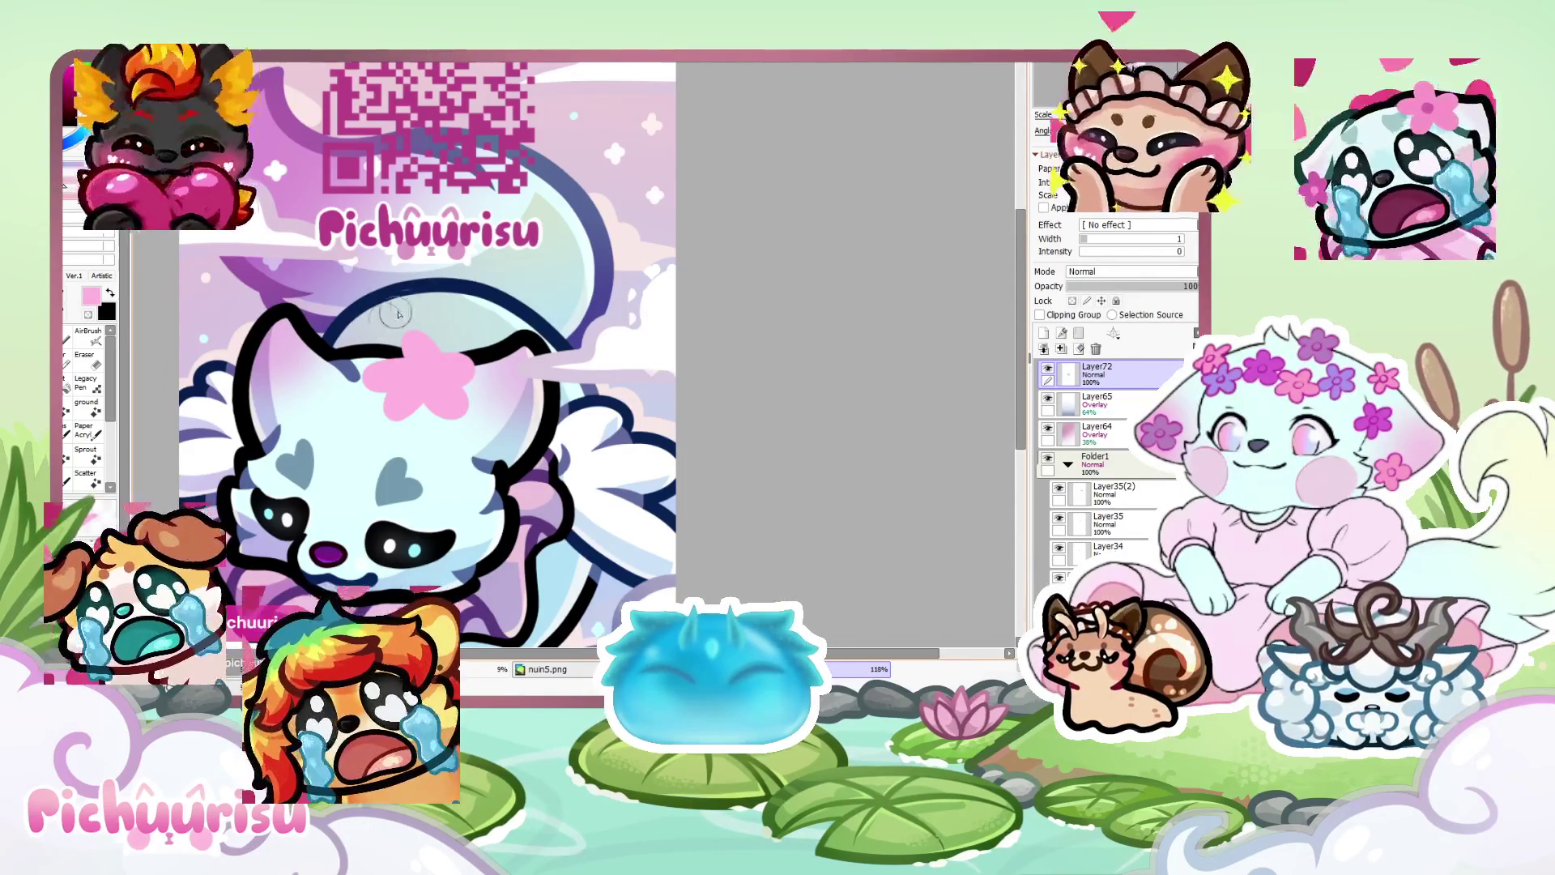
scroll(363, 261, down, 6)
scroll(418, 289, up, 8)
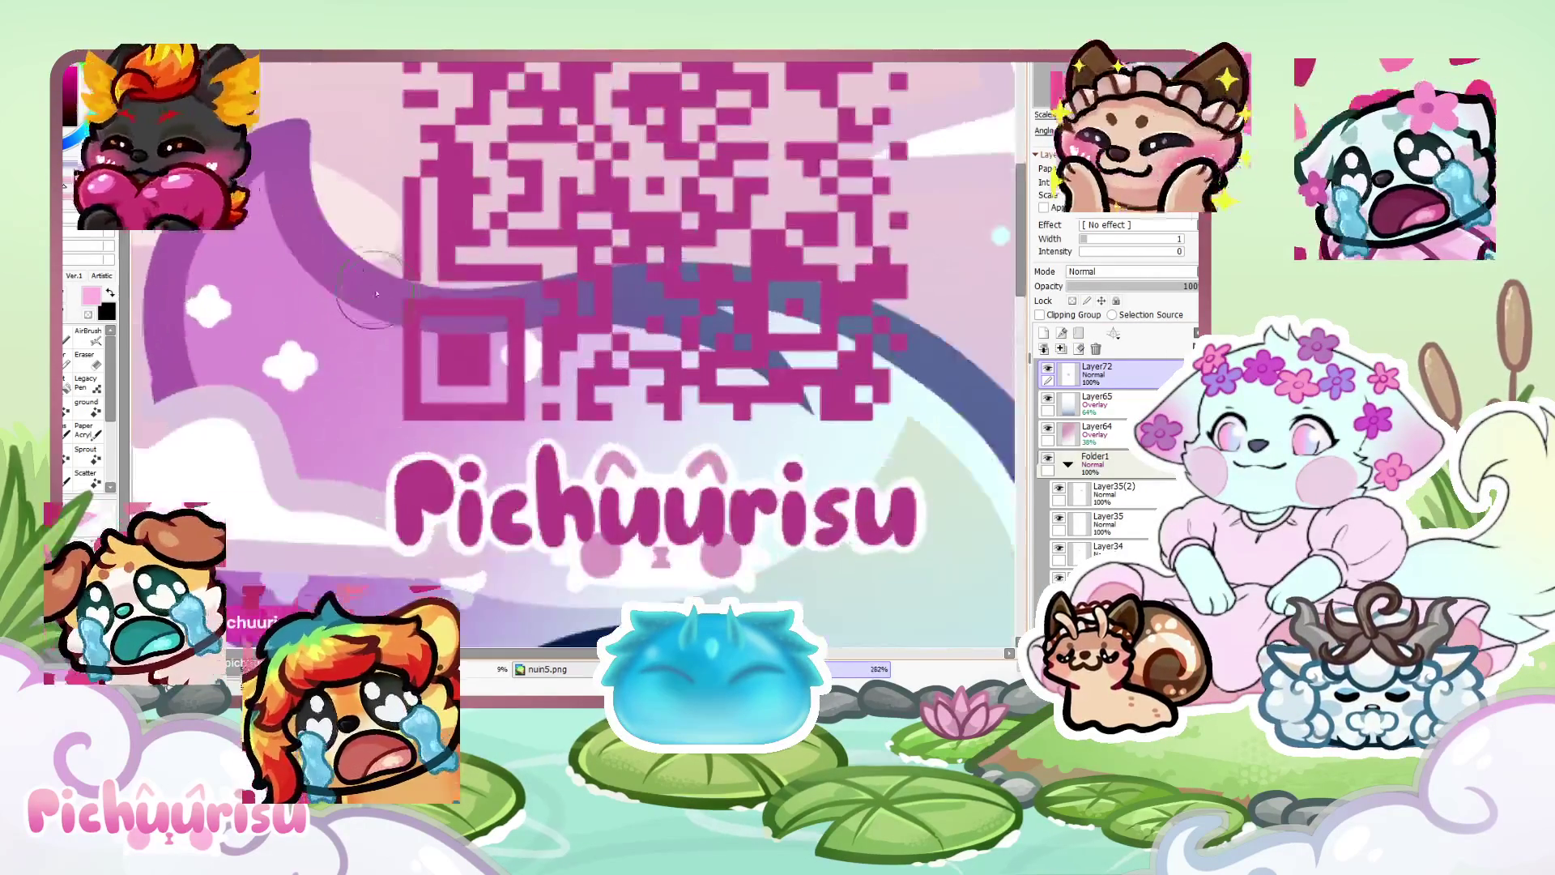
scroll(321, 265, down, 5)
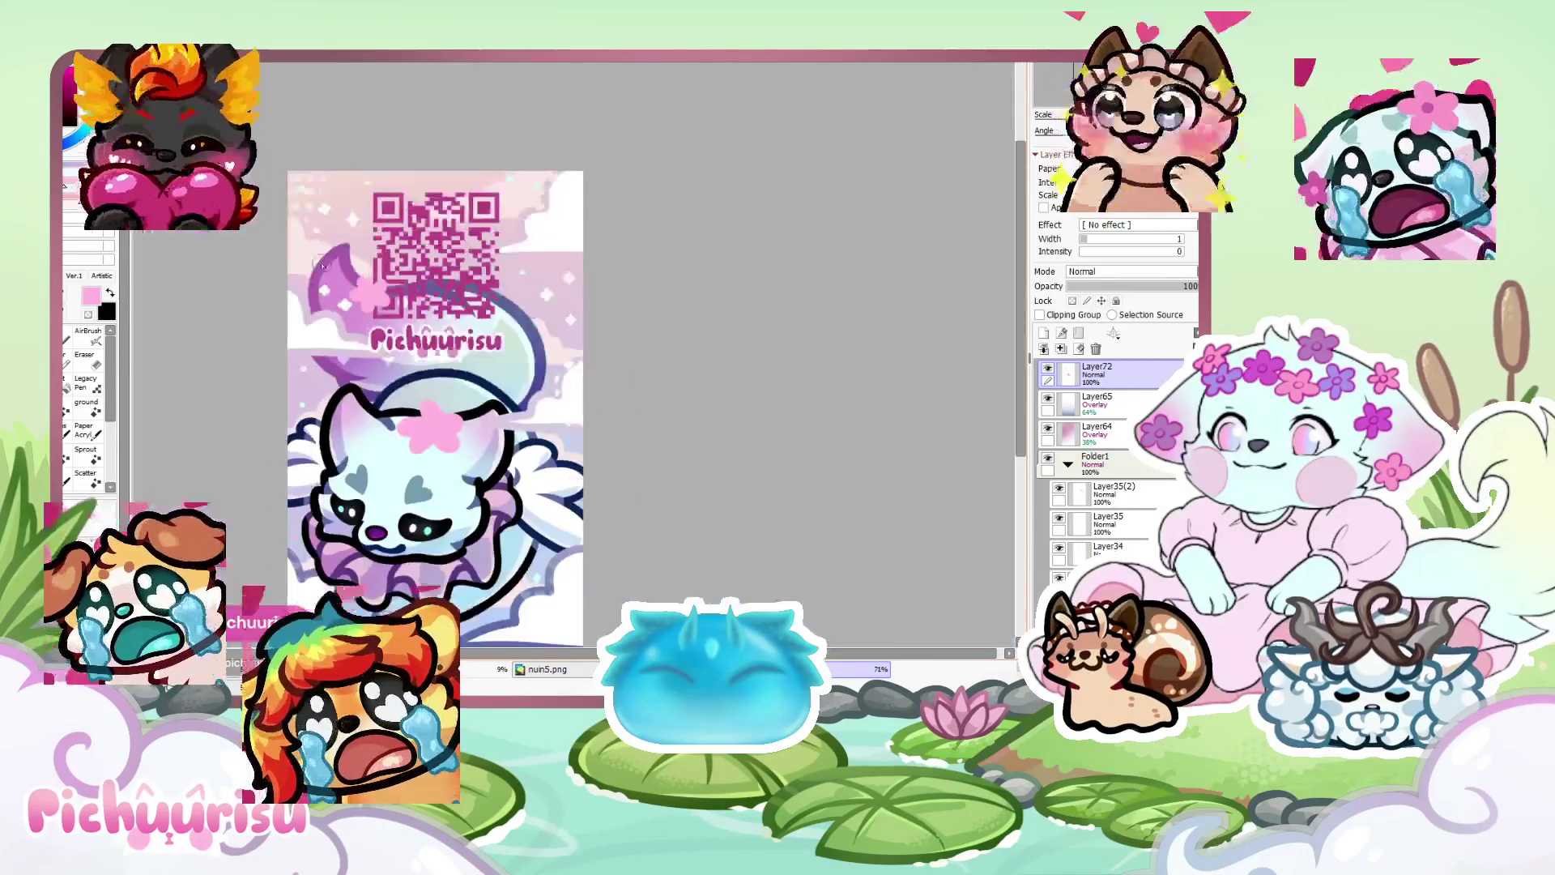
scroll(451, 295, up, 3)
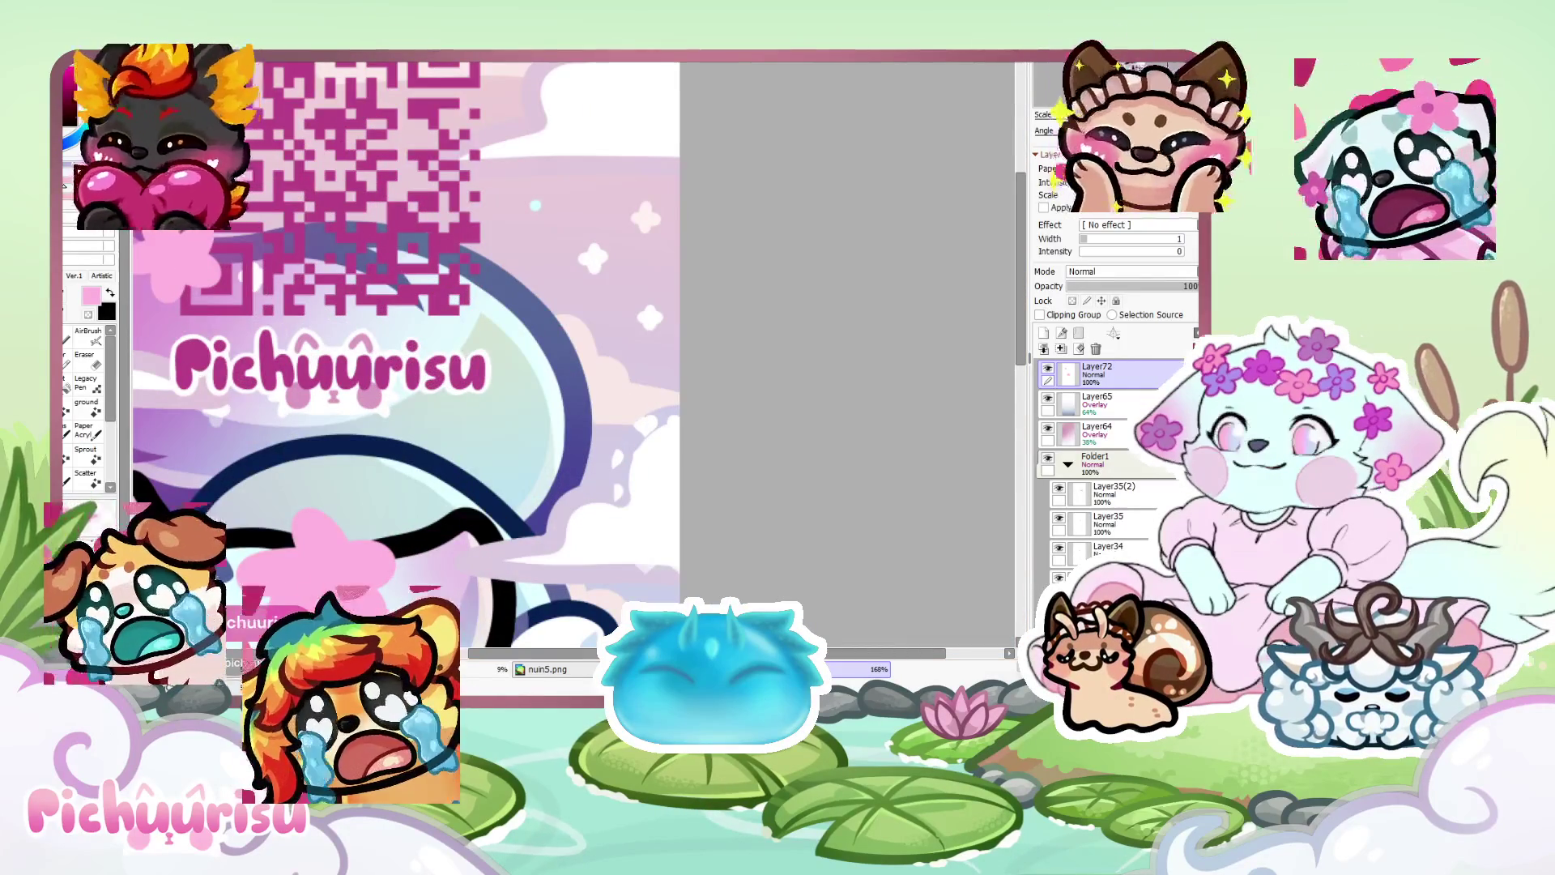
scroll(494, 341, up, 2)
Paint a pink flower beside the Pichuurisu title
drag(514, 301, 494, 342)
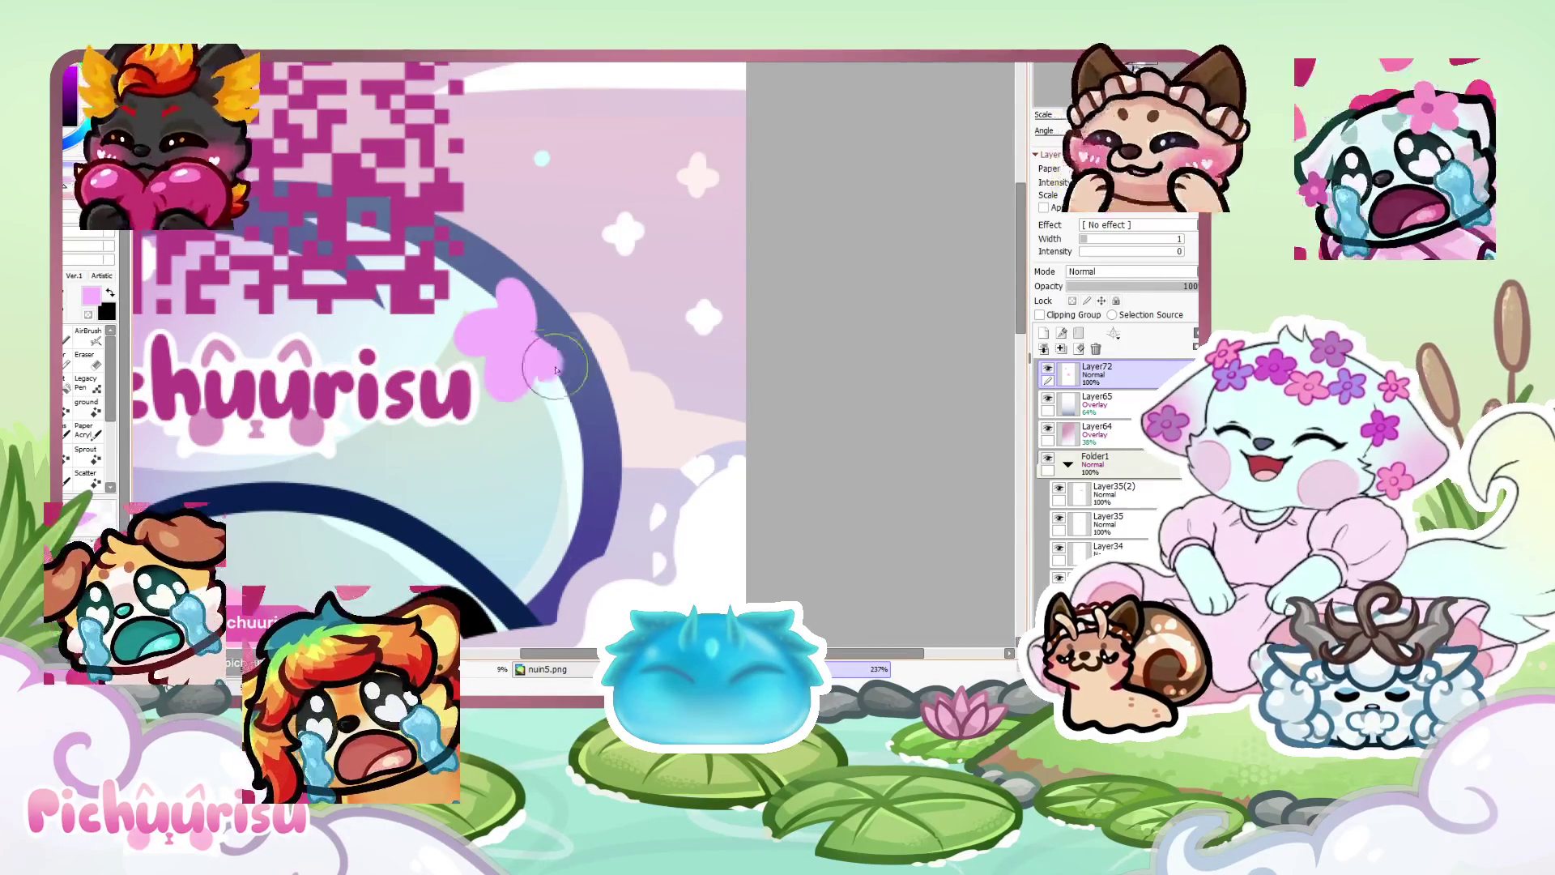
scroll(490, 340, down, 5)
scroll(384, 359, up, 3)
scroll(385, 359, up, 1)
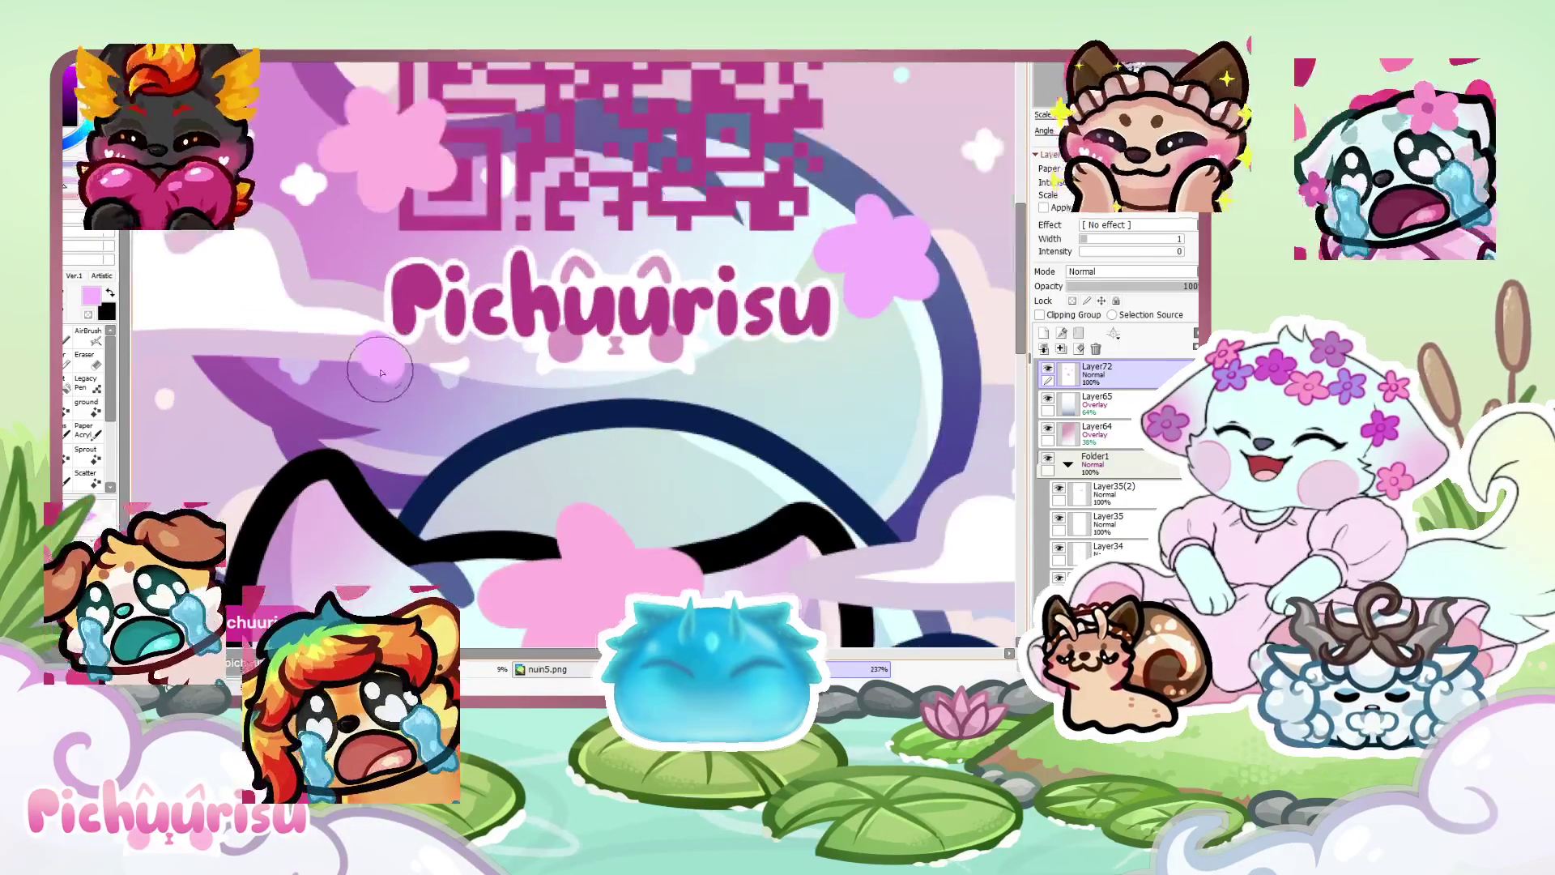
scroll(314, 234, down, 4)
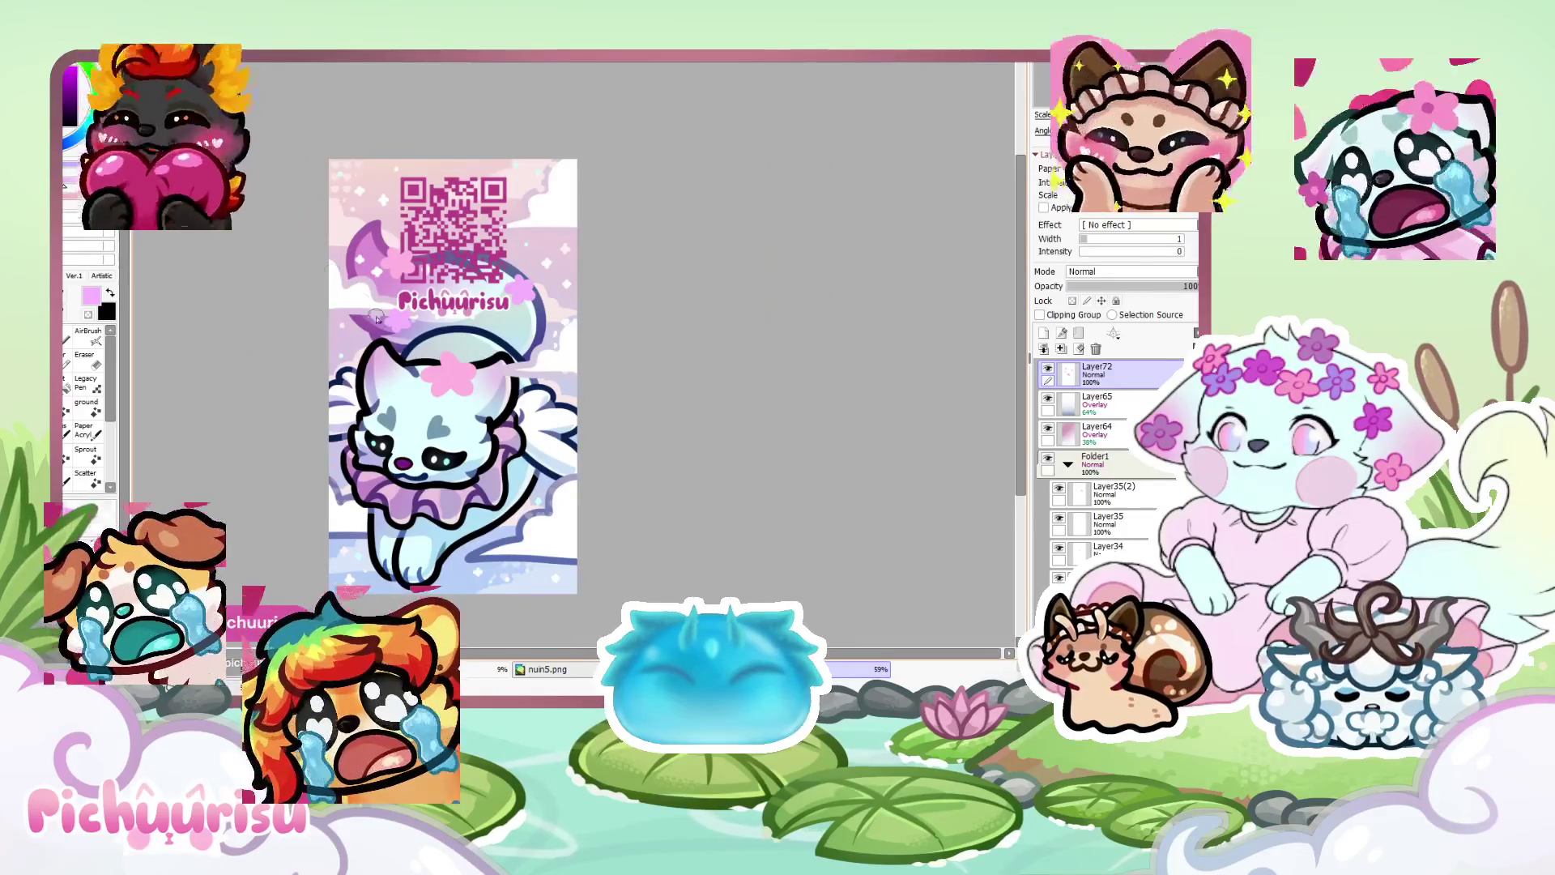
scroll(424, 373, up, 4)
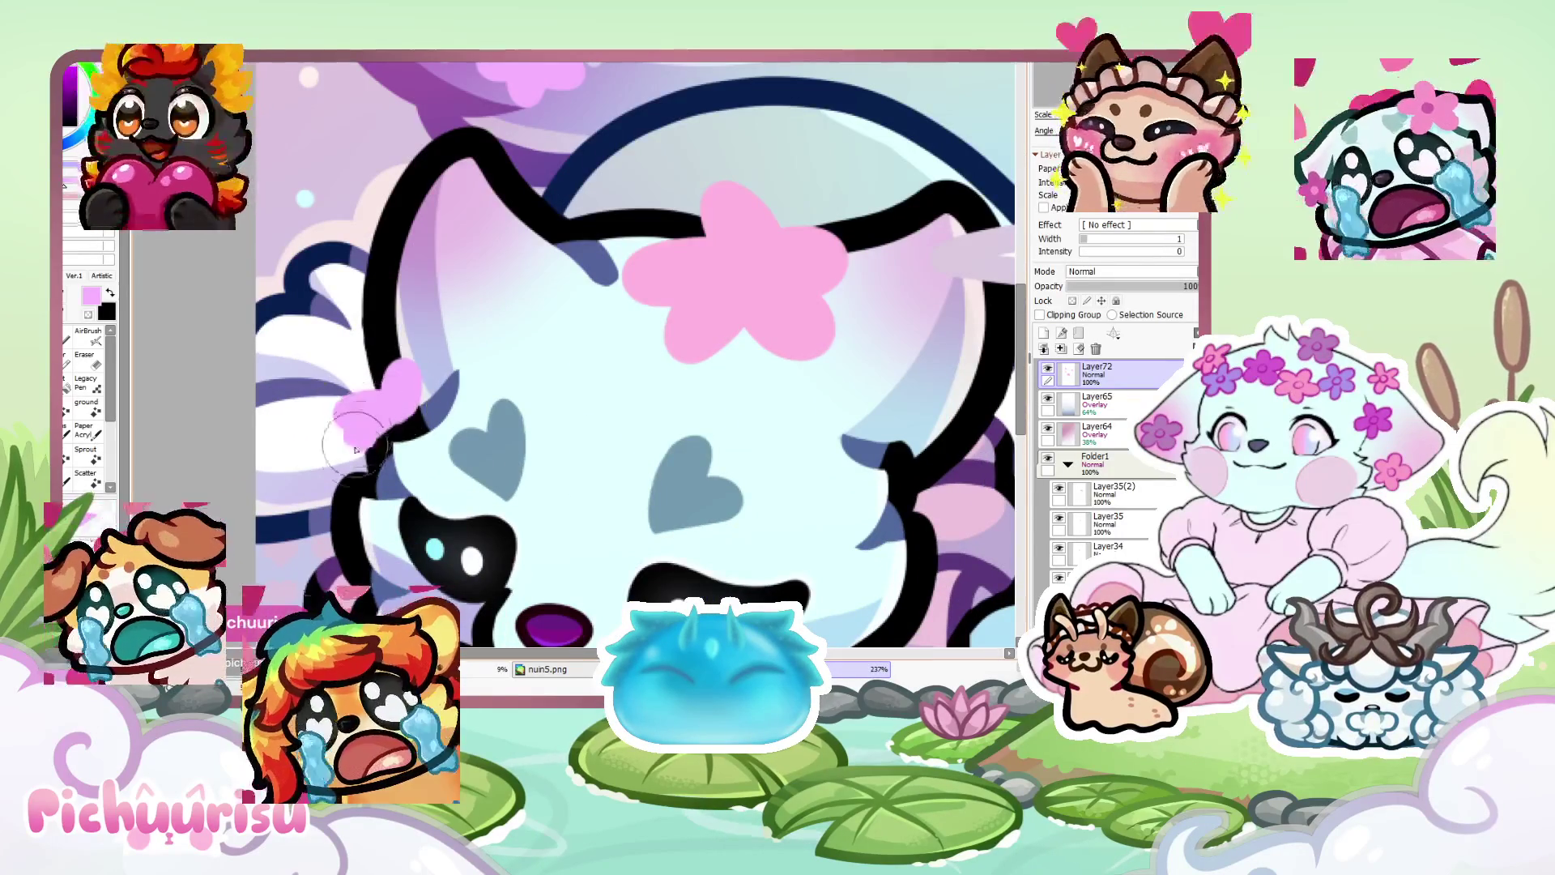
scroll(400, 427, down, 4)
scroll(429, 407, up, 4)
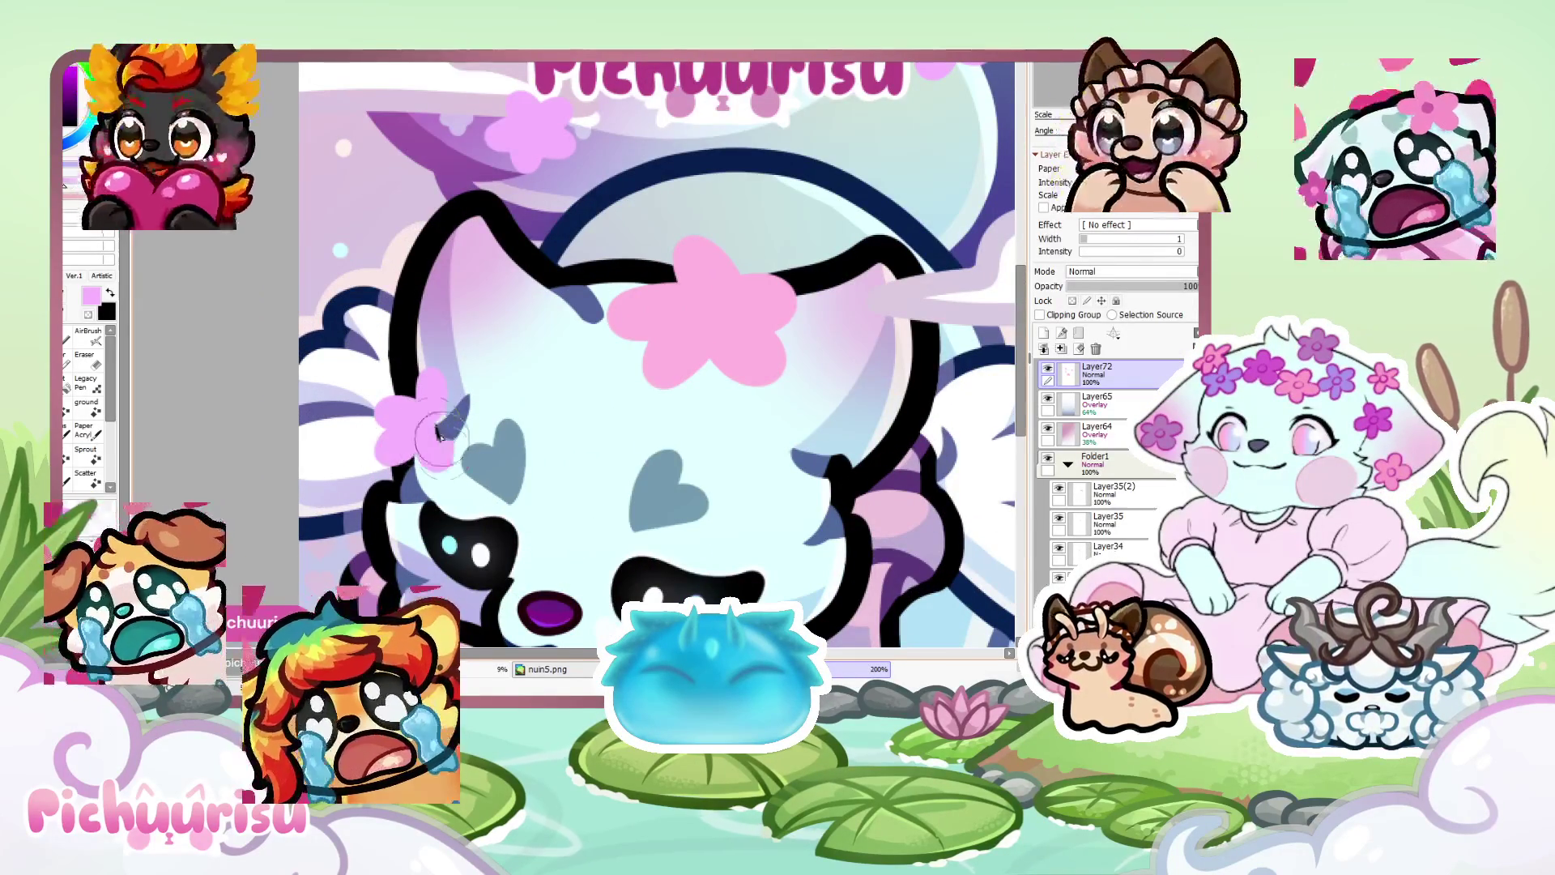
scroll(428, 387, down, 4)
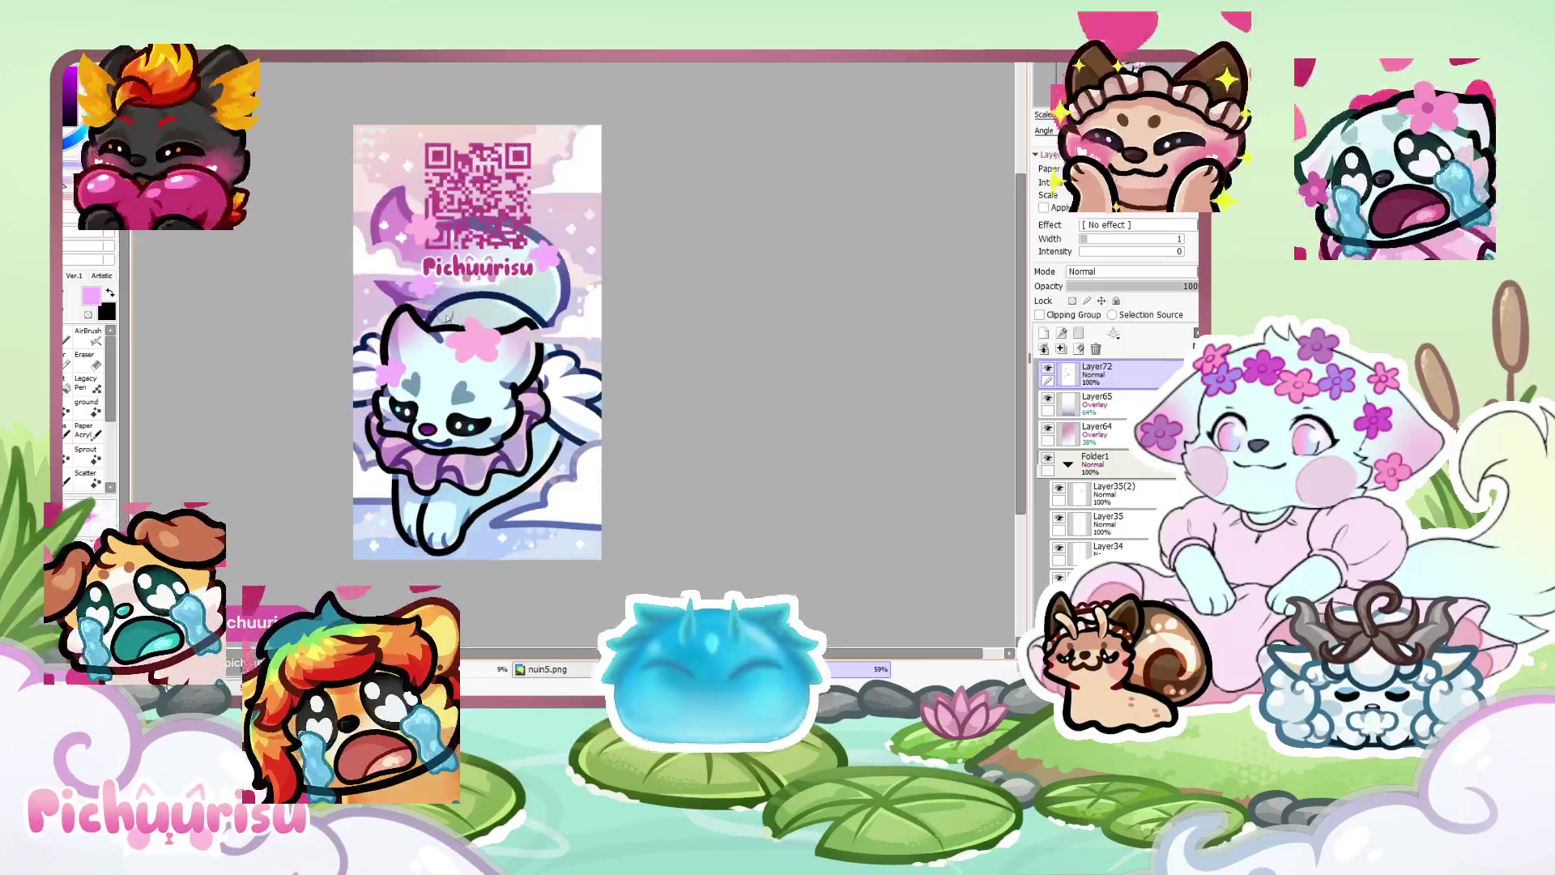
scroll(442, 393, up, 3)
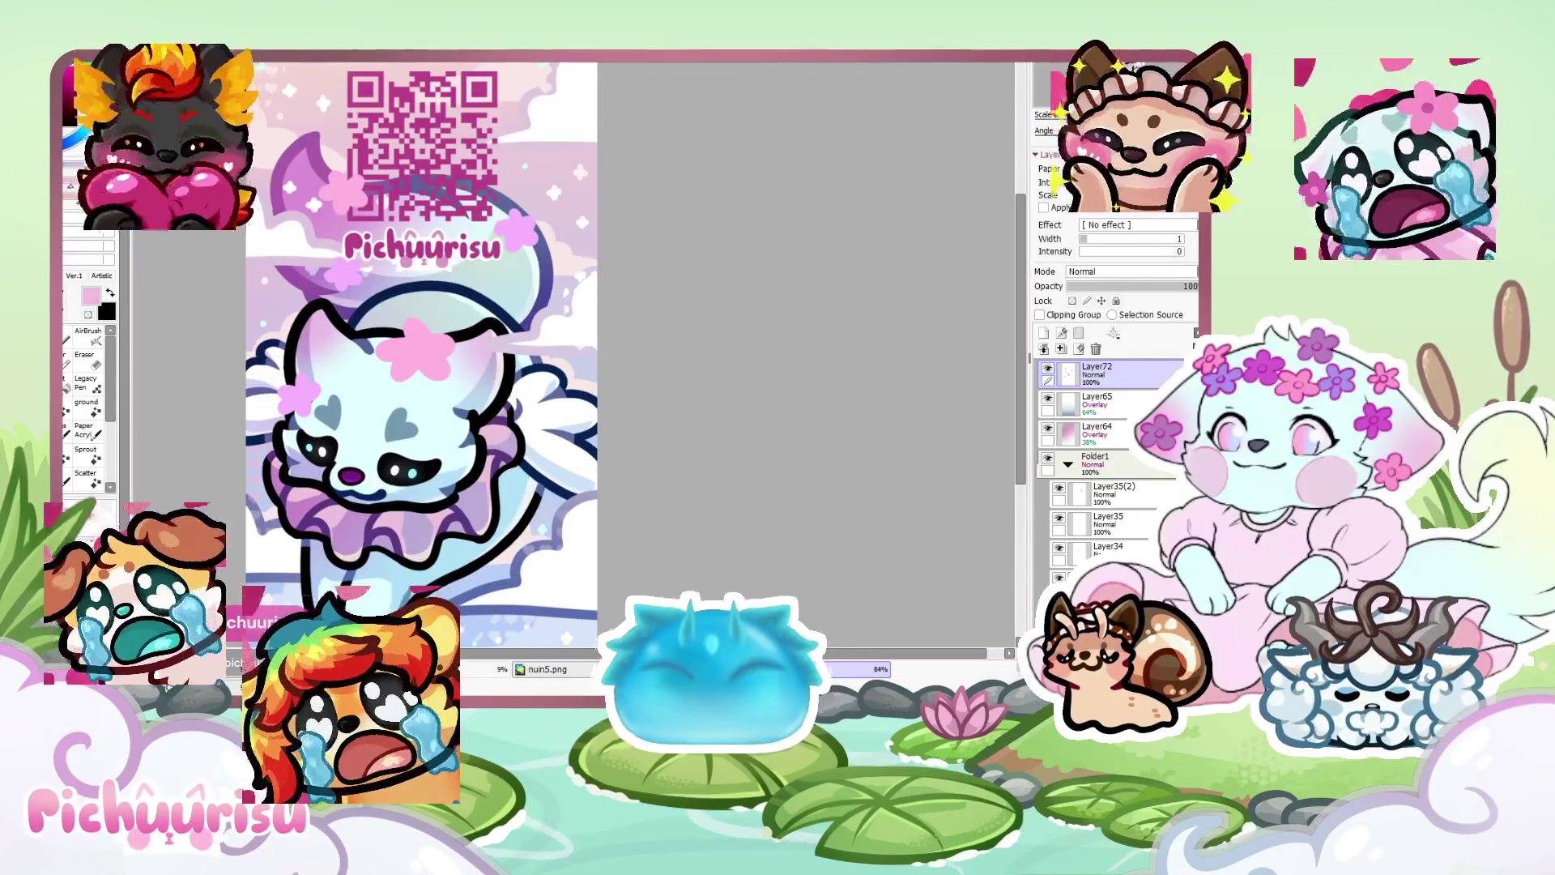
scroll(249, 216, up, 3)
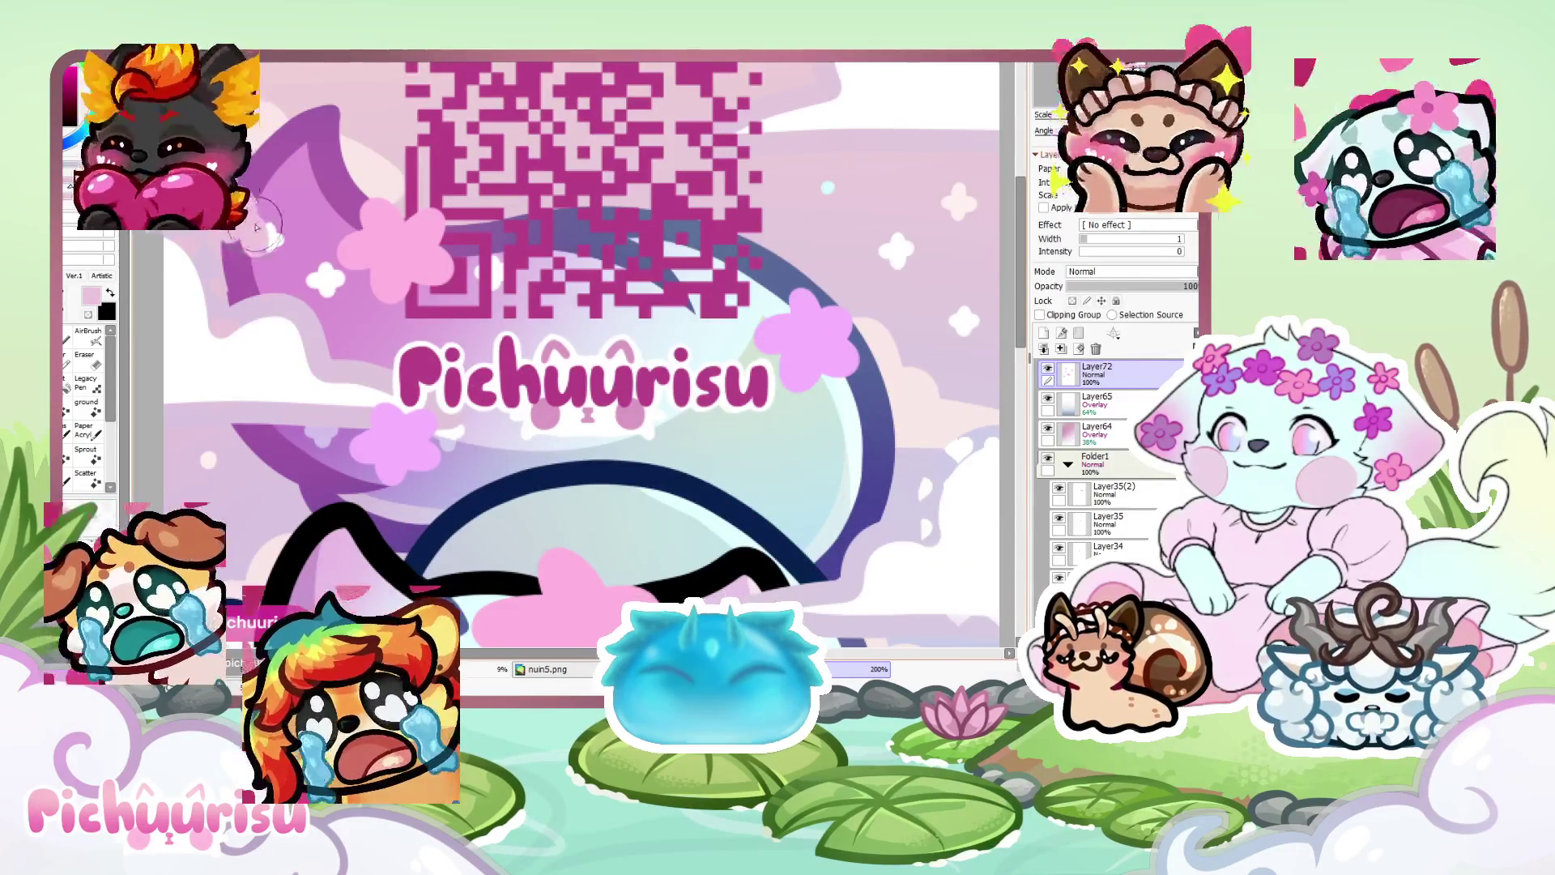
scroll(257, 205, down, 3)
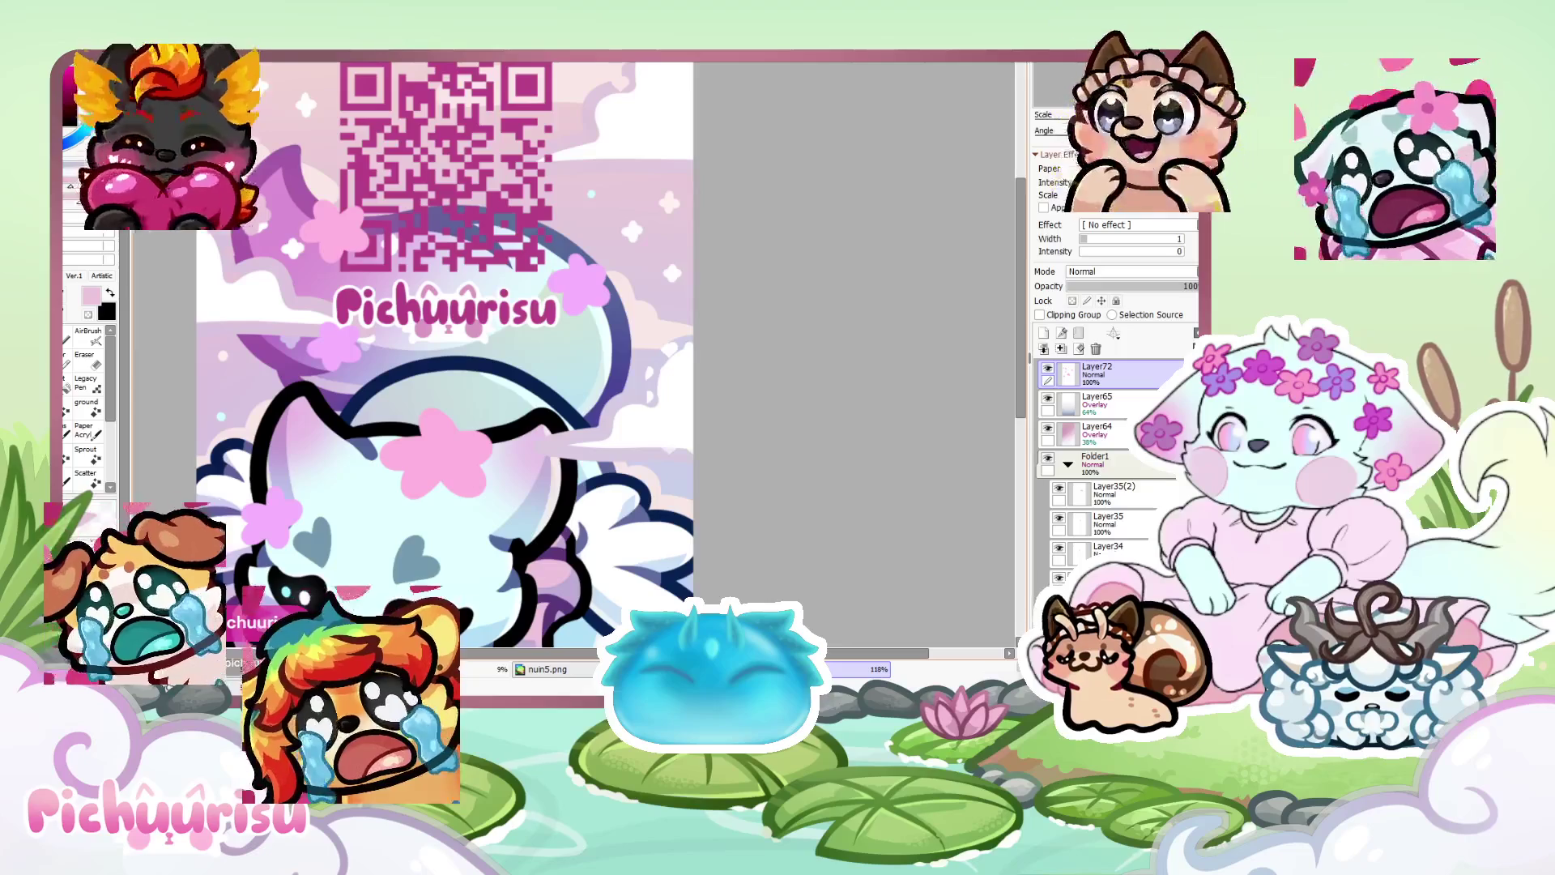
scroll(320, 394, down, 2)
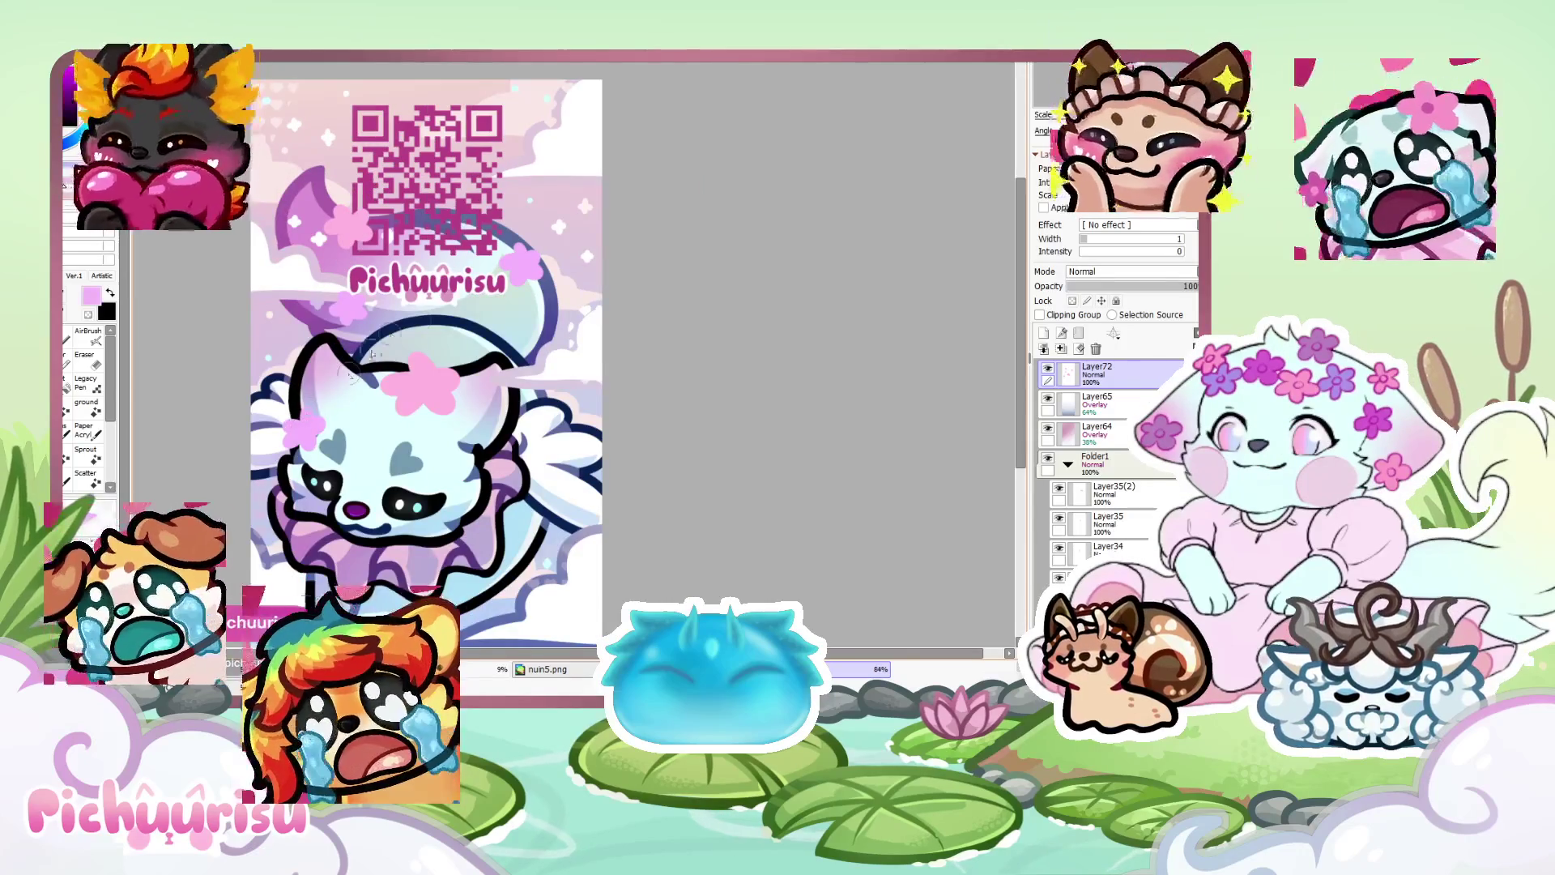
scroll(370, 354, up, 4)
Add a pink flower accent over the head outline and a small pink dab near the ear
mouse_move(335, 336)
mouse_down()
mouse_move(366, 358)
mouse_move(411, 353)
mouse_up()
scroll(369, 322, down, 5)
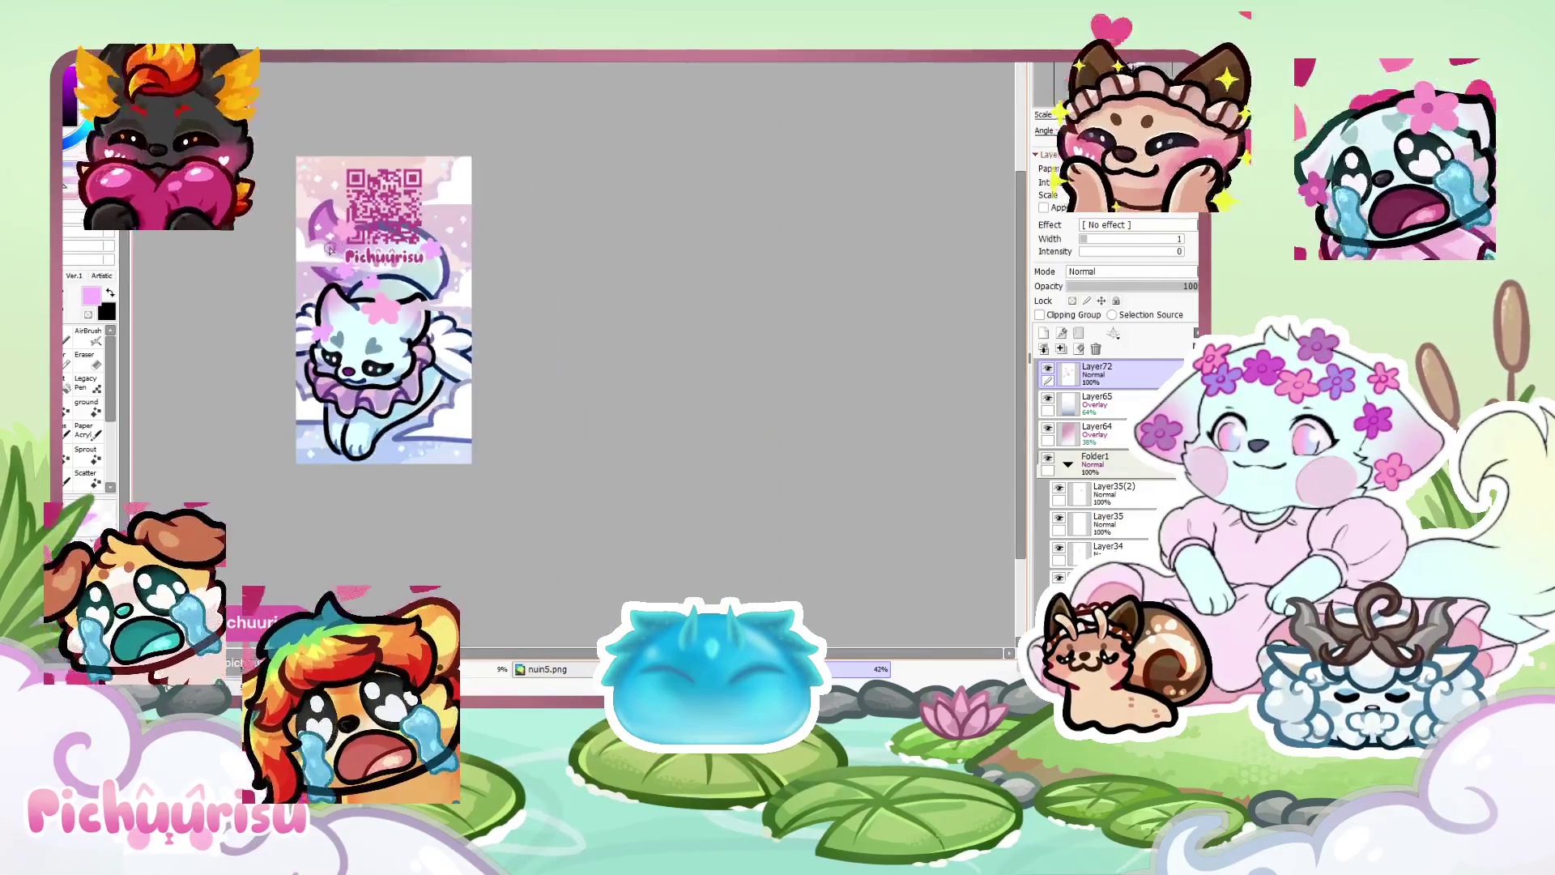
scroll(422, 279, down, 1)
scroll(370, 237, up, 1)
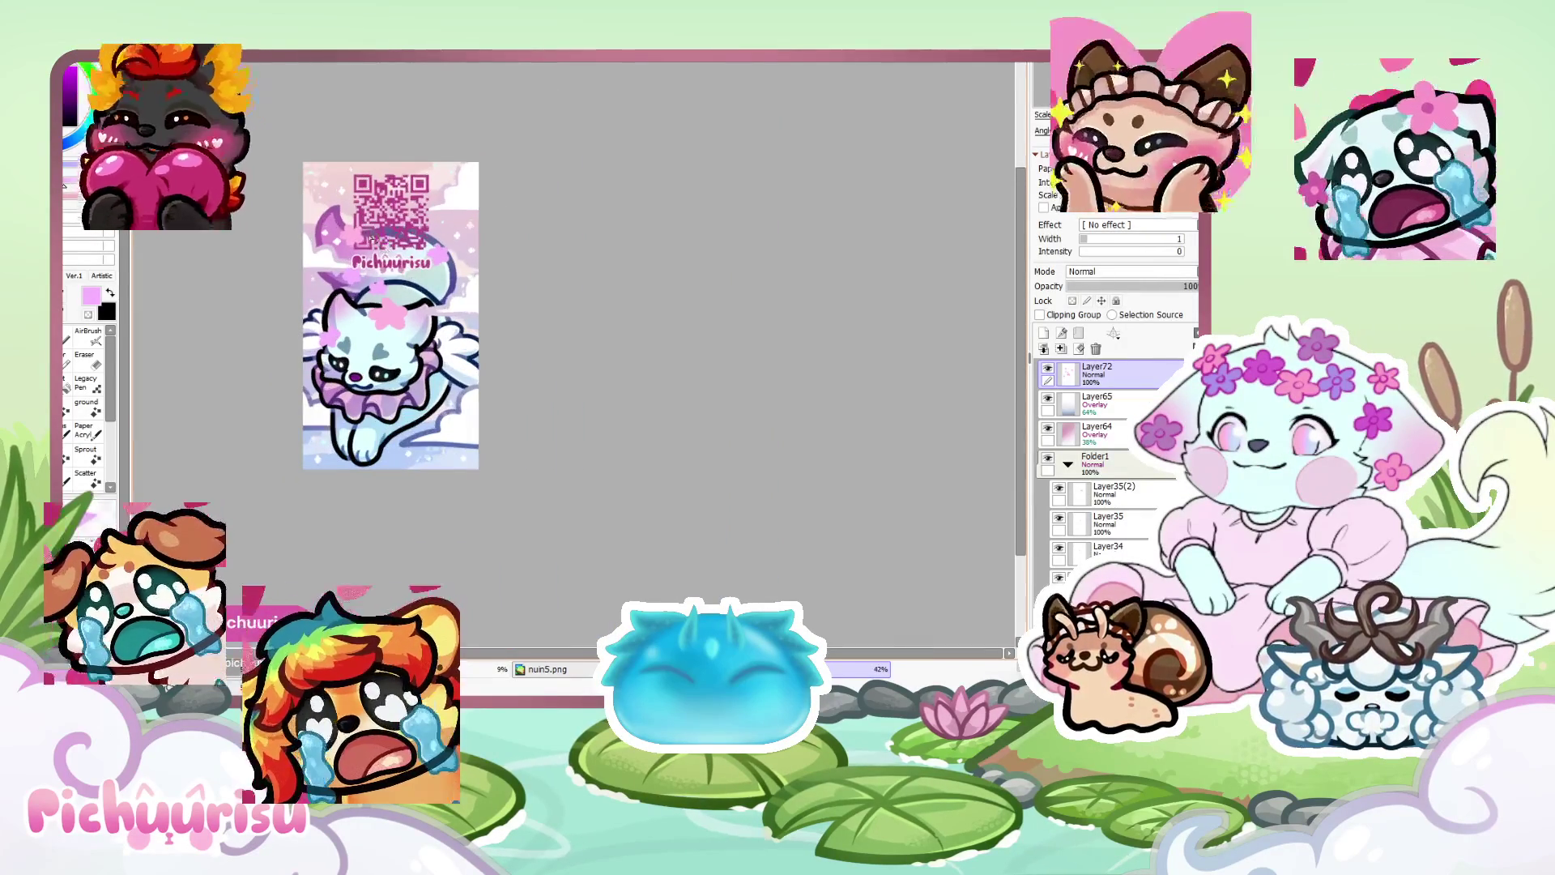
scroll(397, 256, up, 3)
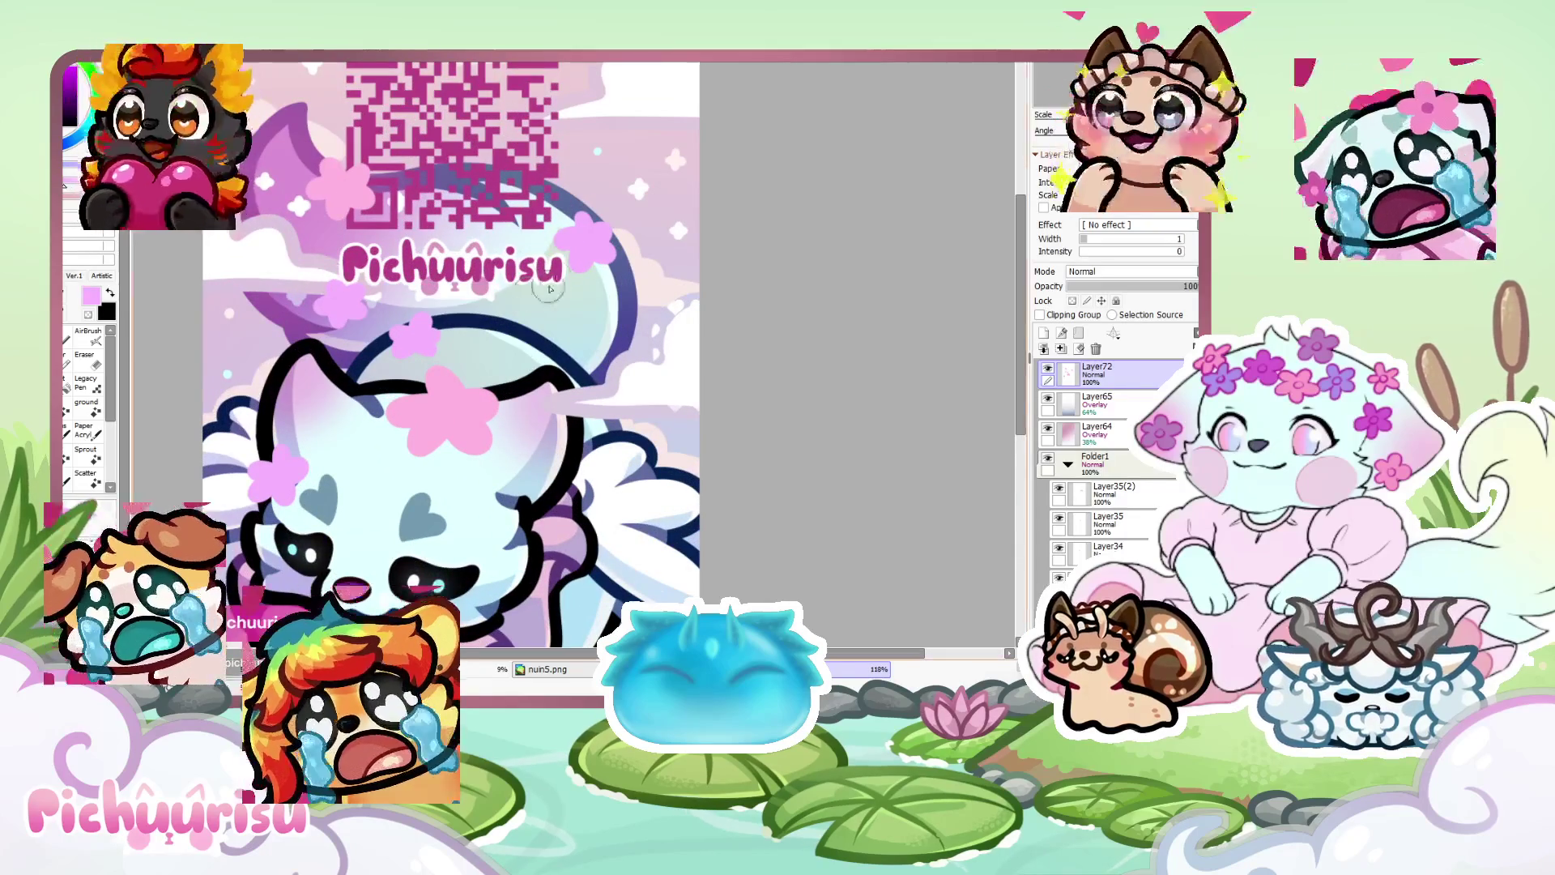
drag(510, 314, 484, 333)
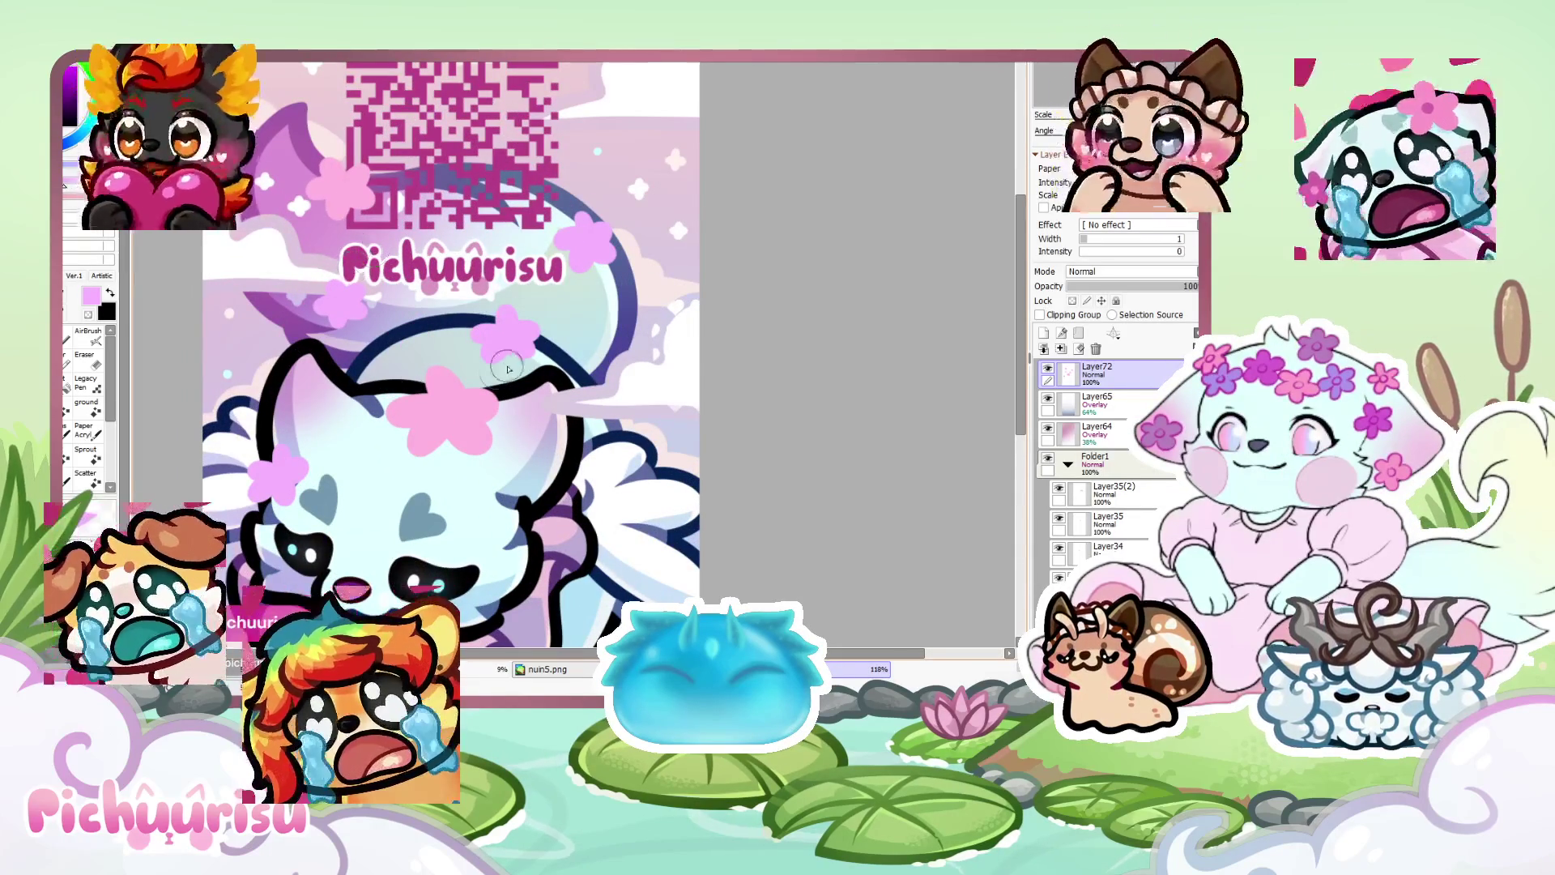
Duplicate Layer72 and then delete the duplicate copy
scroll(445, 305, up, 1)
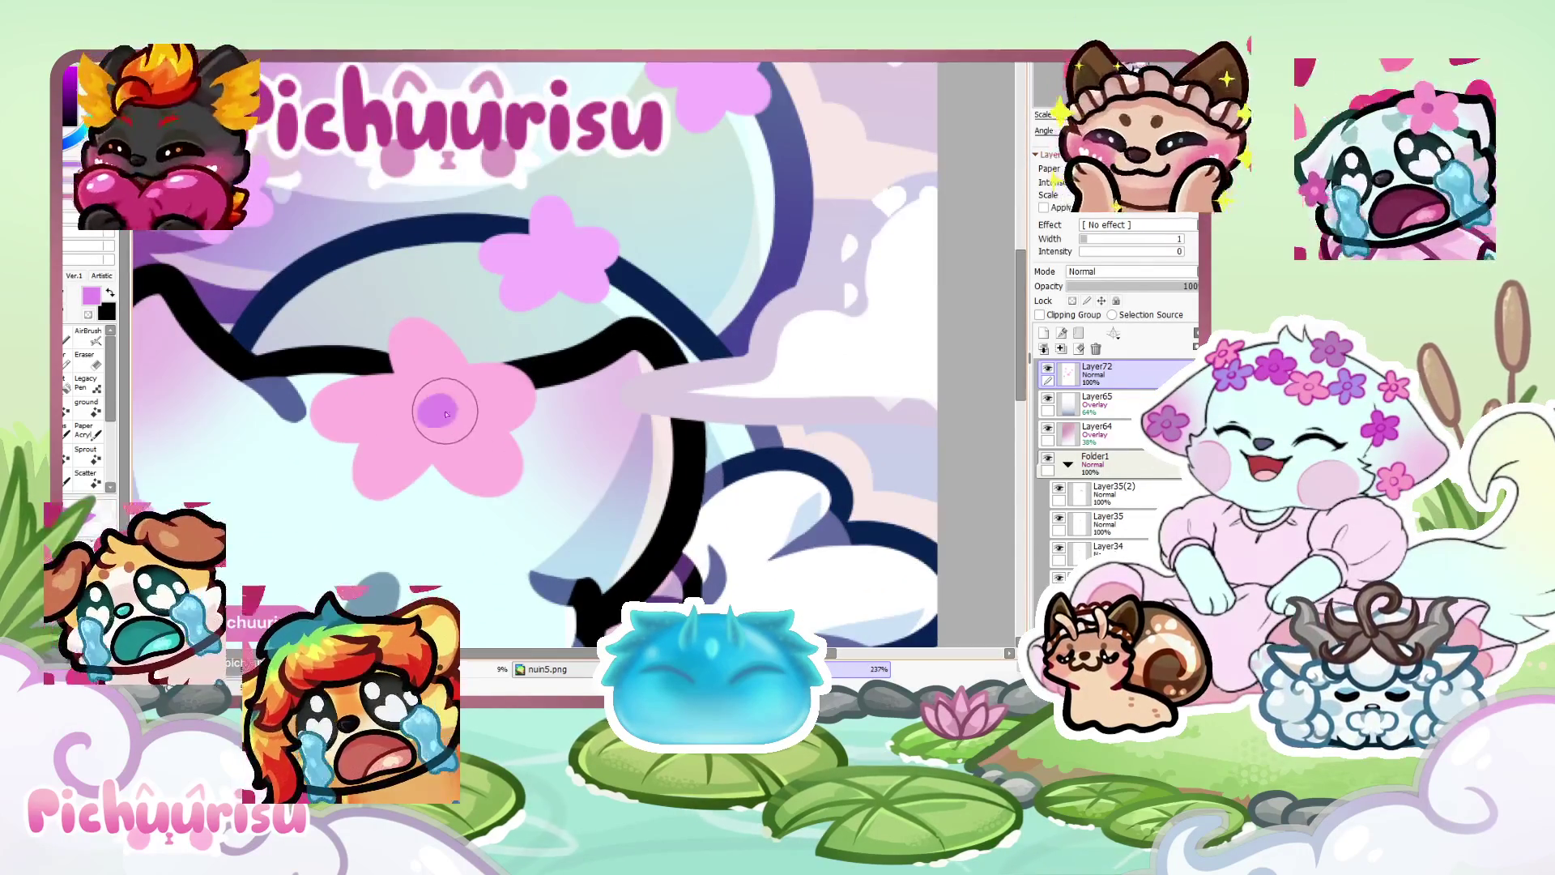
scroll(445, 305, down, 5)
scroll(406, 416, up, 5)
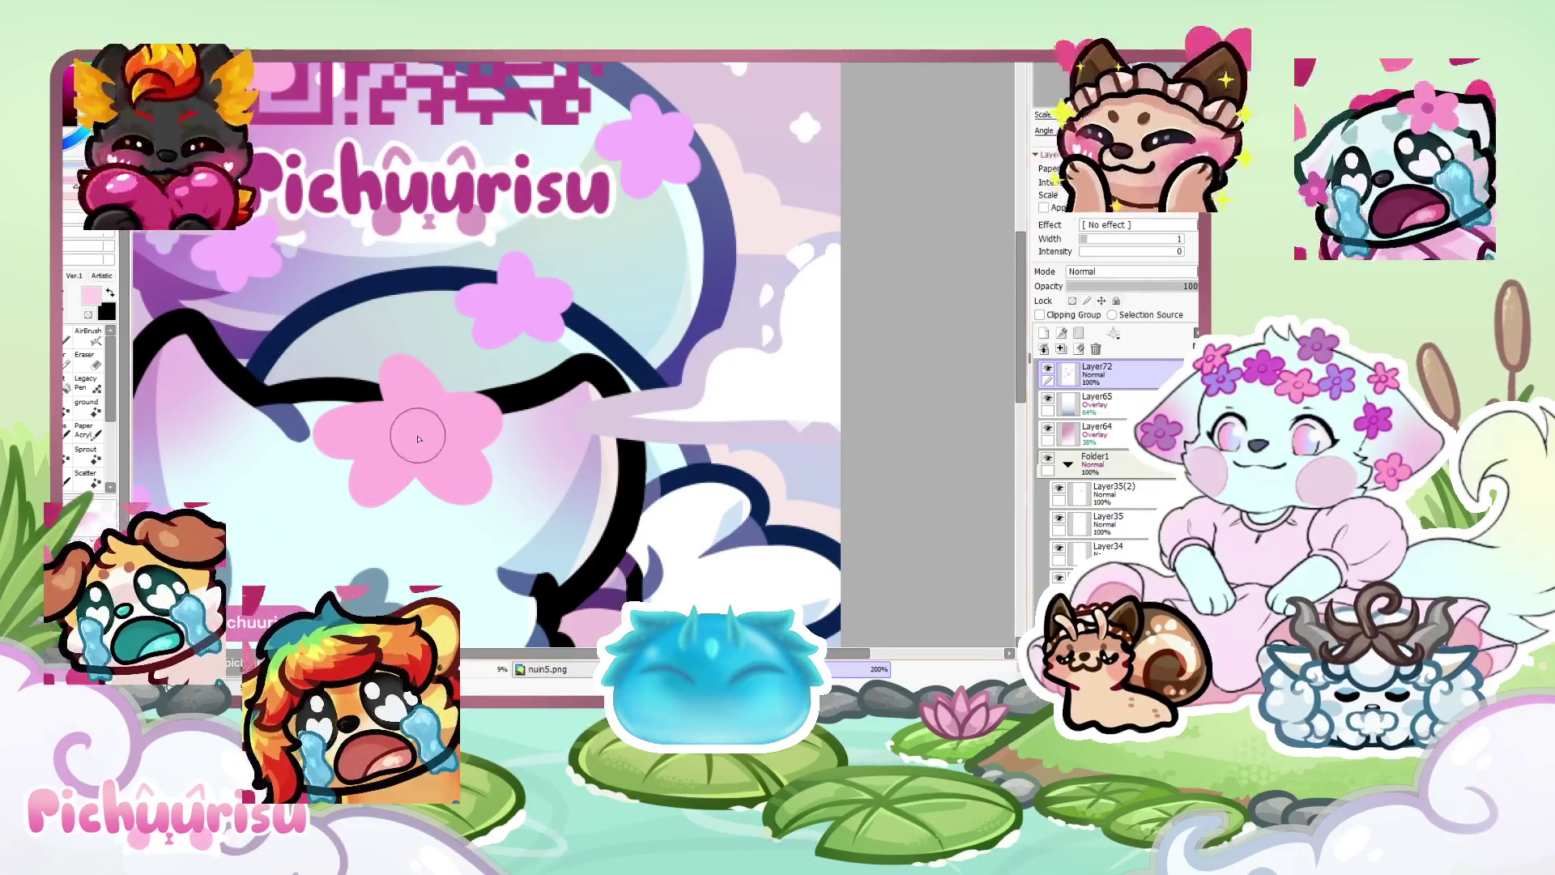
scroll(414, 435, down, 5)
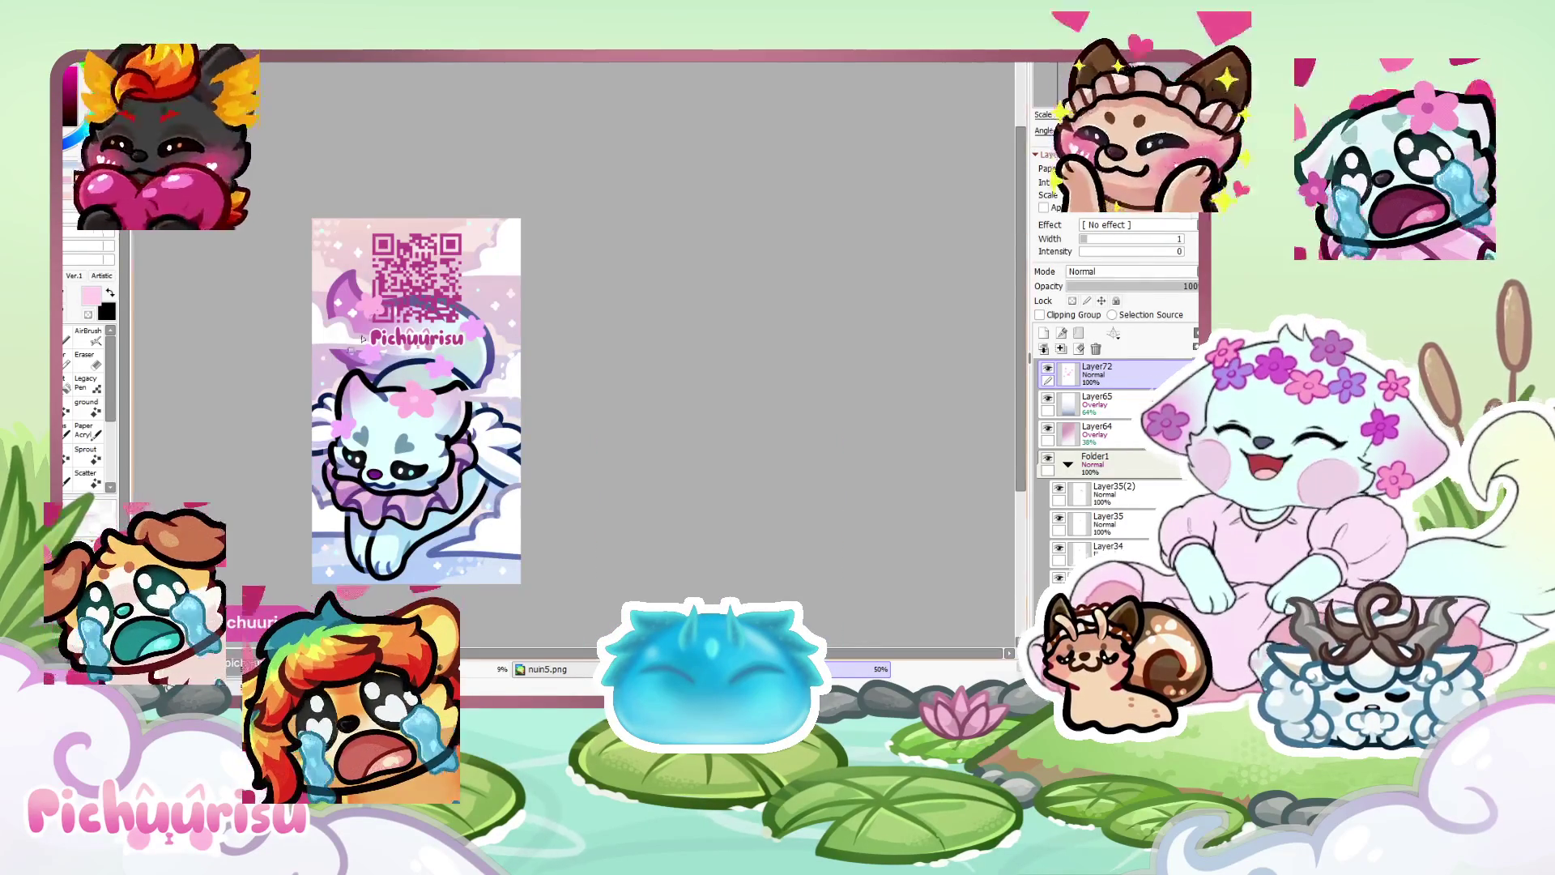
scroll(366, 342, up, 6)
scroll(361, 351, down, 3)
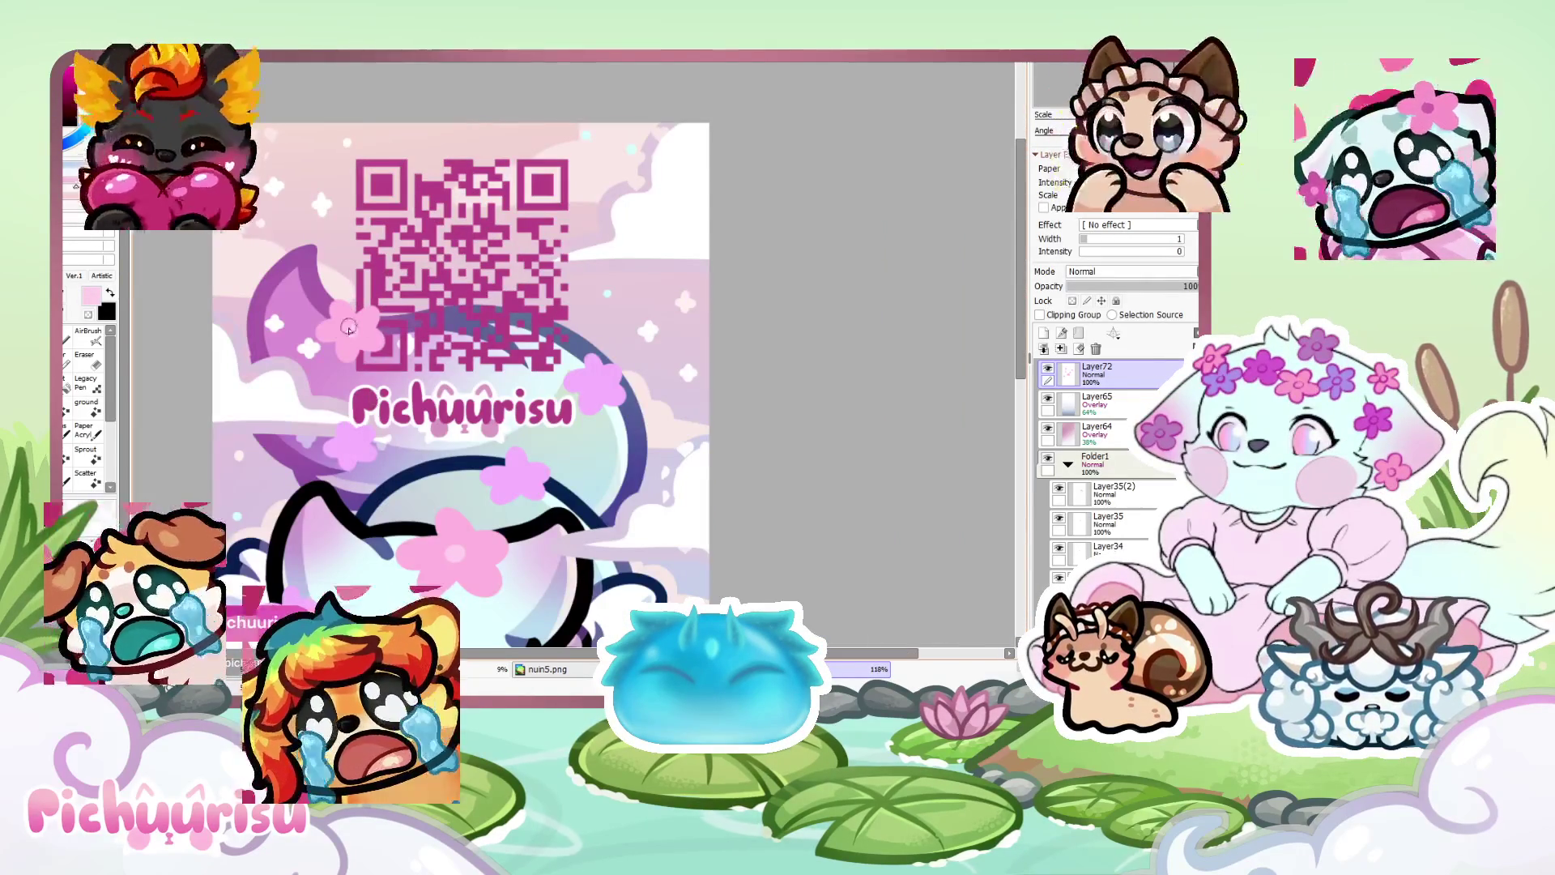
scroll(354, 430, up, 2)
scroll(349, 451, down, 4)
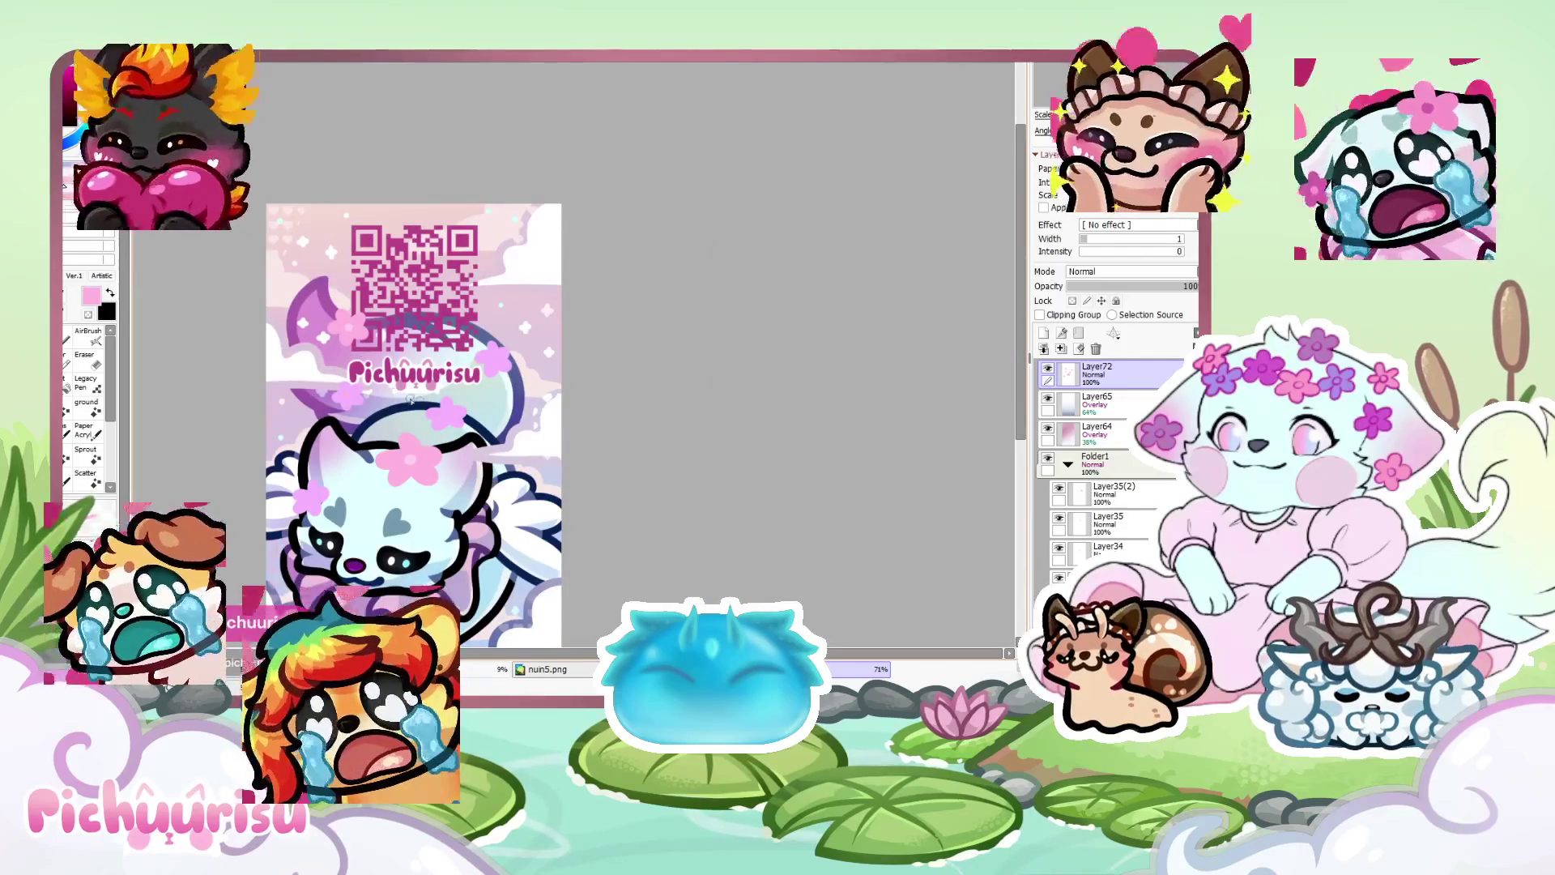
scroll(350, 343, up, 5)
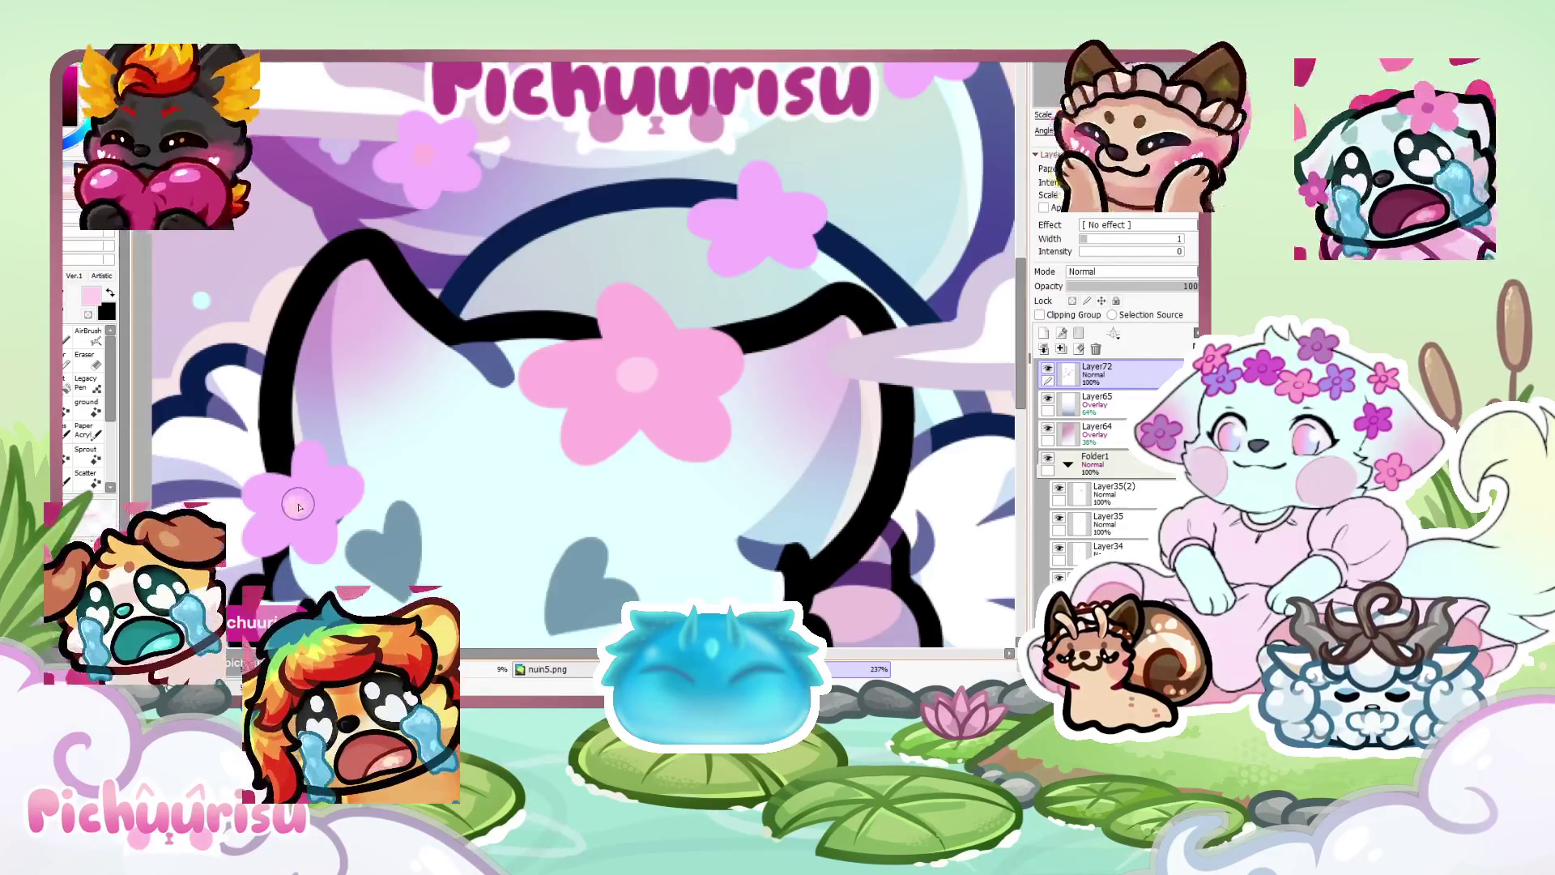
scroll(361, 339, down, 4)
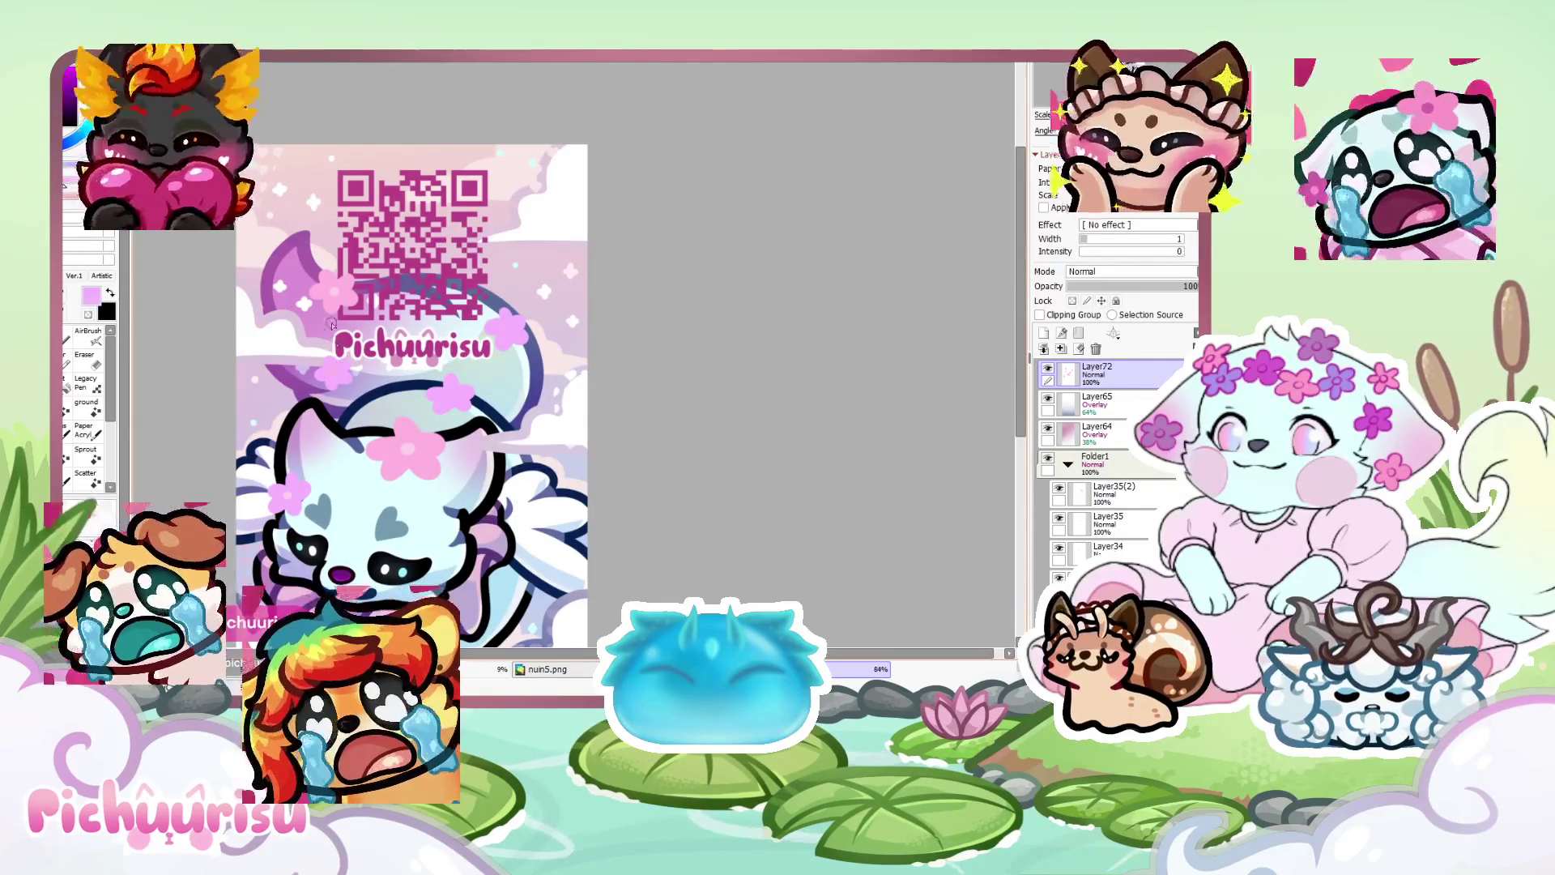
scroll(494, 329, up, 3)
scroll(483, 327, down, 2)
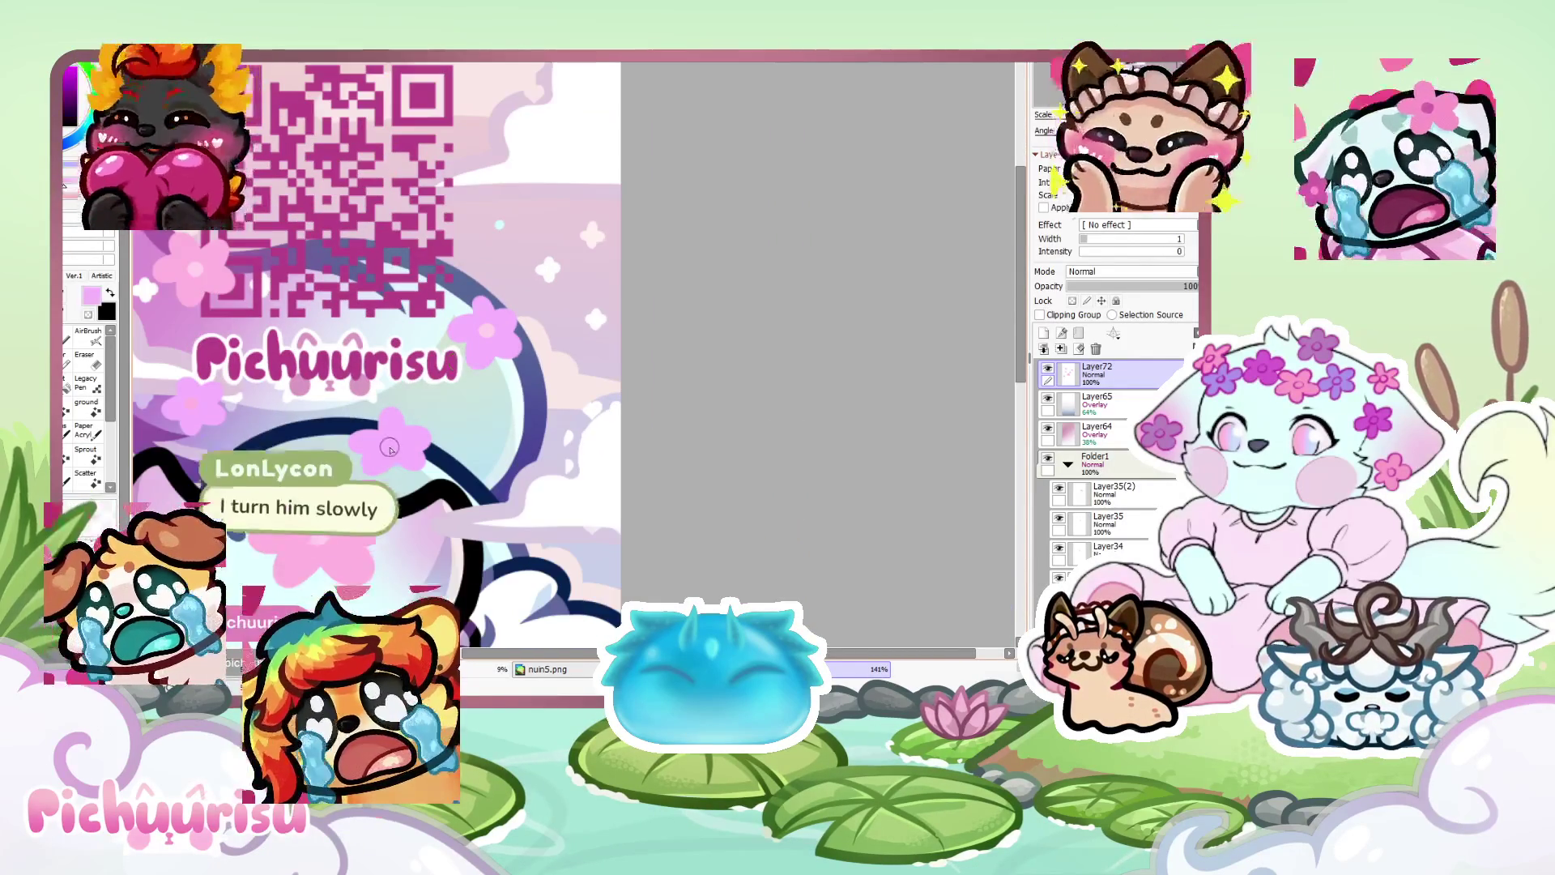
scroll(388, 443, up, 3)
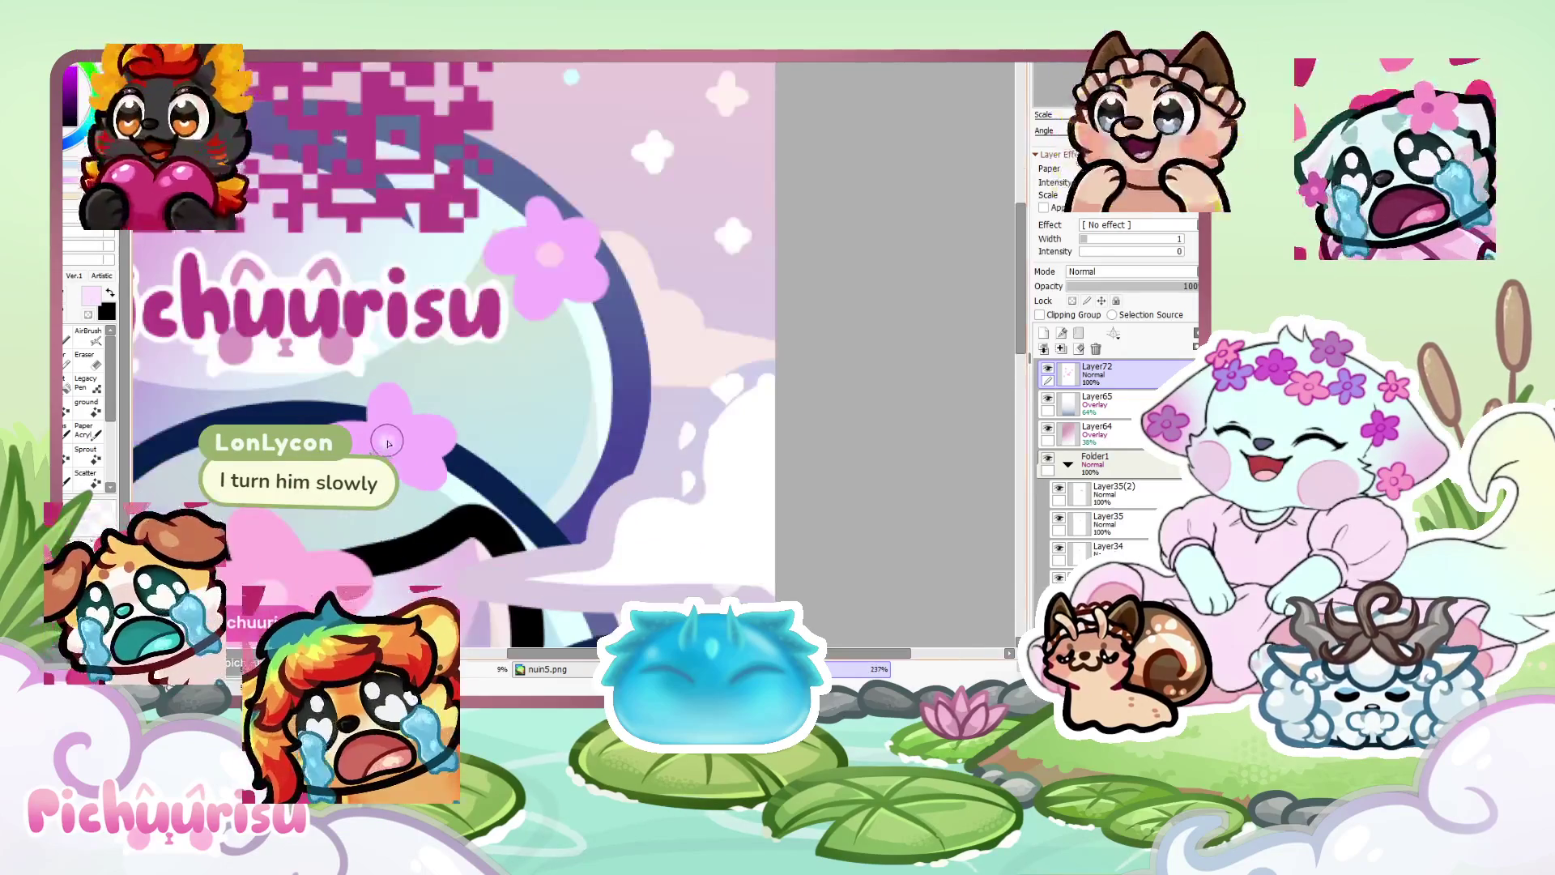
scroll(321, 350, down, 5)
scroll(283, 369, up, 5)
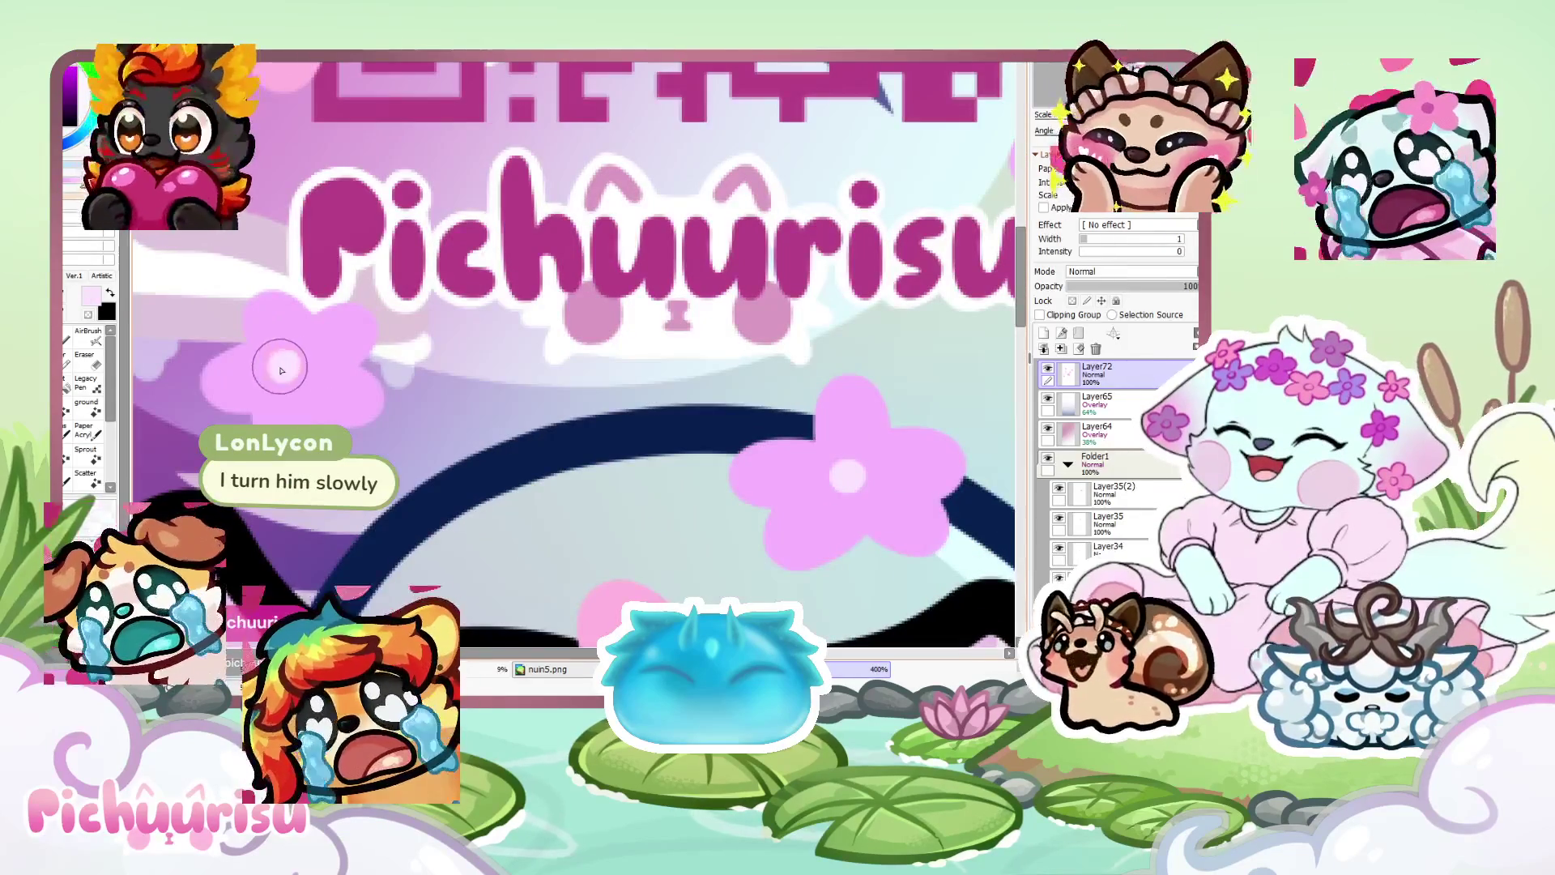
scroll(308, 330, down, 3)
scroll(477, 286, down, 2)
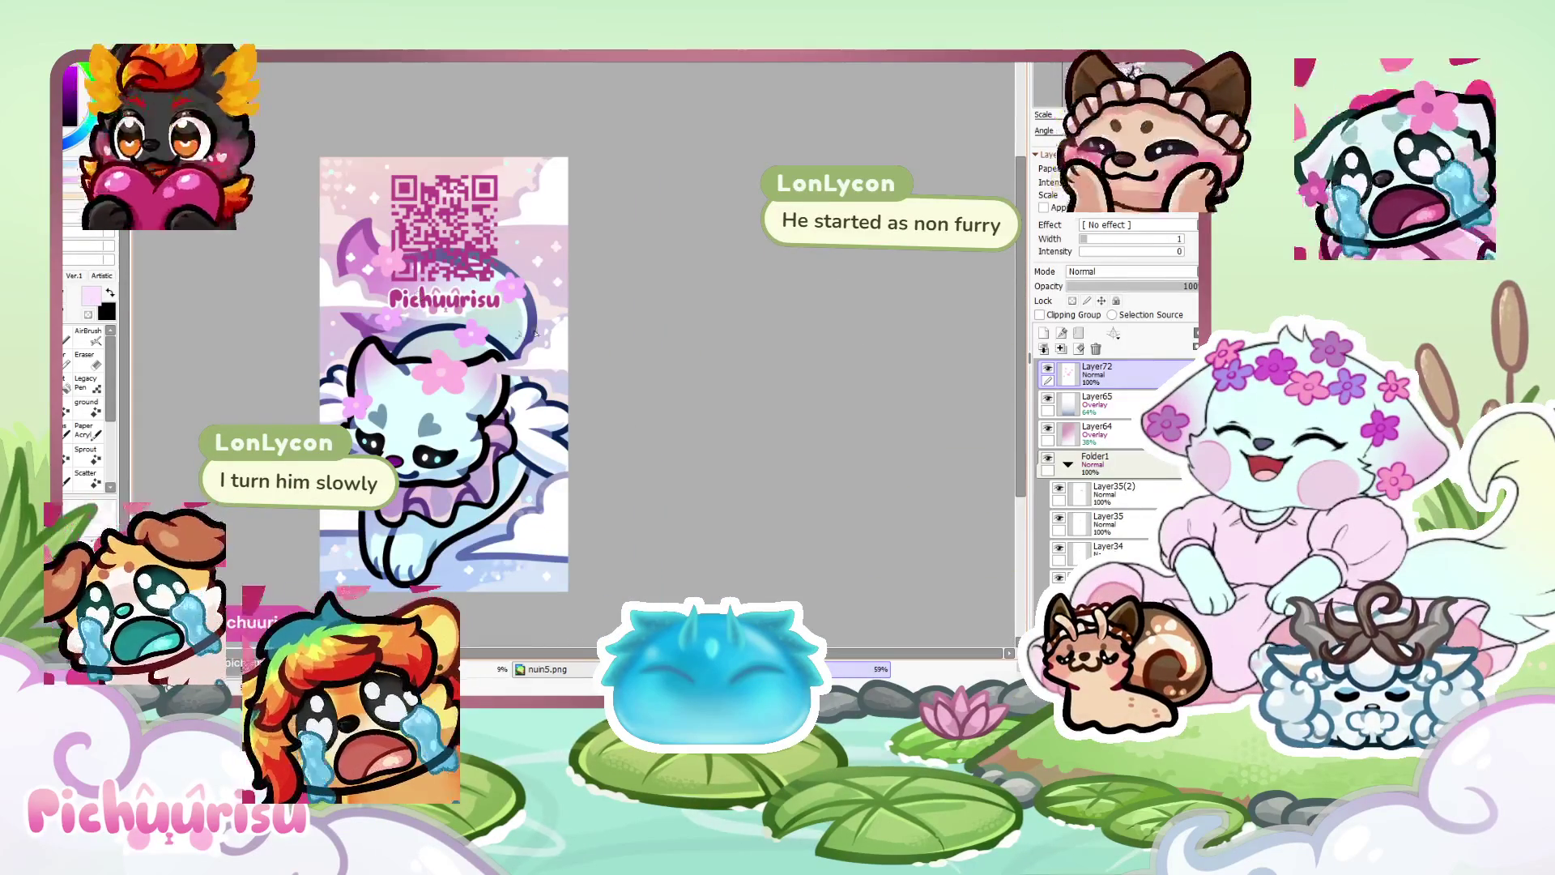
scroll(534, 332, up, 2)
scroll(587, 350, down, 1)
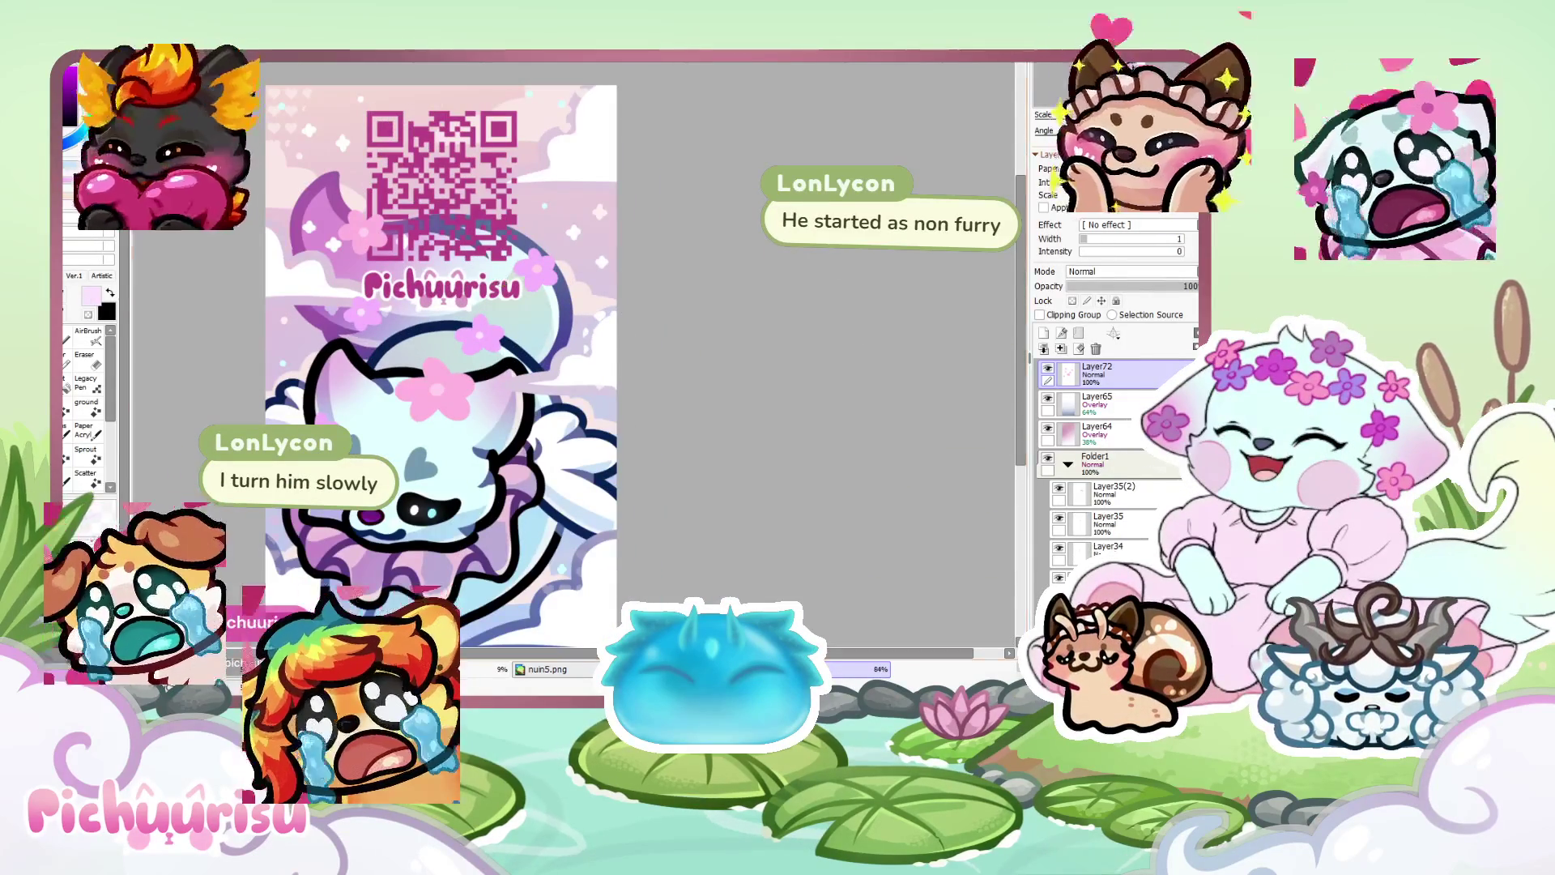
key(ctrl+c)
key(ctrl+v)
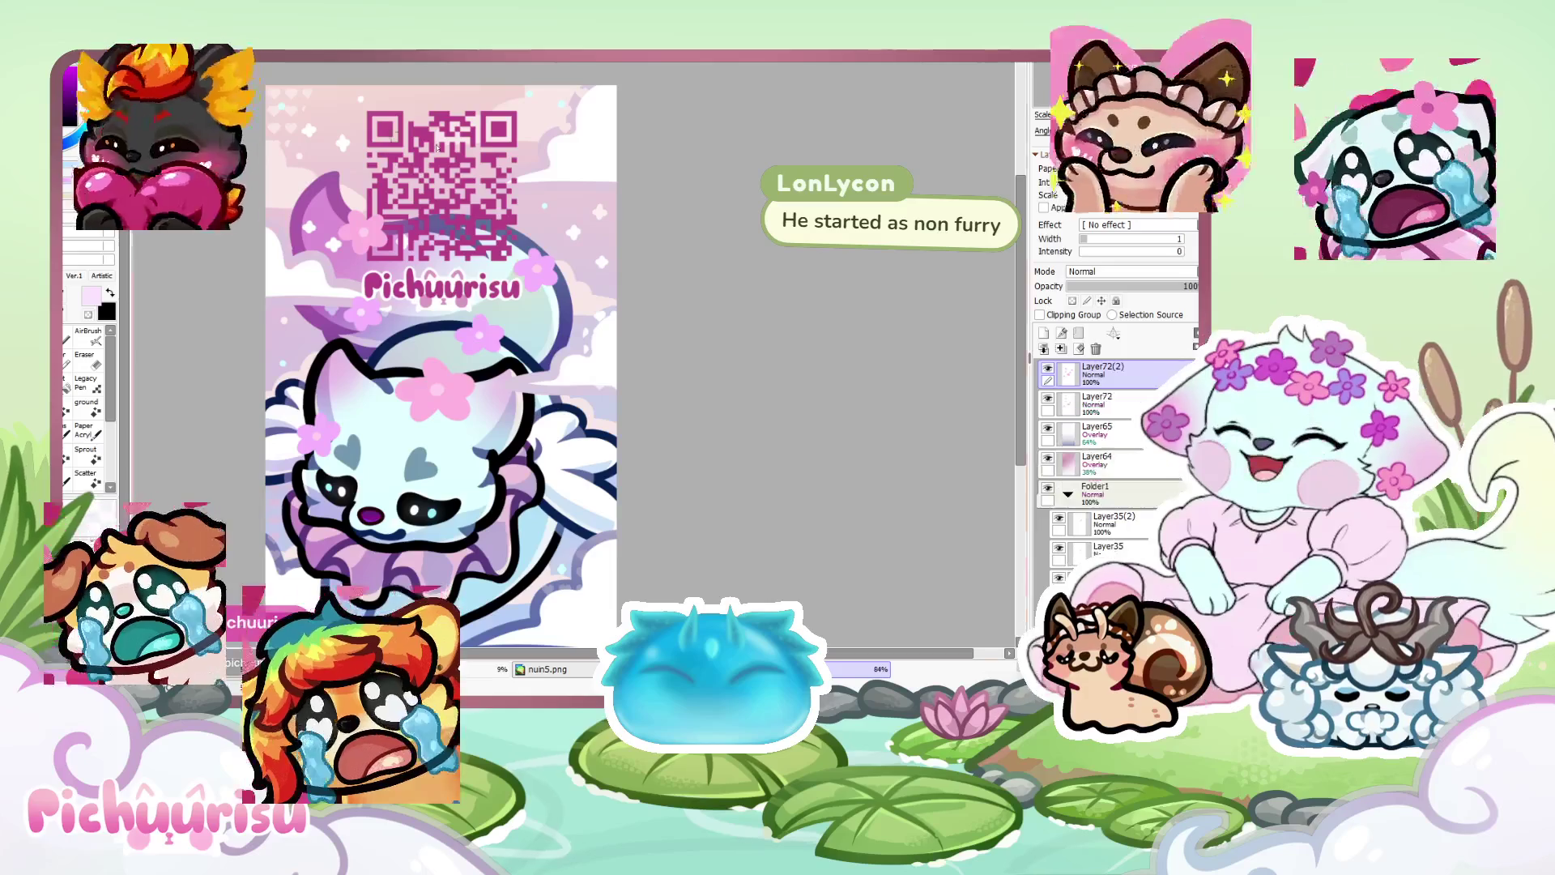
click(1060, 349)
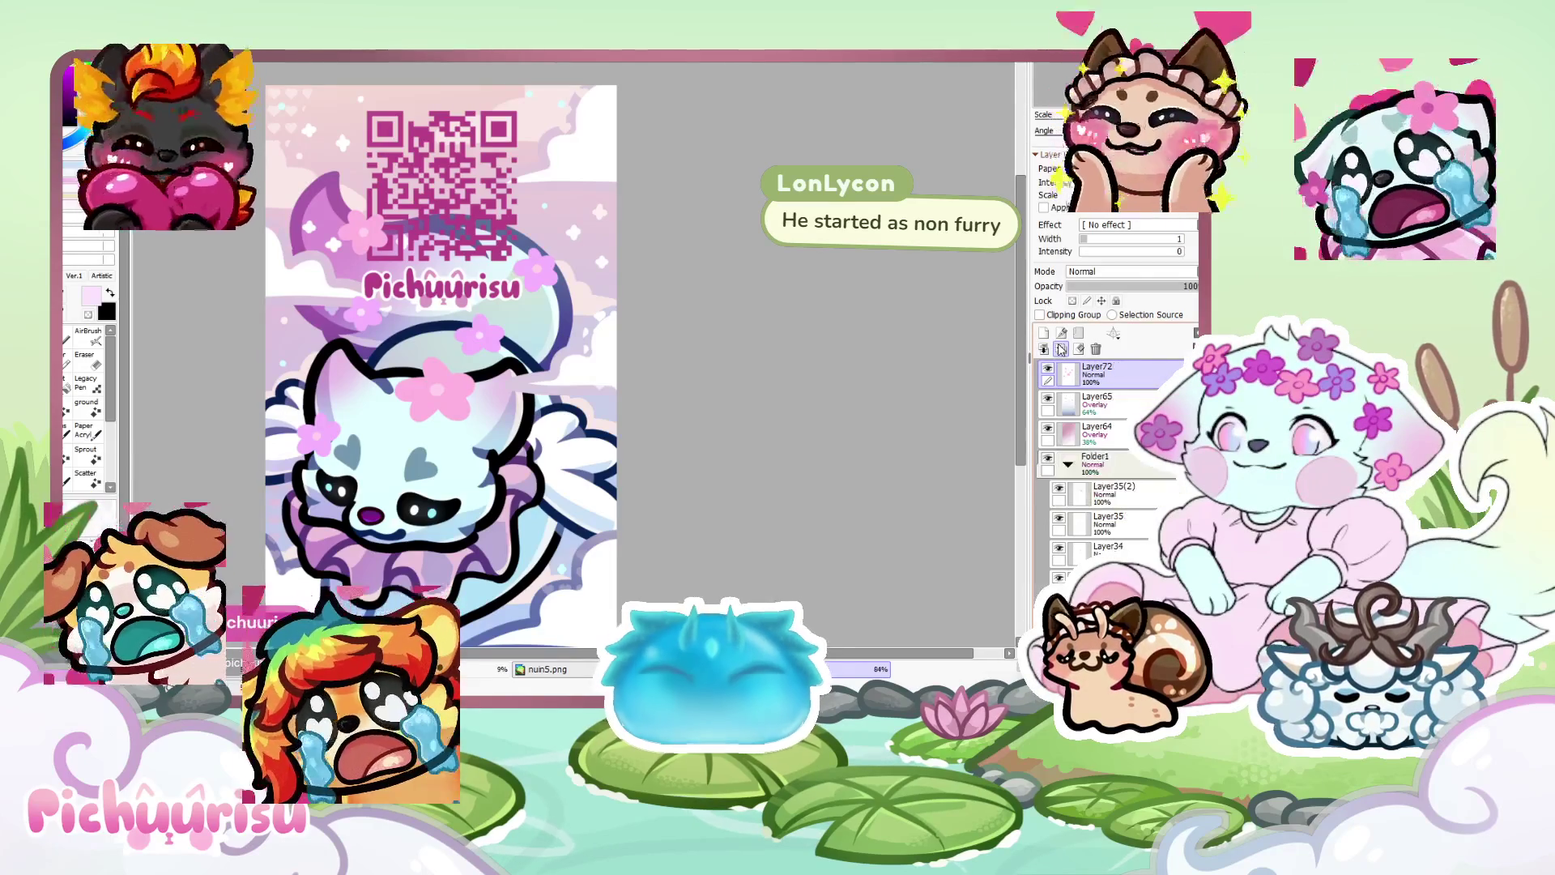
Move the flower beside the cat's left cheek, then deselect and make Layer65 active
scroll(298, 478, up, 1)
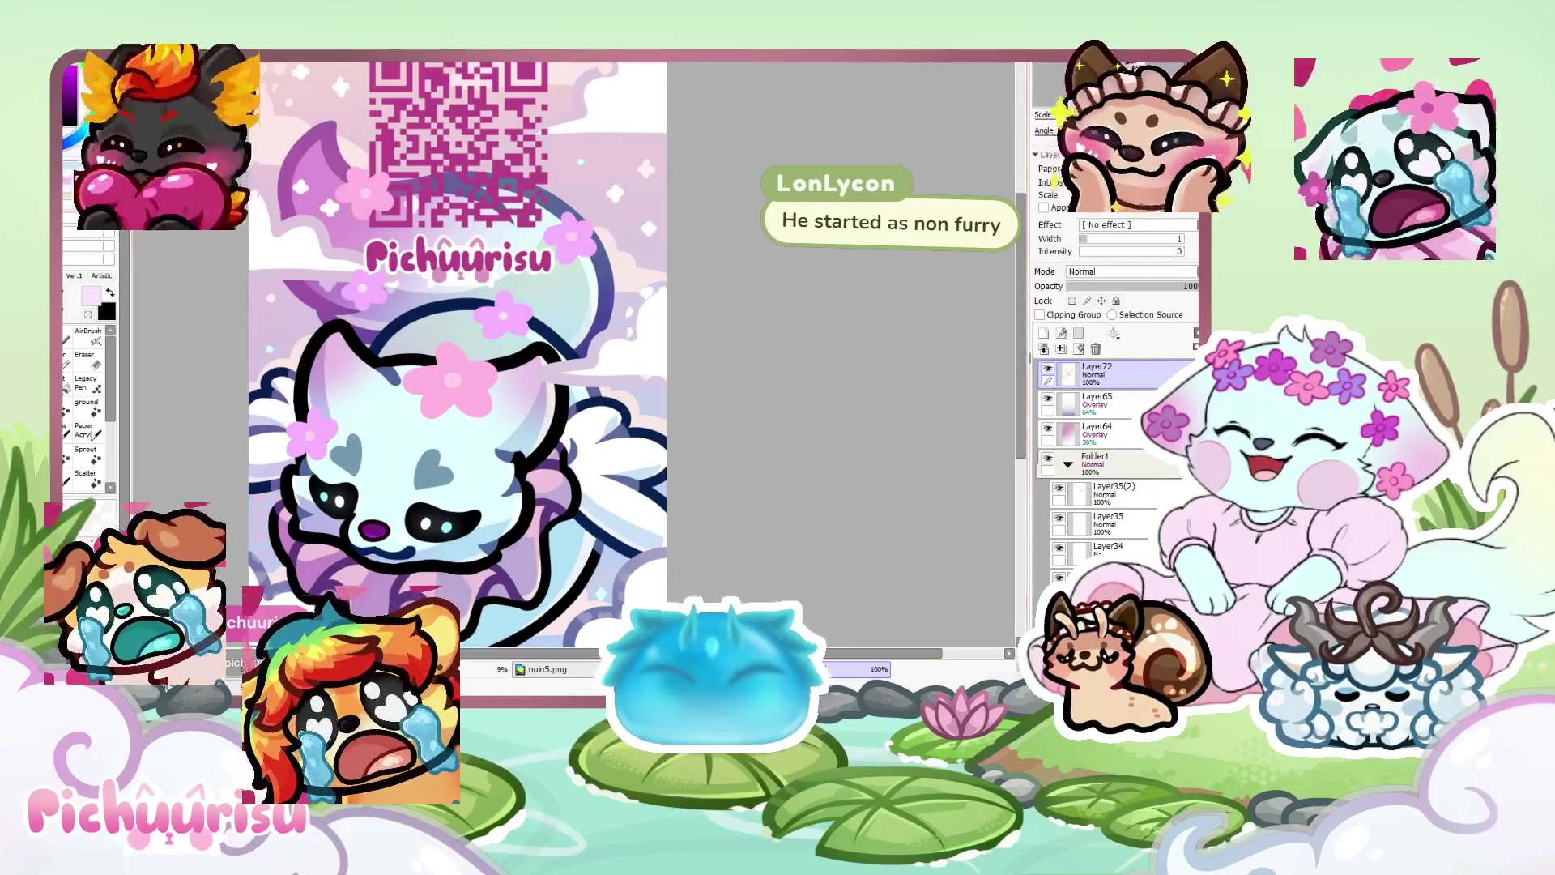
drag(298, 478, 337, 399)
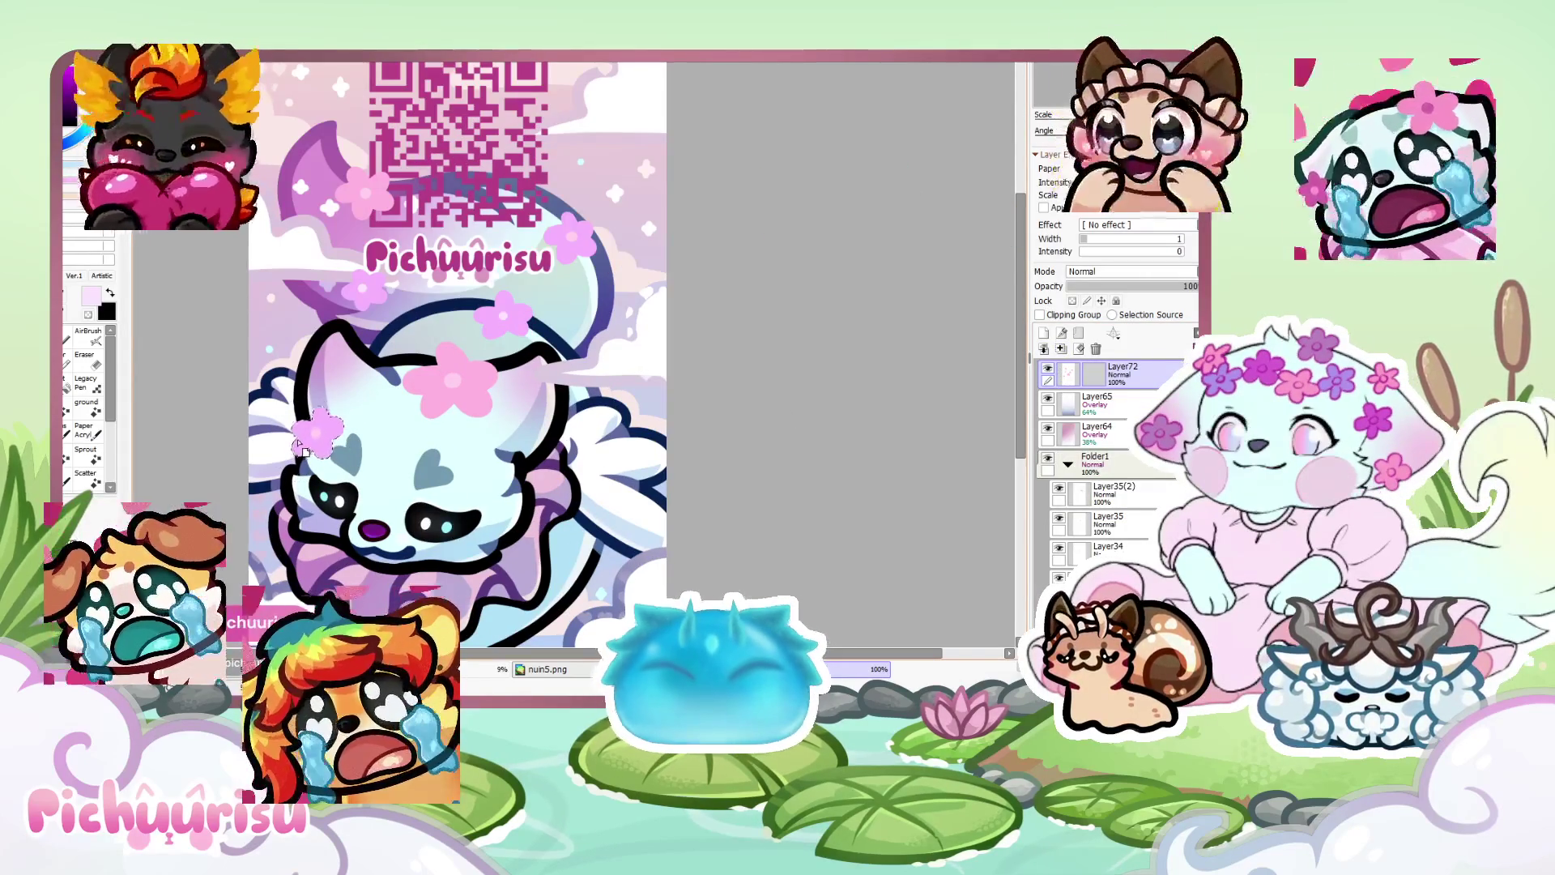
scroll(336, 399, down, 2)
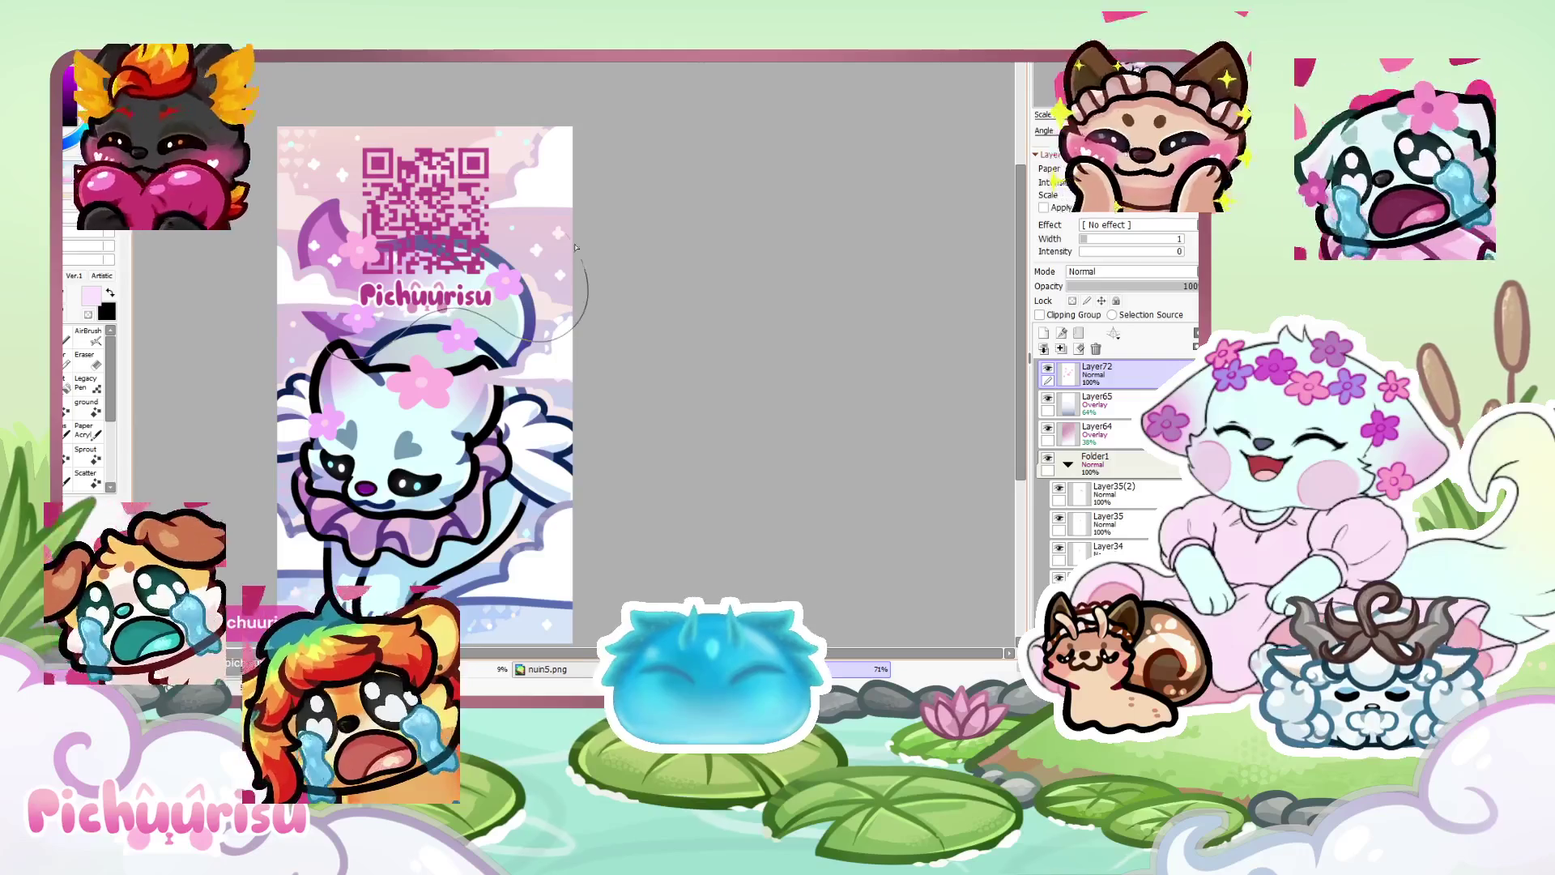
key(ctrl+z)
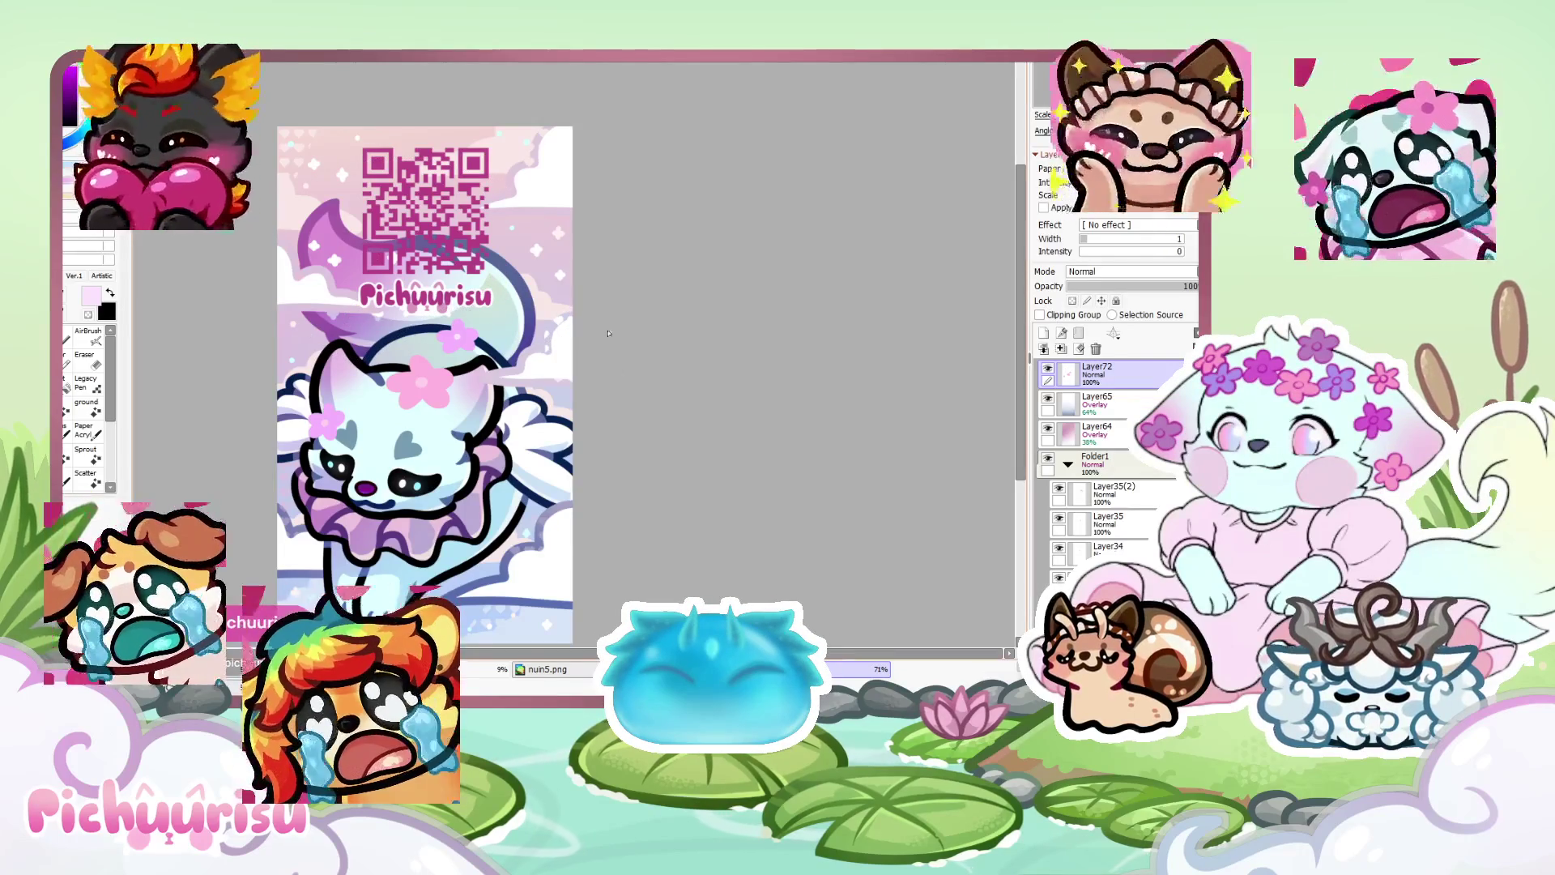
key(ctrl+z)
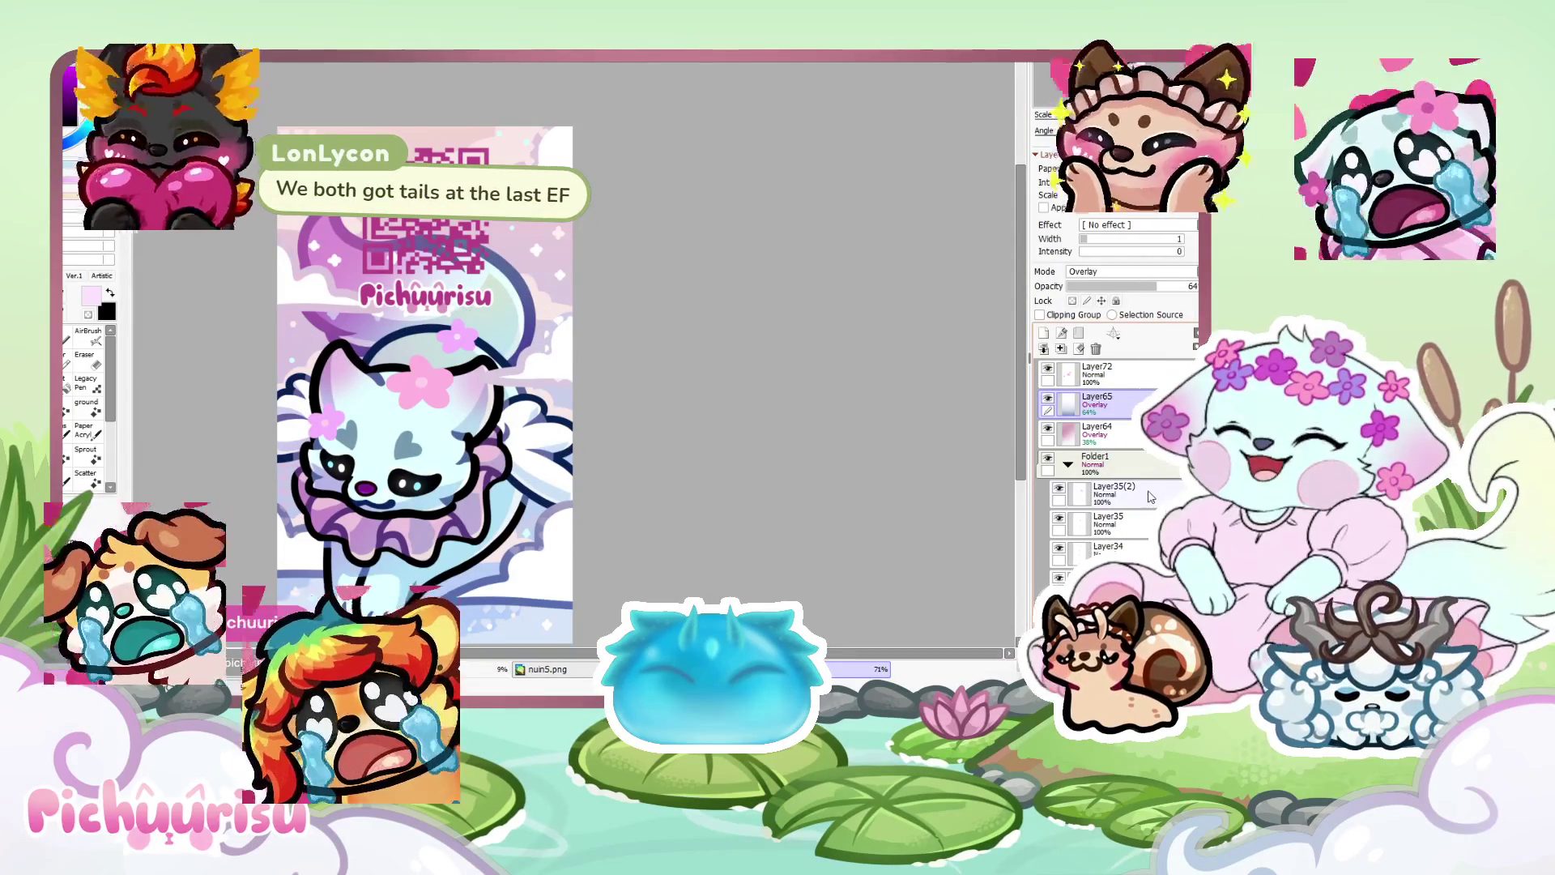
scroll(1154, 496, down, 5)
scroll(1149, 495, down, 4)
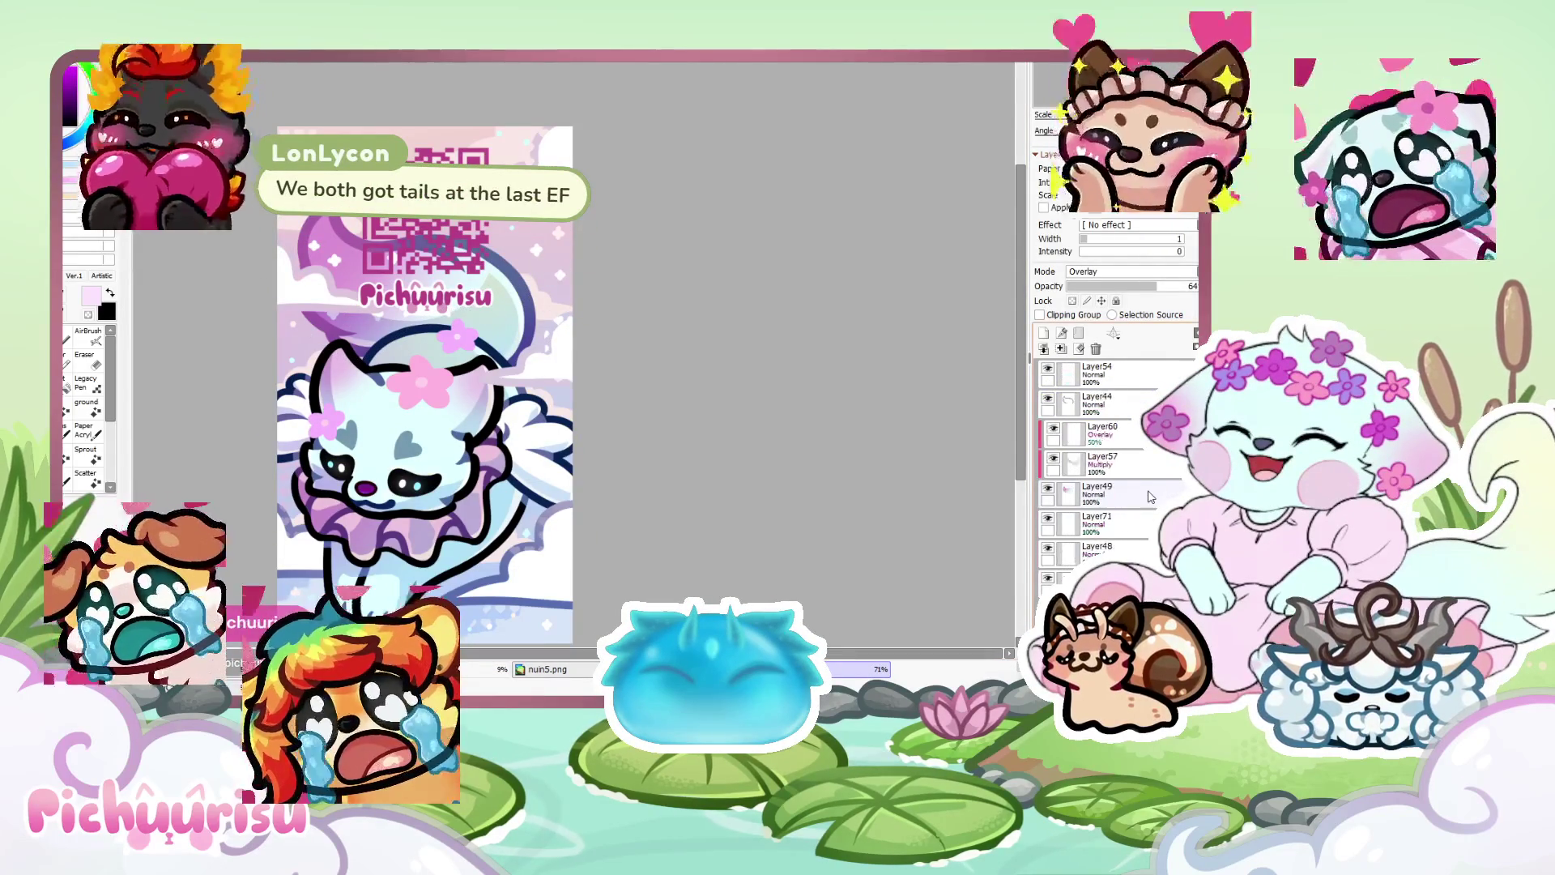
Add a new layer above Layer44 and paint a light blue stroke beneath the pink flower
click(1102, 433)
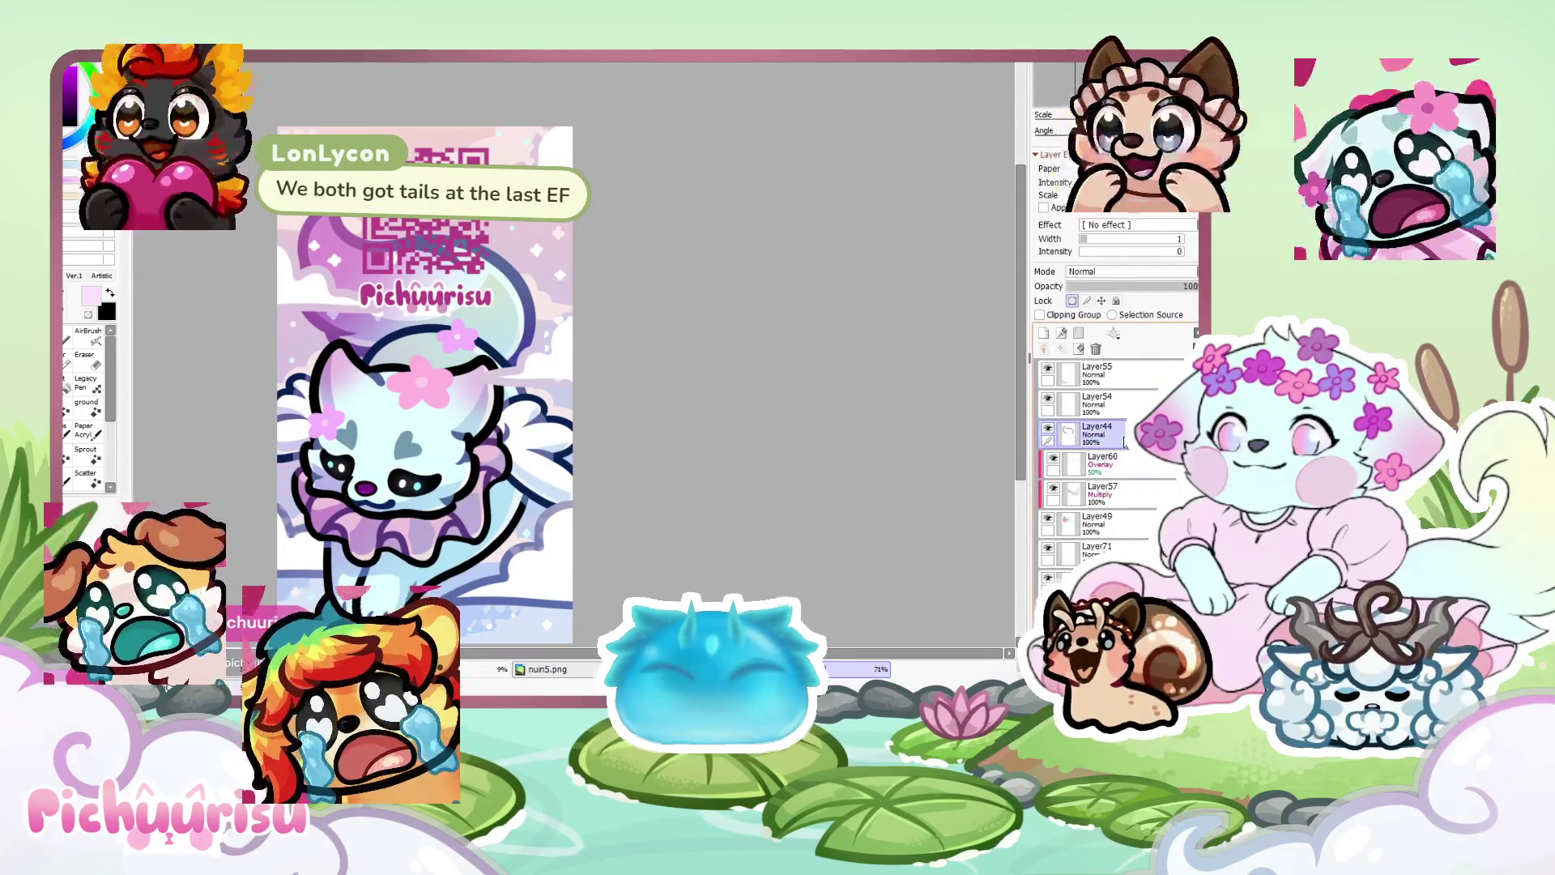
click(1043, 333)
scroll(369, 247, up, 2)
scroll(368, 247, up, 1)
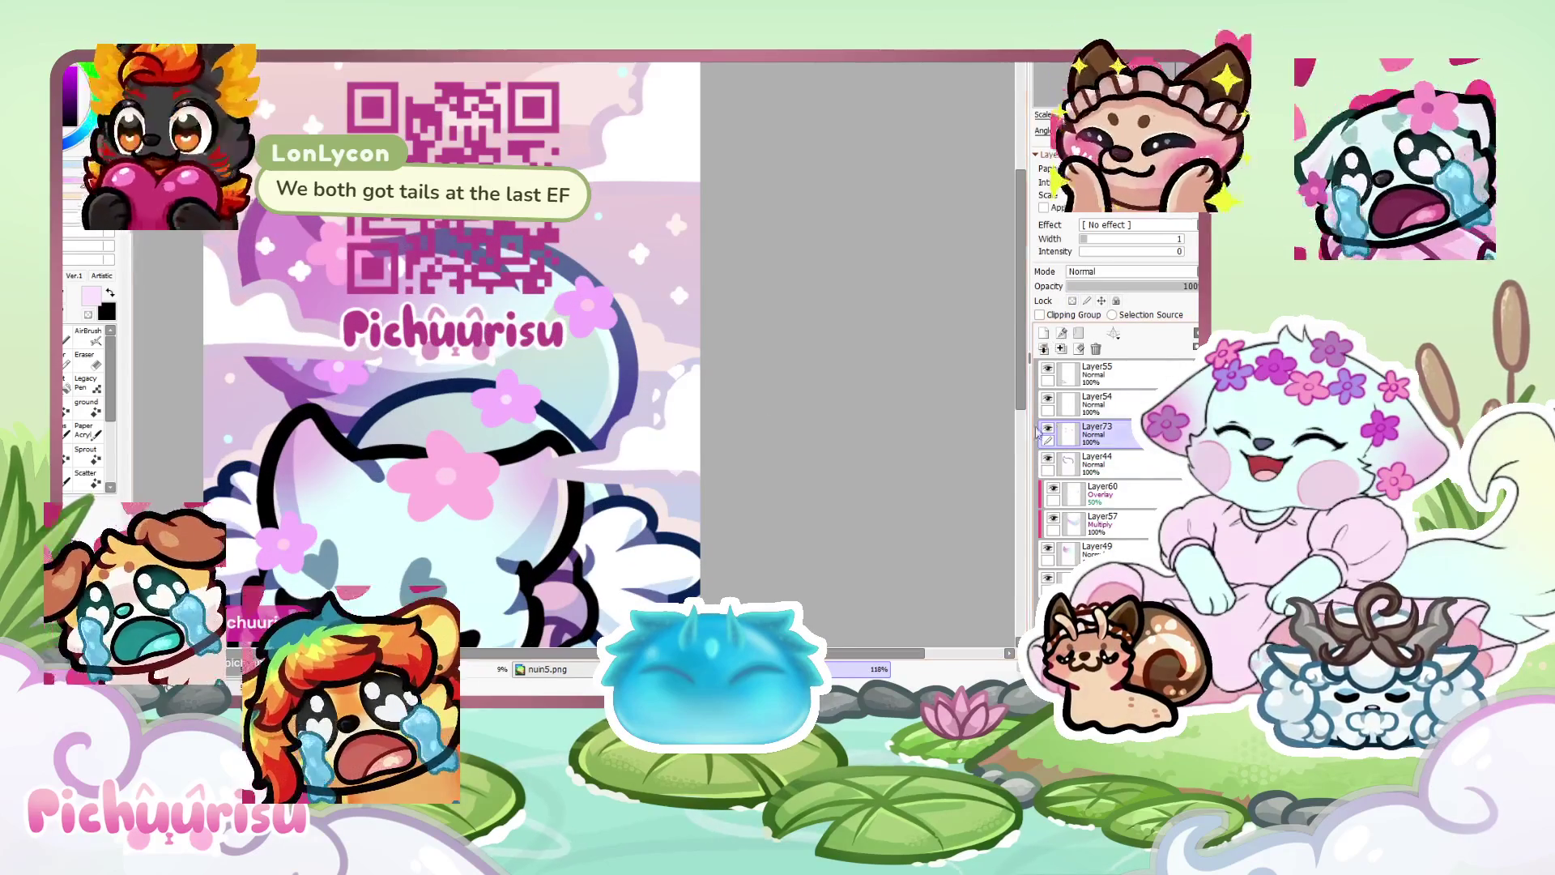
scroll(677, 291, up, 3)
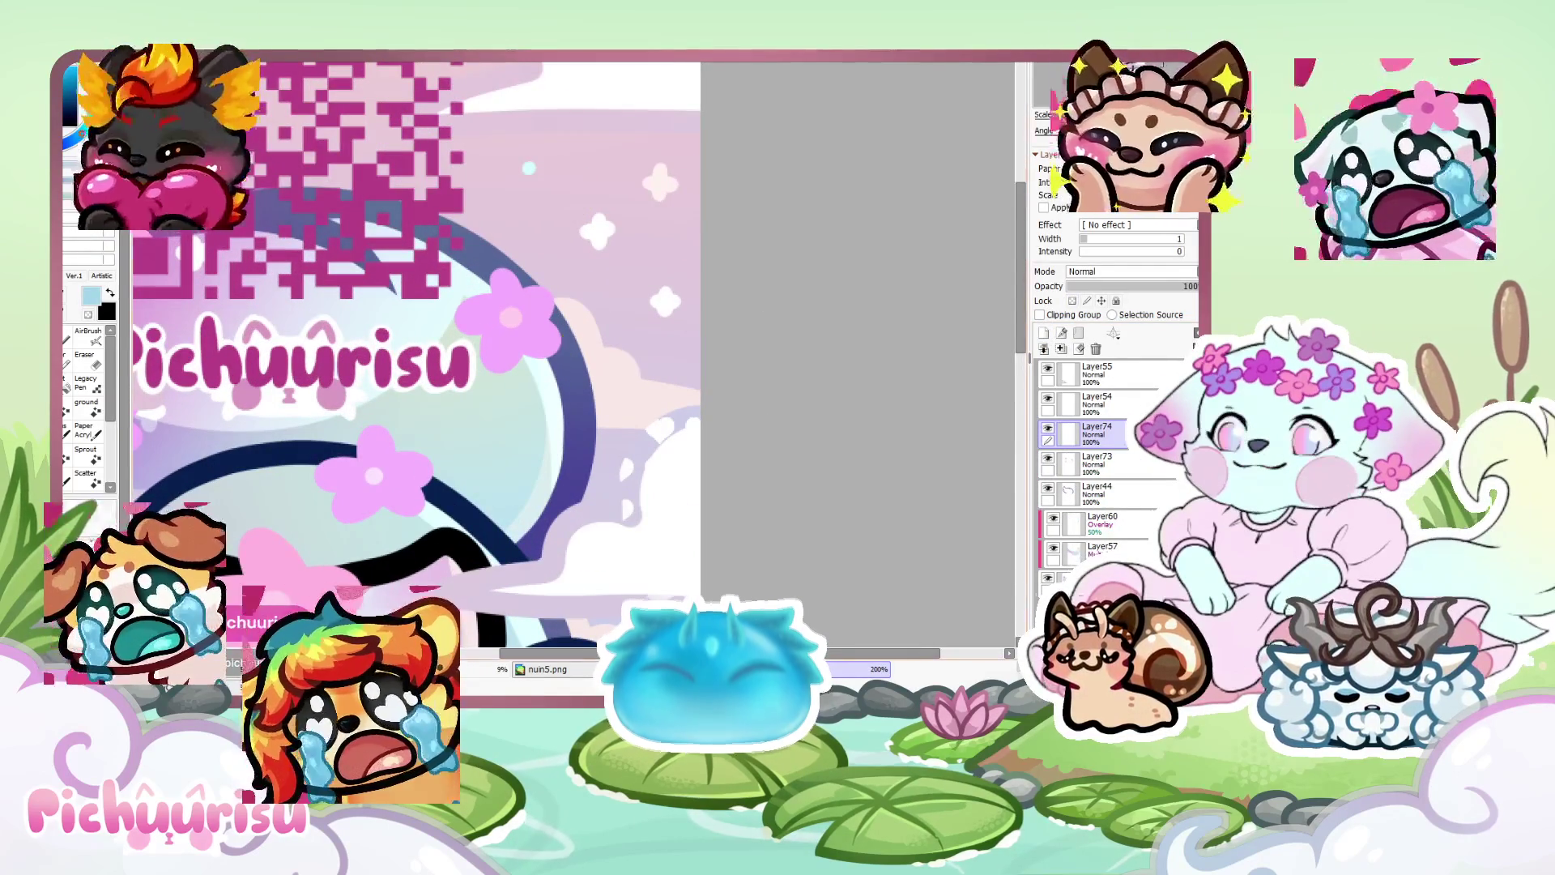
scroll(462, 351, up, 3)
mouse_move(454, 344)
mouse_down()
mouse_move(479, 434)
mouse_move(640, 357)
mouse_up()
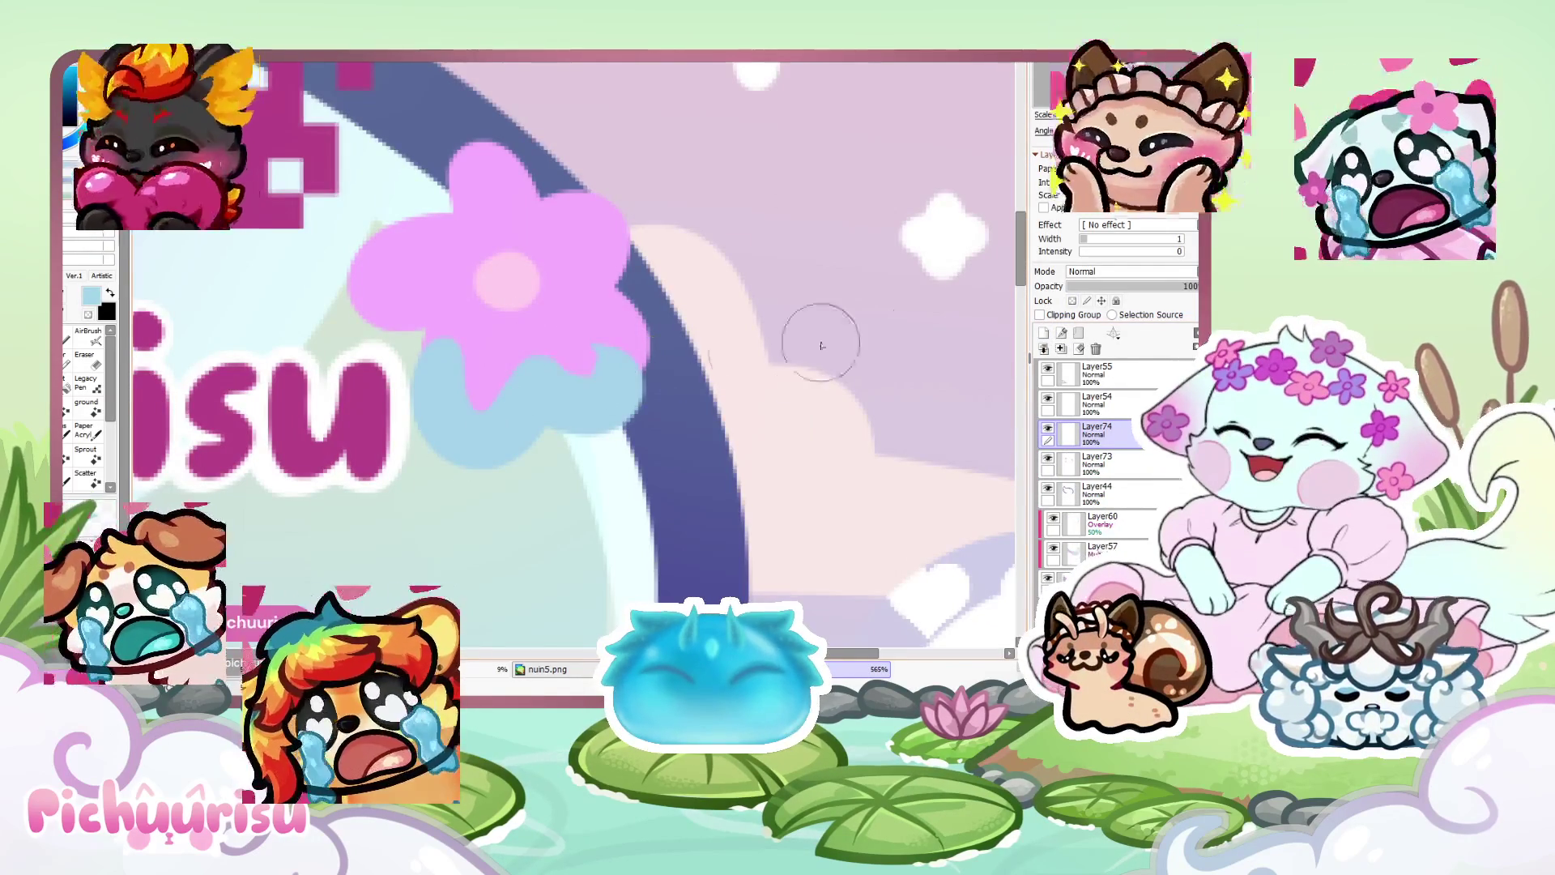
Move Layer74 below Layer73 and set its blend mode to Multiply
mouse_move(1089, 434)
mouse_down()
mouse_move(1102, 479)
mouse_move(1103, 466)
mouse_up()
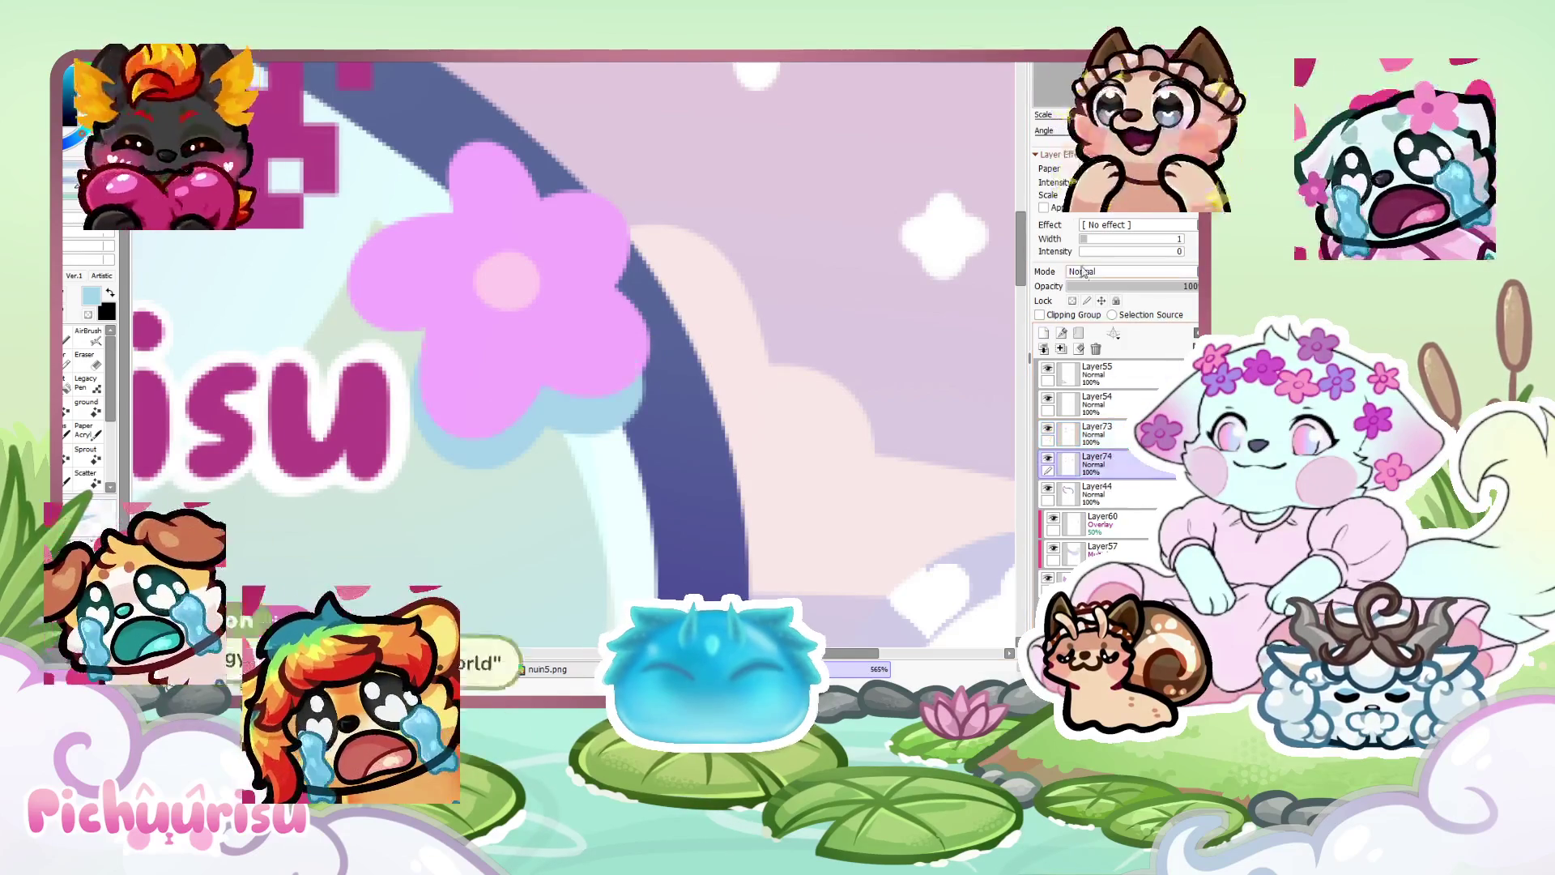
click(1131, 271)
click(1131, 283)
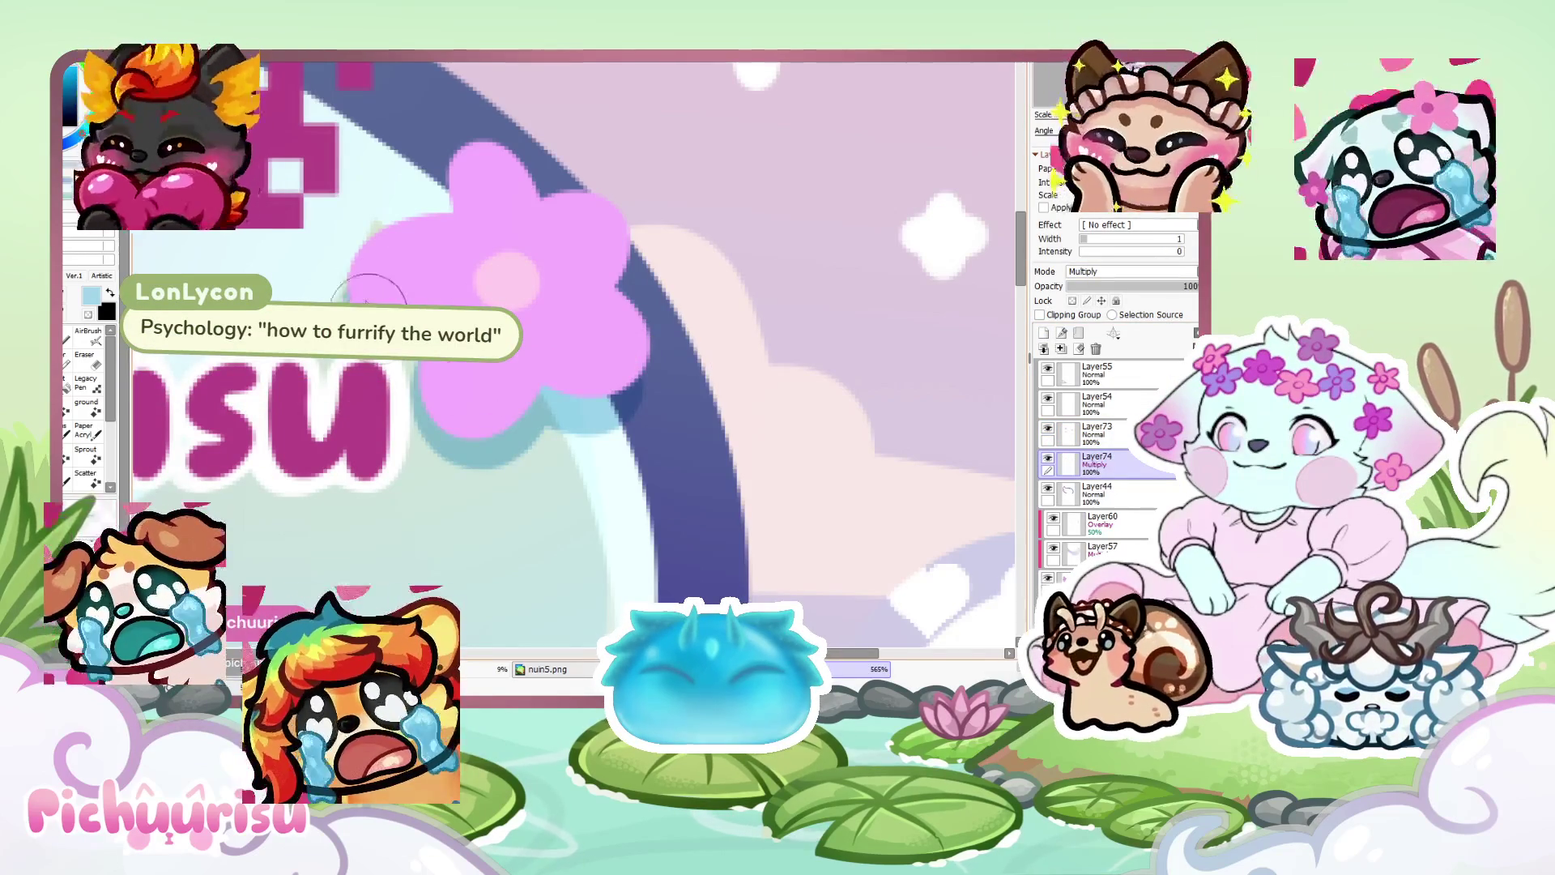
scroll(981, 513, down, 6)
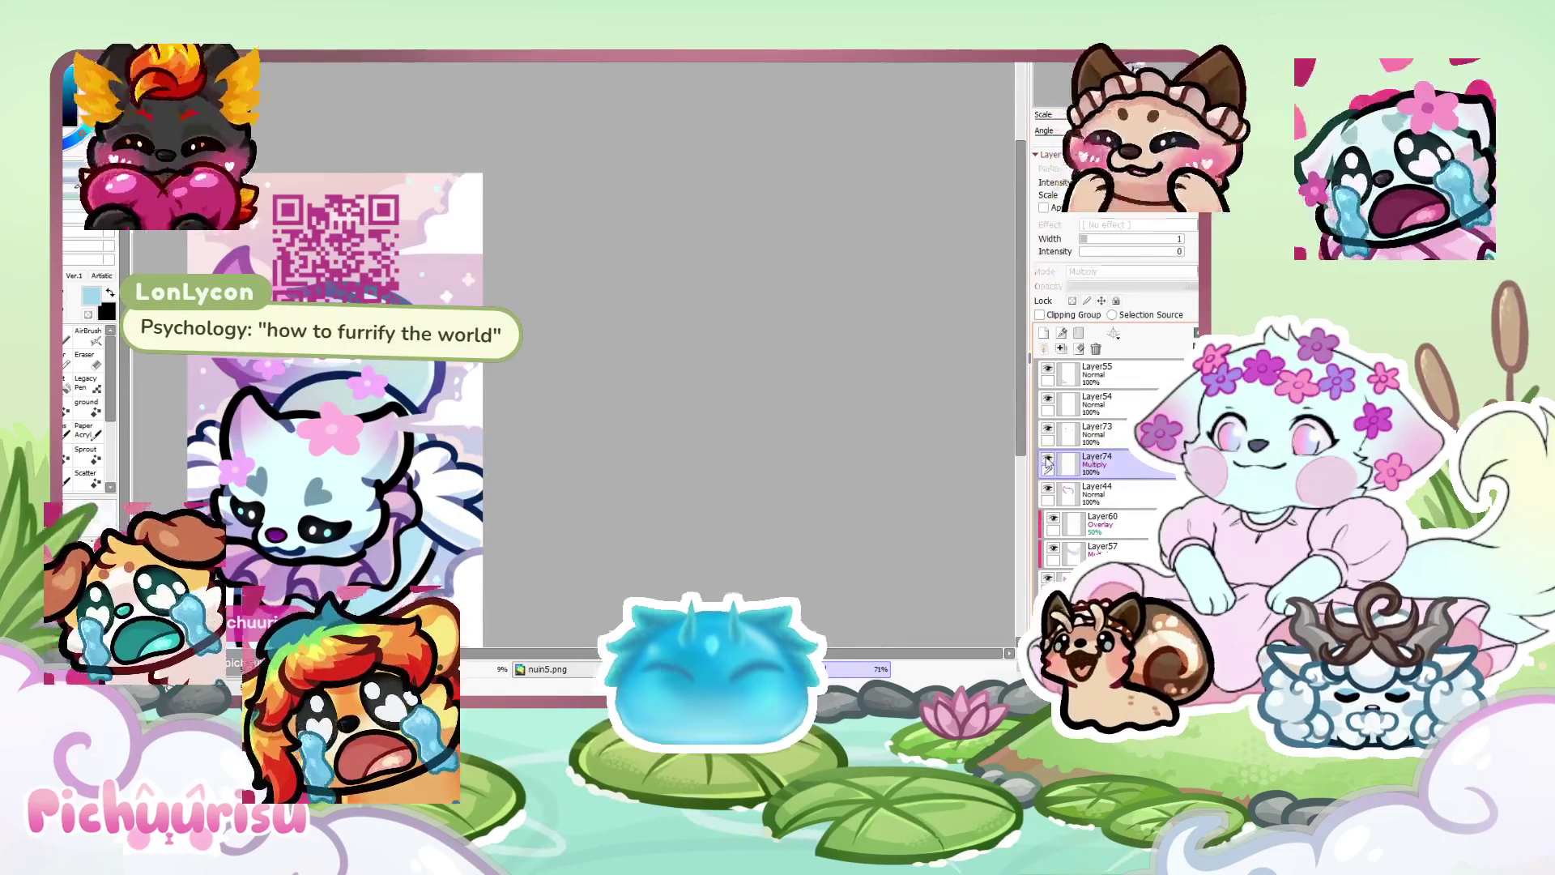
Check Layer57's settings, then pick Layer72 by selecting the flower on the canvas
click(1101, 550)
scroll(1083, 279, up, 1)
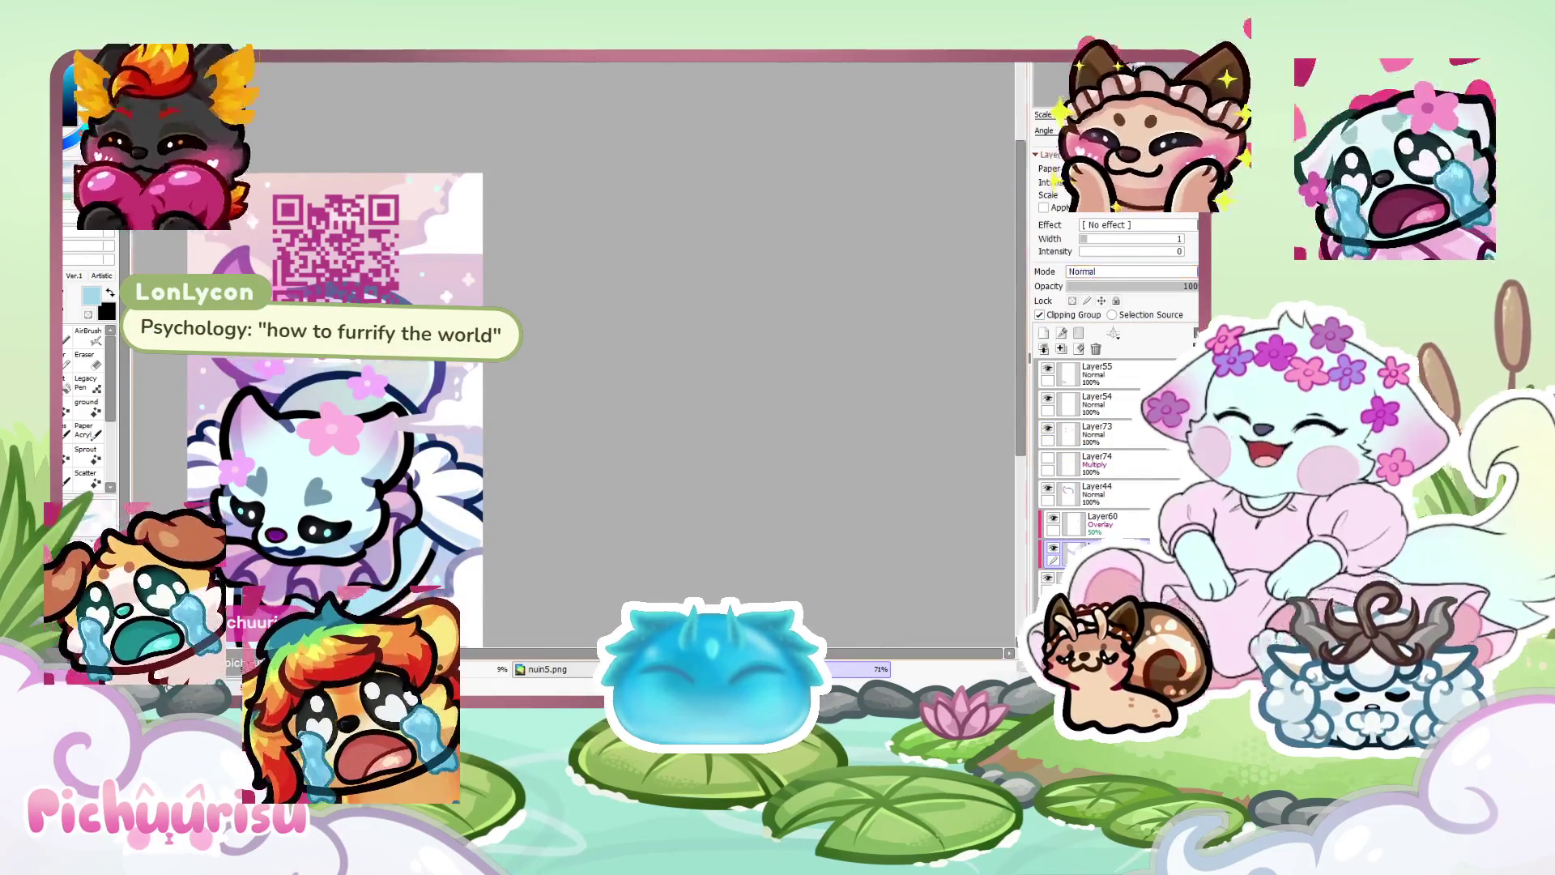
scroll(408, 386, up, 4)
scroll(478, 368, down, 3)
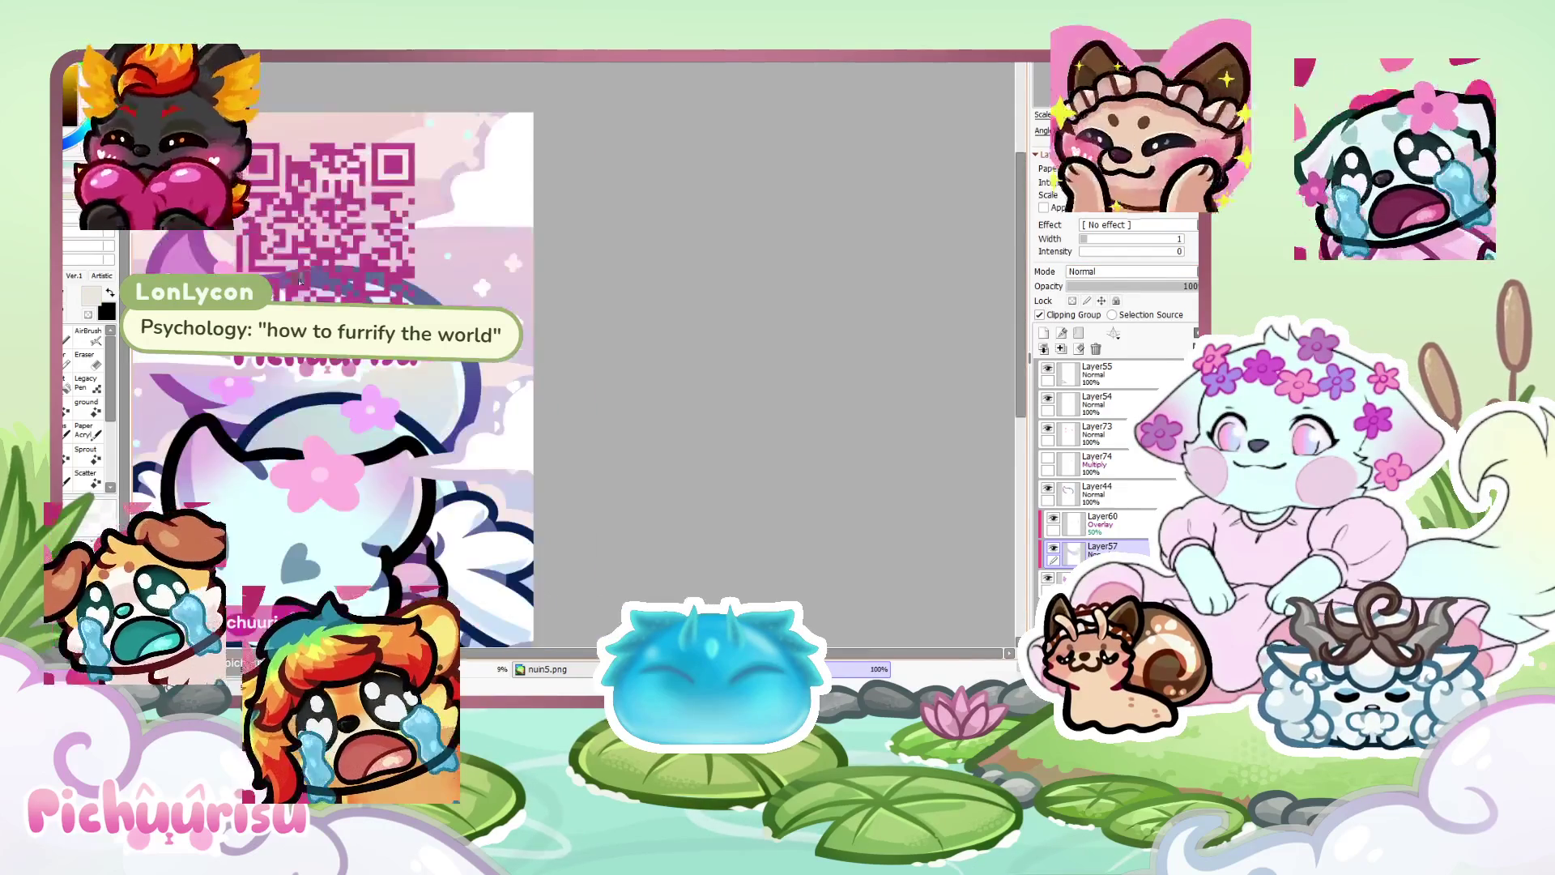
scroll(478, 369, up, 2)
scroll(253, 342, down, 2)
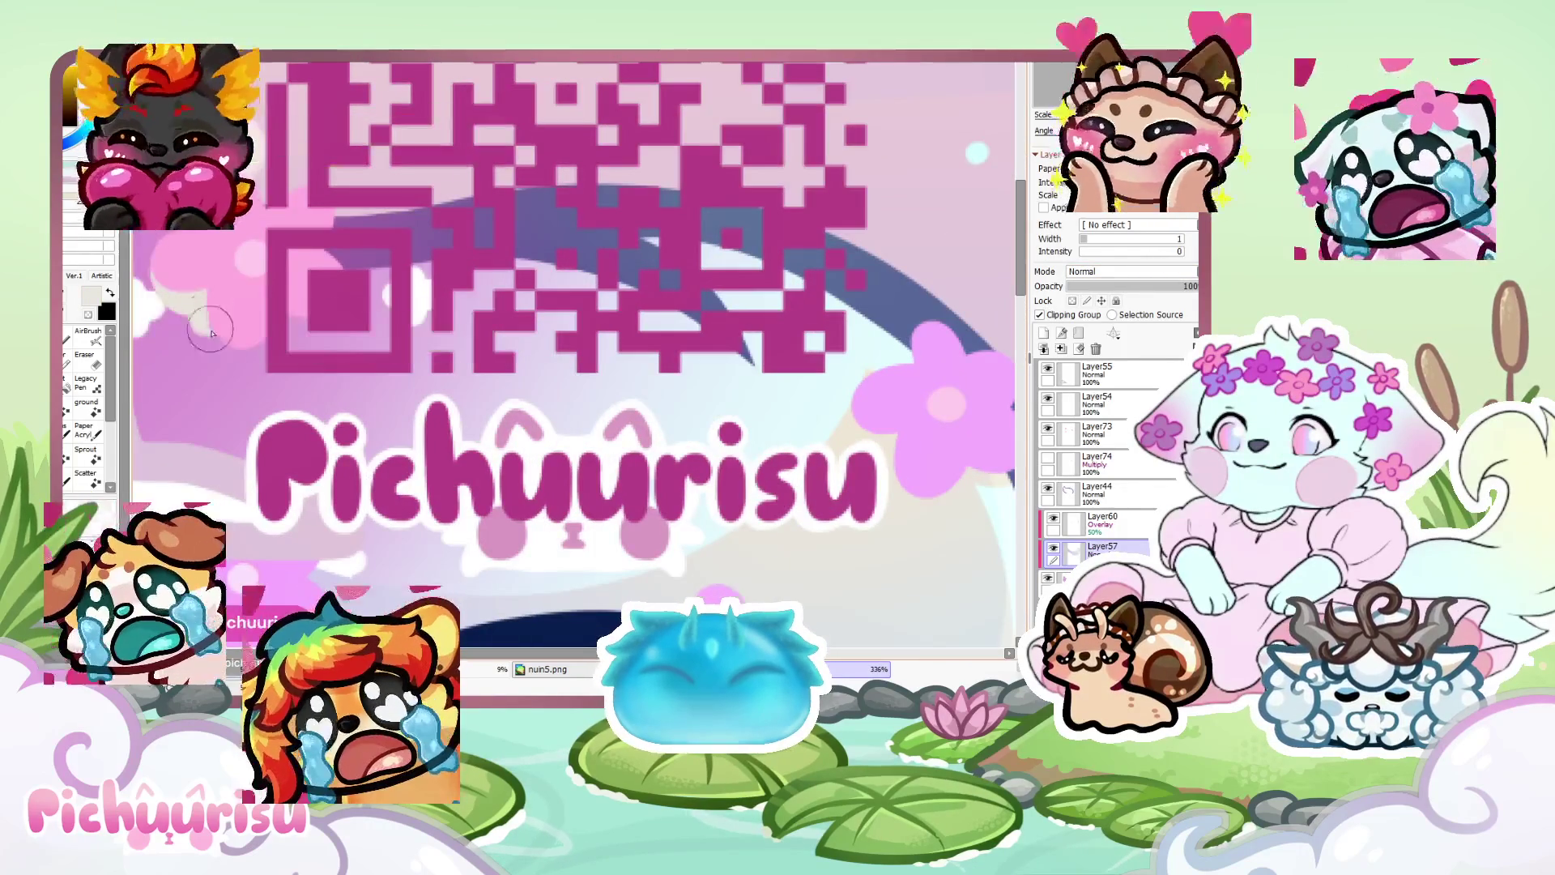
scroll(254, 342, up, 4)
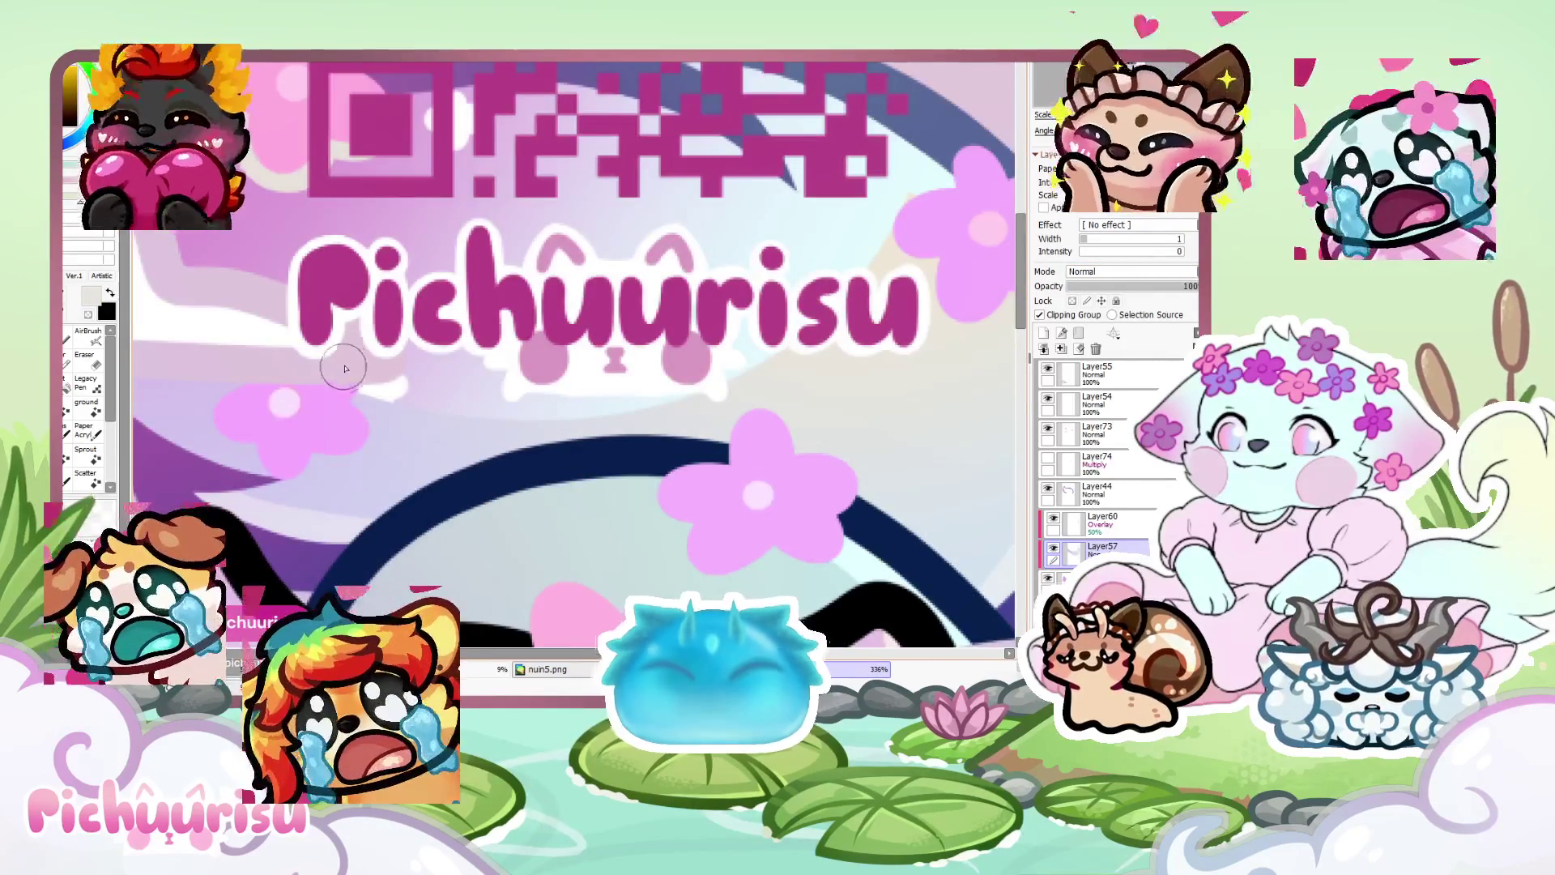
scroll(344, 368, down, 5)
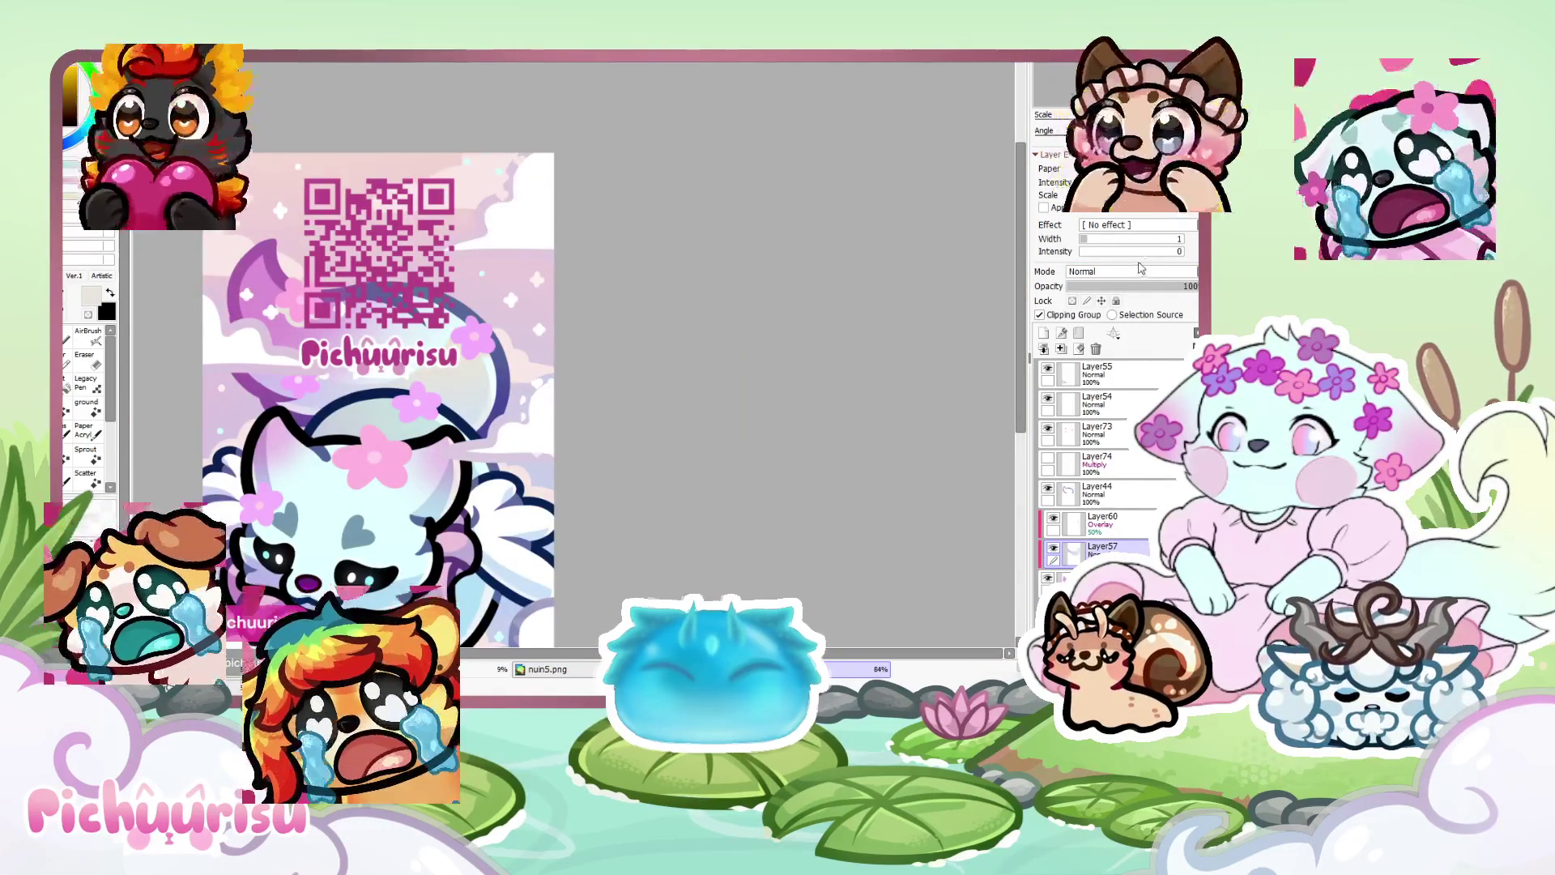
scroll(400, 395, up, 4)
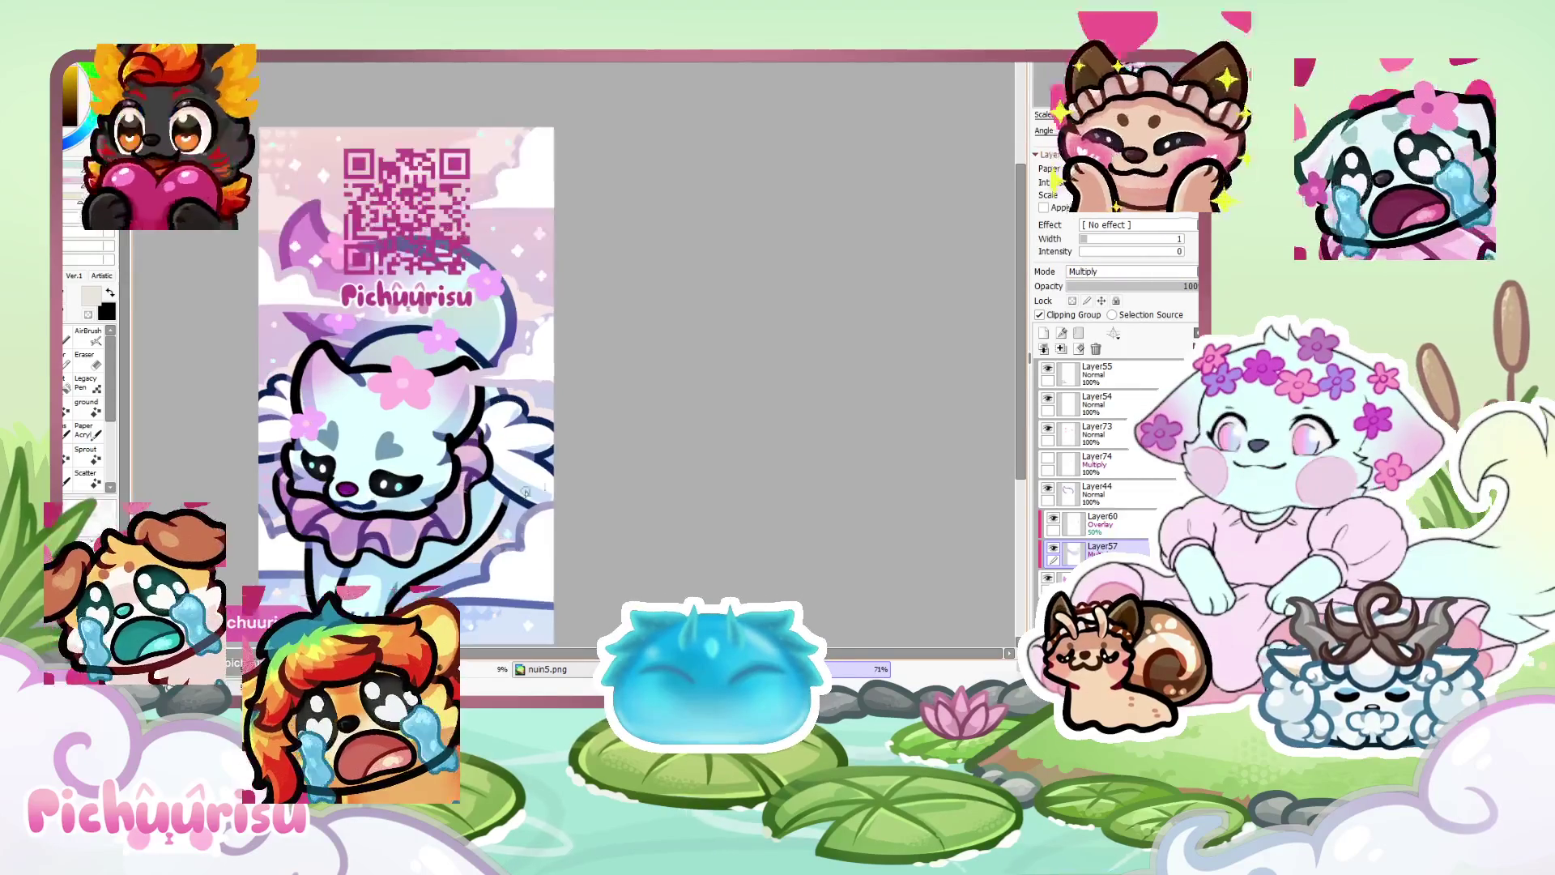
ctrl+click(401, 395)
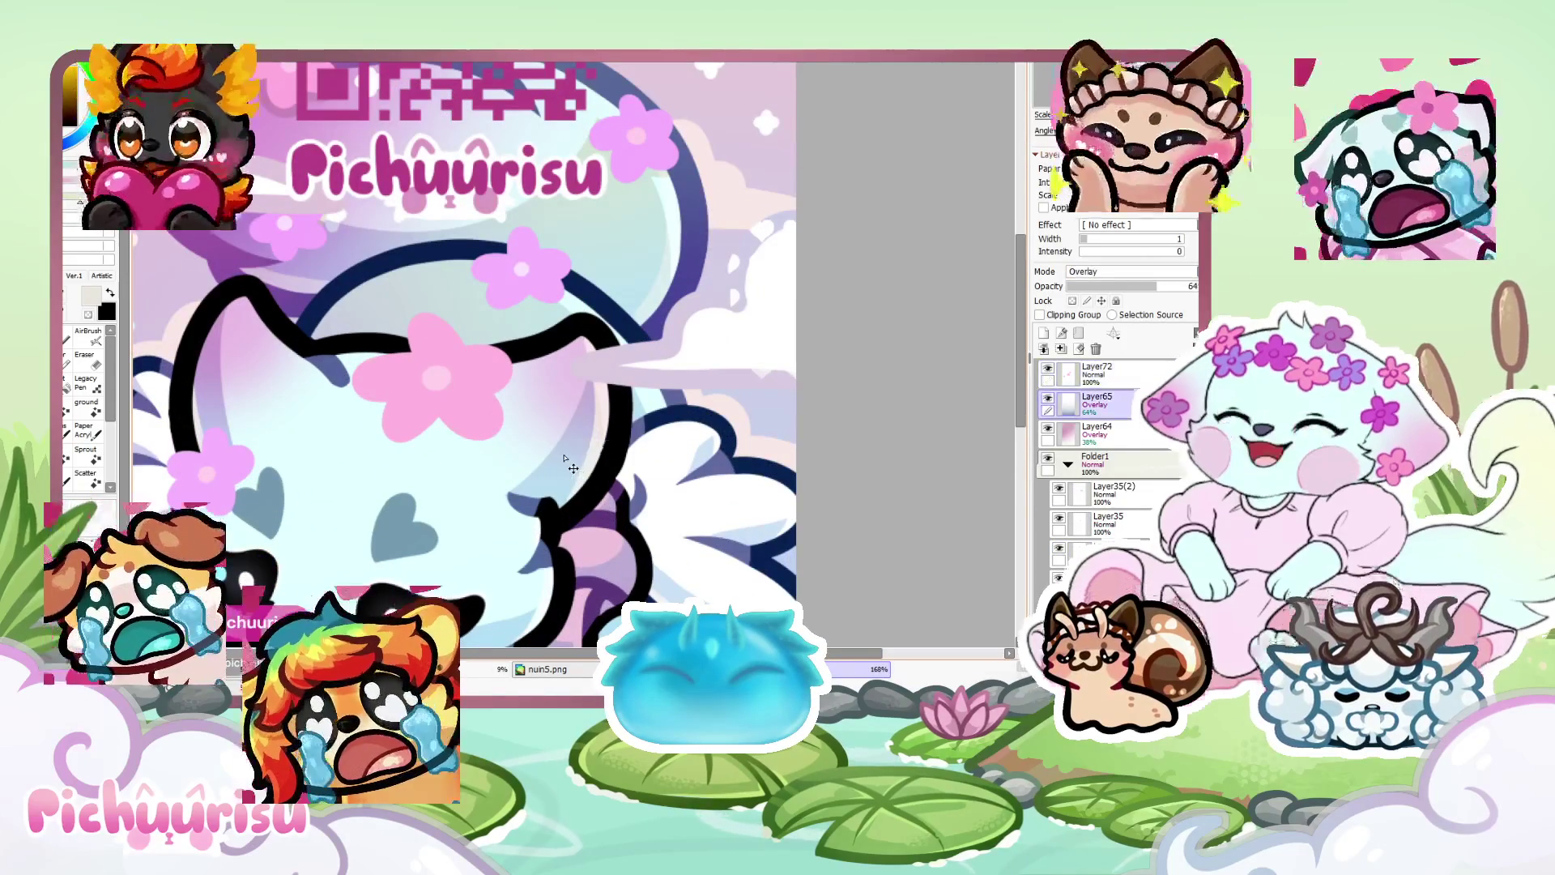
Inspect Layer65, Layer56 and Layer72 by selecting them and hiding Layer65 to compare shading
click(1077, 402)
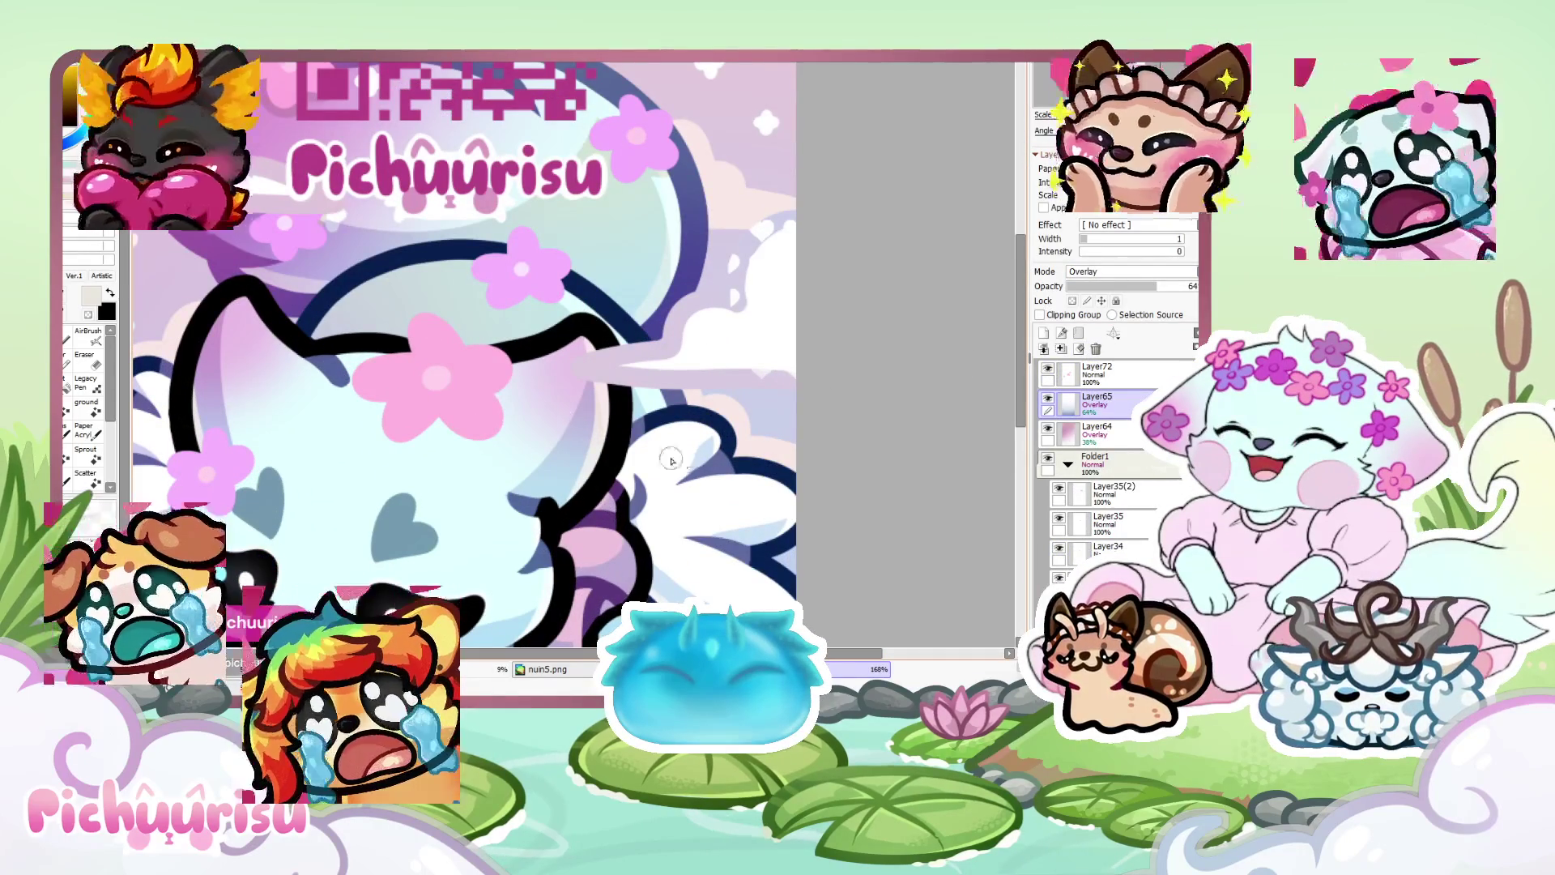
ctrl+click(587, 450)
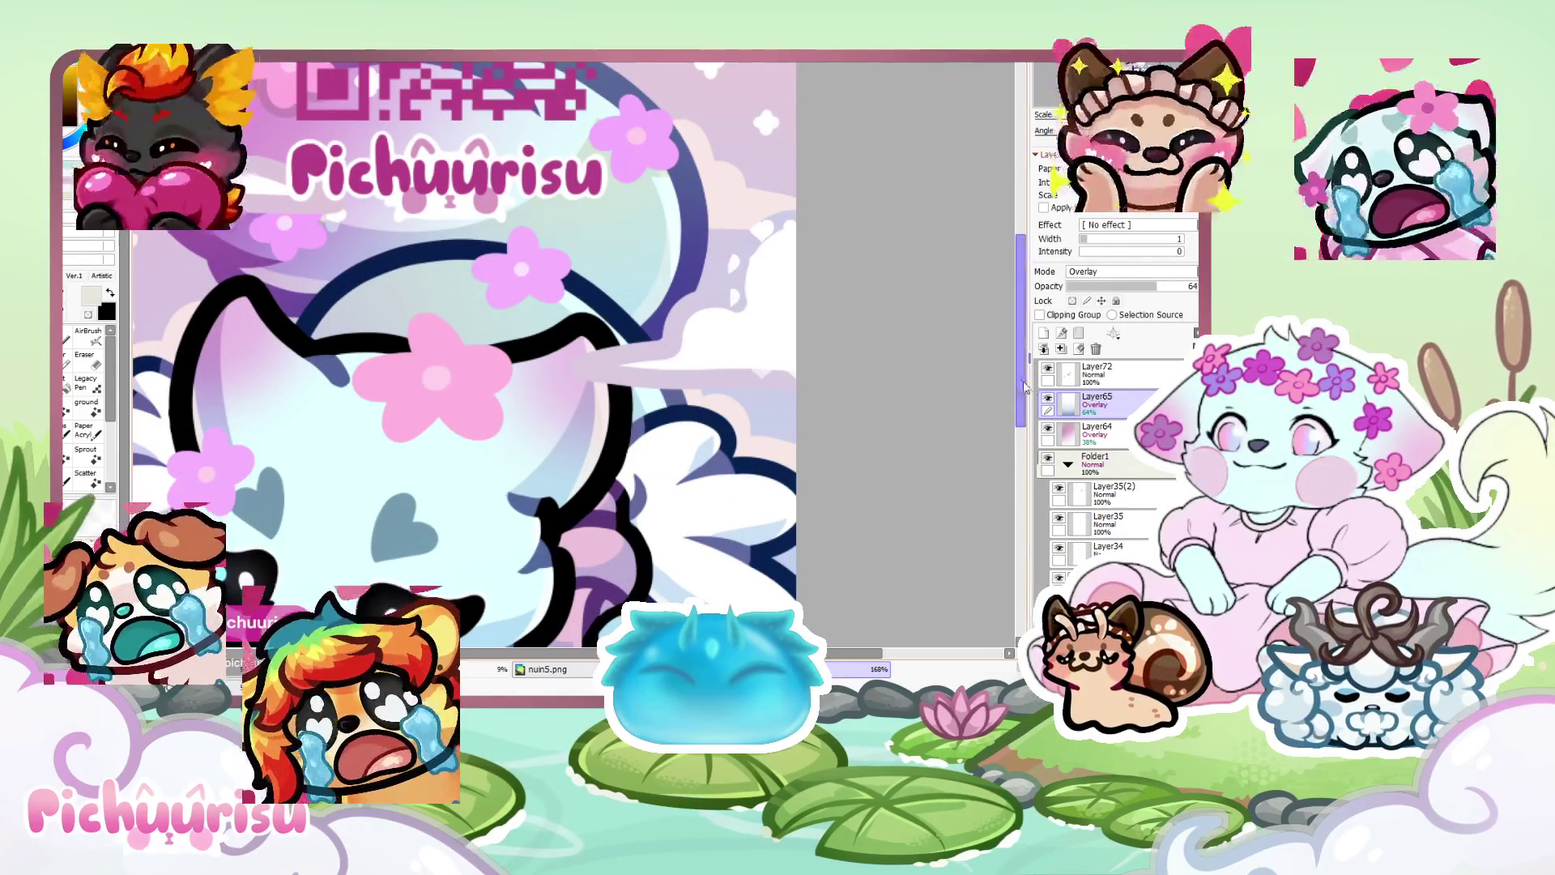
click(1047, 398)
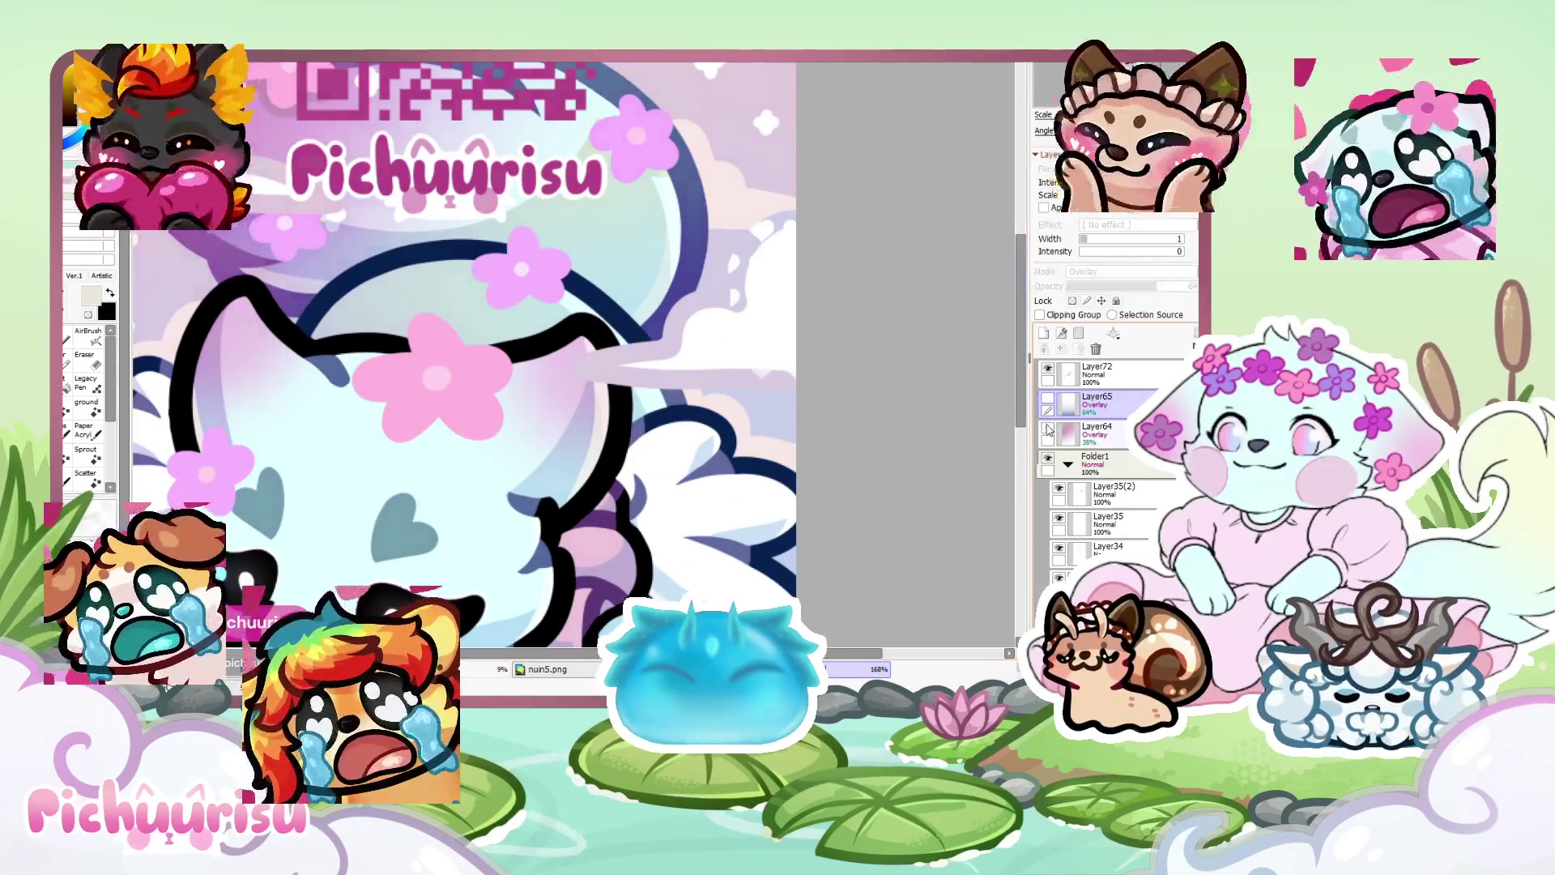
ctrl+click(571, 445)
ctrl+click(486, 452)
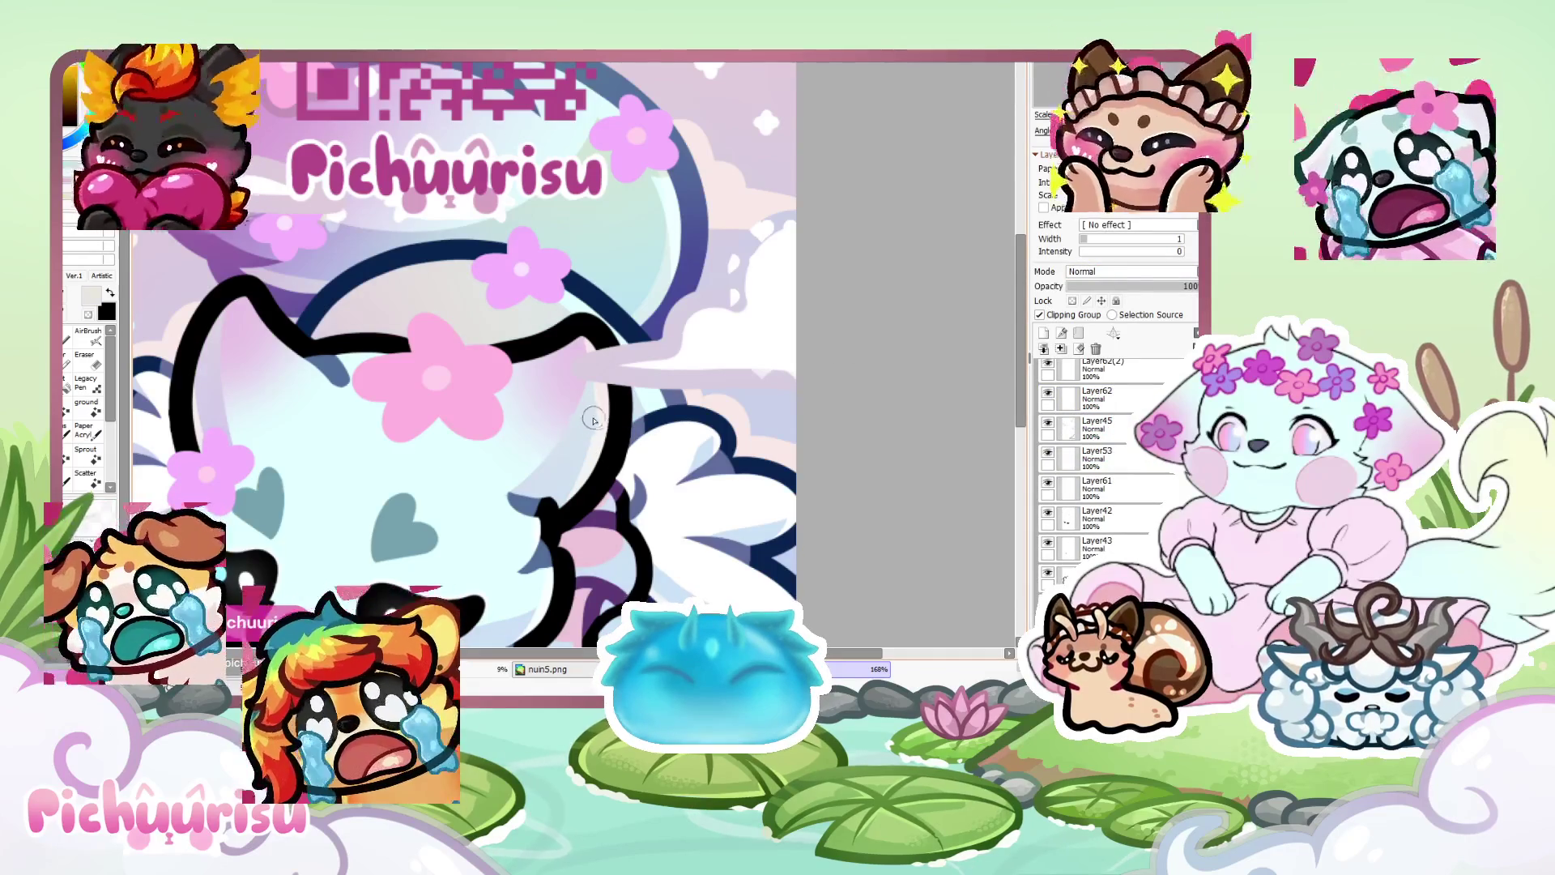
scroll(1123, 278, down, 1)
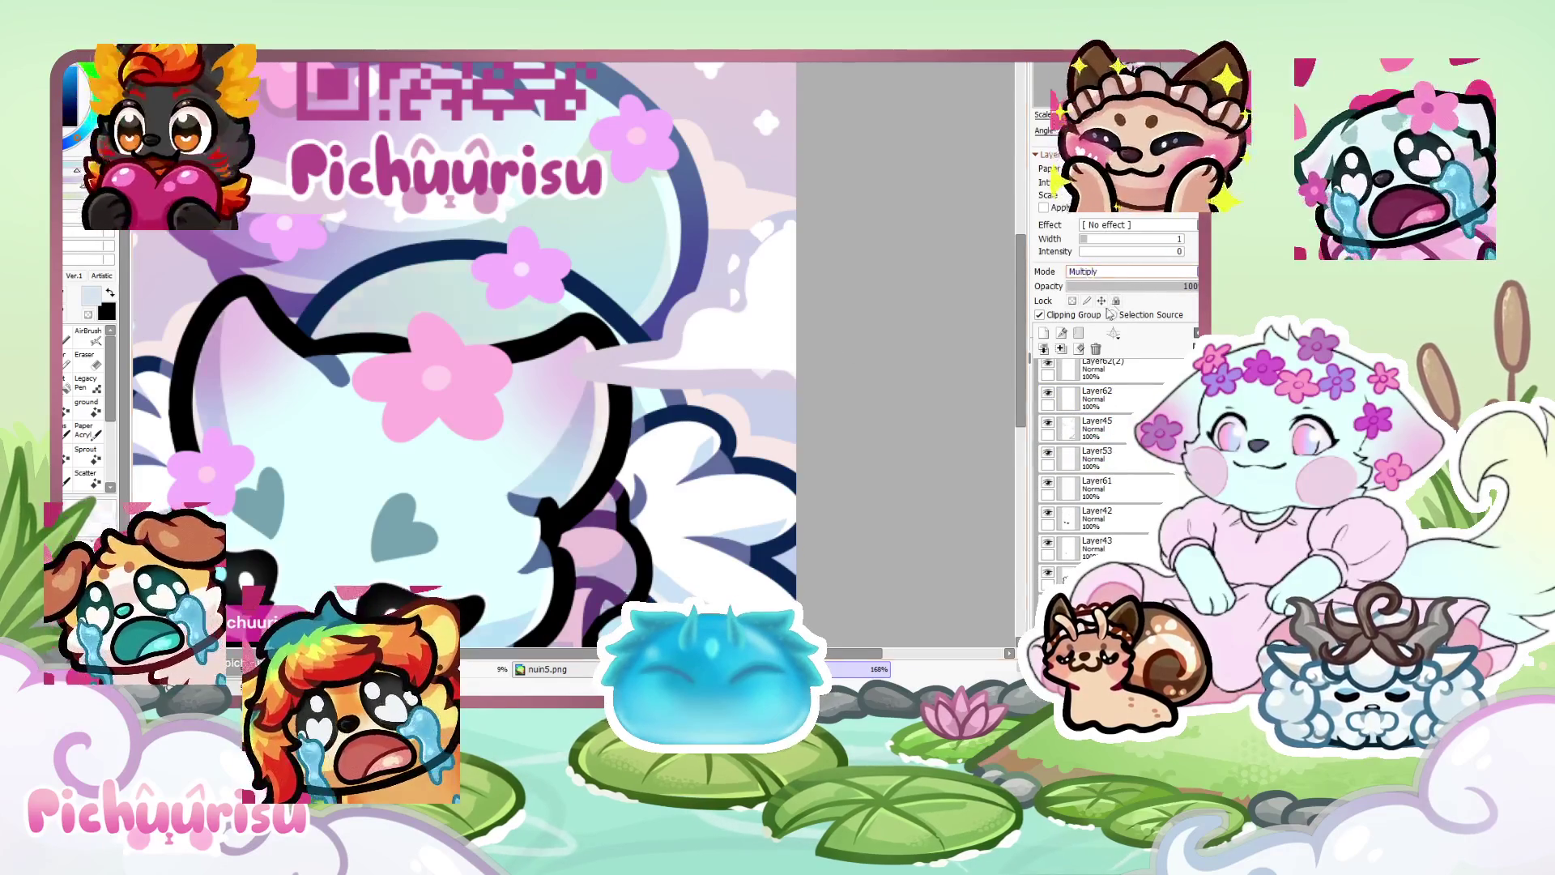
ctrl+click(480, 375)
Add new Layer75 above Layer65 and set its blend mode to Multiply
click(1086, 408)
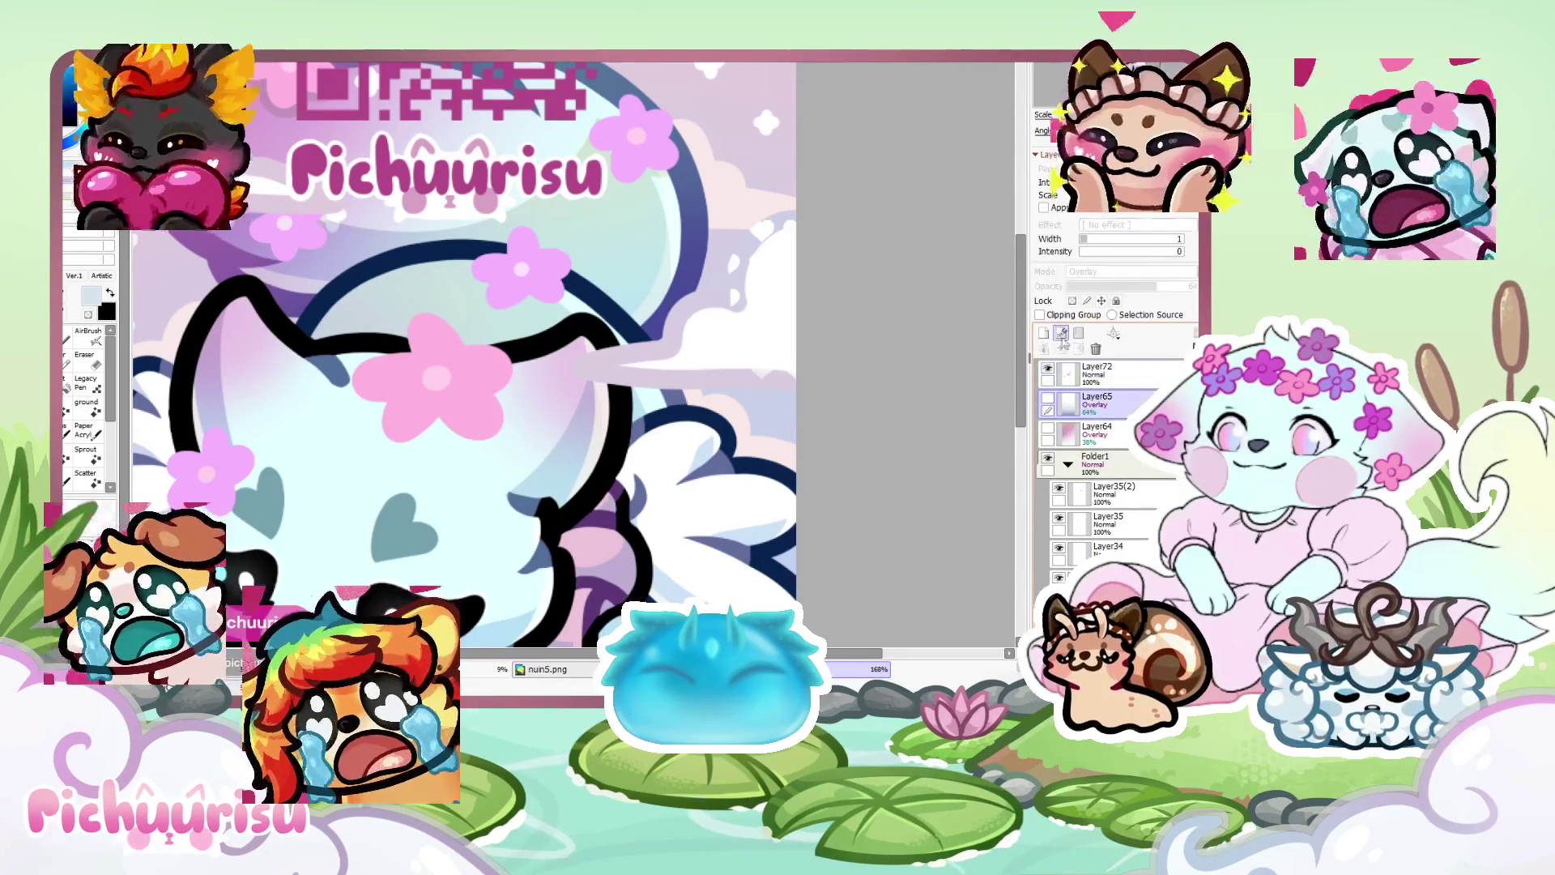
click(1043, 333)
scroll(1098, 279, down, 1)
scroll(392, 434, up, 5)
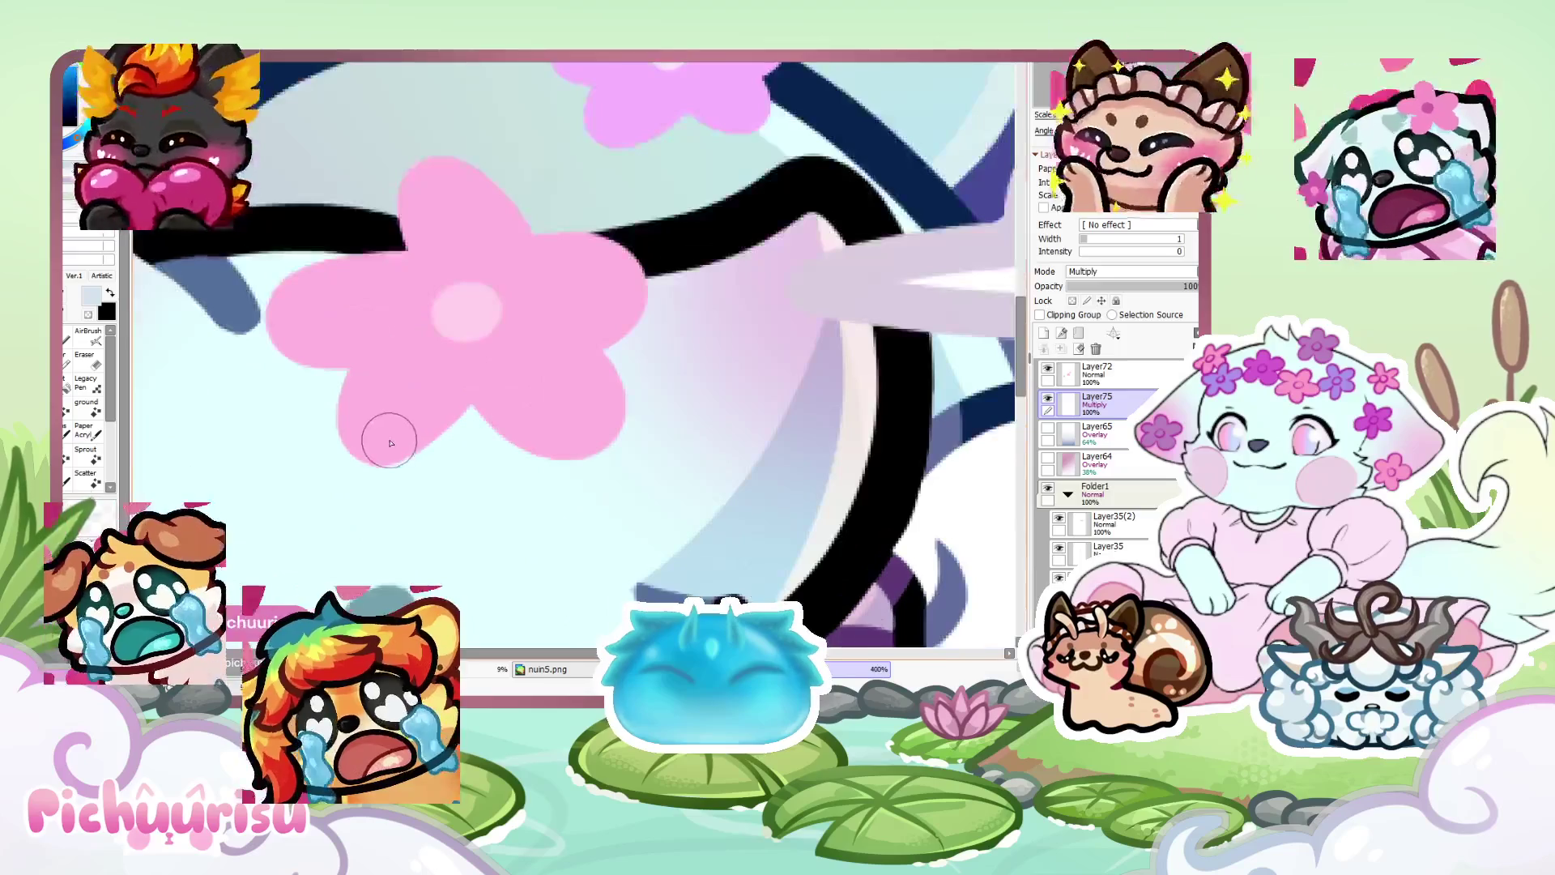
scroll(623, 296, down, 5)
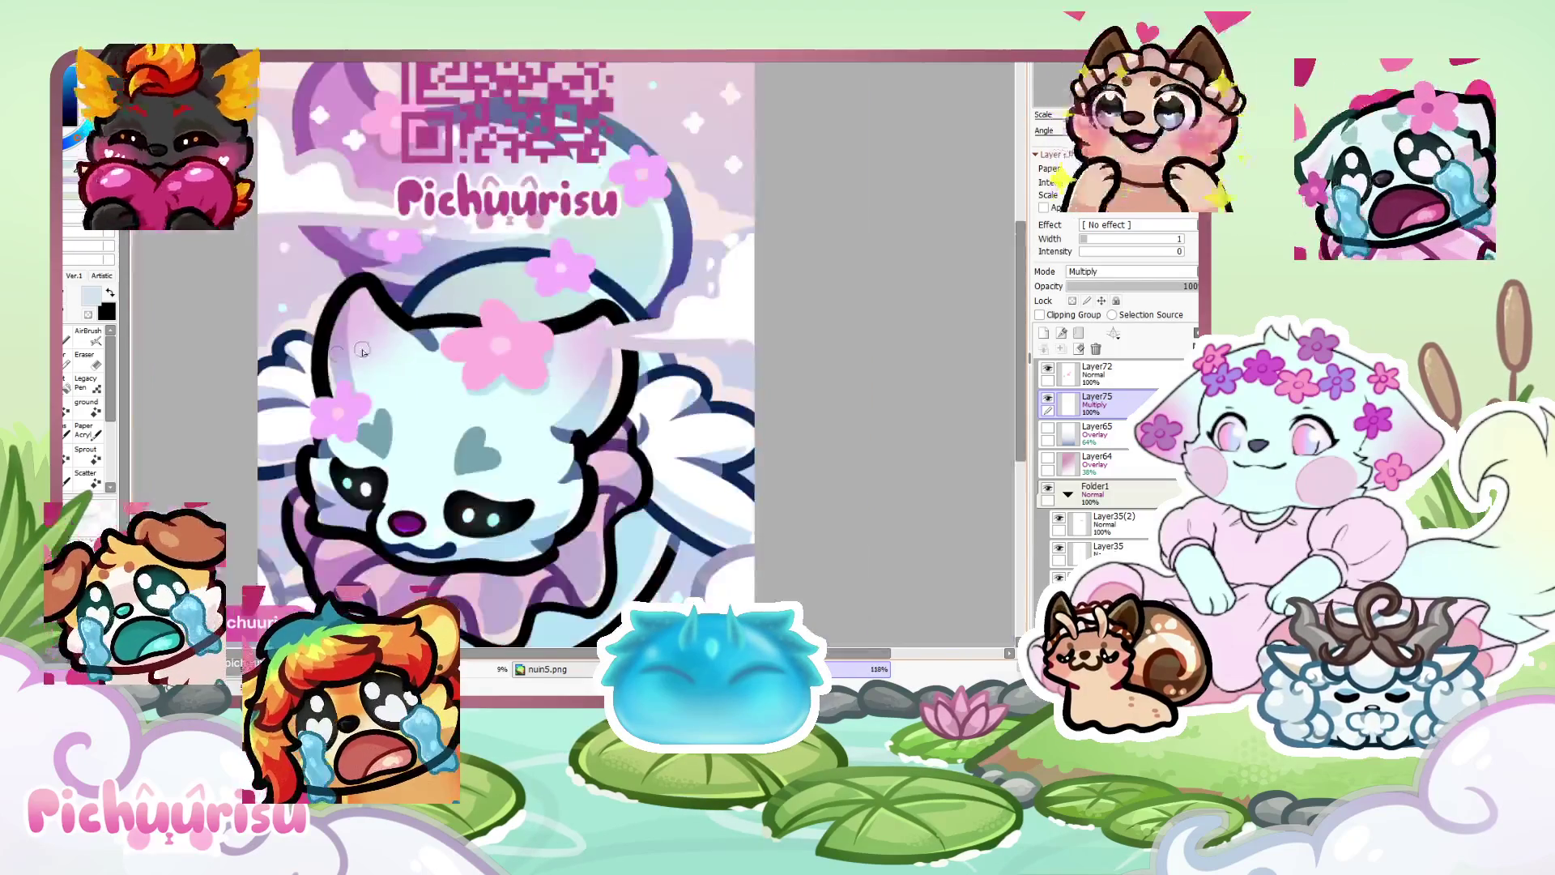
scroll(324, 433, up, 4)
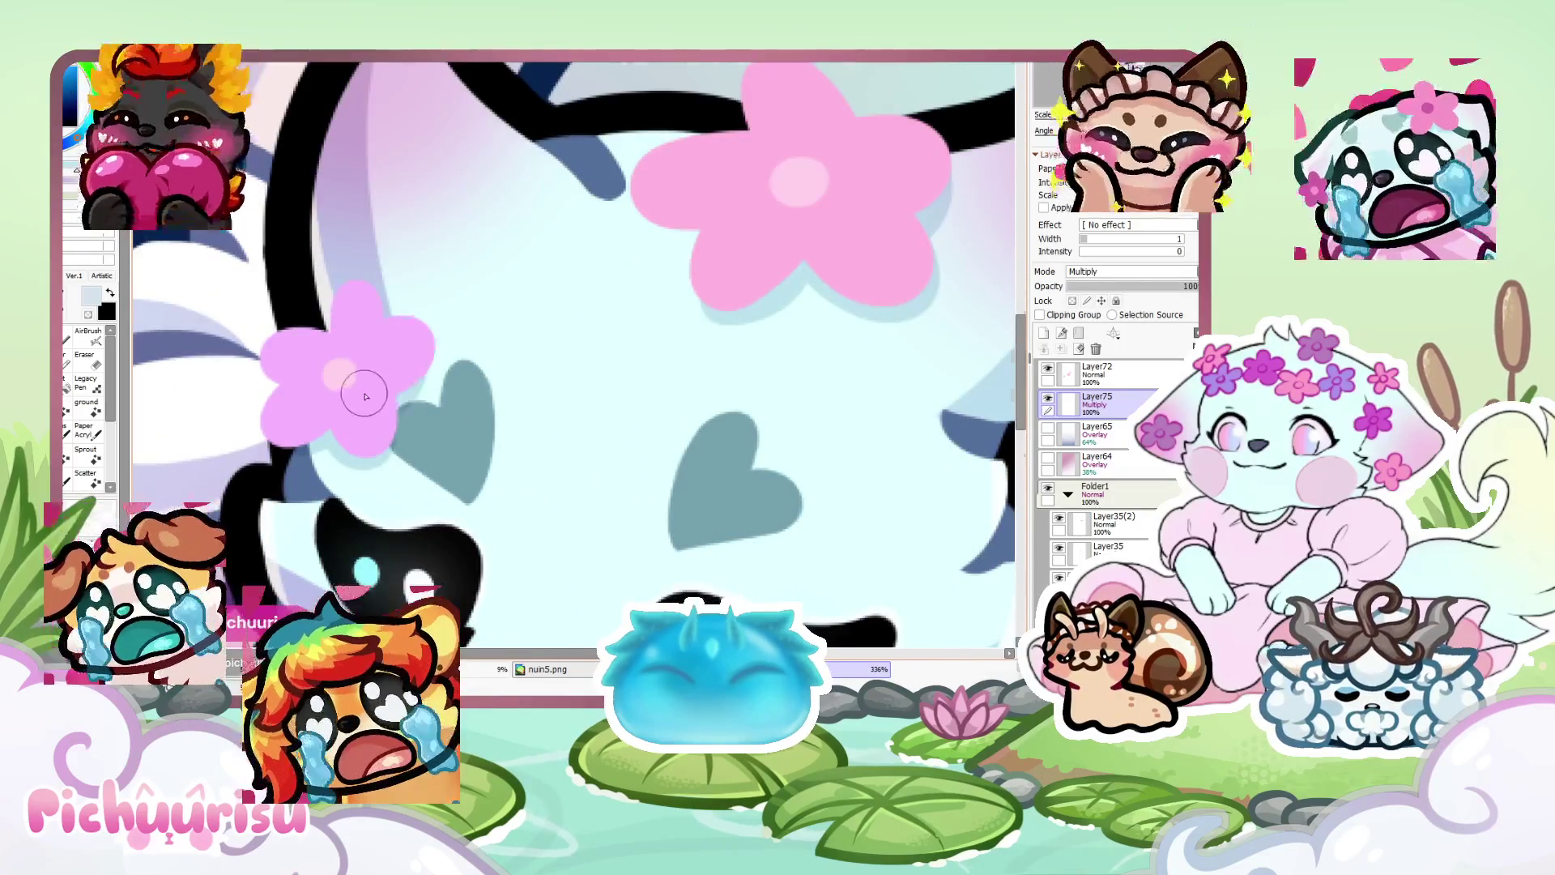
scroll(365, 395, down, 4)
scroll(567, 330, up, 3)
Recheck the flowers on Layer72, then return to Layer75
click(1097, 372)
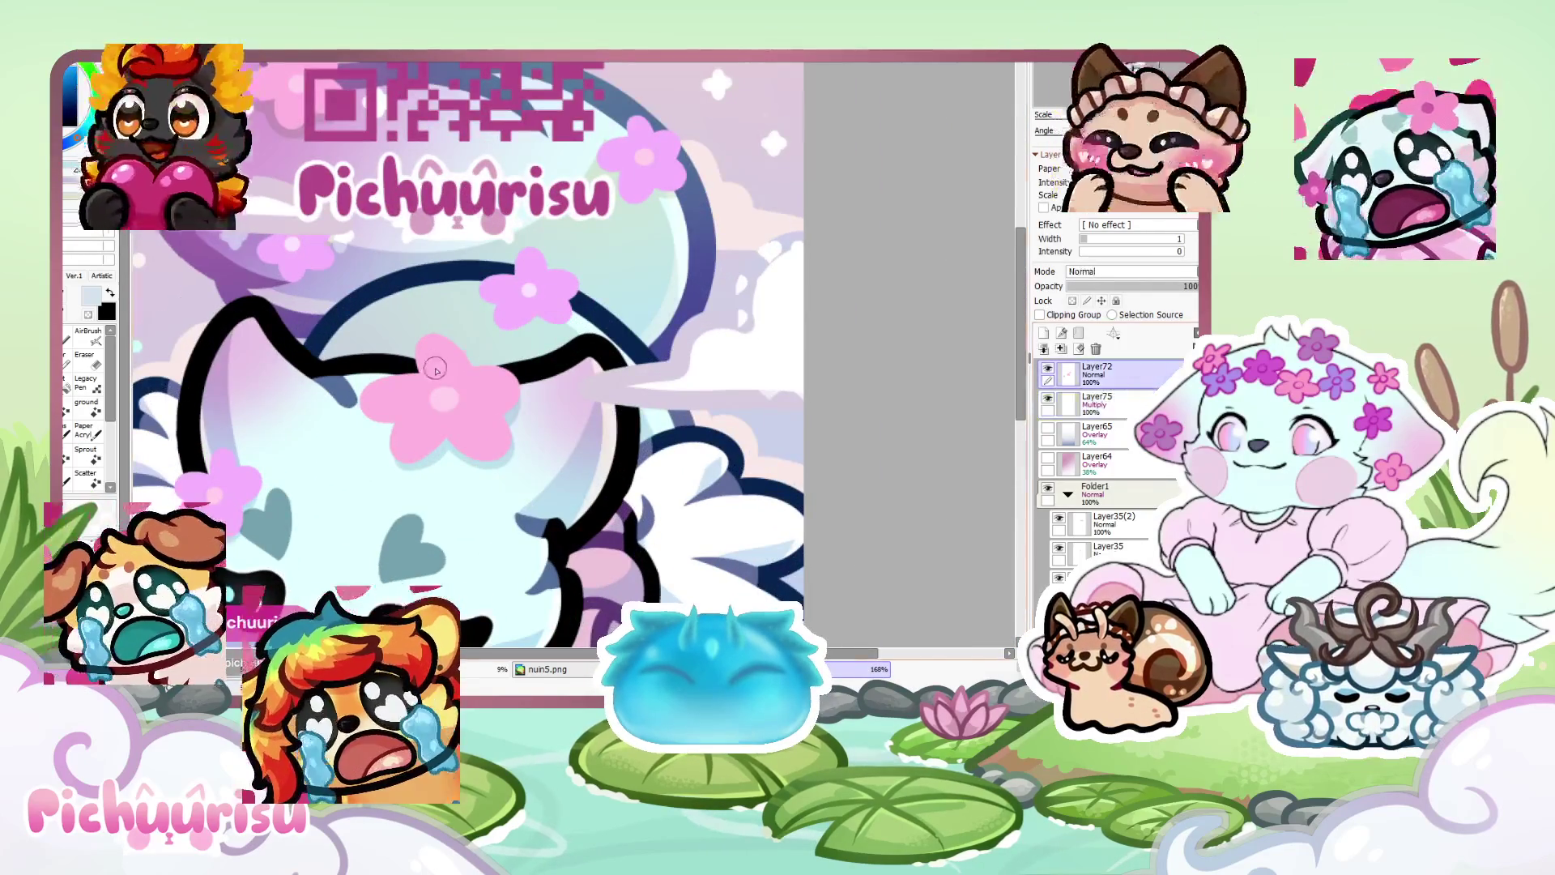
scroll(428, 367, up, 8)
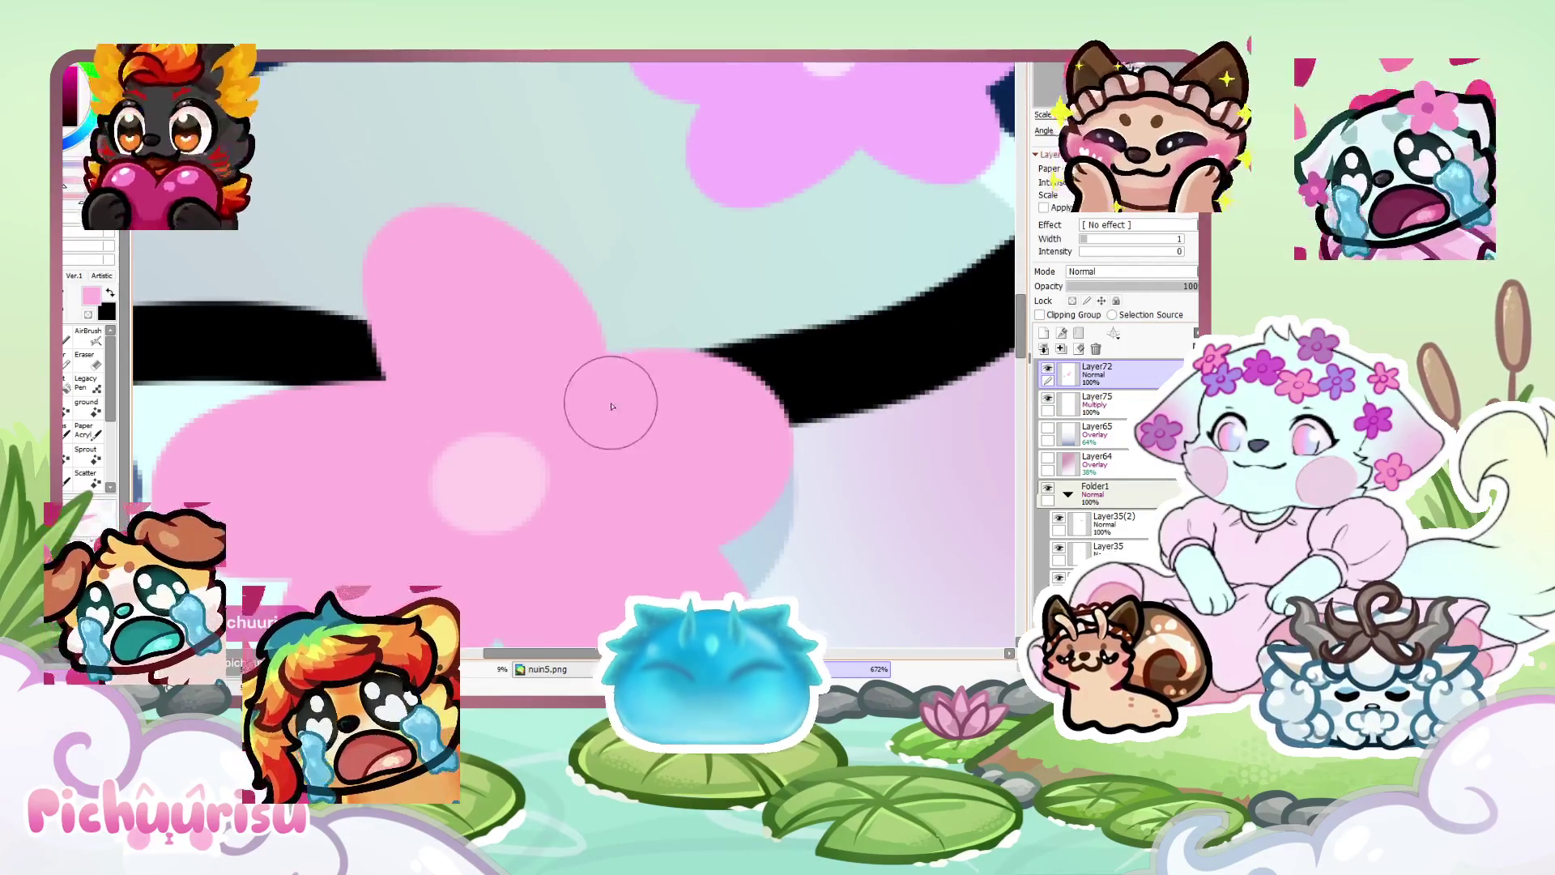
scroll(746, 486, down, 12)
scroll(481, 348, up, 10)
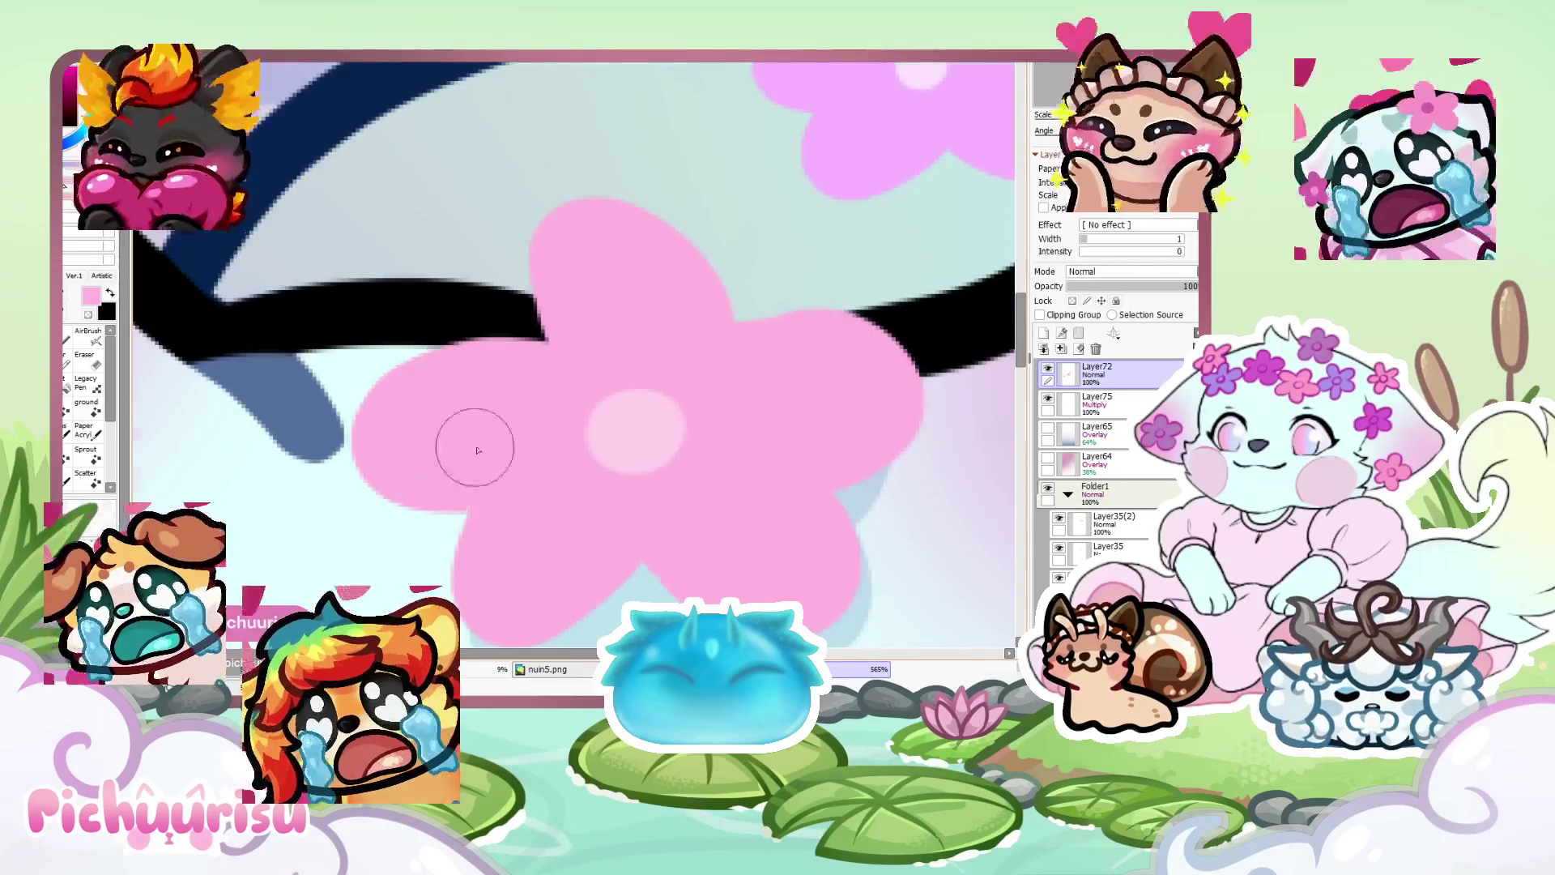
scroll(478, 450, down, 12)
click(1097, 402)
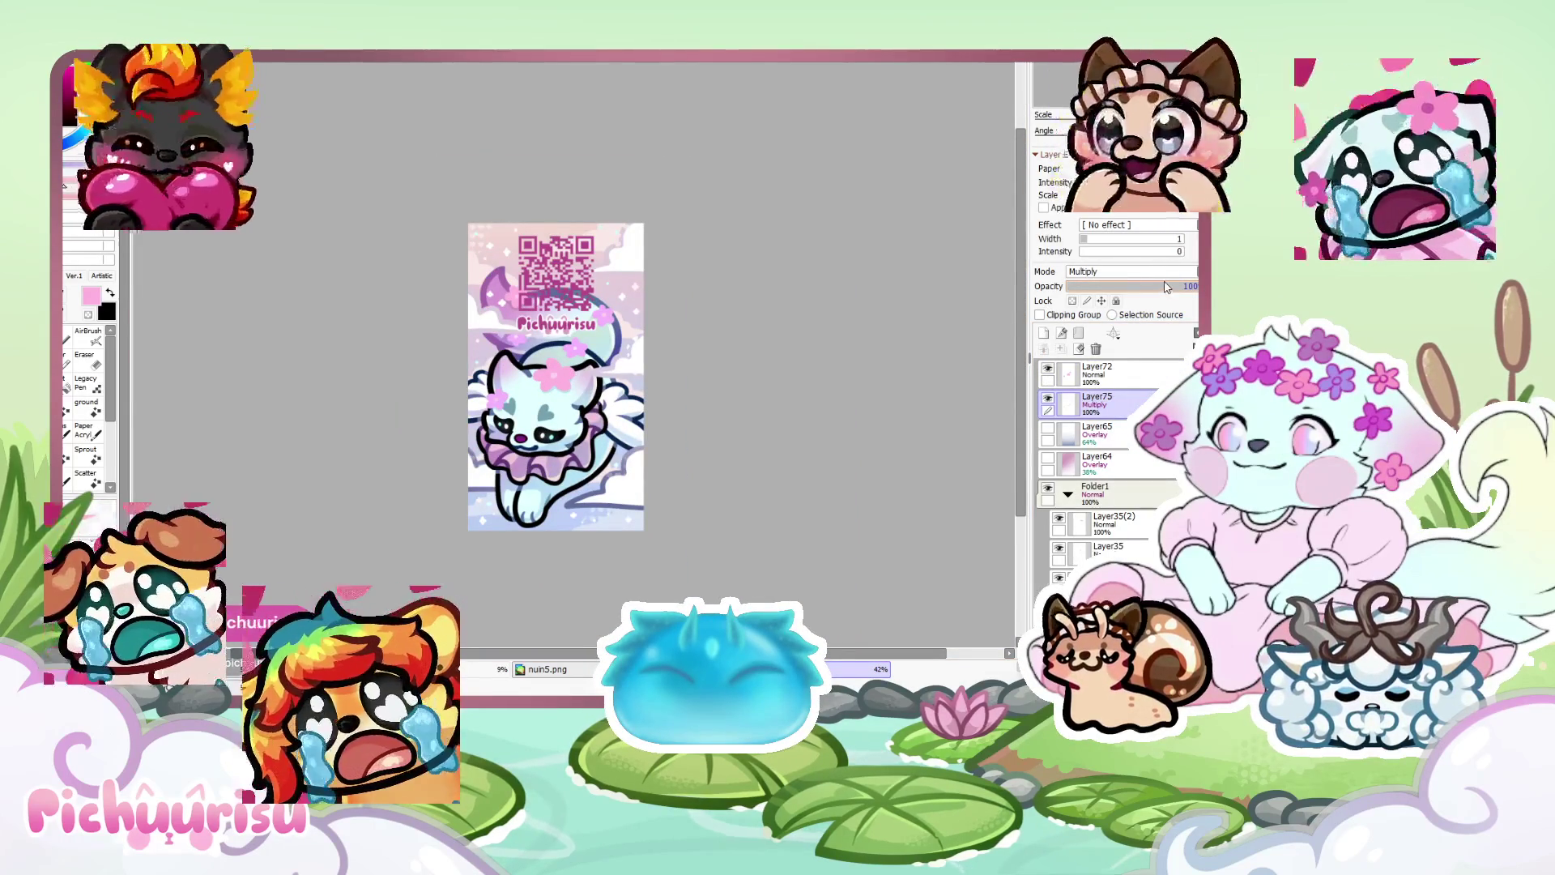
Pan the card view and pick Layer58 from the cat on the canvas
drag(569, 403, 620, 422)
scroll(619, 422, up, 3)
scroll(714, 349, up, 3)
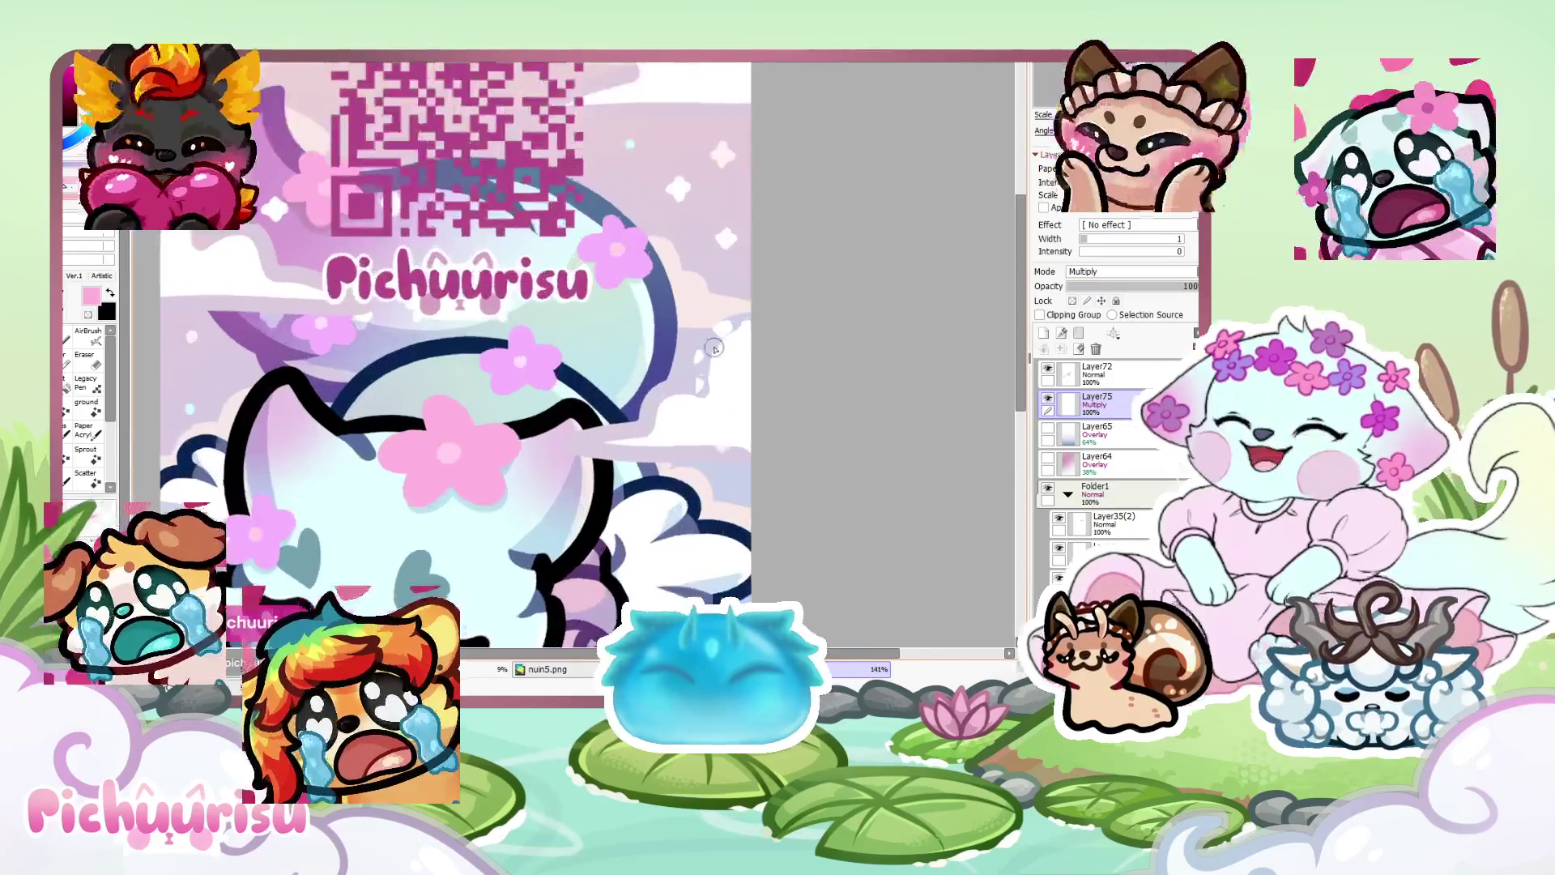
scroll(715, 348, down, 3)
scroll(689, 546, up, 2)
ctrl+click(688, 547)
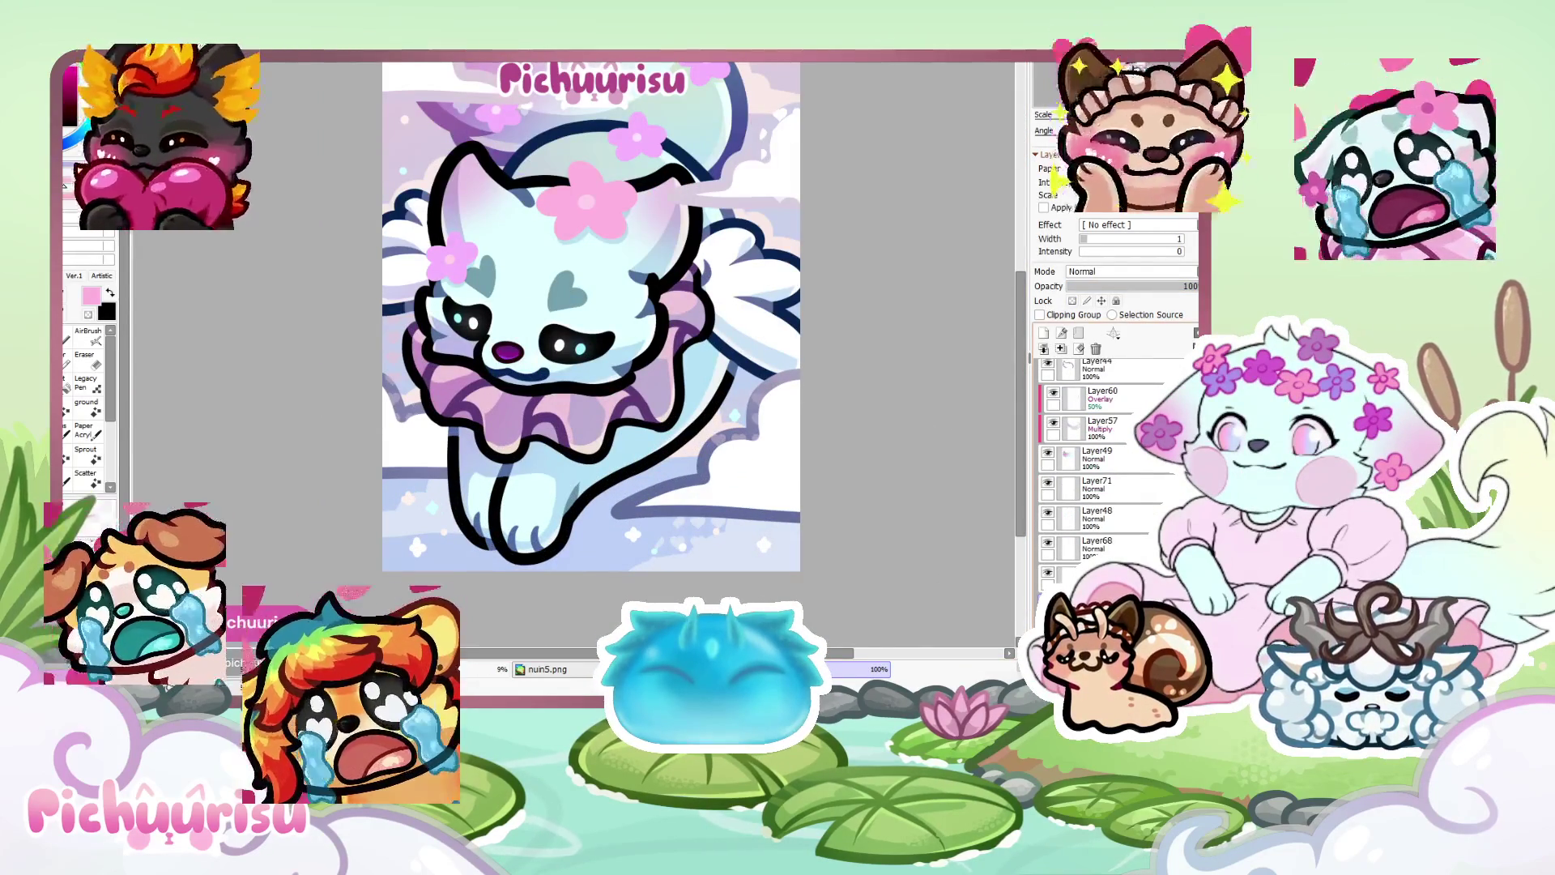
scroll(713, 369, down, 3)
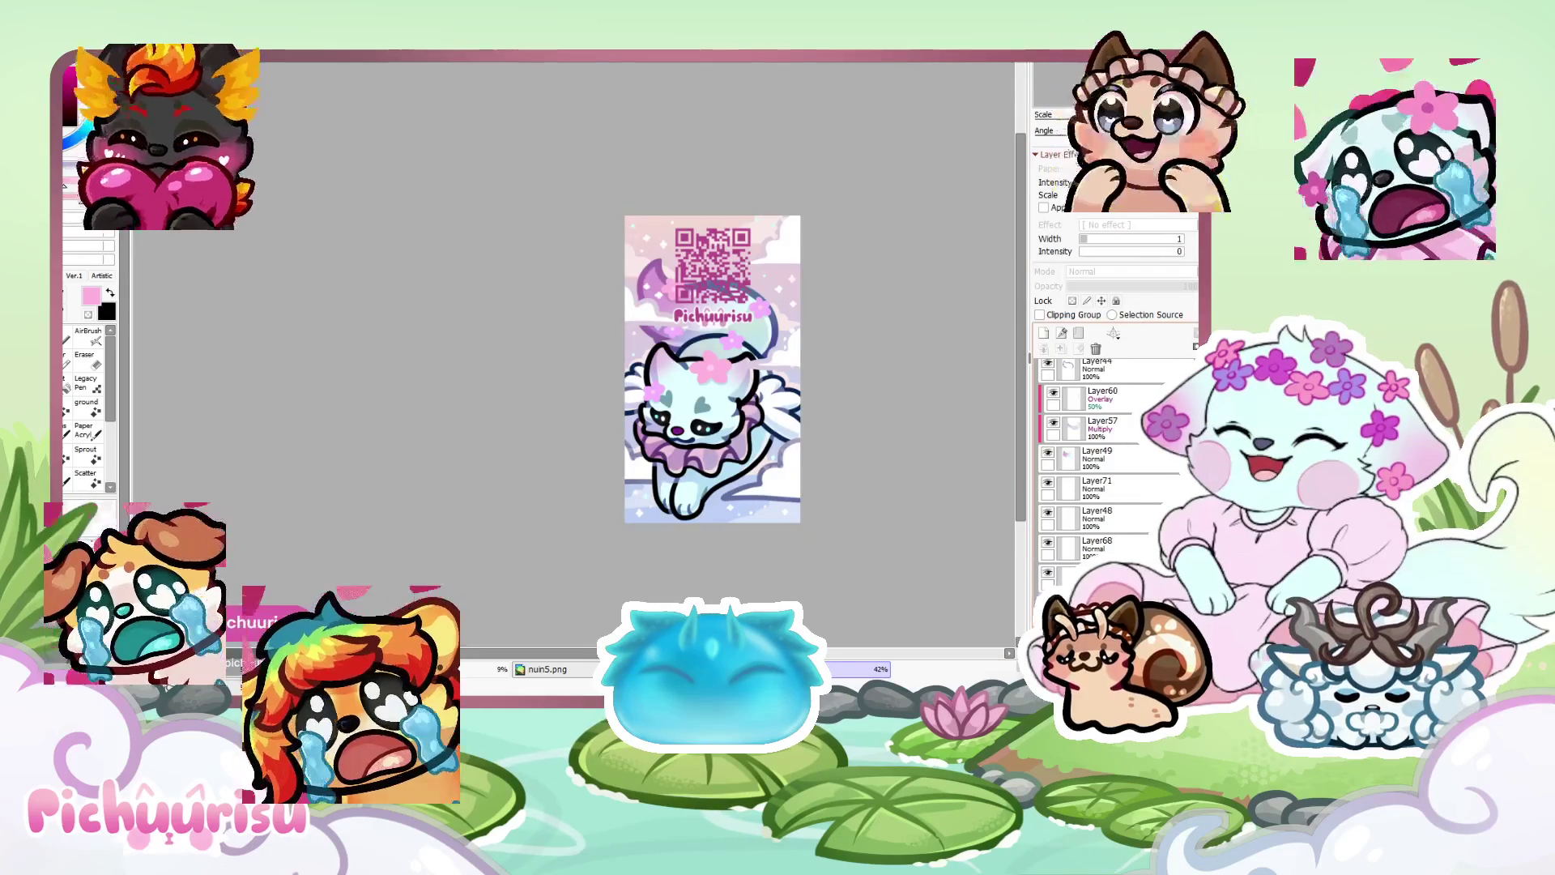
Set Layer58's opacity to 34%
drag(1100, 285, 1076, 289)
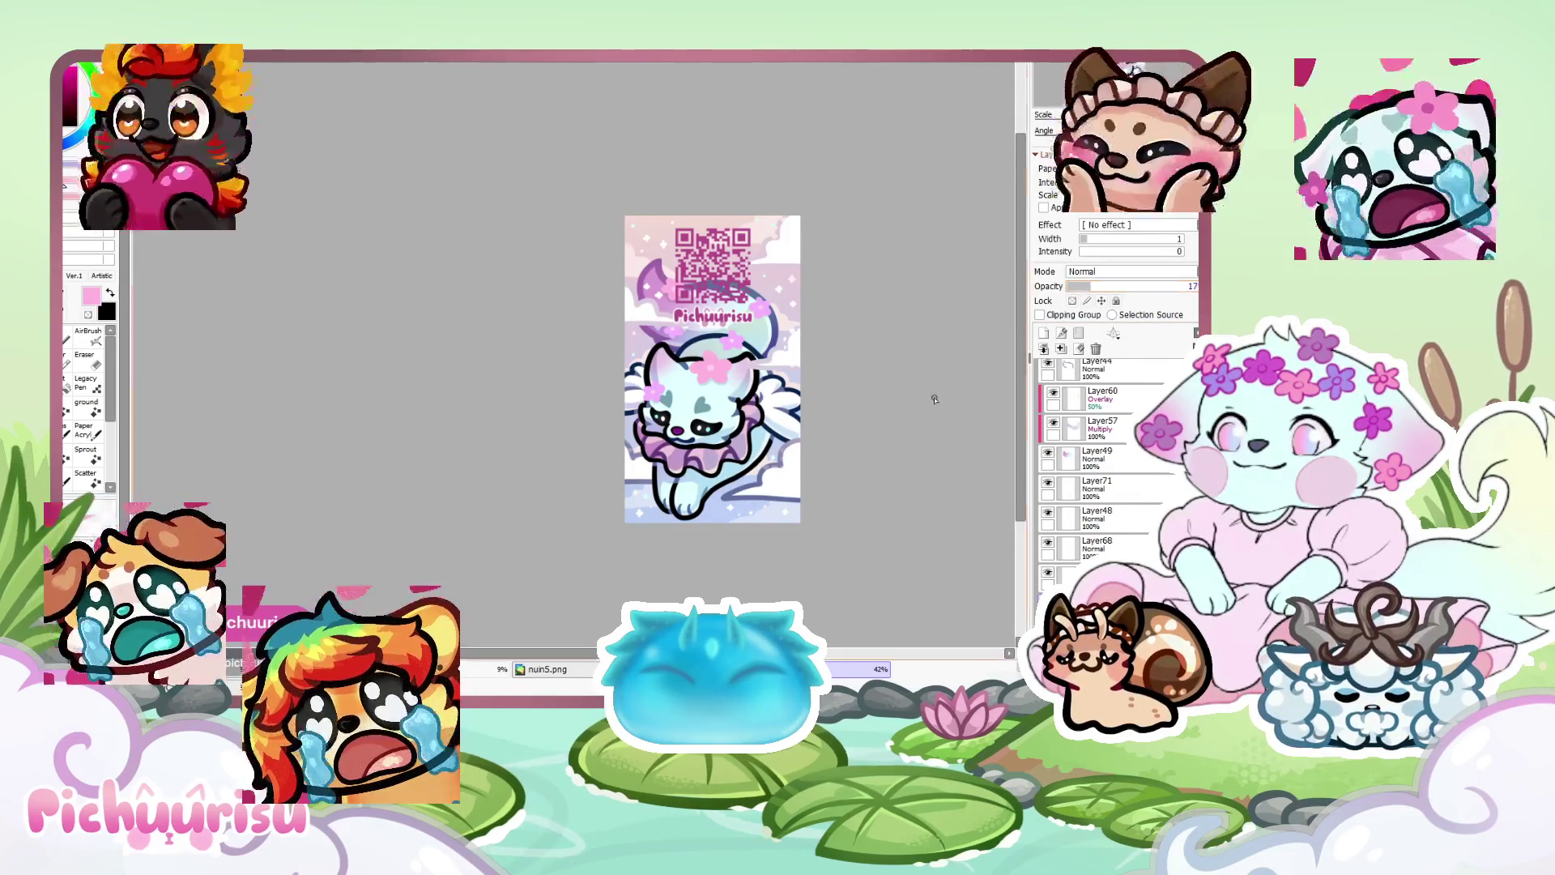
scroll(930, 396, up, 2)
click(1116, 292)
scroll(964, 251, down, 2)
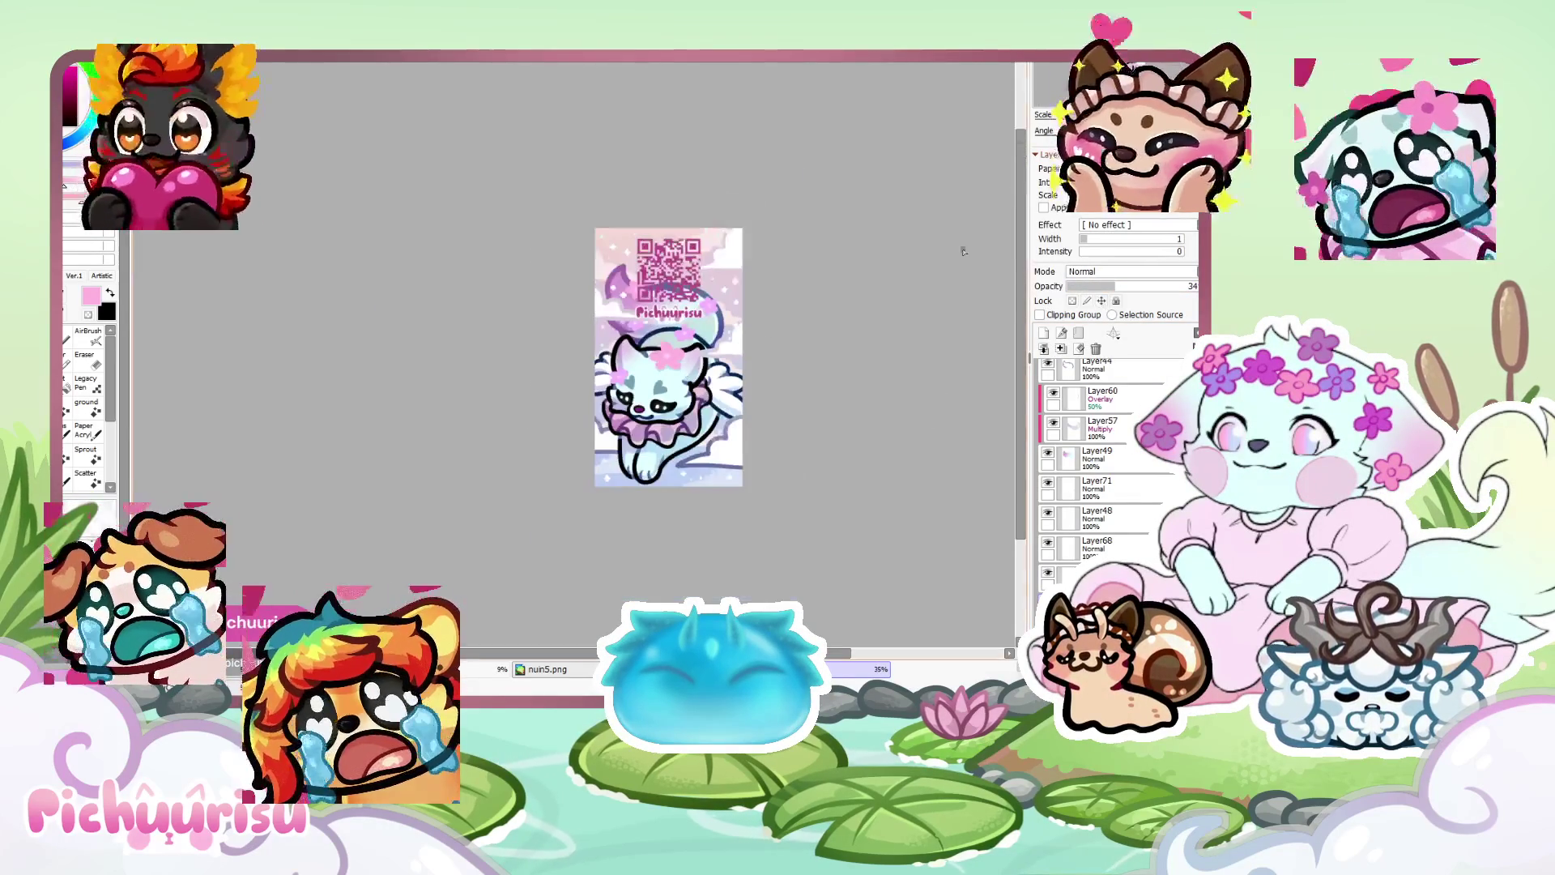
Tilt the canvas view briefly, then reset it upright
key(End)
key(End)
key(End)
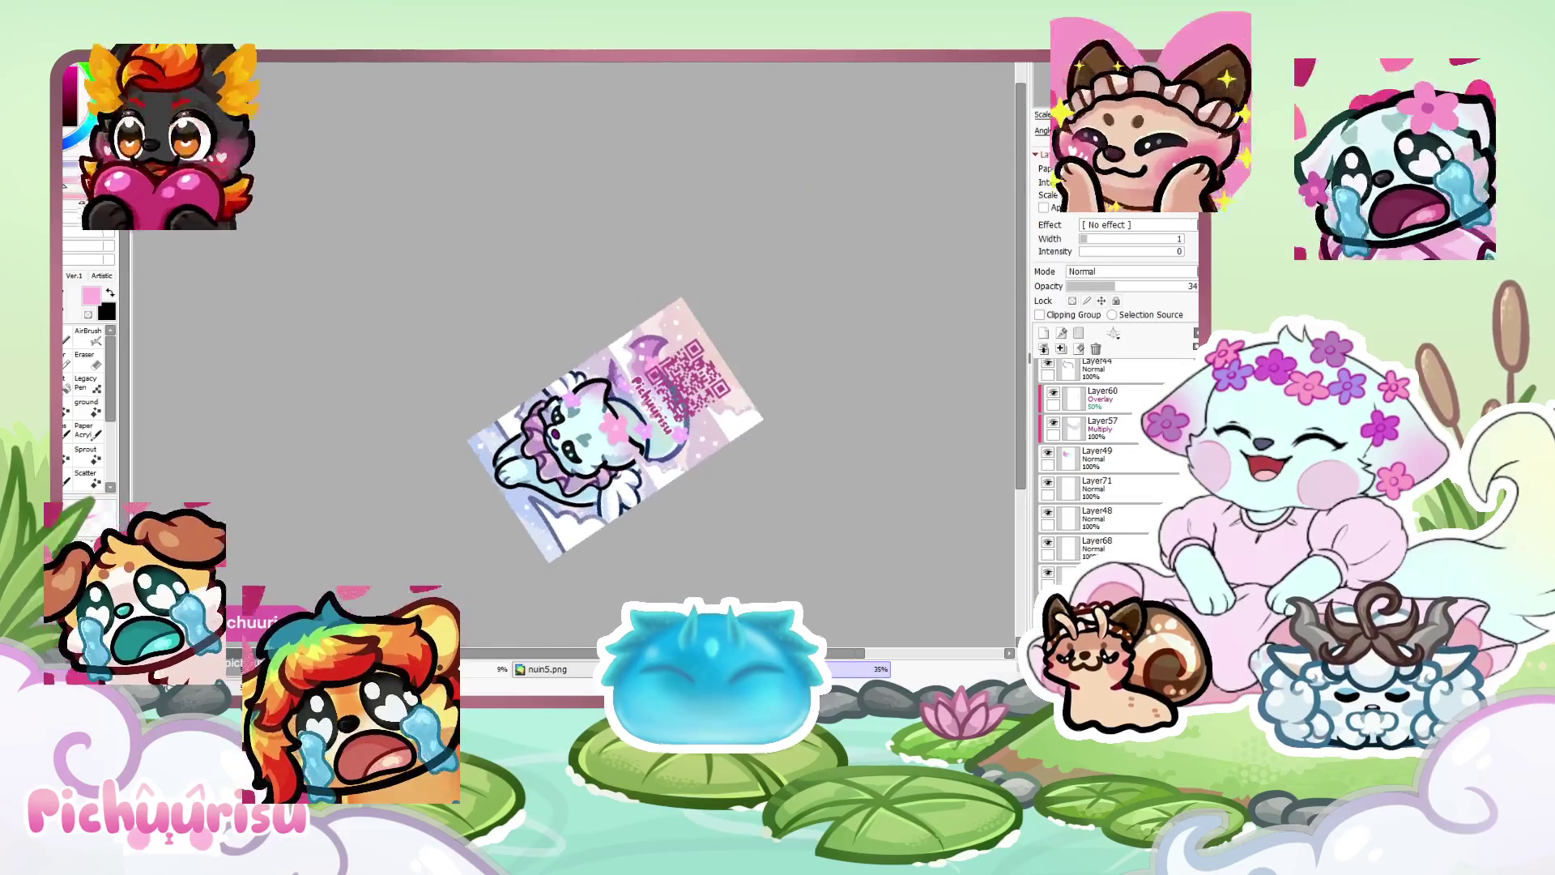
key(Home)
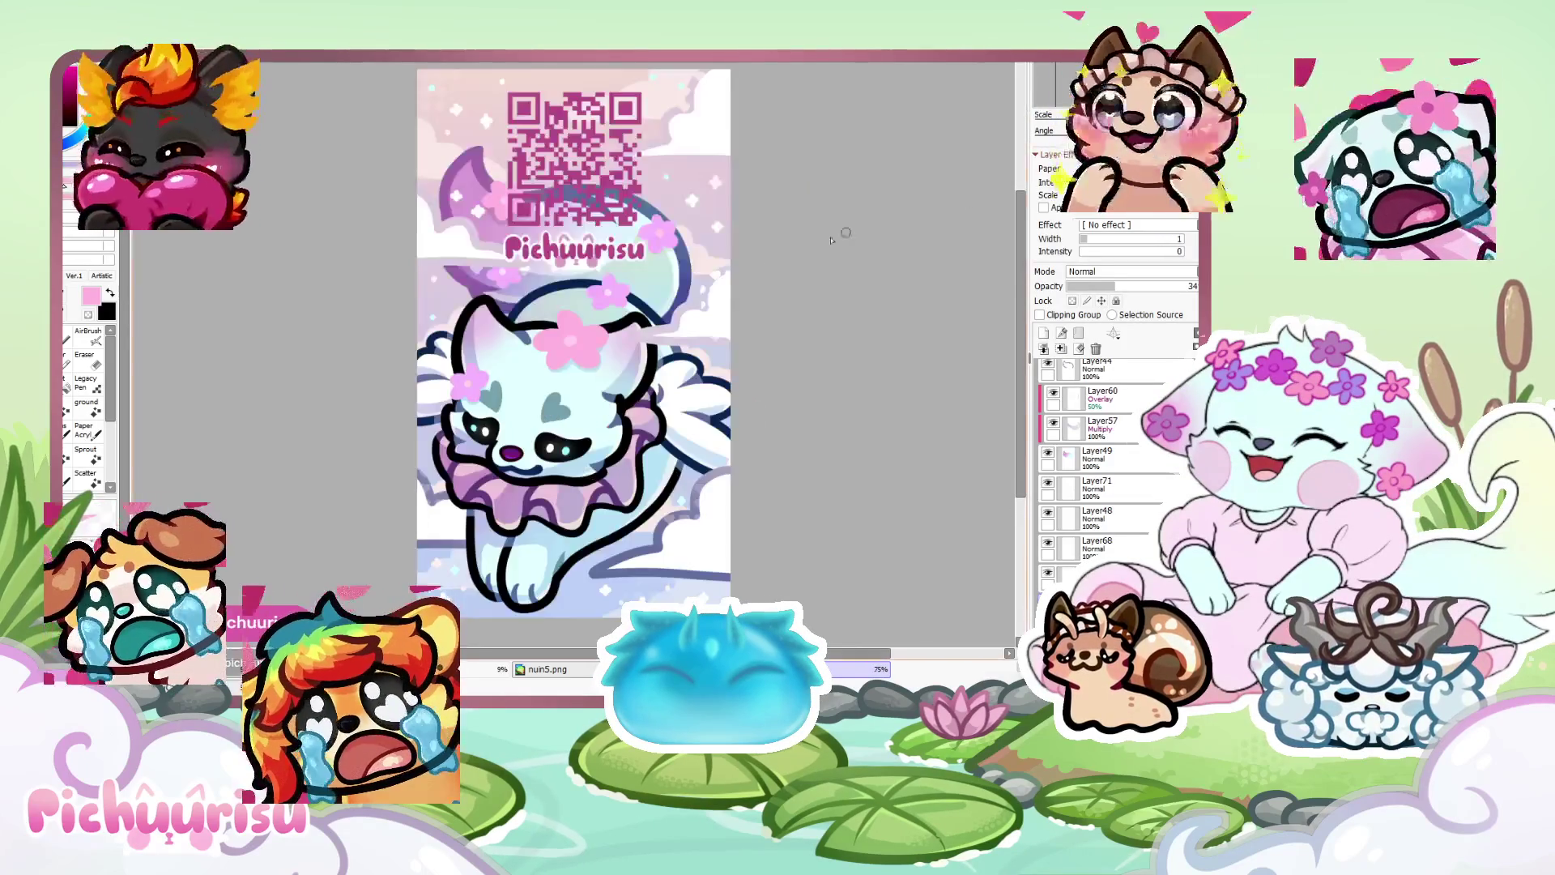
scroll(644, 307, down, 3)
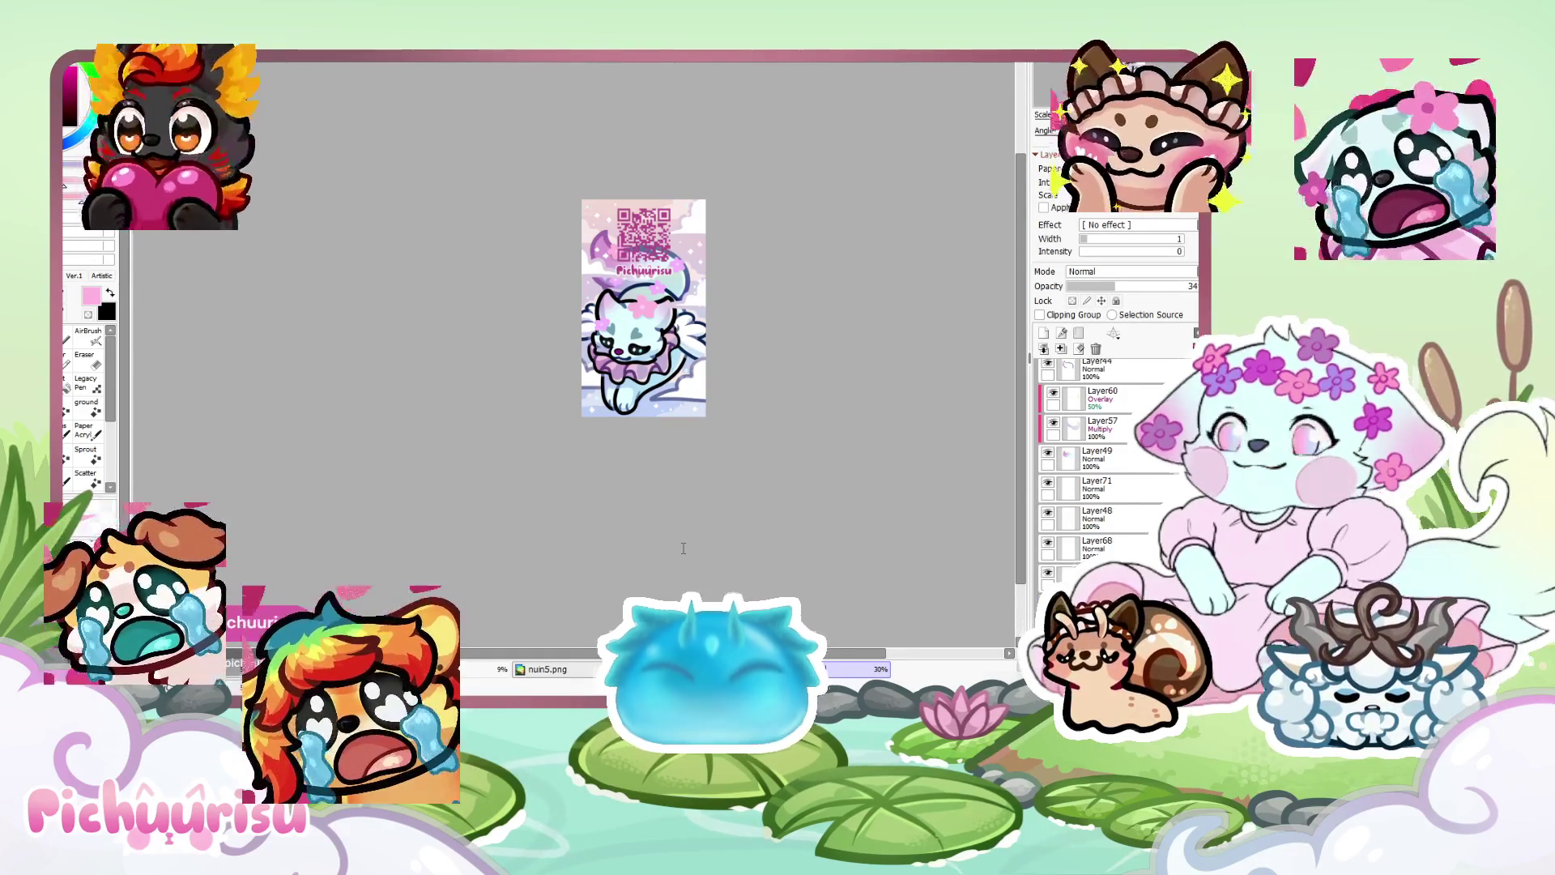
scroll(1086, 493, down, 1)
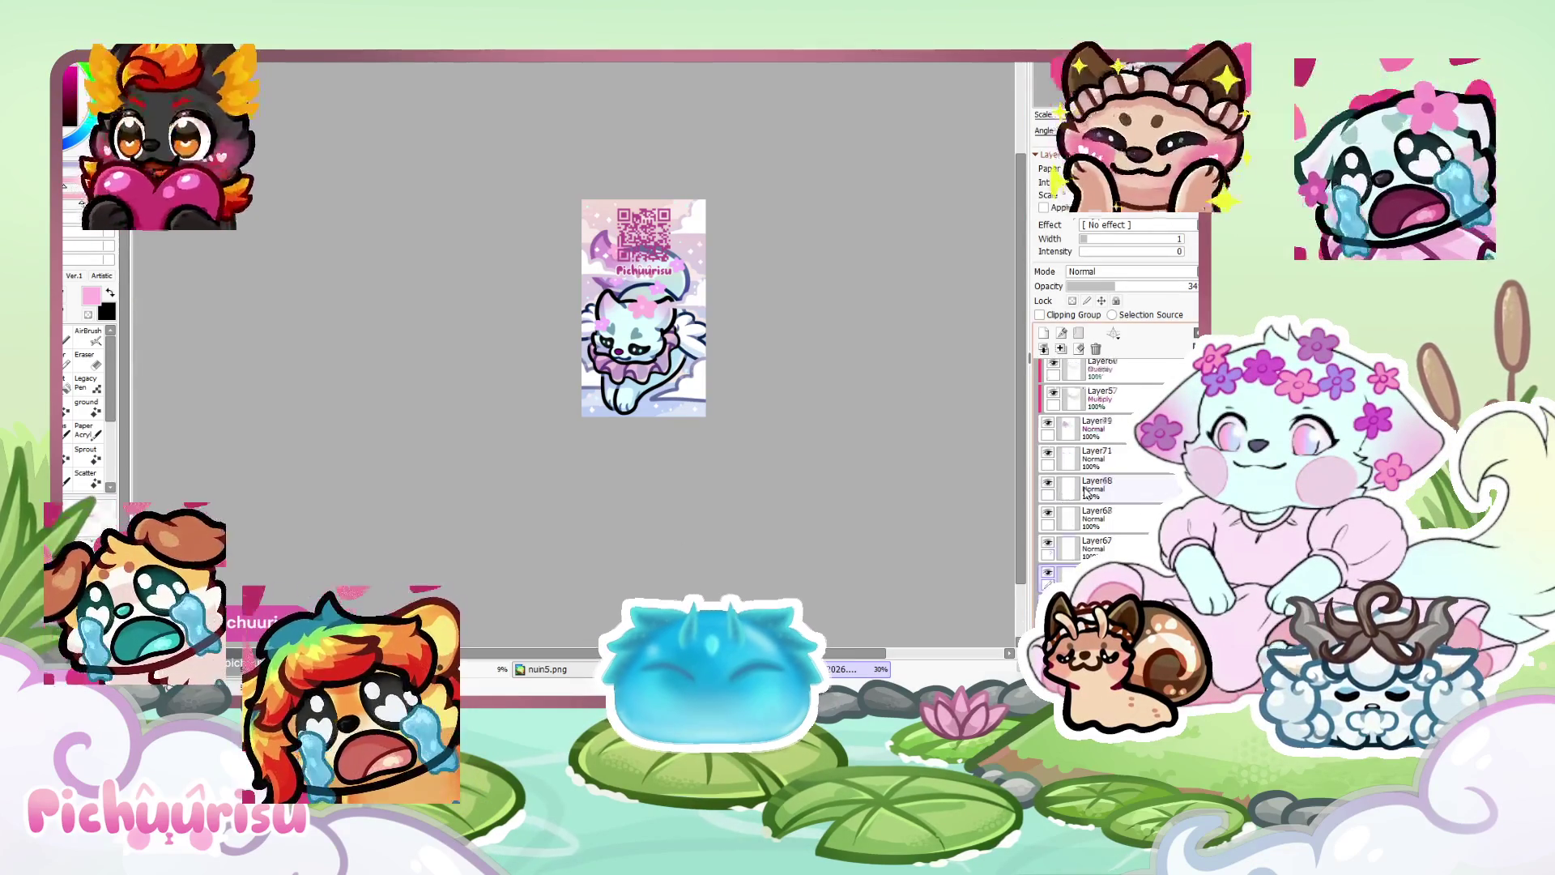
On Layer75, lasso the small pink flower and nudge it down and right
scroll(1086, 492, down, 8)
scroll(1111, 469, down, 5)
scroll(722, 475, up, 1)
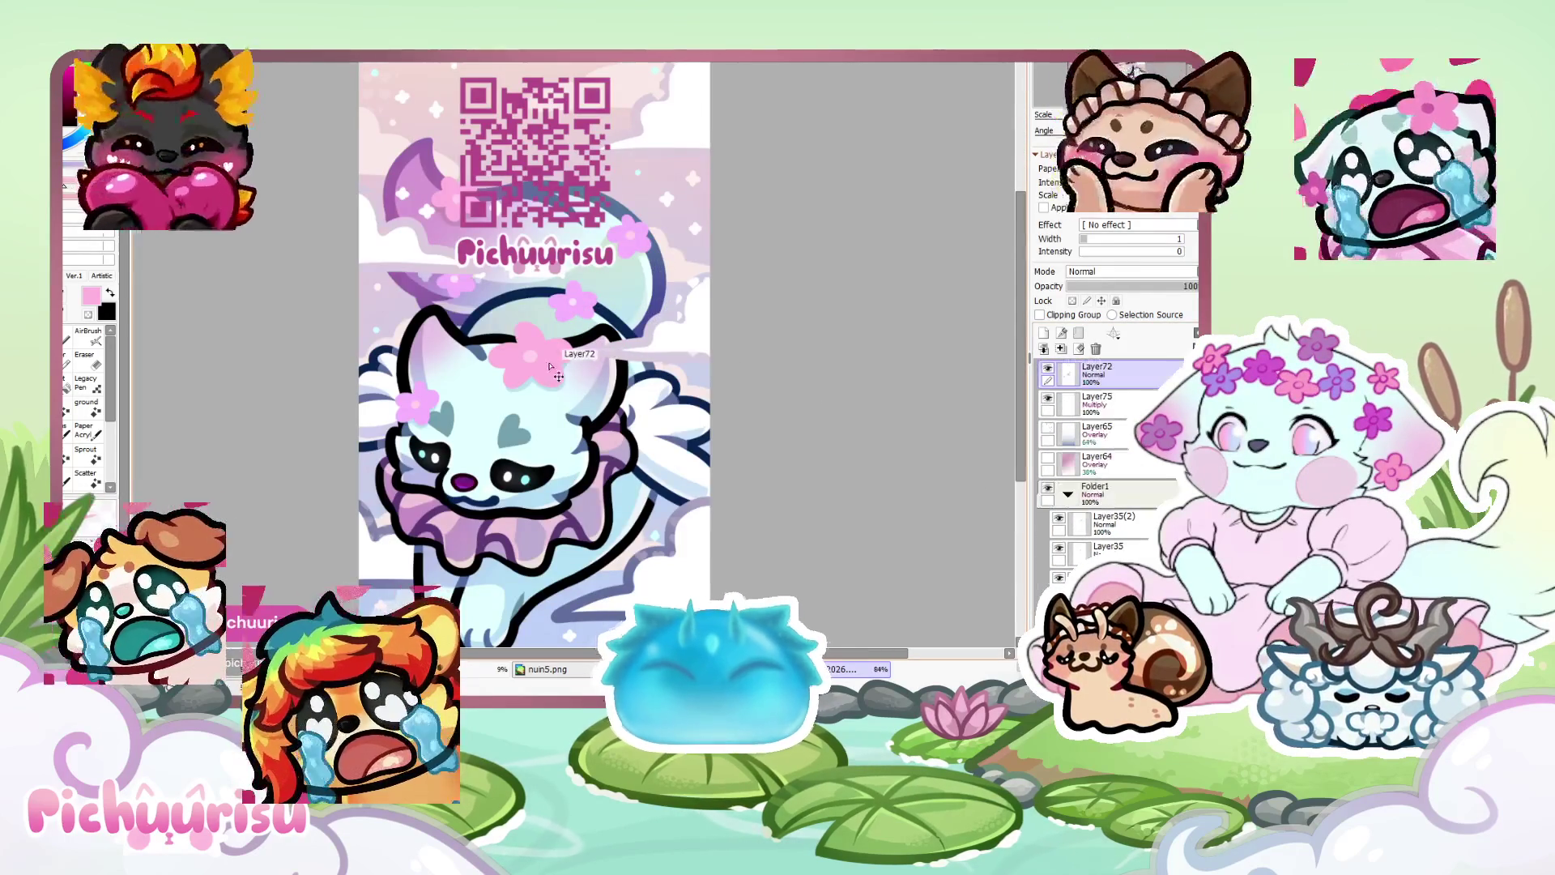
click(1097, 402)
scroll(589, 298, up, 4)
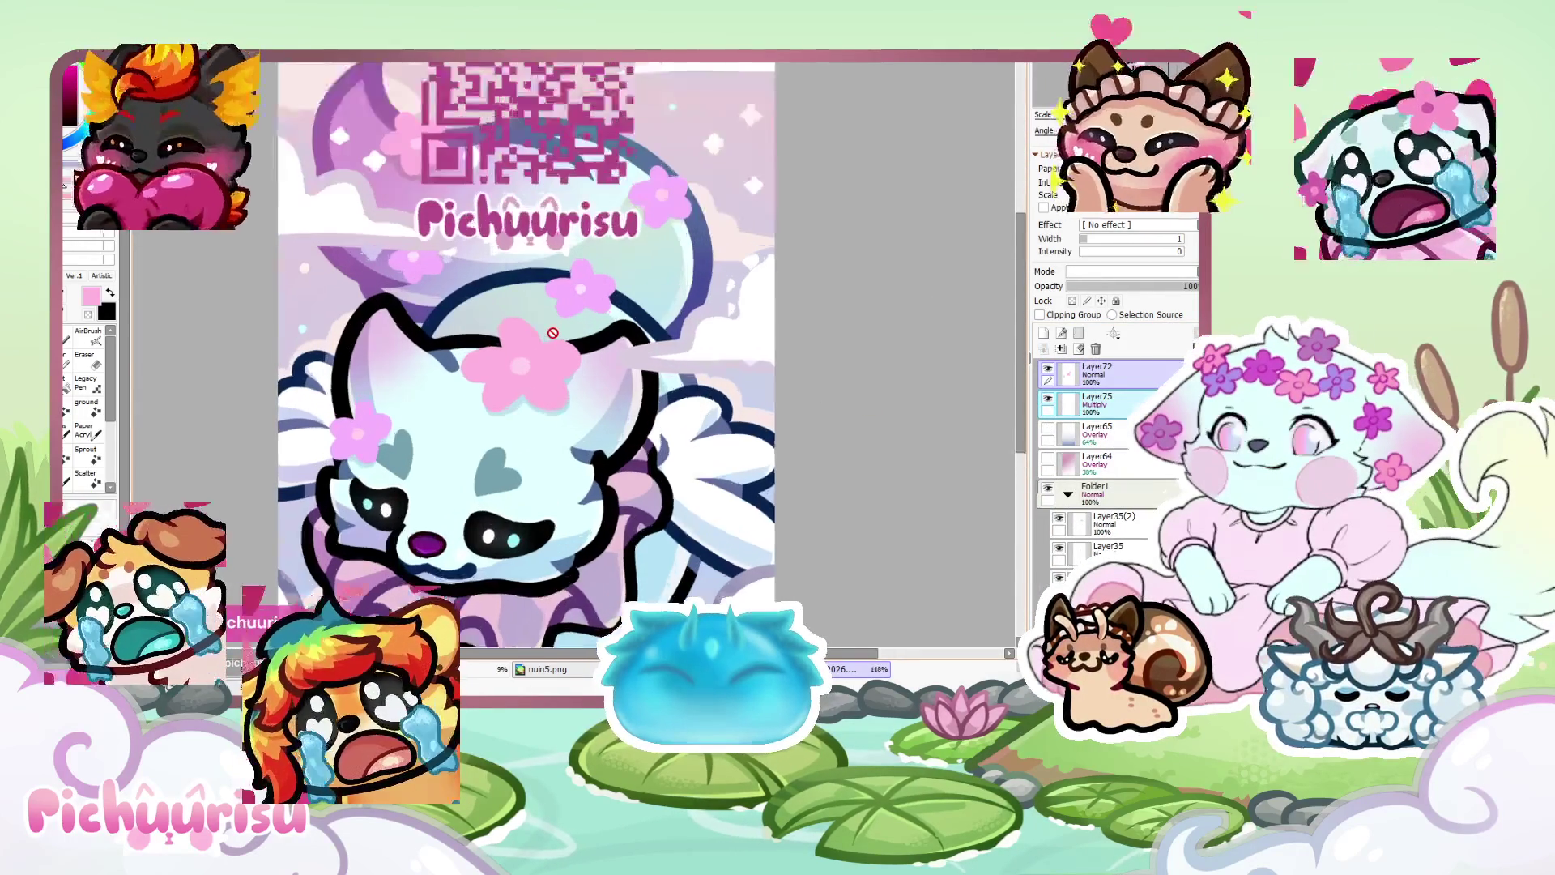
drag(605, 432, 506, 506)
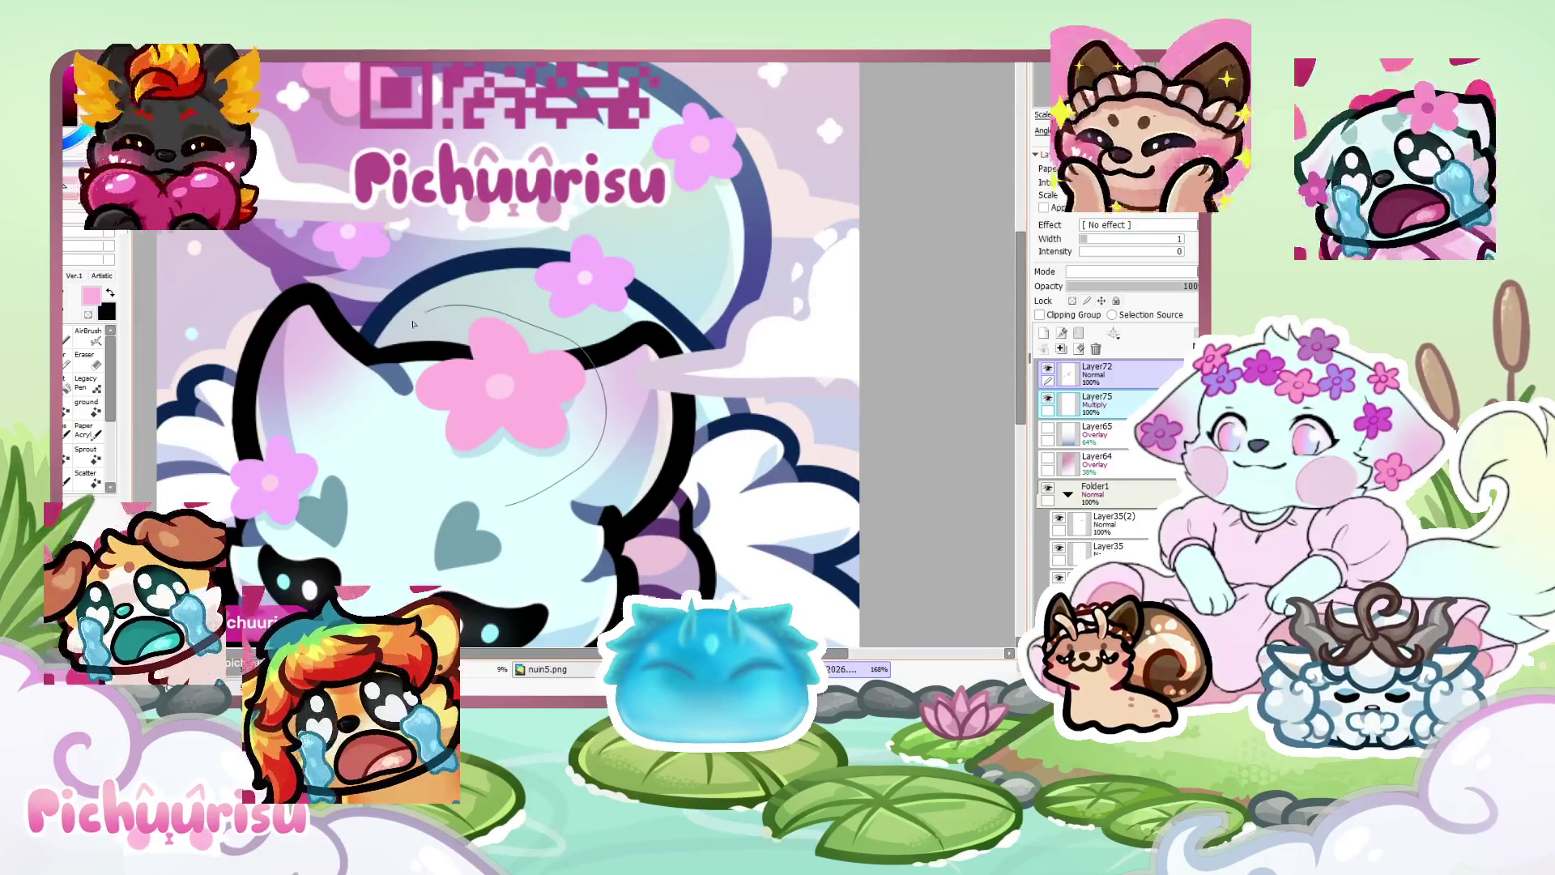
mouse_move(467, 430)
mouse_down()
mouse_move(531, 490)
mouse_move(484, 429)
mouse_up()
Move the selected flower up to sit just under the Pichuurisu title
scroll(482, 405, down, 4)
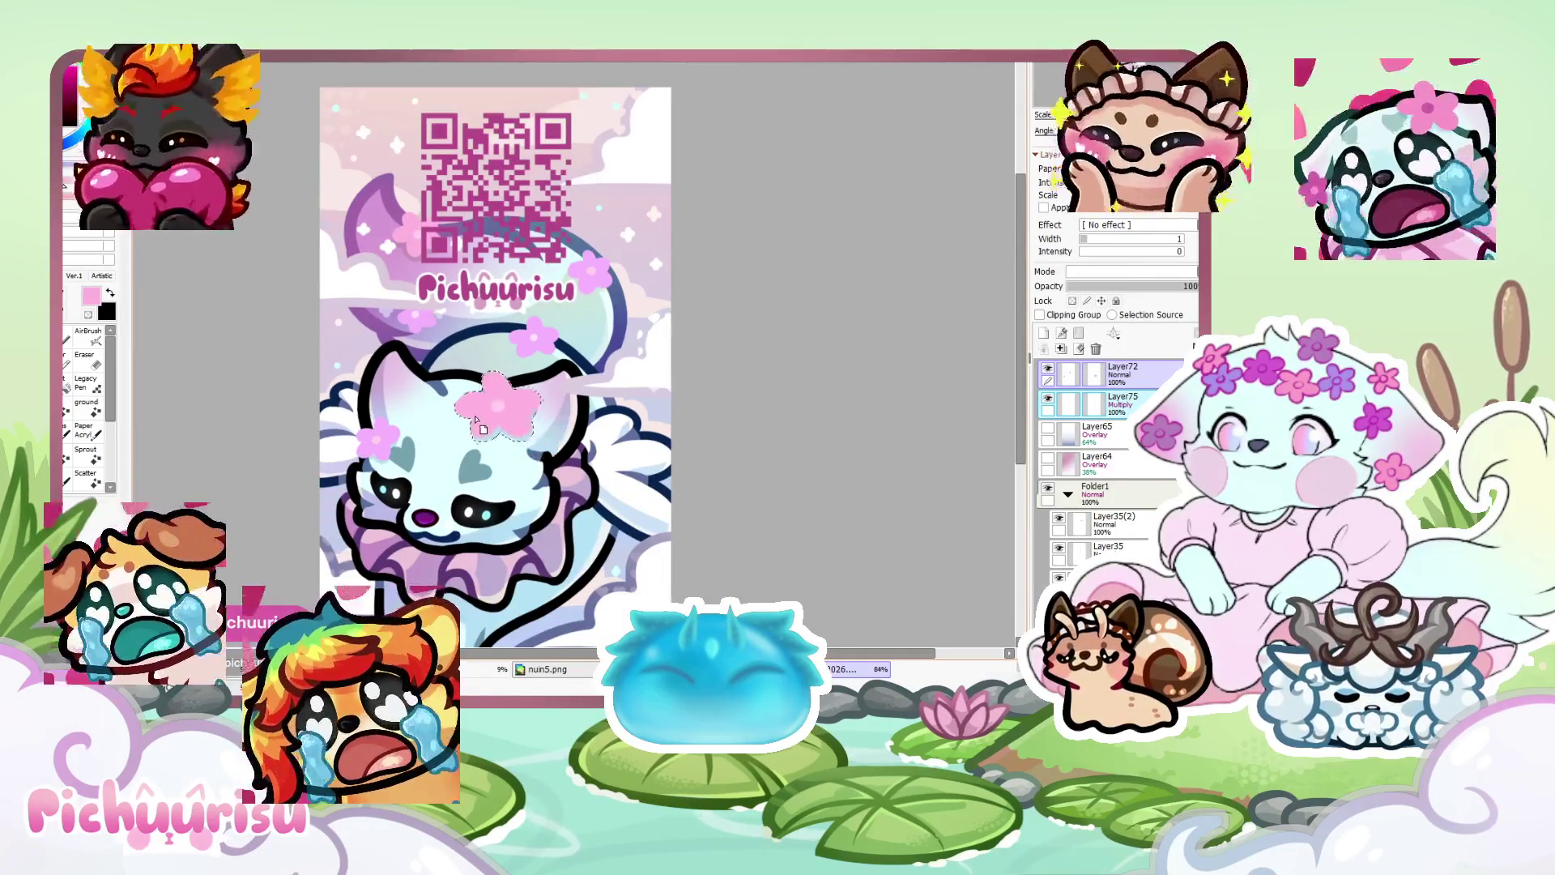
scroll(567, 316, up, 4)
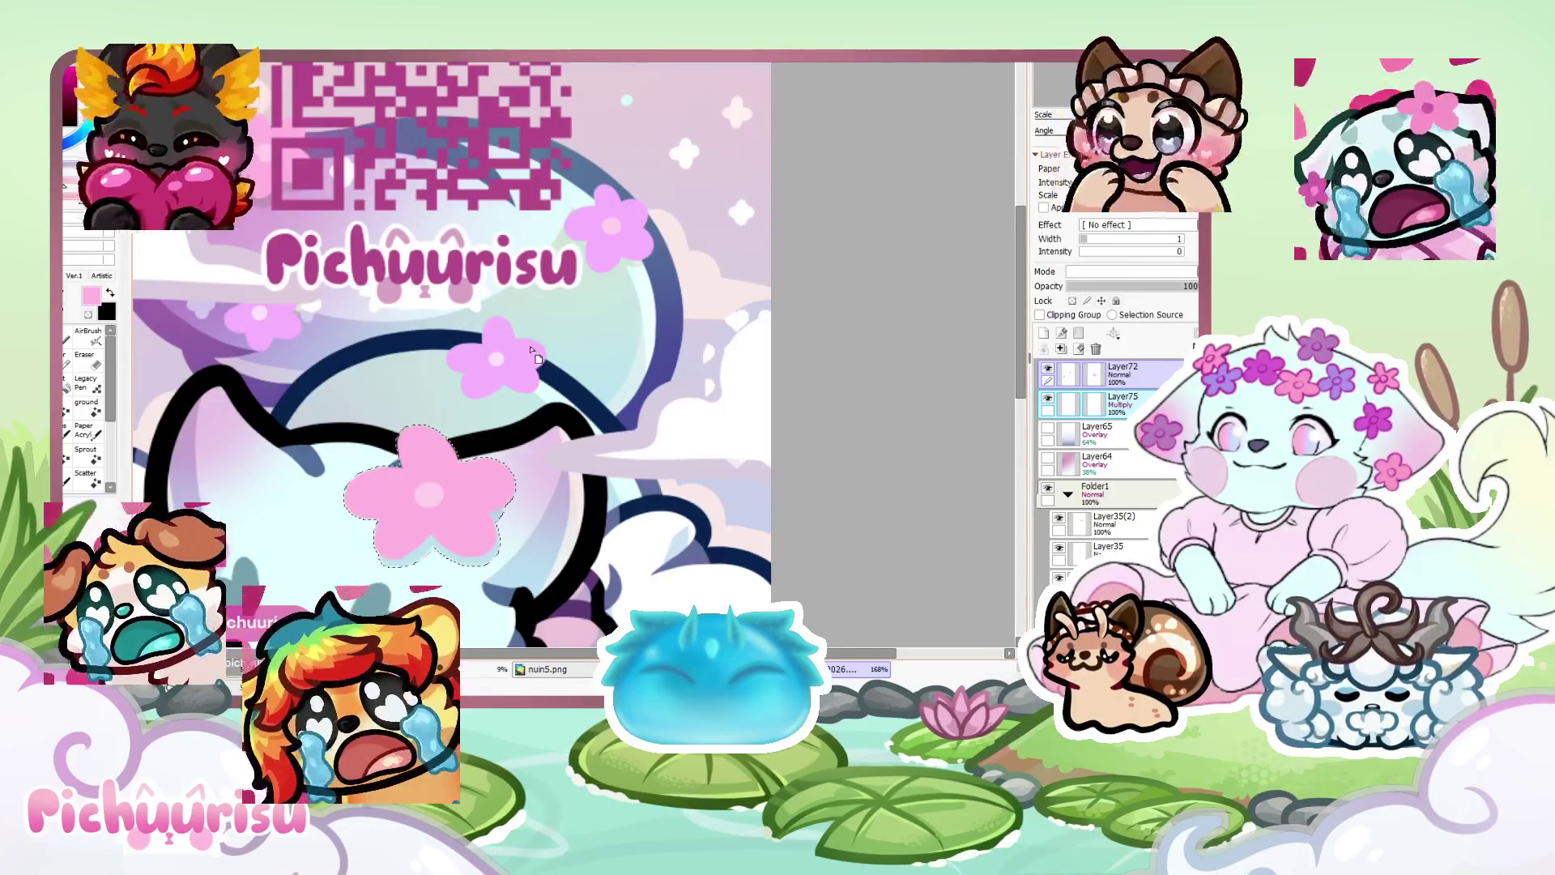
scroll(566, 337, up, 2)
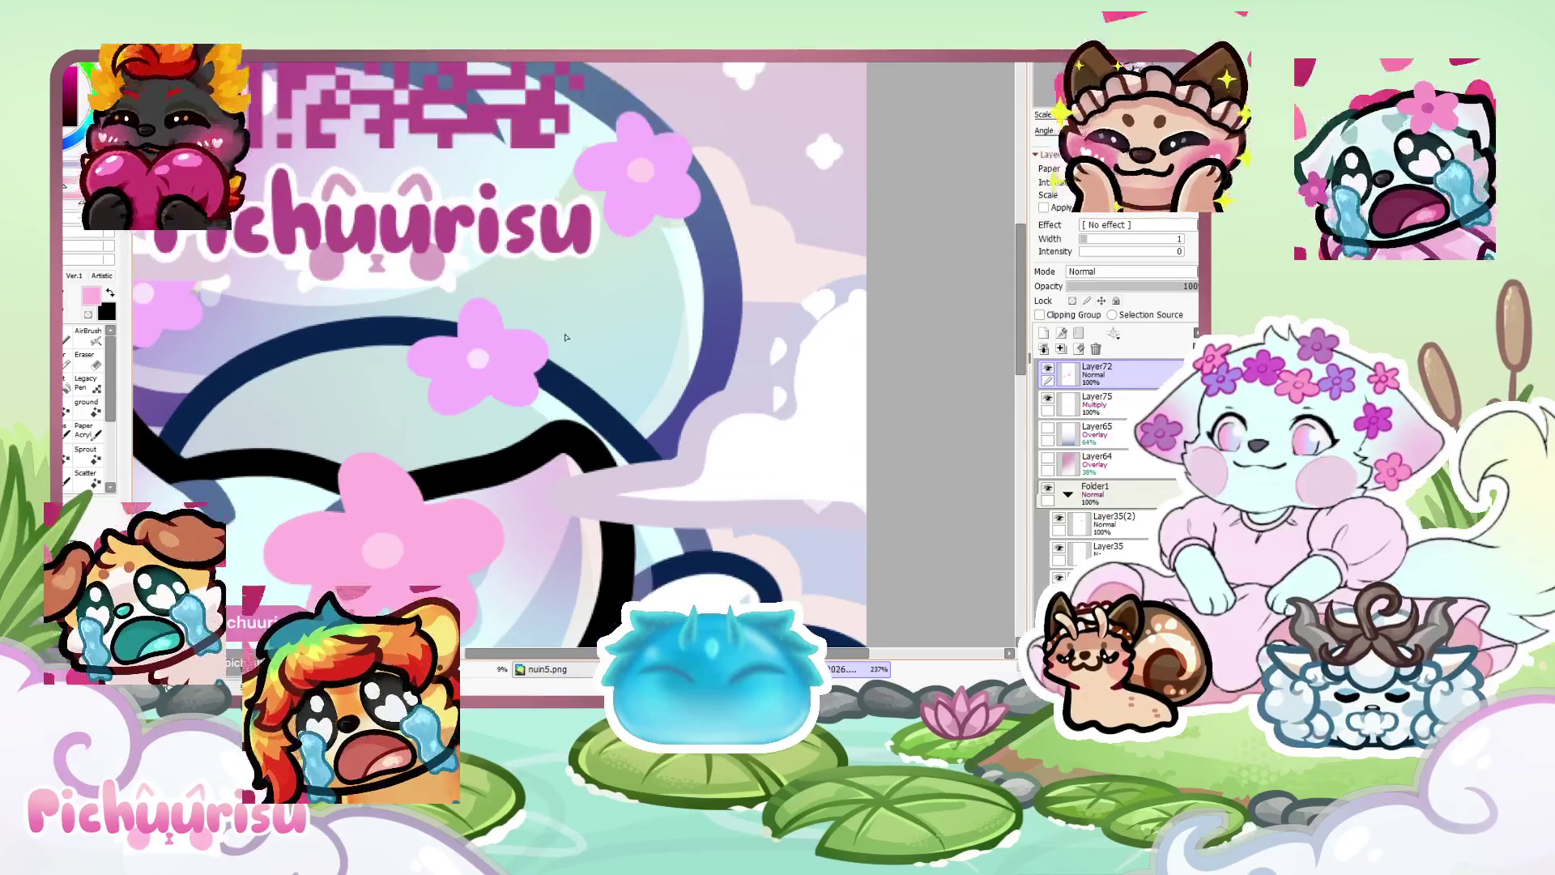
mouse_move(459, 357)
mouse_down()
mouse_move(689, 356)
mouse_move(451, 332)
mouse_up()
scroll(689, 356, down, 3)
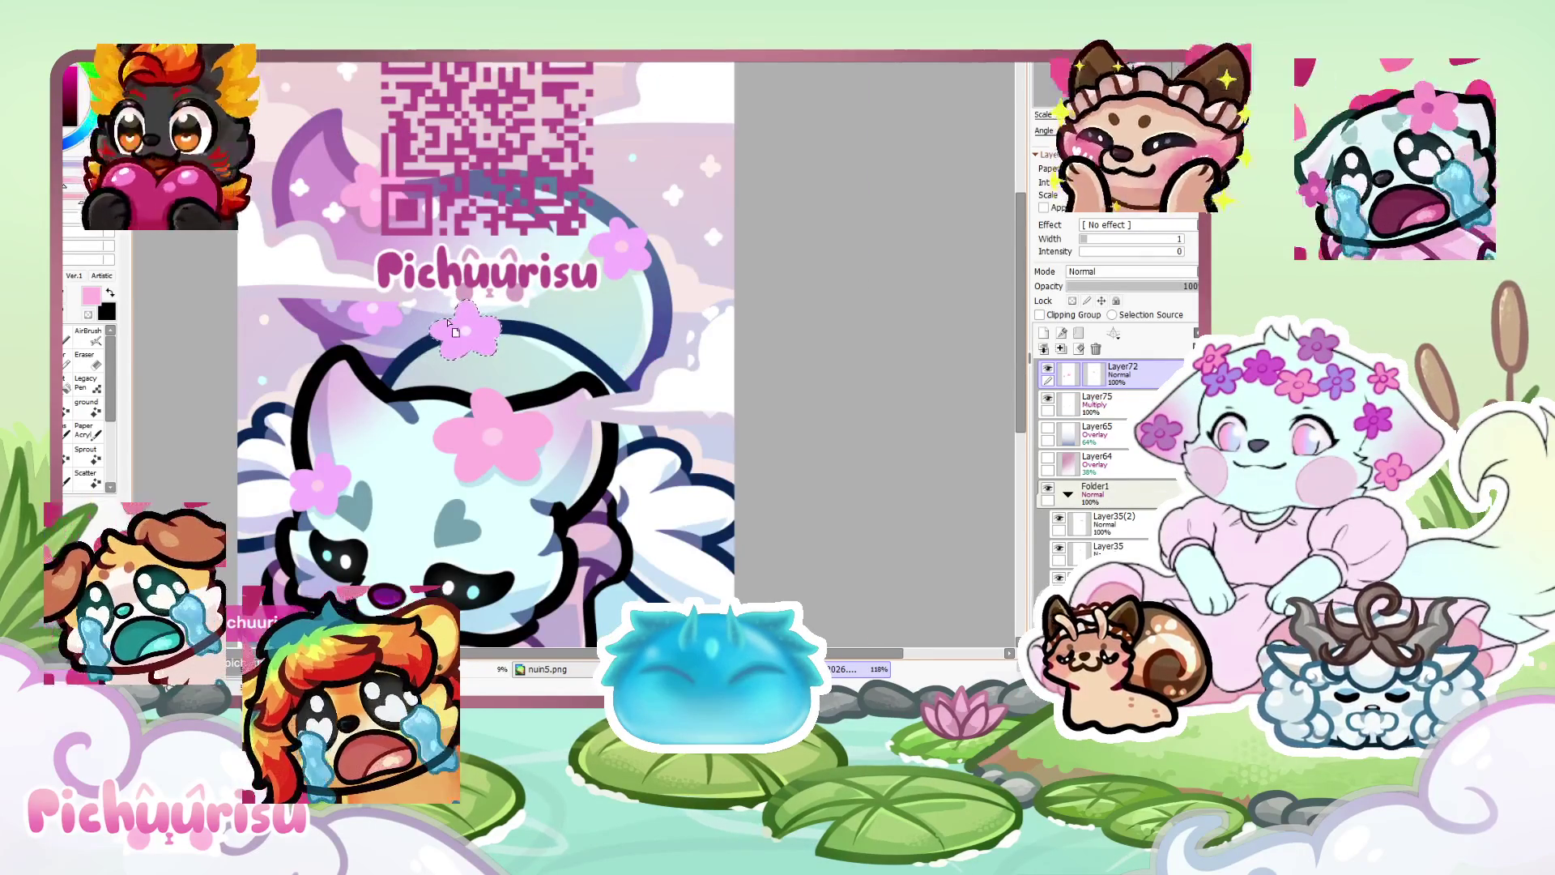
scroll(455, 330, up, 2)
scroll(529, 355, down, 5)
scroll(520, 425, up, 3)
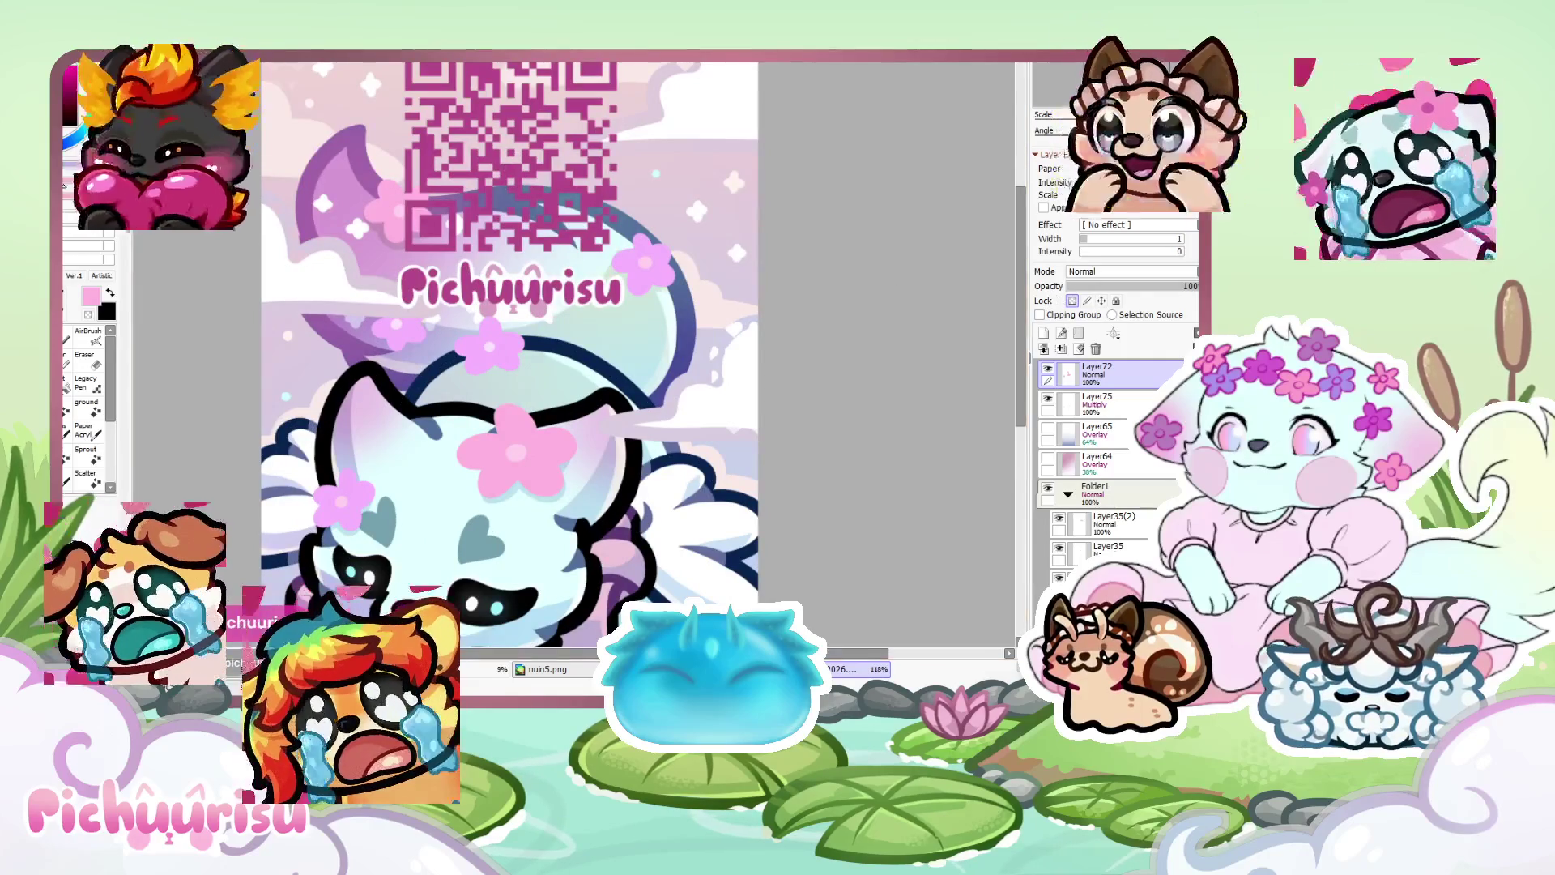
scroll(477, 395, up, 2)
scroll(477, 395, down, 2)
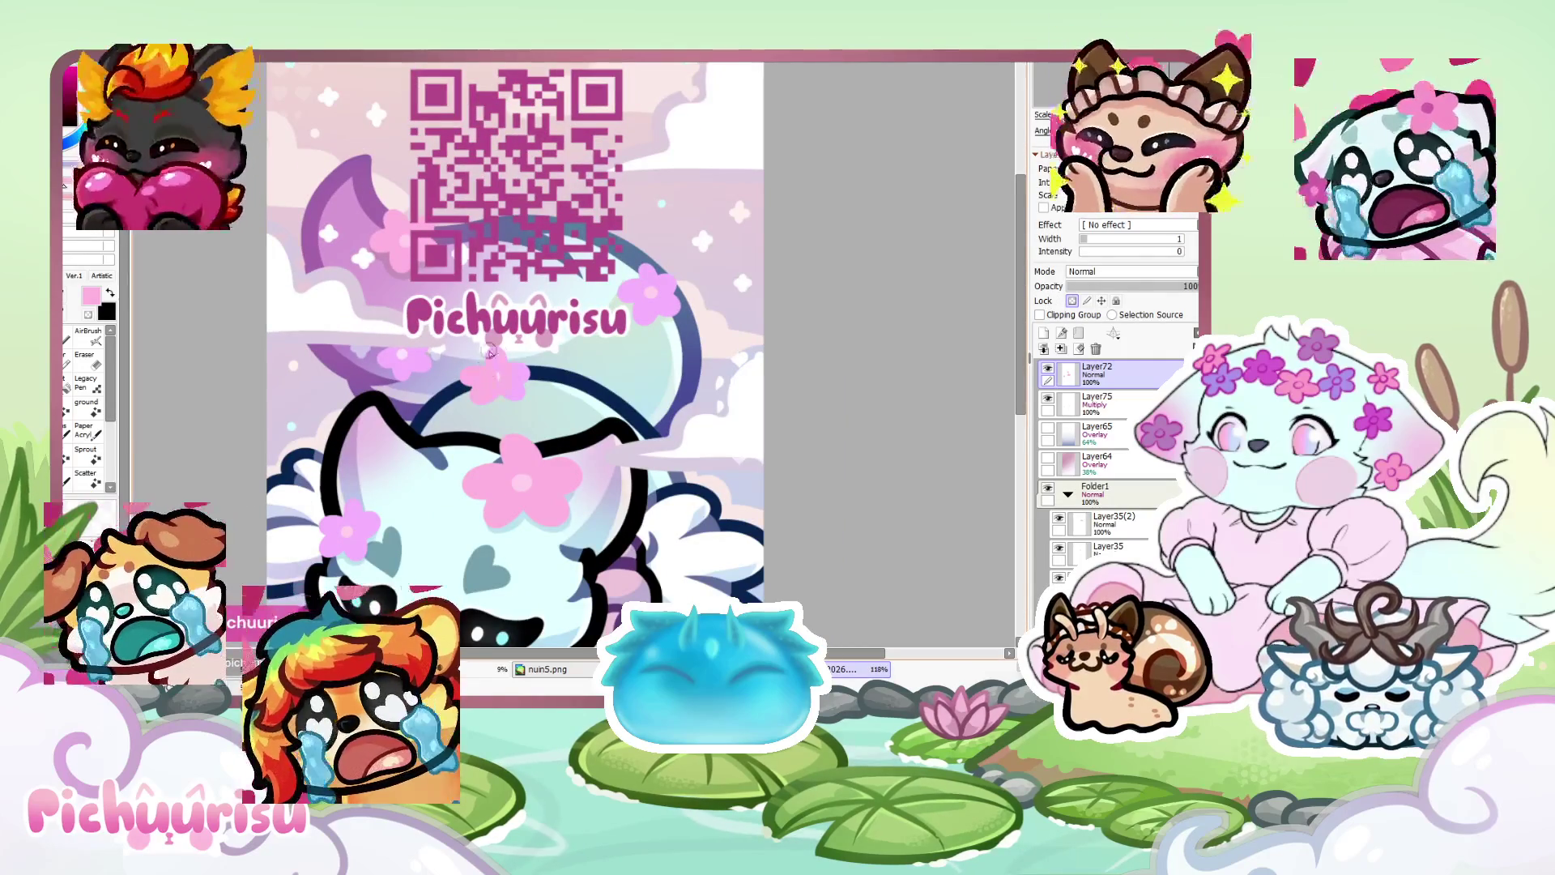
scroll(537, 434, up, 5)
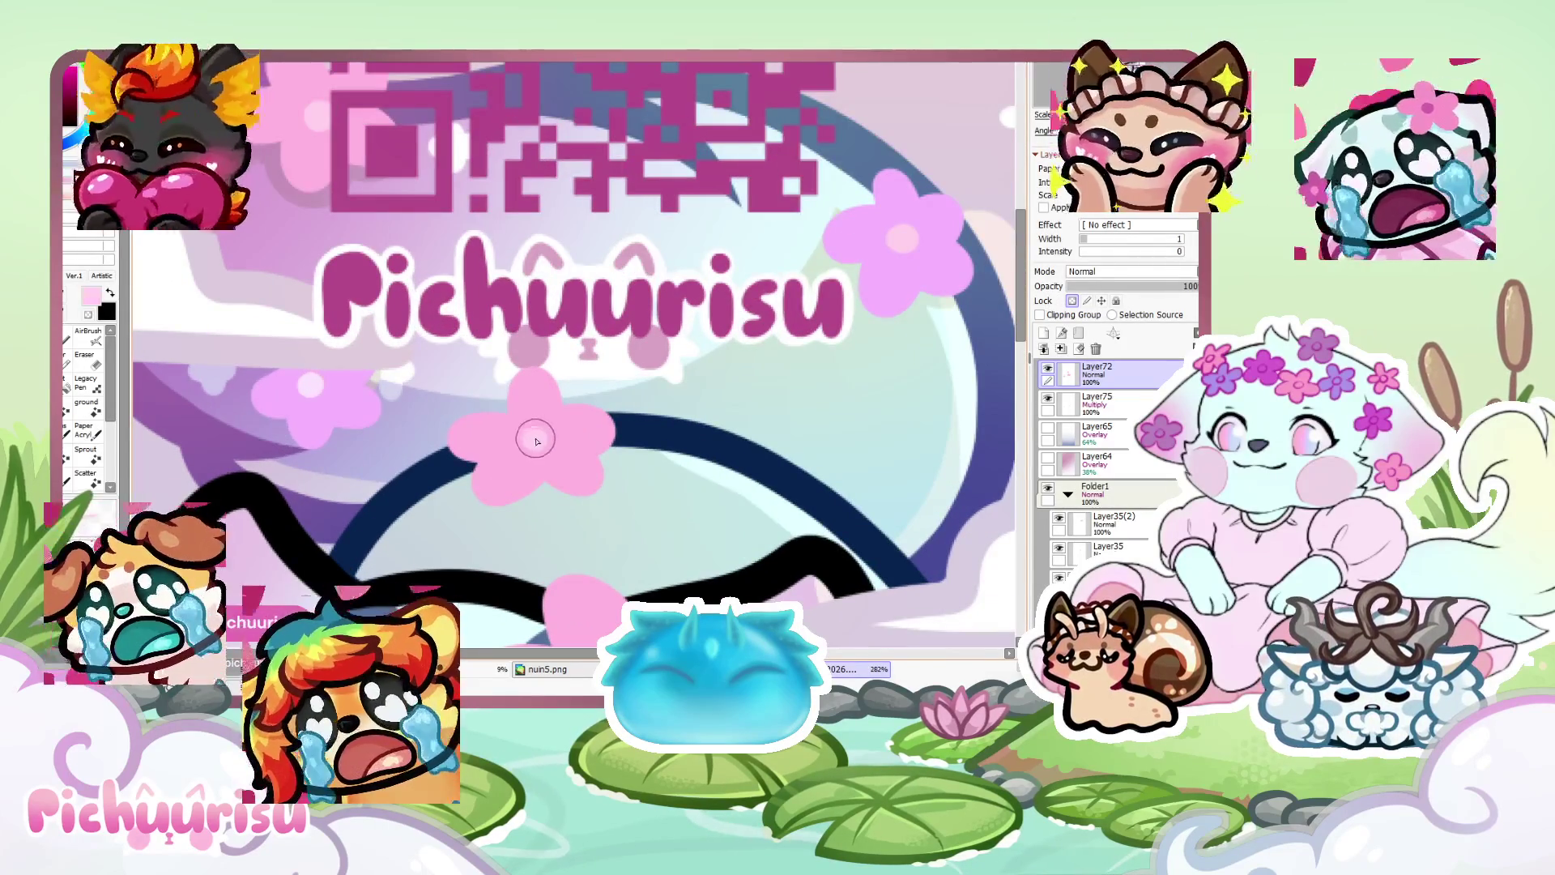
scroll(537, 441, down, 7)
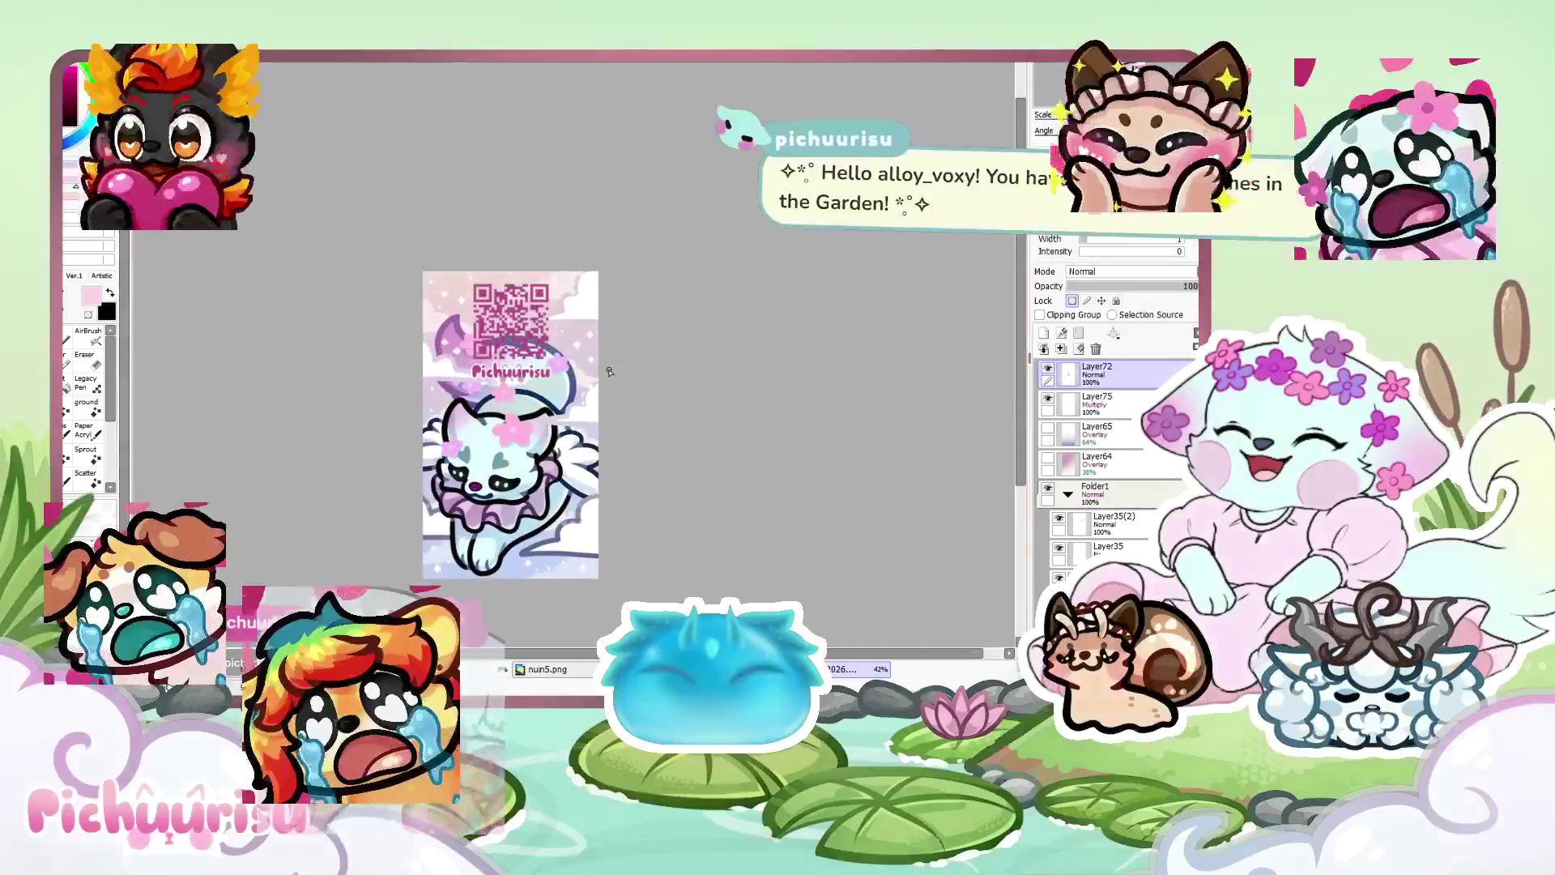
Create Layer76 and dab pink paint near the title
click(1043, 333)
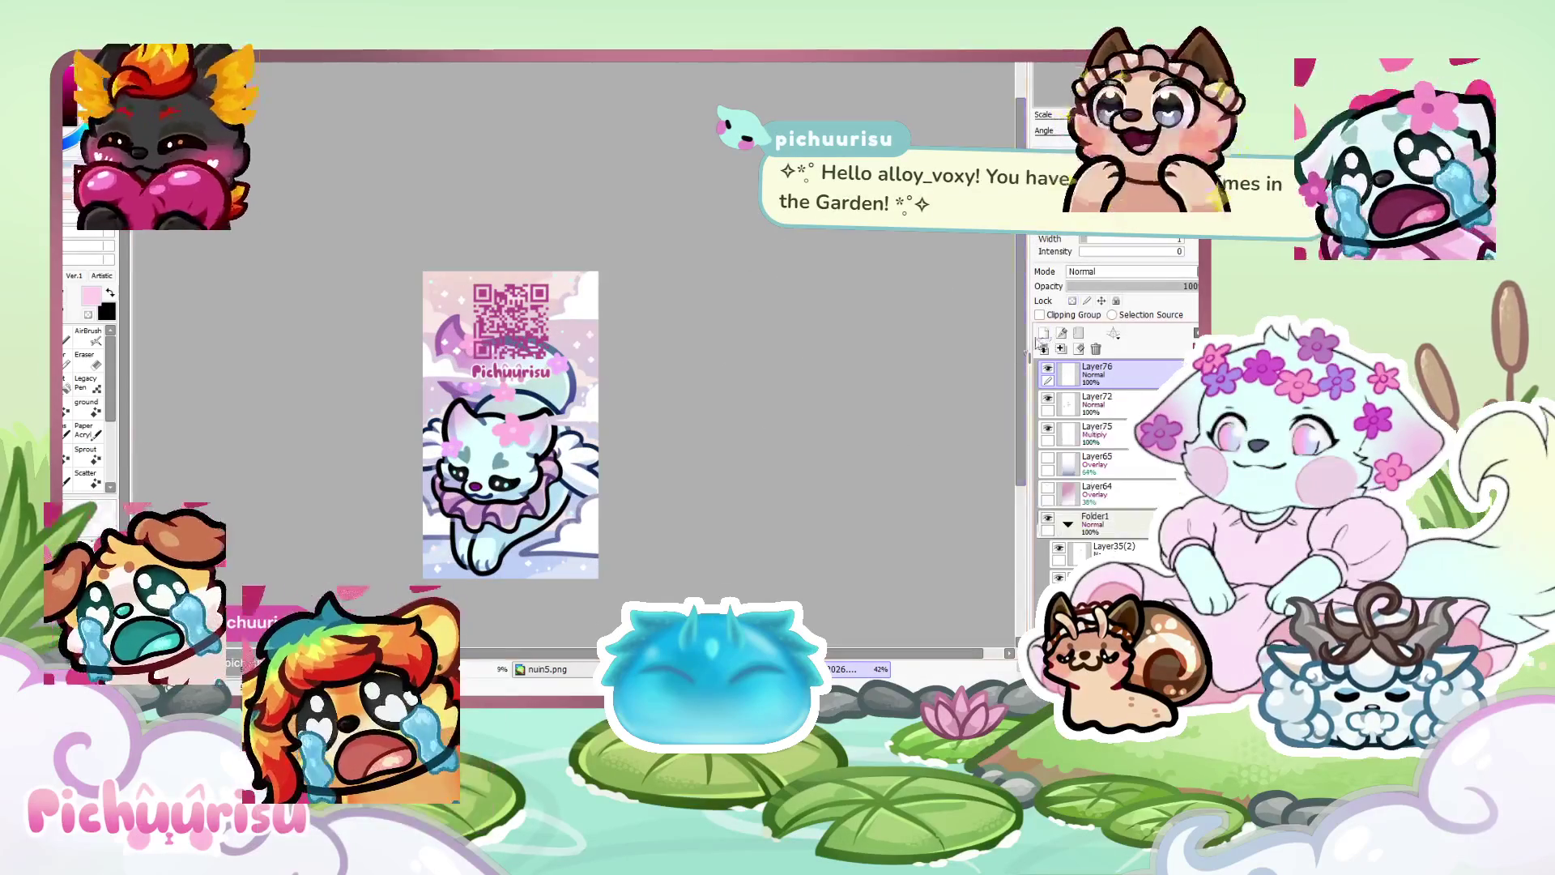
scroll(624, 437, up, 8)
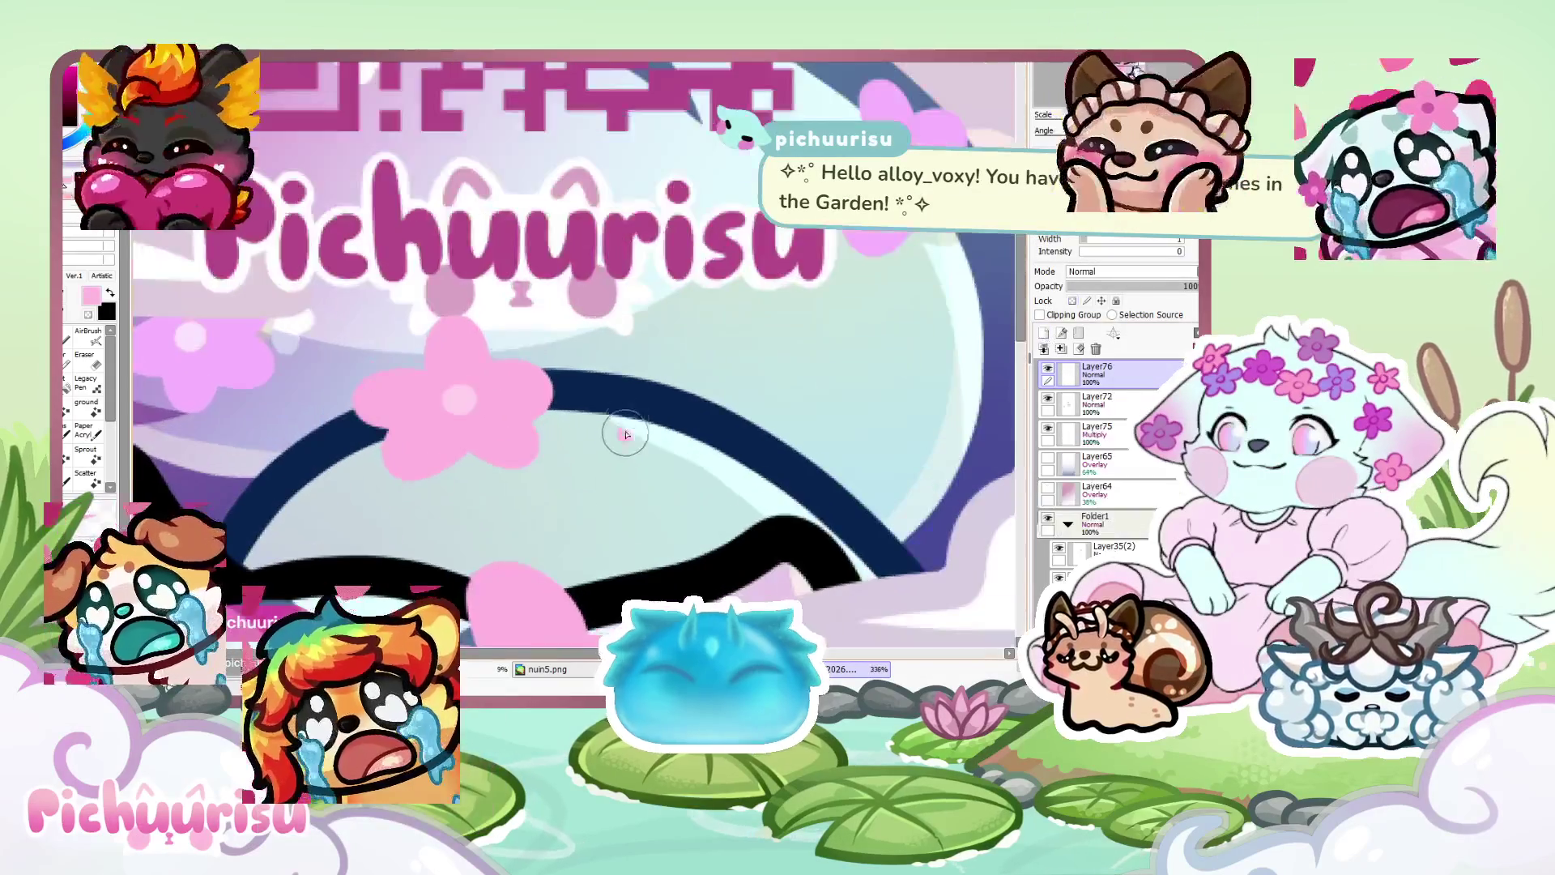
click(617, 429)
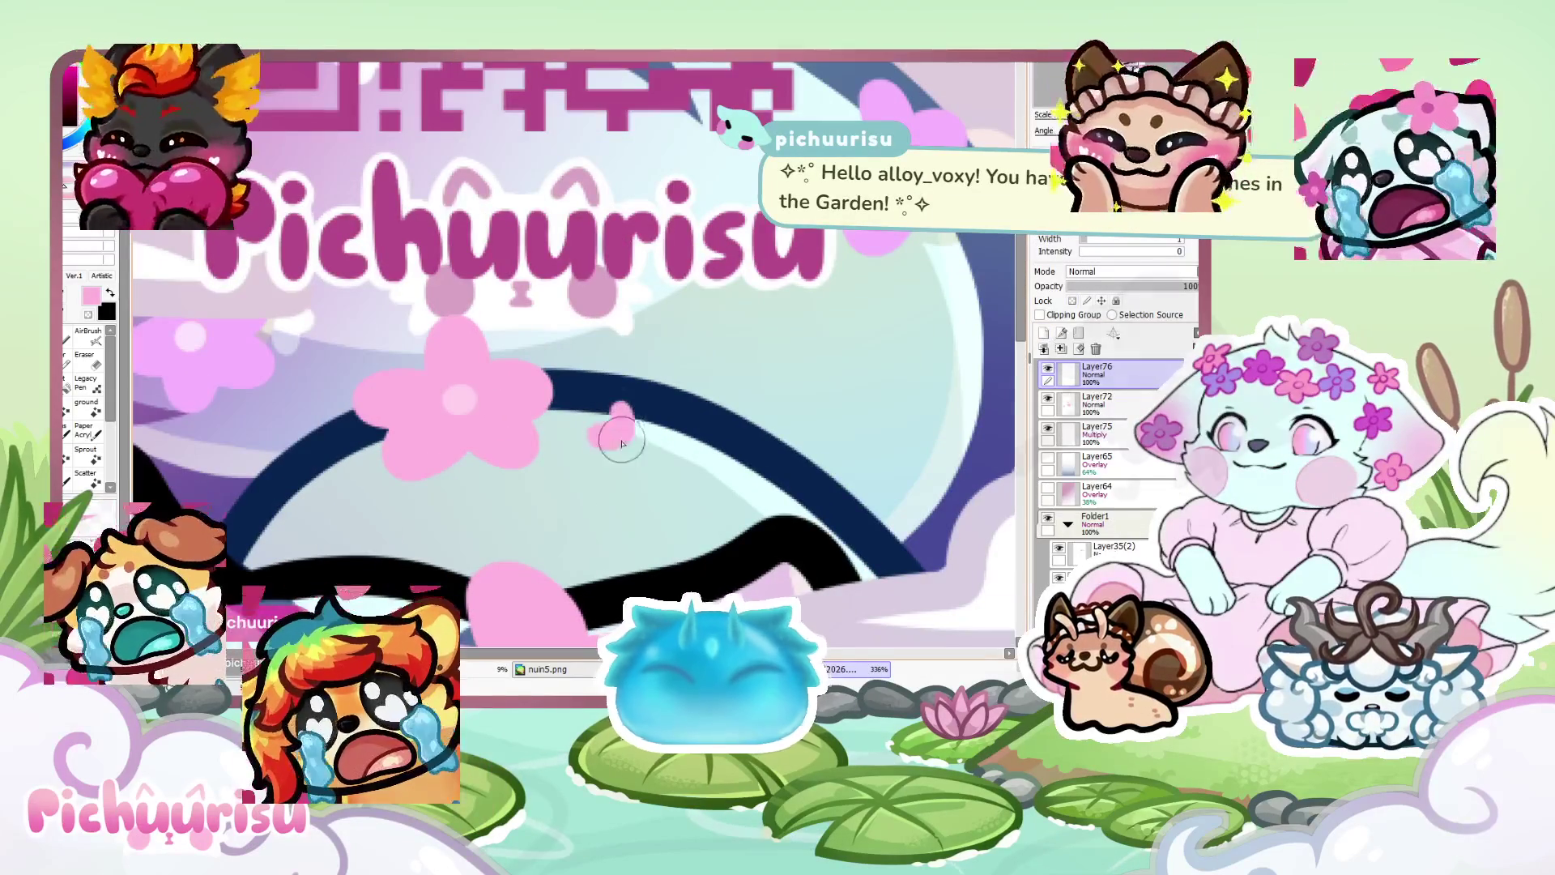
scroll(621, 443, down, 5)
scroll(453, 304, up, 3)
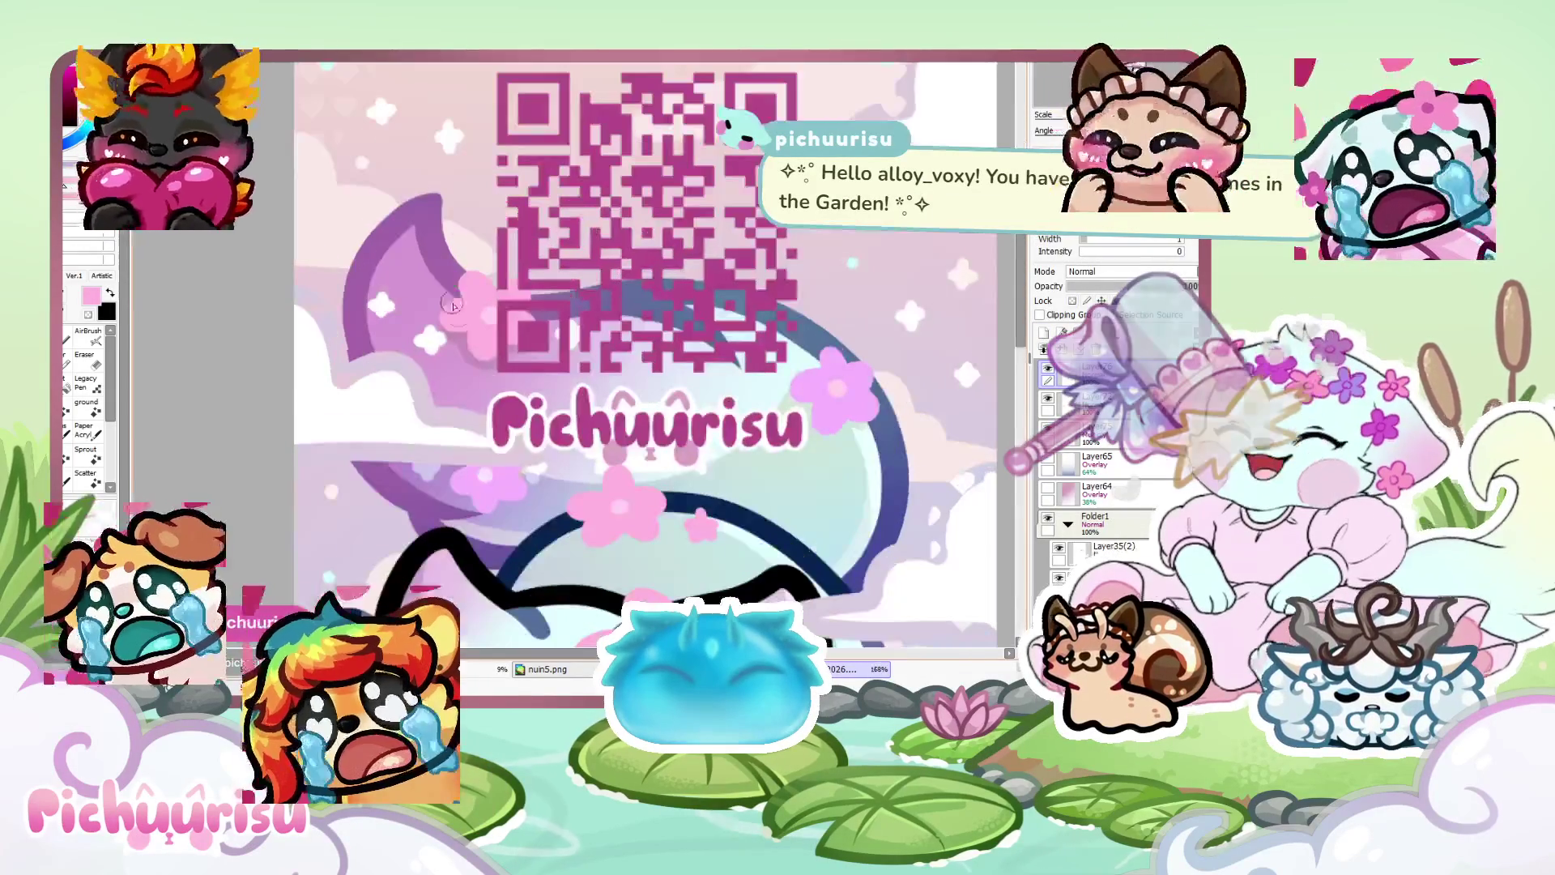
scroll(419, 359, down, 4)
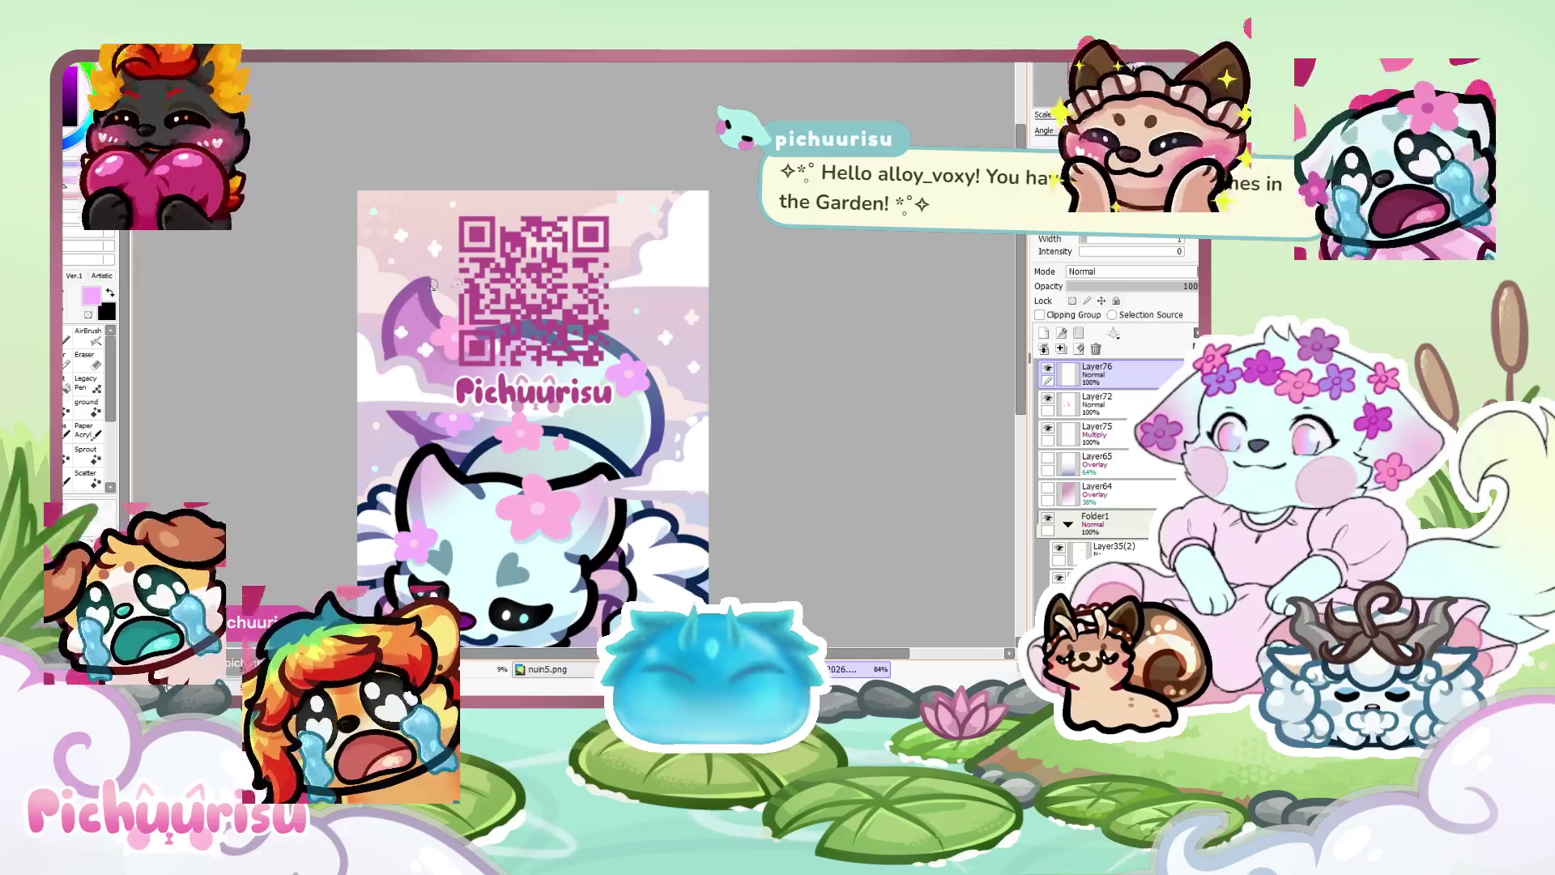
scroll(639, 430, up, 4)
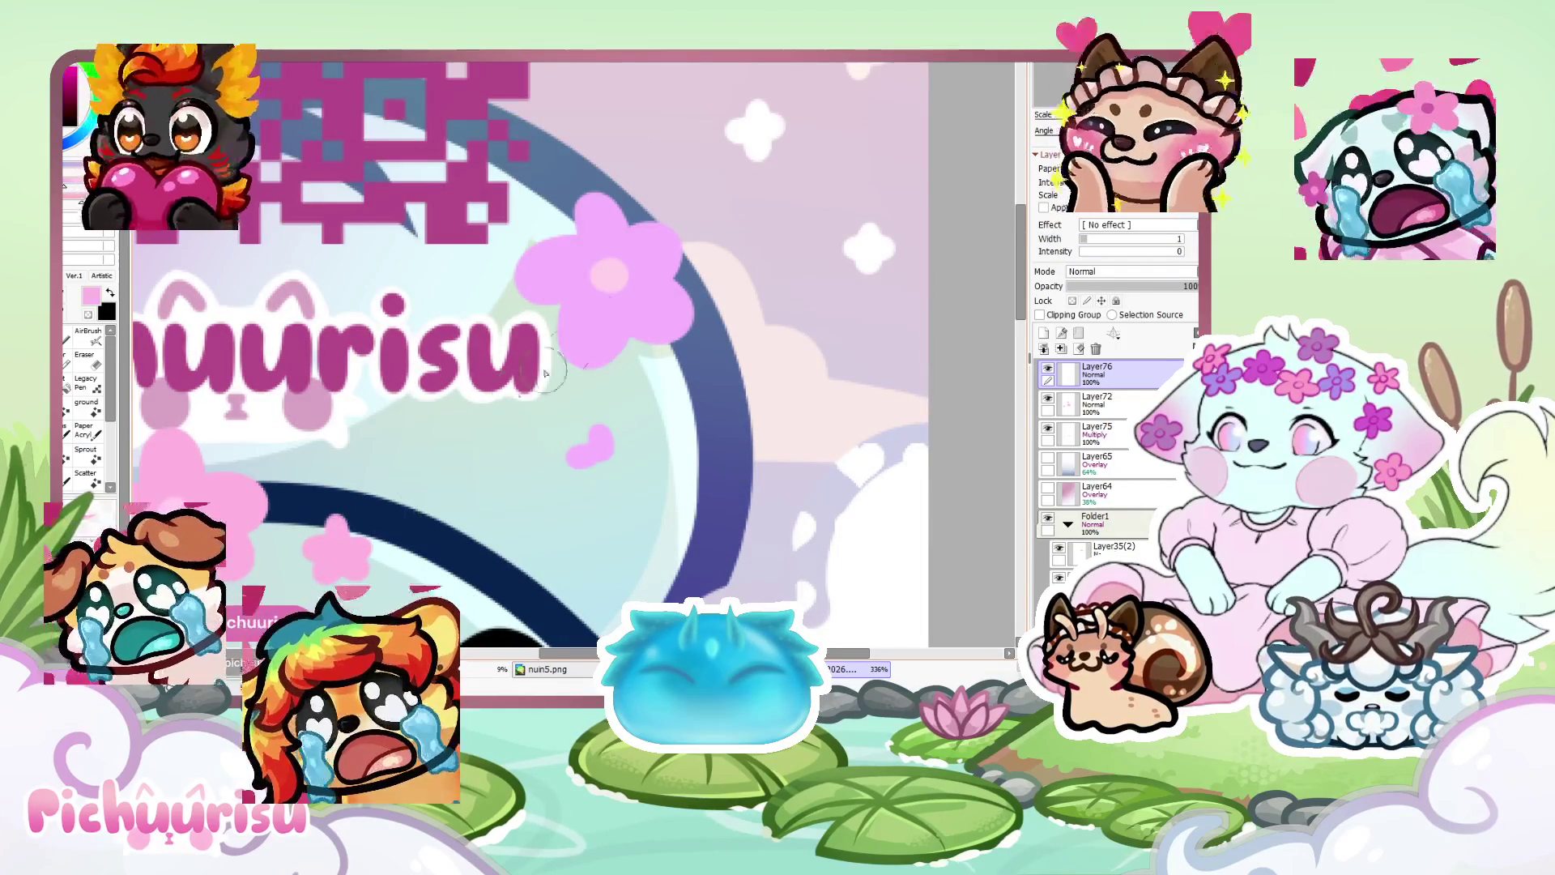
Undo the saturated pink heart and paint a tiny pink flower below the title's end
key(ctrl+z)
drag(596, 420, 567, 449)
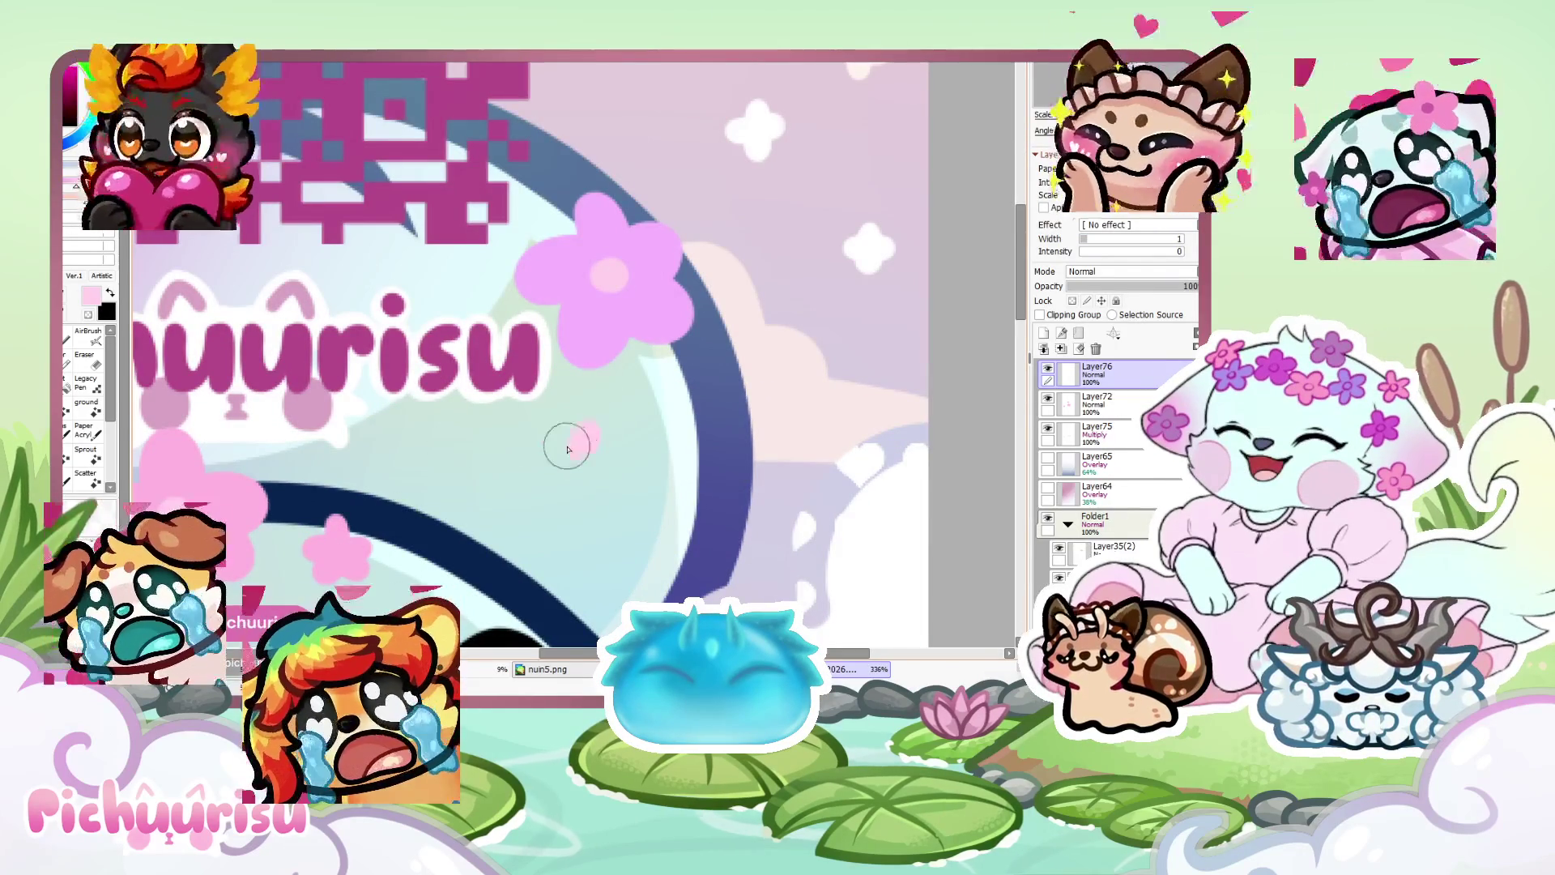
click(584, 473)
scroll(587, 466, up, 2)
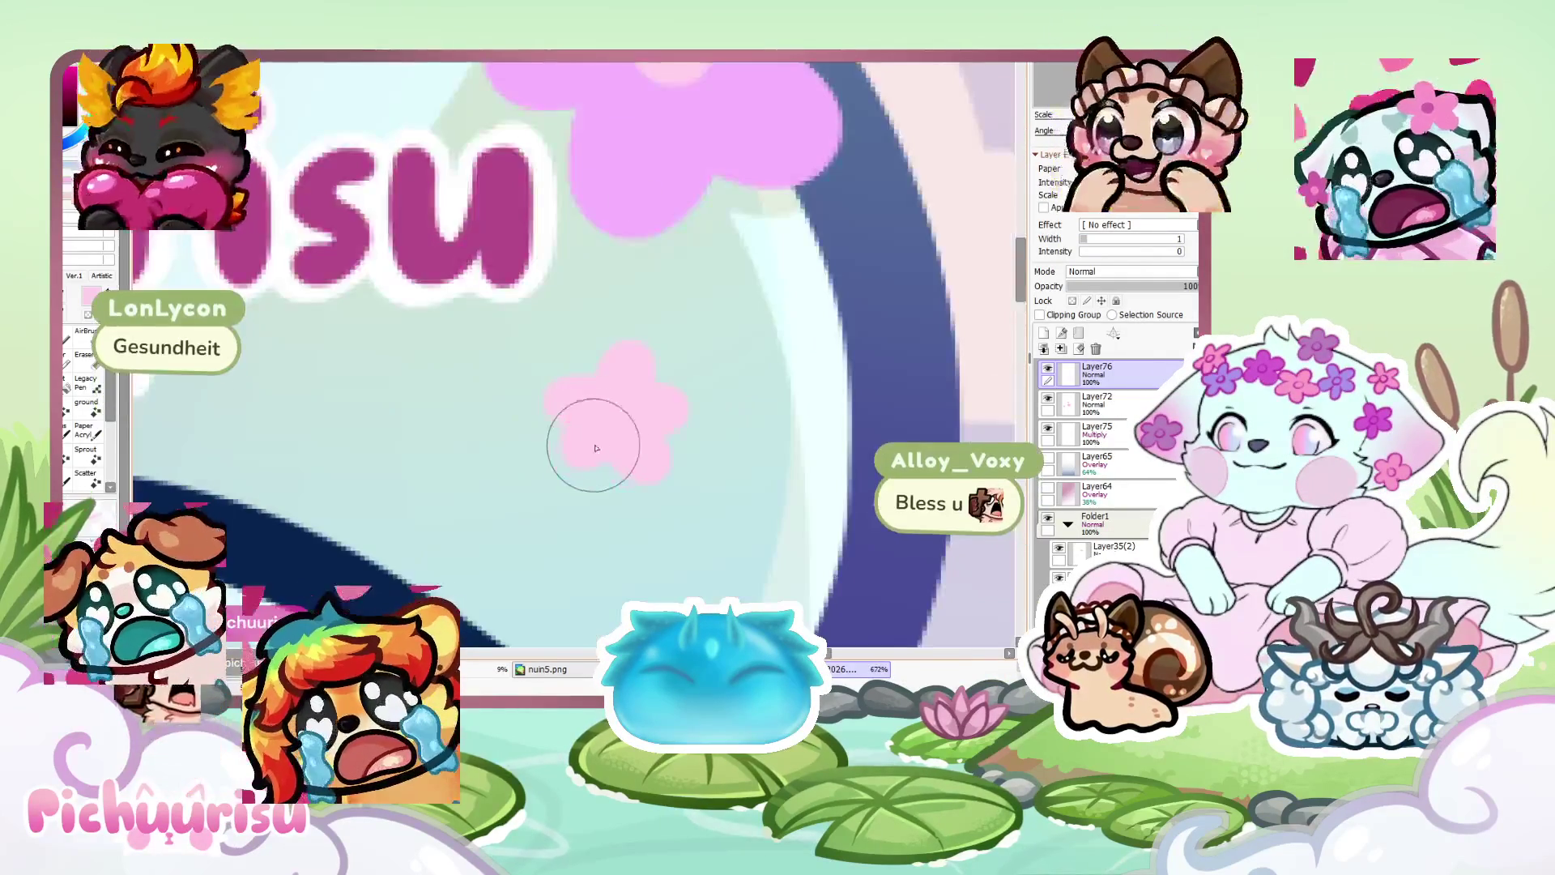
scroll(591, 397, down, 6)
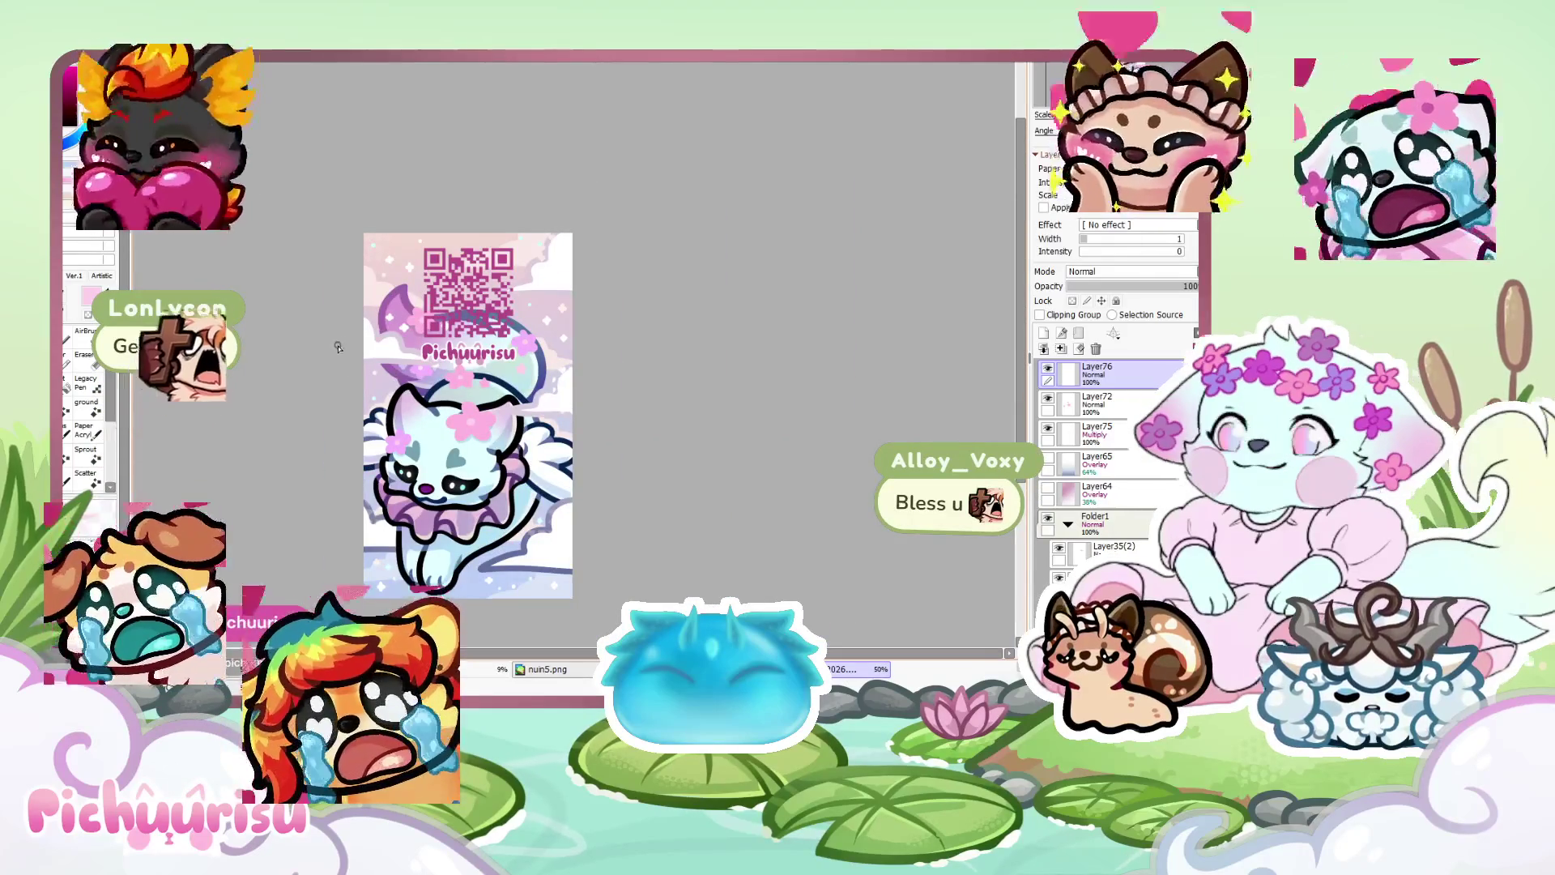
scroll(358, 332, down, 3)
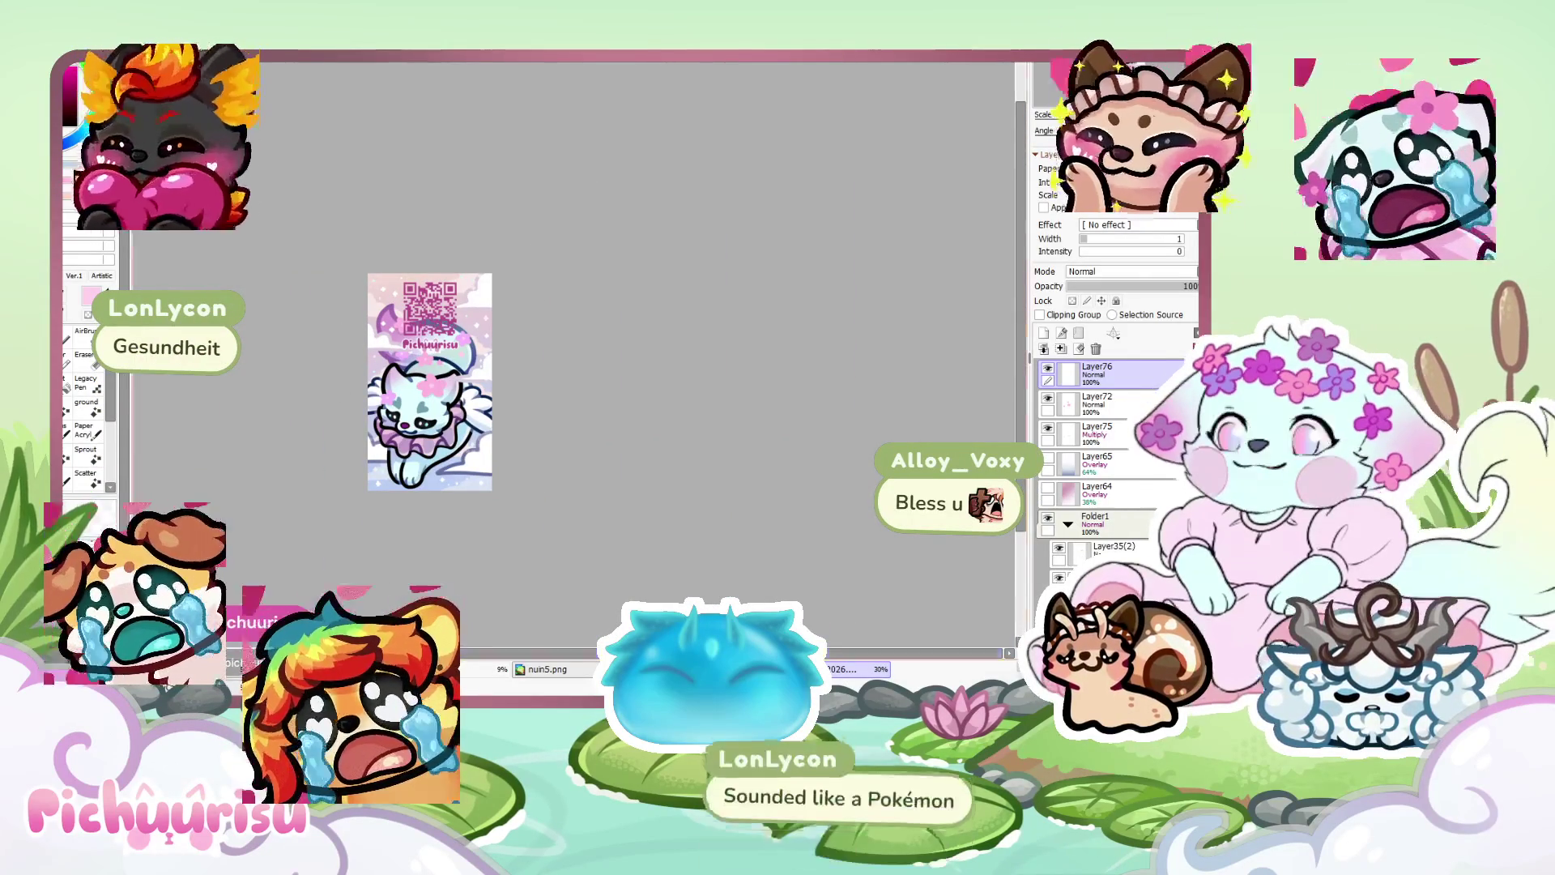
scroll(353, 481, up, 2)
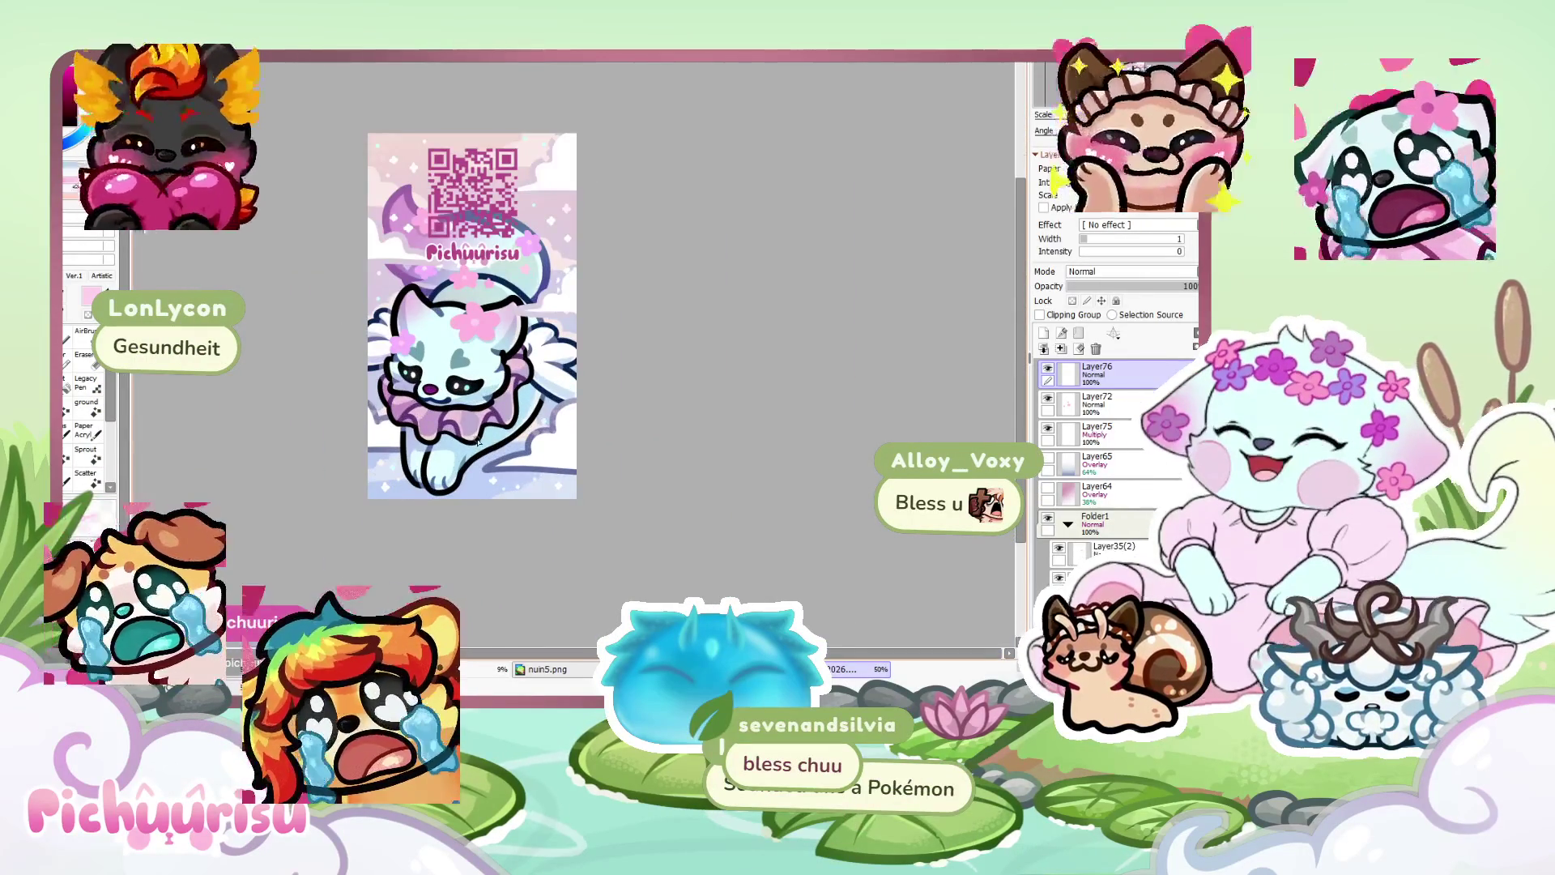
scroll(432, 392, up, 1)
scroll(468, 421, down, 4)
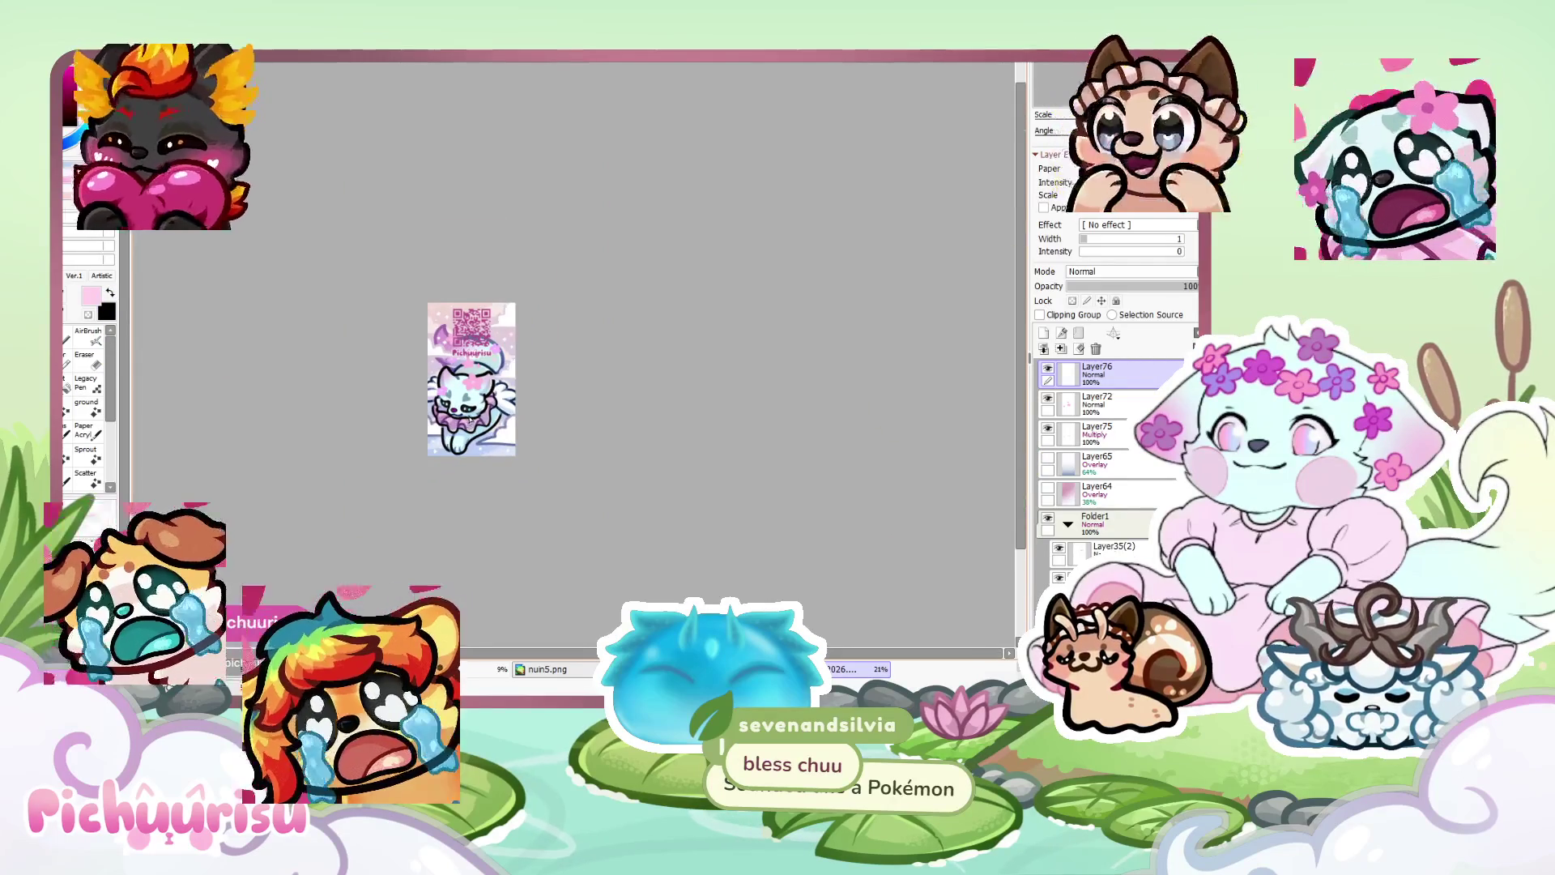
scroll(469, 421, up, 2)
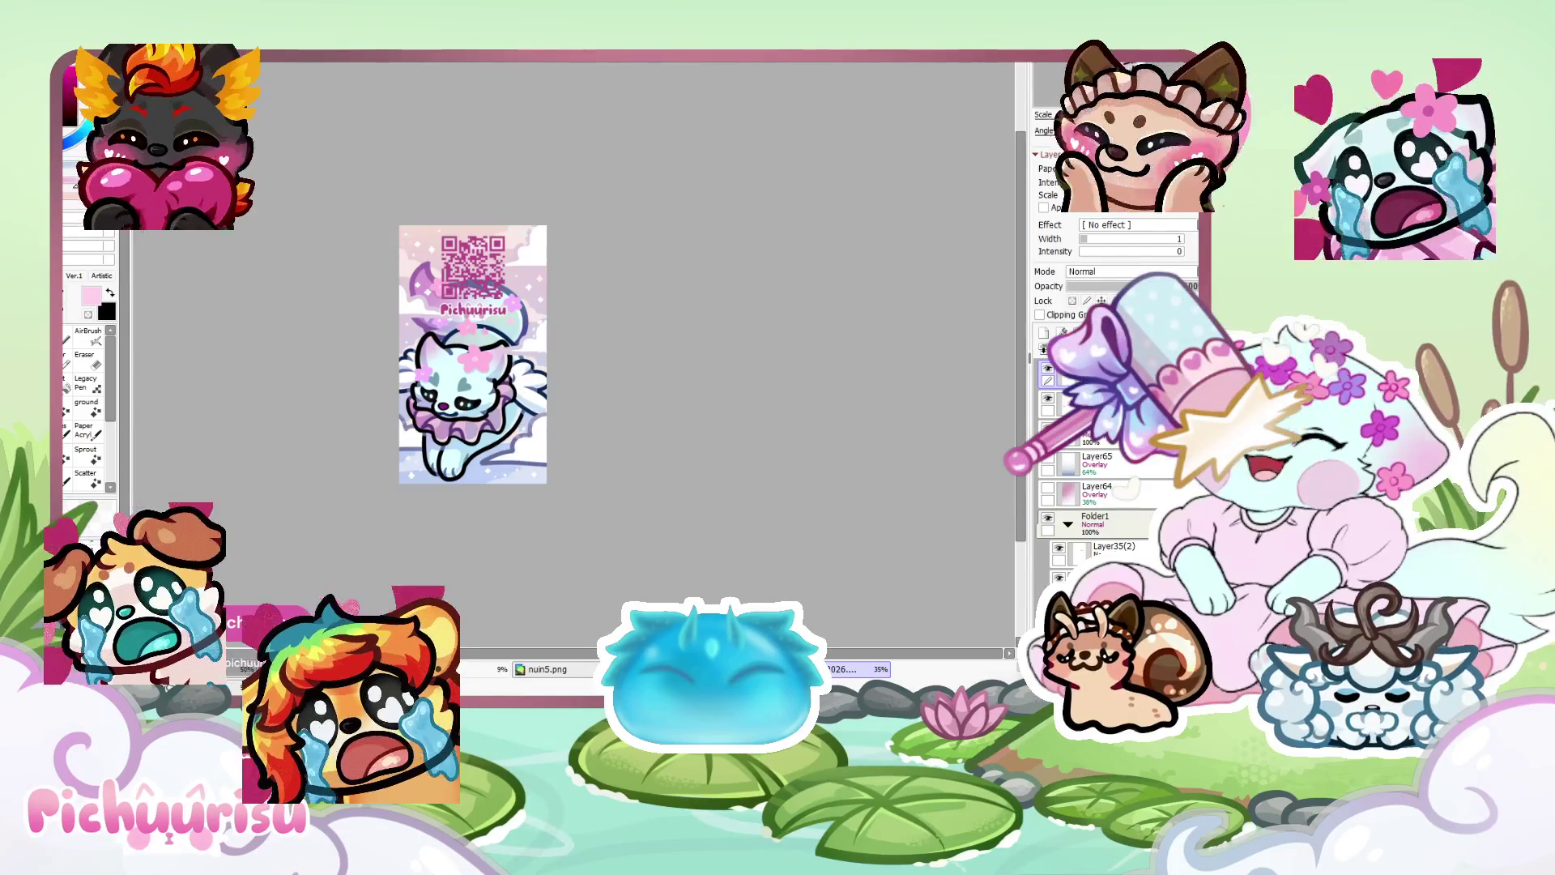
scroll(702, 404, up, 4)
scroll(653, 398, down, 2)
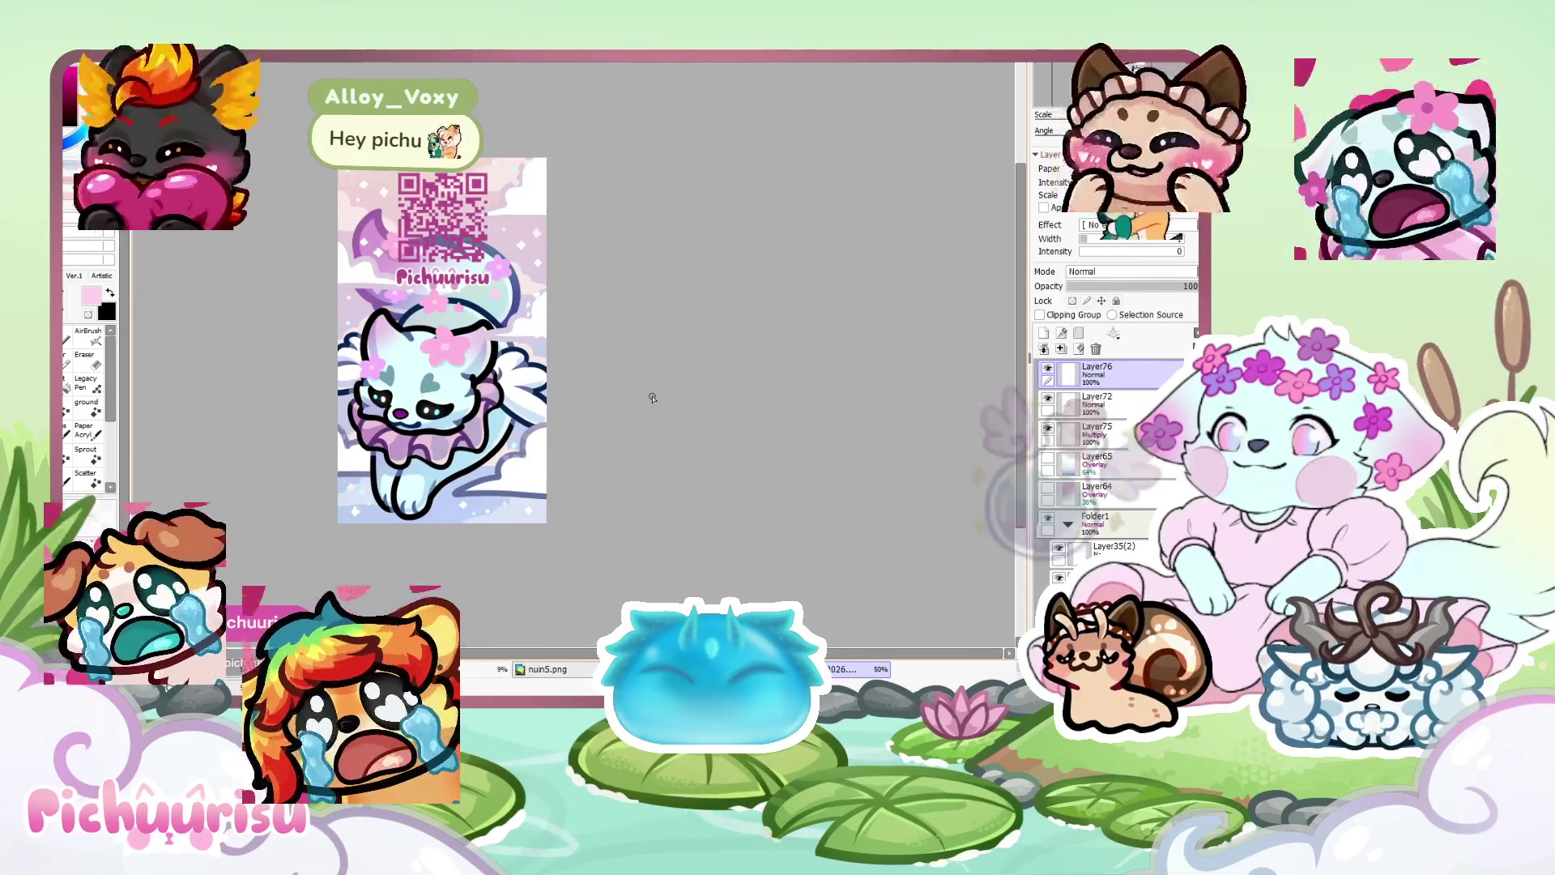
scroll(653, 397, down, 1)
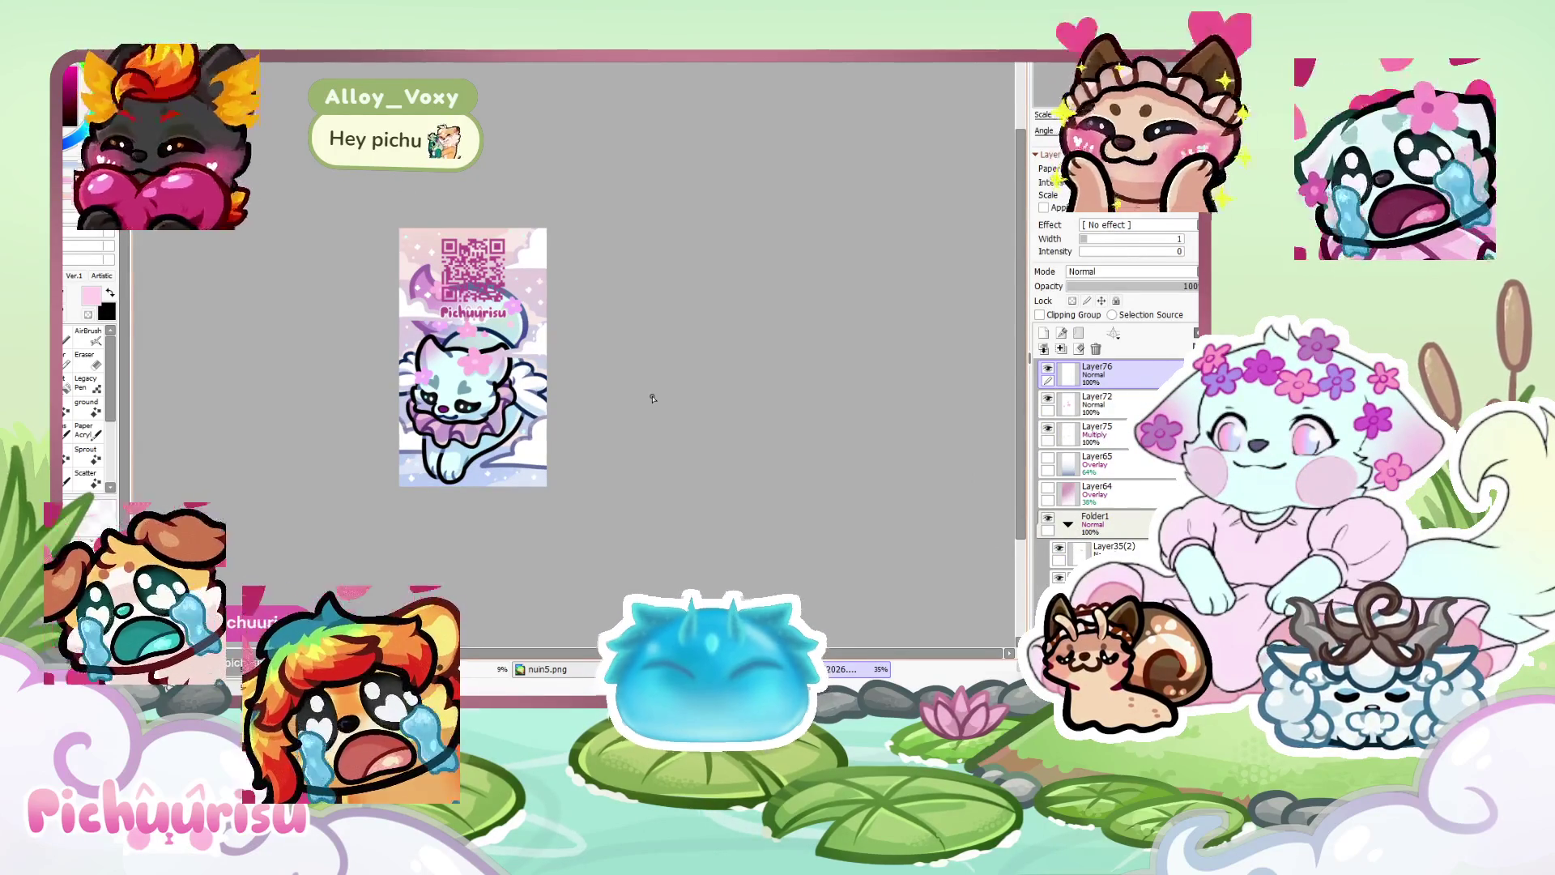
scroll(652, 397, up, 4)
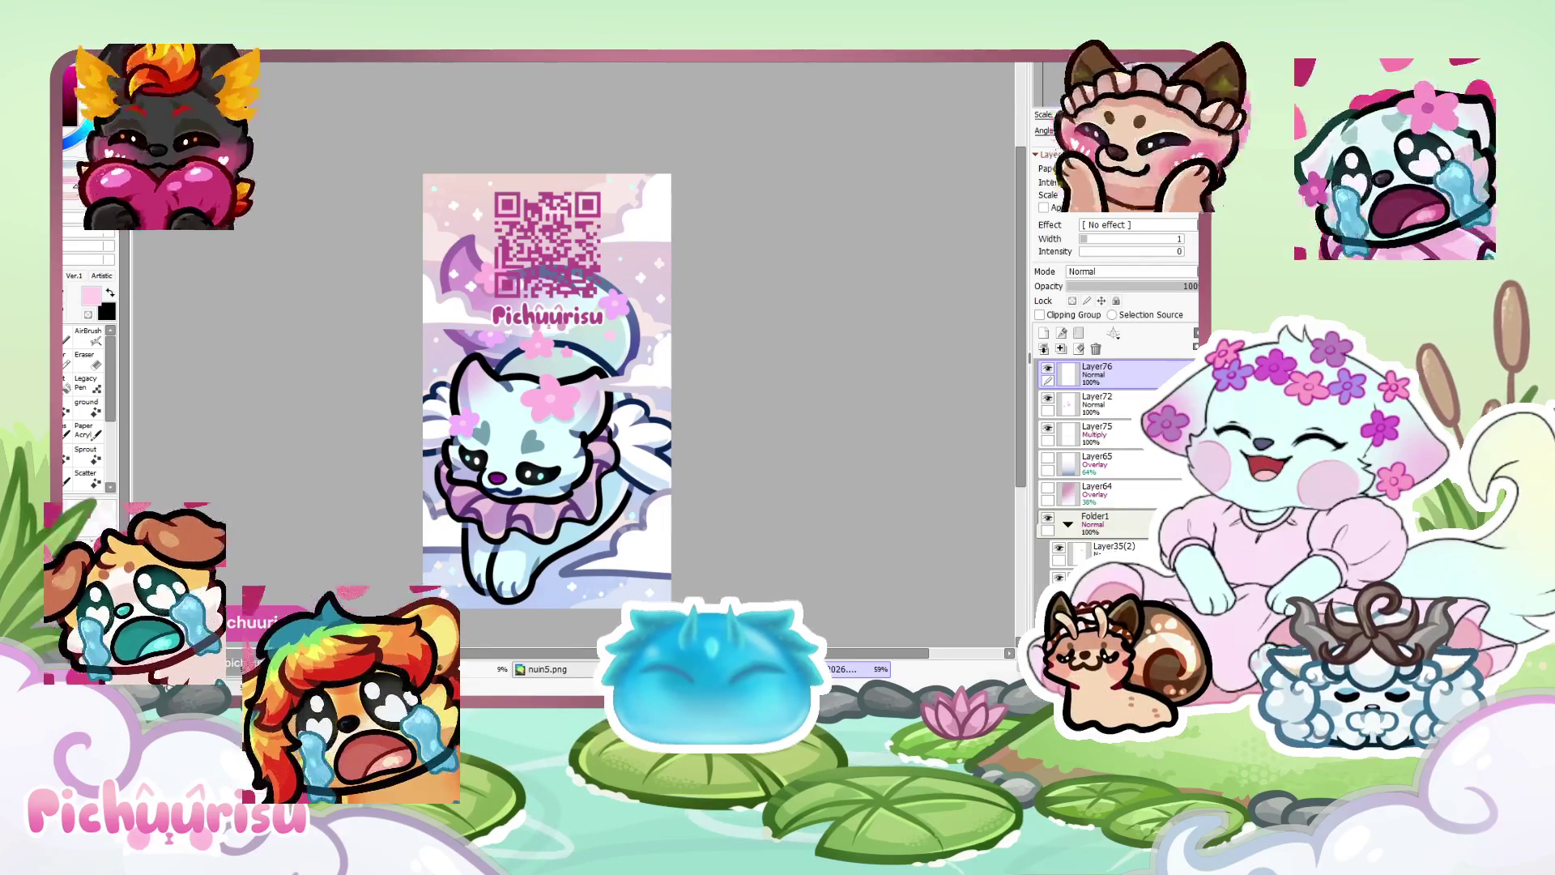
scroll(750, 455, down, 3)
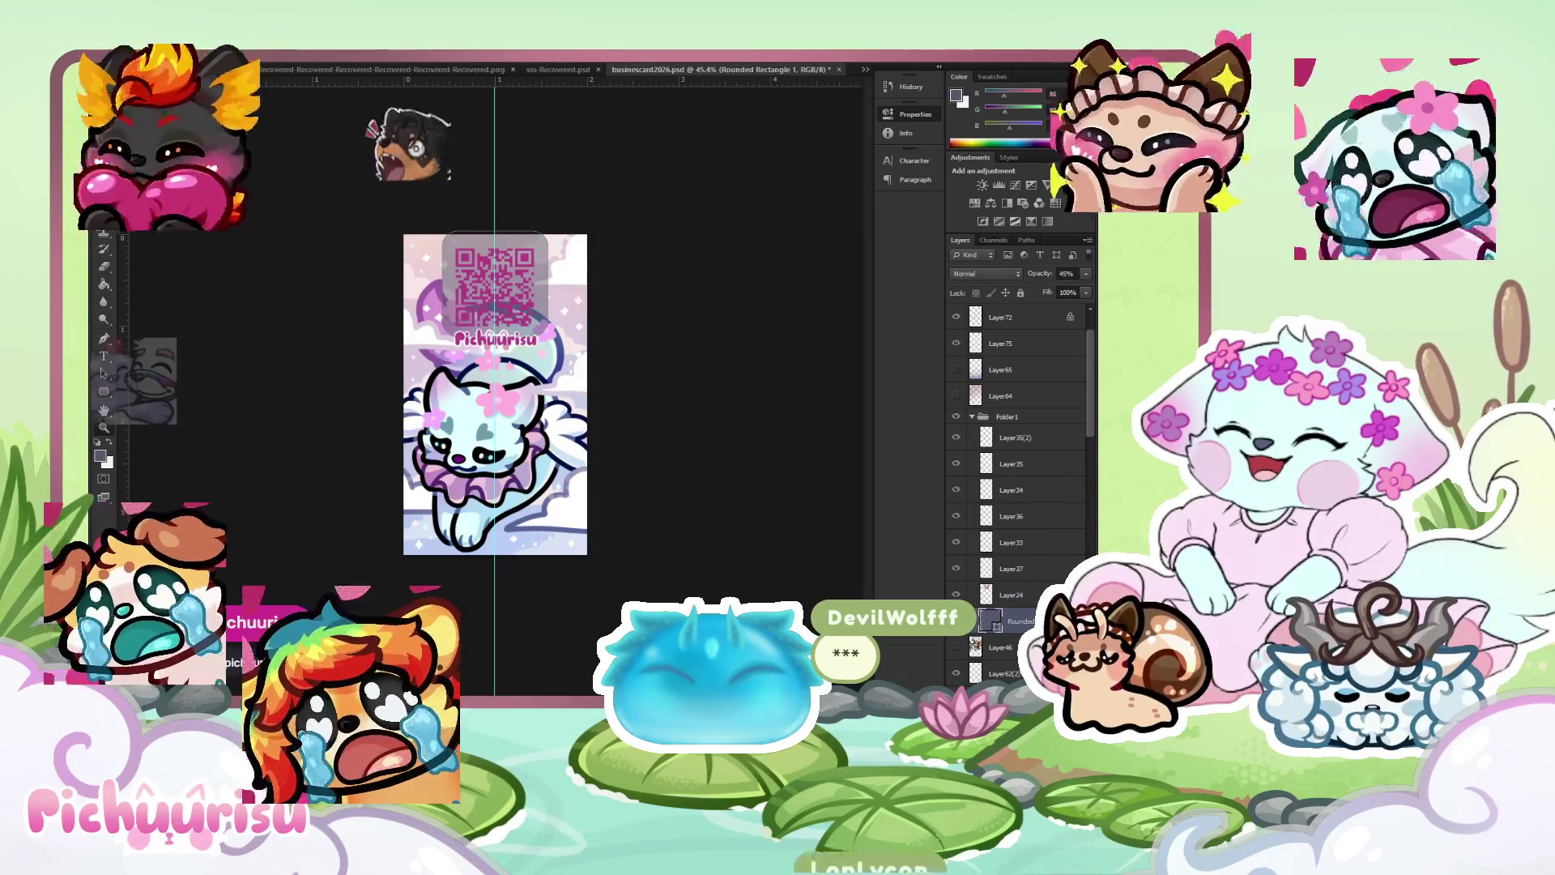
Hide and reshow the title layer to check the title text
scroll(1009, 459, up, 1)
scroll(1009, 460, down, 1)
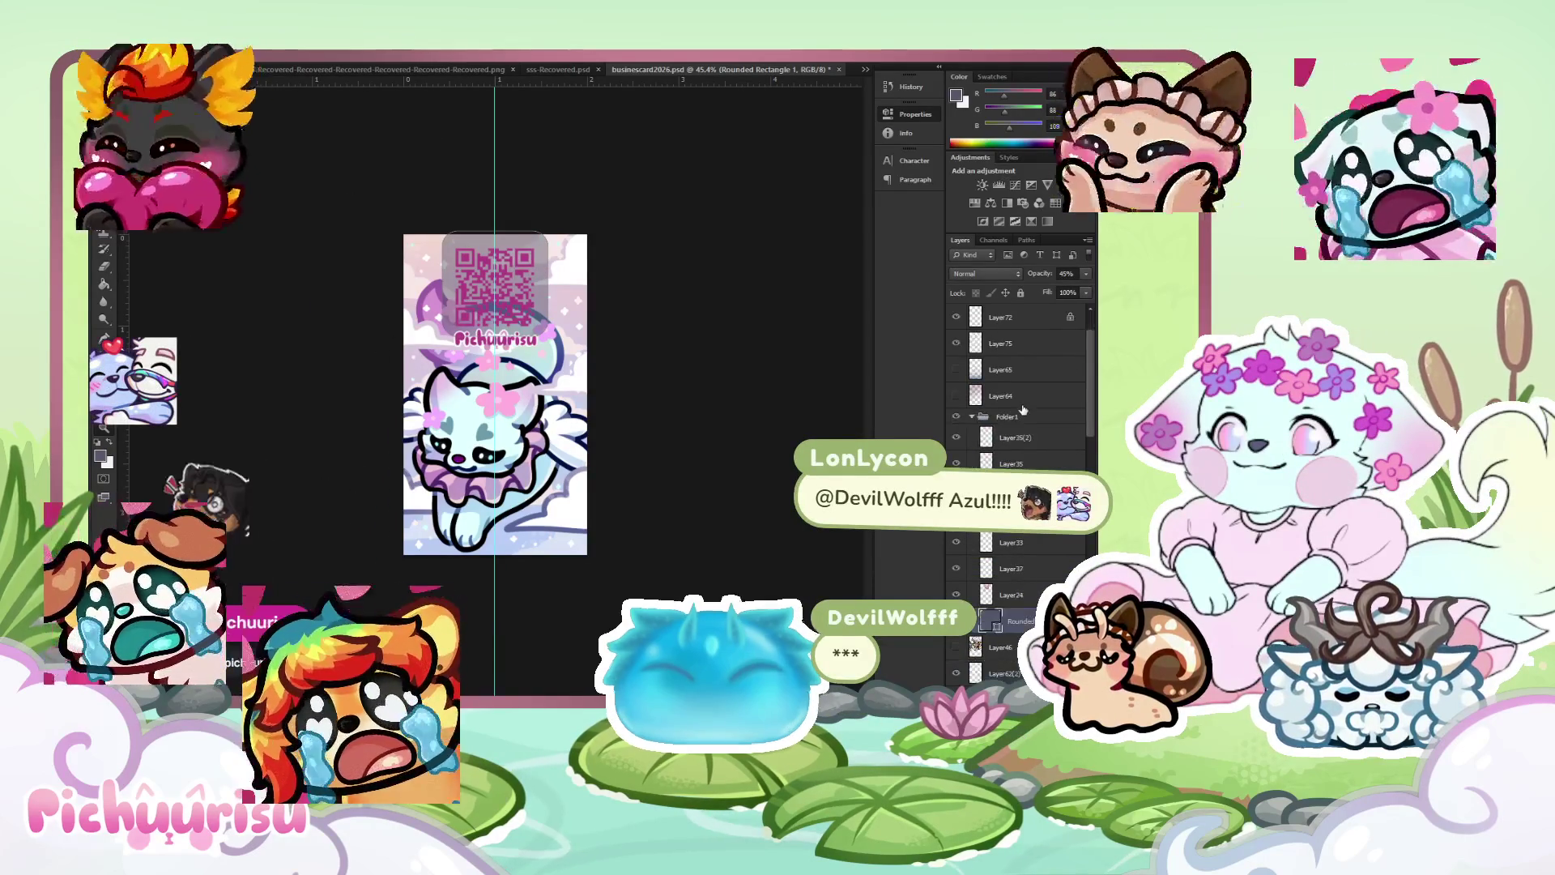
click(957, 437)
click(956, 438)
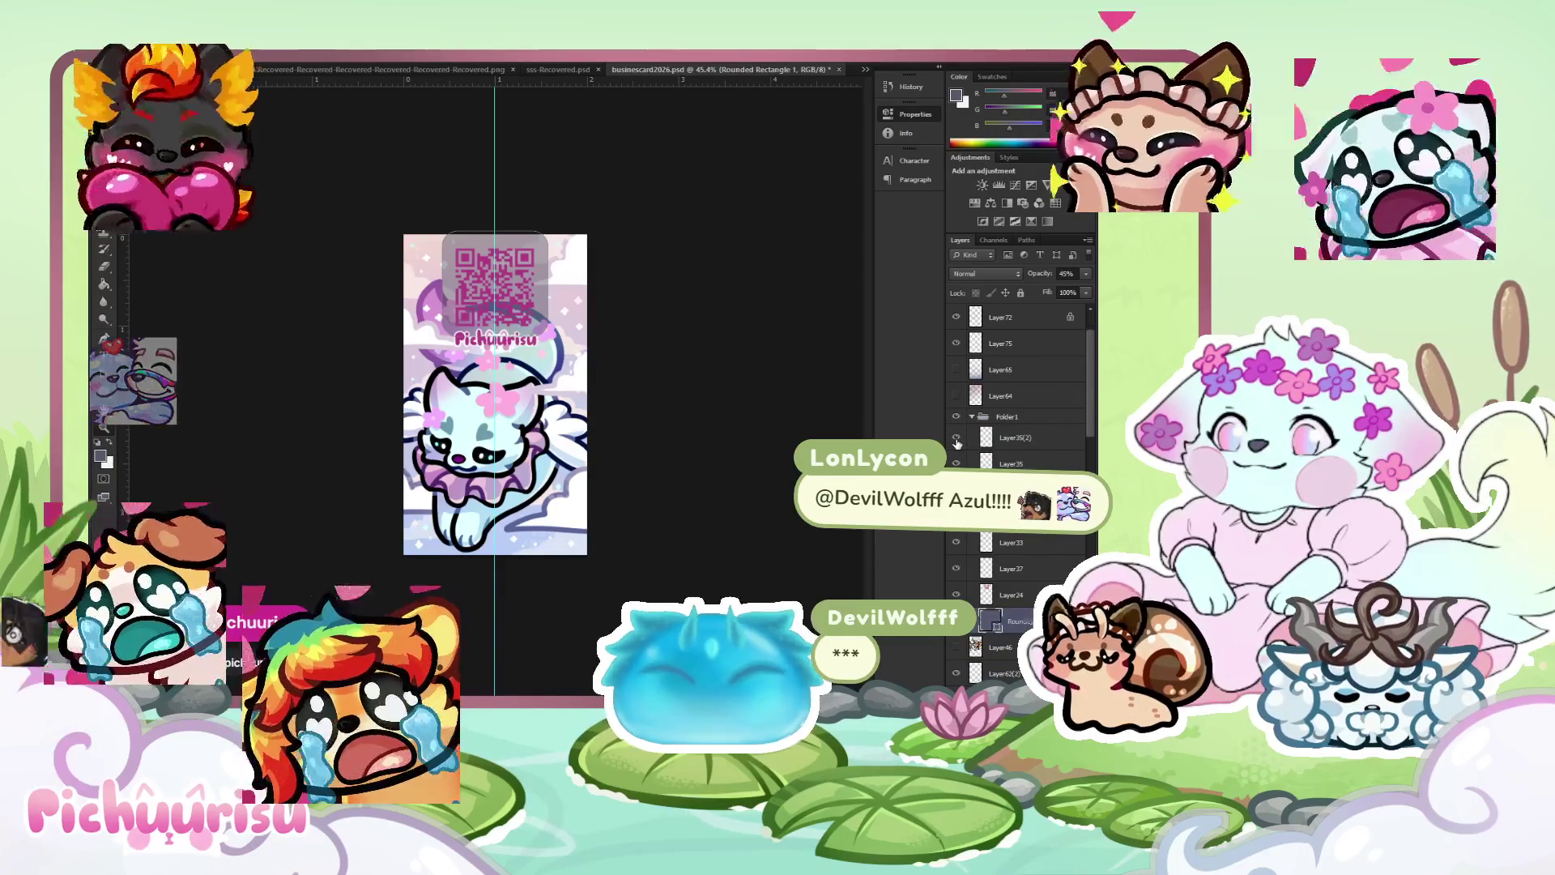
scroll(1005, 541, down, 1)
Add a new layer above Layer24, lock its transparent pixels, and set white as foreground
click(1005, 541)
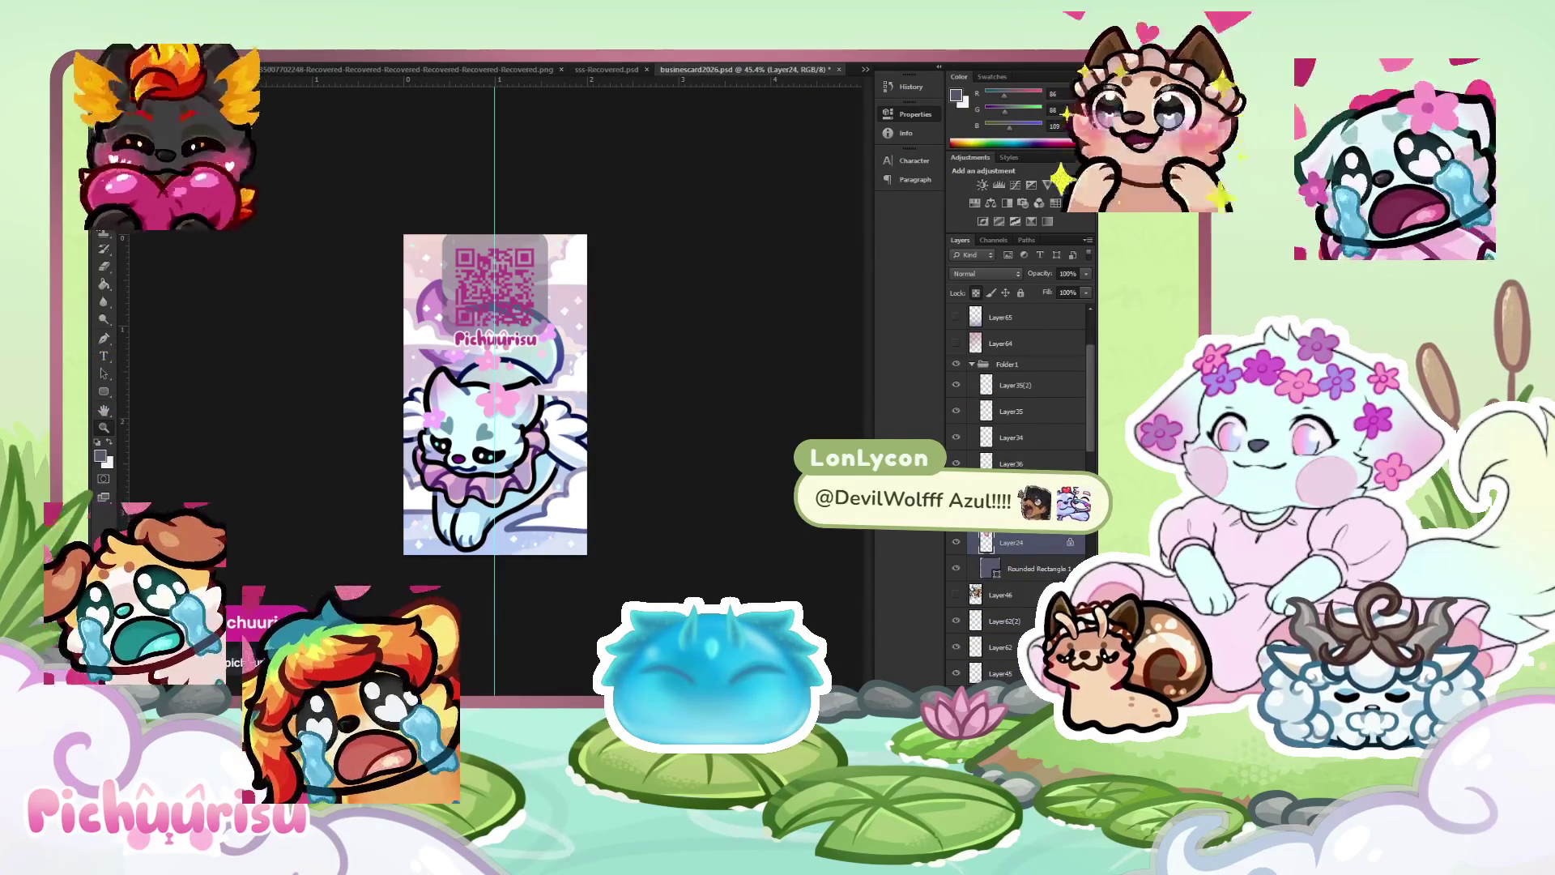
key(ctrl+shift+alt+n)
click(976, 293)
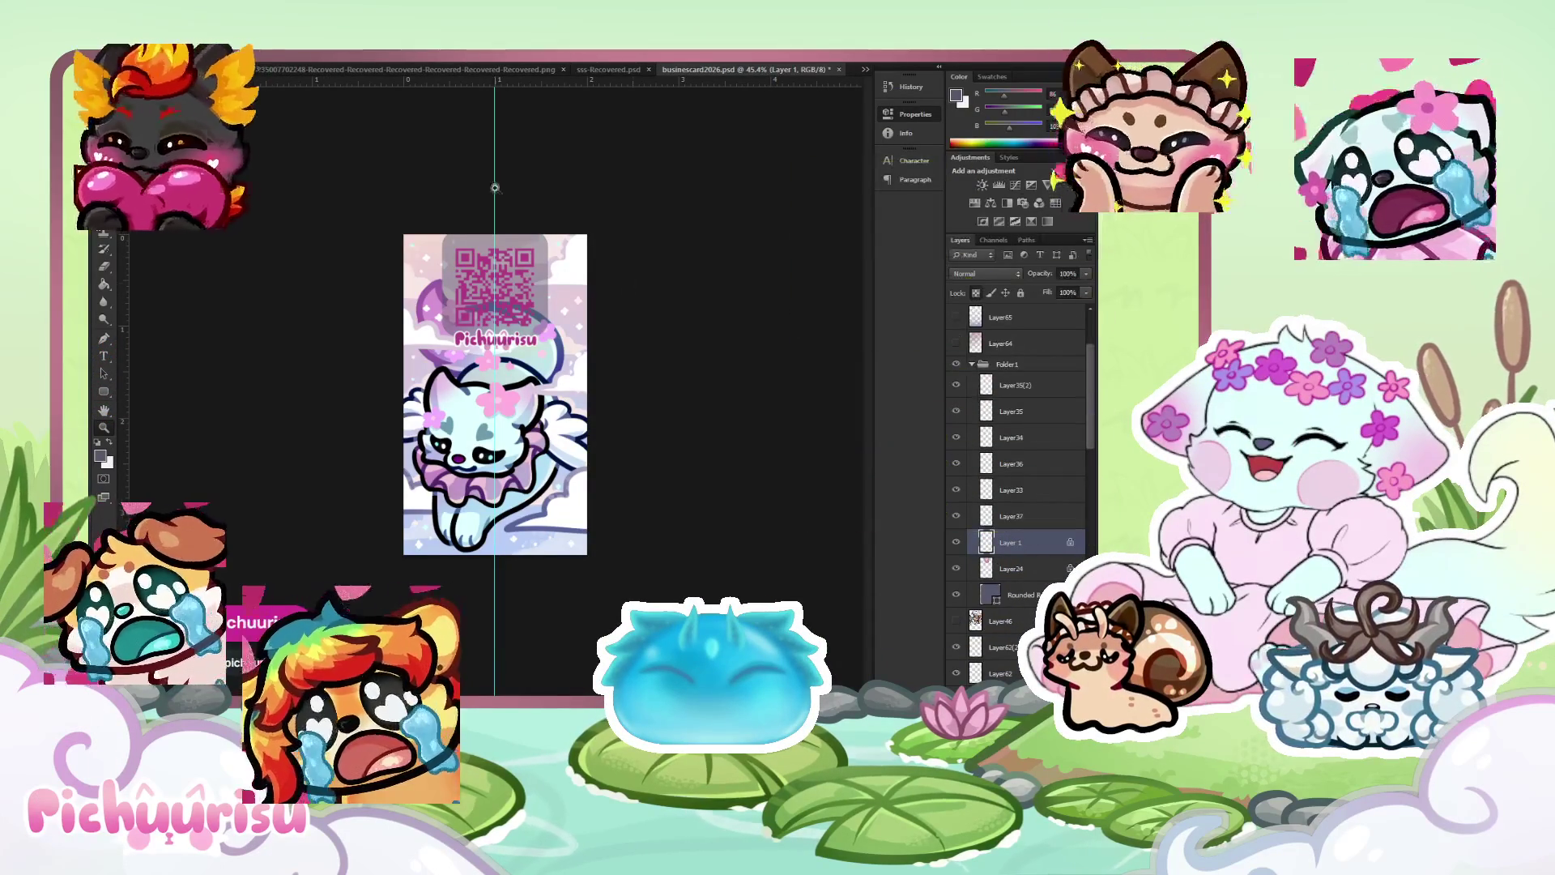
click(110, 444)
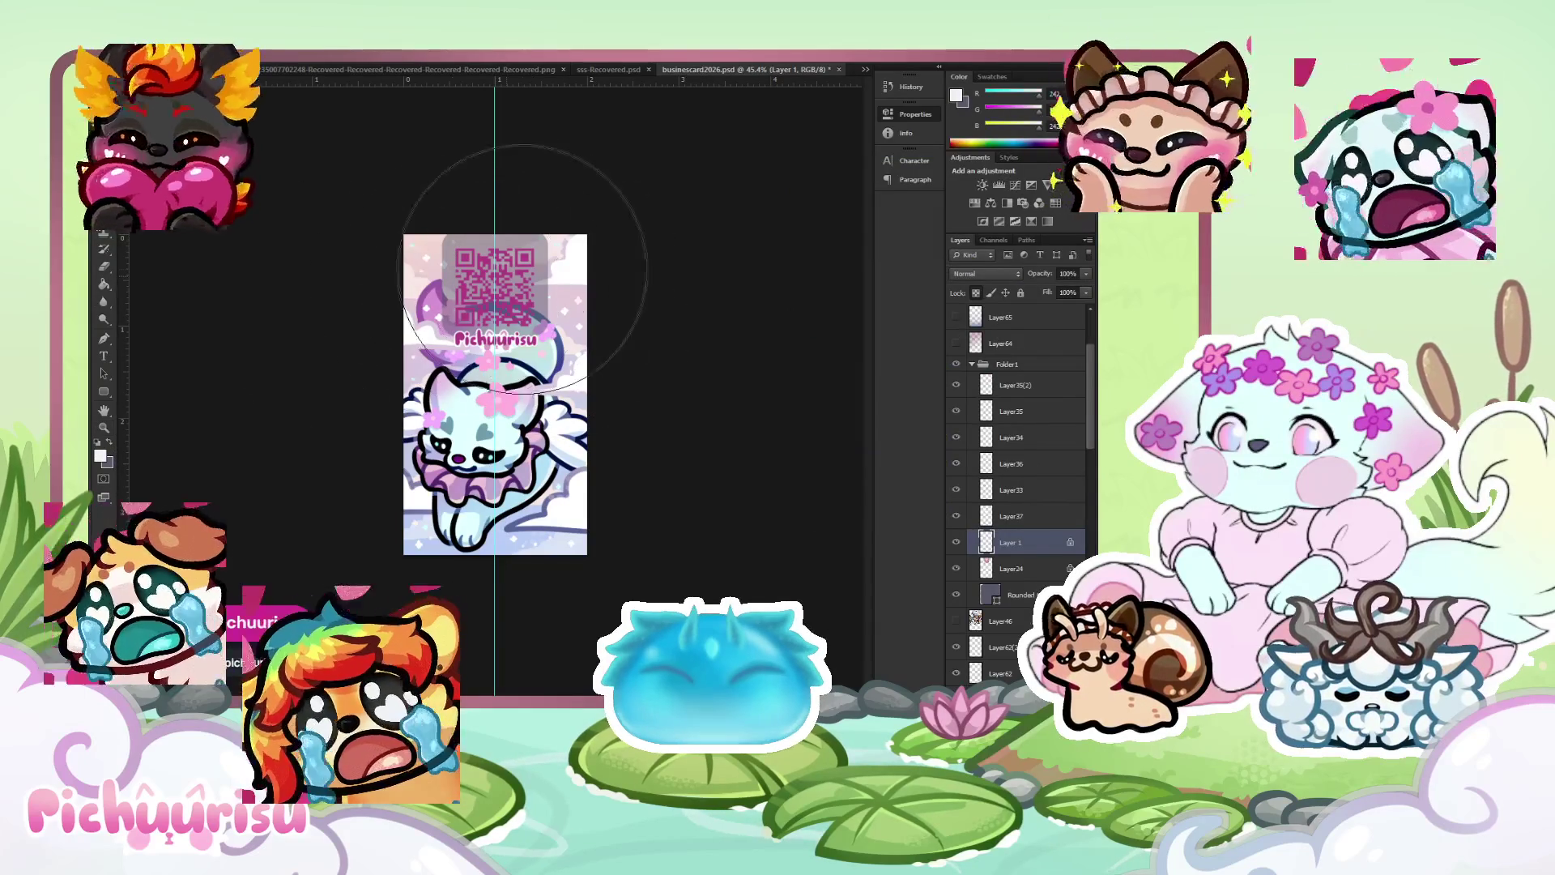
click(1012, 568)
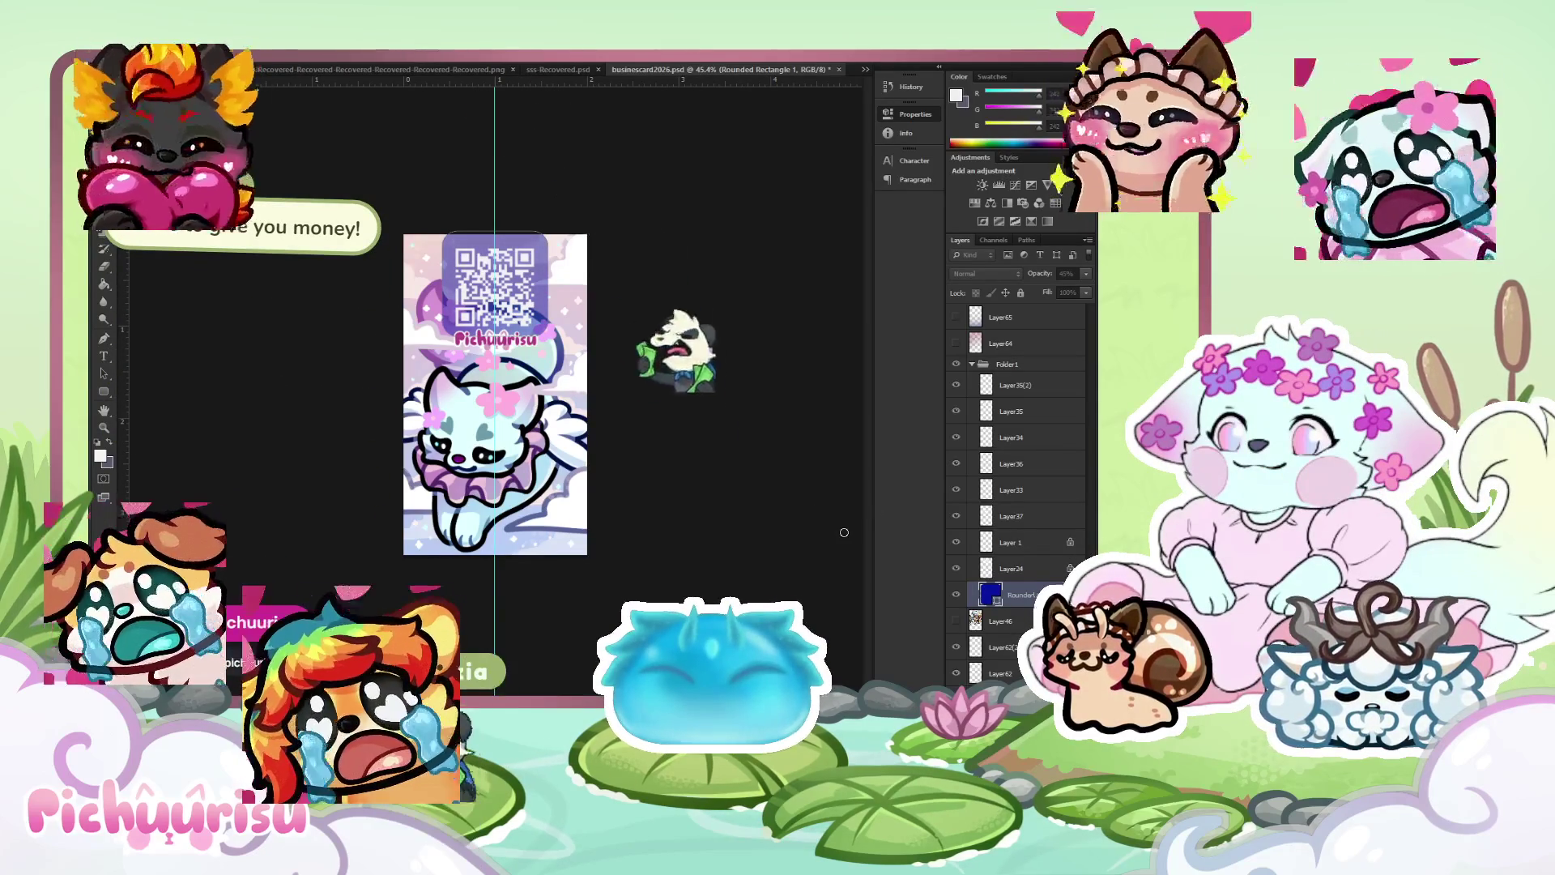
Select Layer36, zoom in on the card, and pick the Rounded Rectangle tool
click(1022, 463)
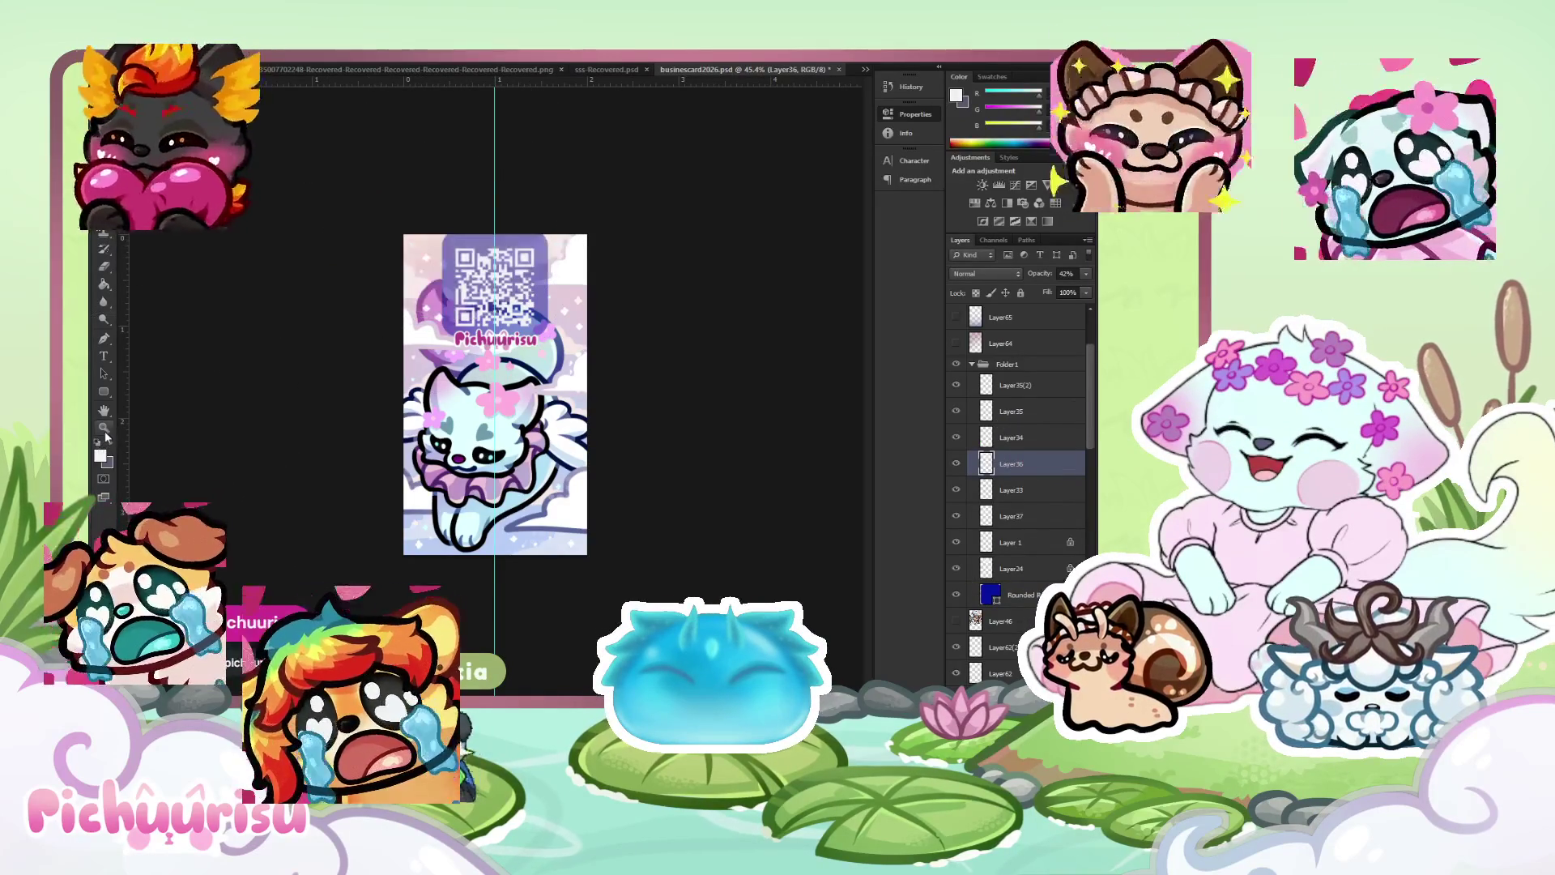
mouse_move(495, 394)
mouse_down()
mouse_move(526, 372)
mouse_move(513, 359)
mouse_up()
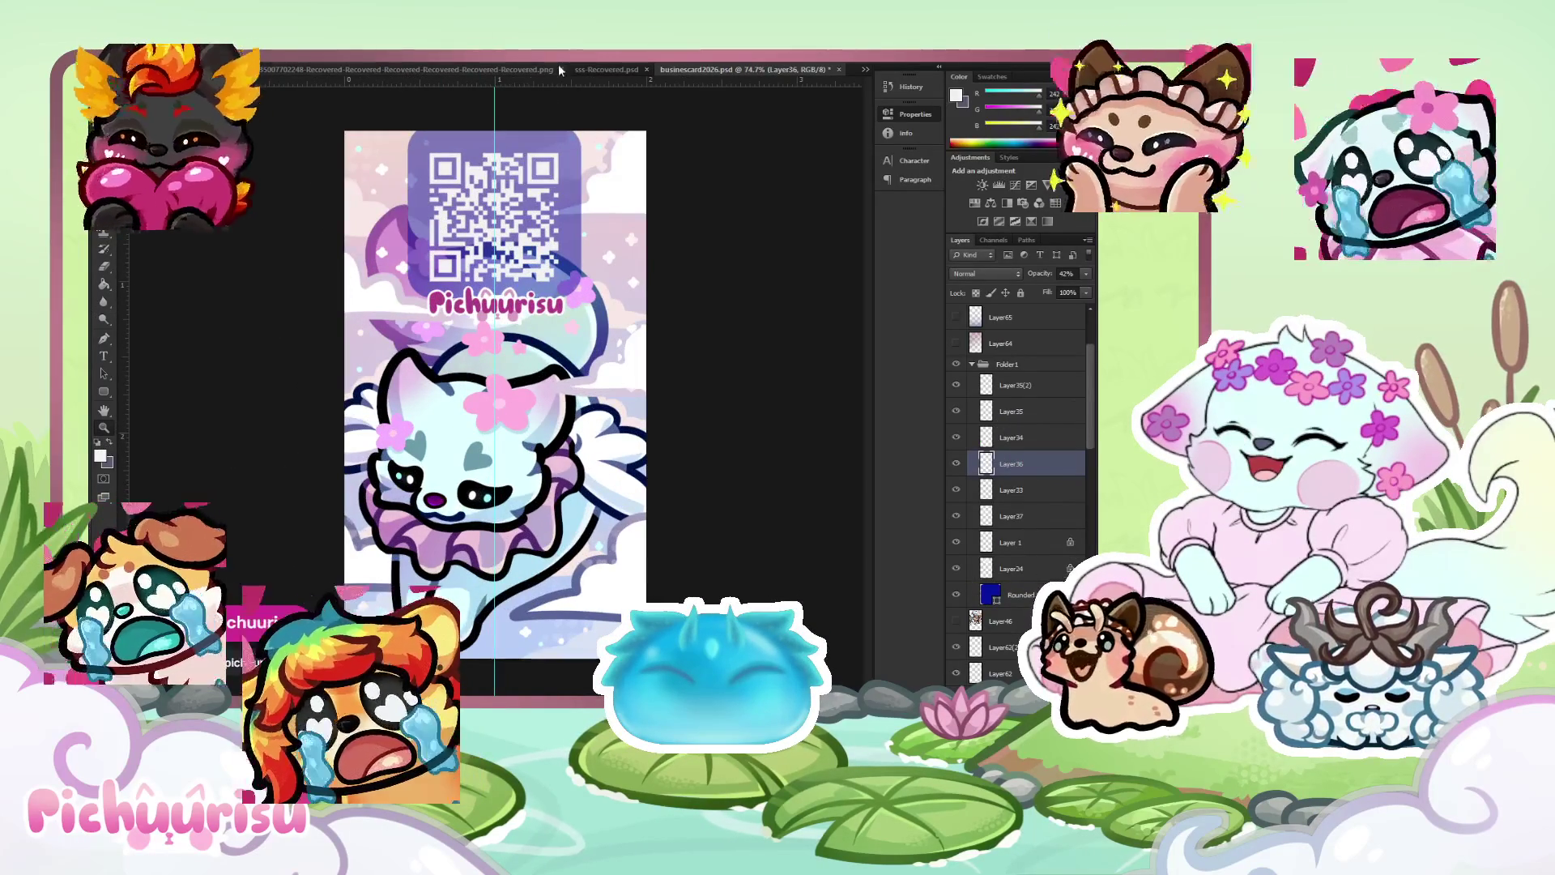
click(103, 391)
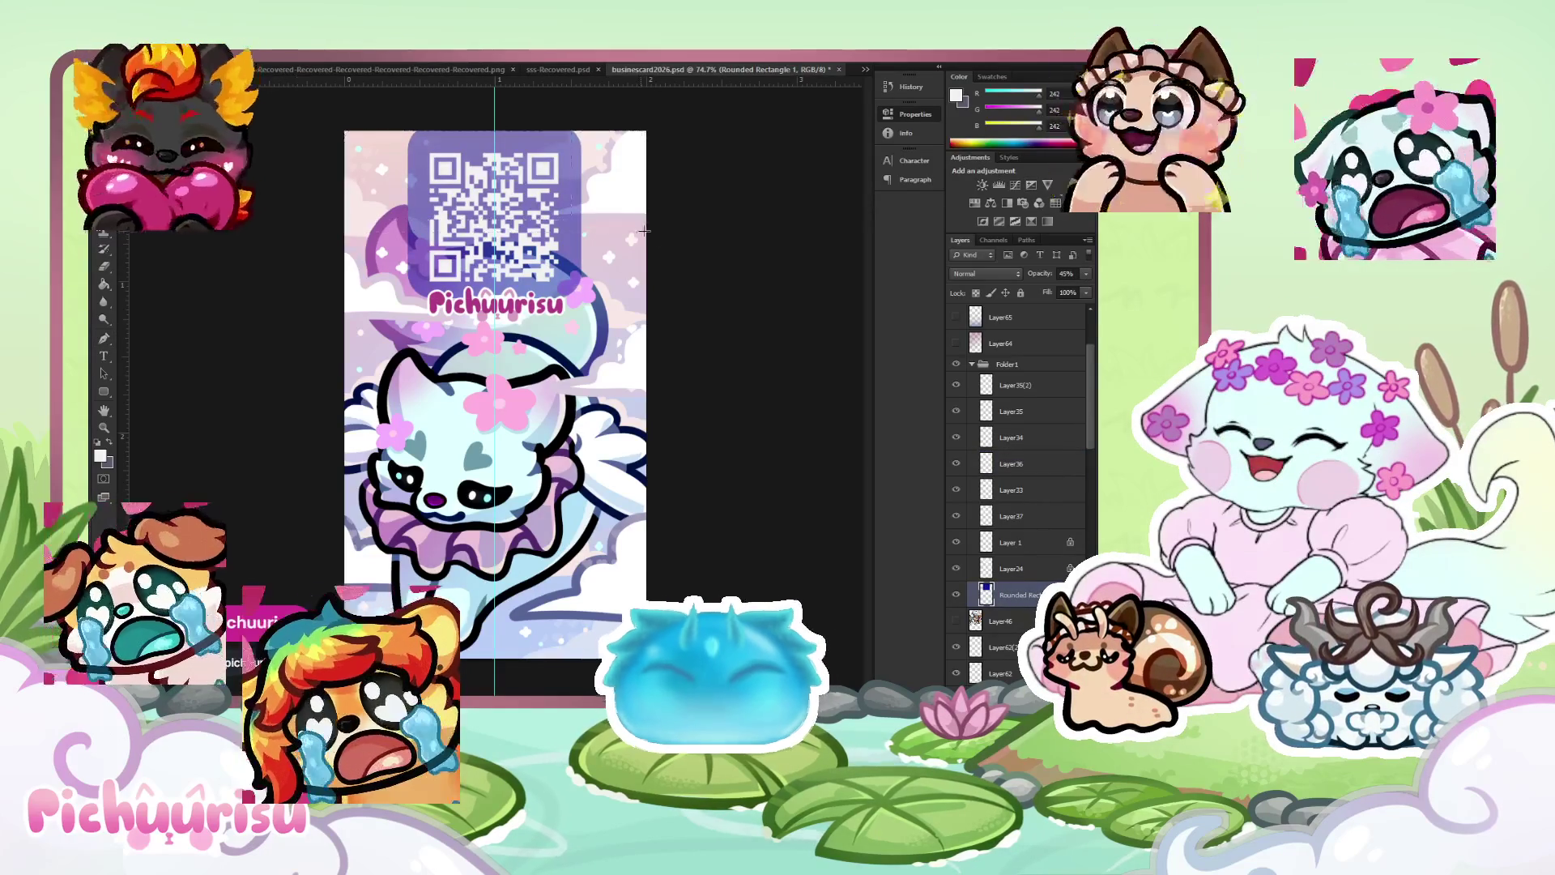
Marquee the QR panel area, then deselect and zoom out to the whole card
drag(644, 231, 345, 130)
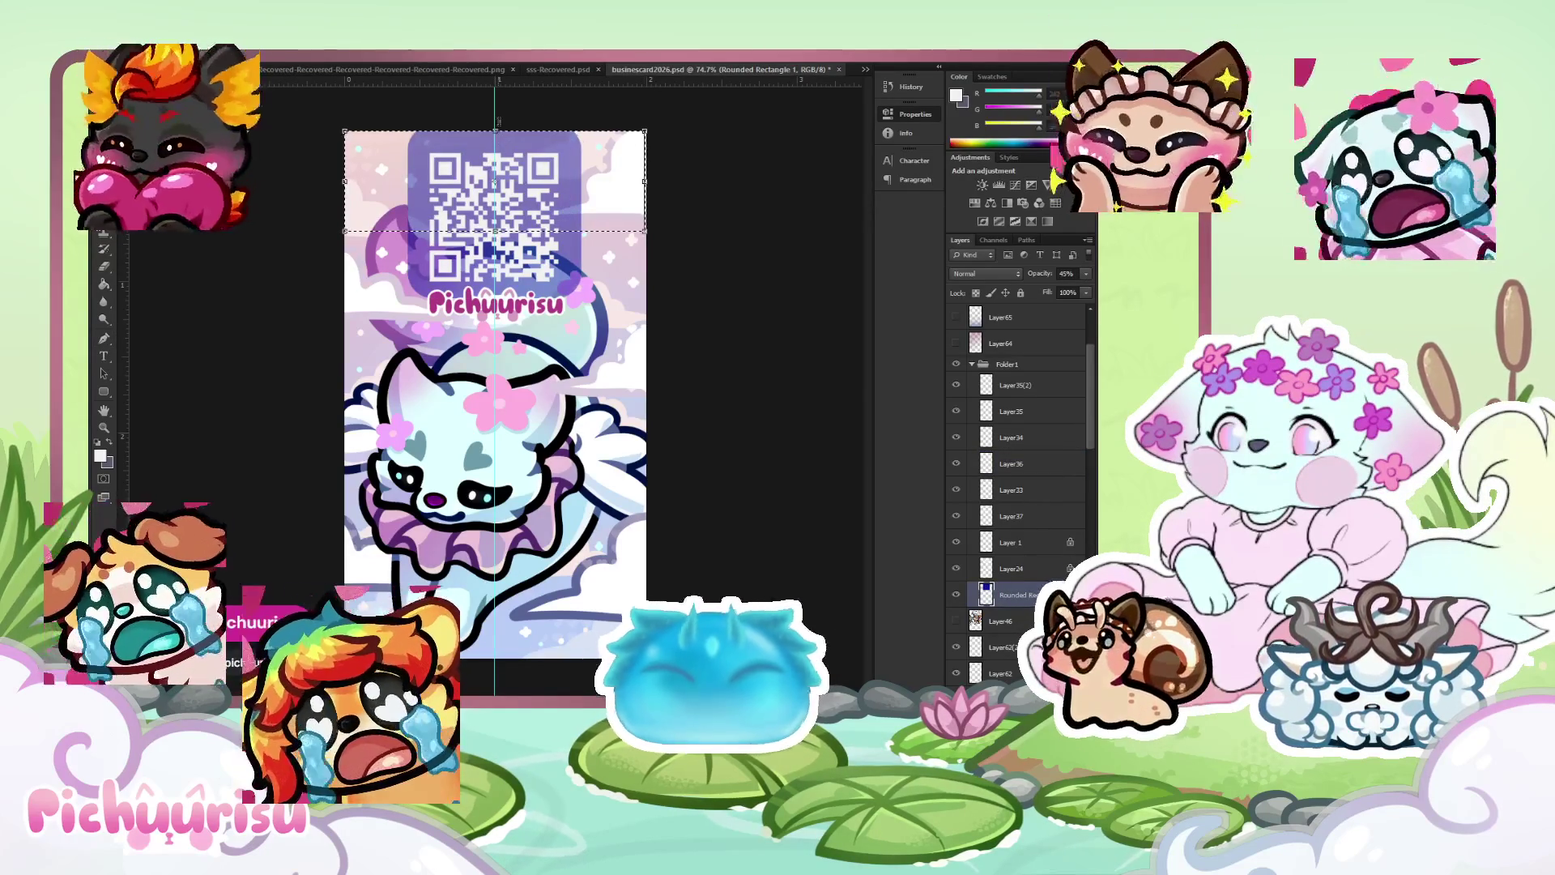
drag(580, 231, 407, 87)
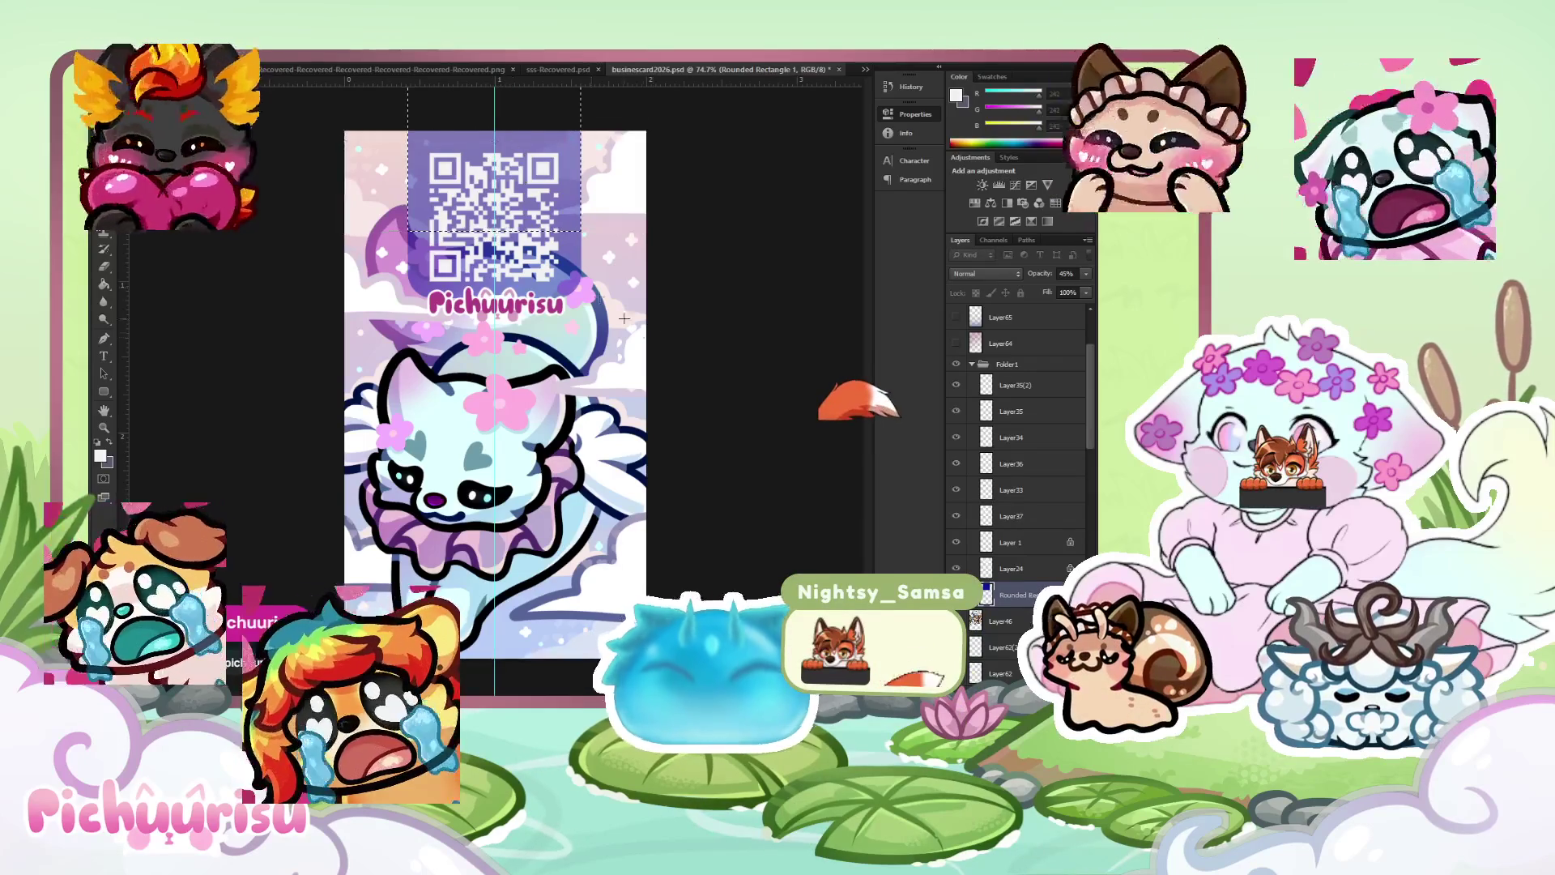
key(ctrl+d)
key(ctrl+minus)
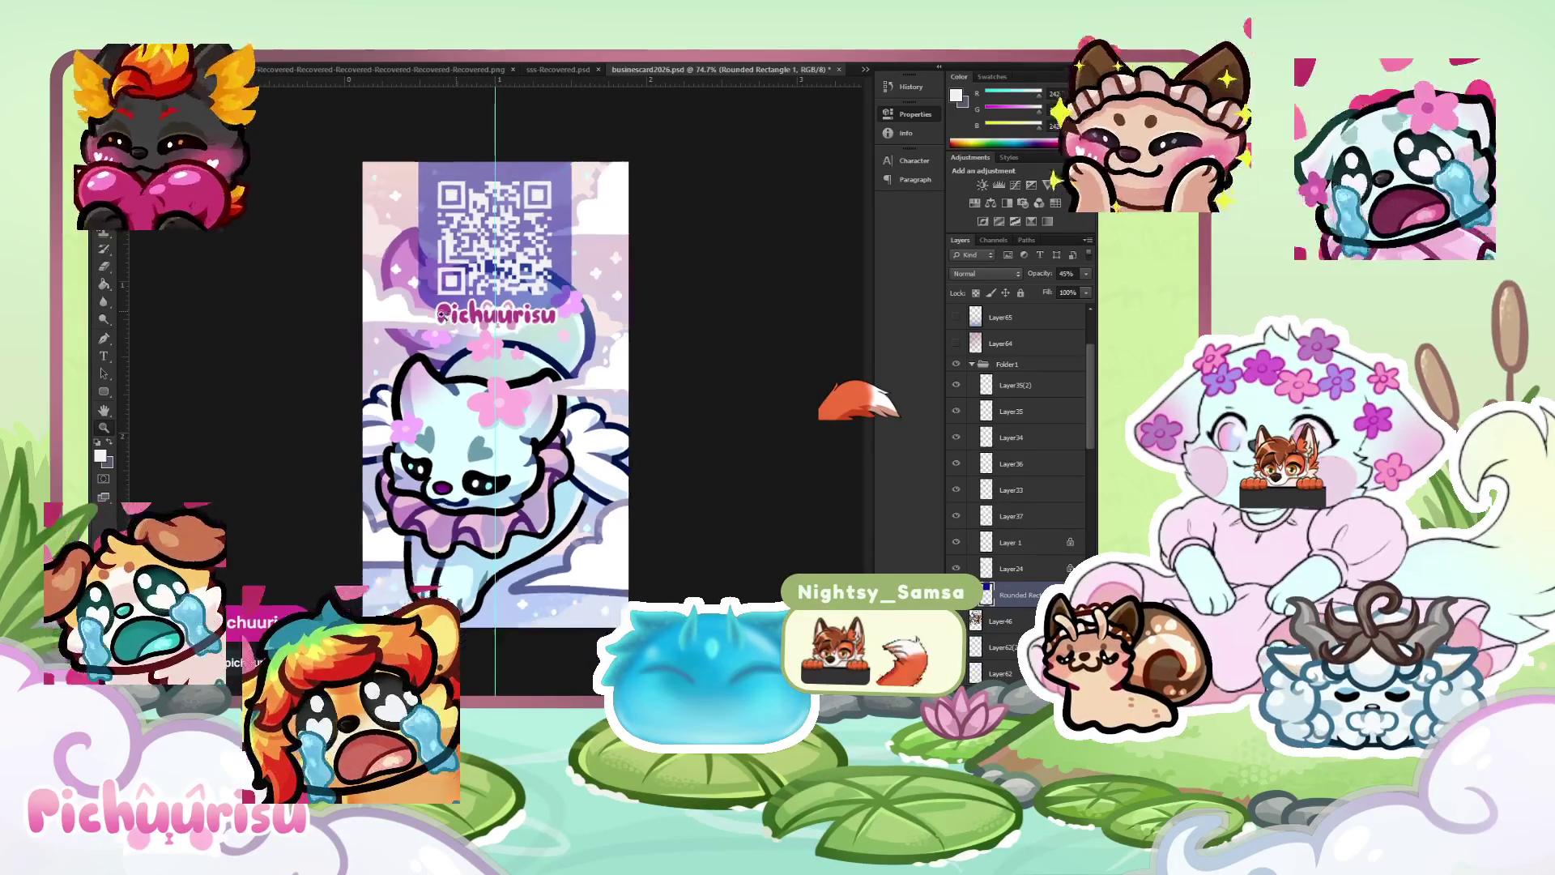
scroll(443, 314, down, 2)
scroll(1027, 450, up, 2)
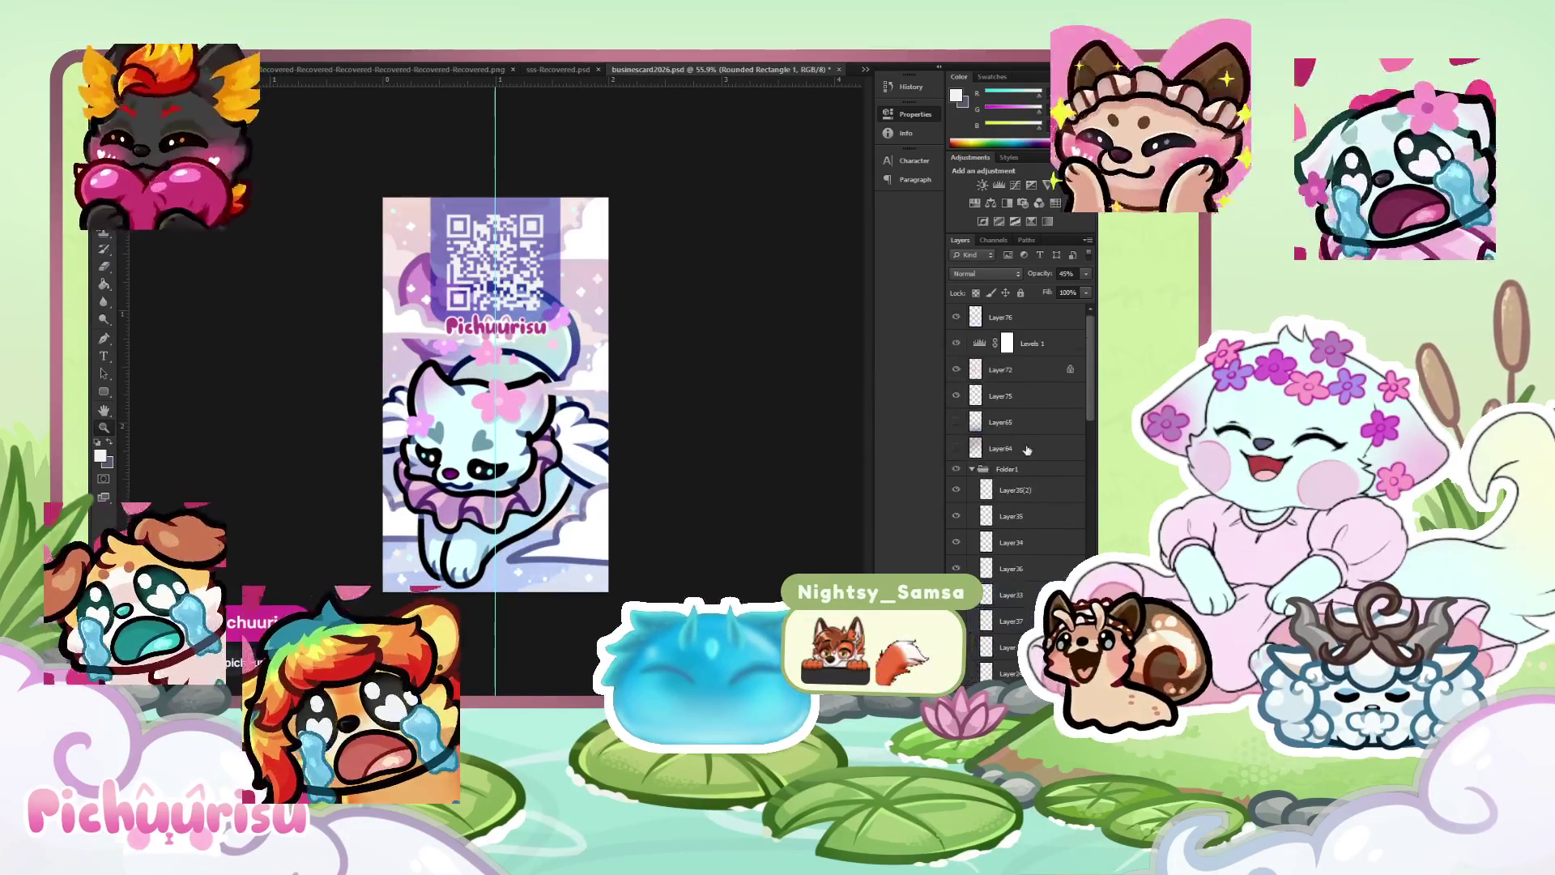
scroll(1027, 449, down, 2)
Merge Layer35(2) through Layer 1 and drag the Pichuurisu title to the card's bottom
click(1021, 385)
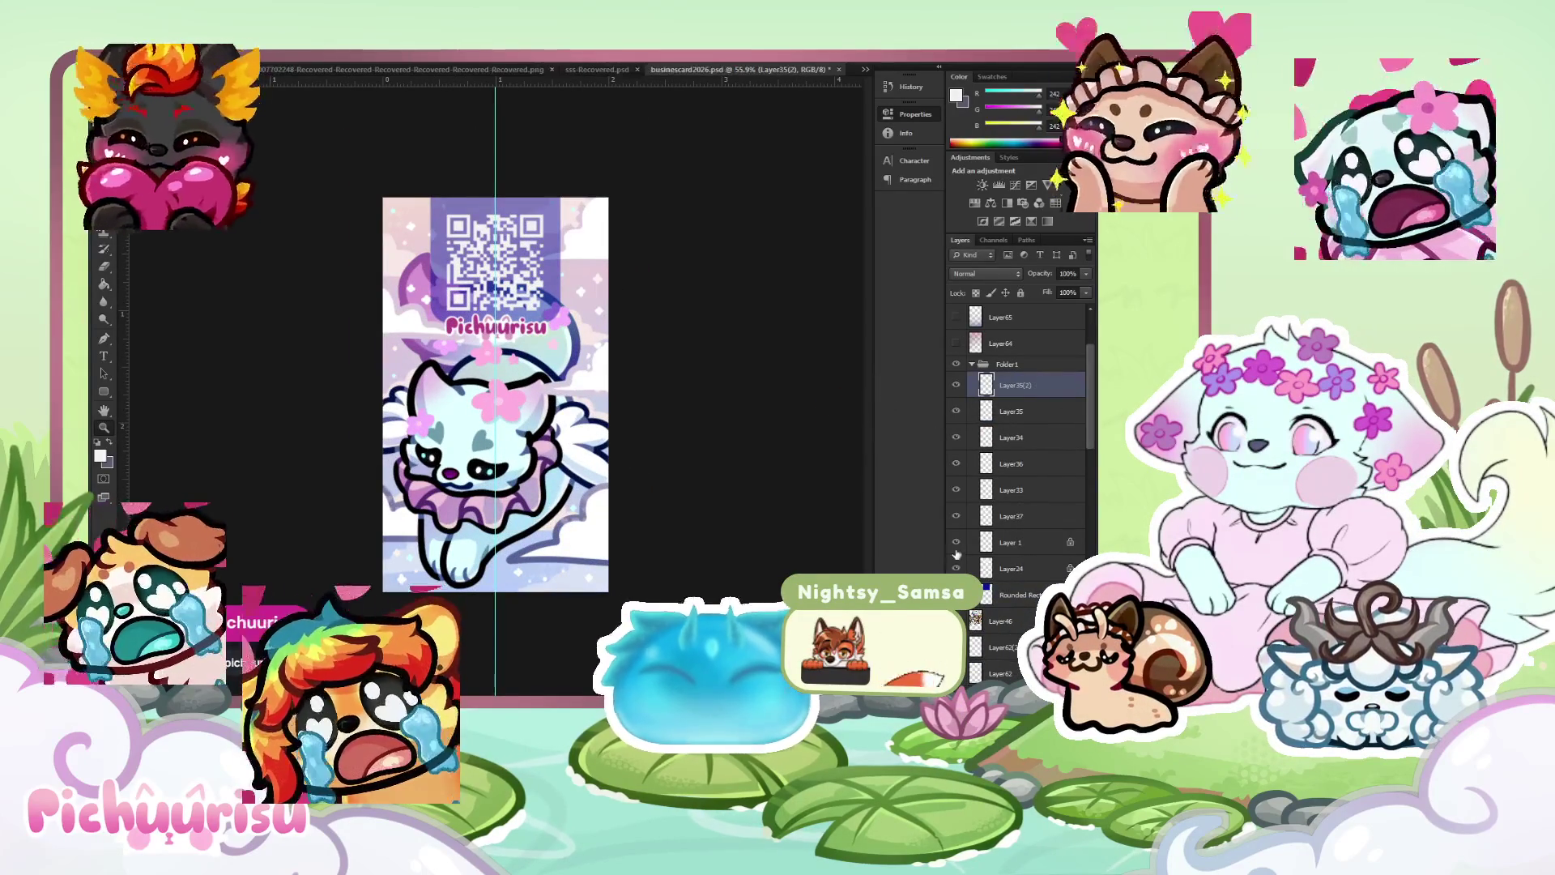
shift+click(1012, 543)
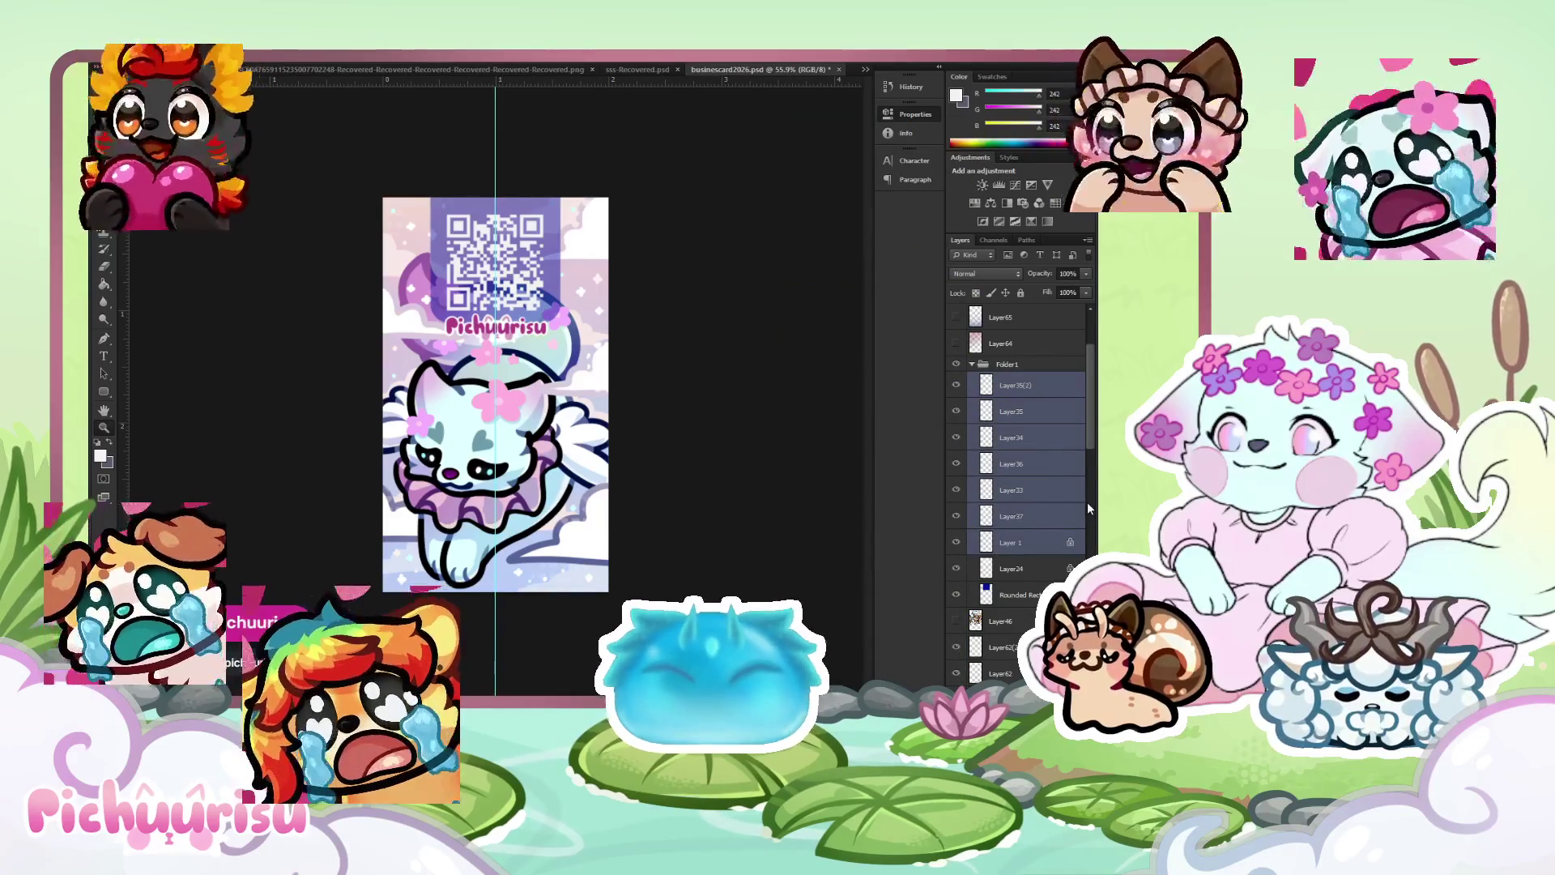
key(ctrl+e)
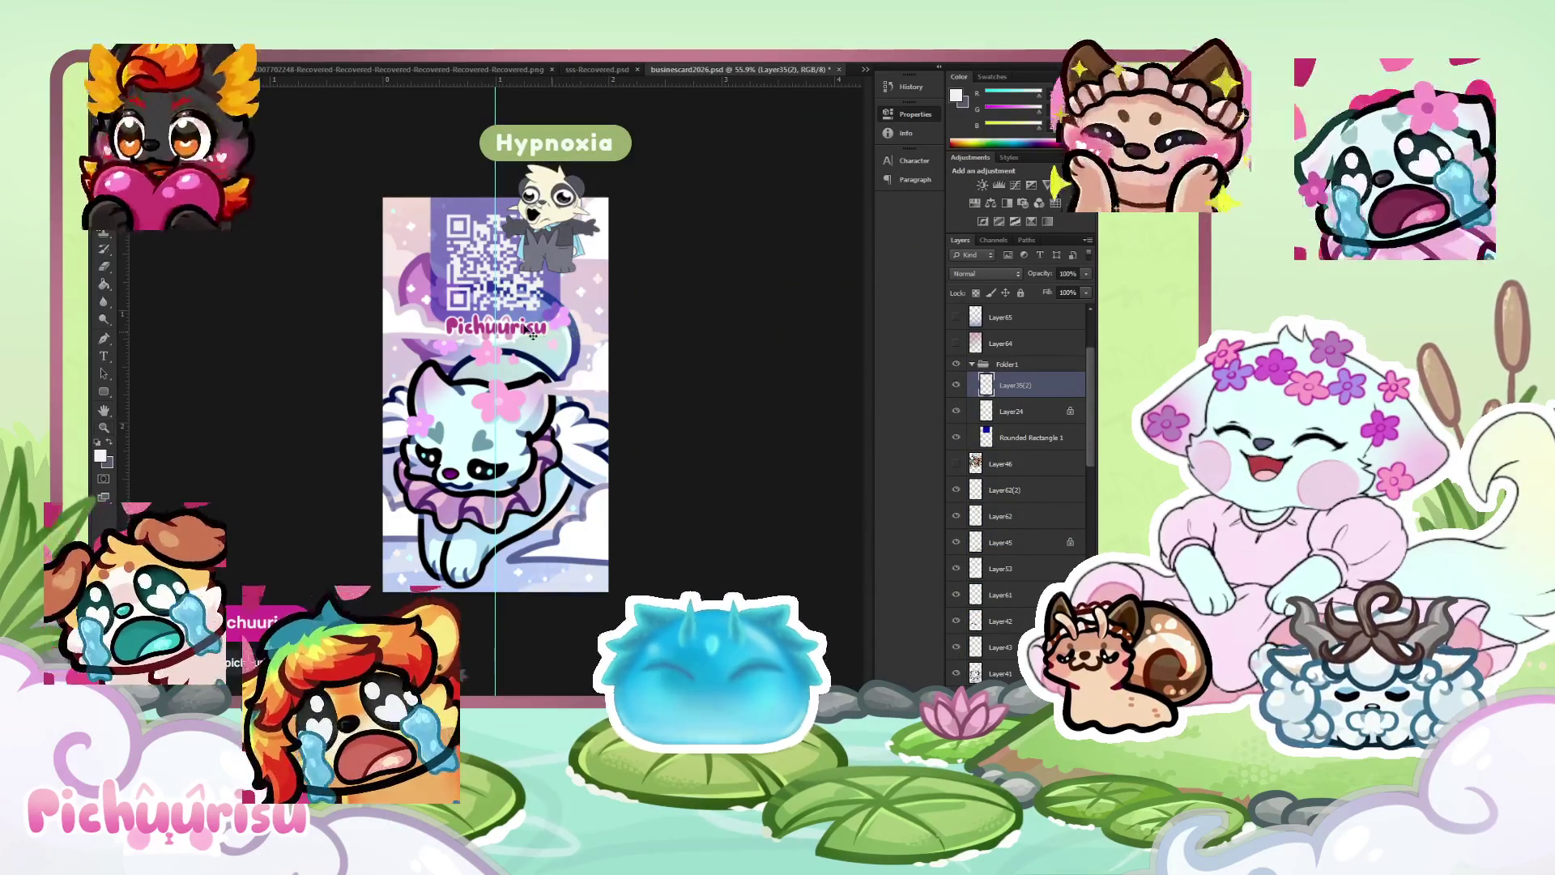
drag(530, 328, 529, 551)
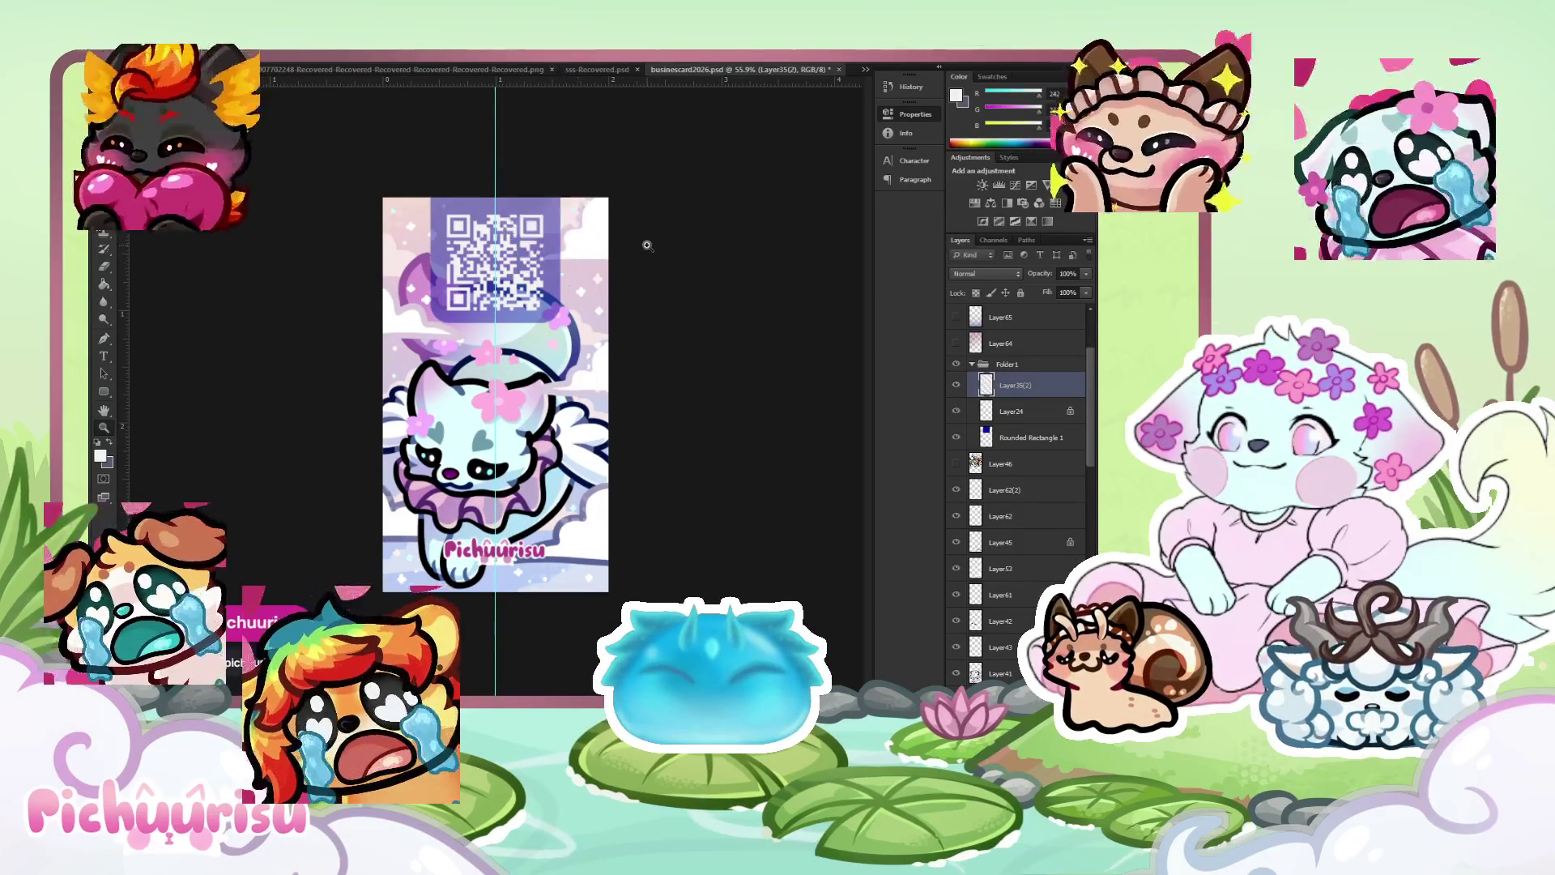
Rasterize Rounded Rectangle 1, lock its transparent pixels, and fill it a darker blue
scroll(560, 397, down, 3)
scroll(561, 398, up, 2)
scroll(1044, 520, down, 1)
scroll(1045, 520, up, 1)
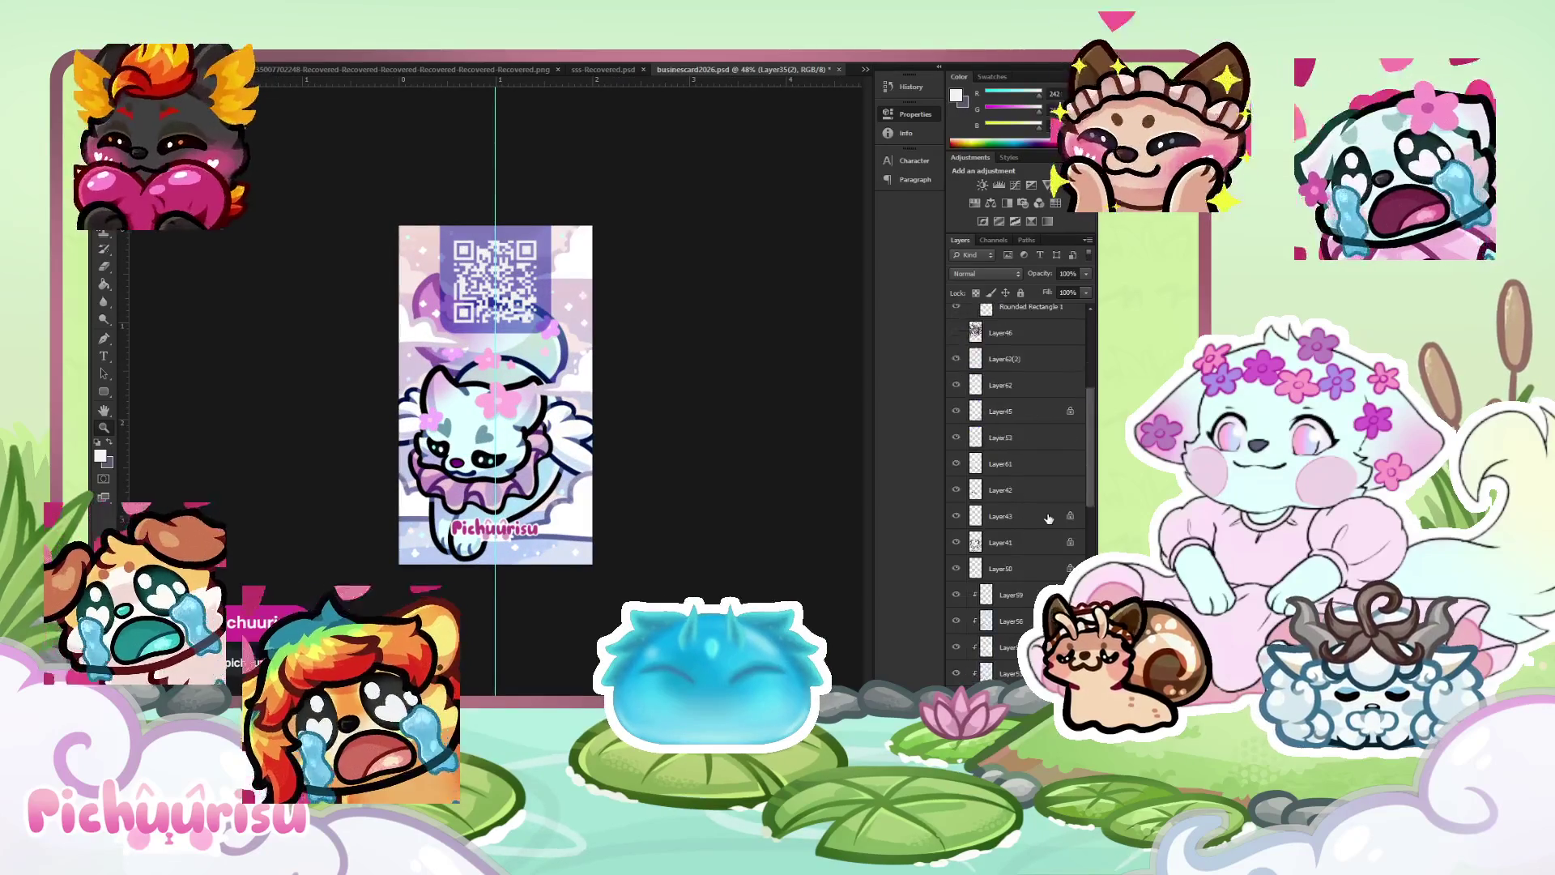
click(994, 406)
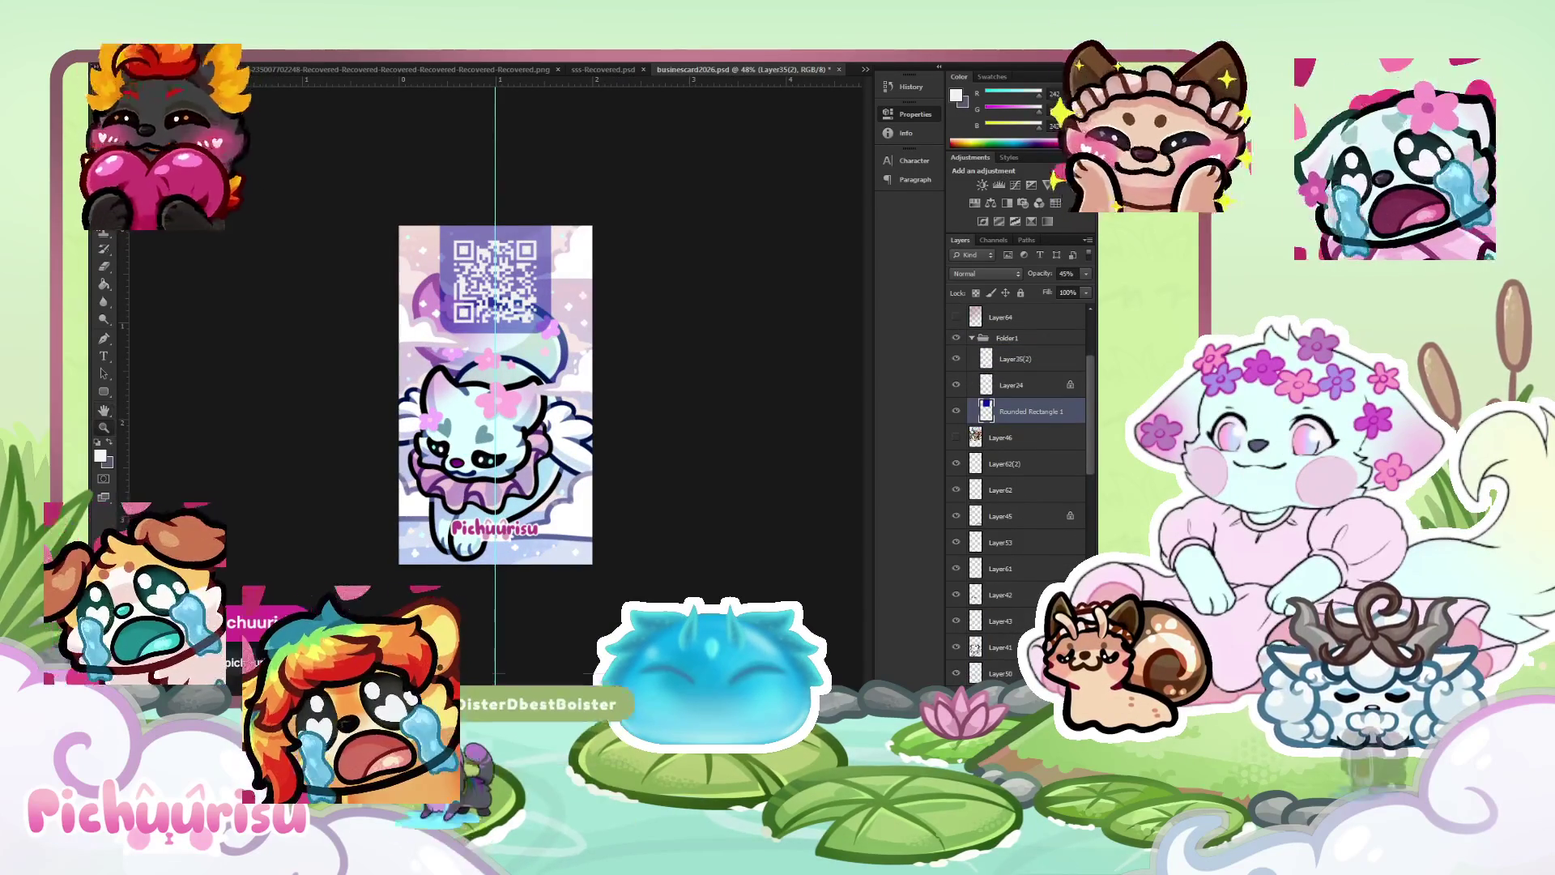
key(ctrl+t)
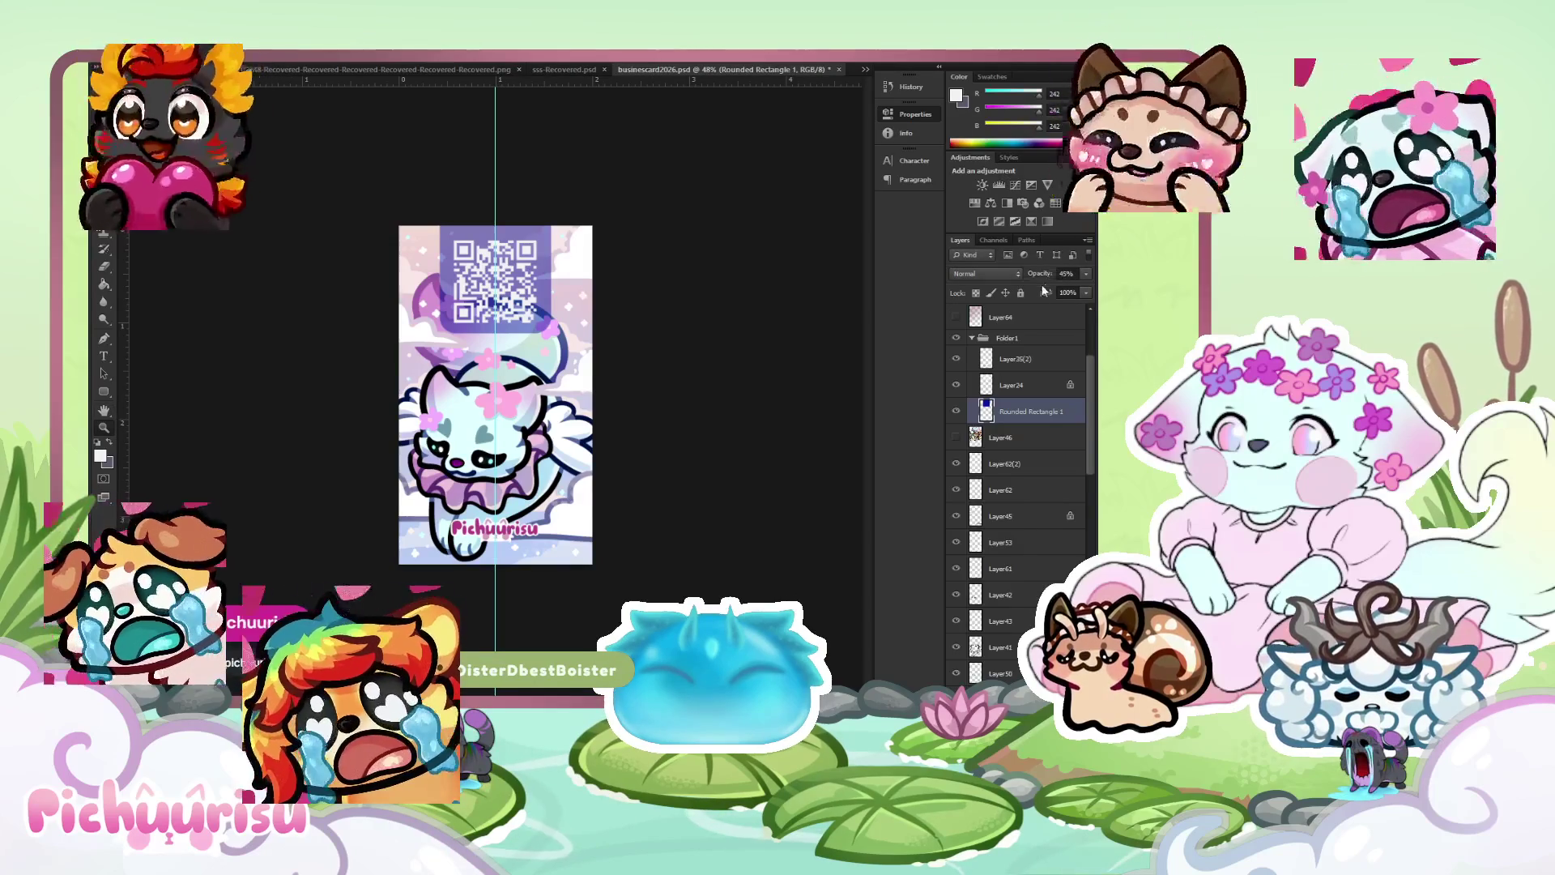
click(975, 294)
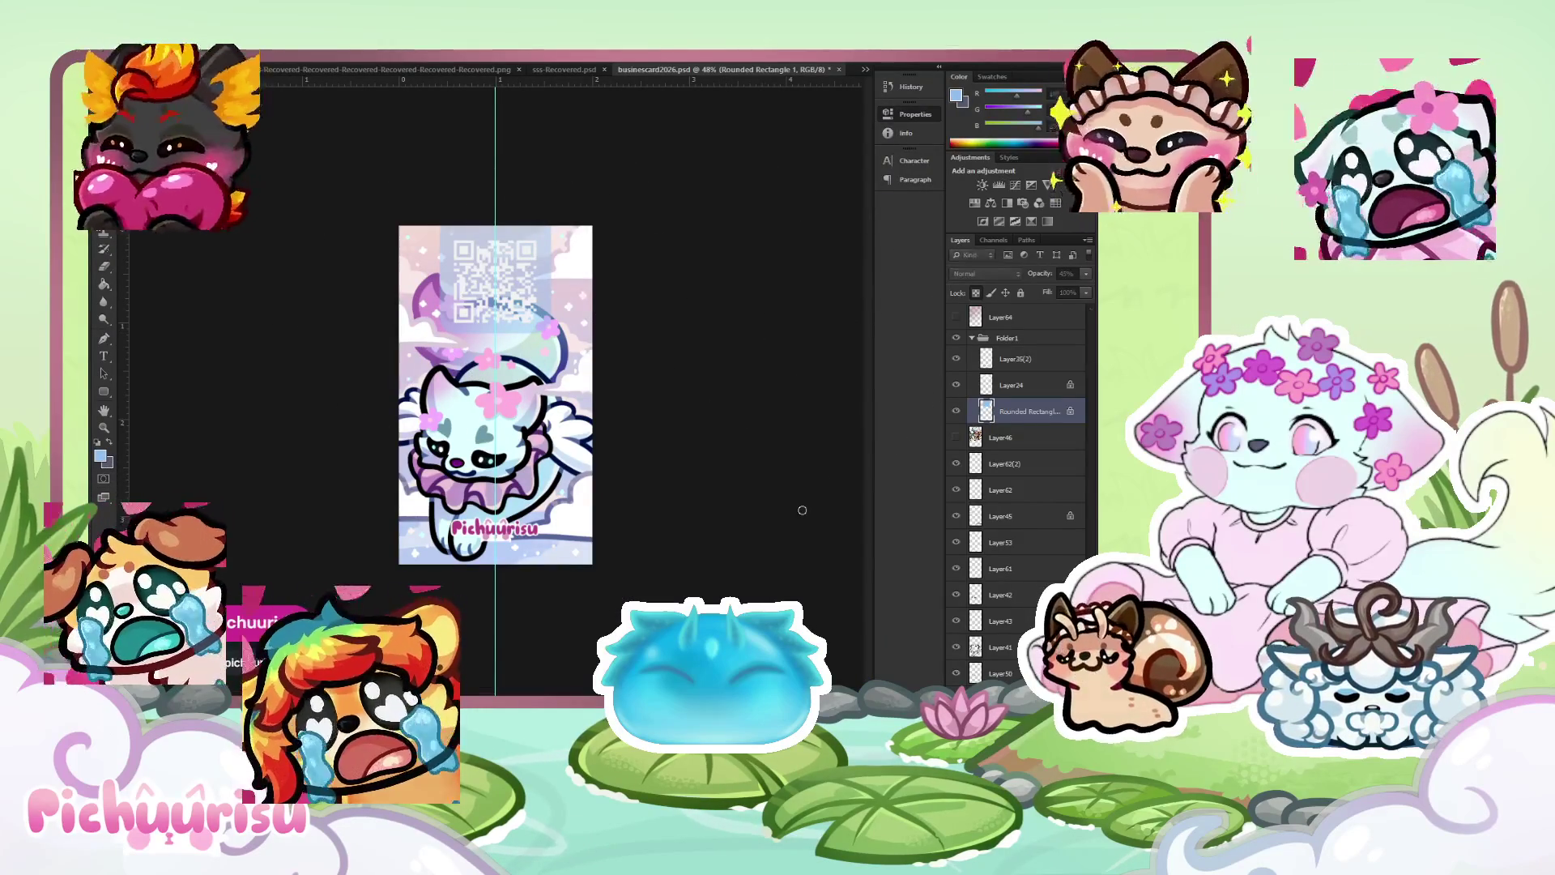
key(x)
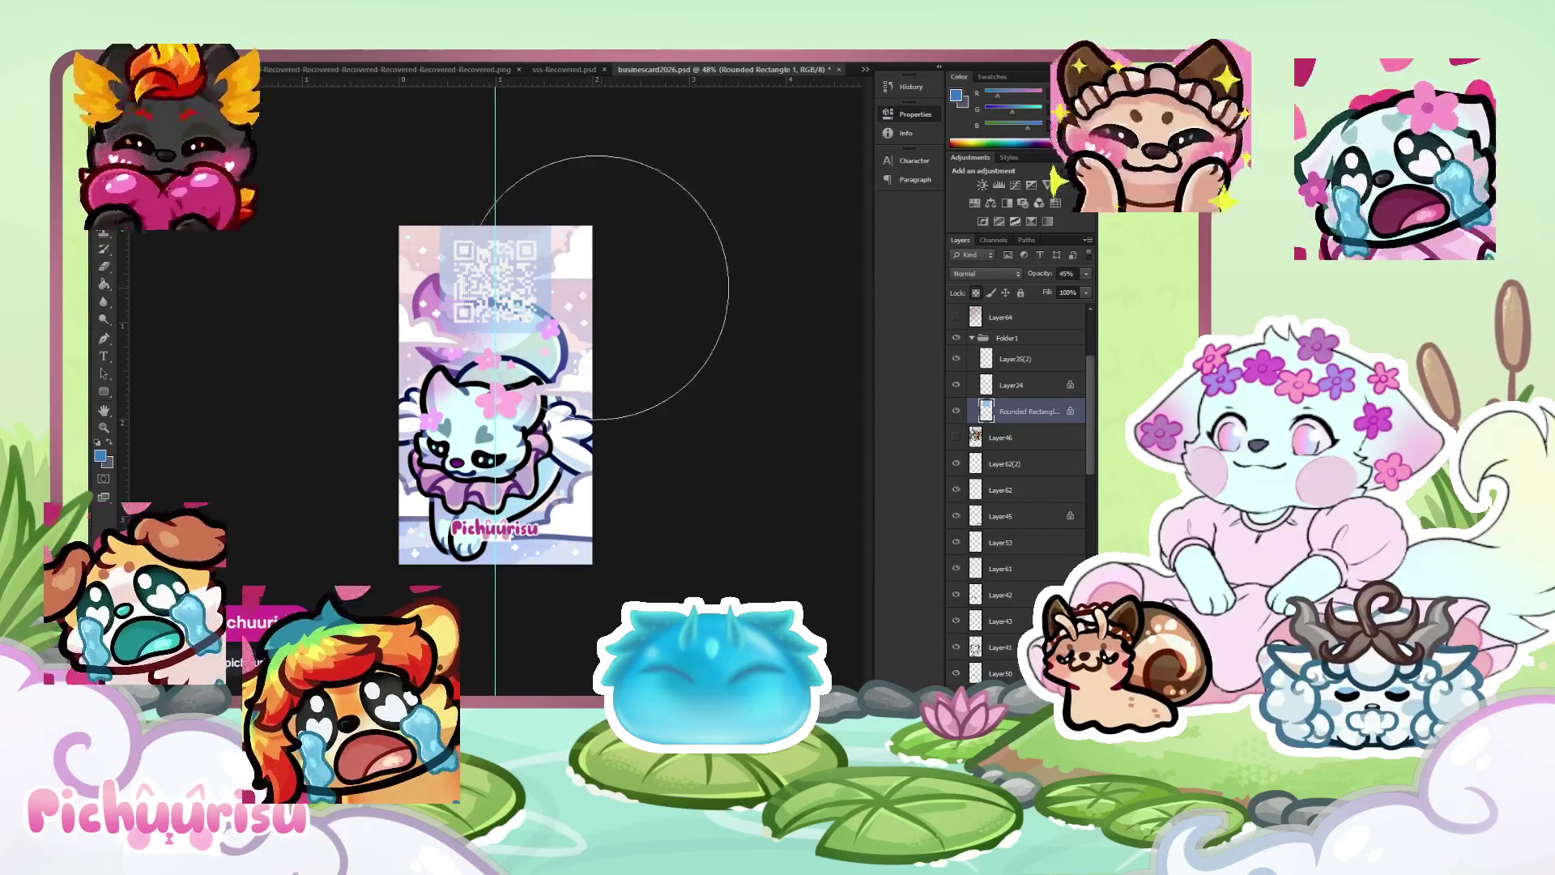
key(alt+BackSpace)
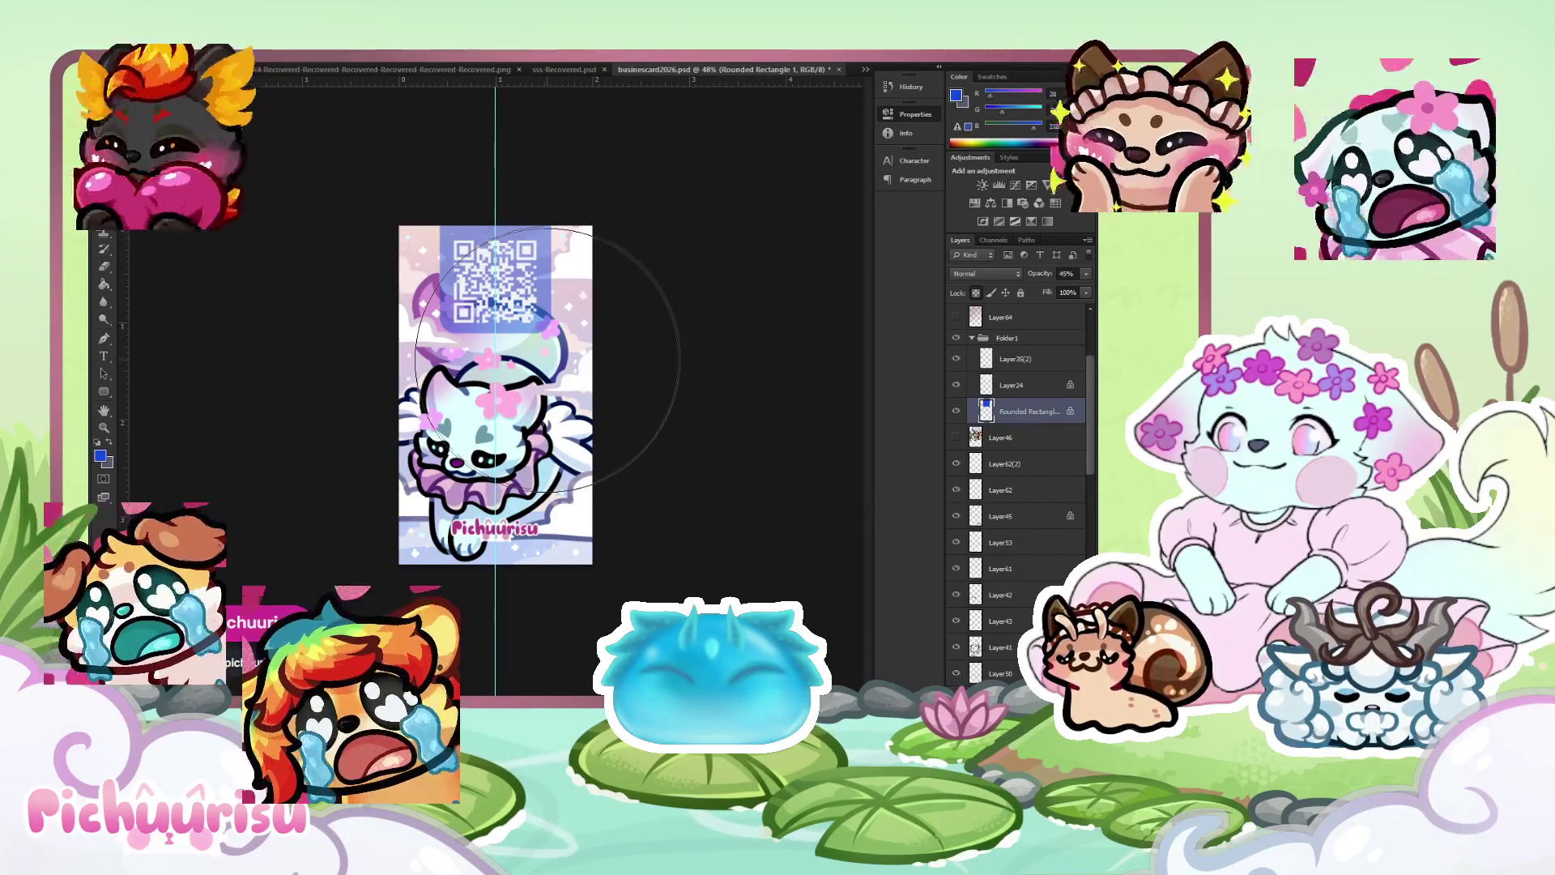
Free Transform the rounded panel, then the QR code layer above it
key(ctrl+t)
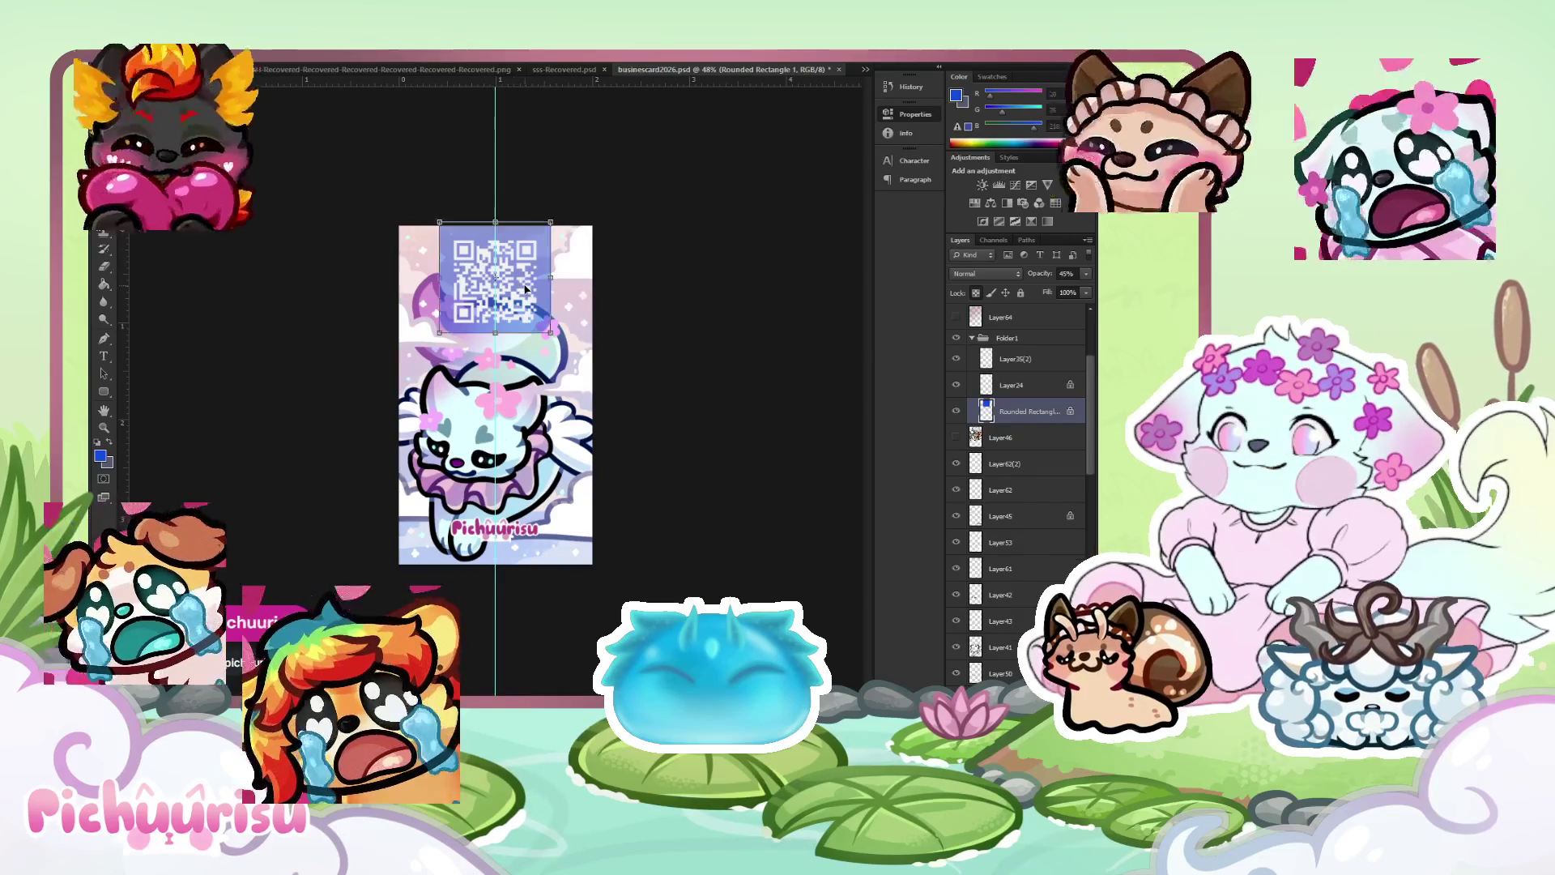
key(Return)
key(alt+bracketright)
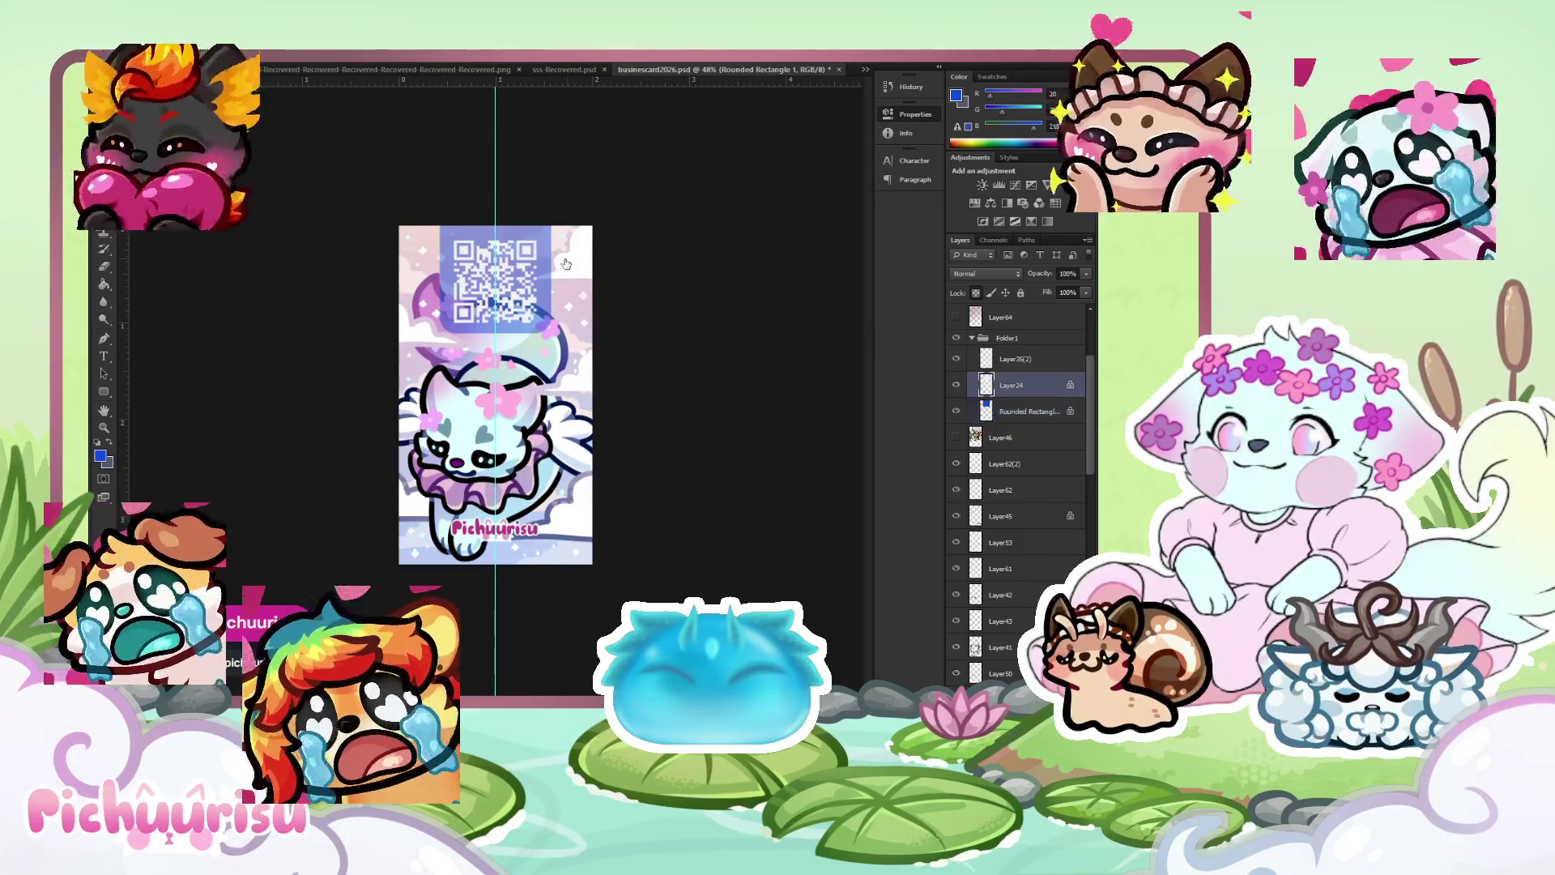
key(ctrl+t)
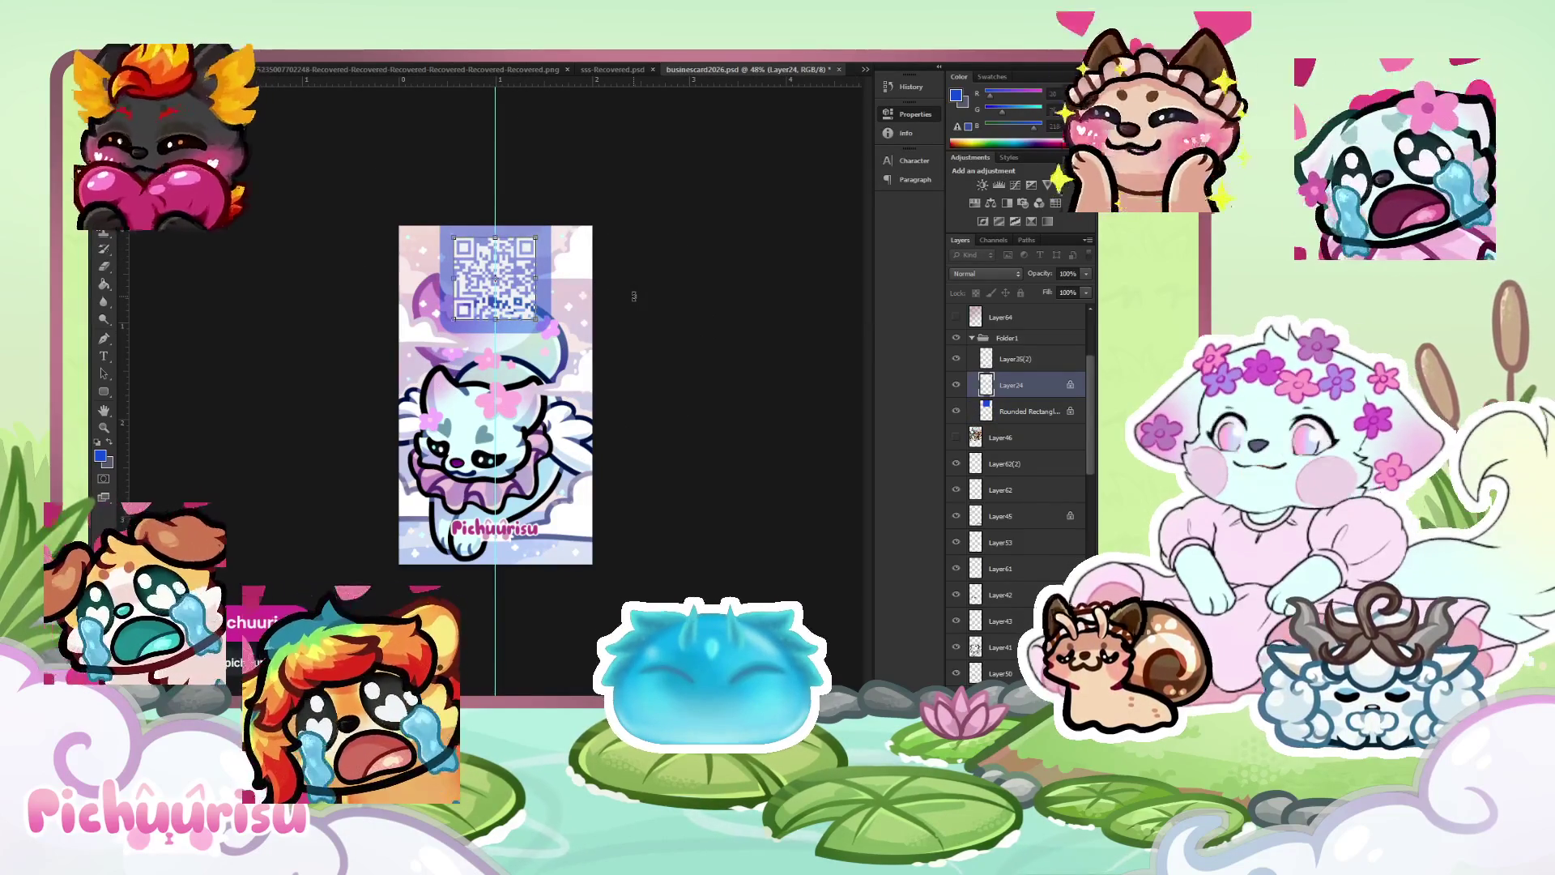
click(1043, 362)
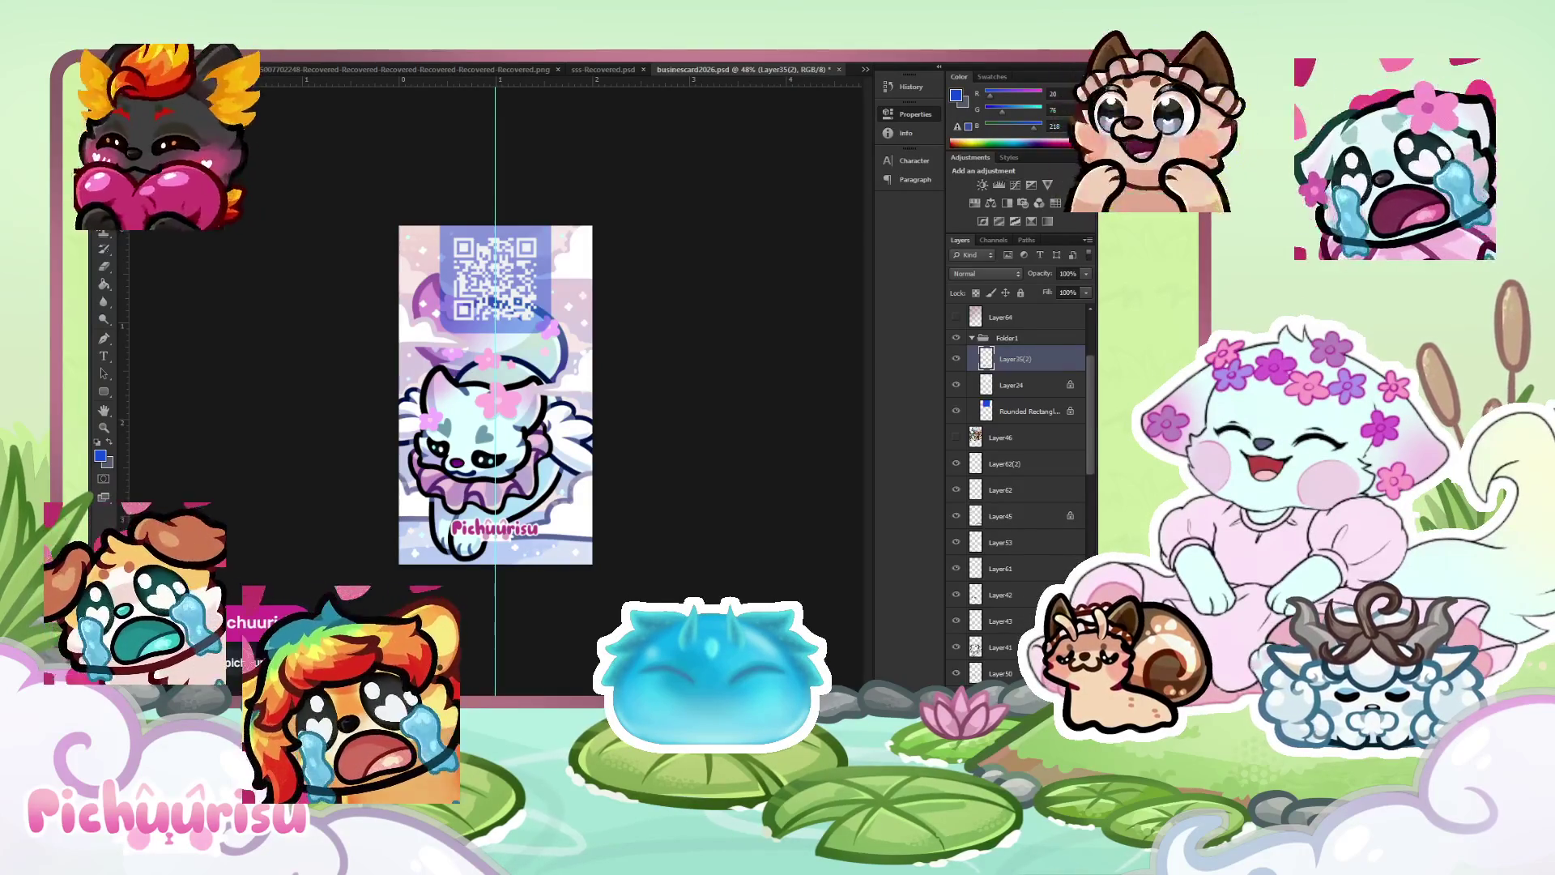
Alt+Tab from businesscard2026.psd to the browser showing the Instagram reel
key(alt+Tab)
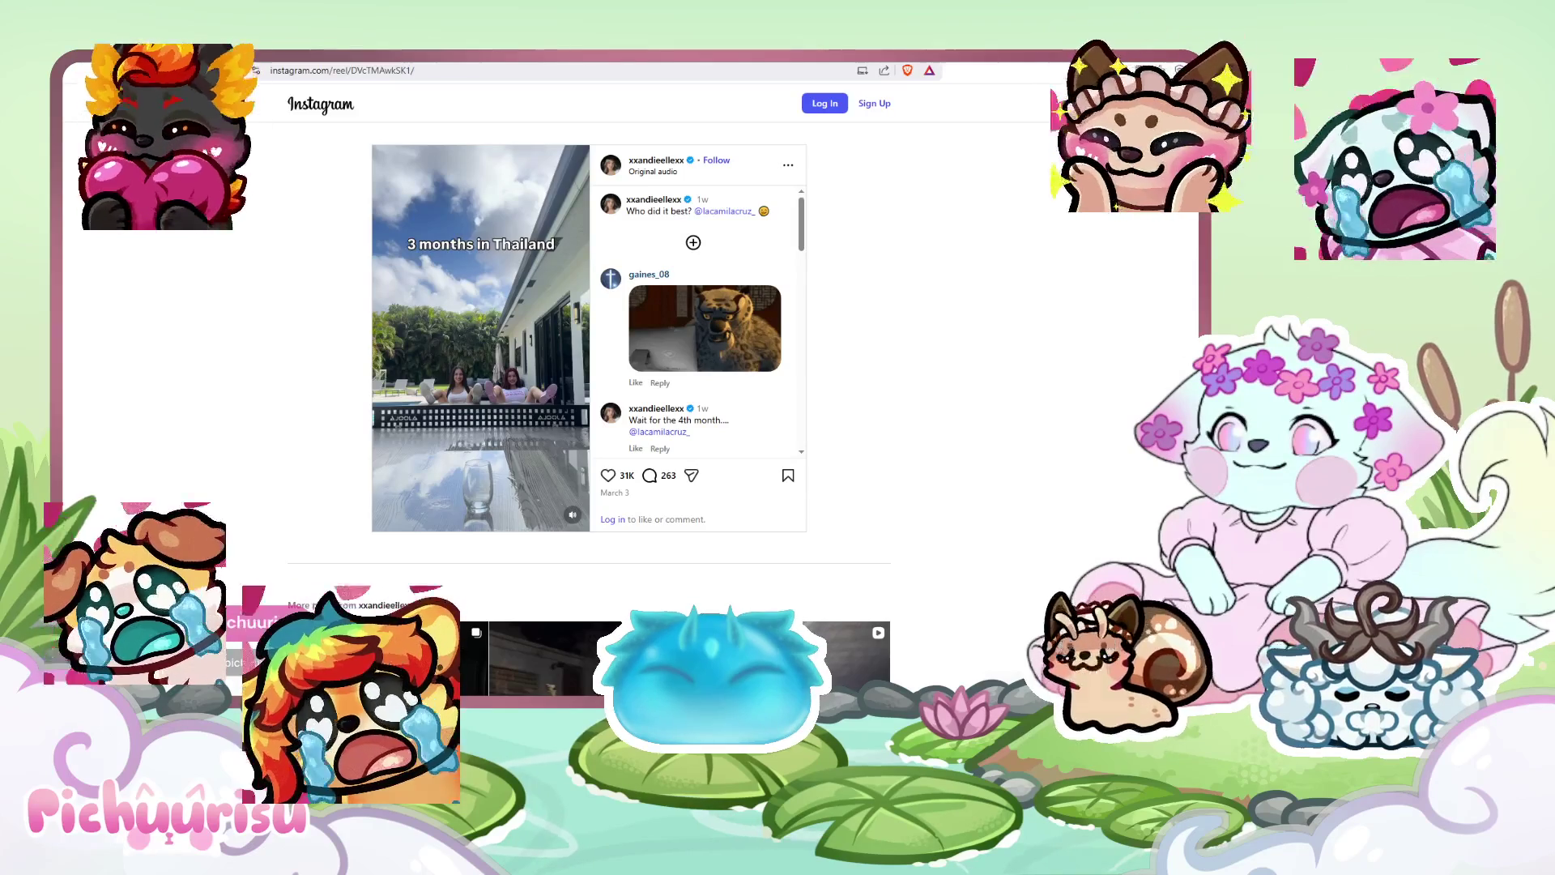
Return to businesscard2026.psd and start Free Transform on the Pichuurisu title
key(alt+Tab)
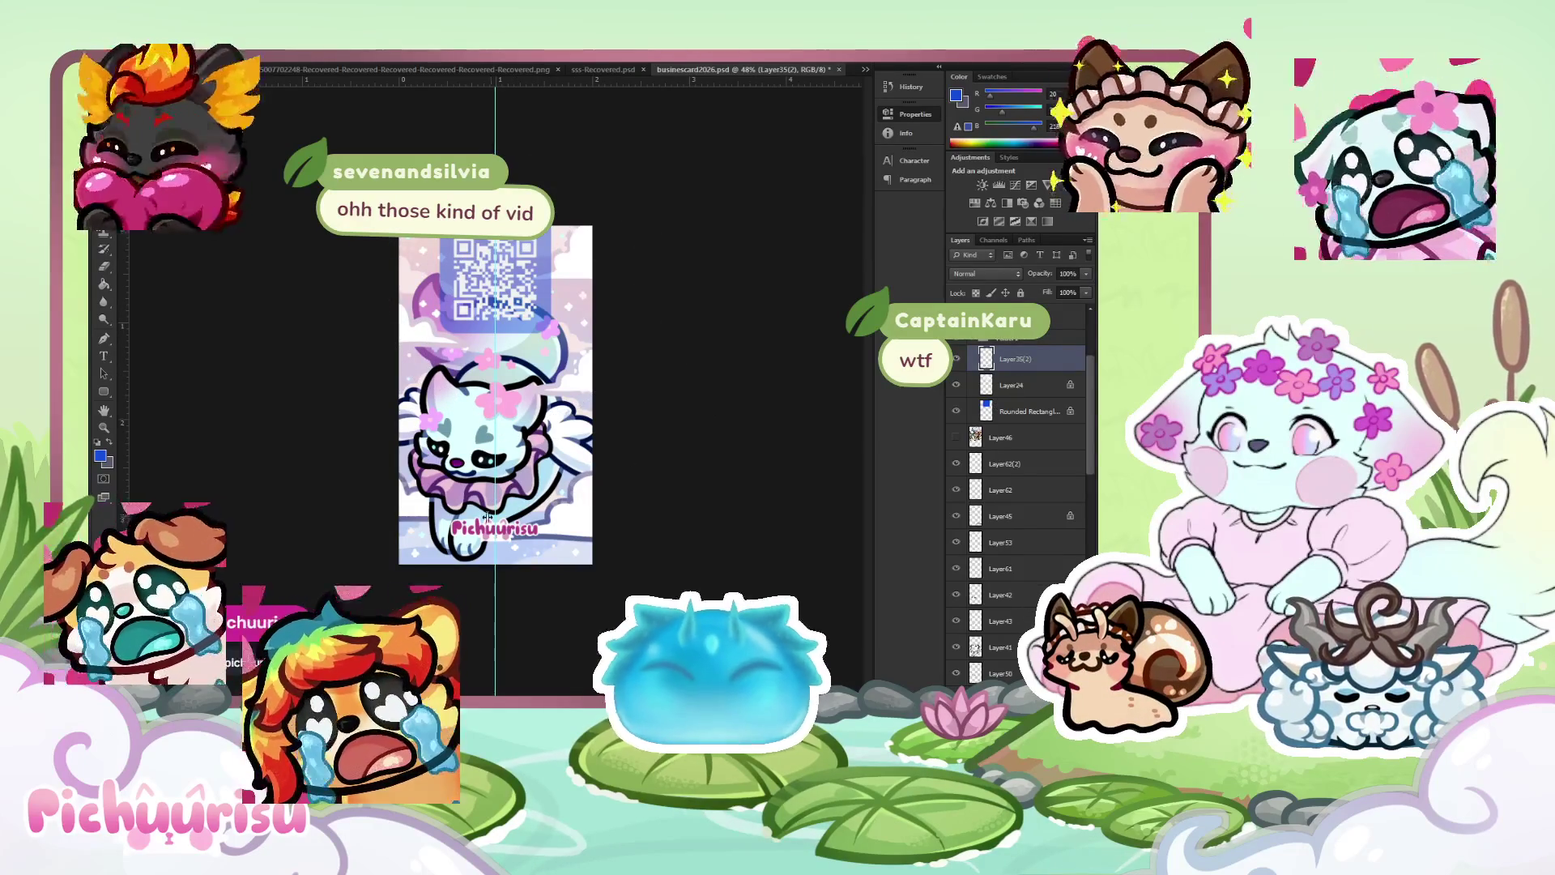
key(ctrl+t)
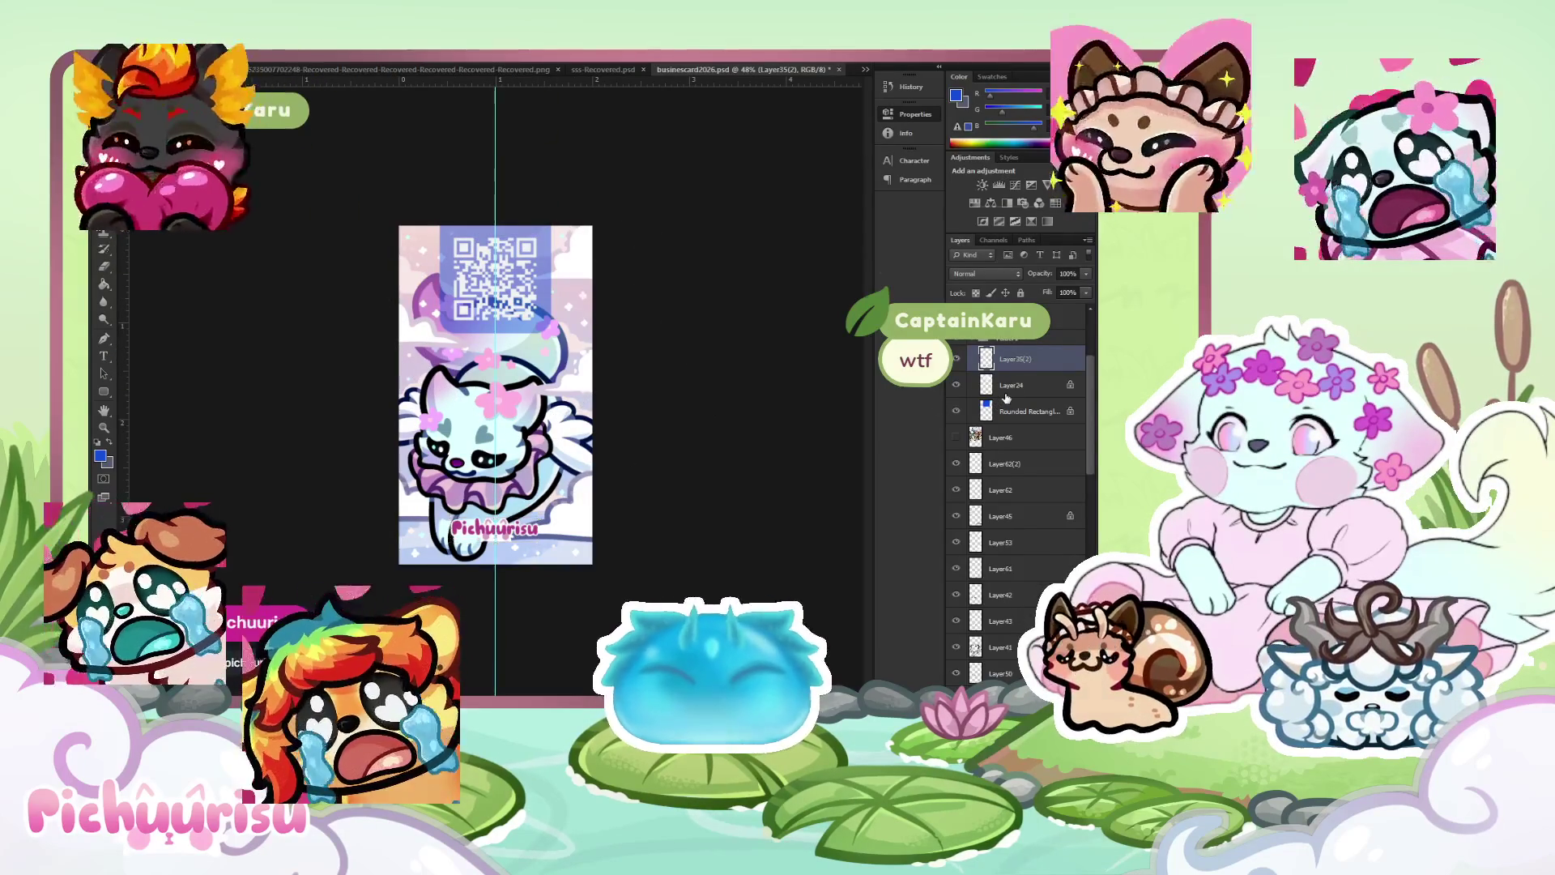
Move Layer35(2) to the top, place the title above the QR code, and nudge the QR panel and code down
scroll(1005, 399, up, 3)
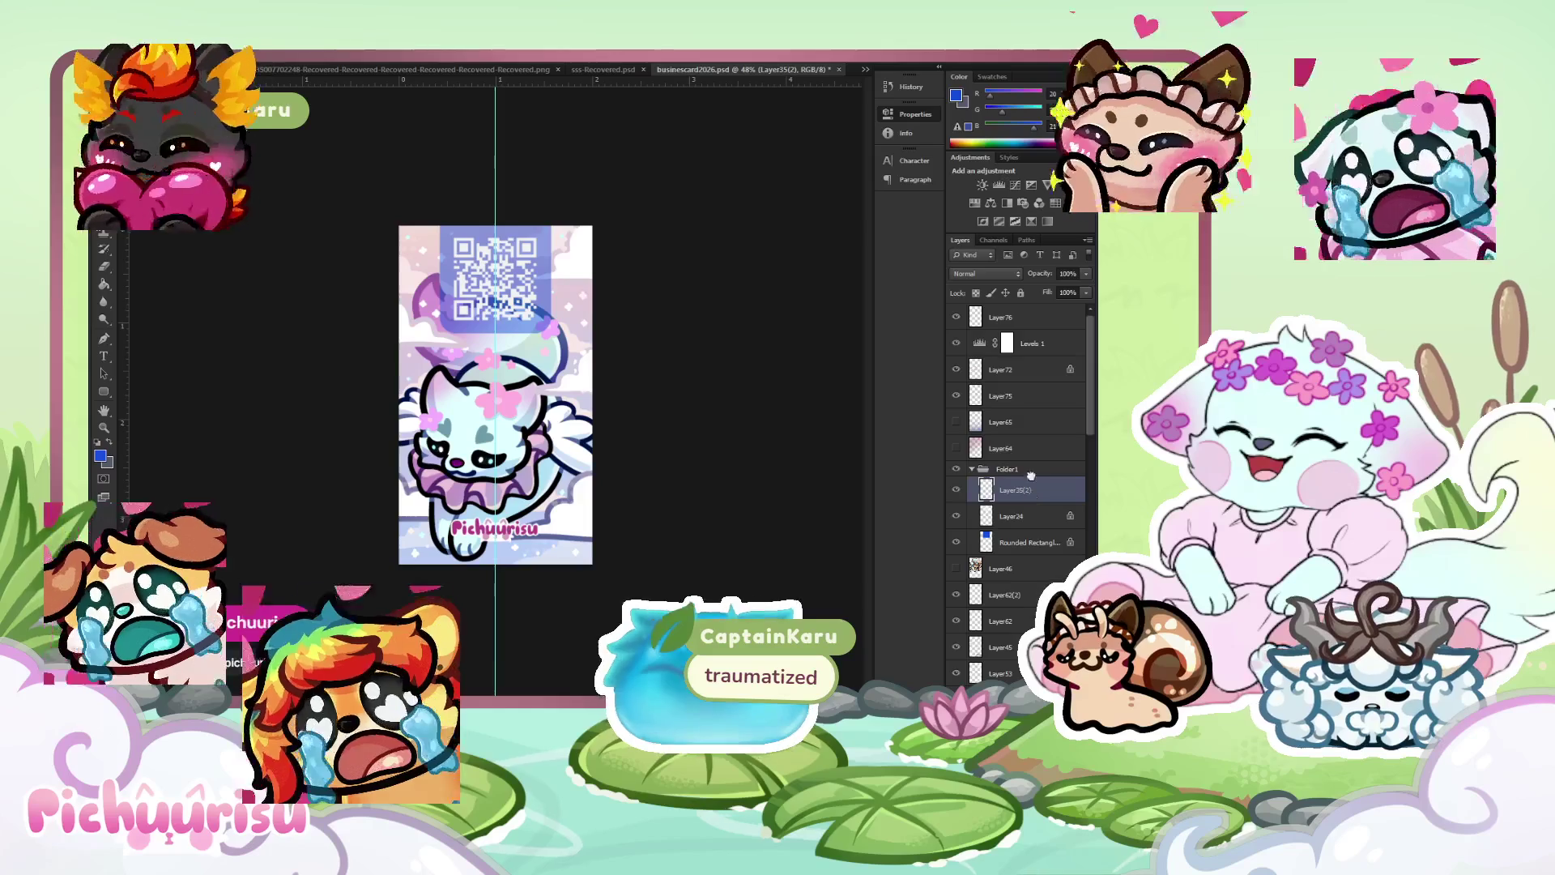
drag(1048, 315, 1044, 308)
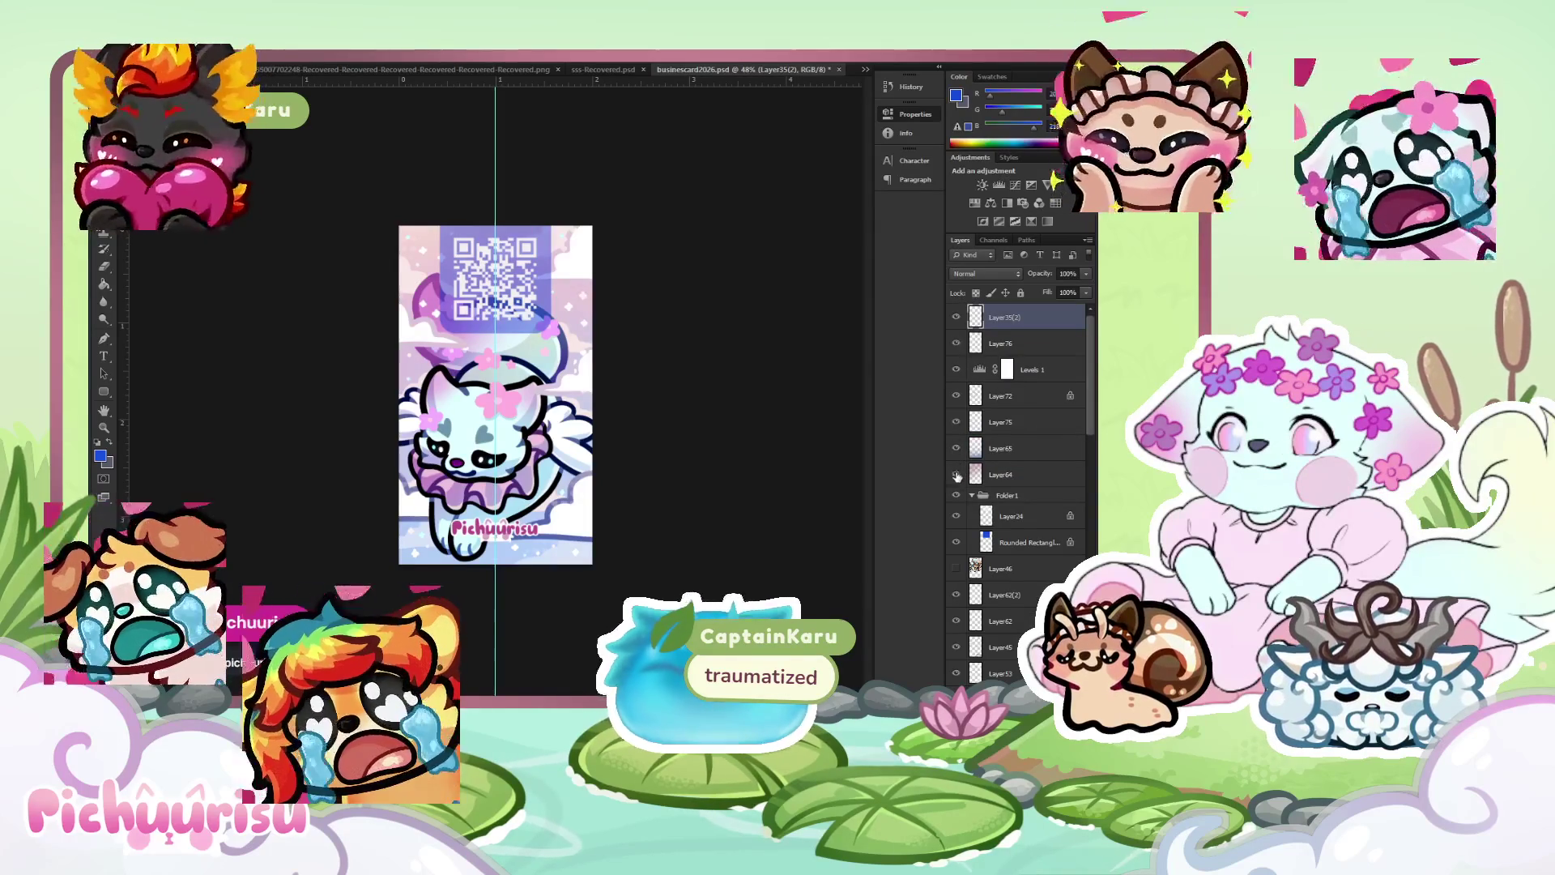
mouse_move(534, 405)
mouse_down()
mouse_move(514, 405)
mouse_move(547, 405)
mouse_up()
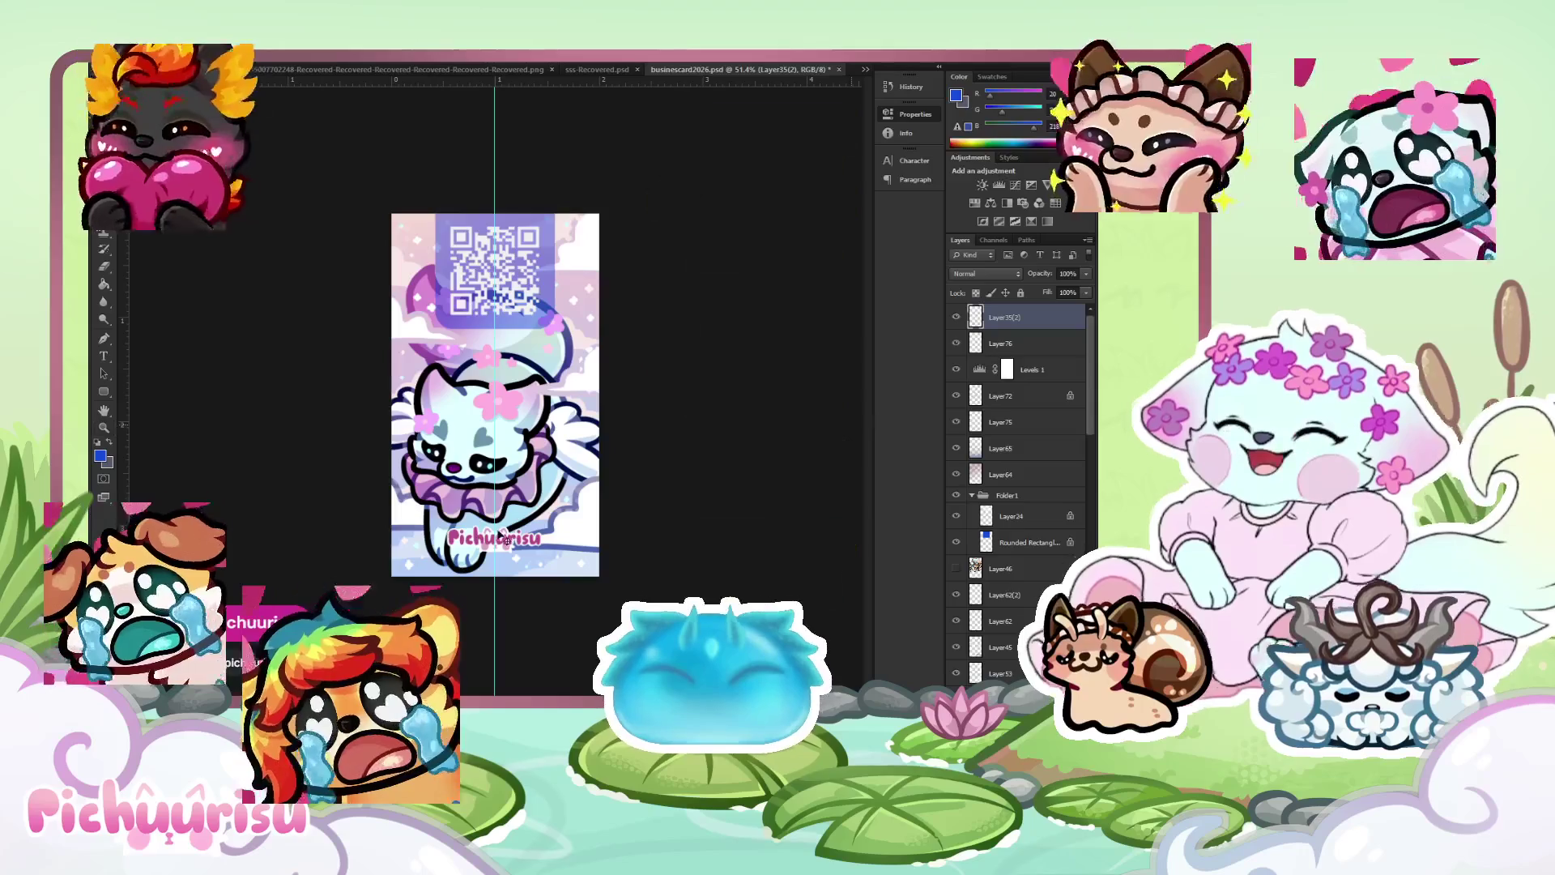
drag(506, 538, 516, 239)
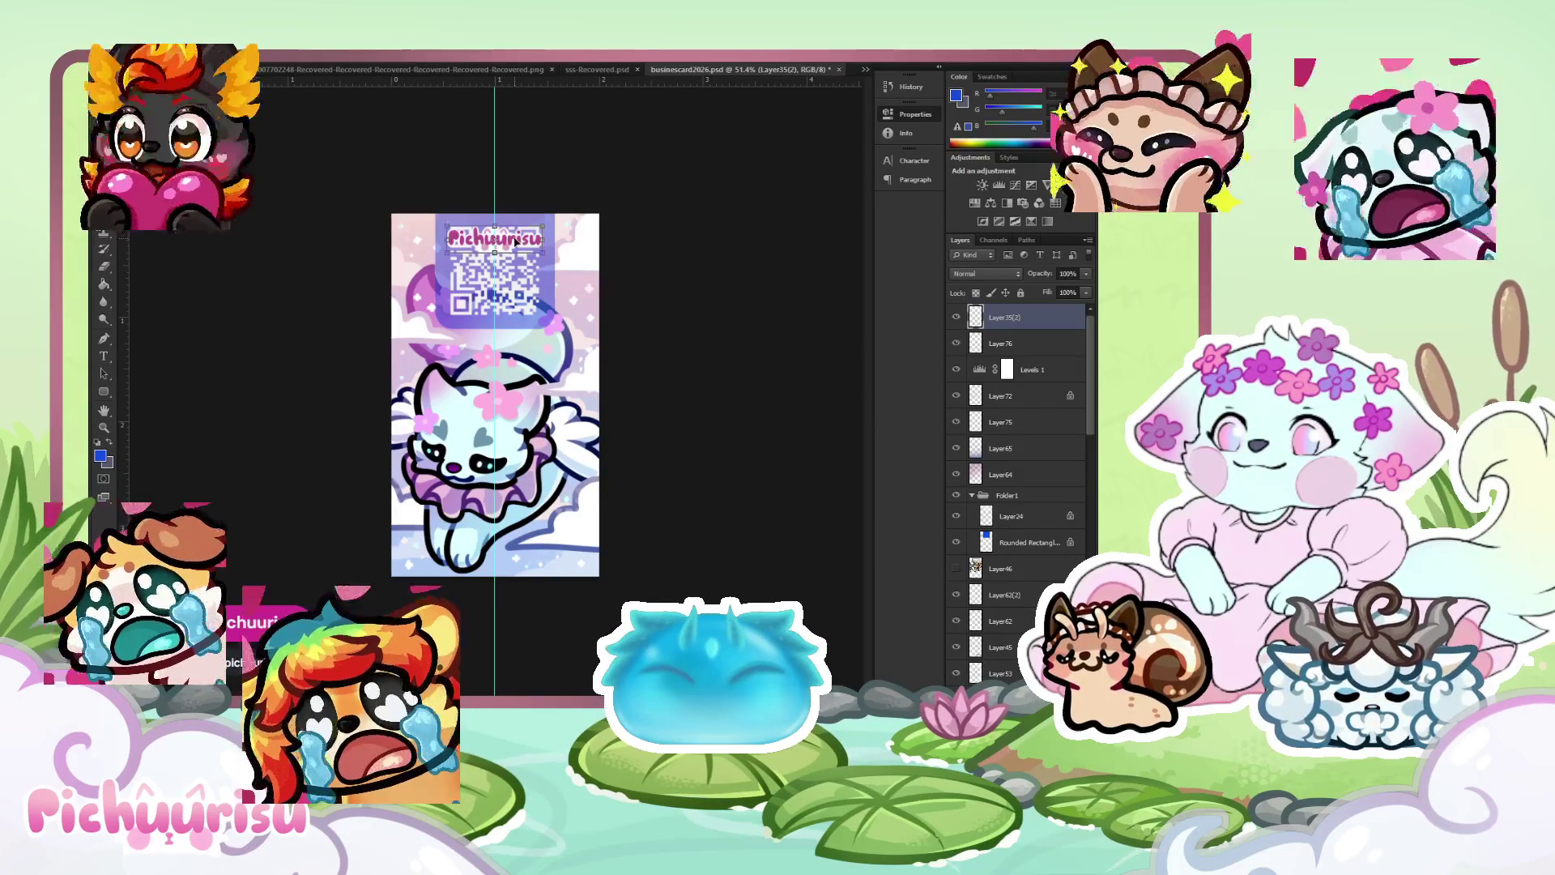
key(Return)
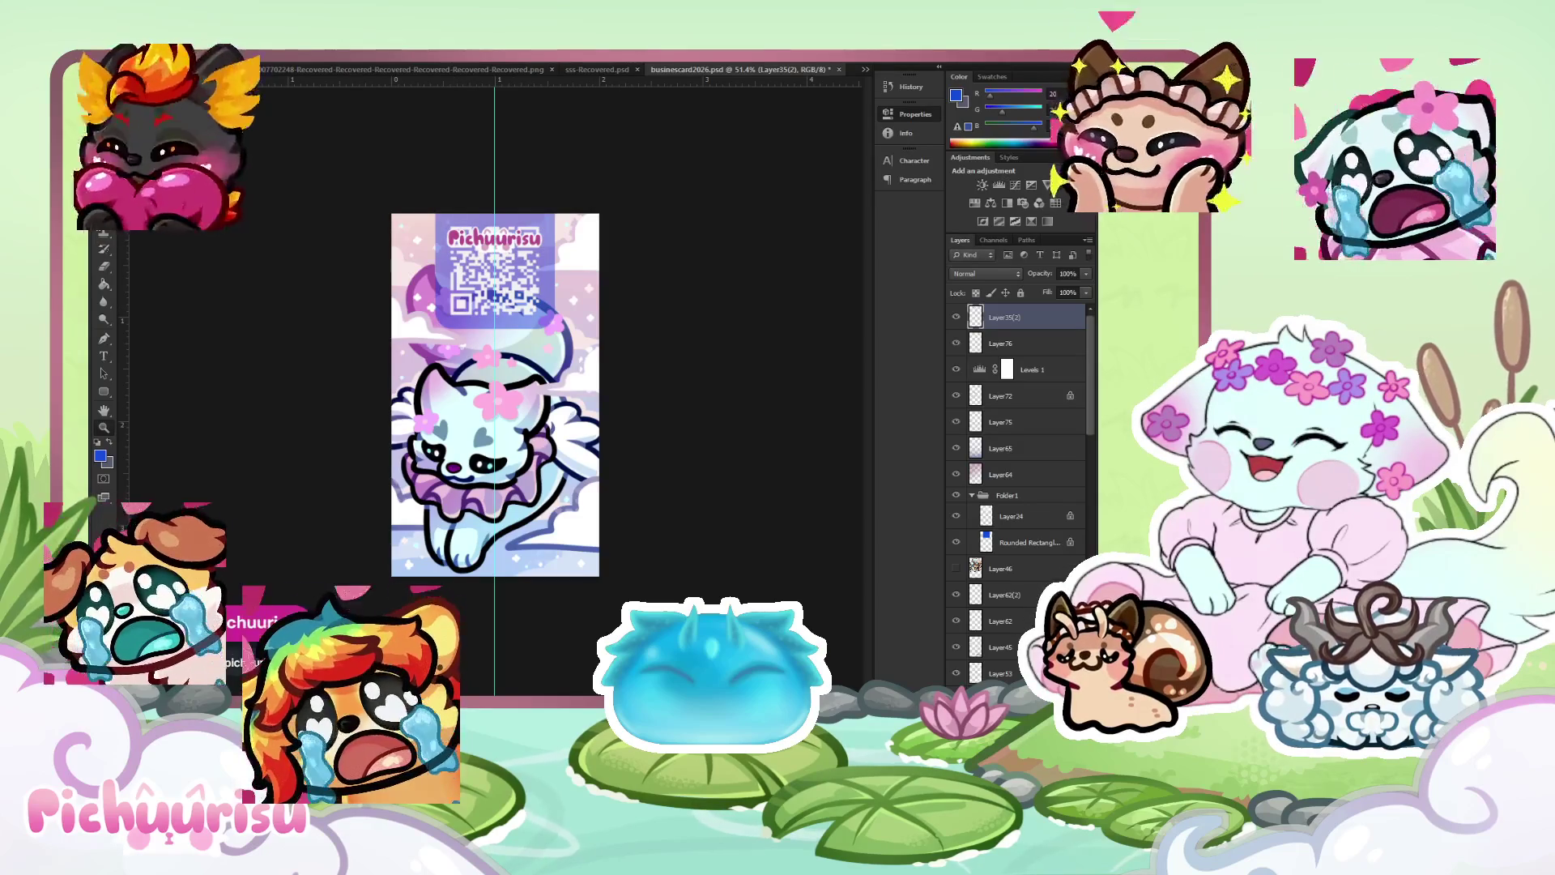
drag(521, 269, 526, 281)
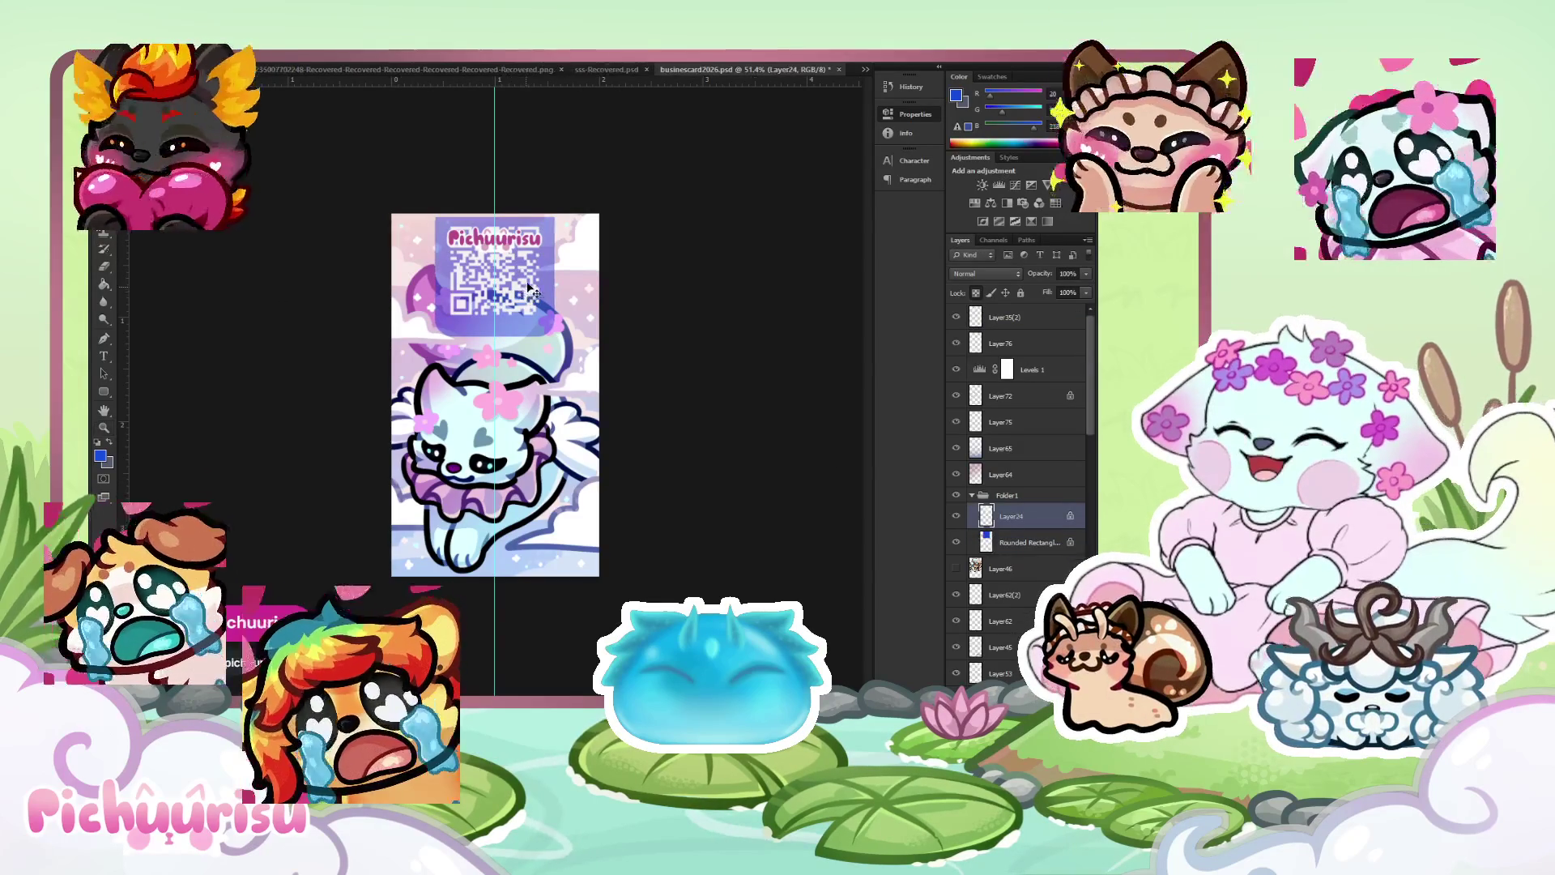
drag(503, 298, 518, 308)
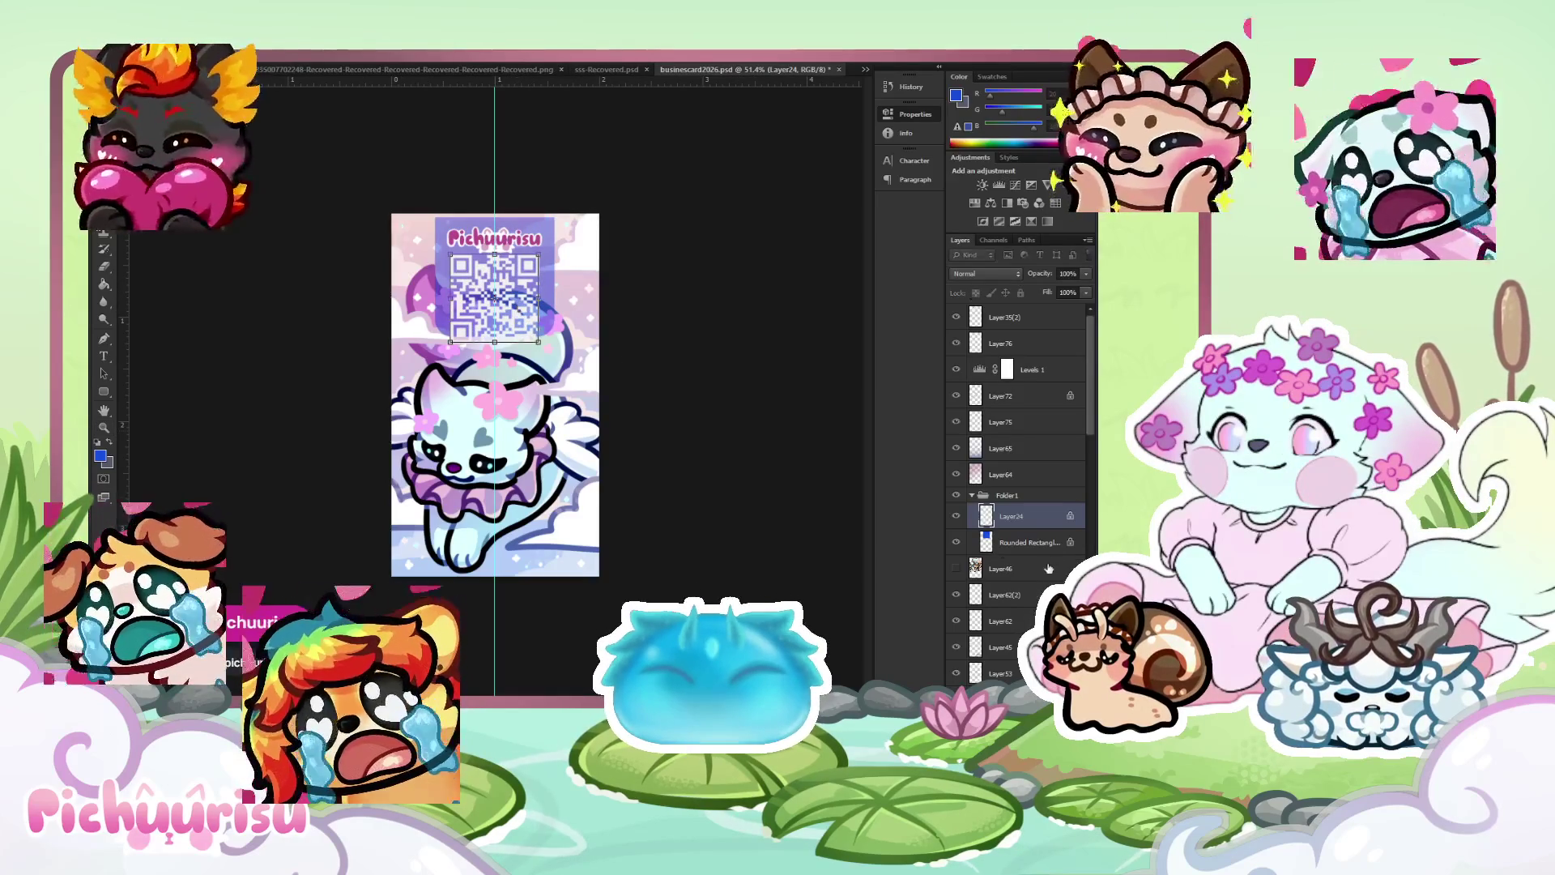
click(518, 289)
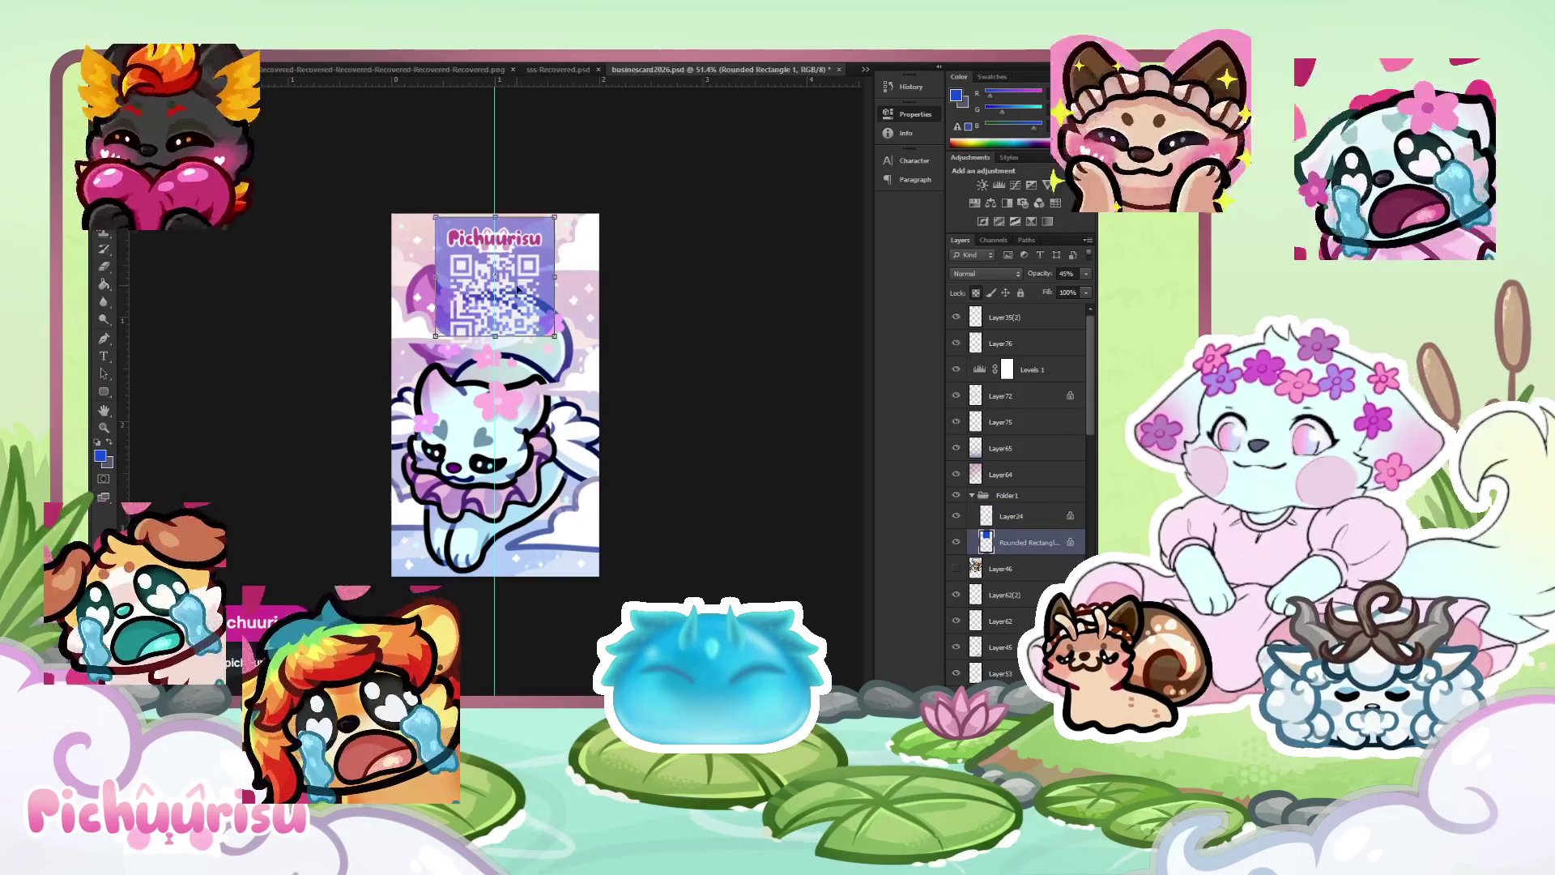
Nudge the translucent QR panel down slightly and stretch its top edge upward behind the title
drag(518, 297, 515, 300)
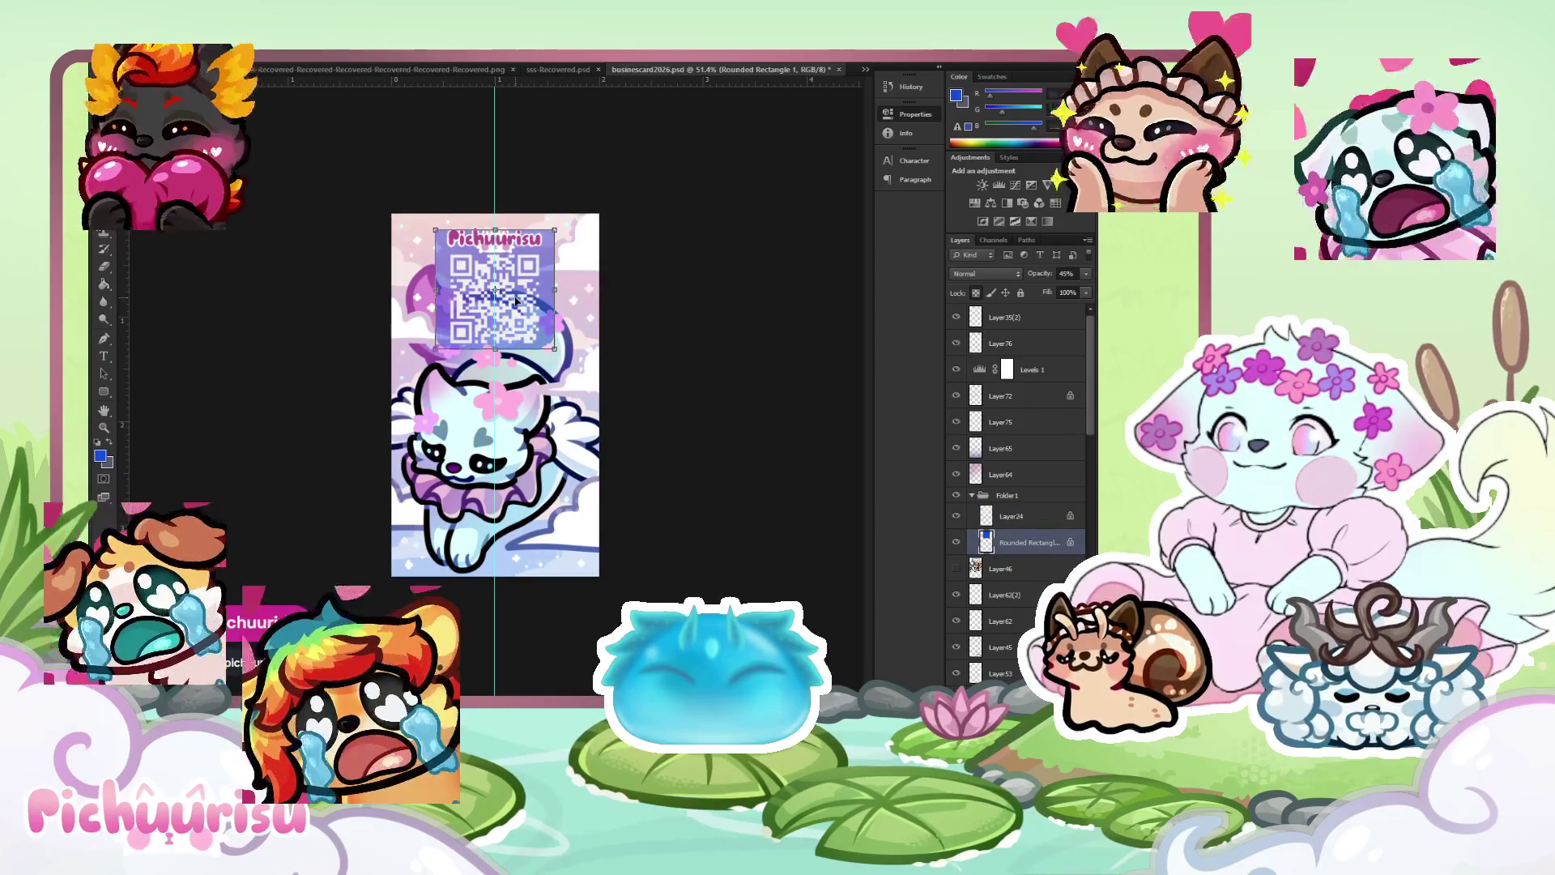
key(ctrl+h)
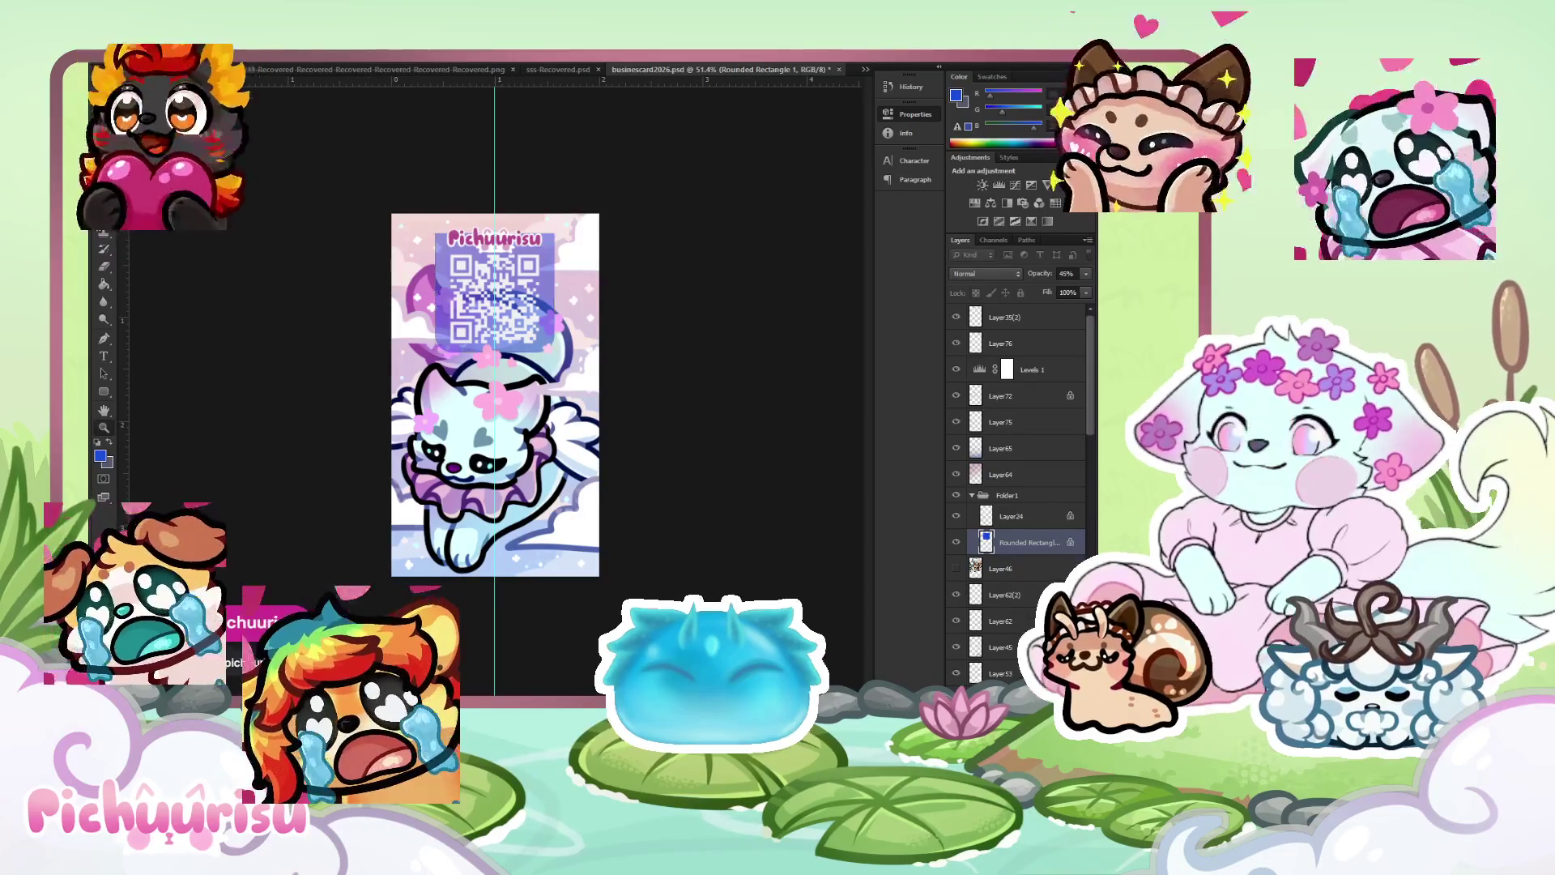
click(500, 223)
drag(495, 213, 500, 193)
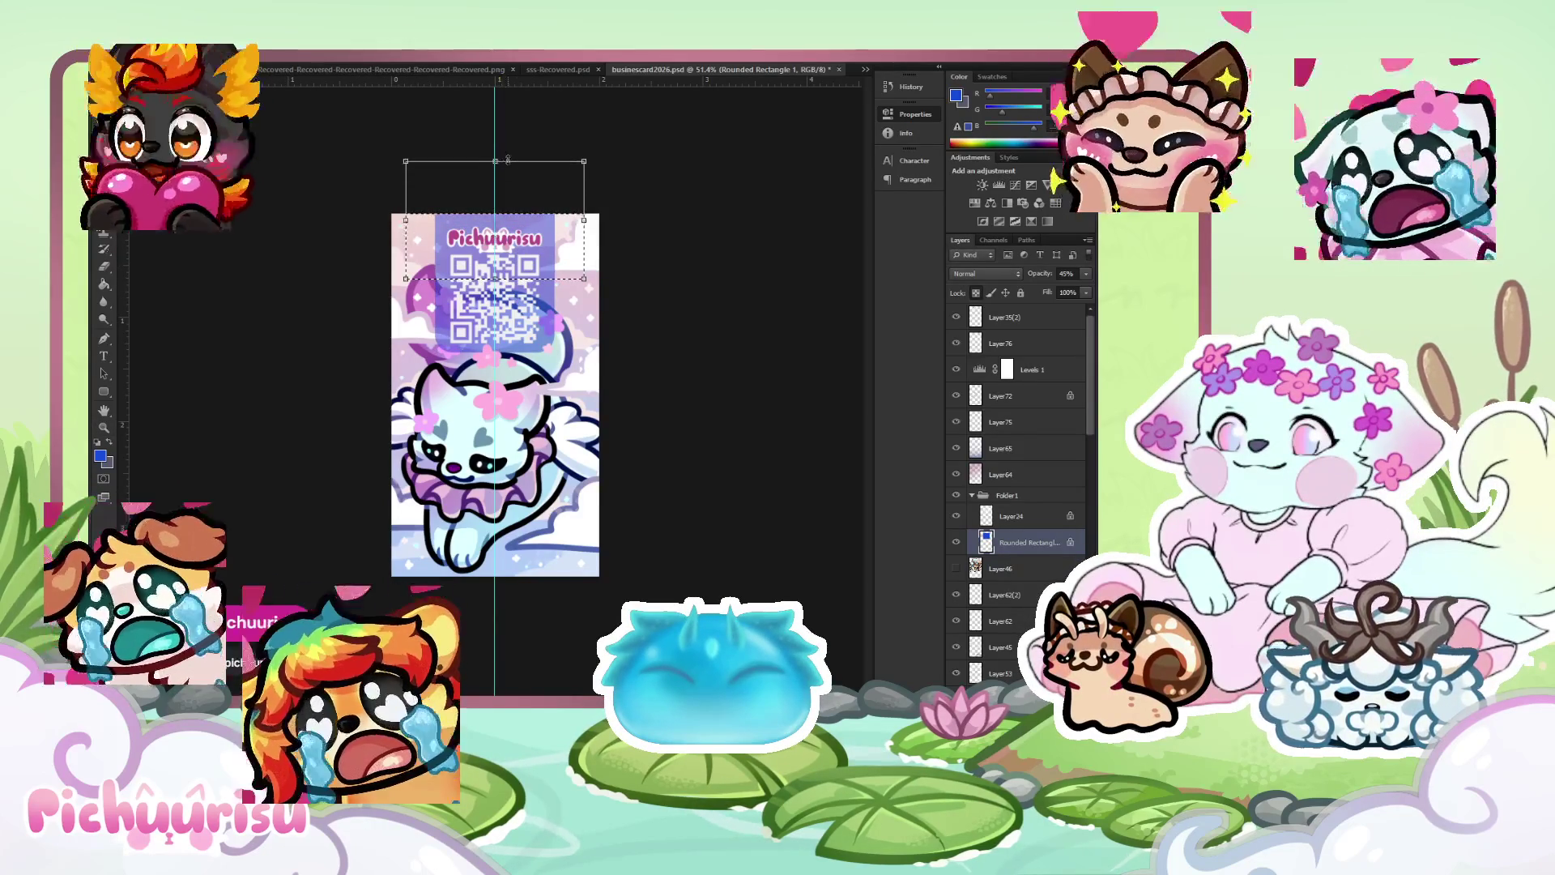
key(Return)
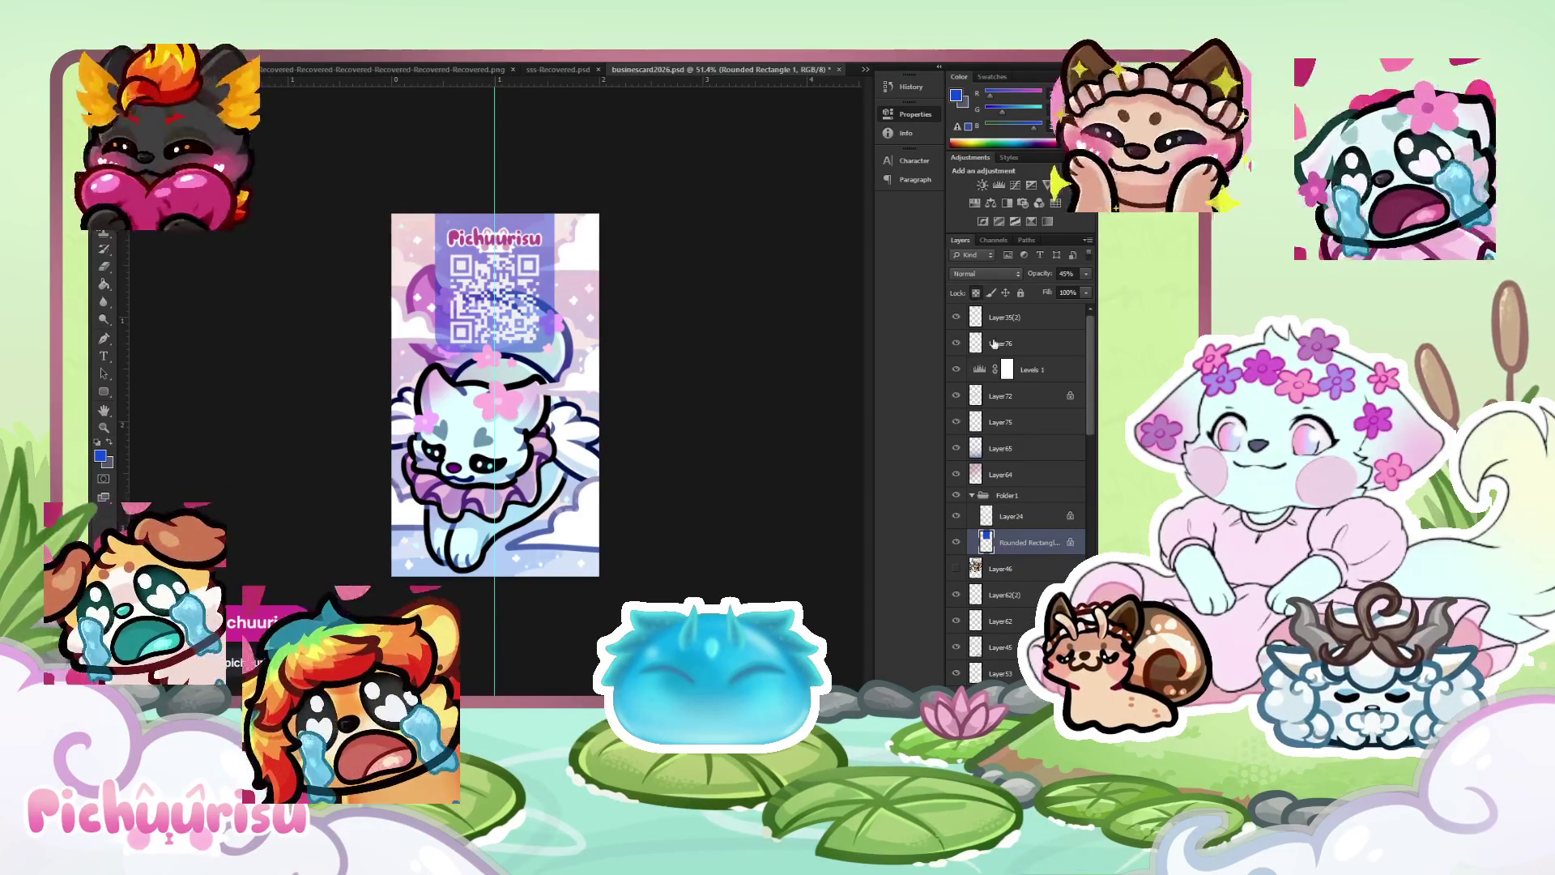
click(1022, 516)
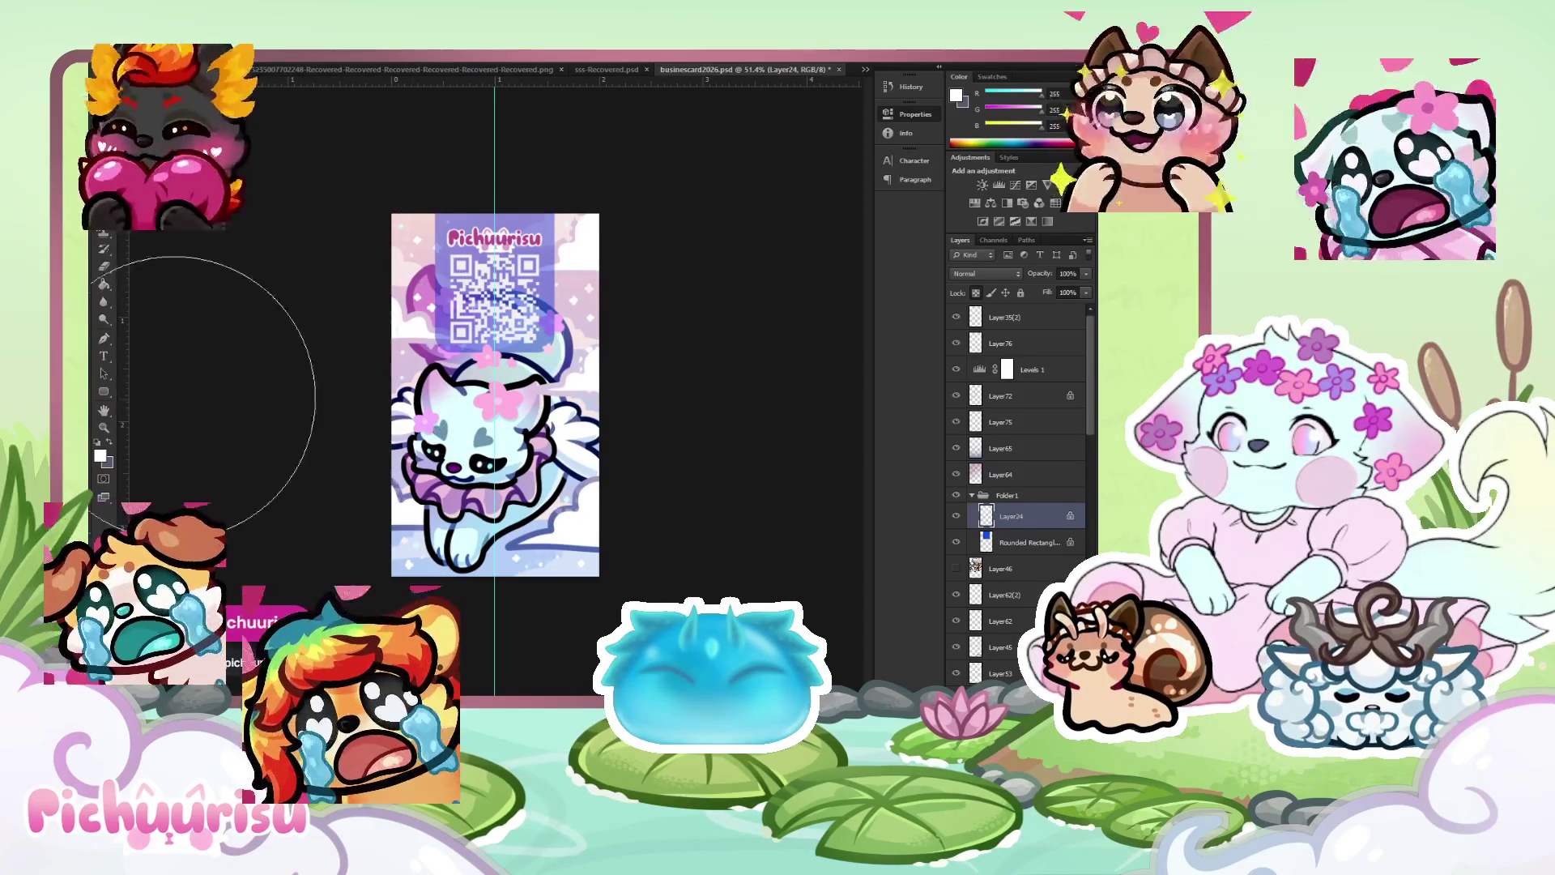
Check the cat head, Pichuurisu and Layer76 layers, hiding the title to view what lies beneath
click(1031, 396)
key(ctrl+t)
key(Return)
ctrl+click(1035, 326)
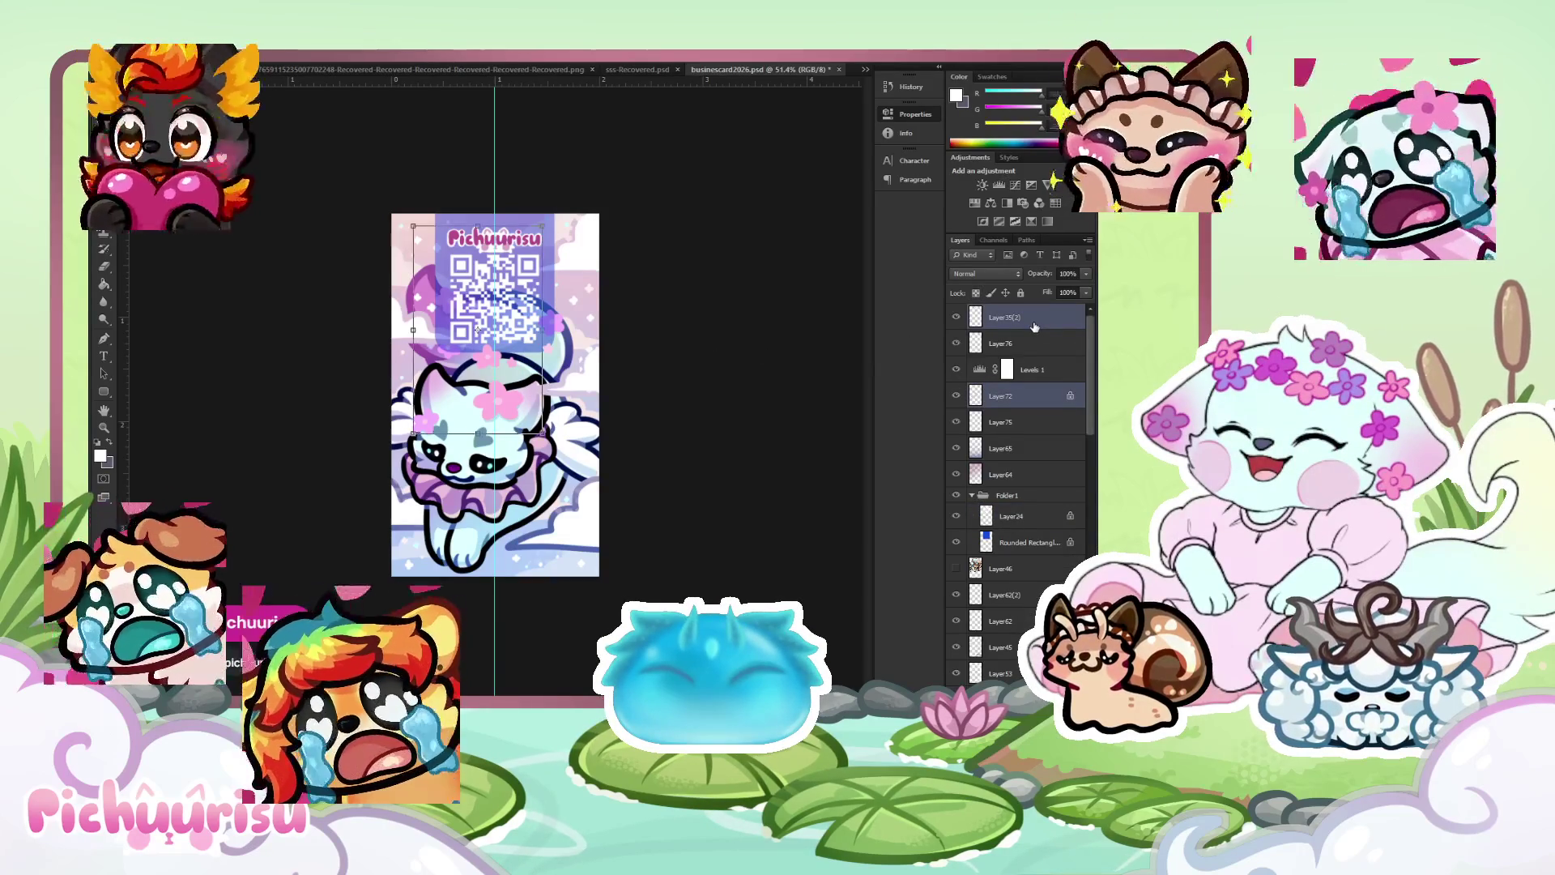
click(1012, 344)
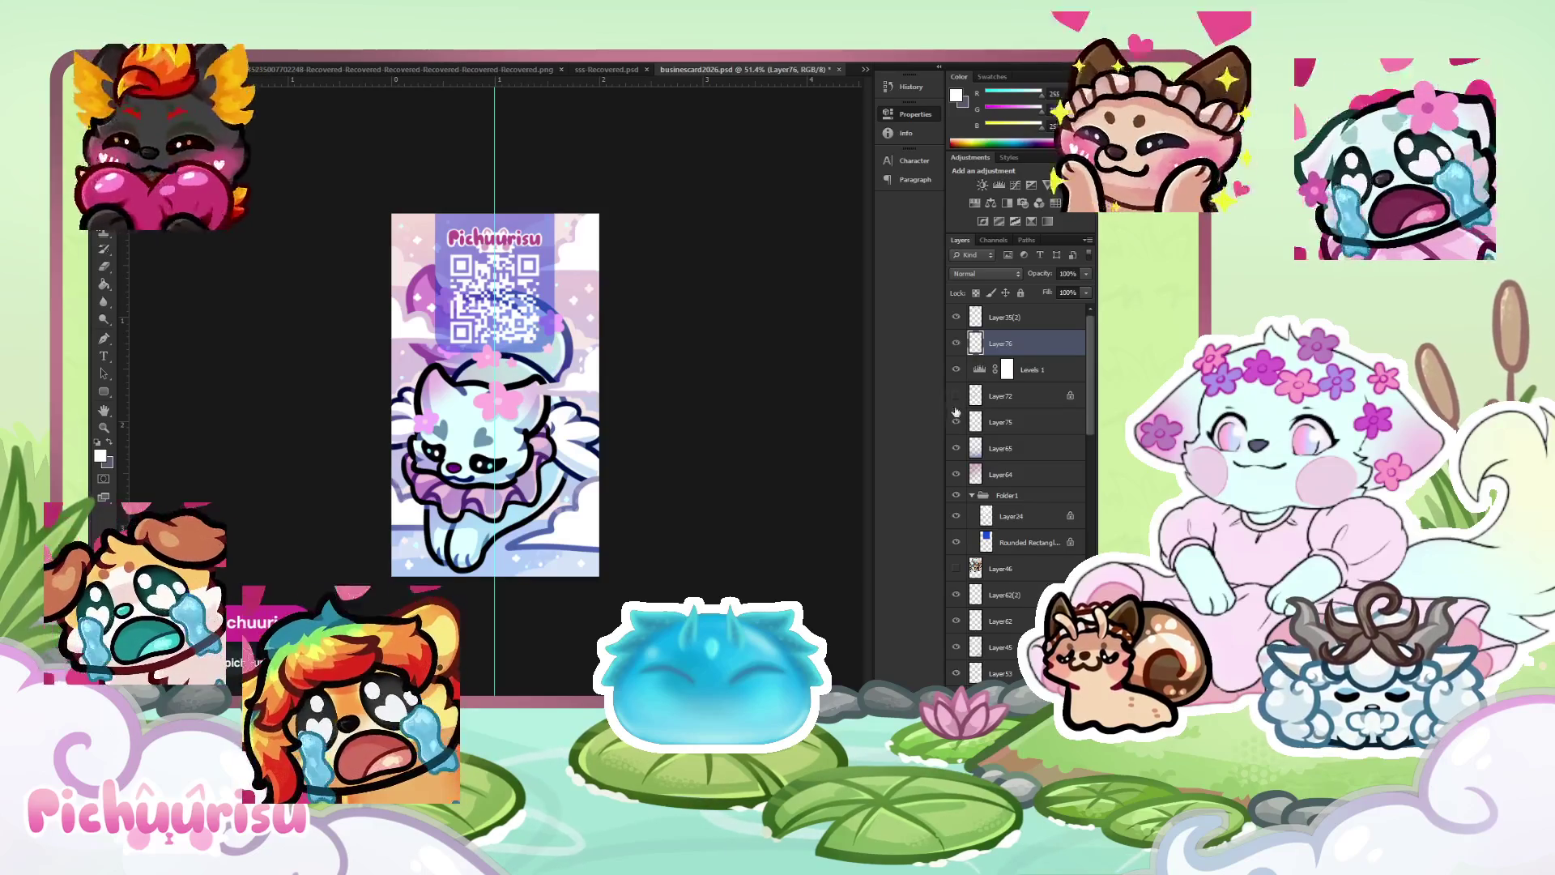
click(953, 318)
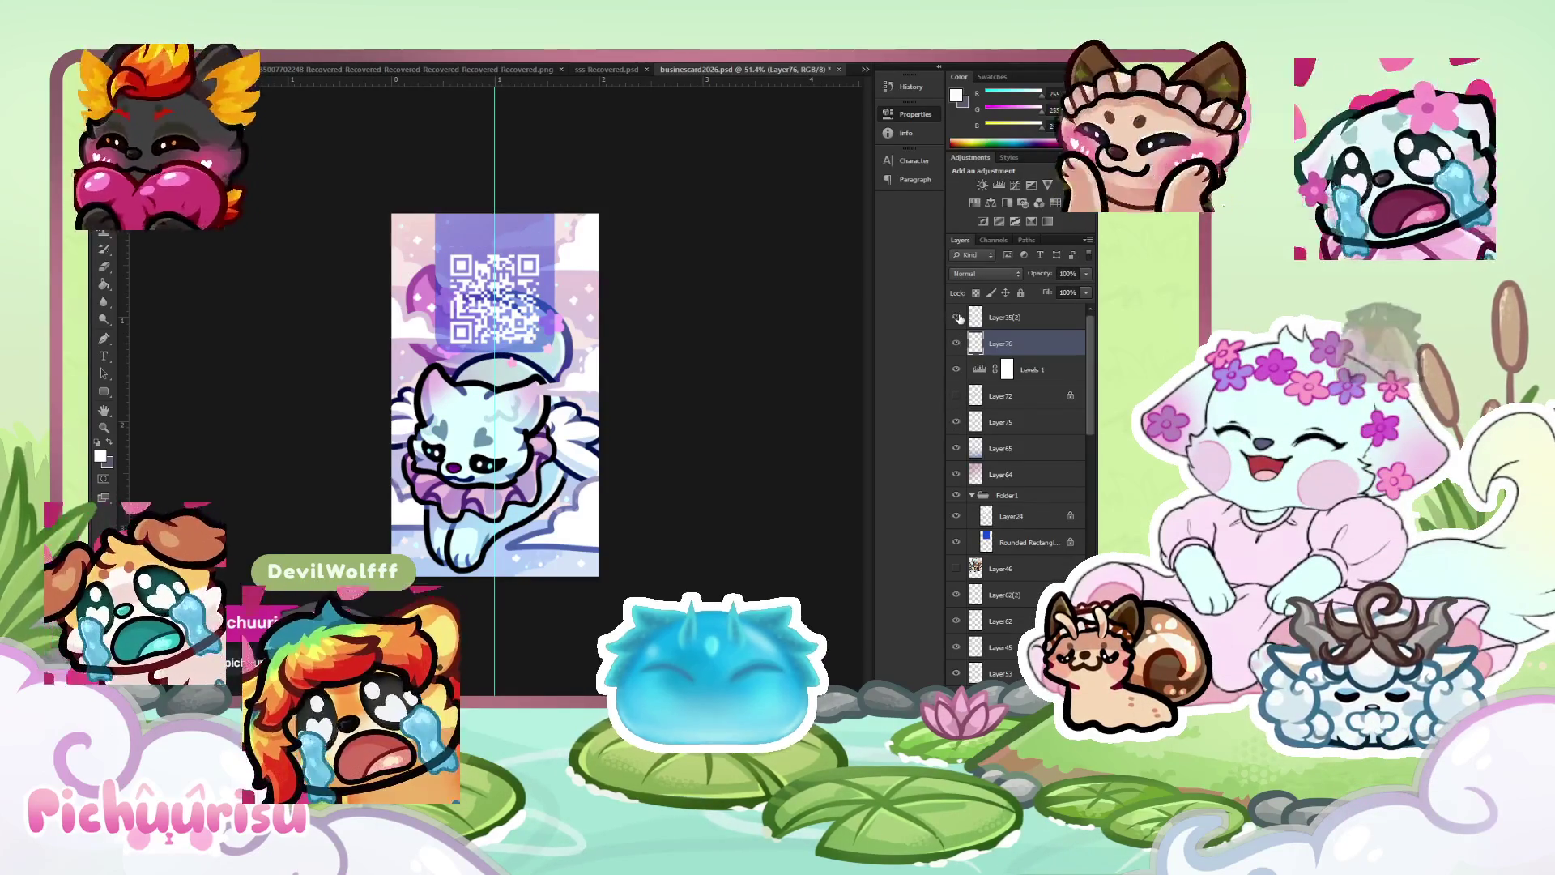
Nudge the Pichuurisu title layer up a few pixels and confirm the new position
click(1052, 321)
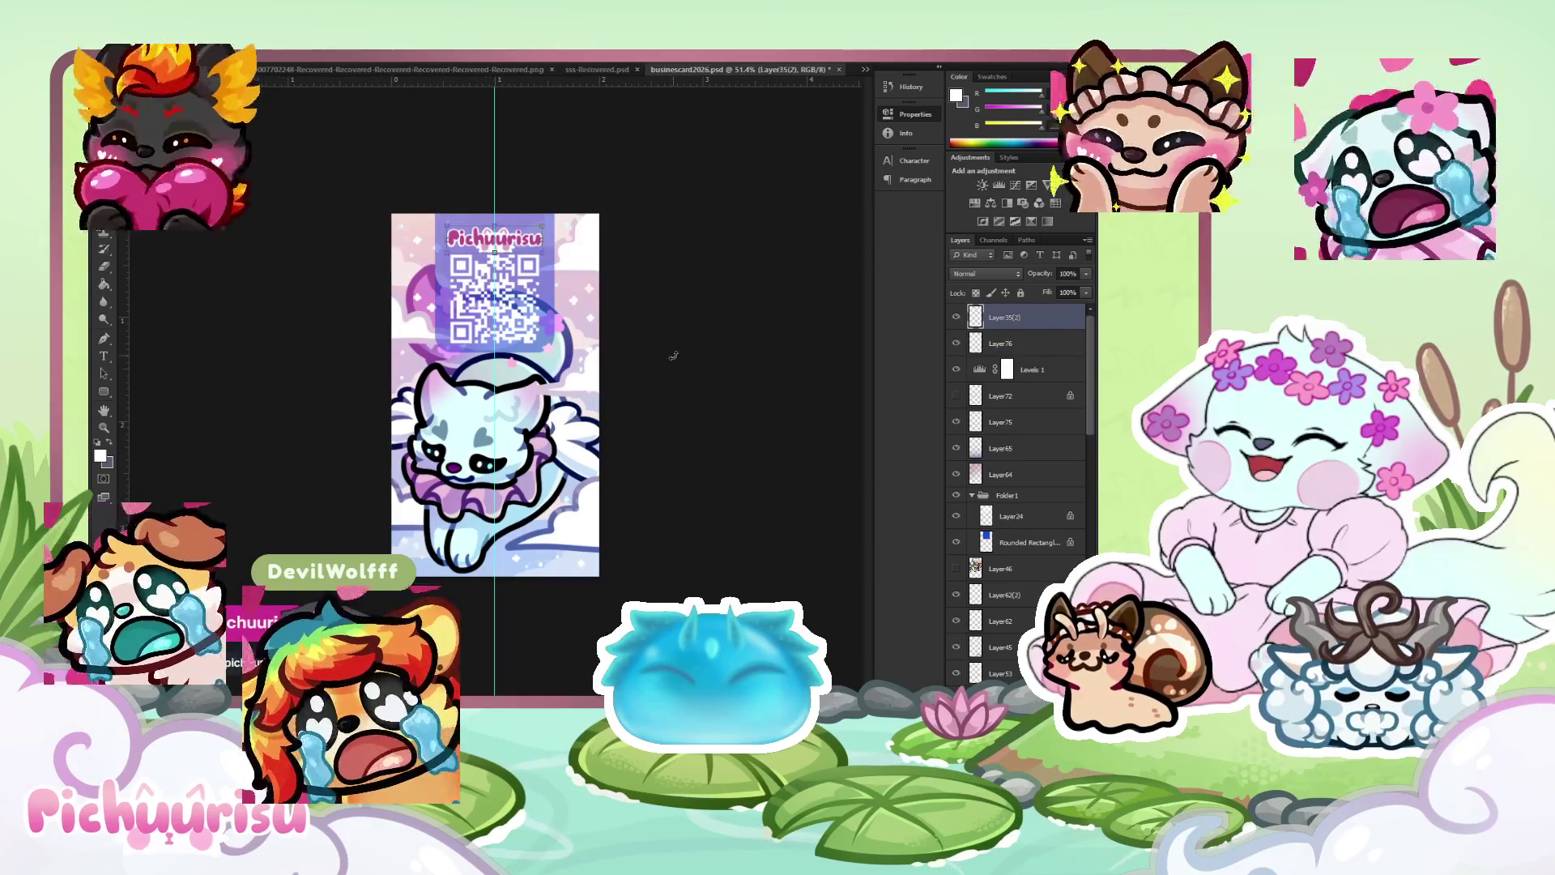
key(shift+Up)
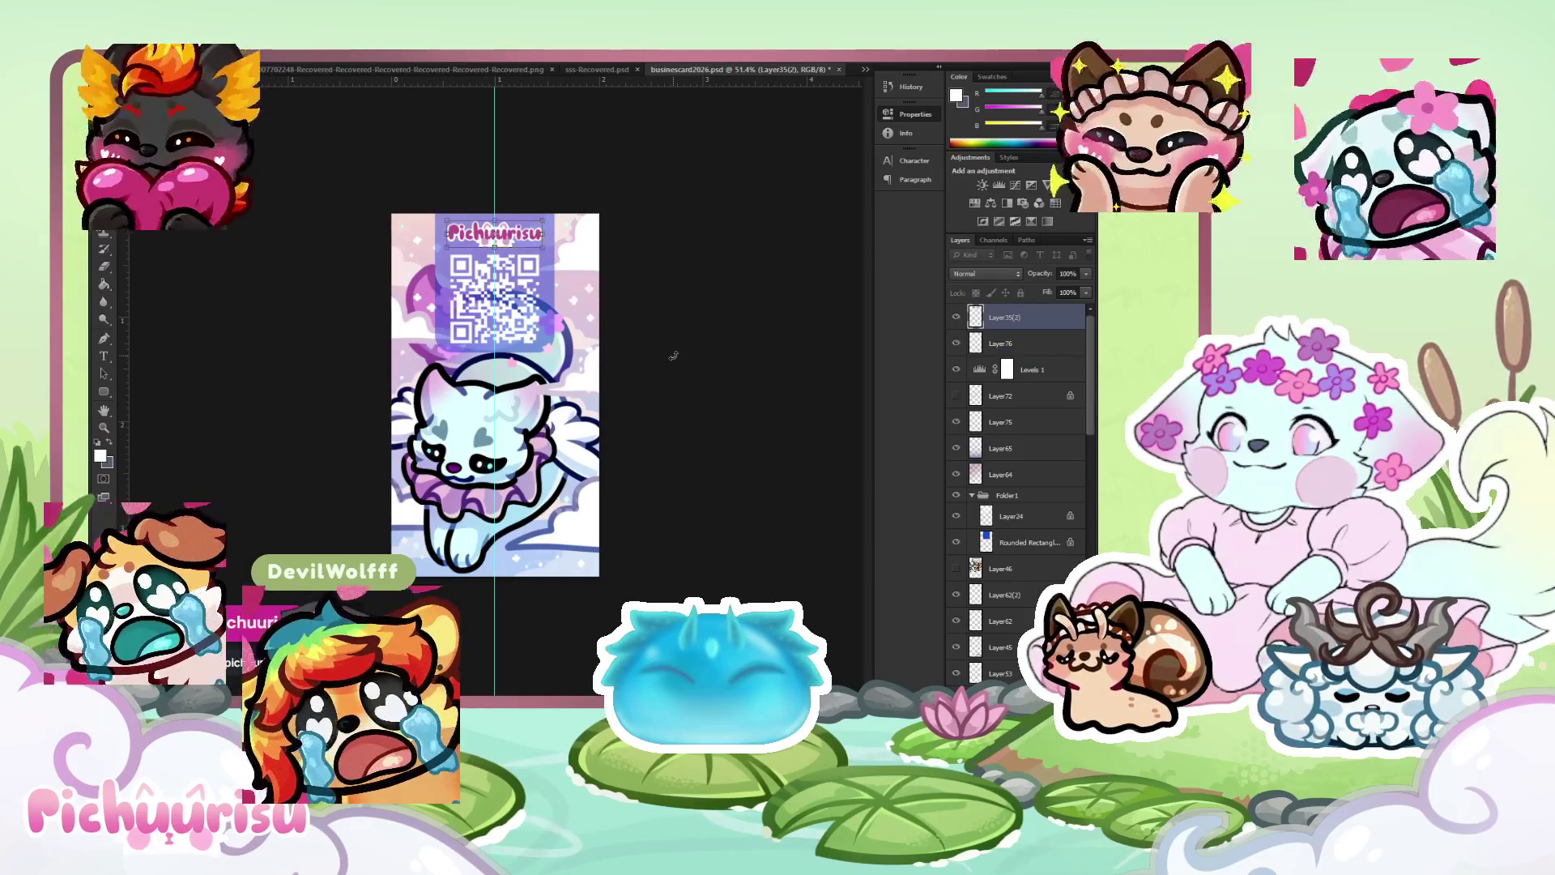
key(Return)
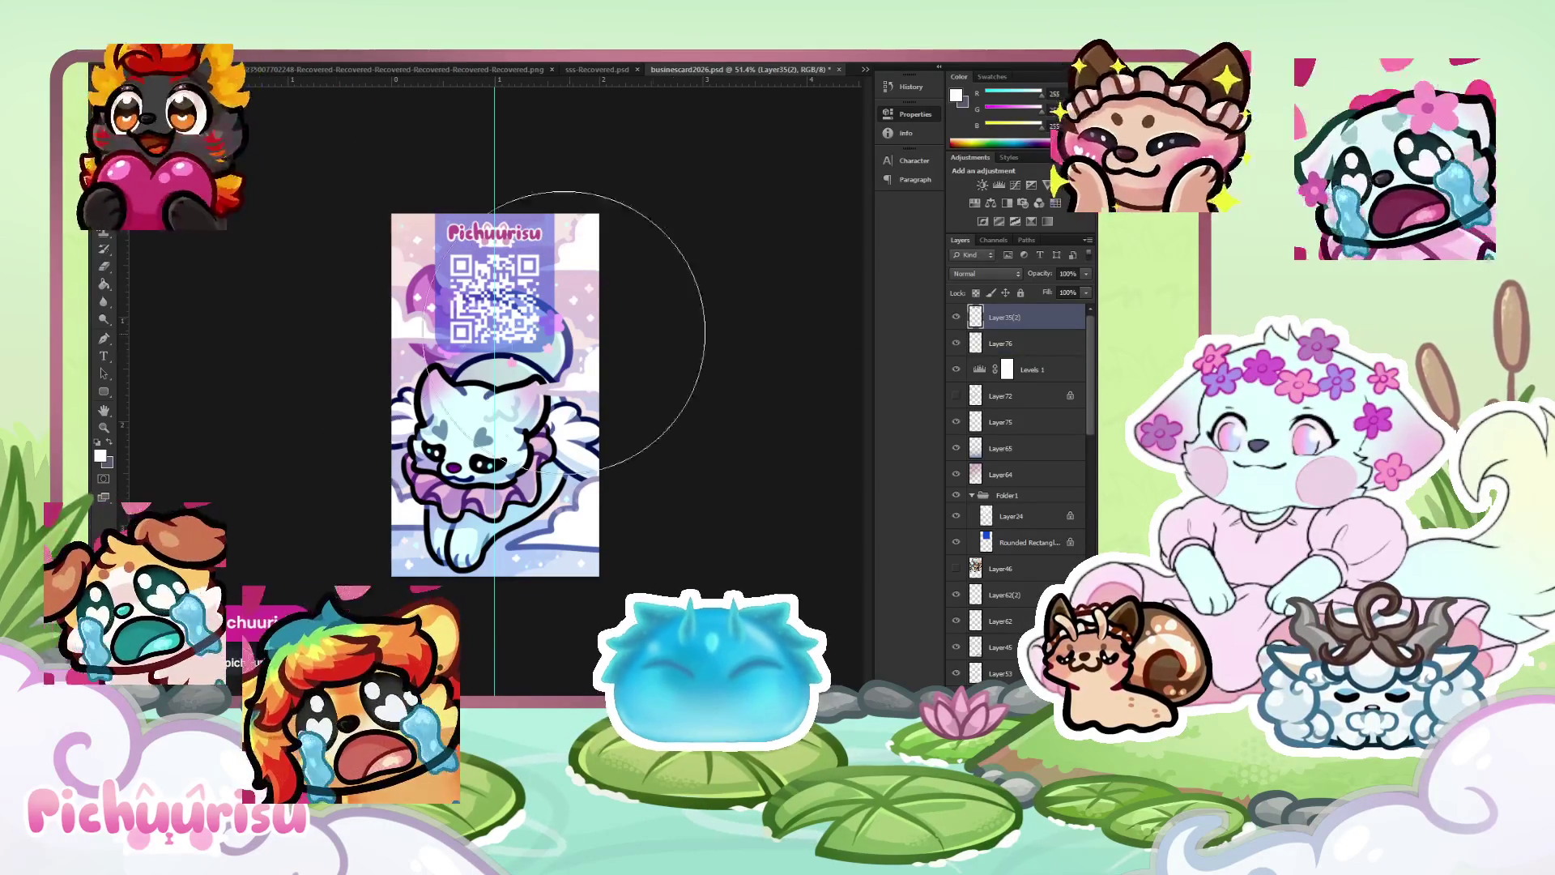
scroll(312, 299, down, 3)
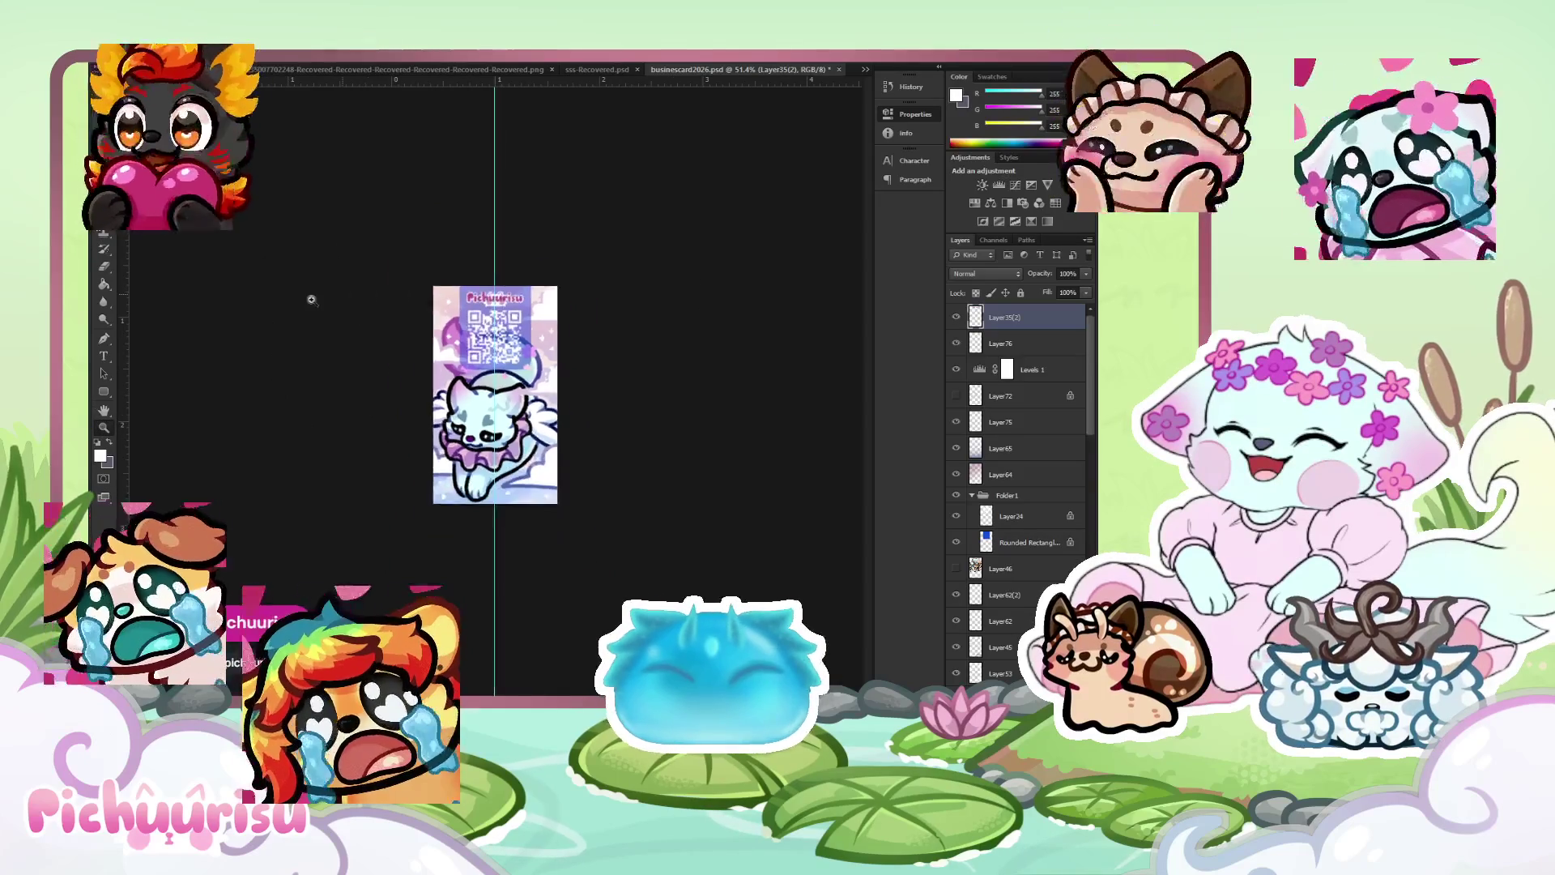
scroll(313, 299, up, 5)
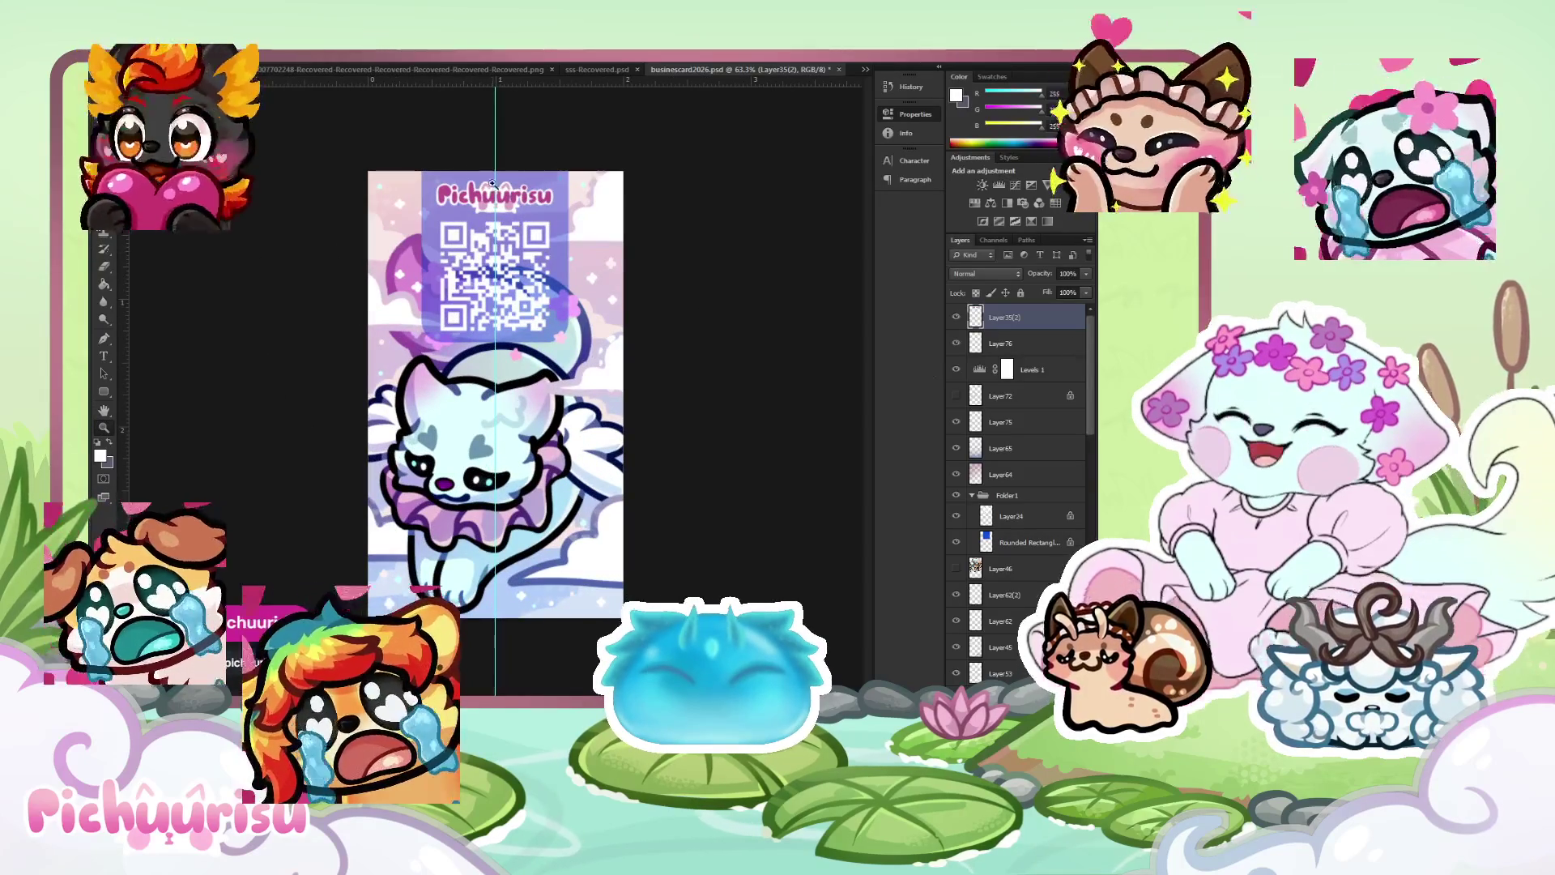
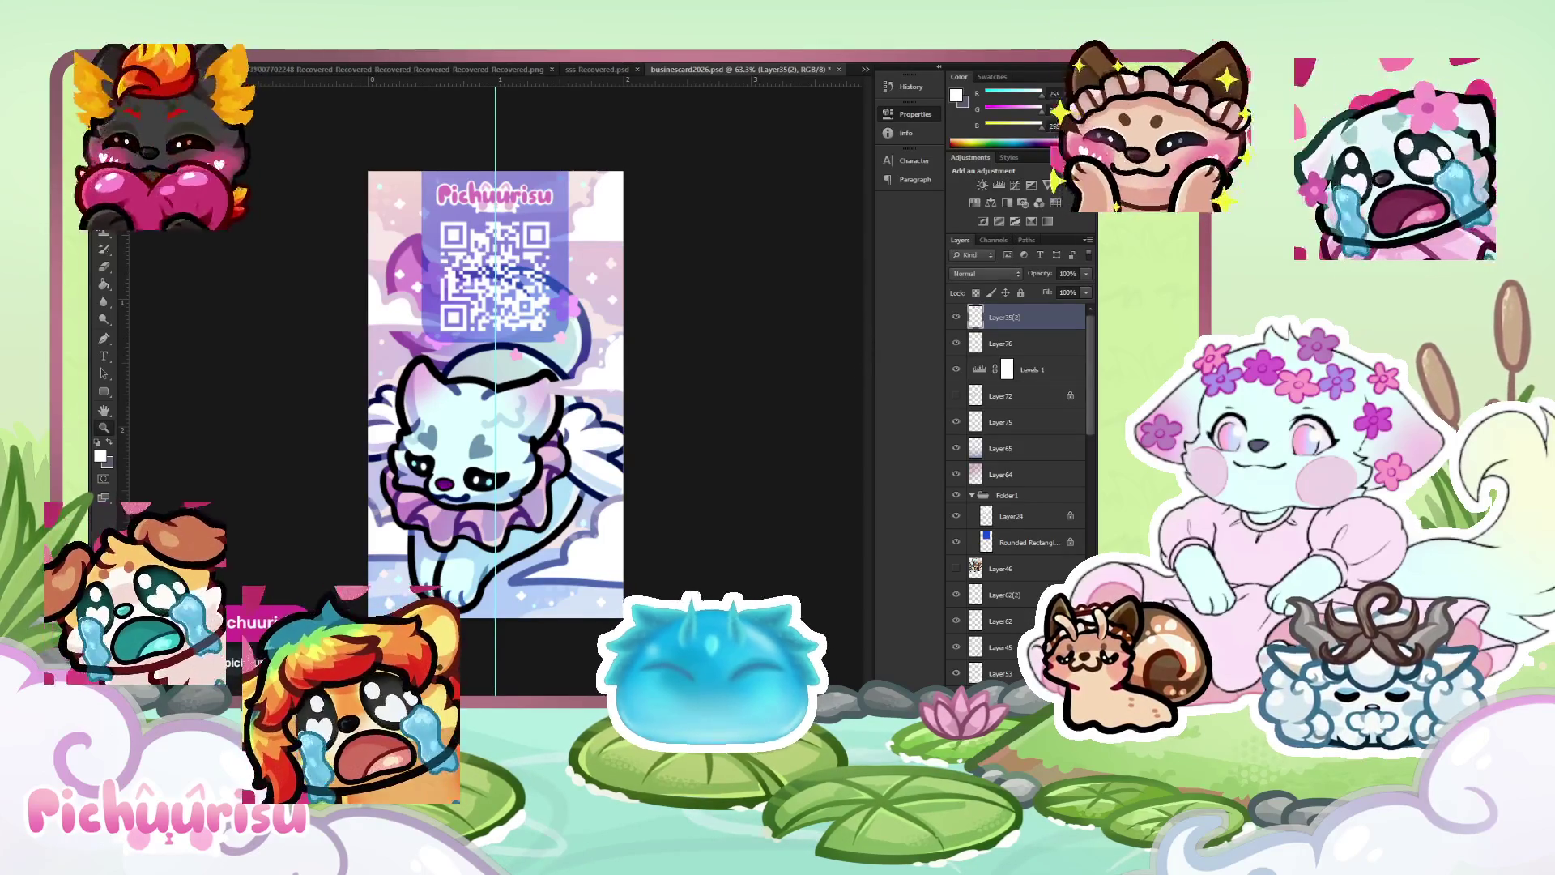
Hide Layer75 on the business card
alt+click(510, 290)
key(ctrl+plus)
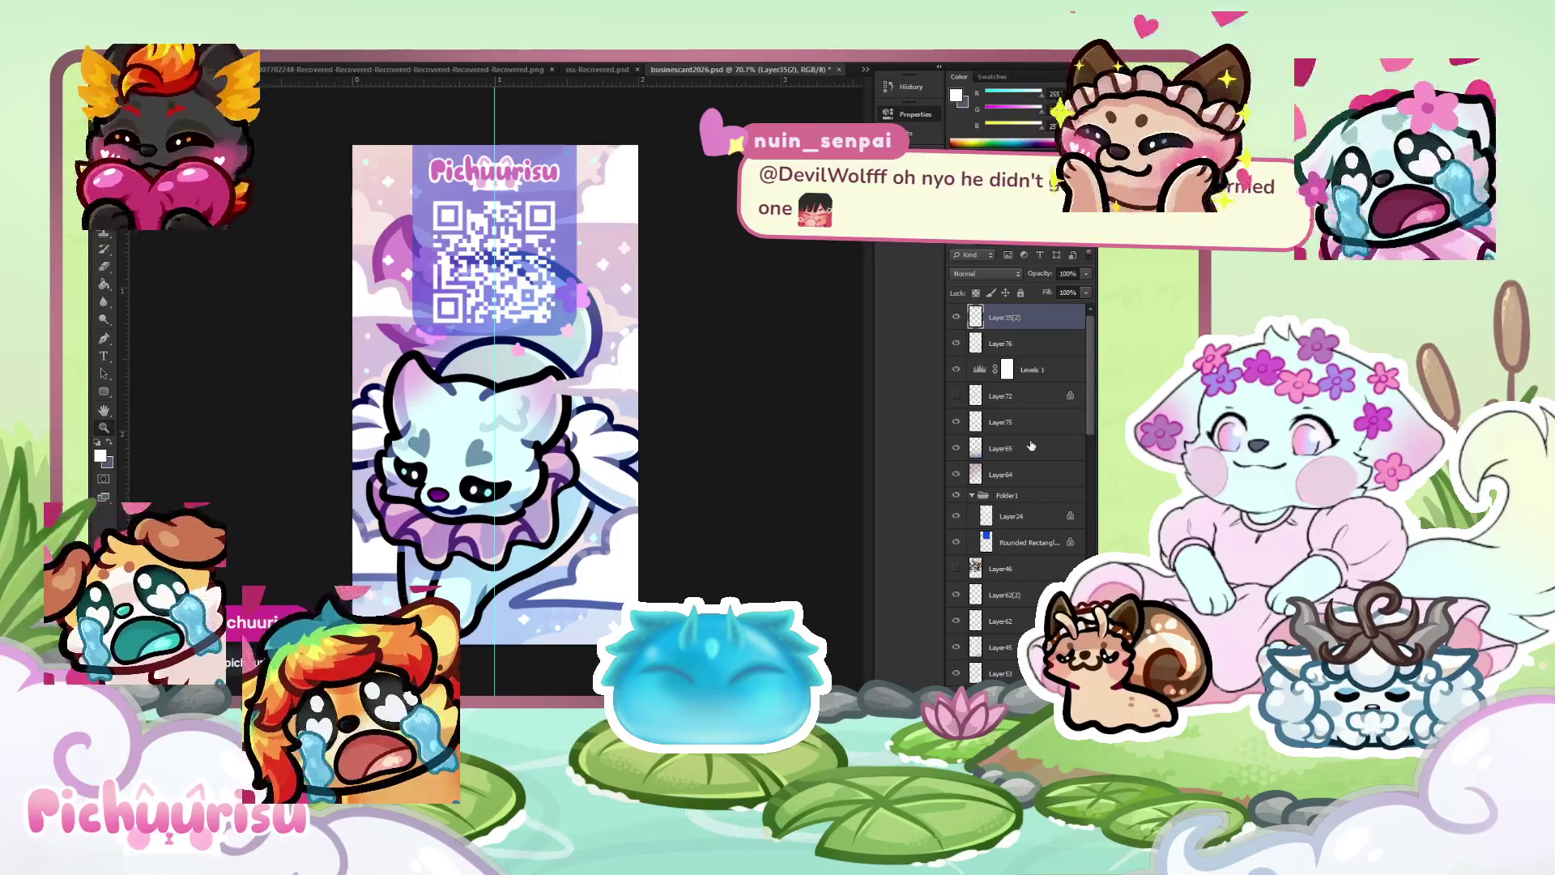
click(1004, 422)
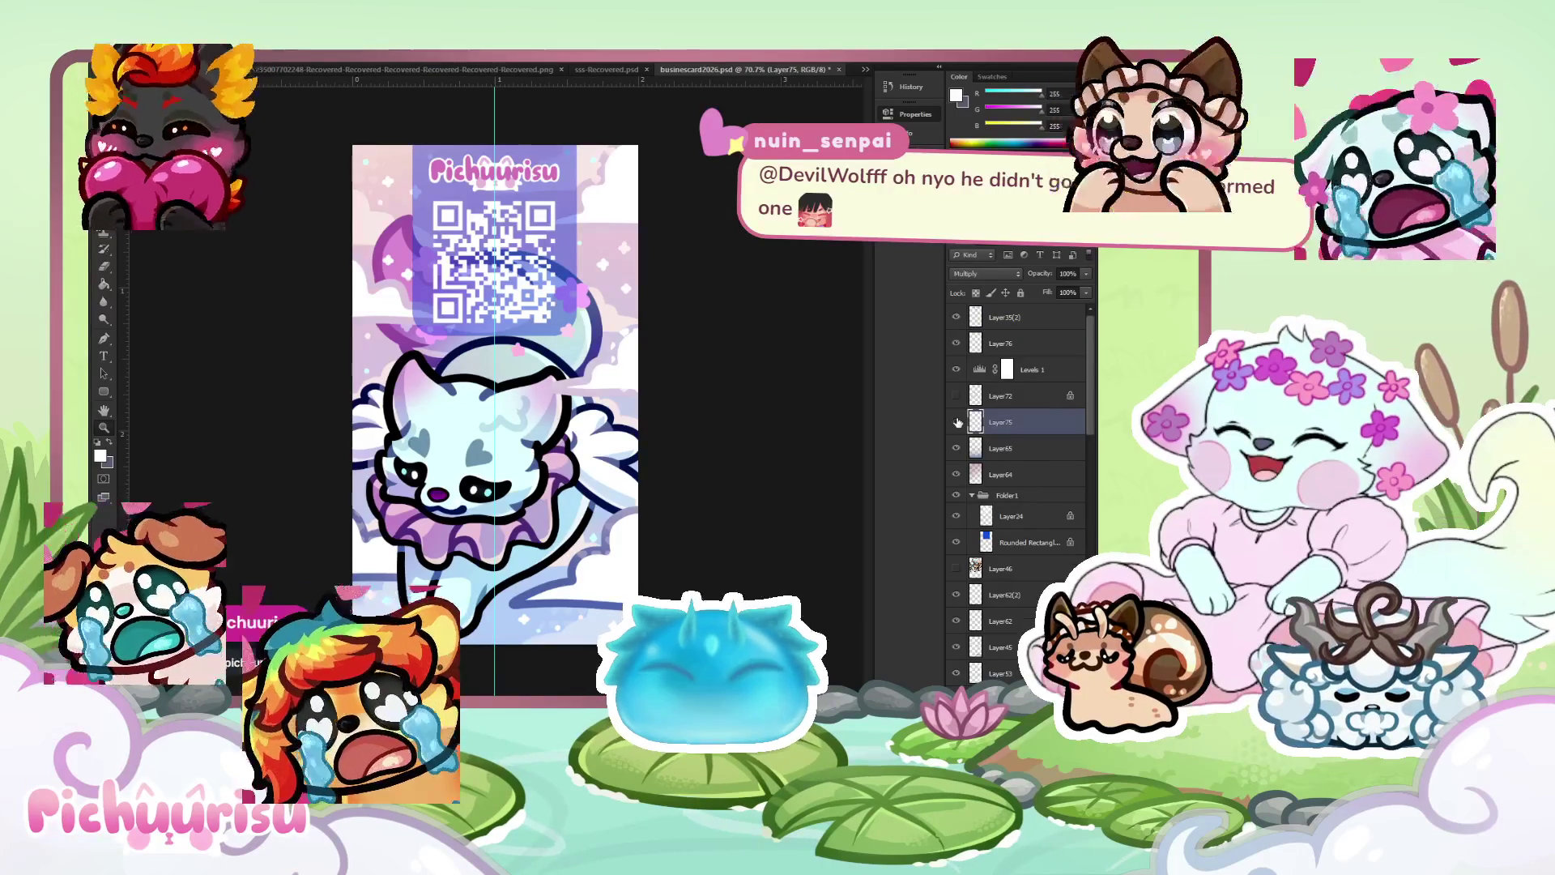
click(957, 422)
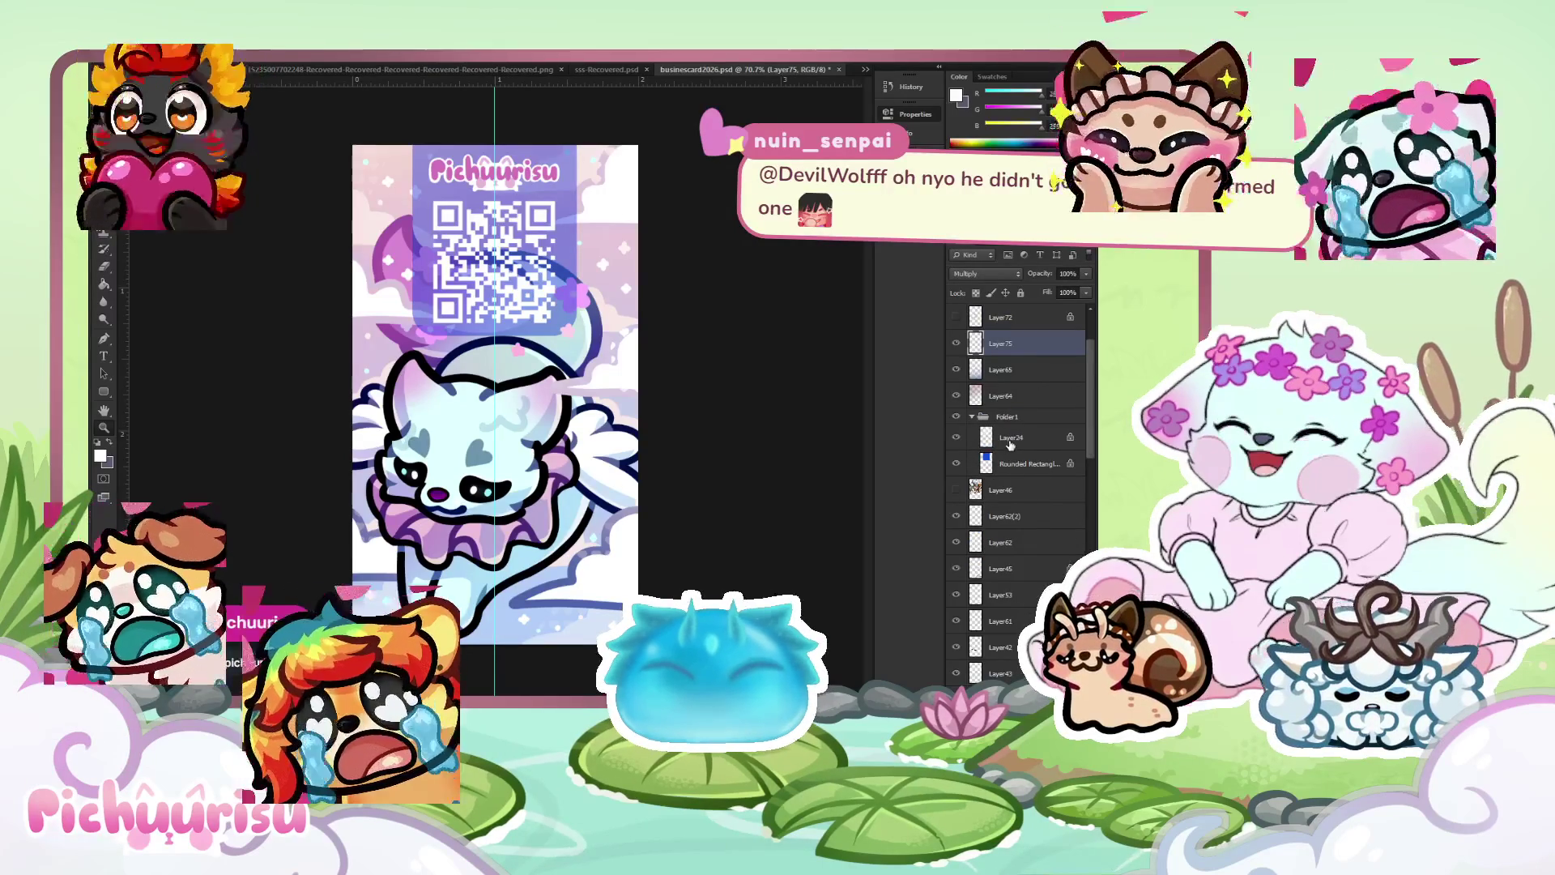
Move the QR code (Layer24) up and re-transform the translucent panel behind it
click(525, 217)
drag(528, 269, 538, 219)
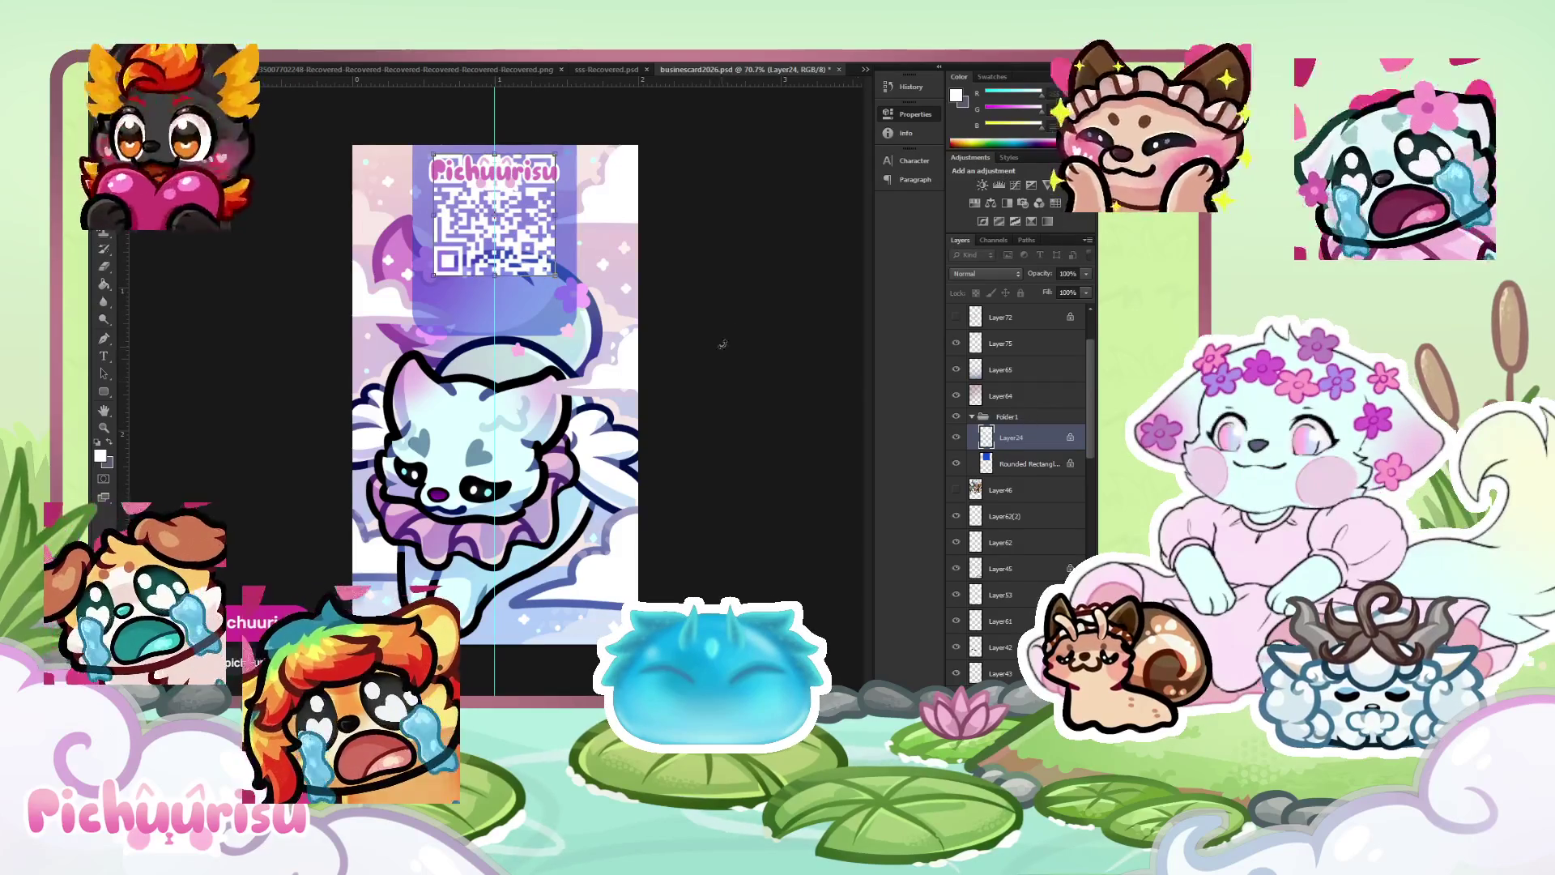
drag(525, 233, 524, 246)
click(1026, 464)
key(4)
key(5)
key(ctrl+t)
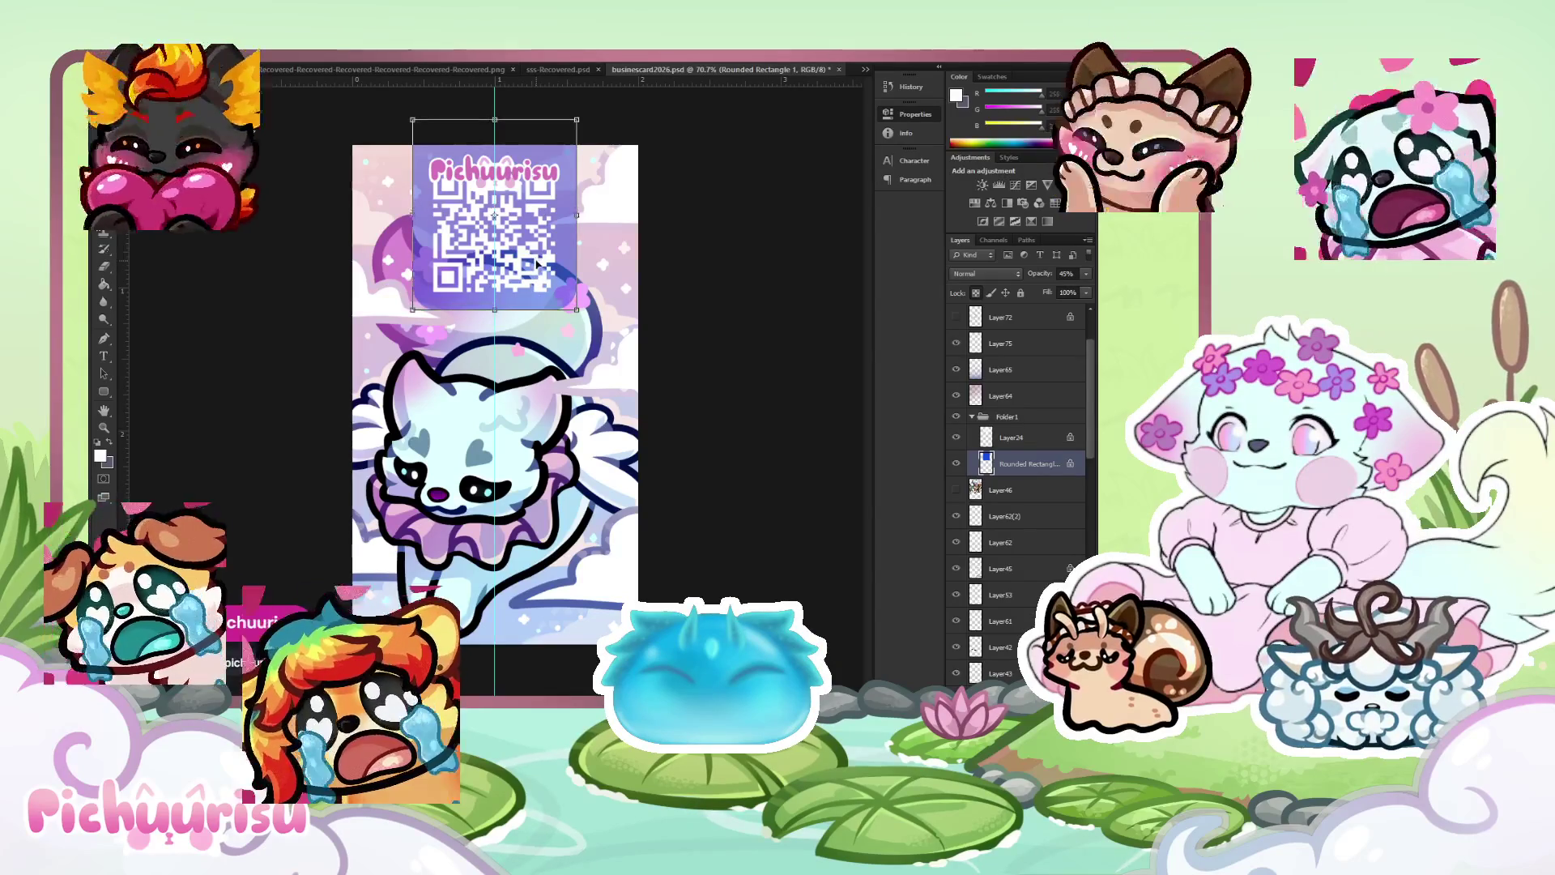
key(Return)
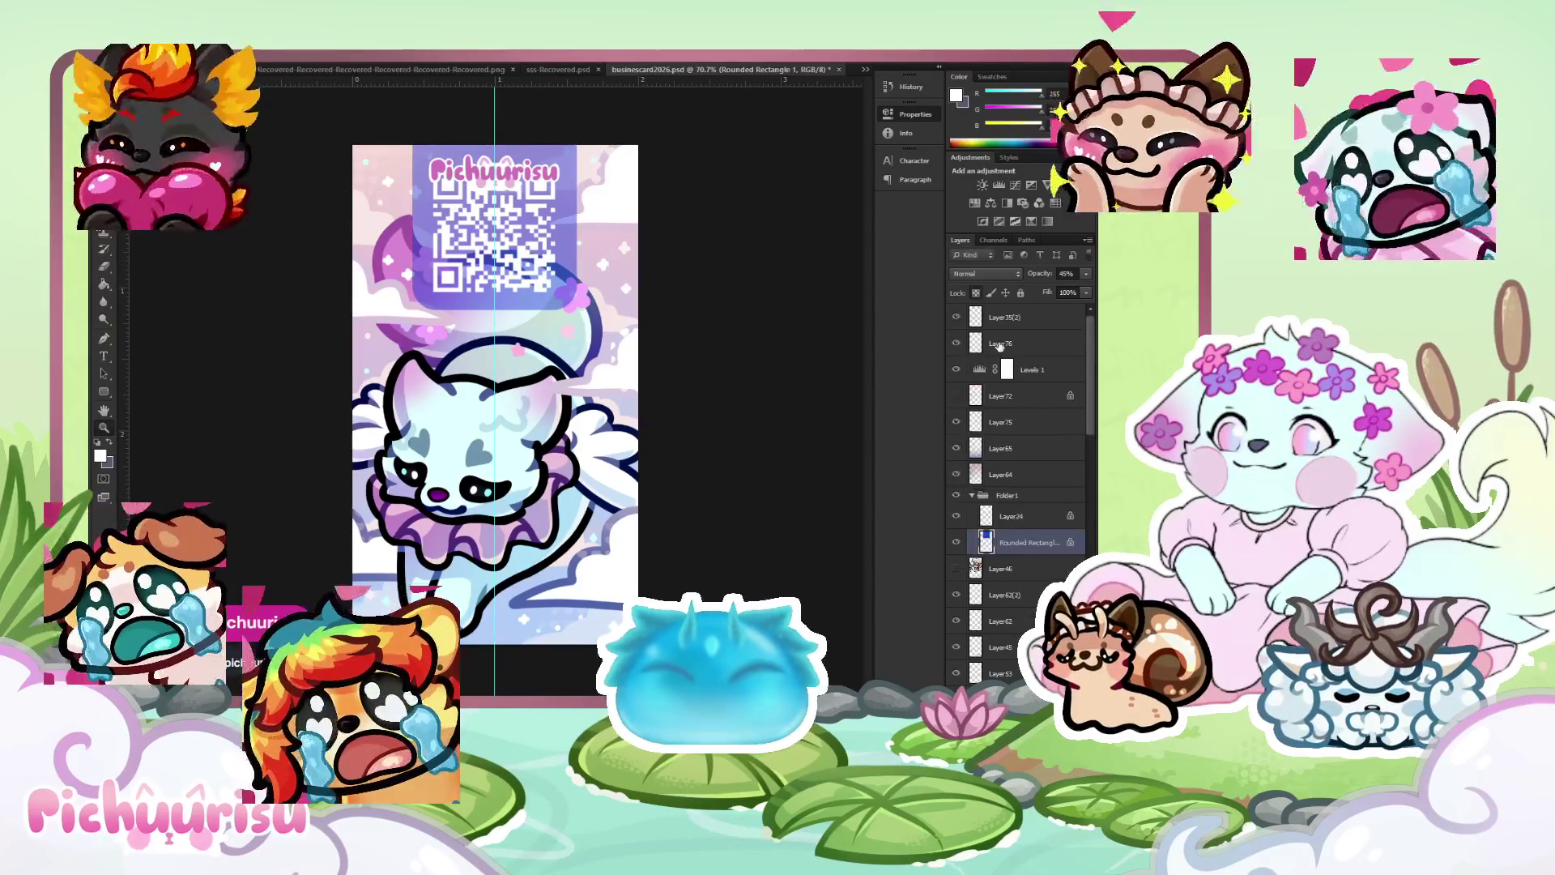
Drag the Pichuurisu title (Layer35(2)) below the QR code, raise the QR code slightly, and zoom out
click(532, 206)
drag(532, 206, 537, 315)
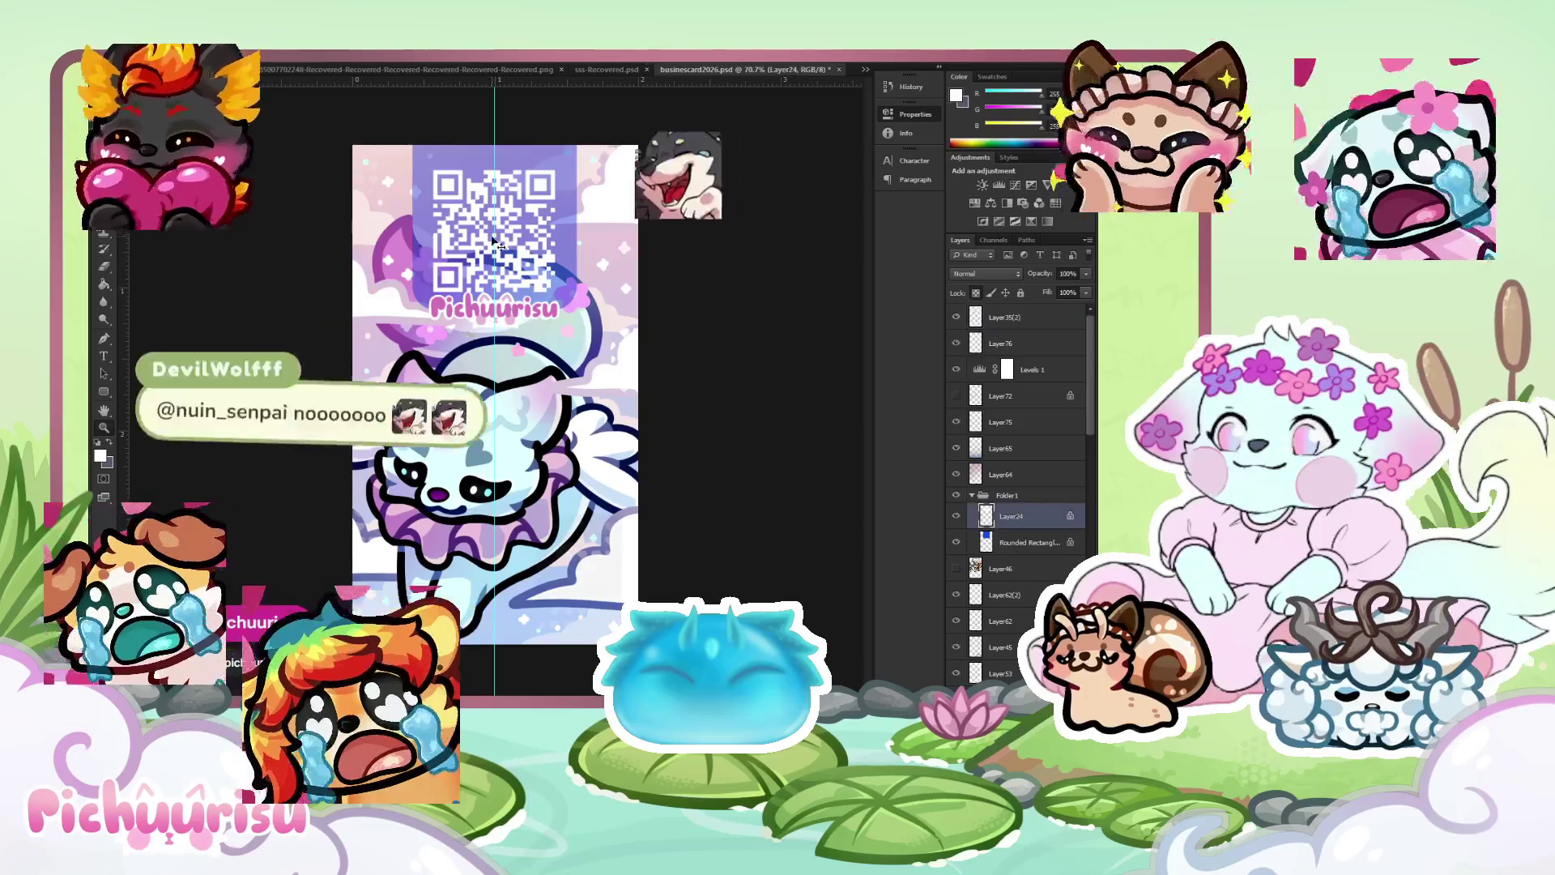
click(518, 234)
drag(518, 234, 518, 223)
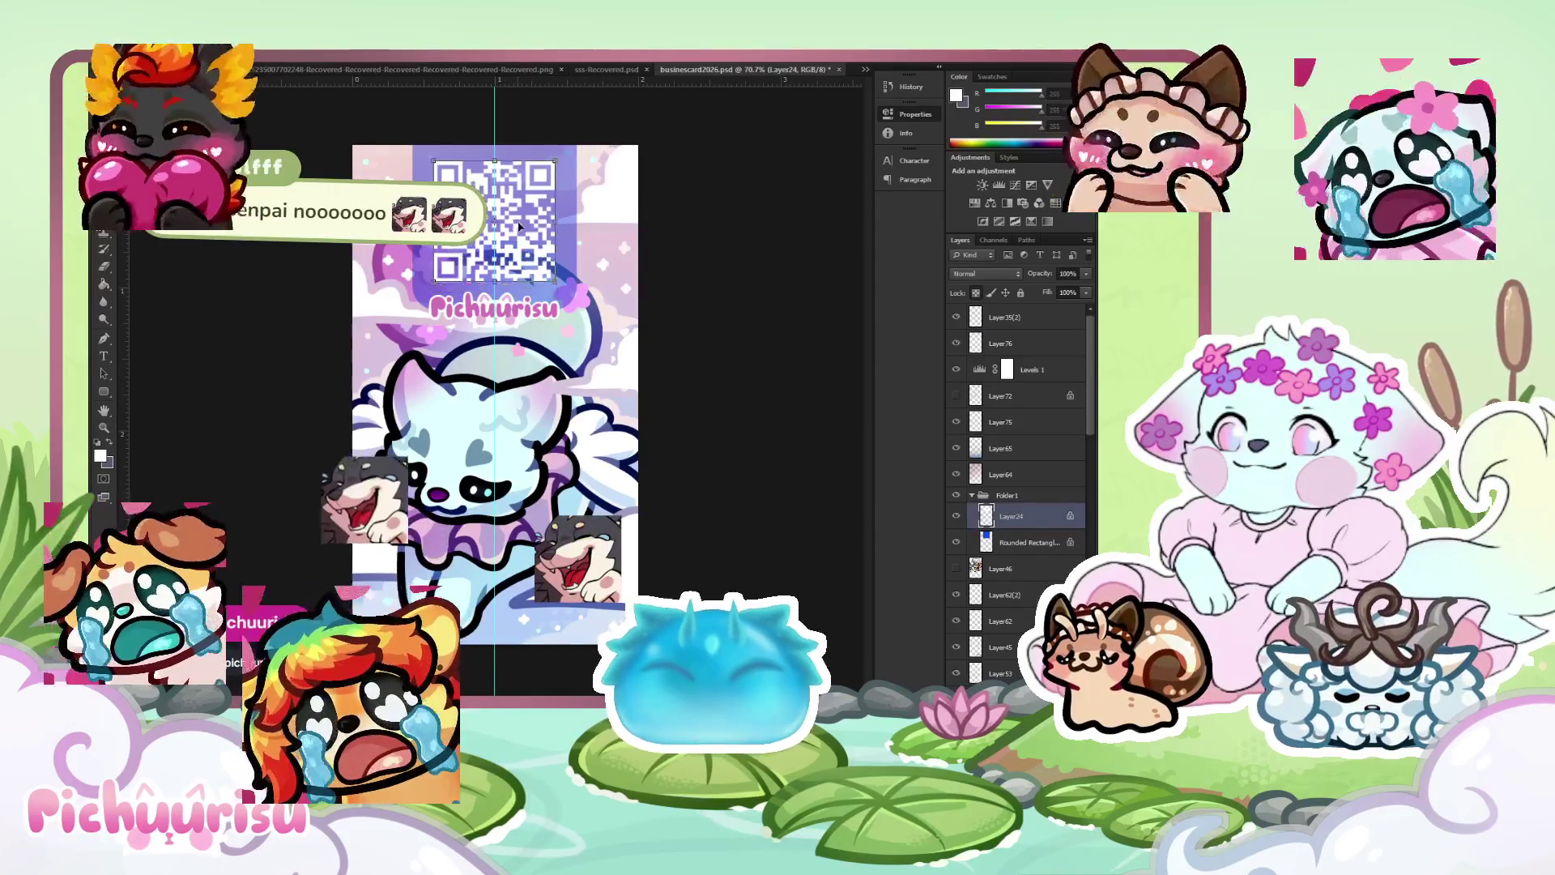
click(104, 427)
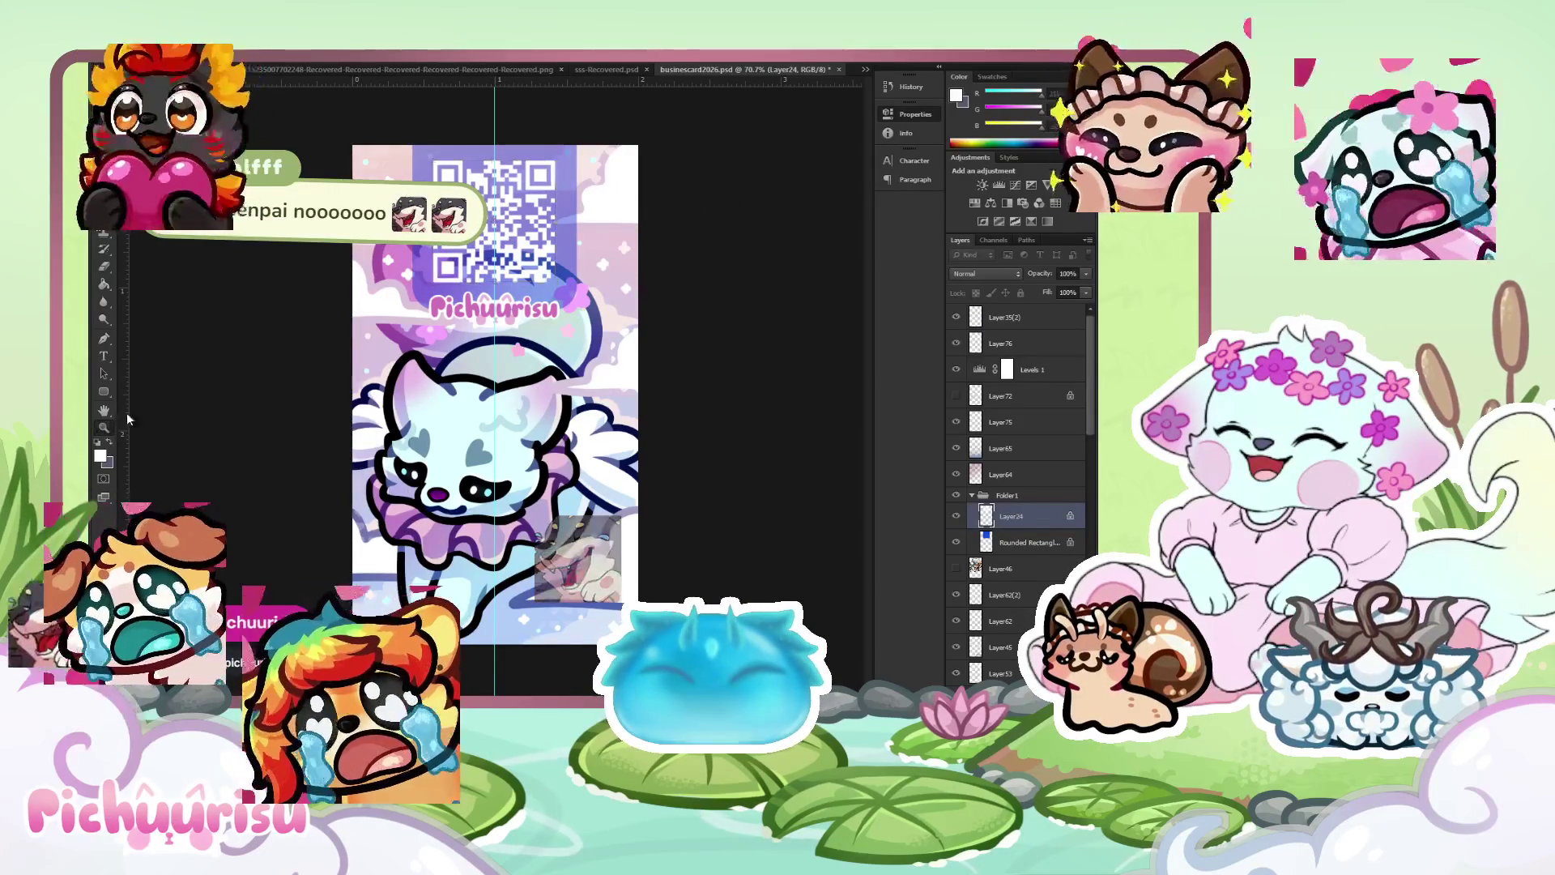
alt+click(613, 327)
drag(611, 330, 631, 325)
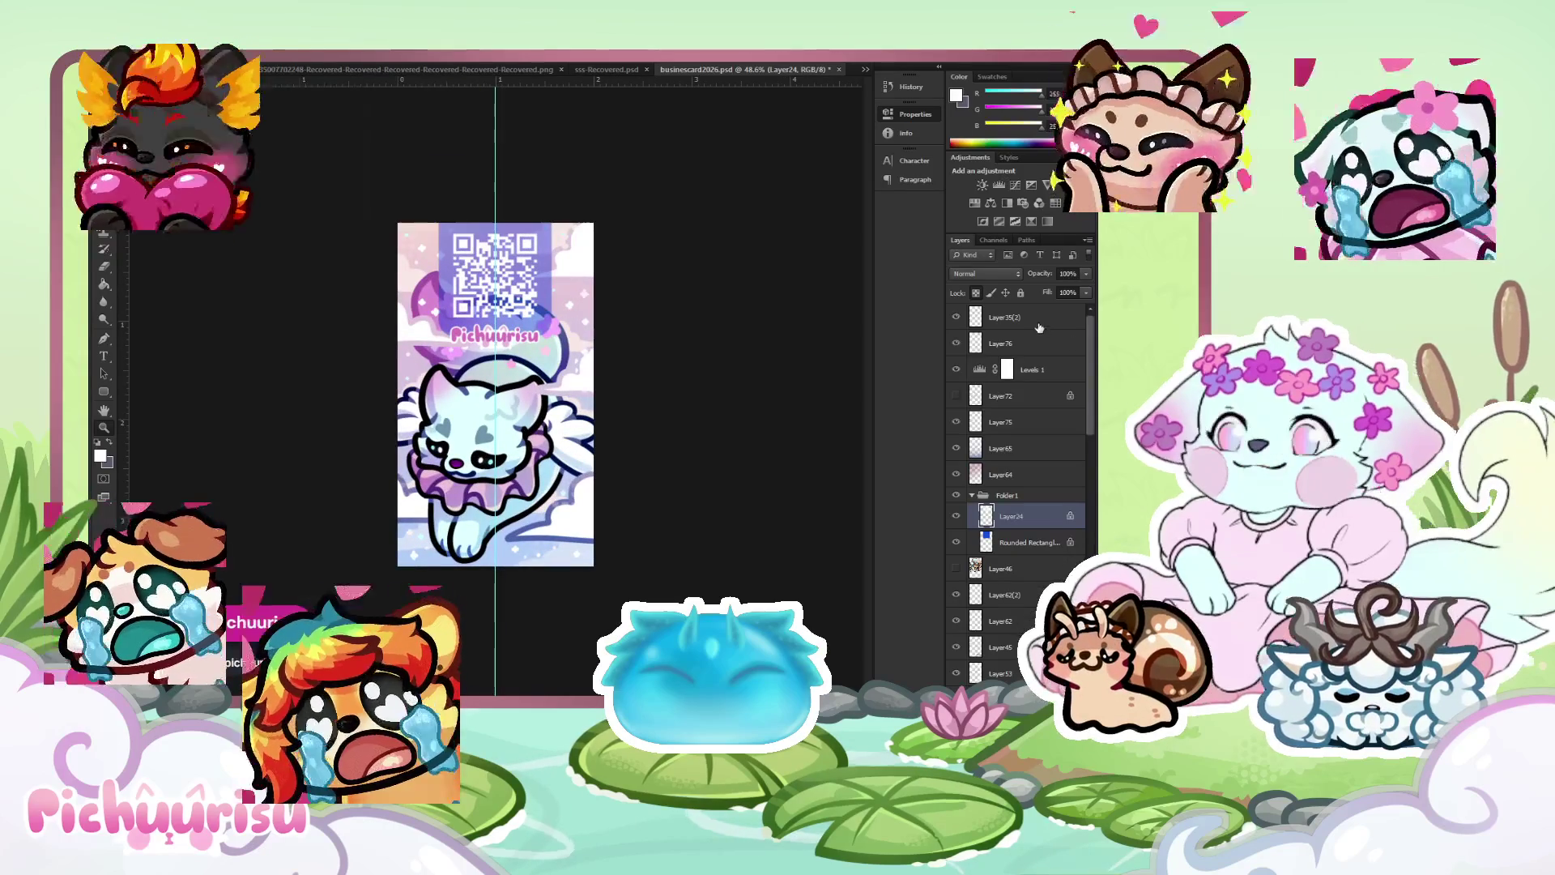
Try the Pichuurisu title on the cat's collar, then undo it back under the QR code
click(528, 338)
drag(519, 339, 506, 468)
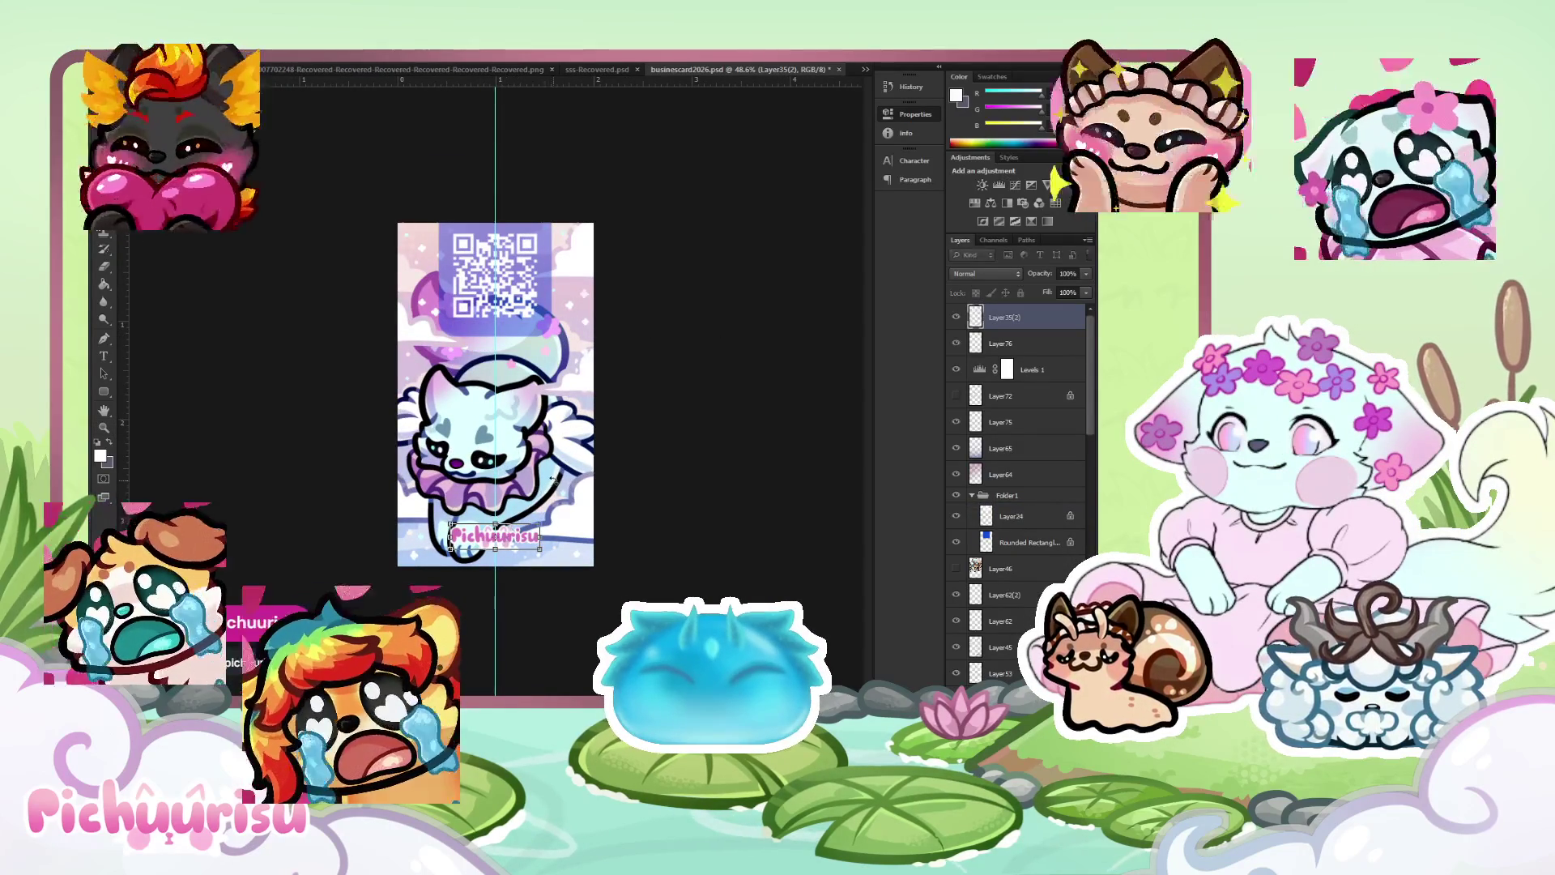
key(Return)
mouse_move(719, 334)
mouse_down()
mouse_move(688, 340)
mouse_move(722, 334)
mouse_up()
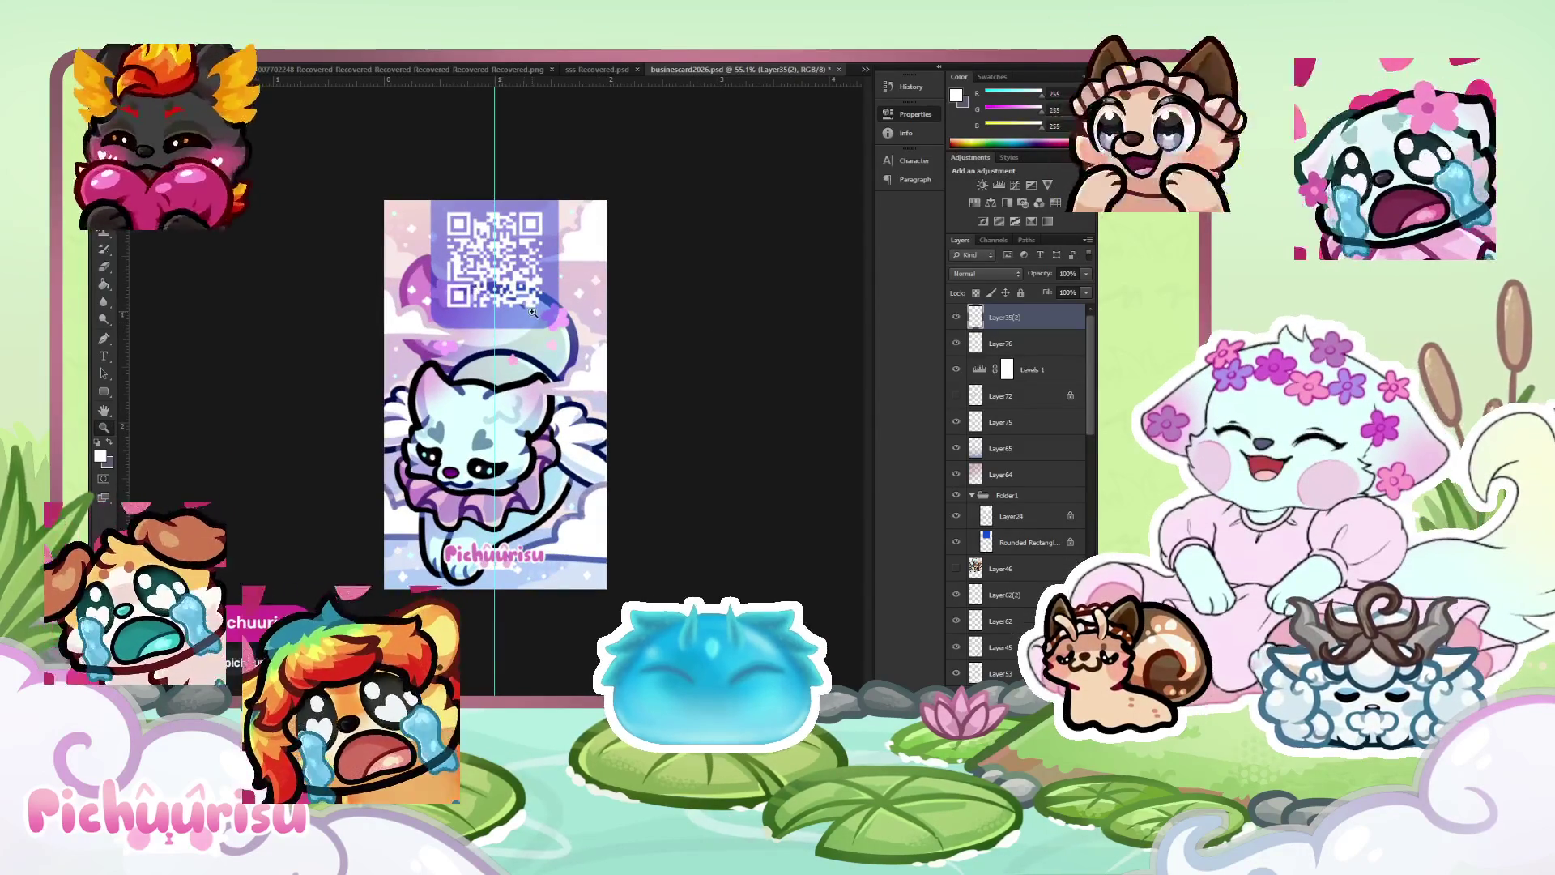
key(ctrl+z)
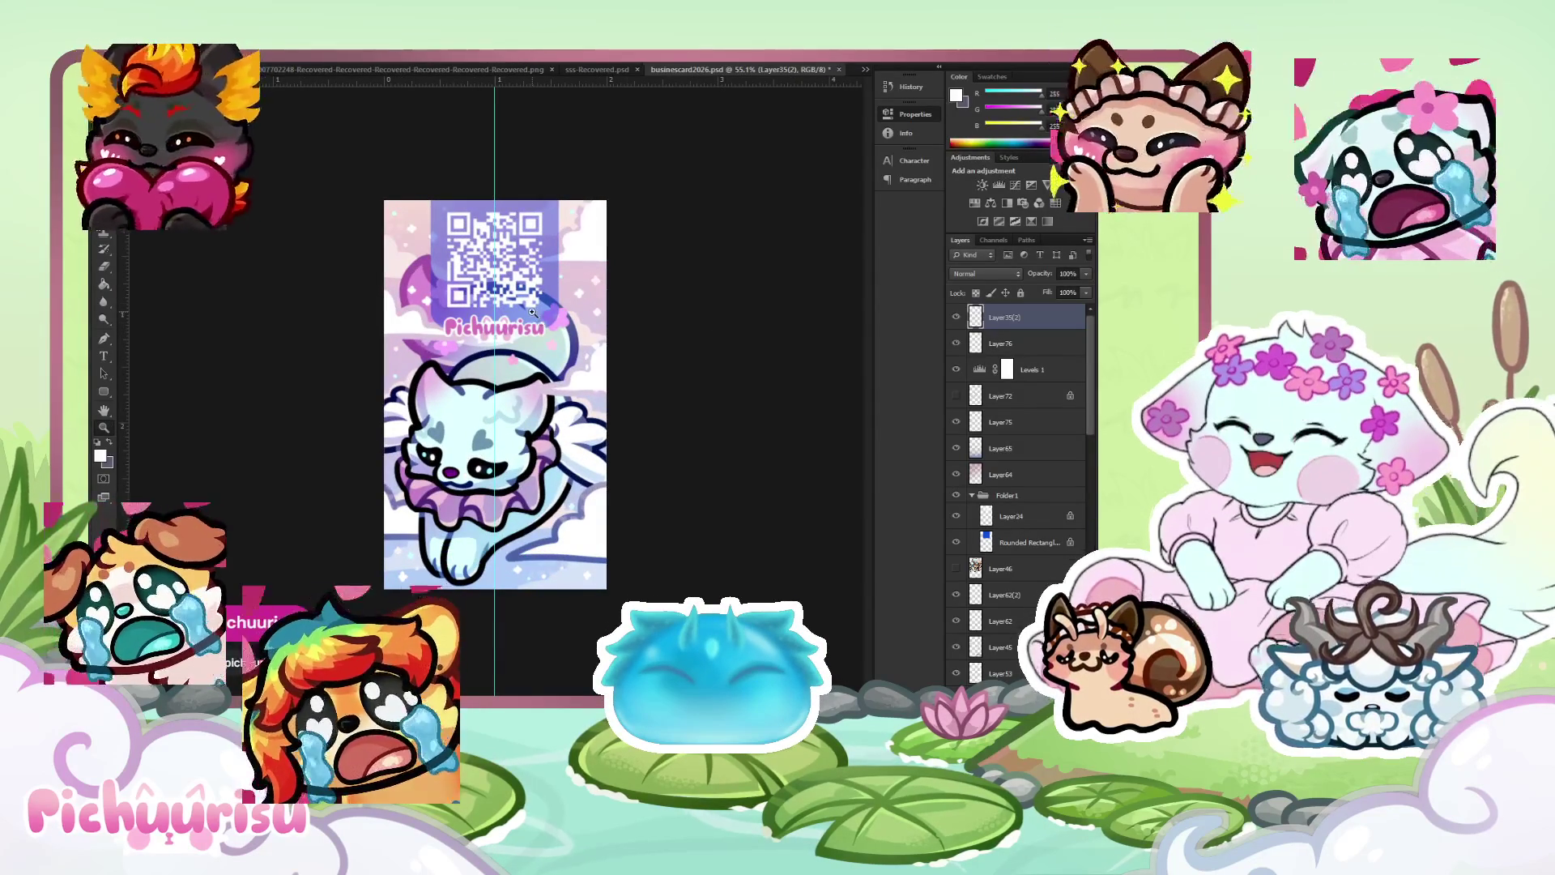
drag(678, 321, 621, 313)
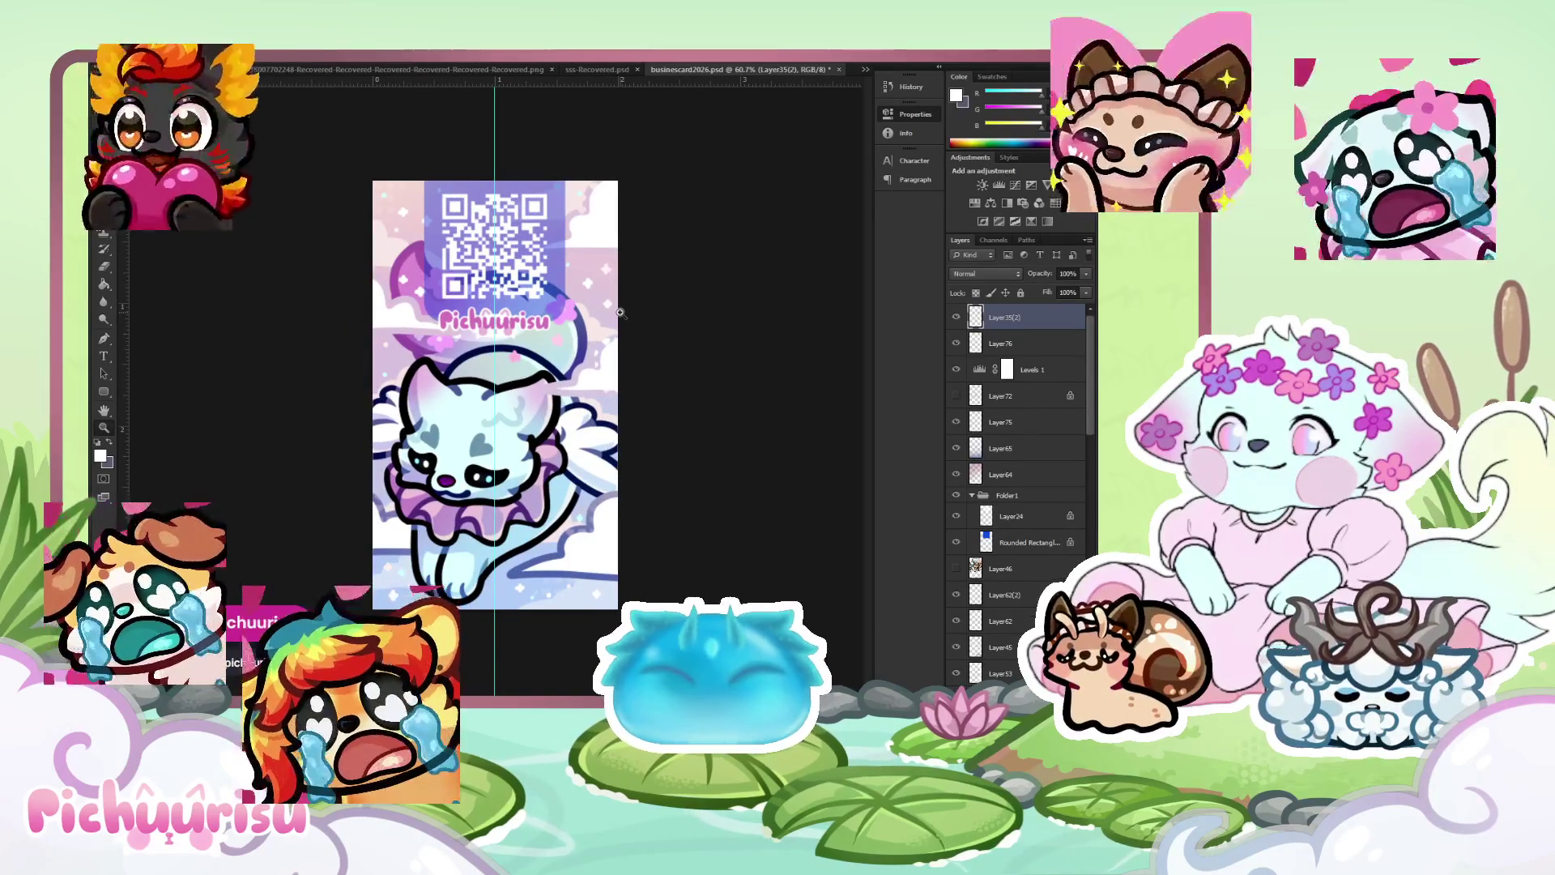
Nudge the translucent panel (Rounded Rectangle 1) up with the arrow key
click(988, 541)
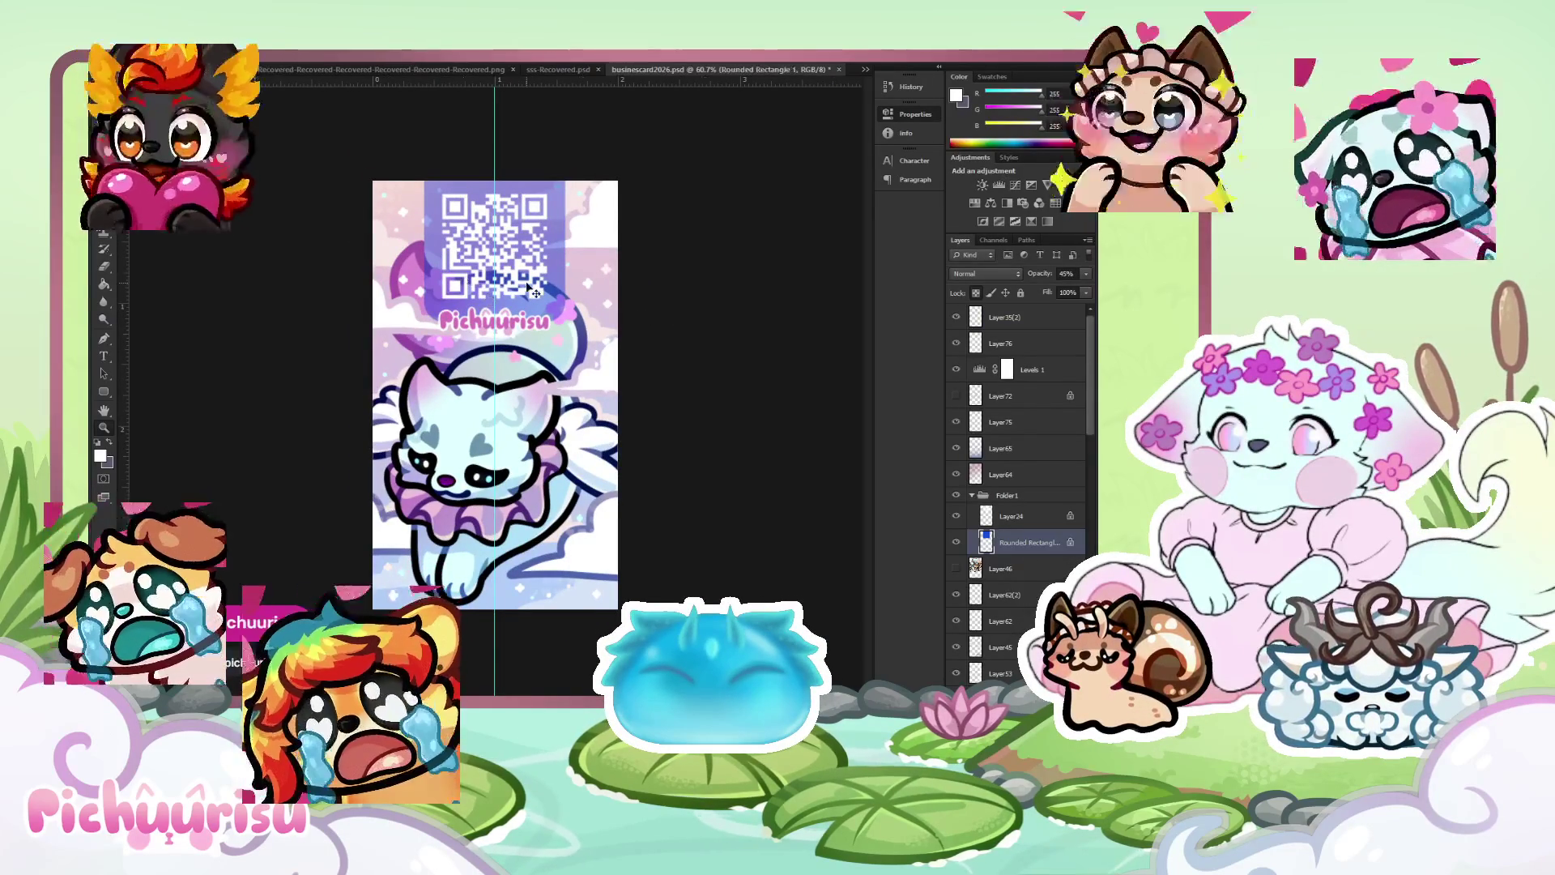
key(Up)
key(Up)
key(Up)
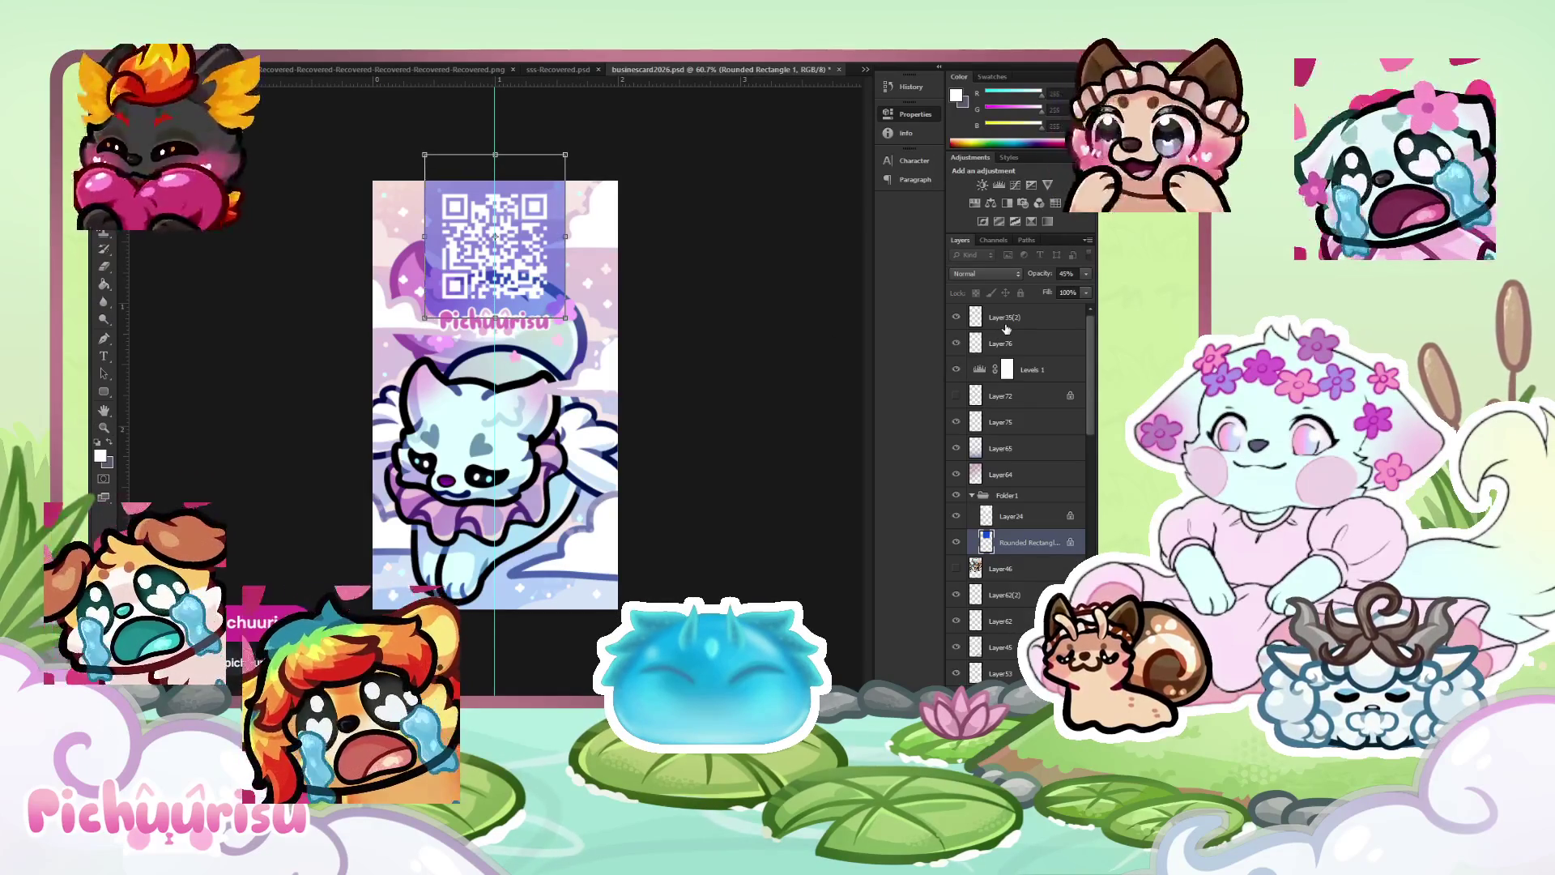
key(Return)
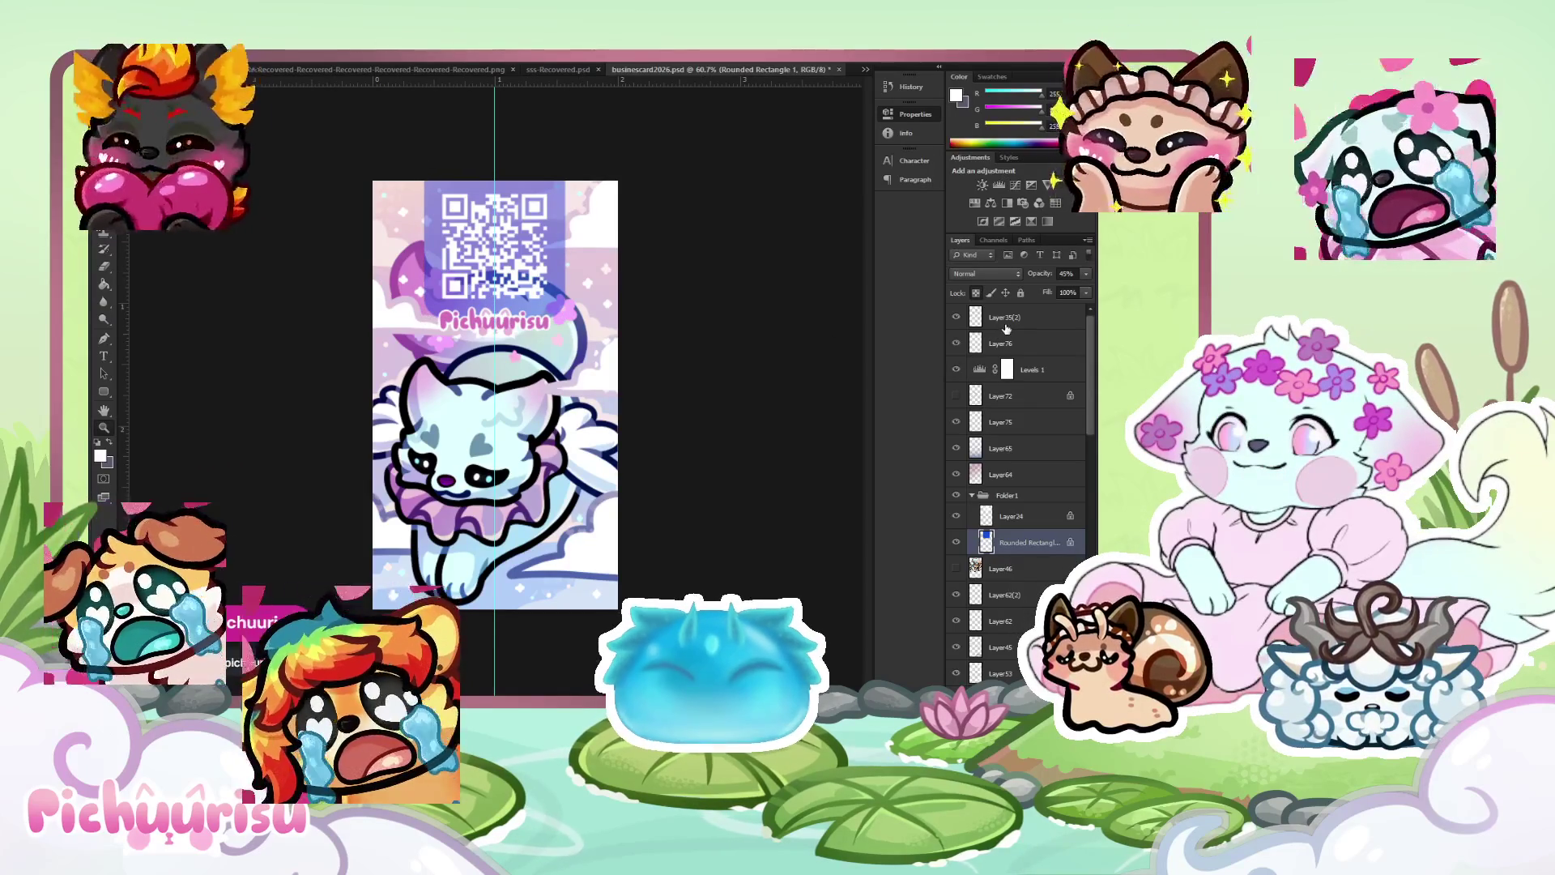
click(1006, 320)
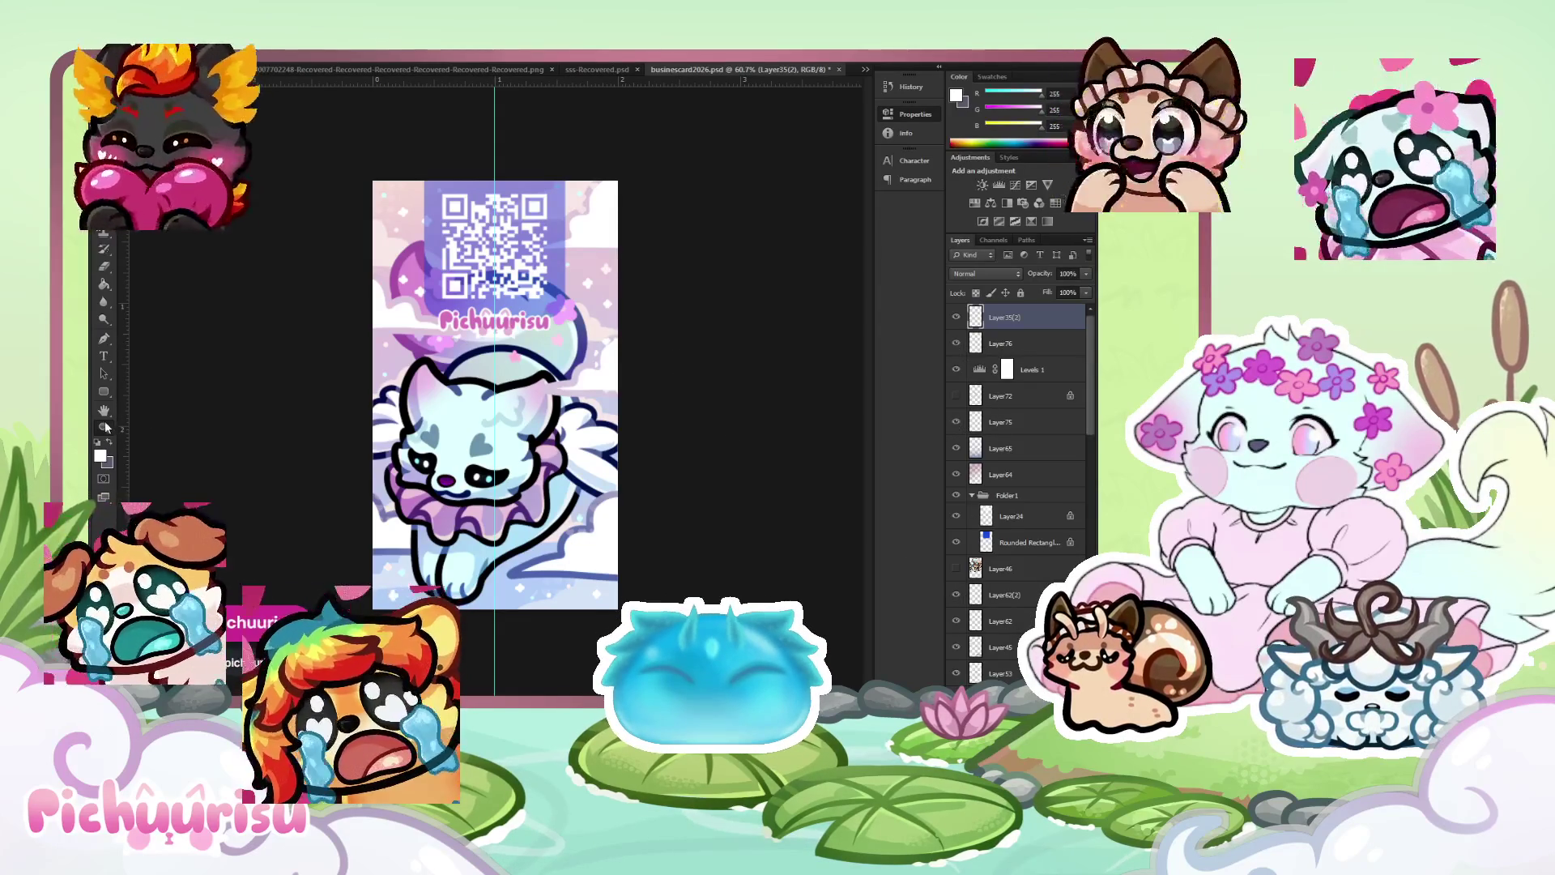
Show the pink flowers on Layer72 and move the Pichuurisu title above the QR code
alt+click(629, 399)
click(956, 395)
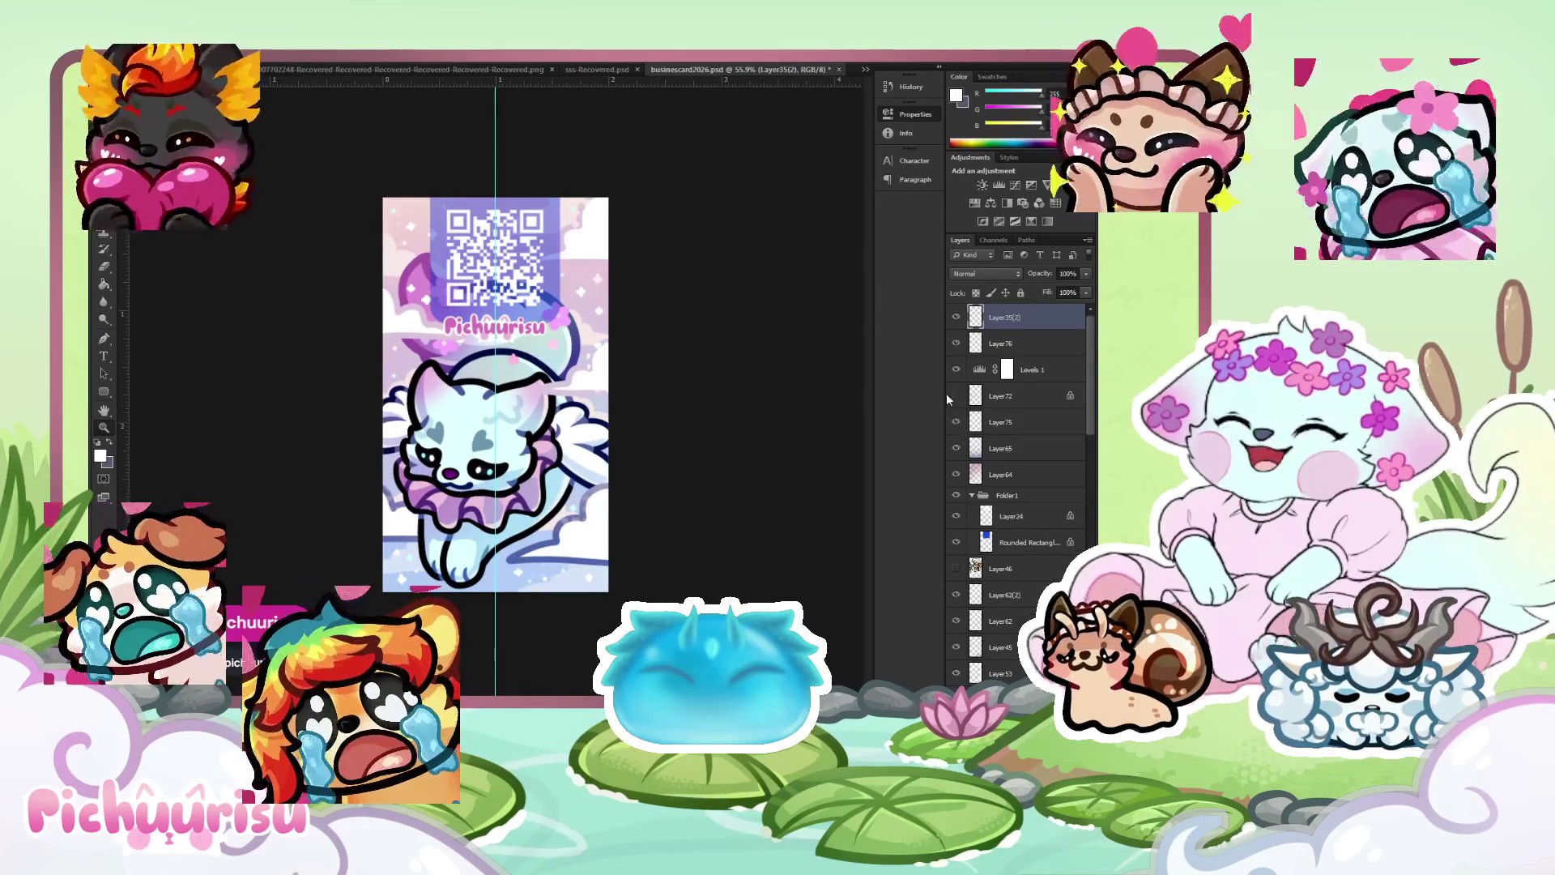
click(957, 317)
click(956, 318)
key(ctrl+t)
drag(518, 330, 520, 219)
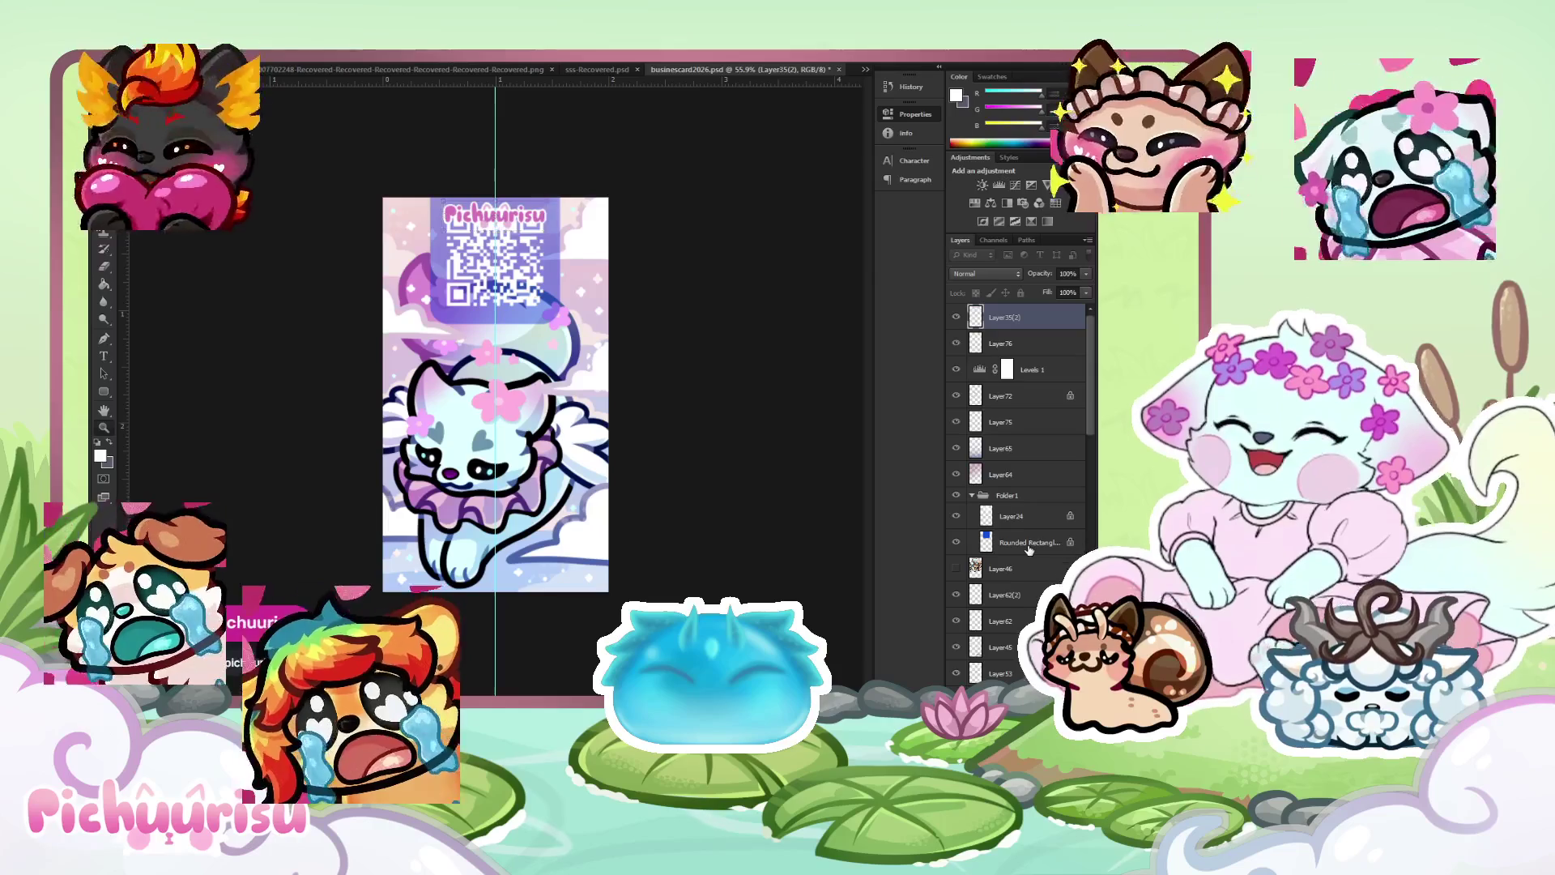
Move the translucent panel down and lower the QR code slightly to match
click(1029, 543)
key(ctrl+t)
drag(512, 248, 512, 272)
key(Return)
click(1022, 514)
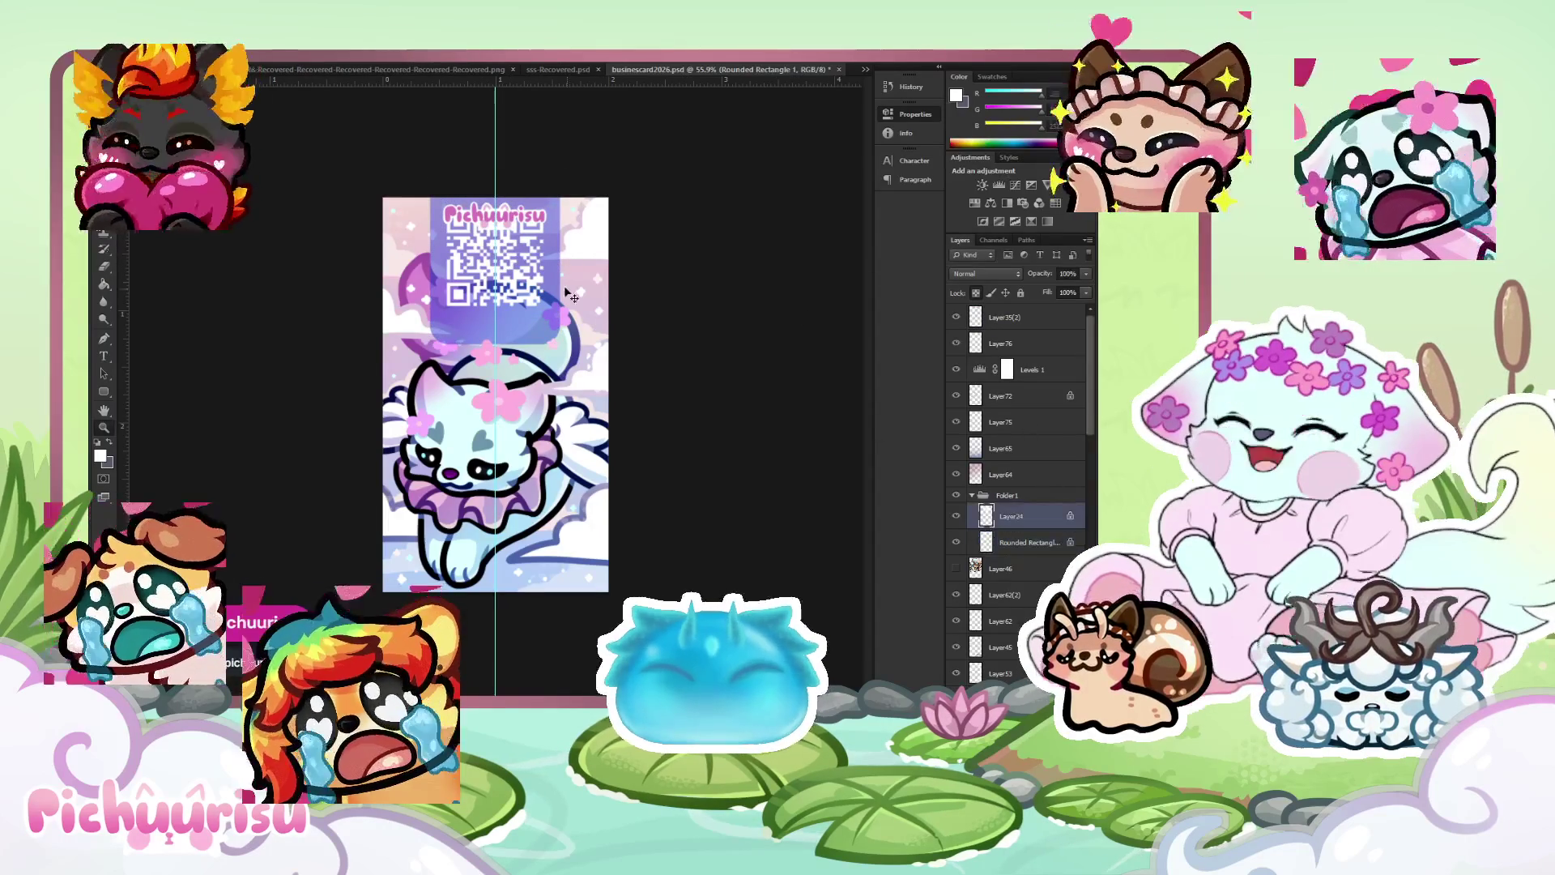
key(ctrl+t)
drag(522, 282, 523, 288)
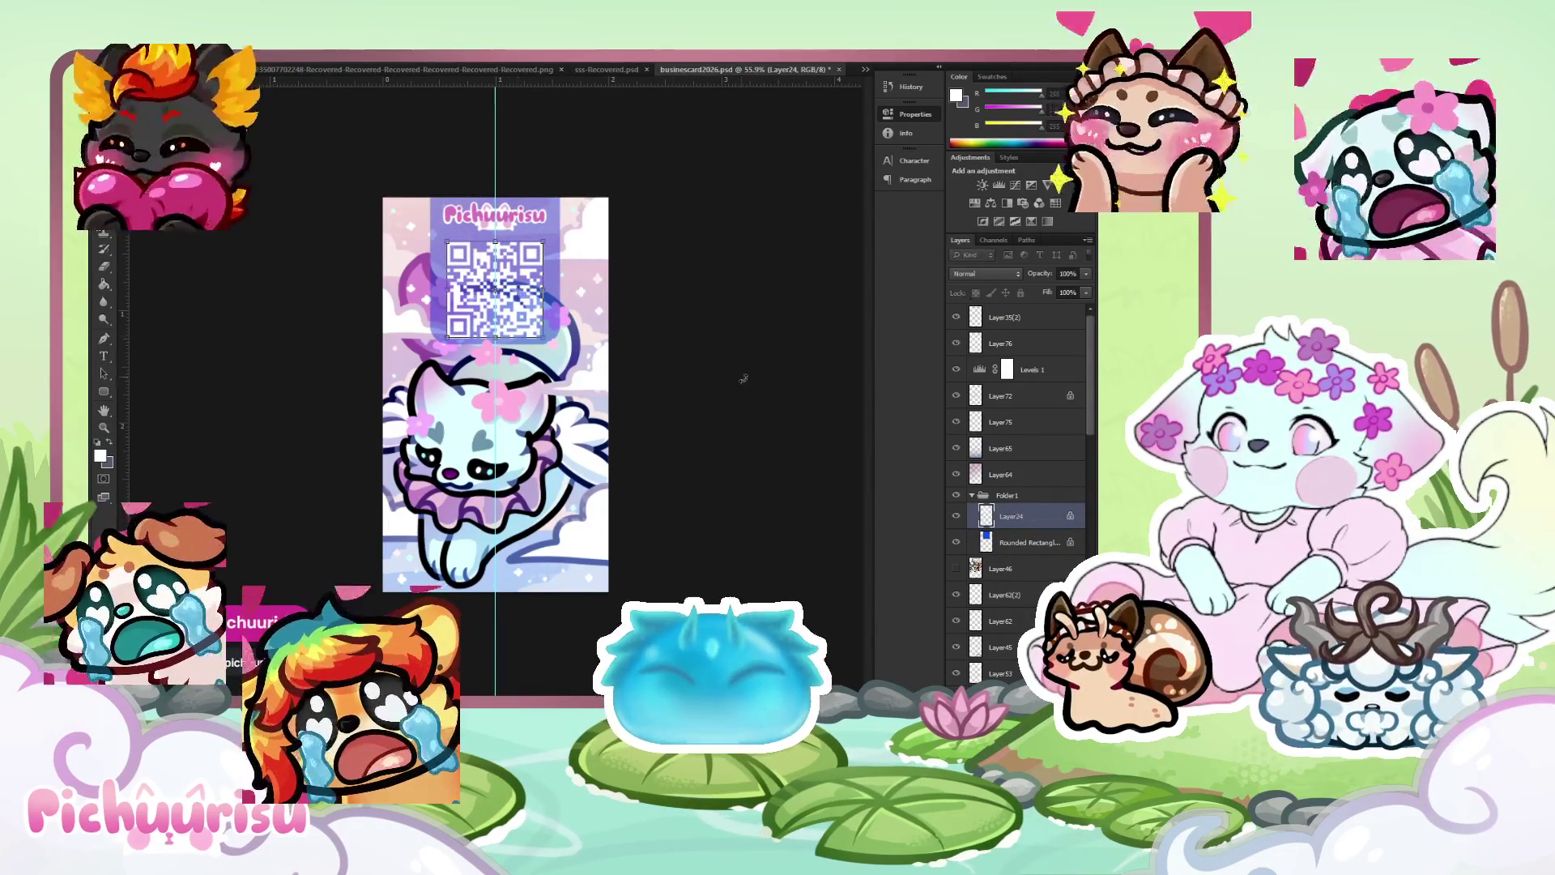
key(Return)
Re-commit the panel transform and select a strip across the top of the card
click(1022, 541)
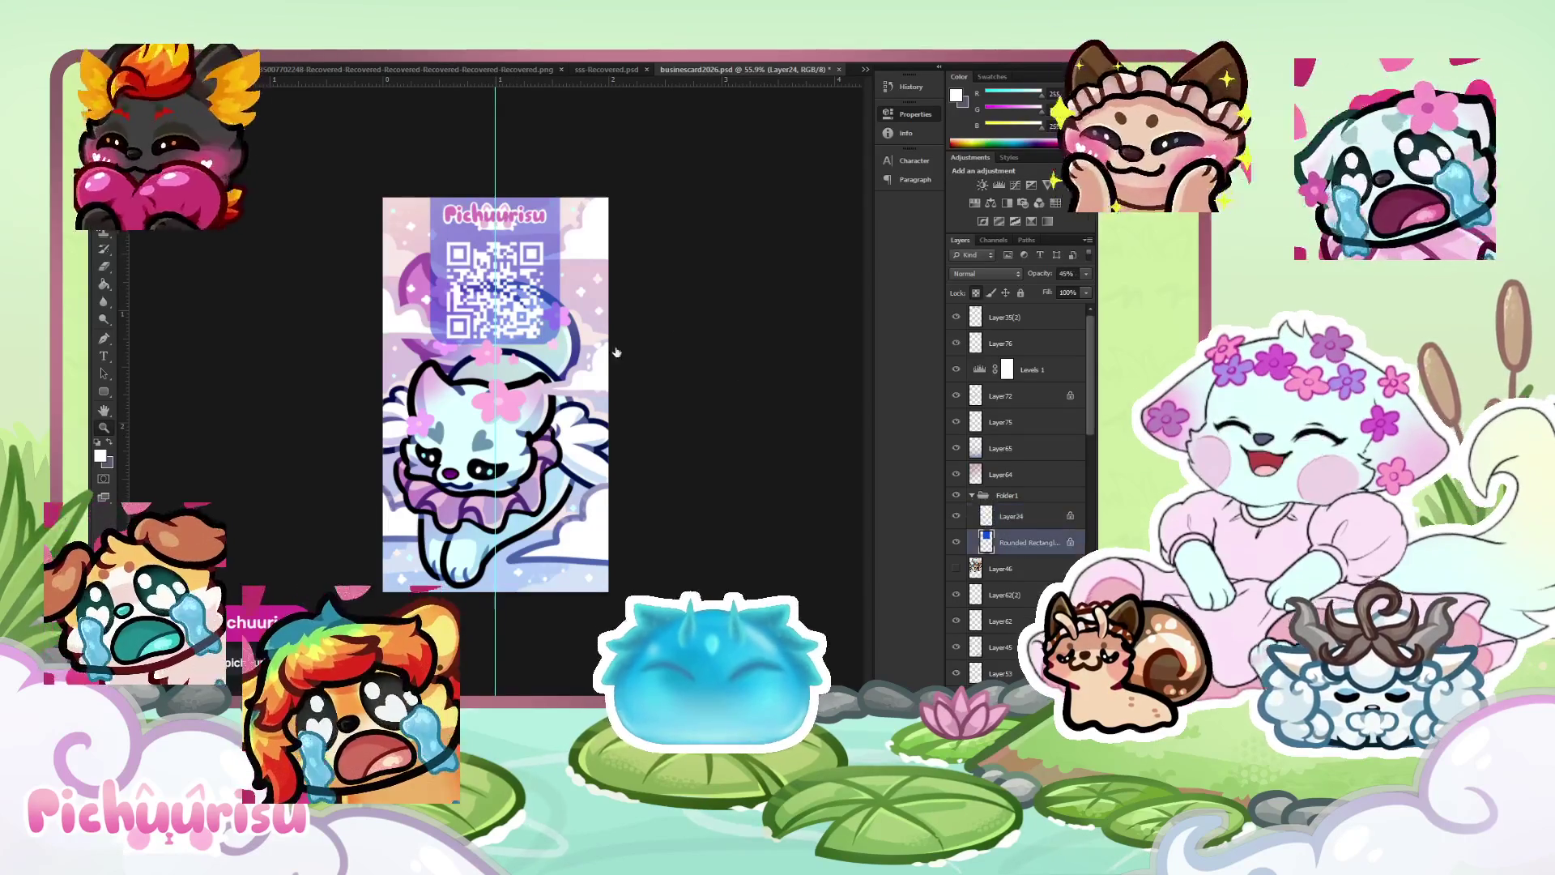
key(ctrl+t)
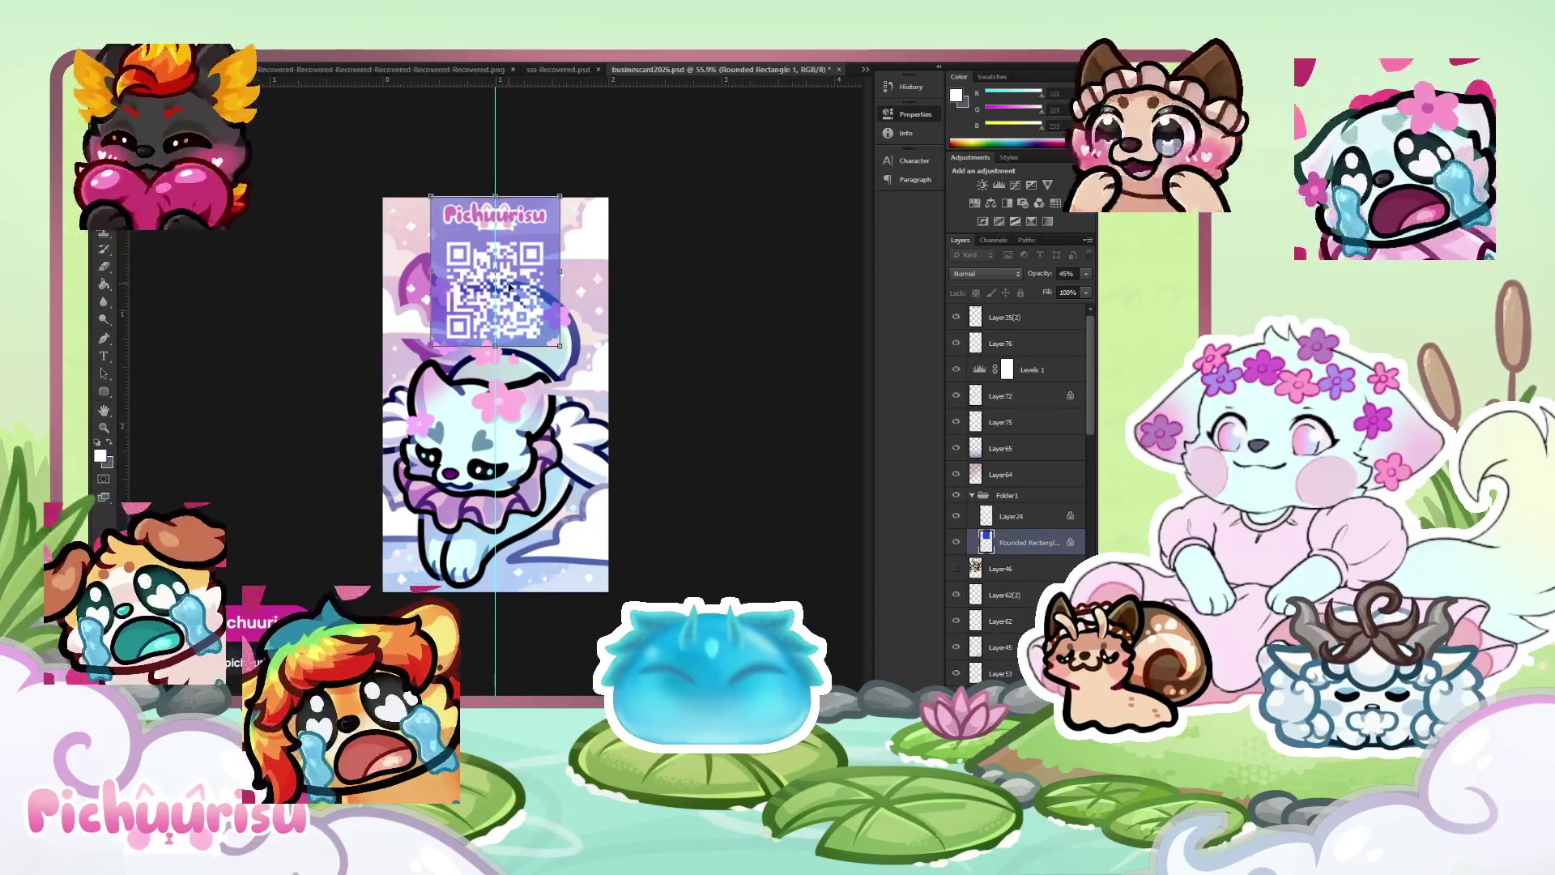
key(Return)
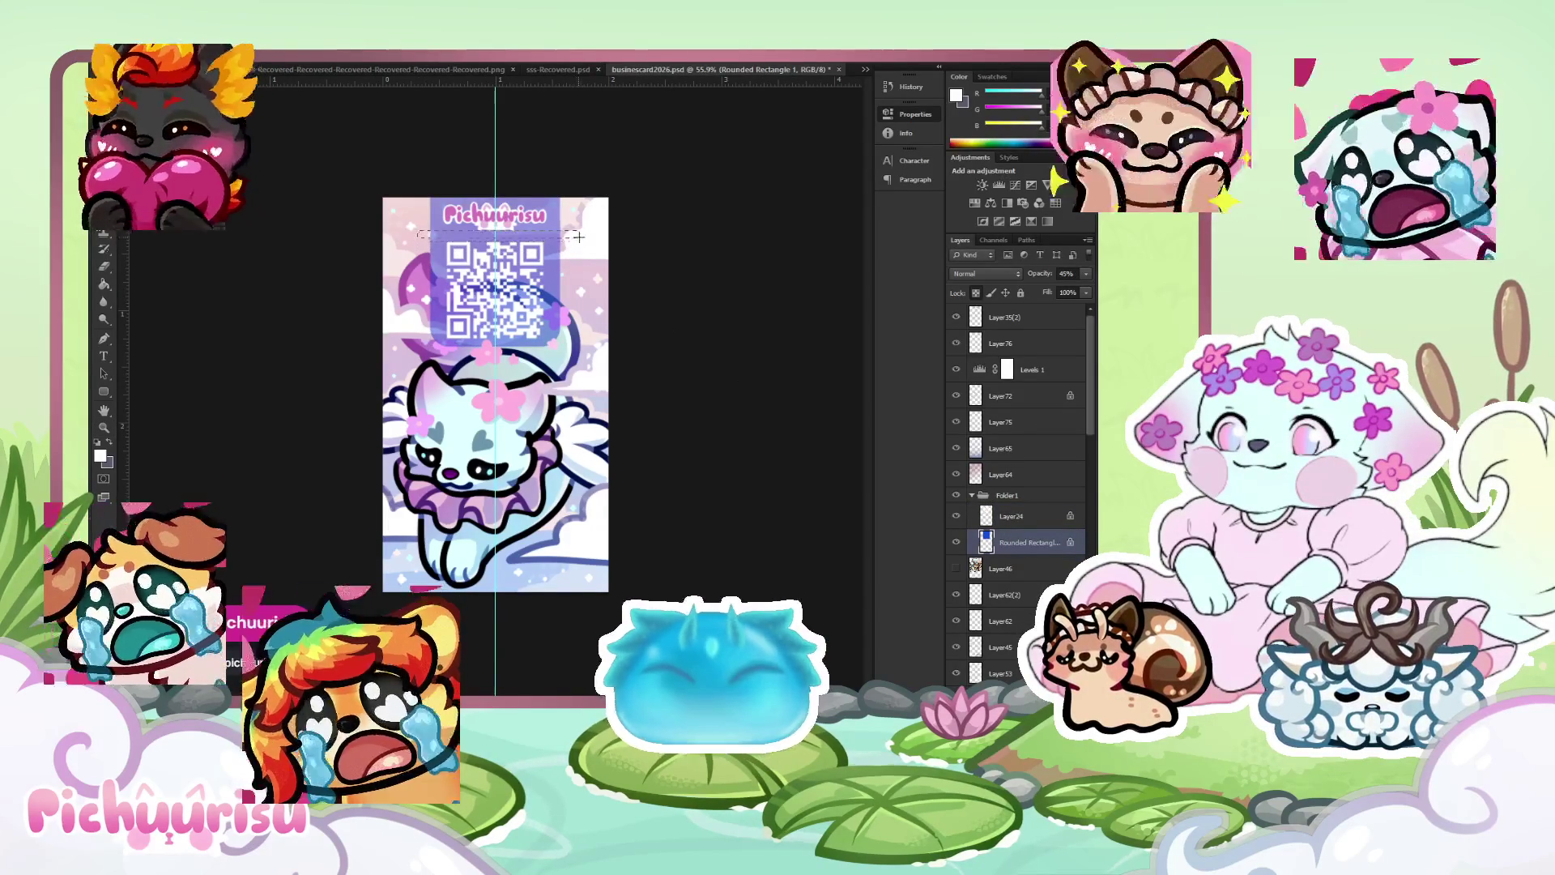
drag(418, 232, 583, 238)
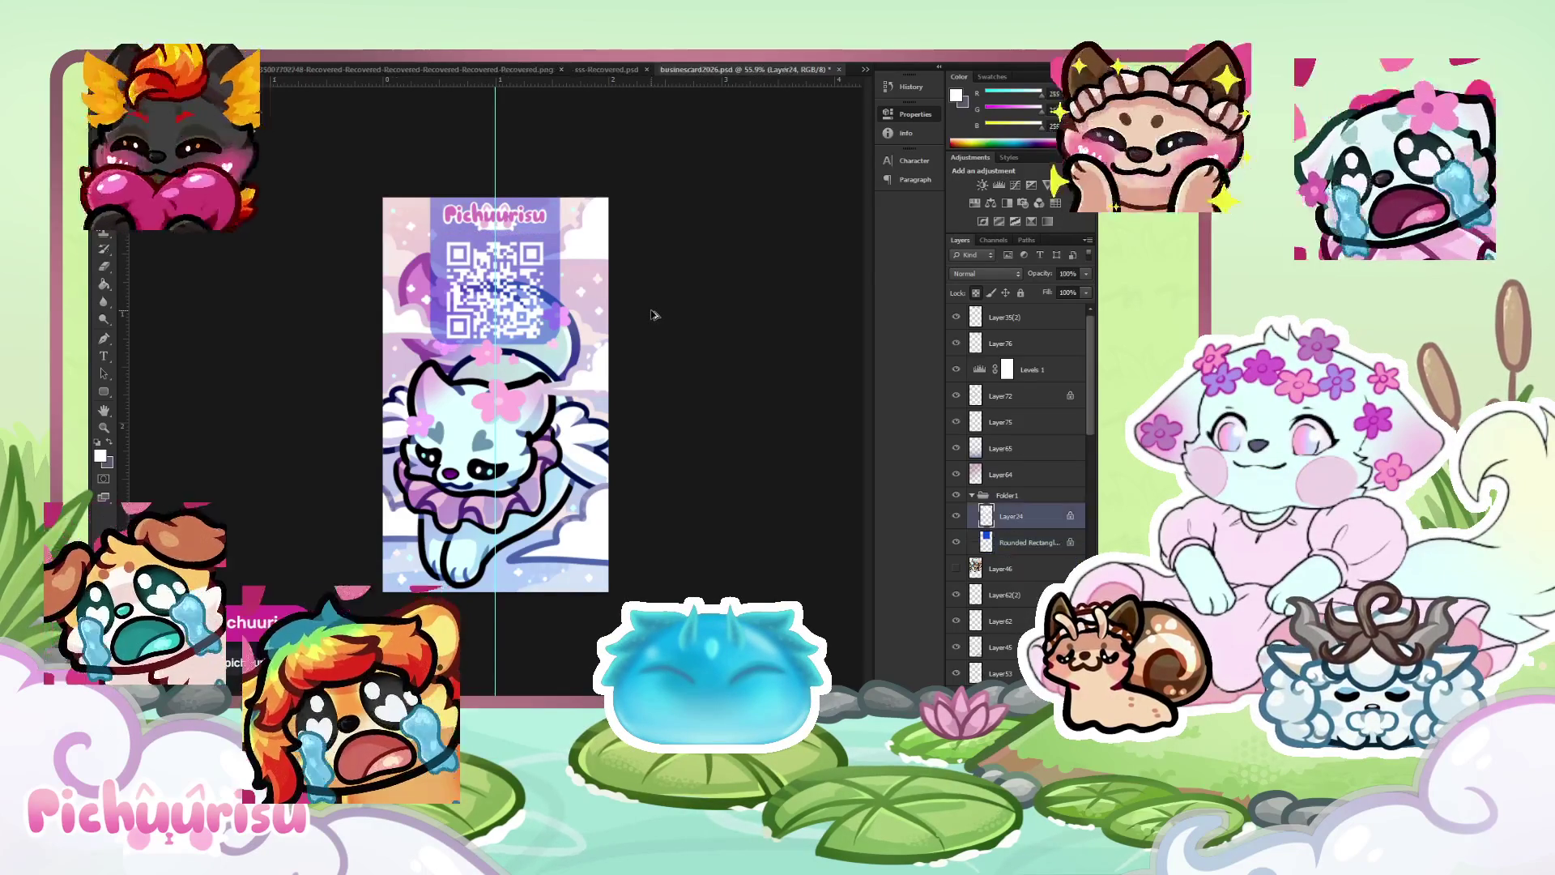
key(ctrl+alt+z)
key(ctrl+alt+z)
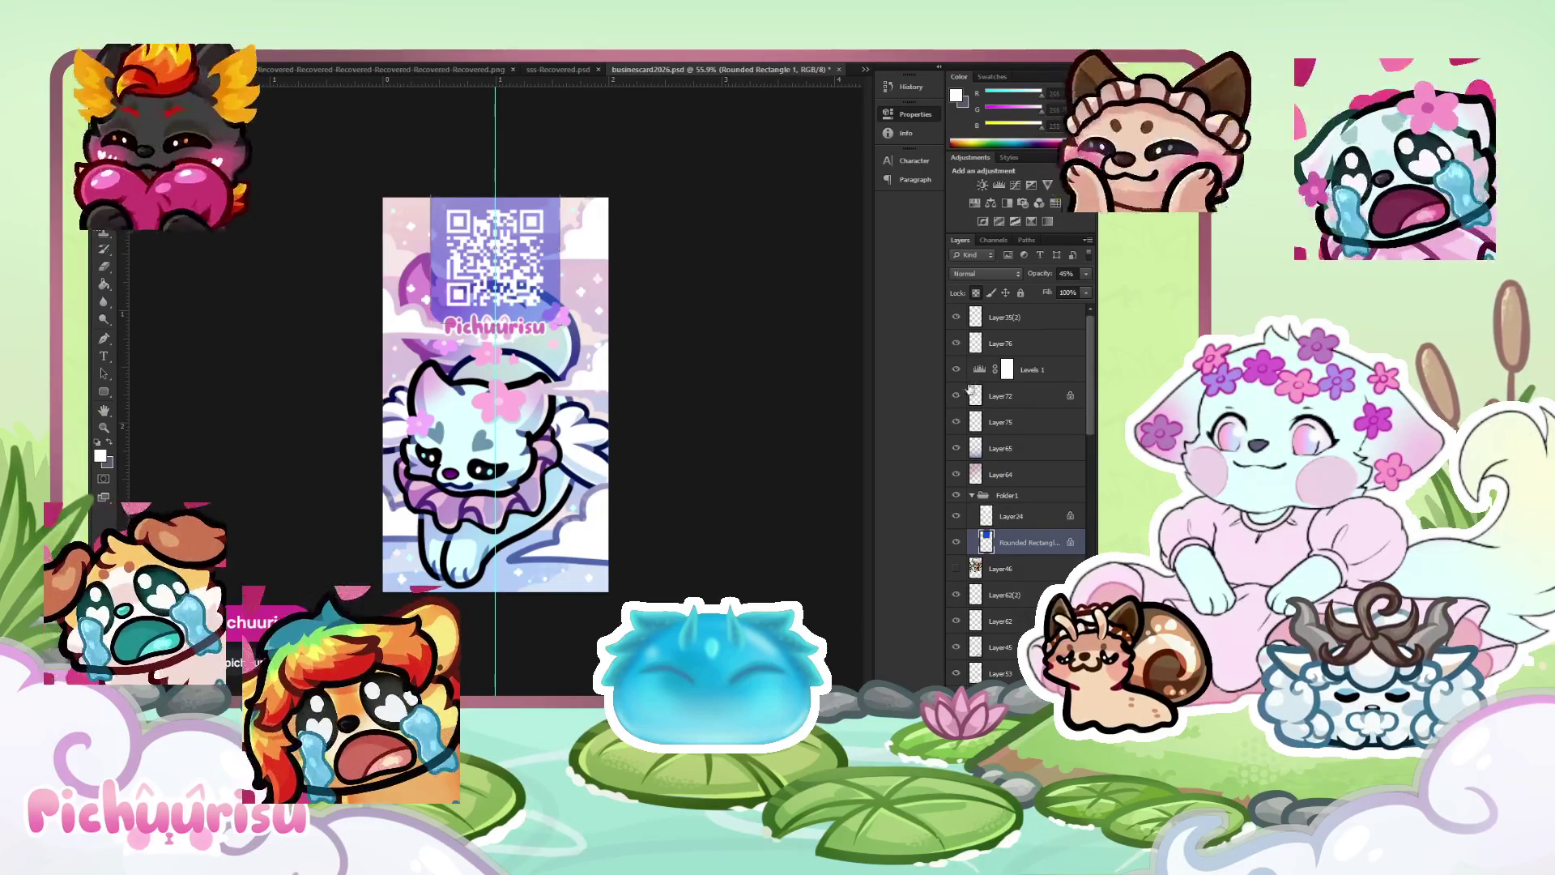
click(996, 401)
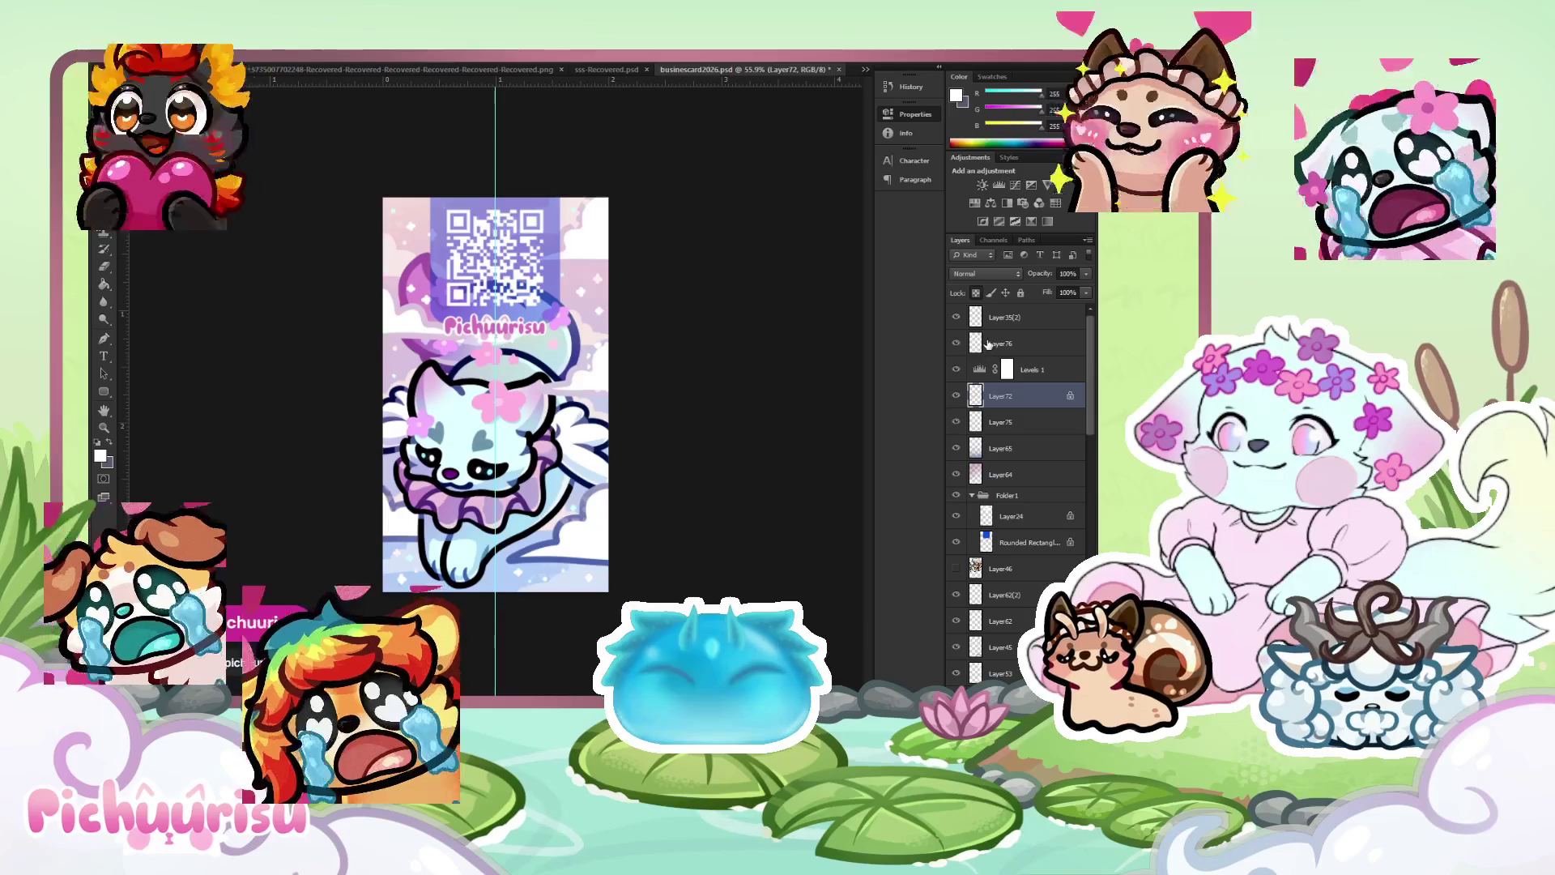
click(991, 343)
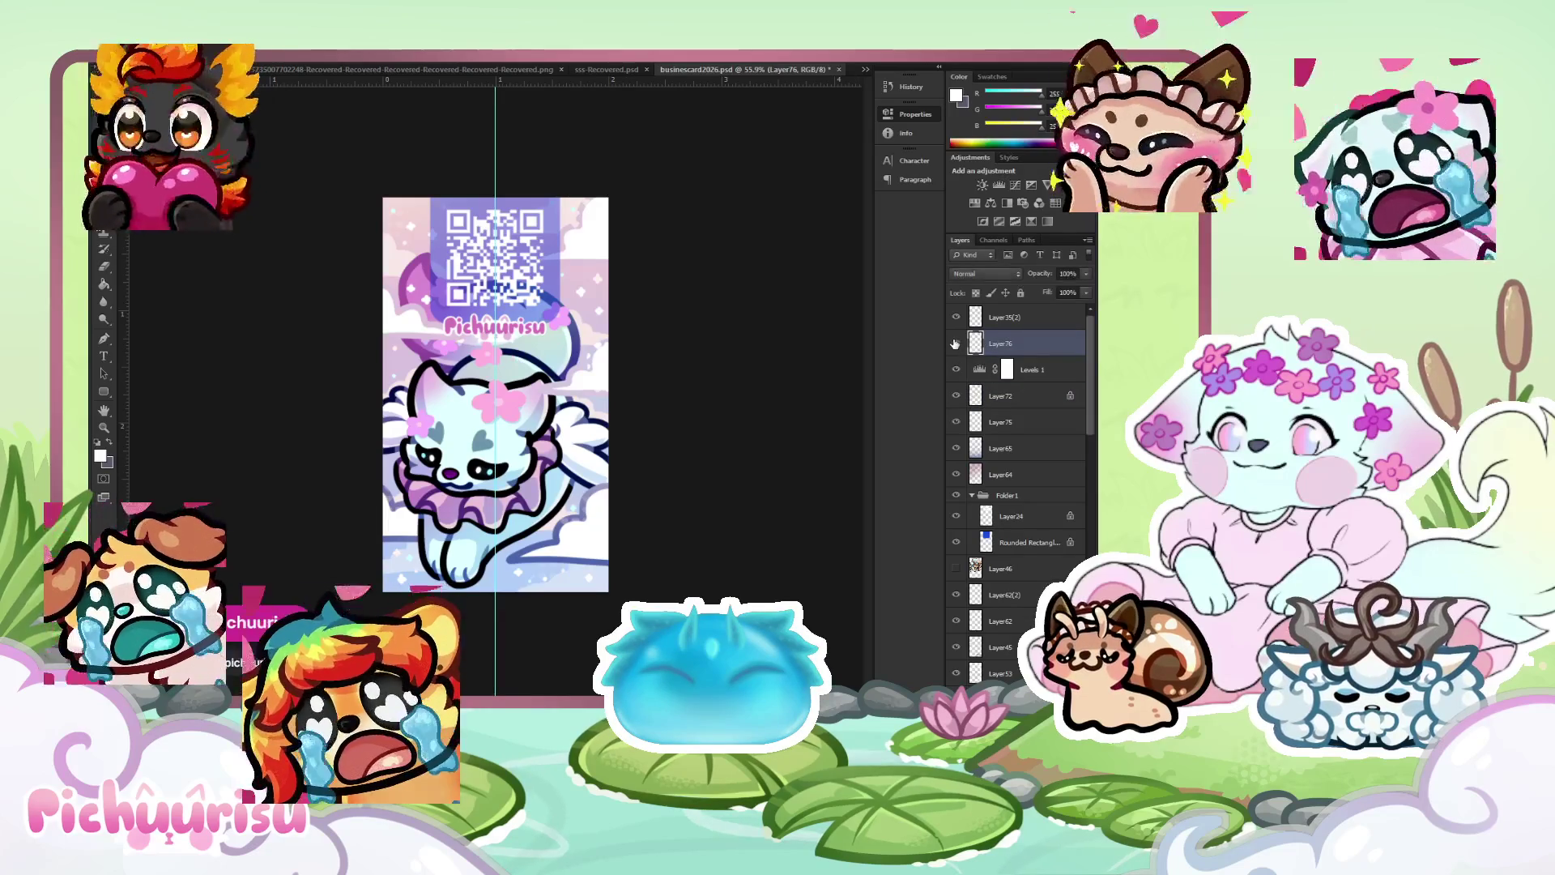
click(1025, 516)
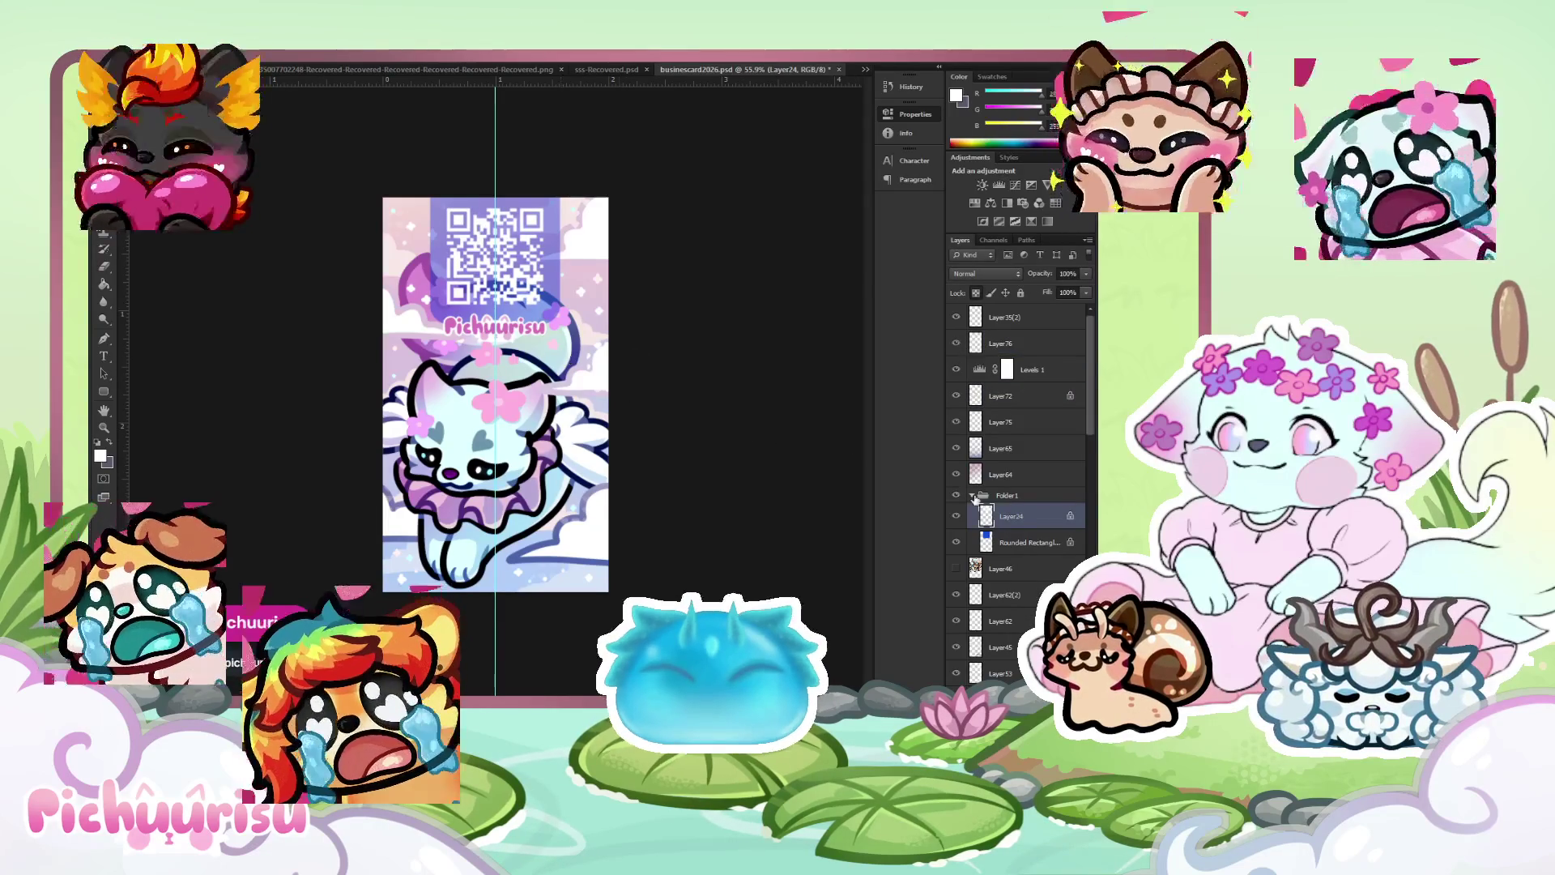
click(1006, 331)
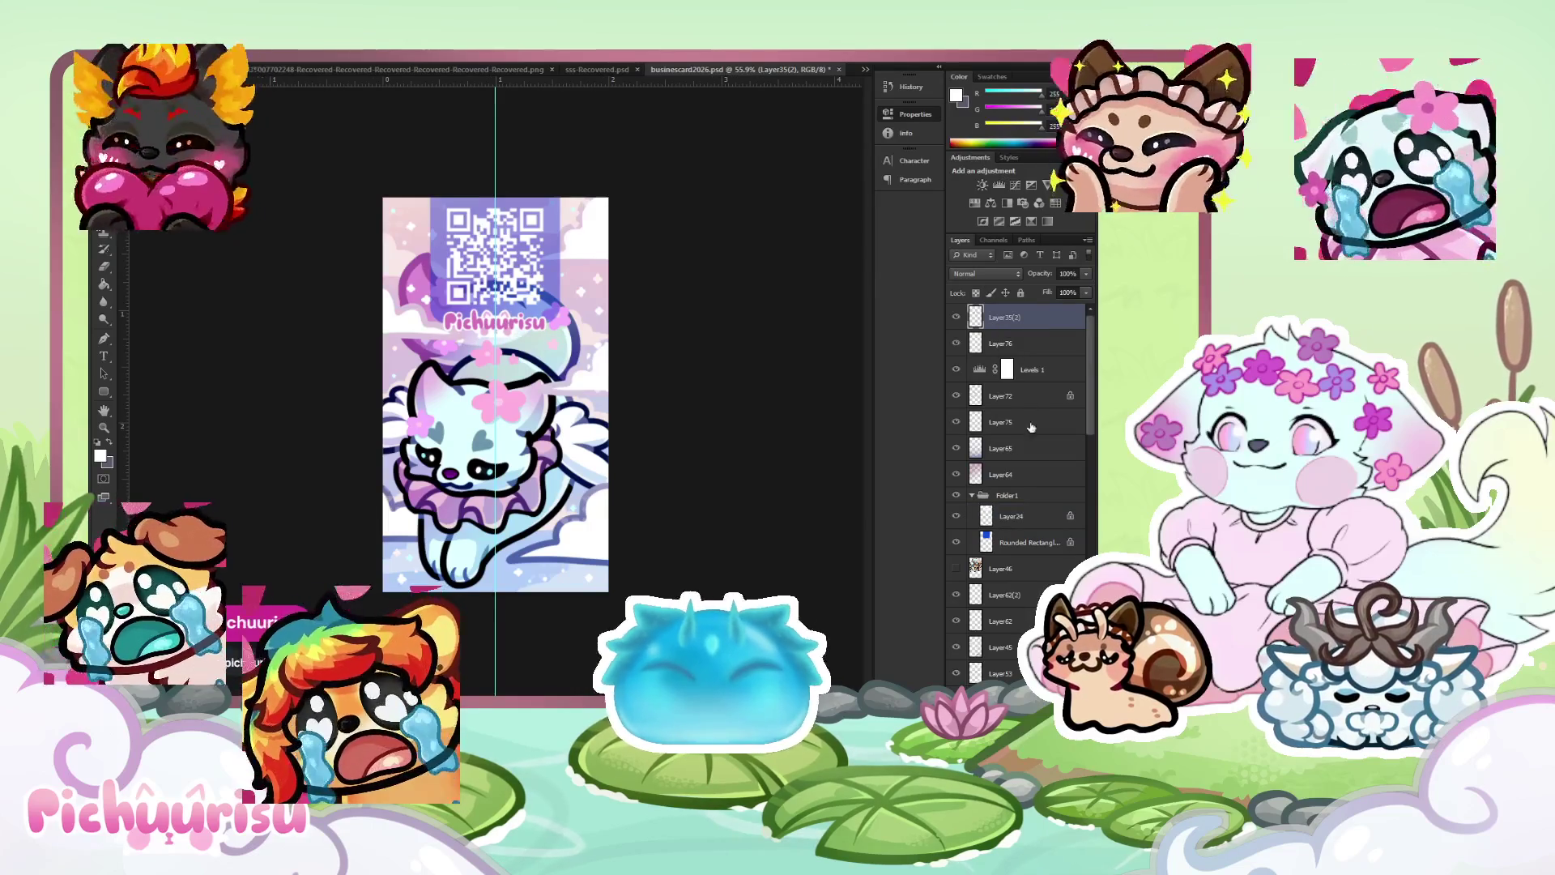
click(1009, 541)
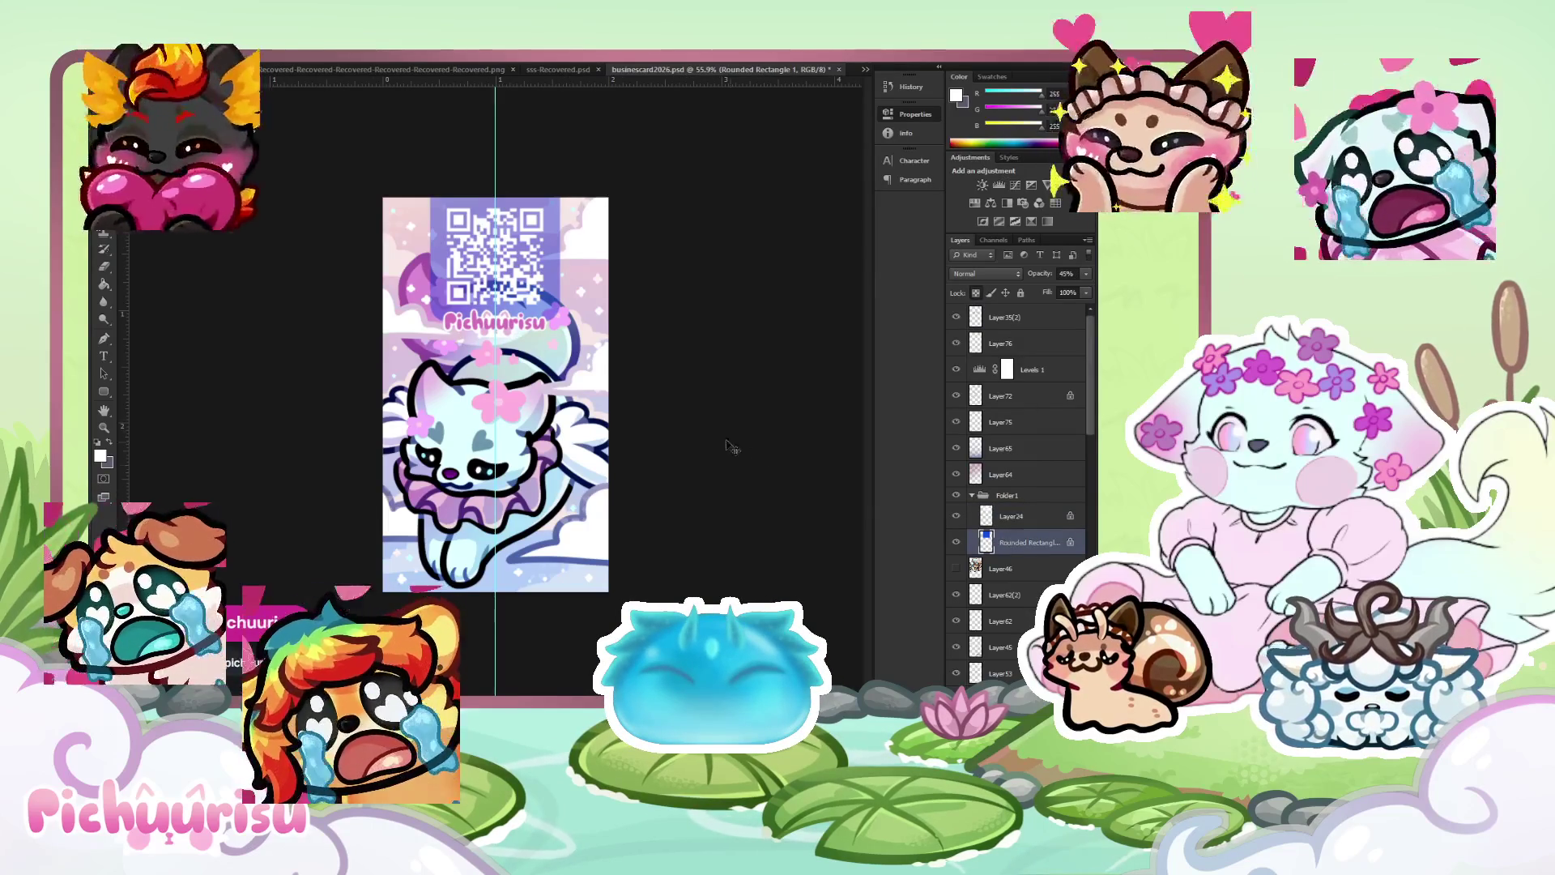
ctrl+click(496, 372)
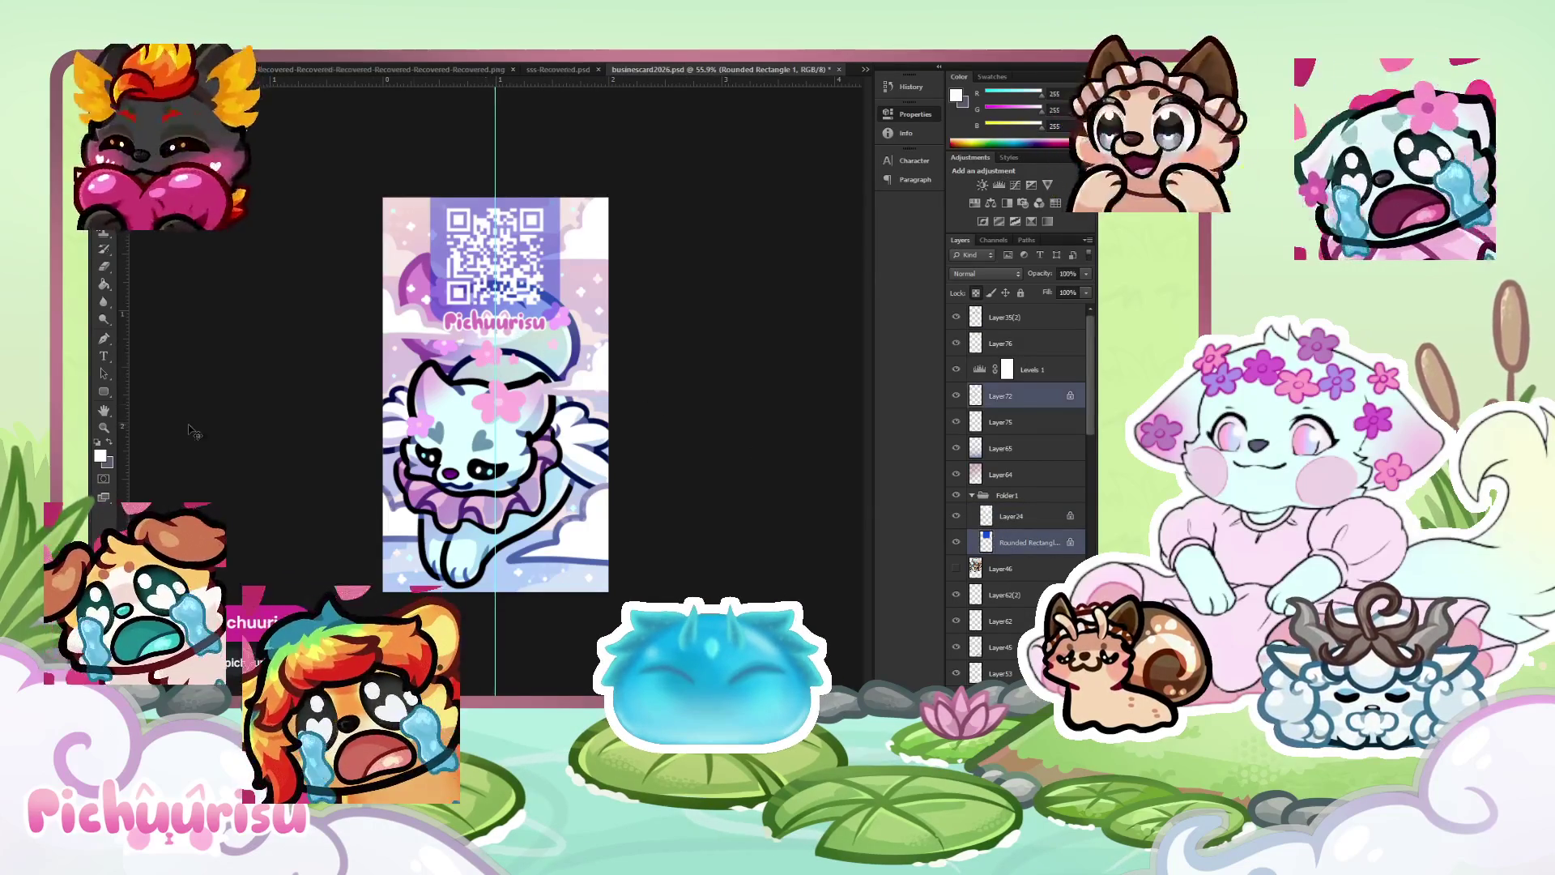
Zoom in and move the pink flower on Layer72 slightly left and down
click(103, 427)
drag(518, 327, 561, 327)
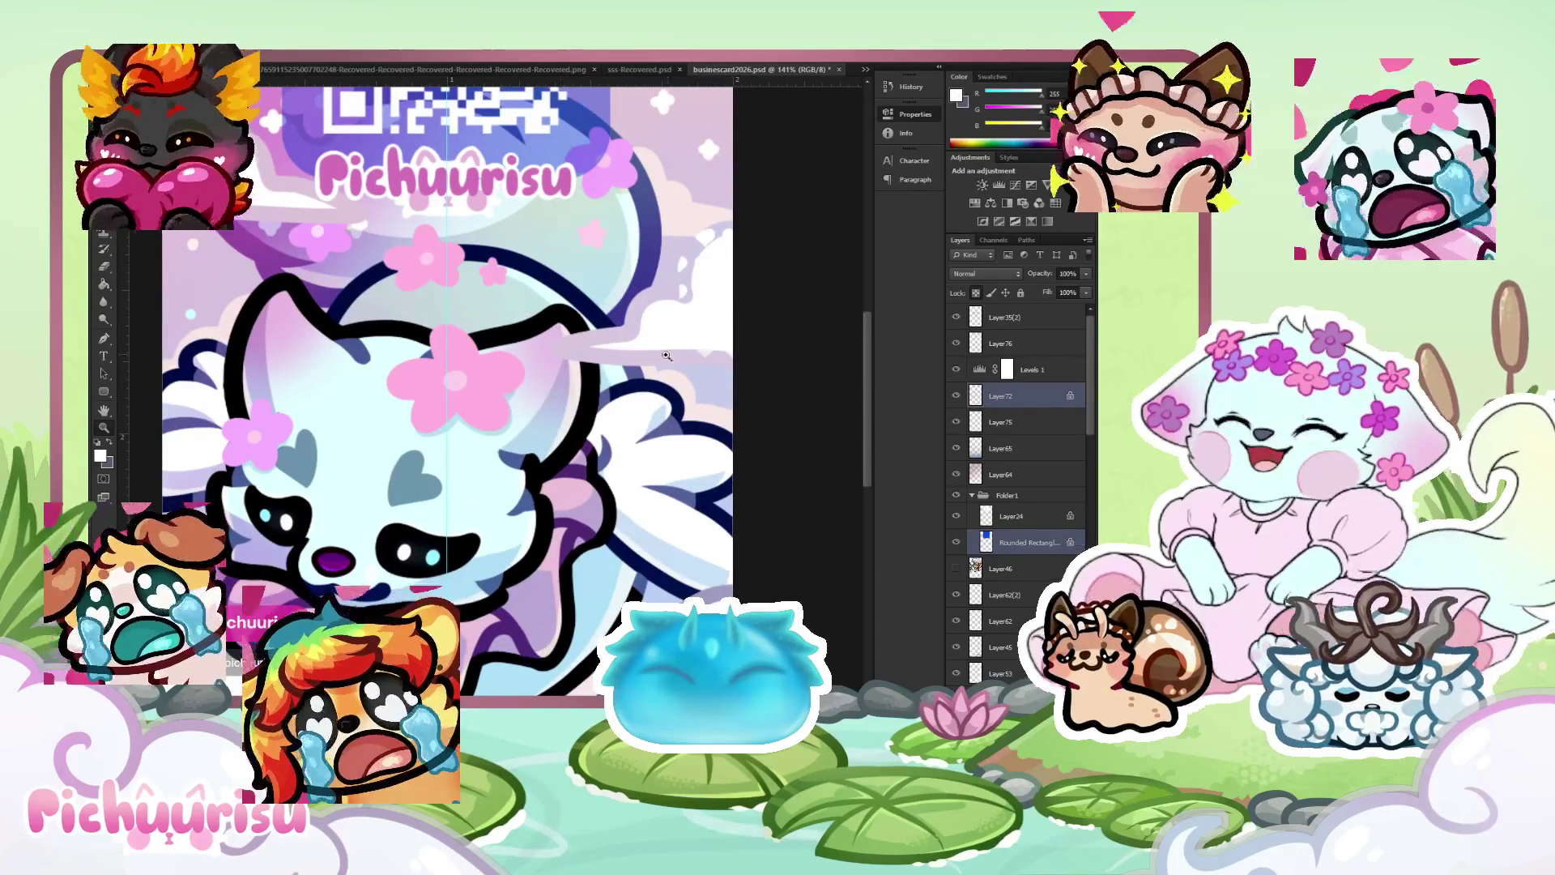
mouse_move(474, 292)
mouse_down()
mouse_move(468, 232)
mouse_move(418, 220)
mouse_move(474, 293)
mouse_up()
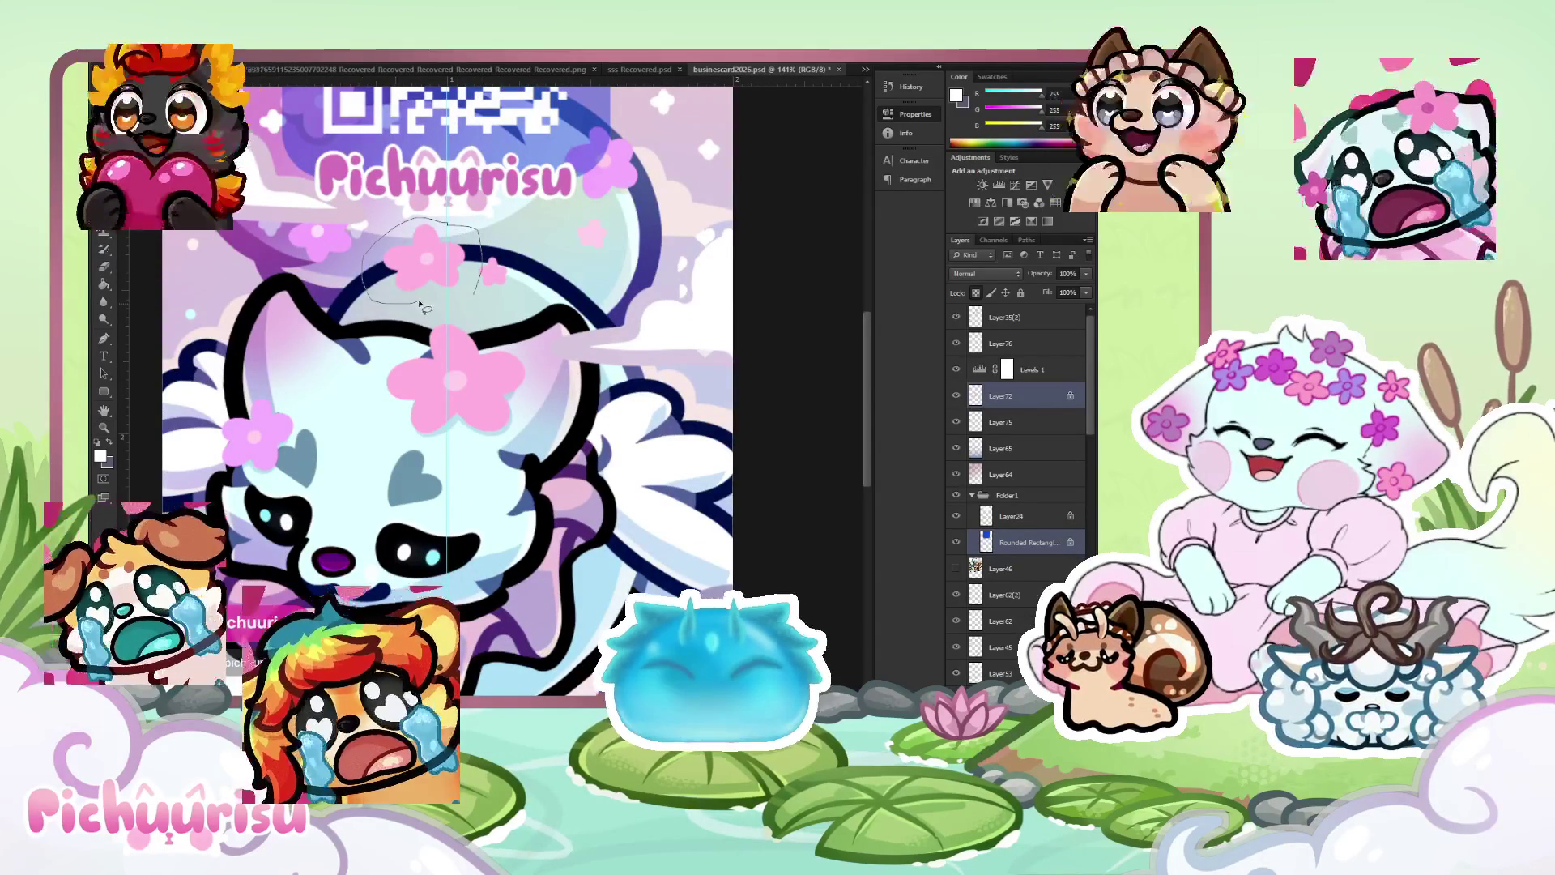
key(v)
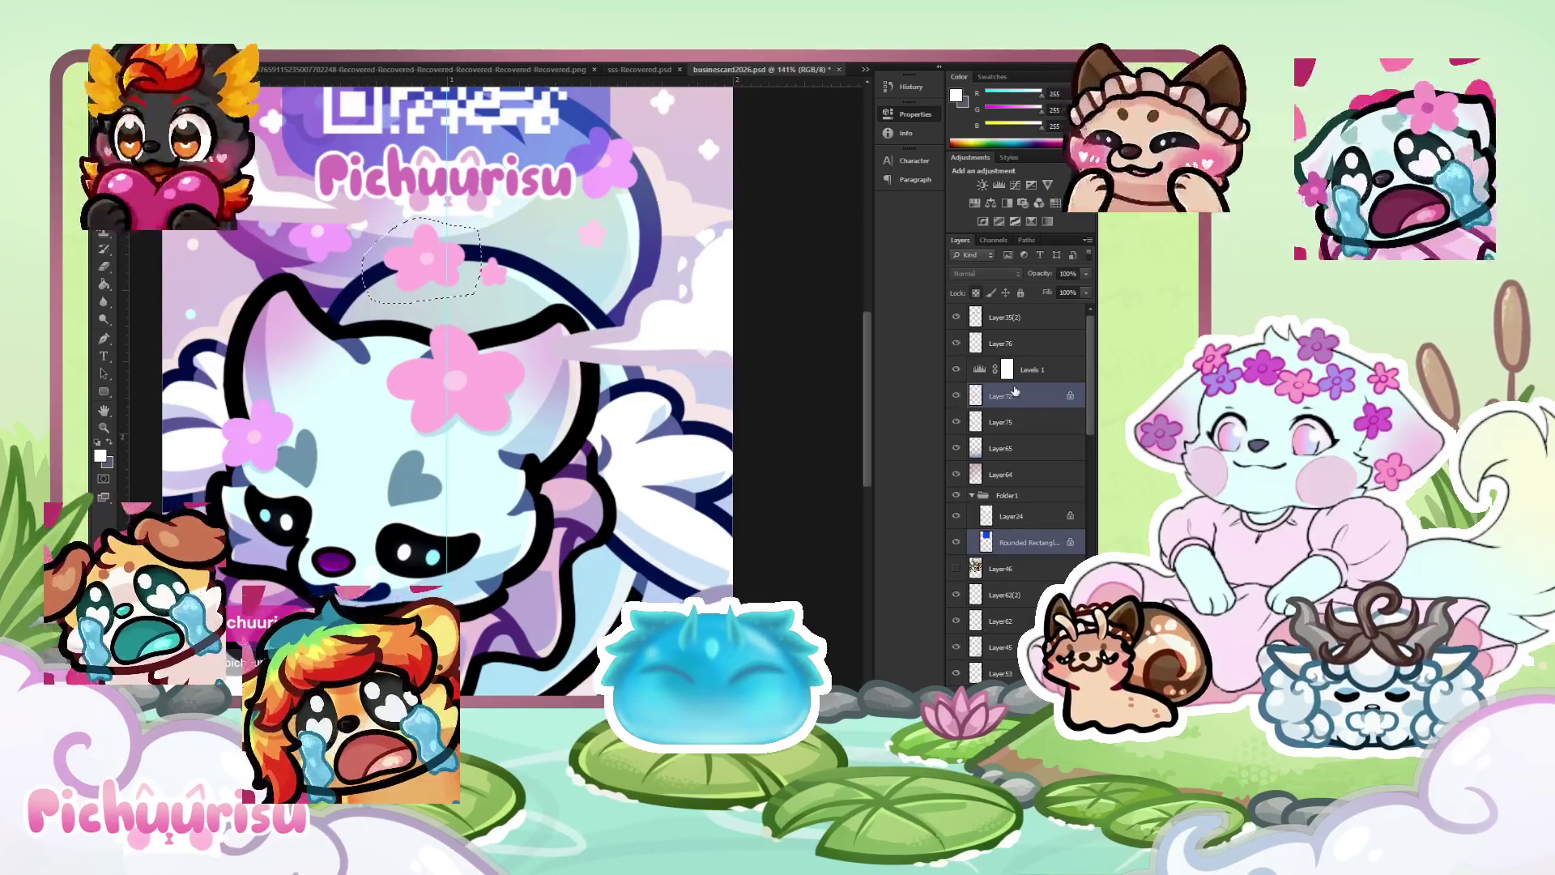
click(979, 395)
drag(430, 262, 398, 265)
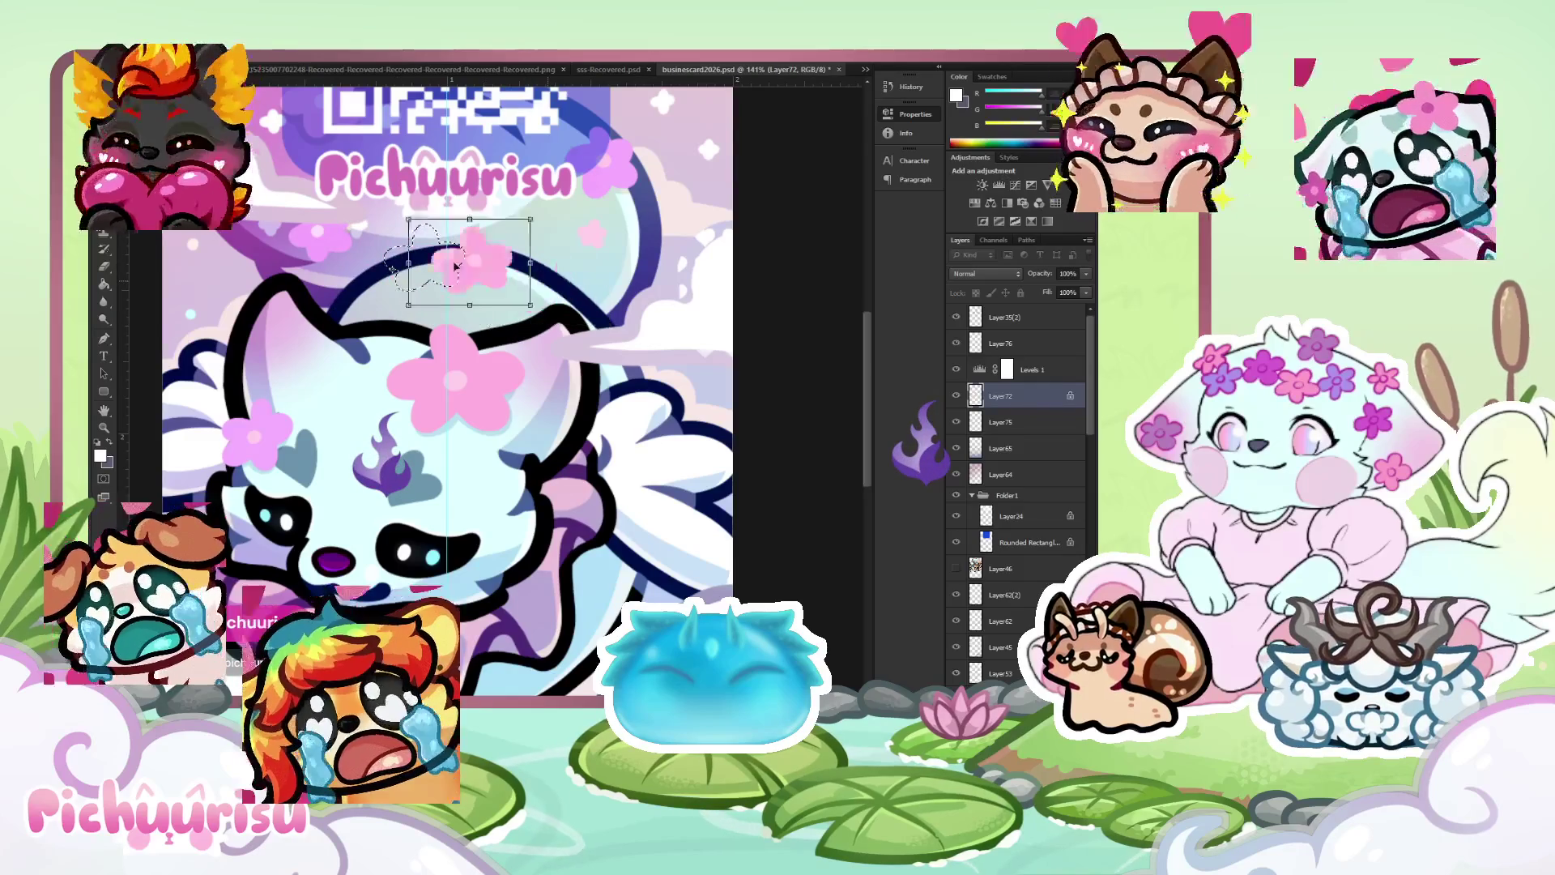
key(Return)
key(ctrl+d)
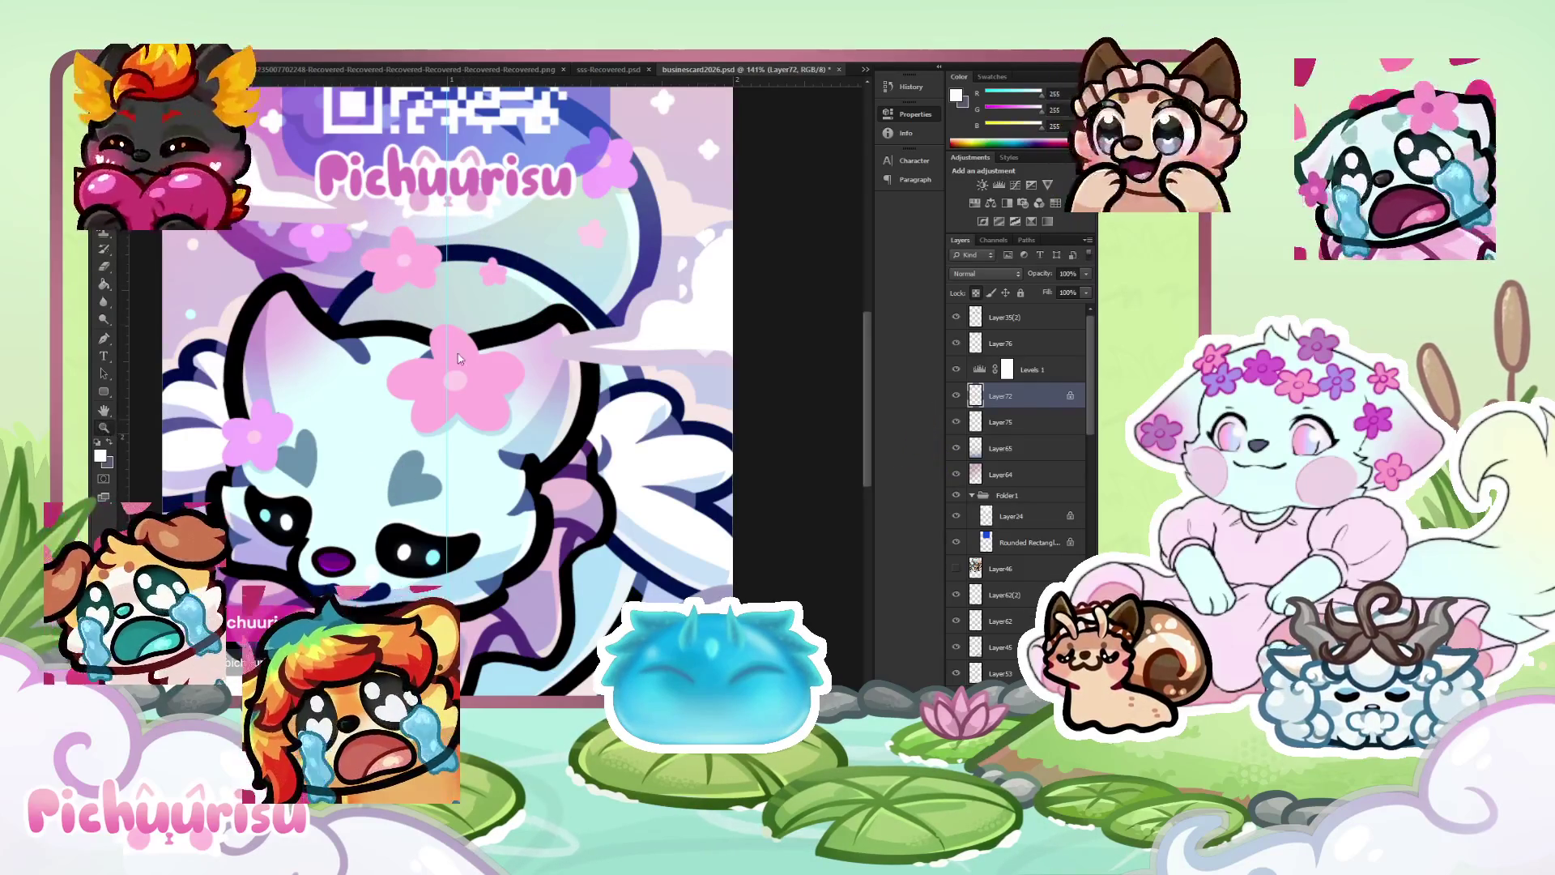
Lasso the small pink flower on Layer76 and move it up and left above the head
scroll(459, 359, down, 2)
scroll(486, 324, up, 2)
scroll(508, 289, down, 1)
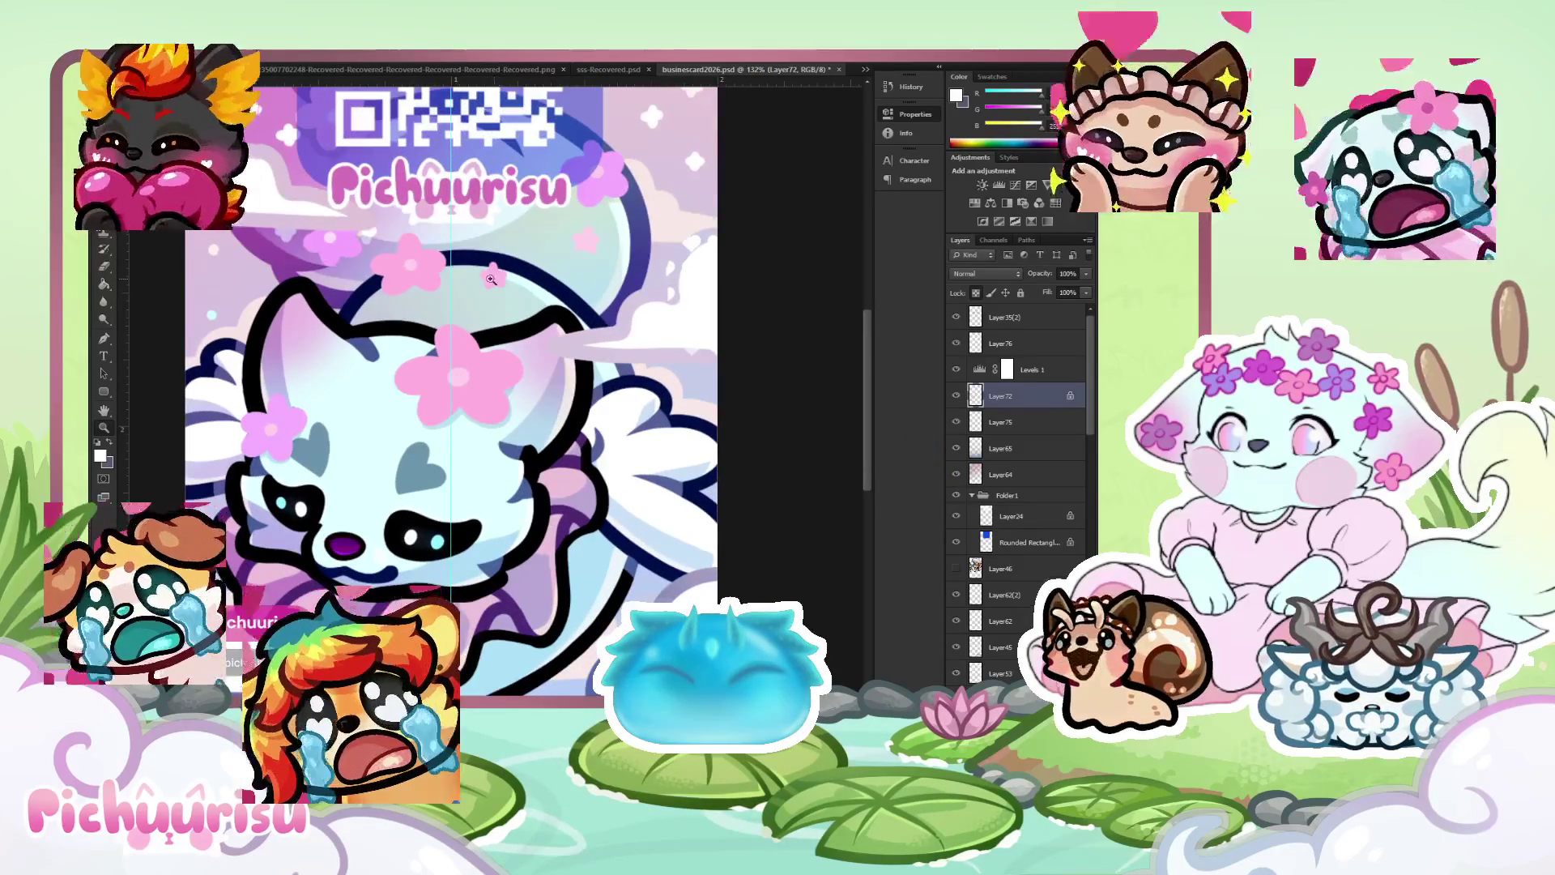
drag(496, 292, 502, 258)
drag(485, 316, 478, 311)
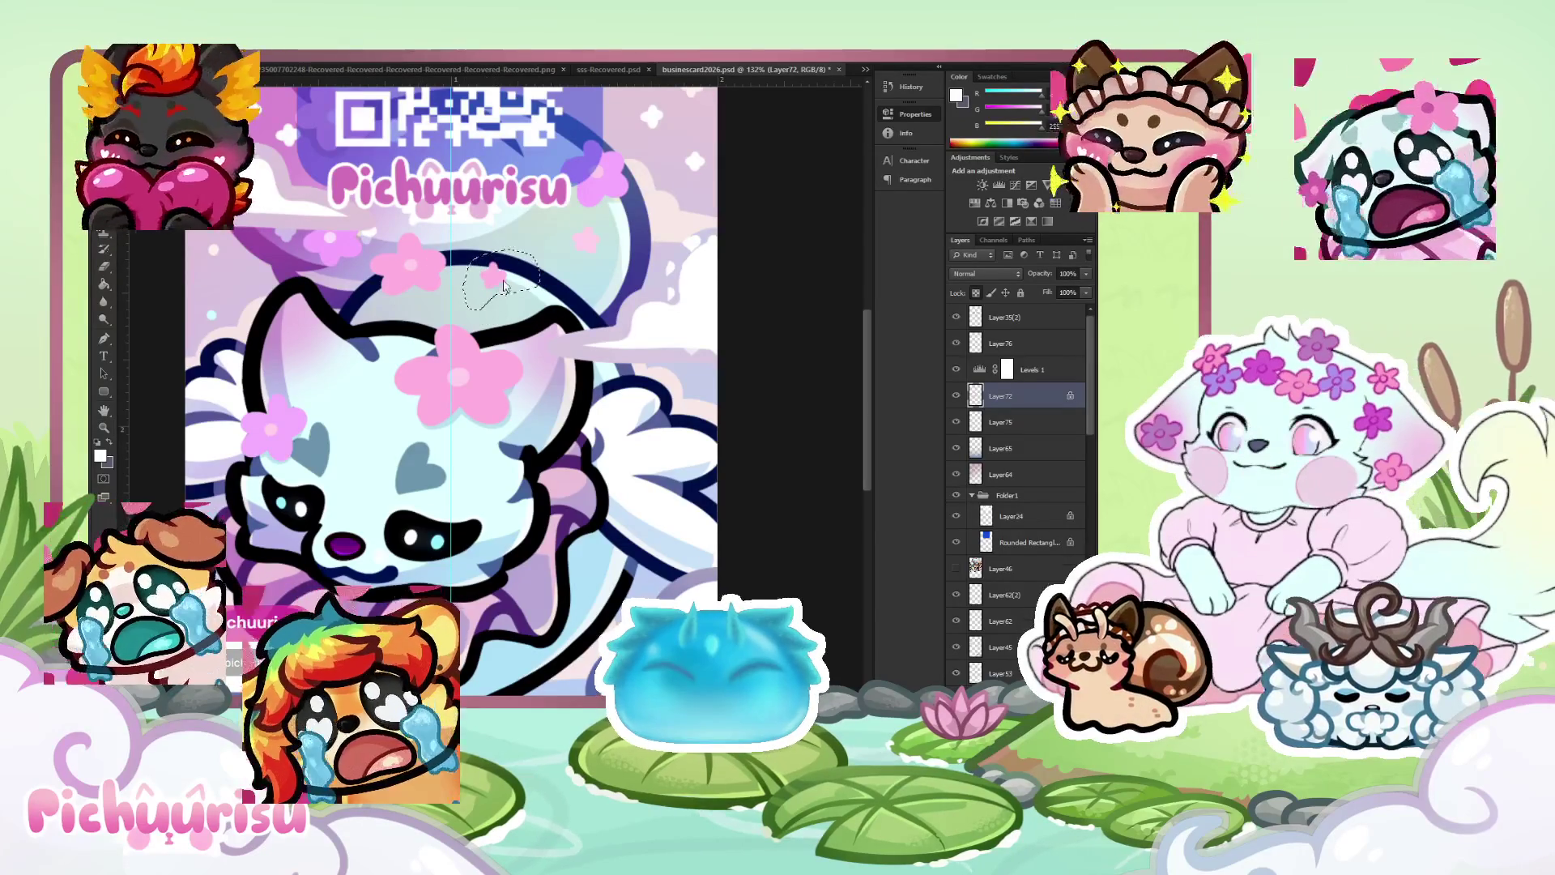
click(956, 396)
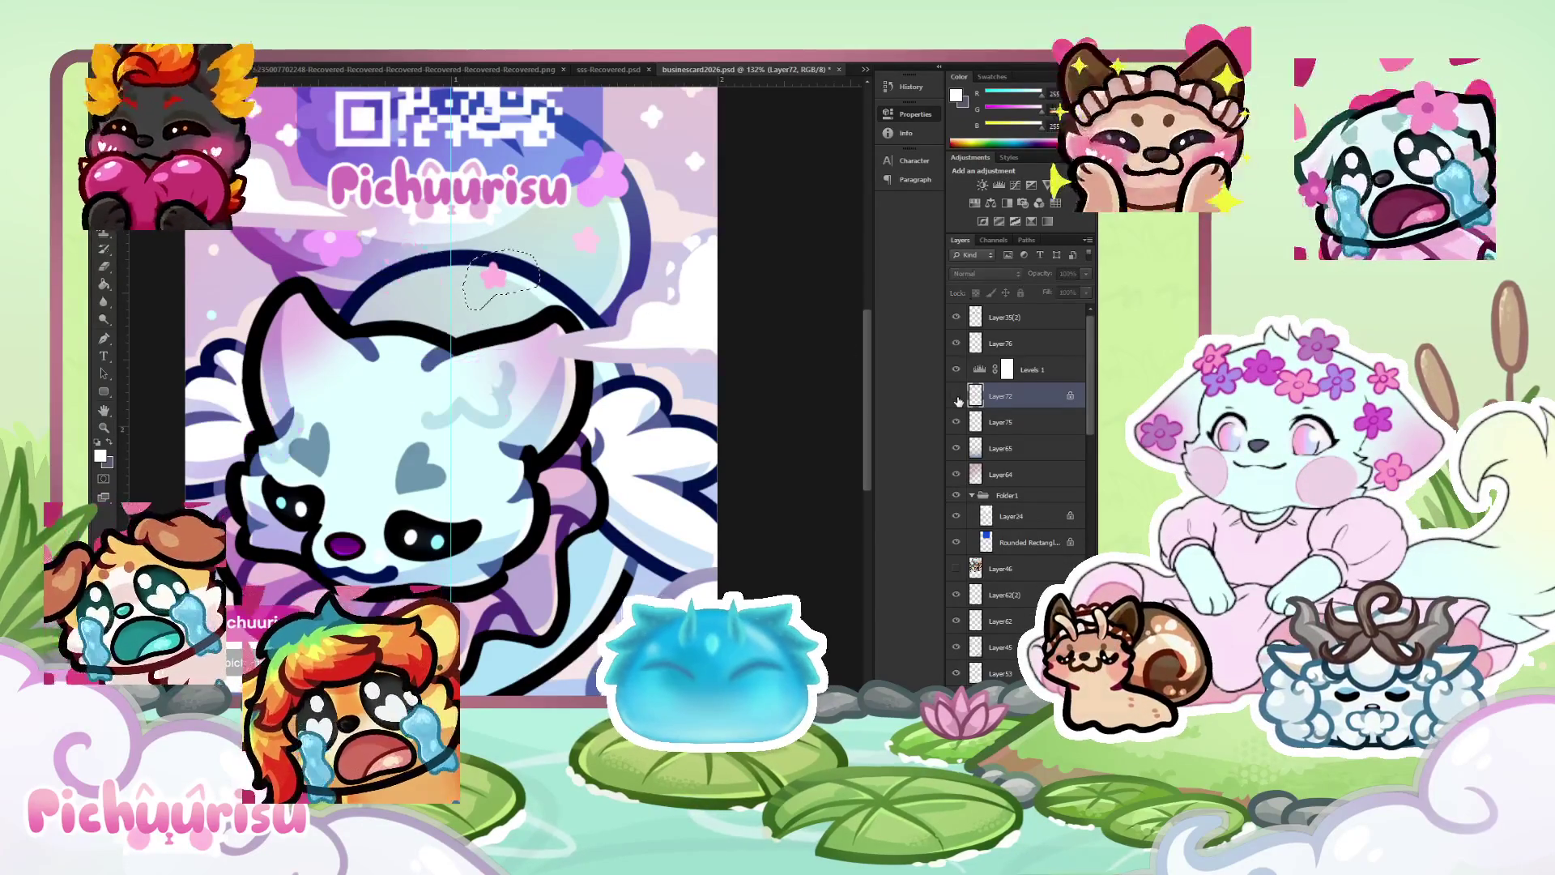
click(957, 396)
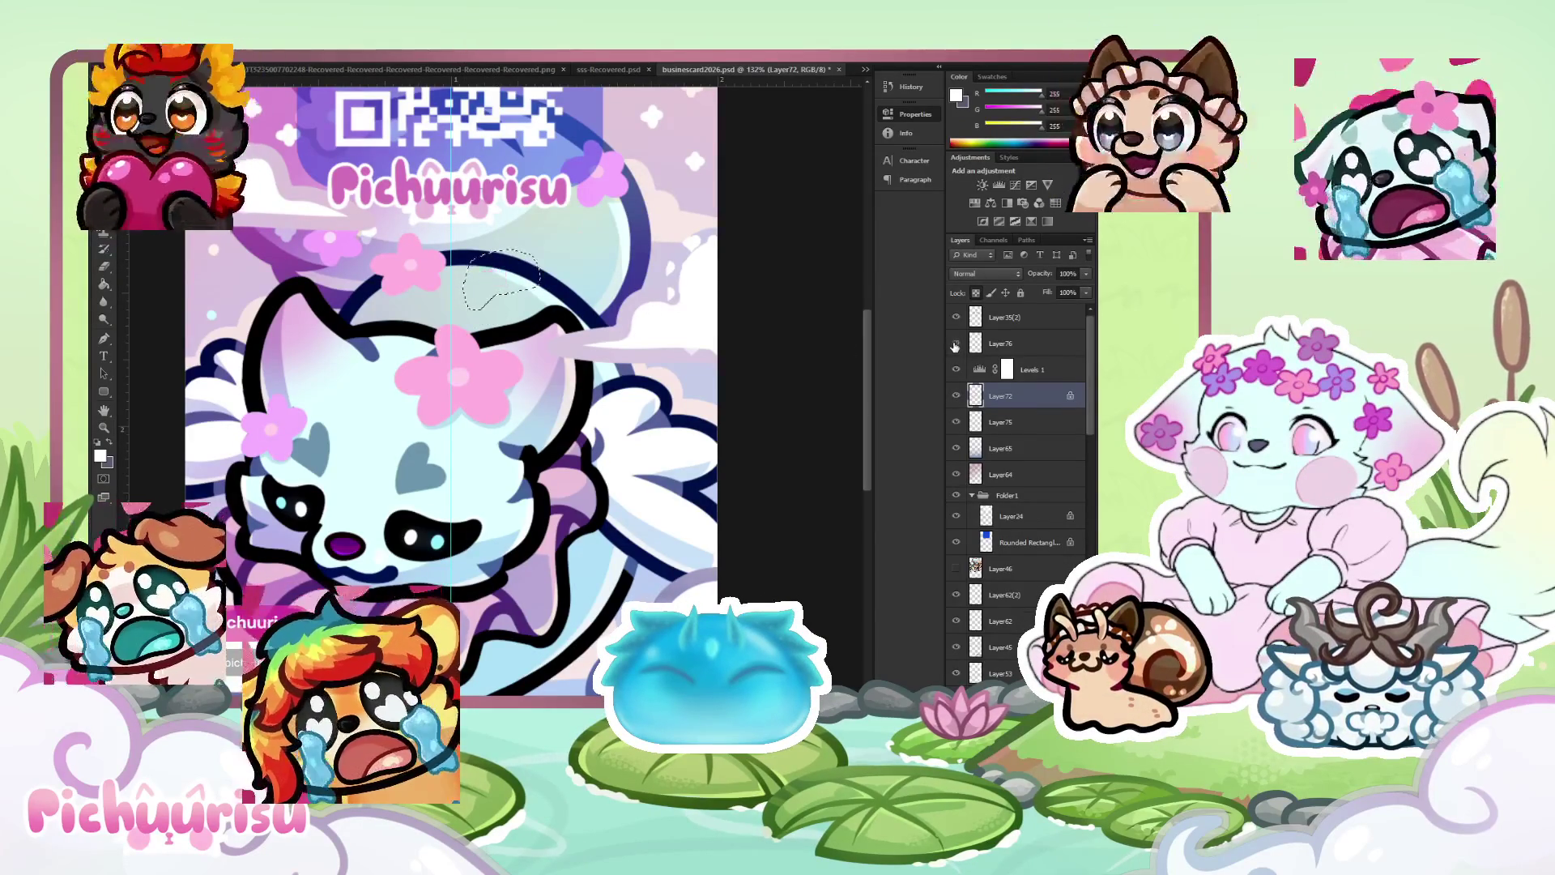
click(1011, 344)
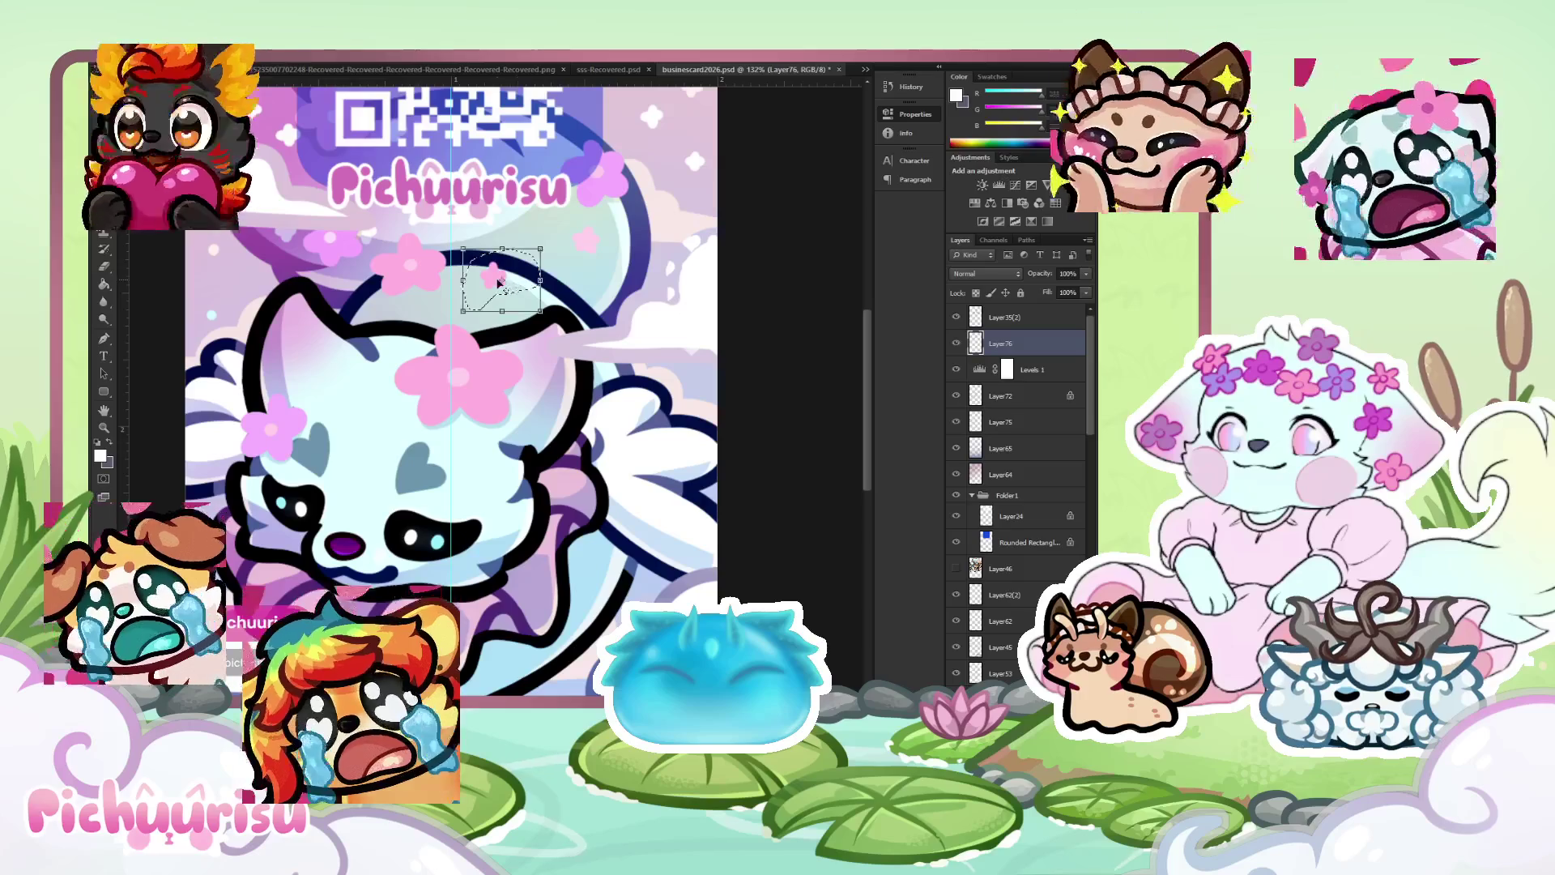
mouse_move(492, 273)
mouse_down()
mouse_move(453, 291)
mouse_move(477, 251)
mouse_move(532, 279)
mouse_move(515, 278)
mouse_up()
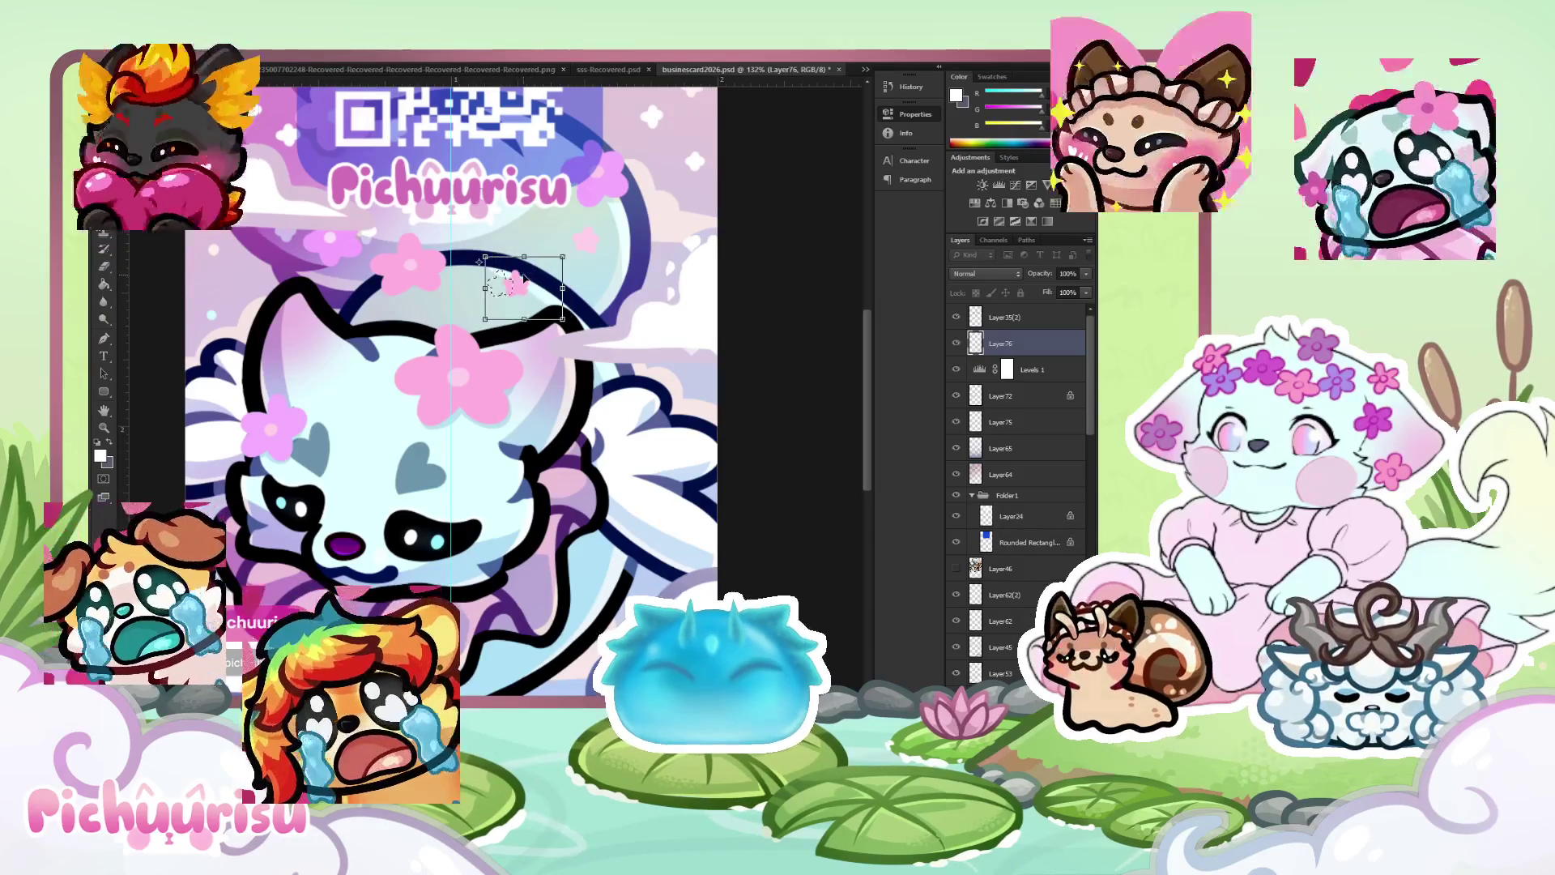
key(Return)
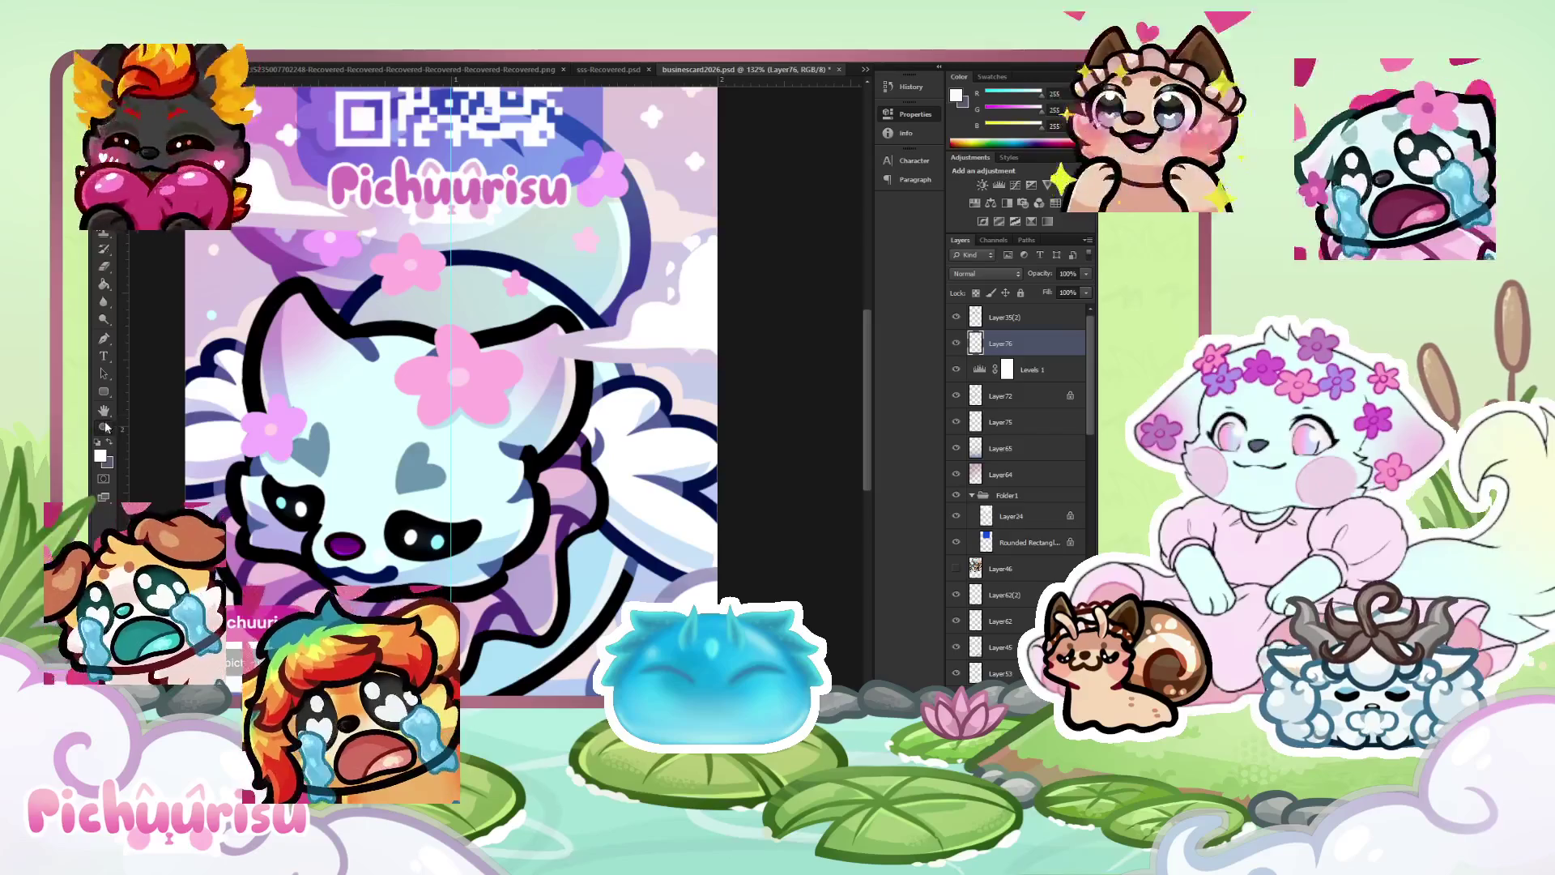
scroll(511, 409, down, 5)
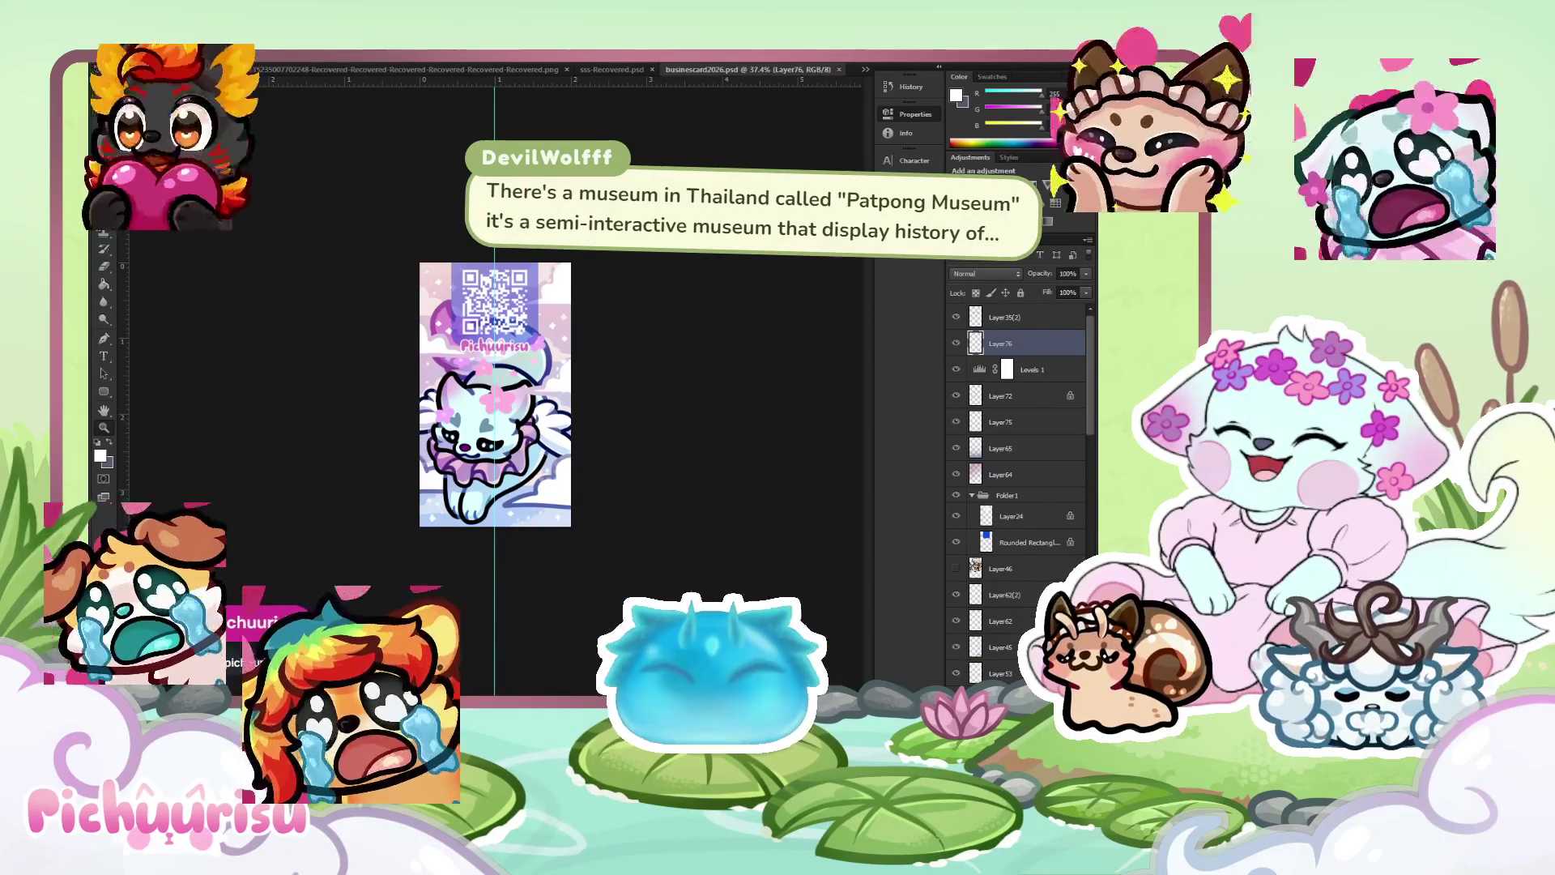
key(alt+Tab)
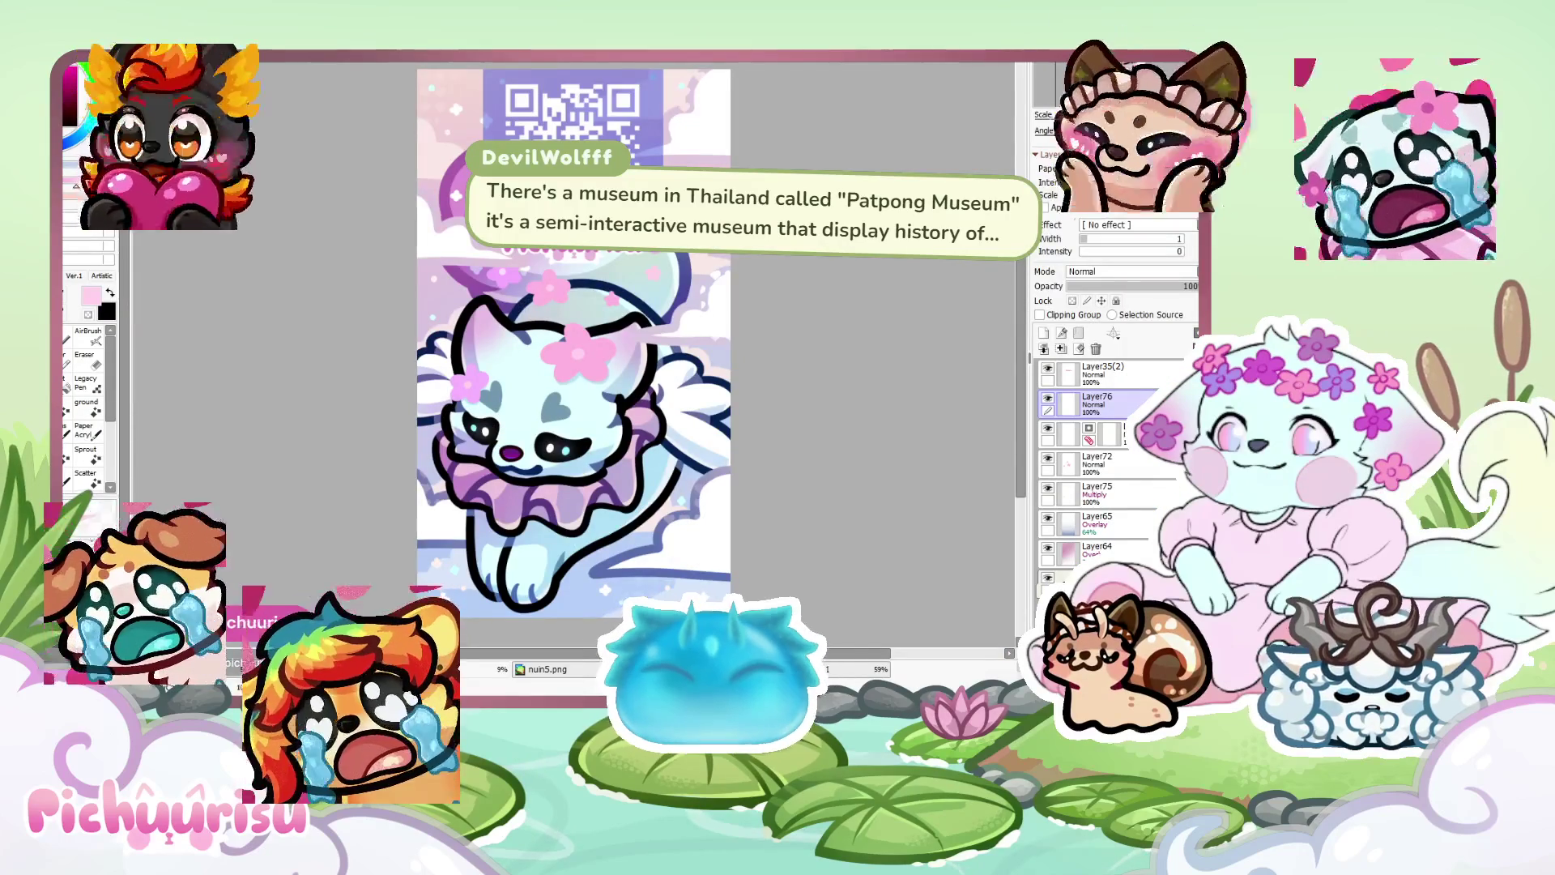
Zoom around the SAI canvas and select the Layer64 overlay, then a lower normal layer
scroll(616, 340, up, 4)
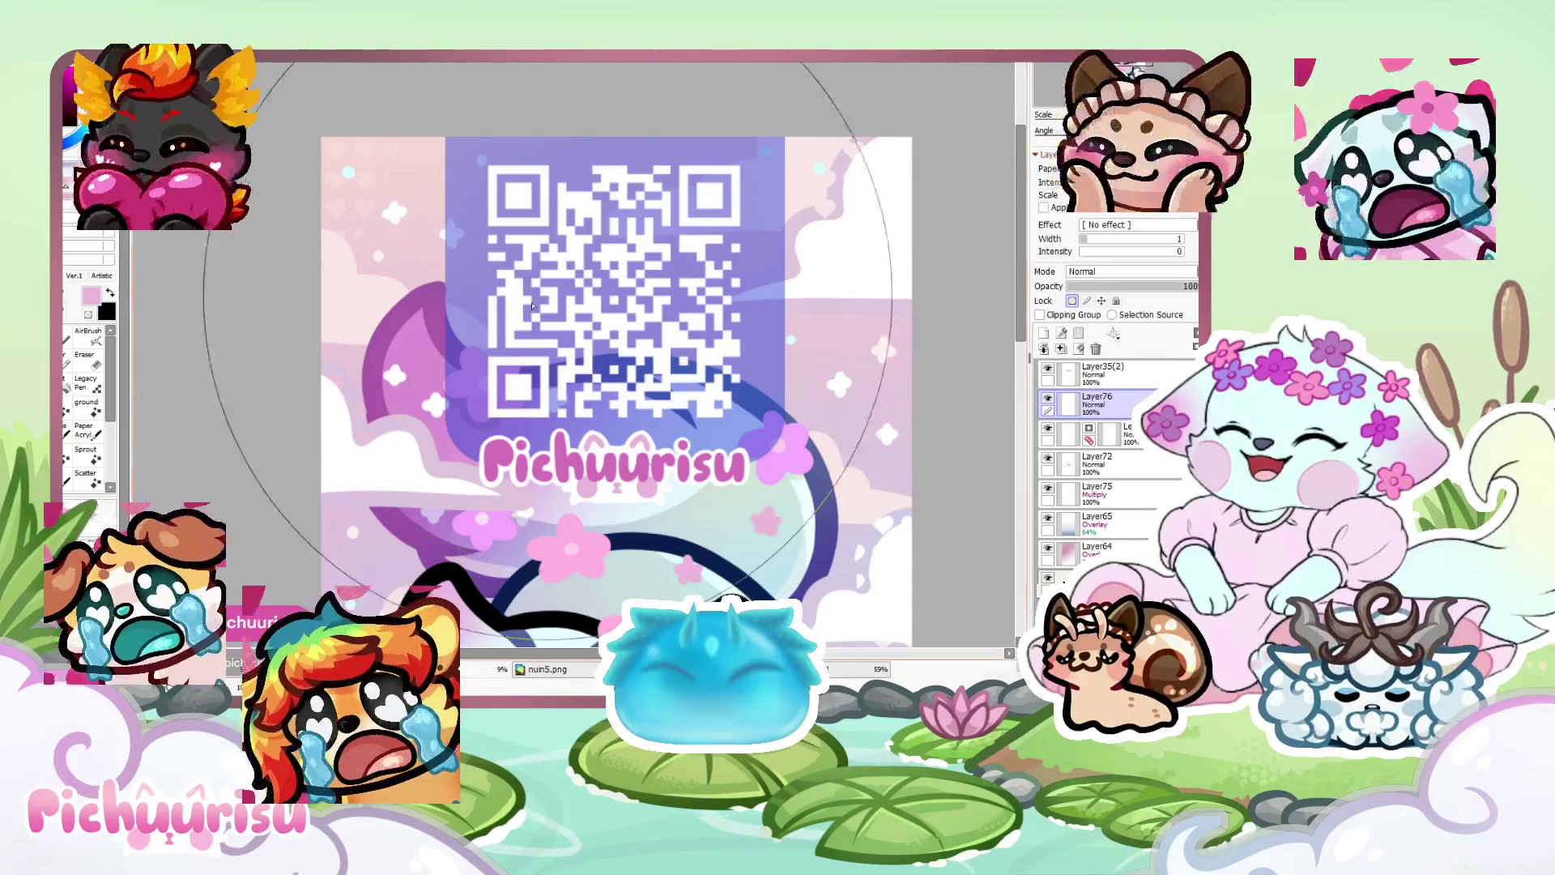
scroll(728, 243, down, 3)
scroll(731, 234, up, 2)
ctrl+click(730, 226)
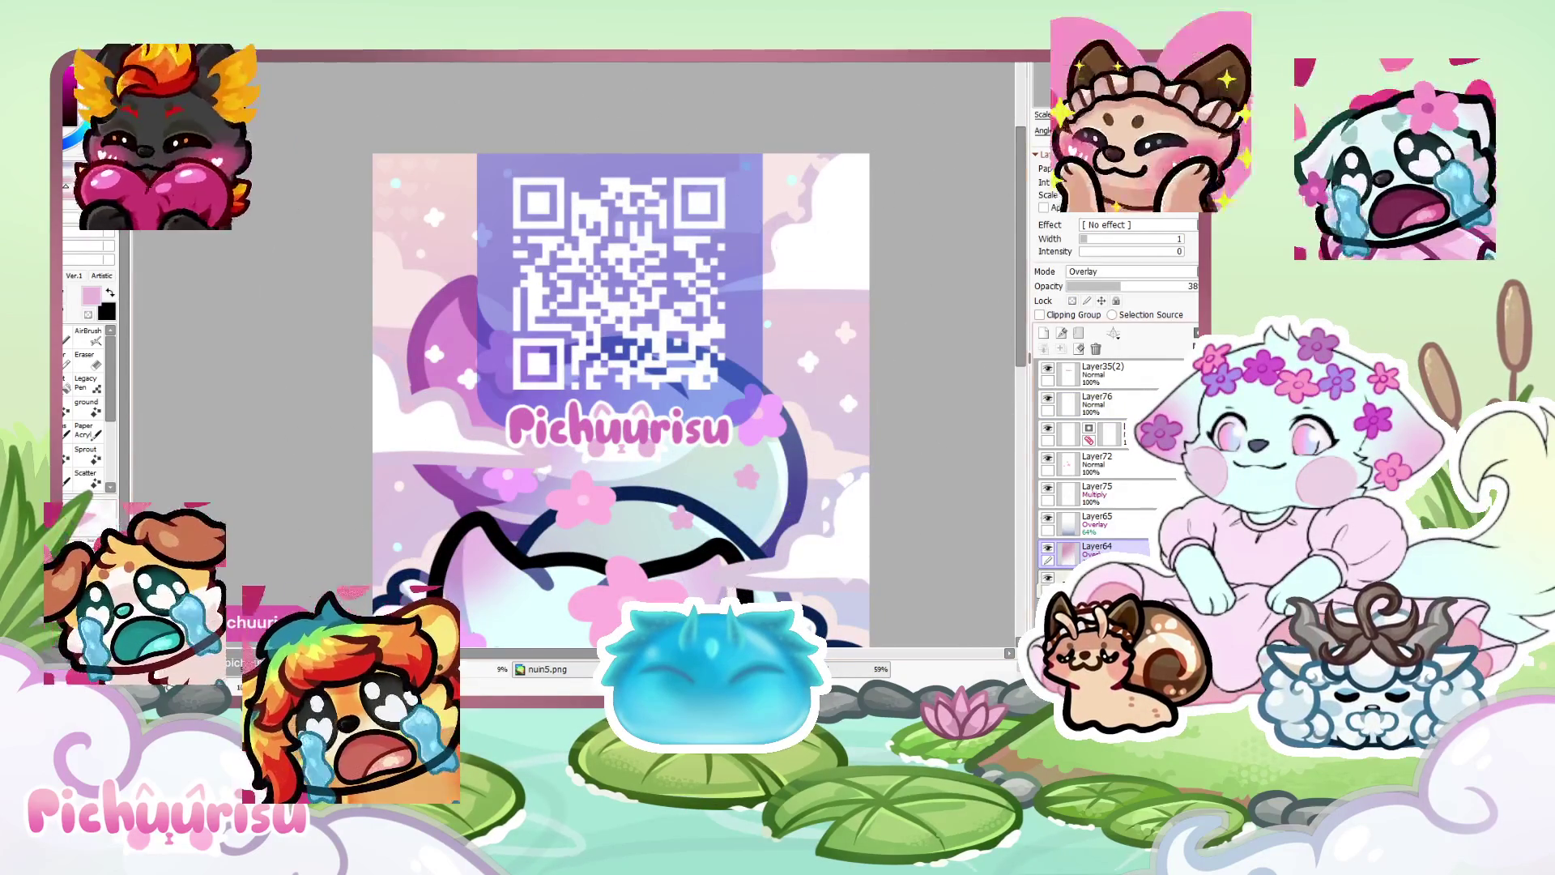
scroll(1137, 532, down, 1)
click(1093, 576)
Zoom around the card and switch to the Layer65 overlay, then Layer53
scroll(622, 434, down, 4)
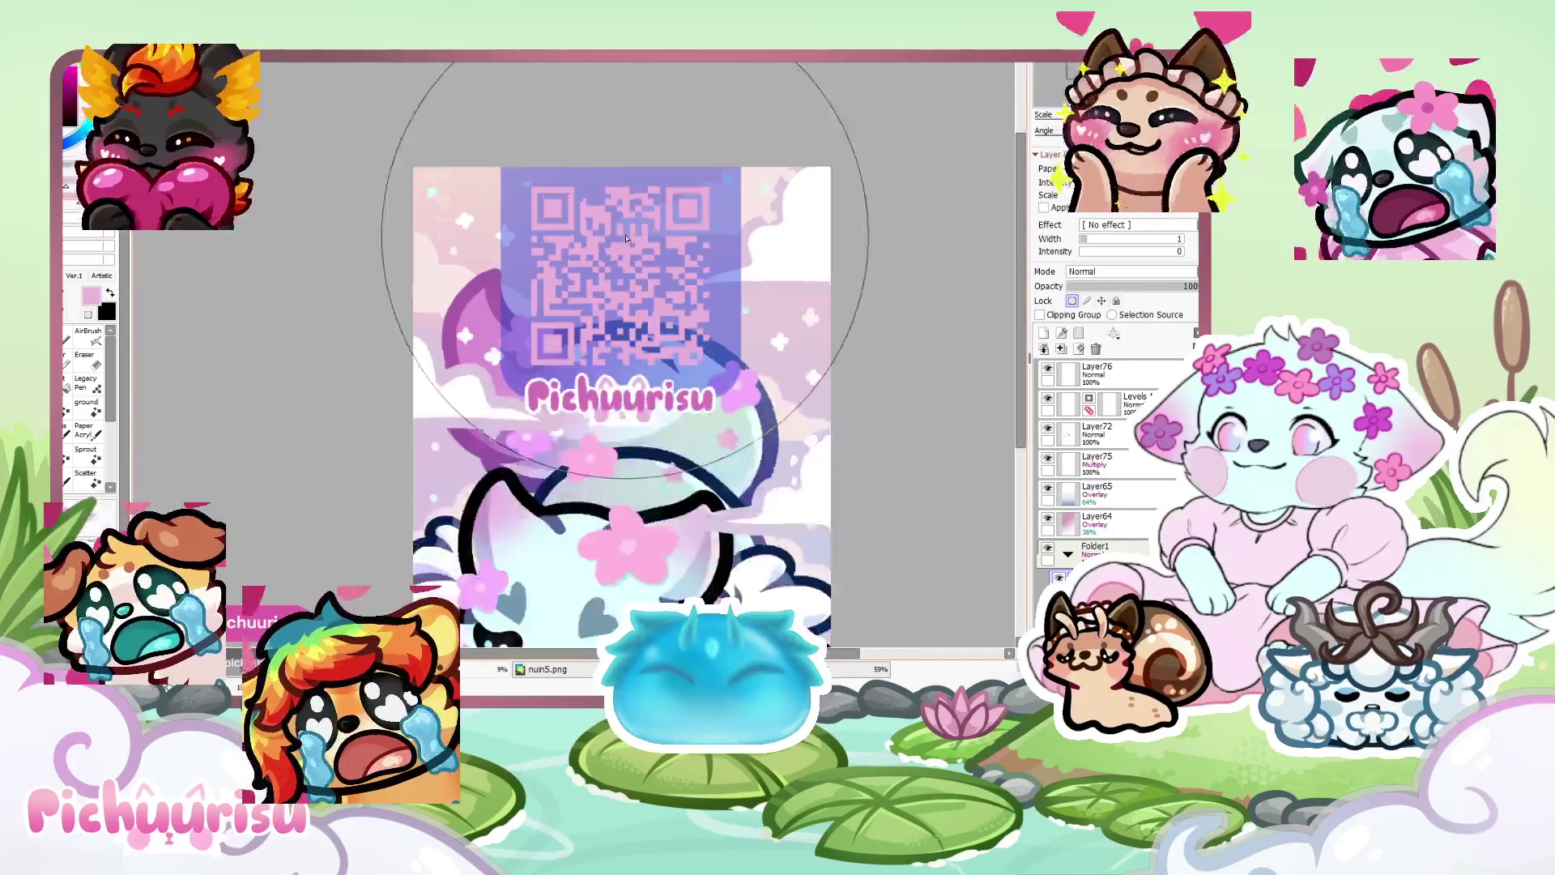
scroll(622, 435, up, 1)
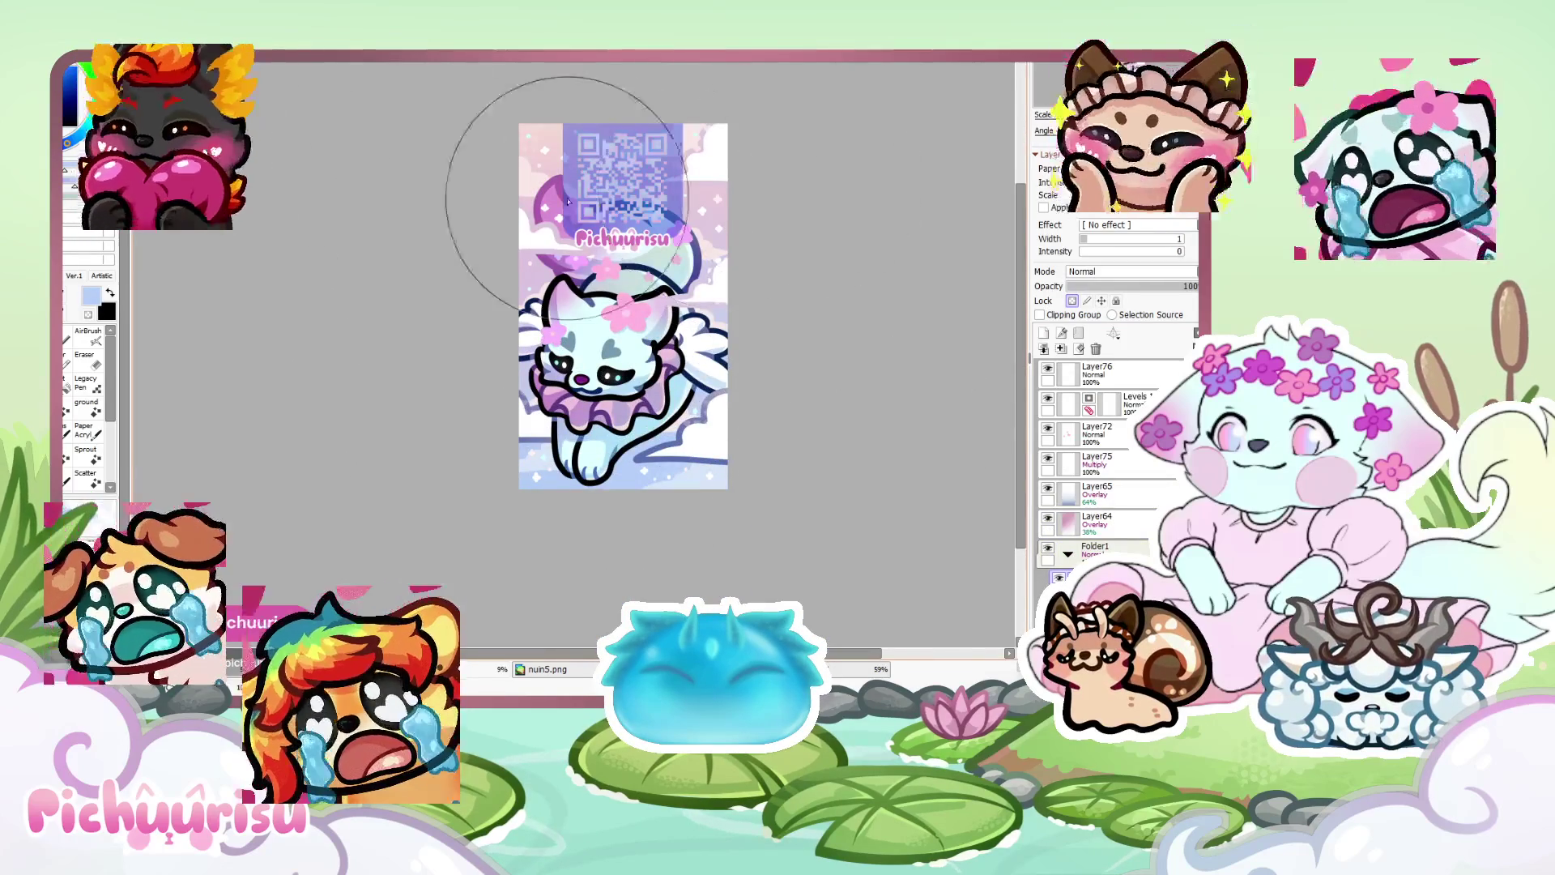
scroll(694, 134, down, 3)
scroll(703, 142, up, 2)
scroll(704, 142, up, 2)
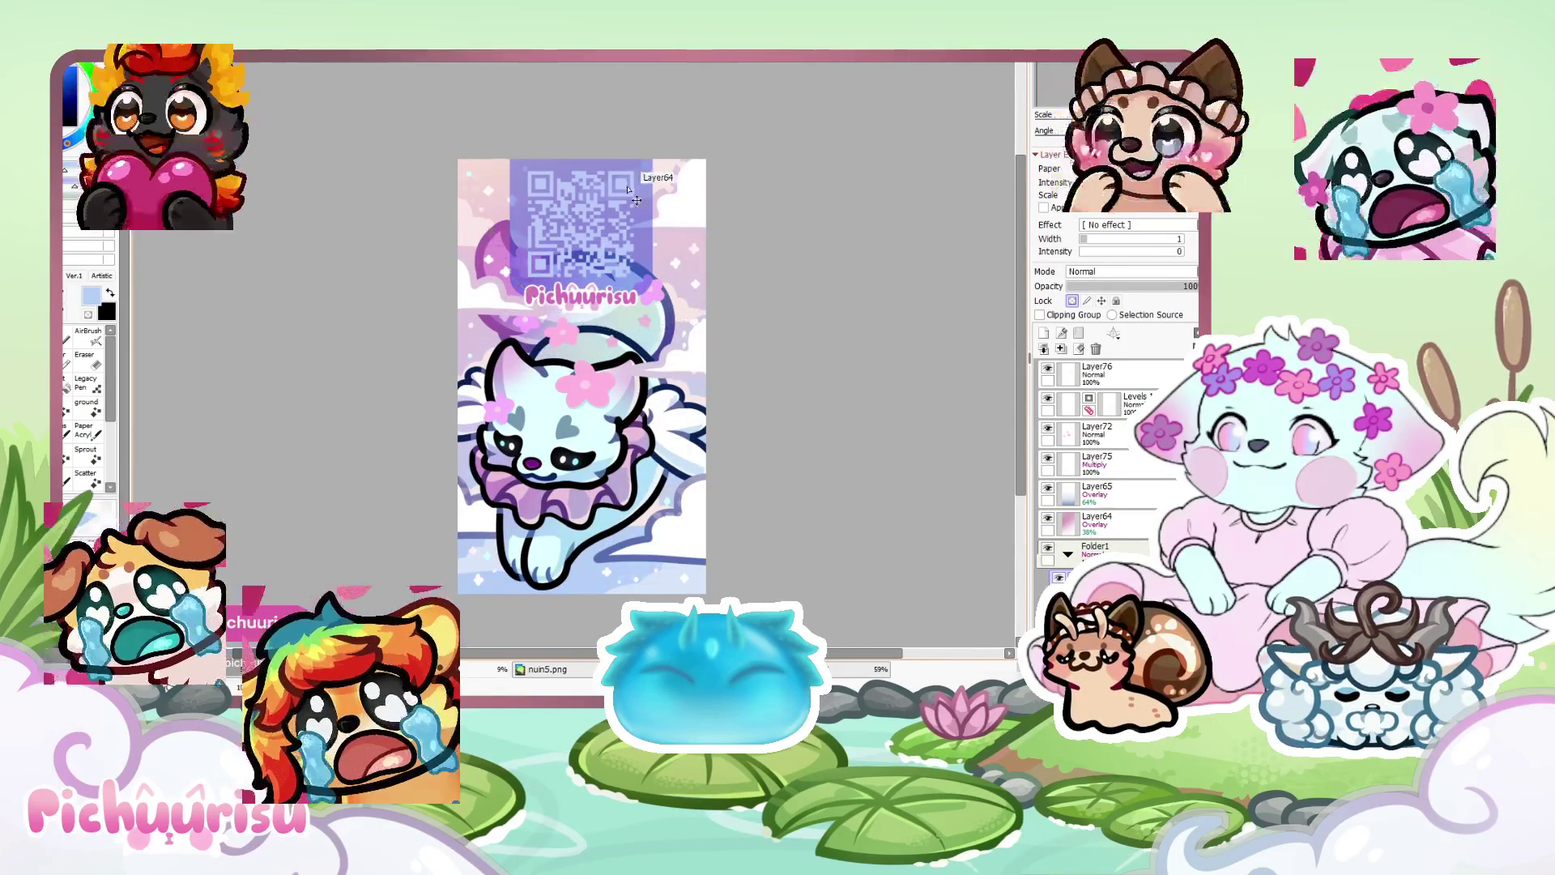
scroll(694, 361, up, 2)
click(1046, 492)
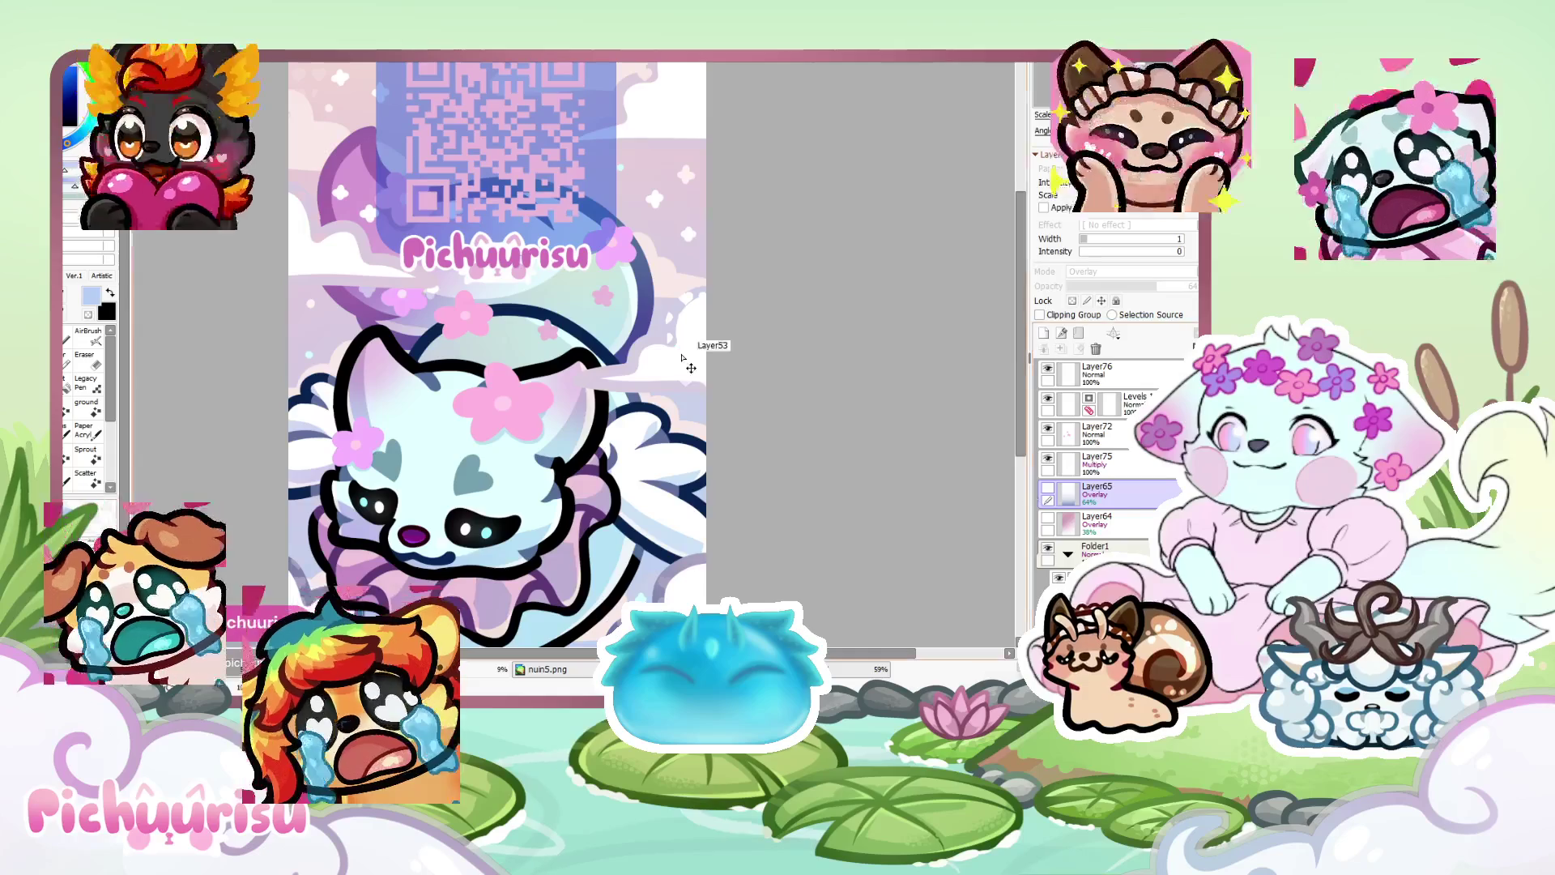
click(1094, 549)
scroll(1101, 486, down, 3)
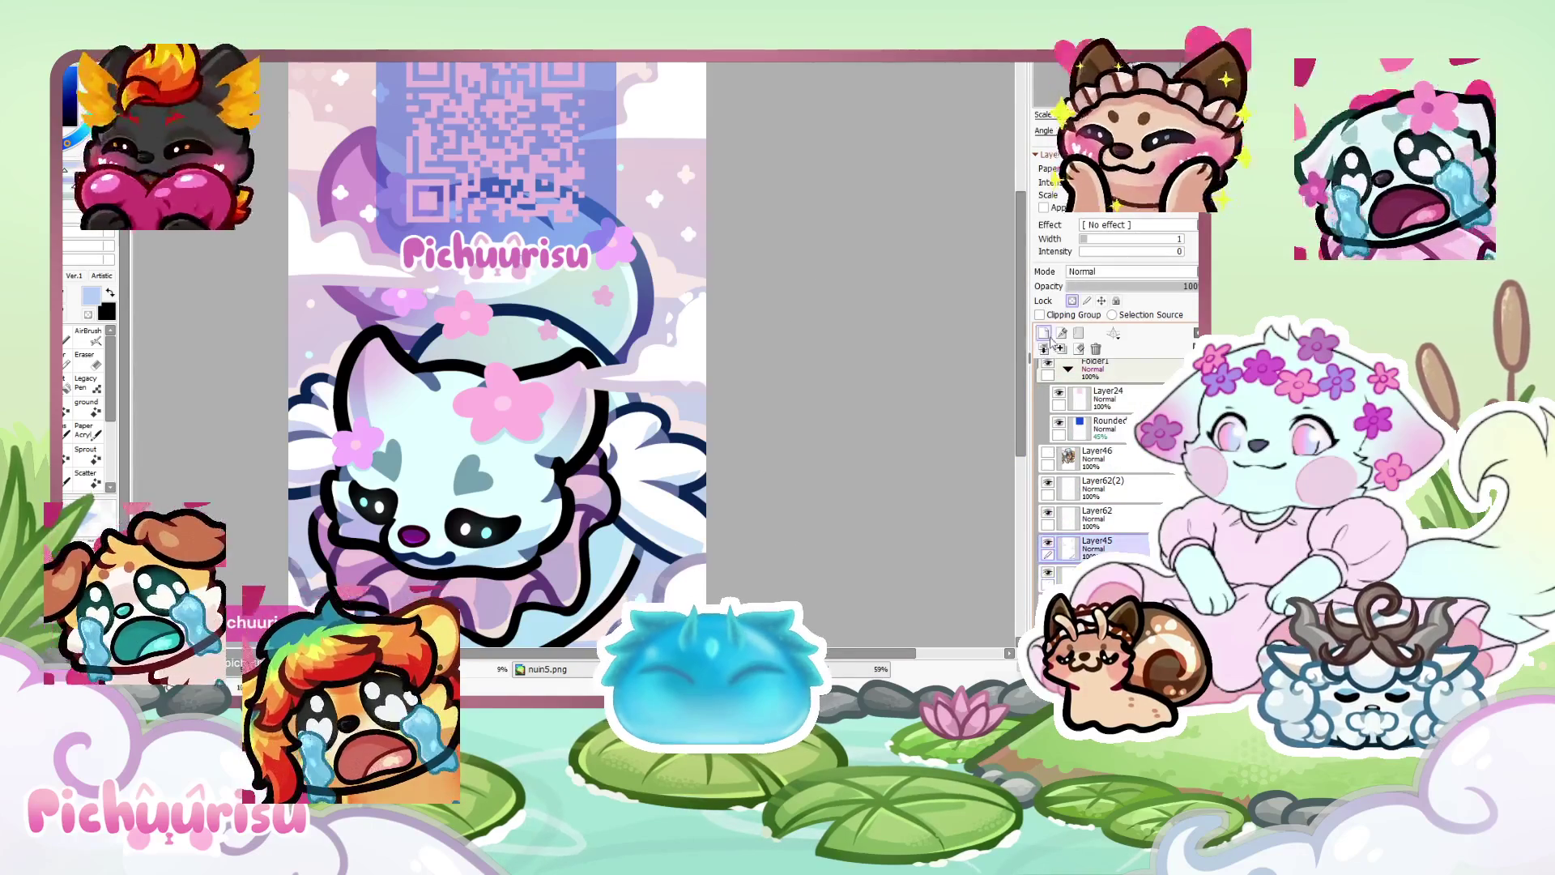
scroll(773, 363, up, 2)
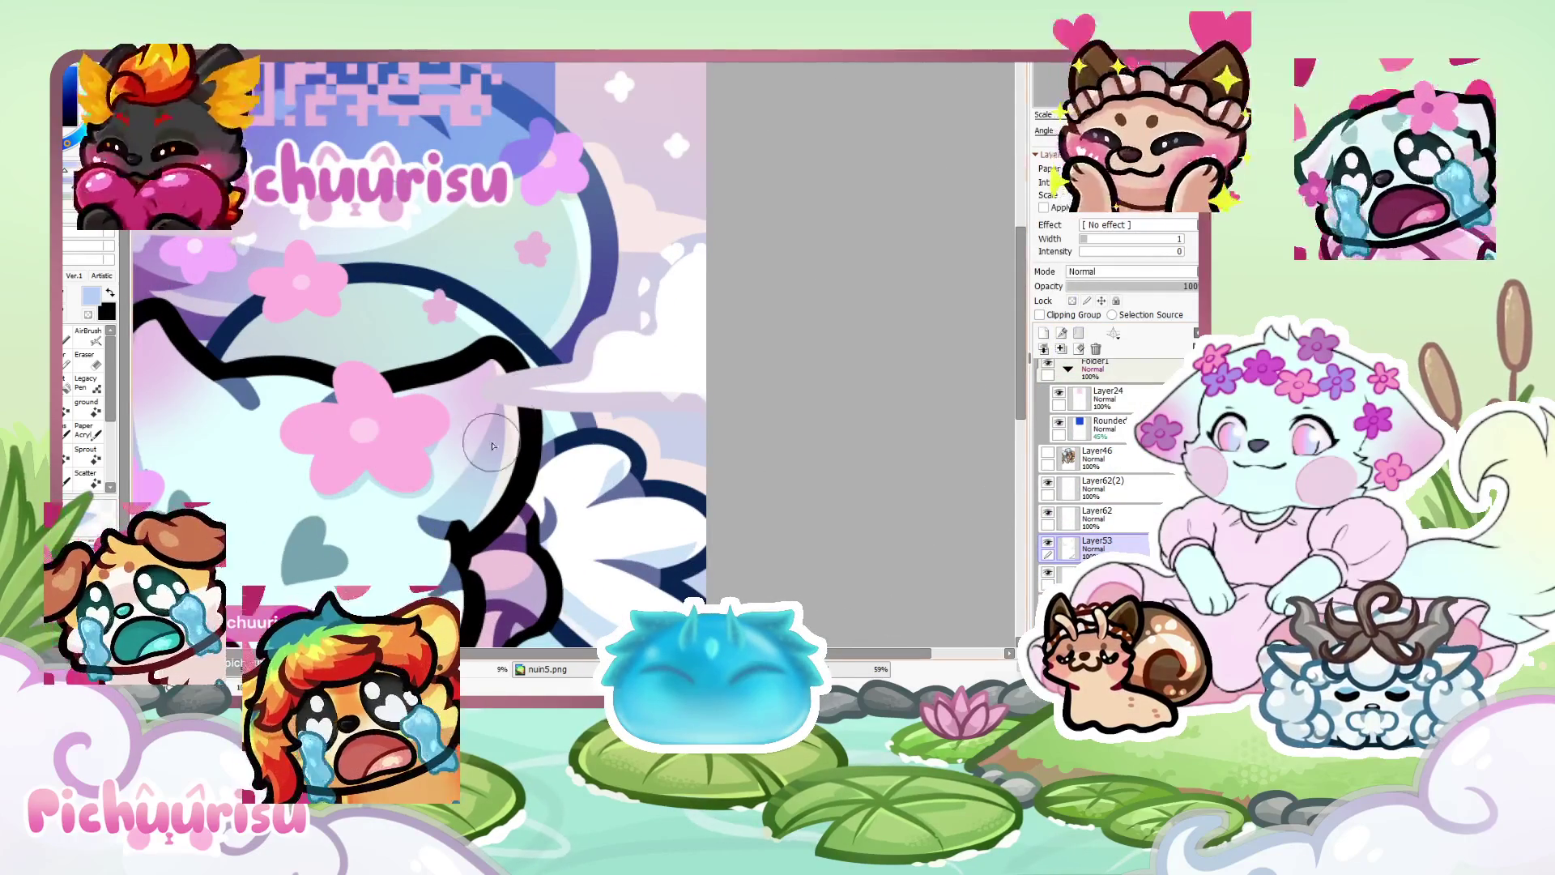
Paint a light-blue stroke beside the head outline, then erase most of it
scroll(527, 373, up, 2)
drag(526, 370, 571, 452)
key(e)
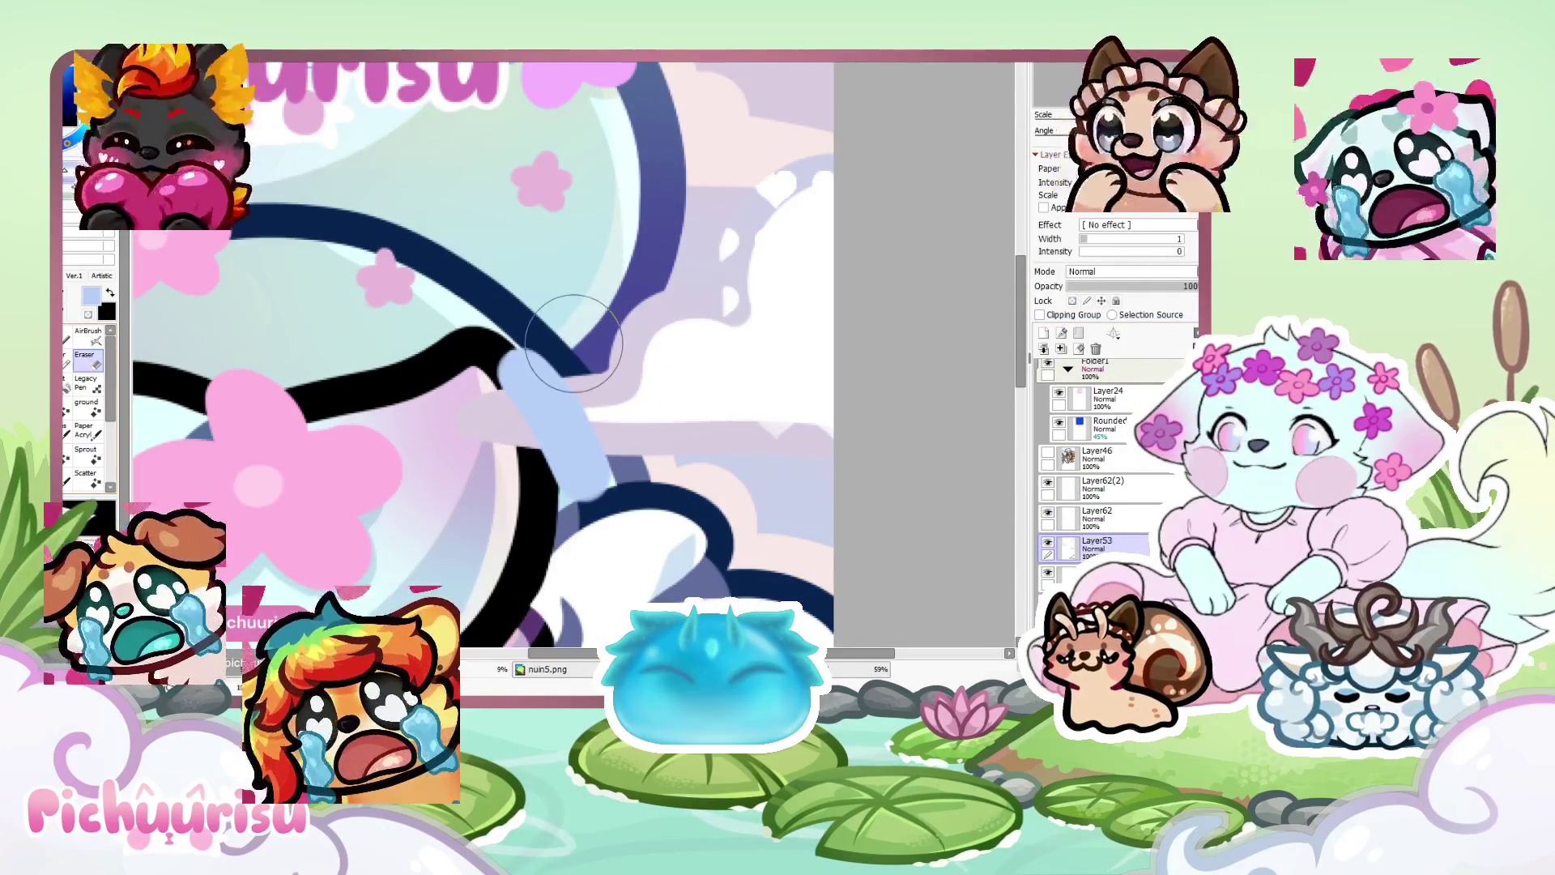
mouse_move(518, 364)
mouse_down()
mouse_move(591, 487)
mouse_move(518, 349)
mouse_move(627, 468)
mouse_move(566, 371)
mouse_up()
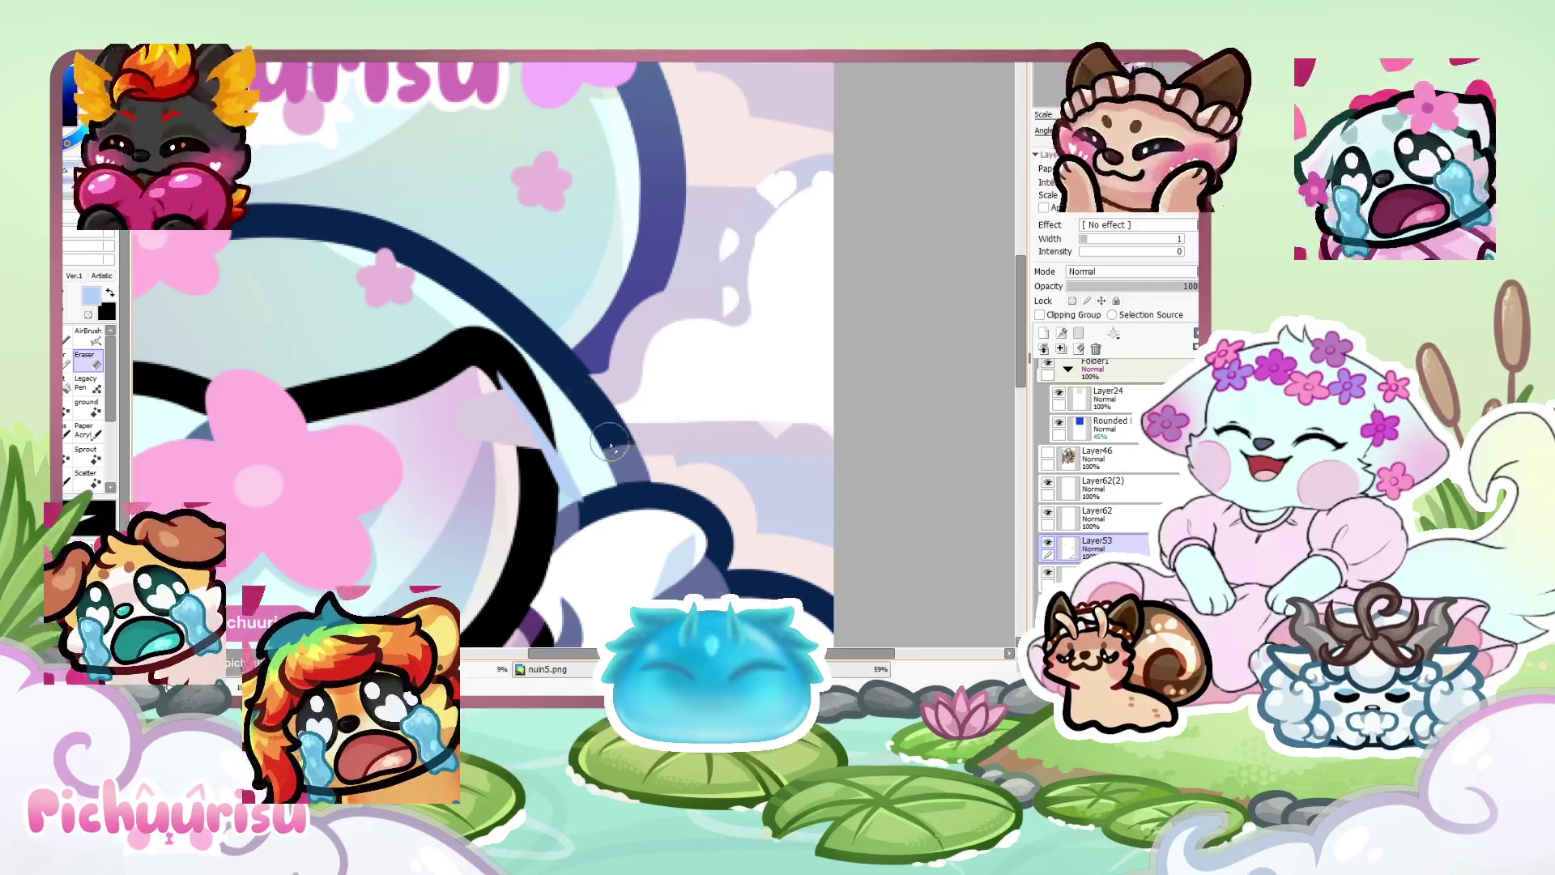
drag(514, 416, 480, 368)
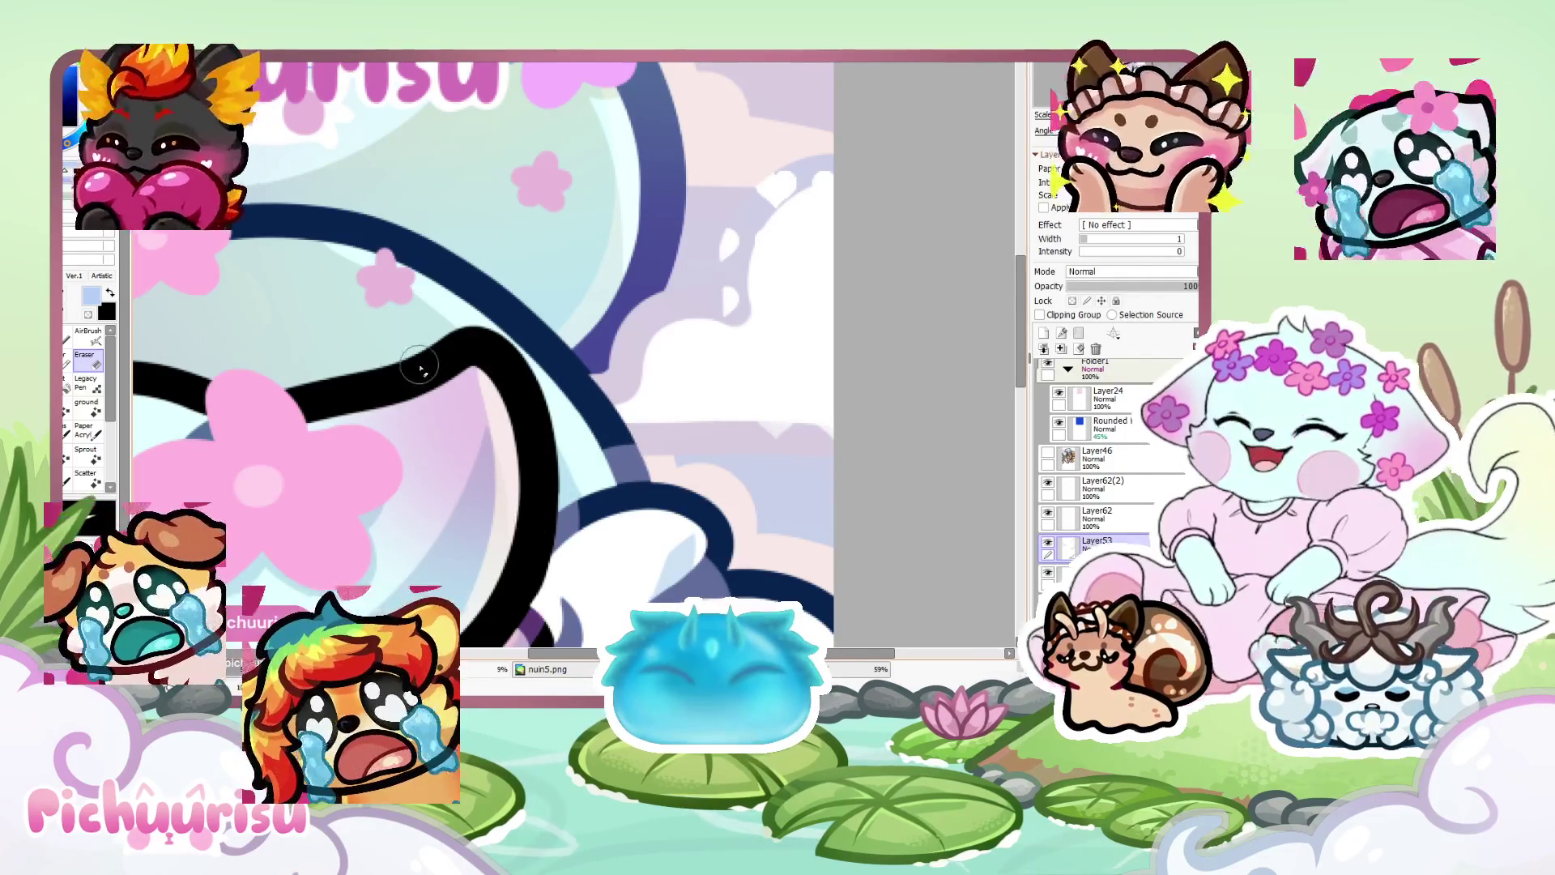
Zoom in and erase along the inner edge of the black outline over the cloud
scroll(606, 458, up, 2)
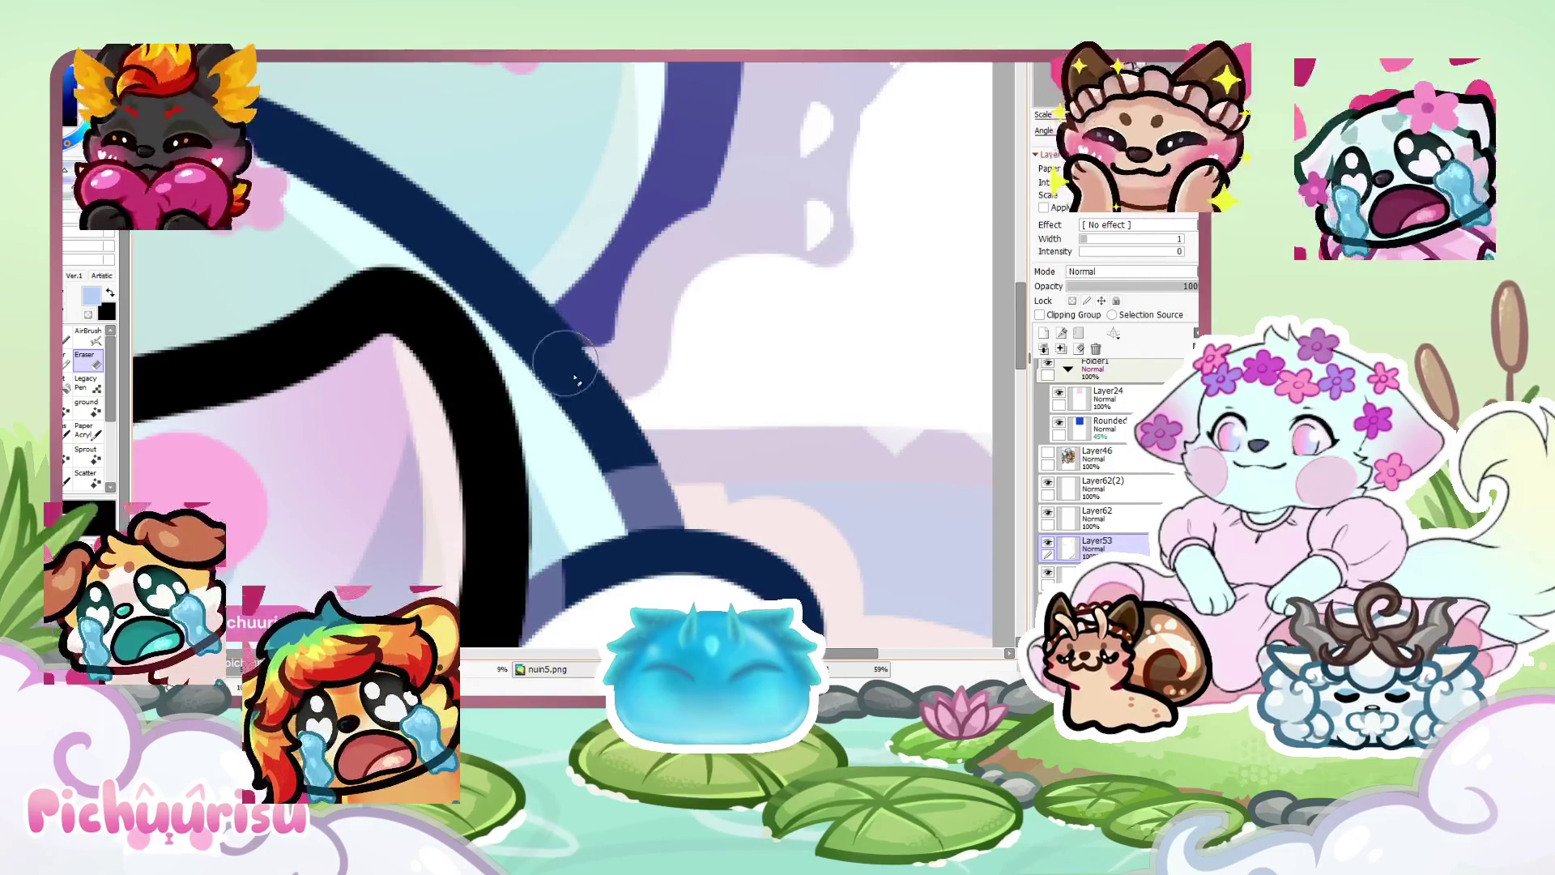
scroll(811, 377, down, 5)
scroll(1151, 494, down, 5)
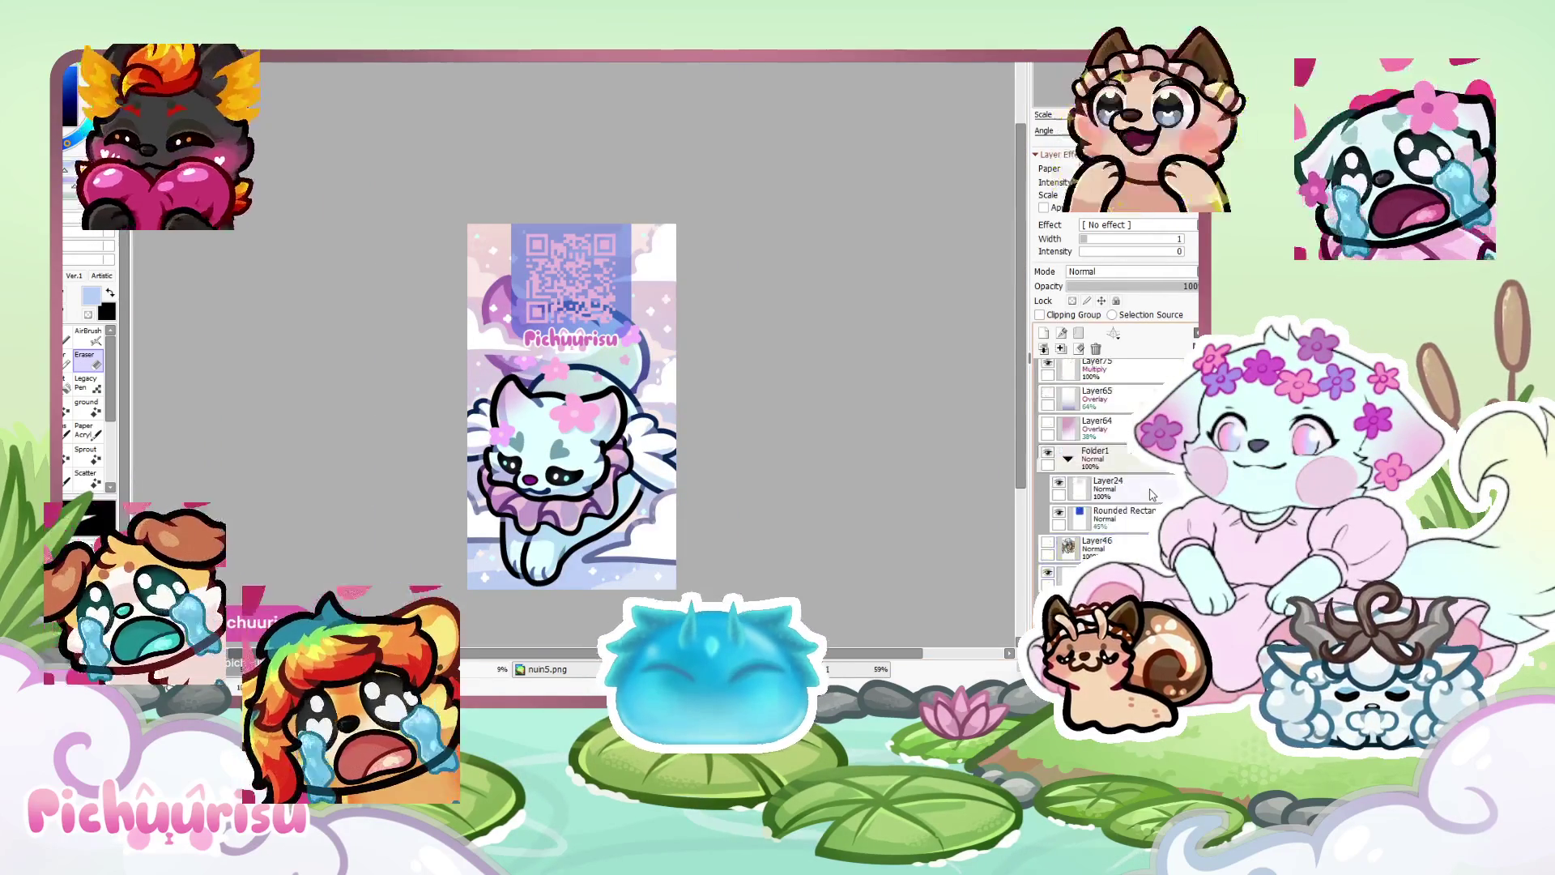
scroll(837, 447, up, 3)
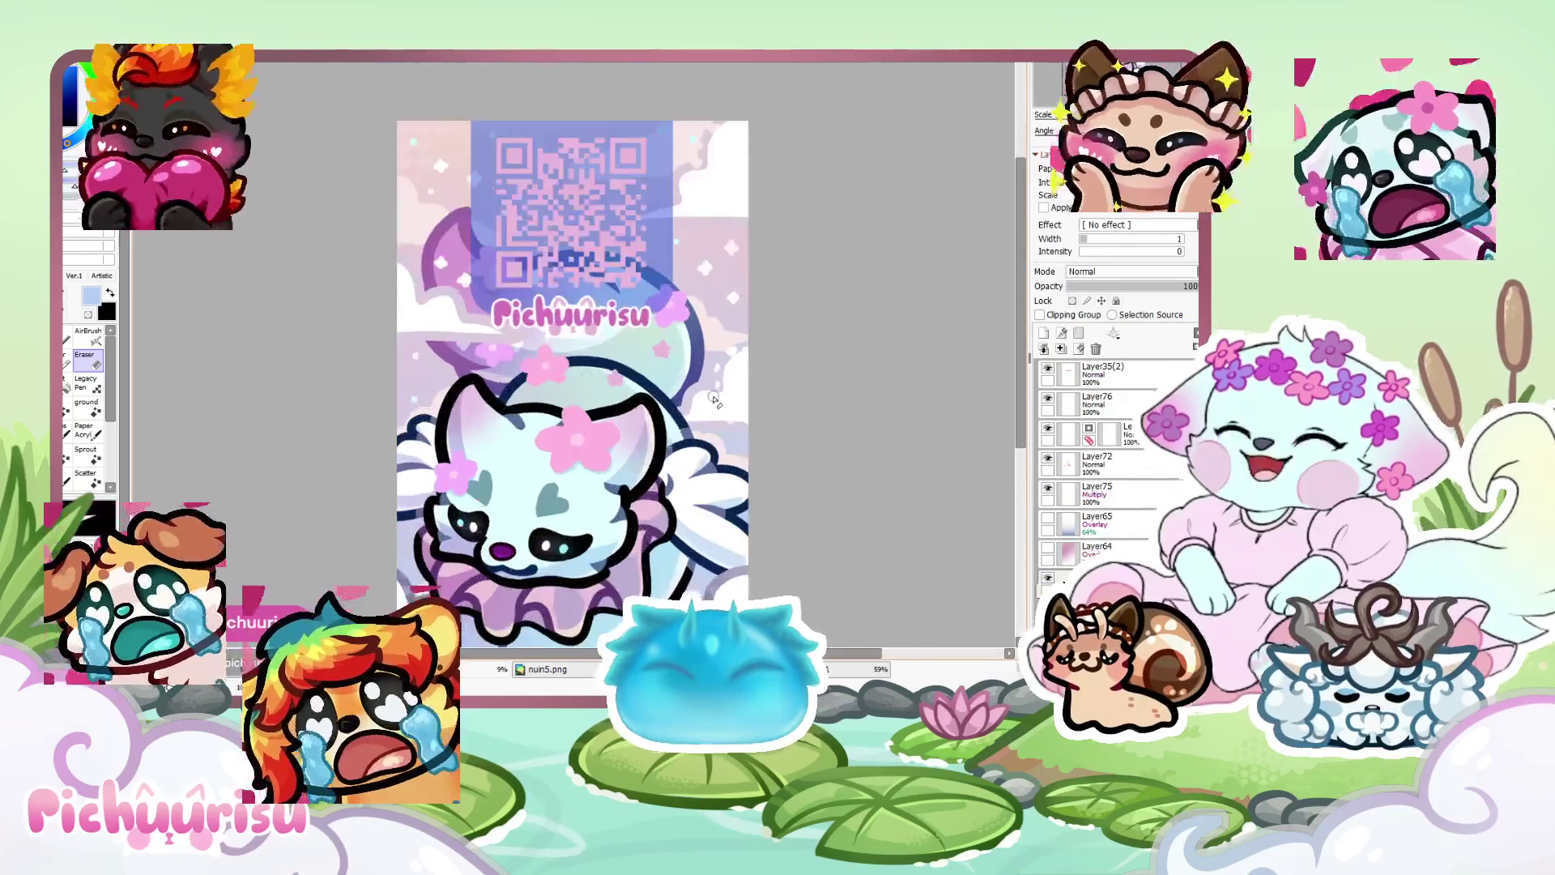
scroll(720, 409, up, 2)
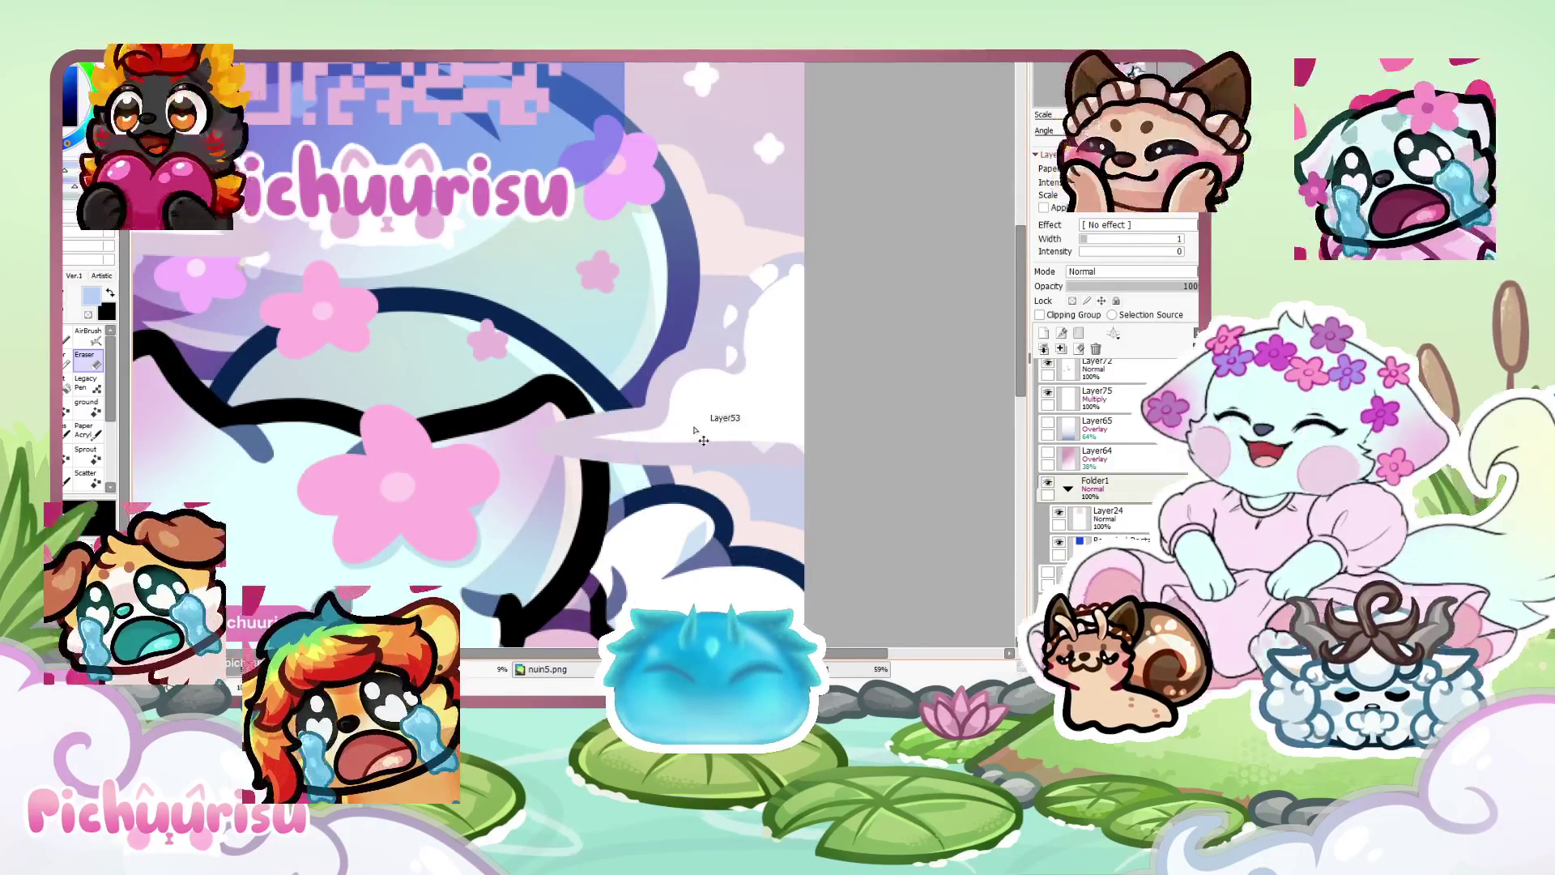
scroll(636, 429, up, 2)
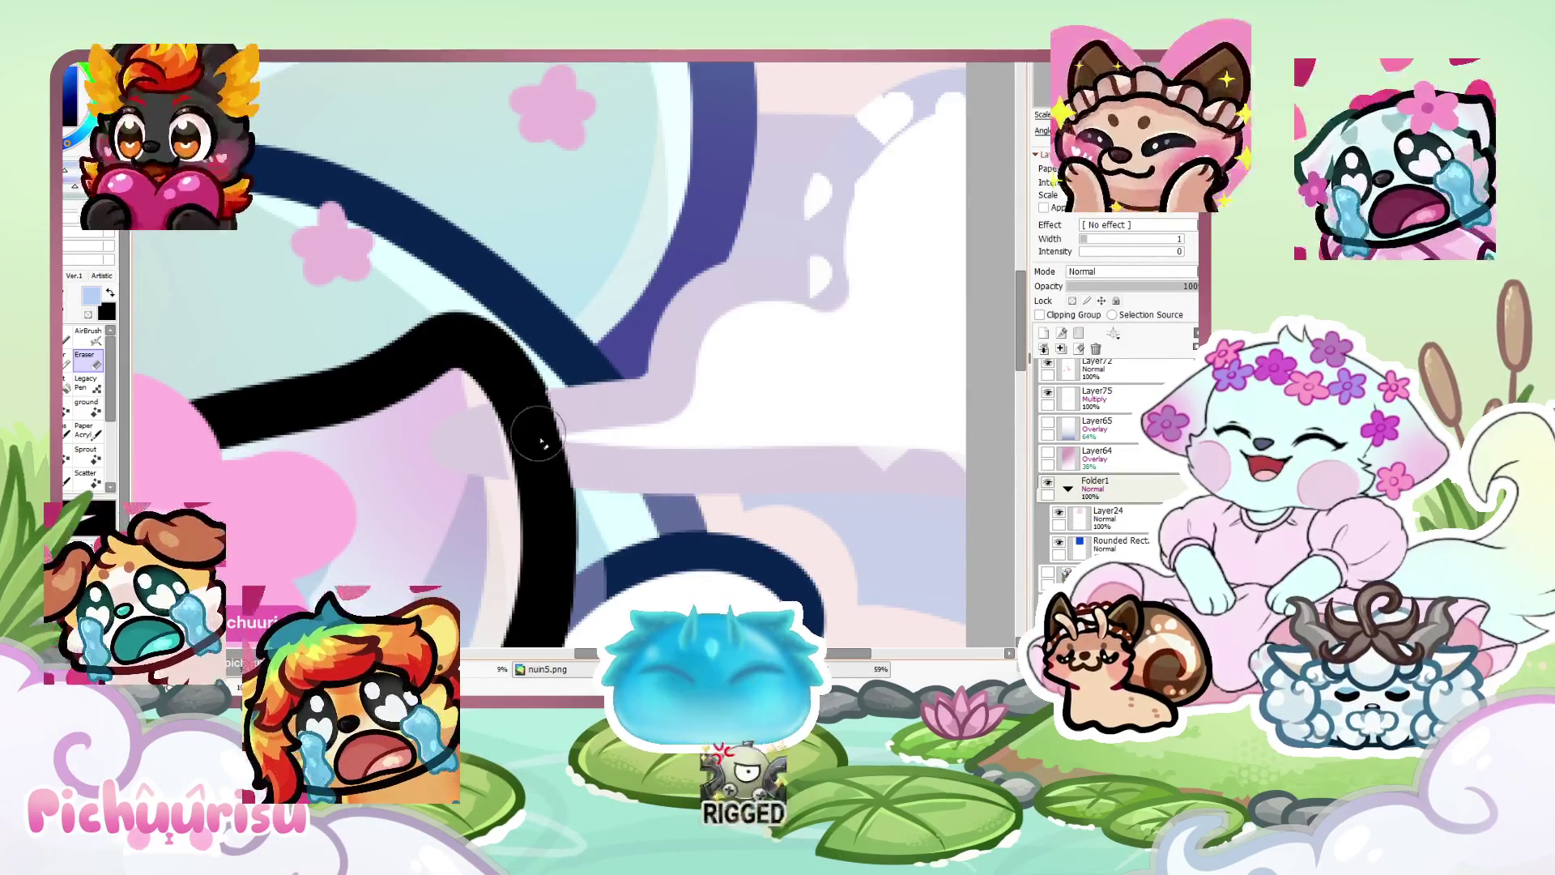
mouse_move(528, 410)
mouse_down()
mouse_move(518, 380)
mouse_move(530, 453)
mouse_move(499, 503)
mouse_up()
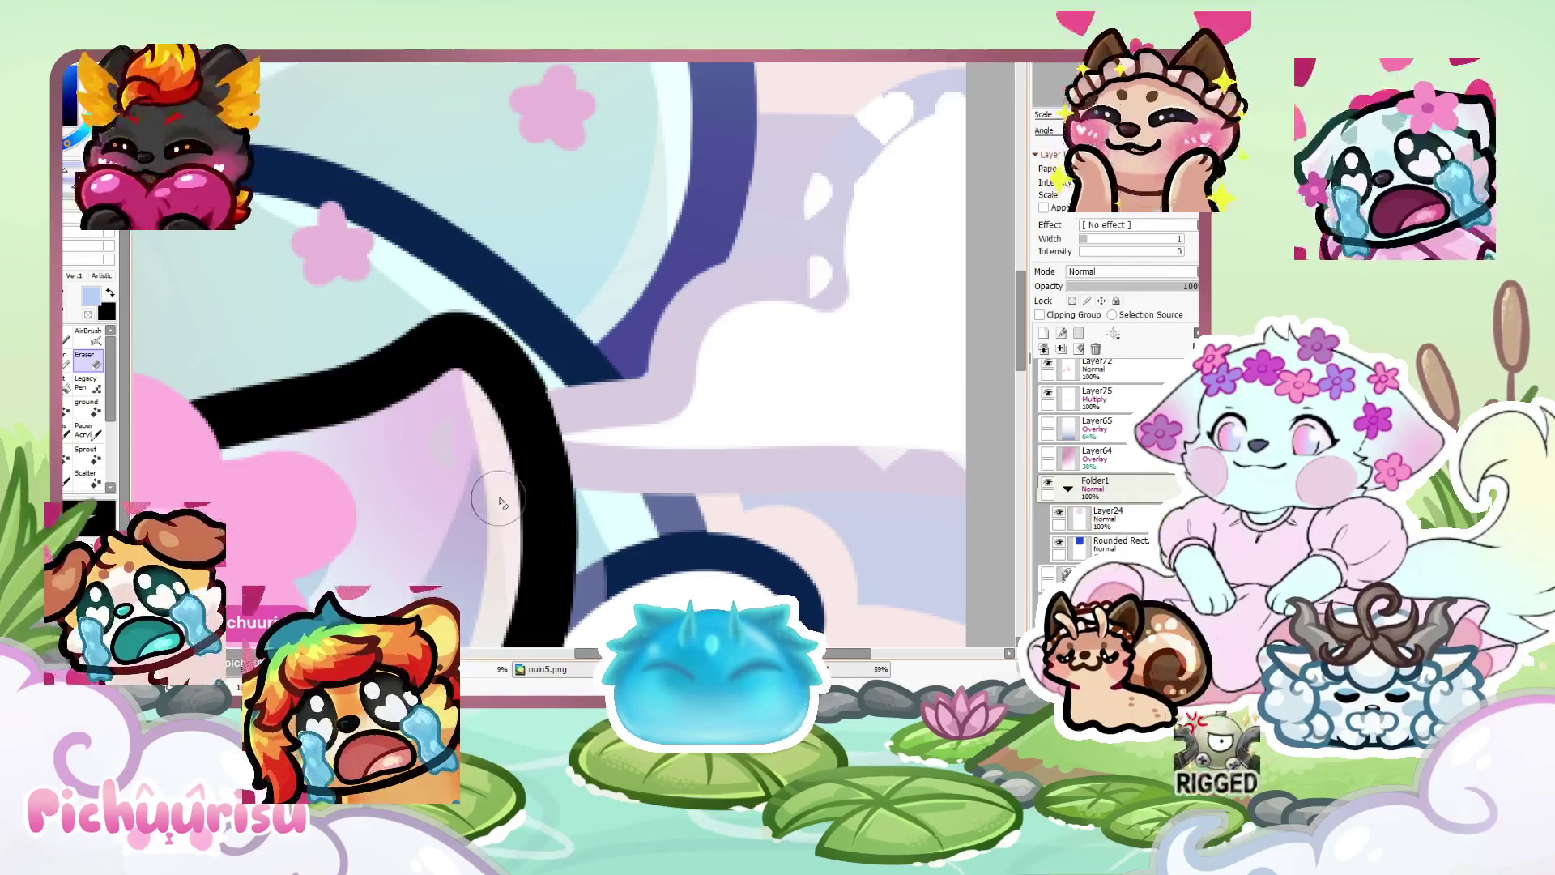
scroll(729, 357, down, 5)
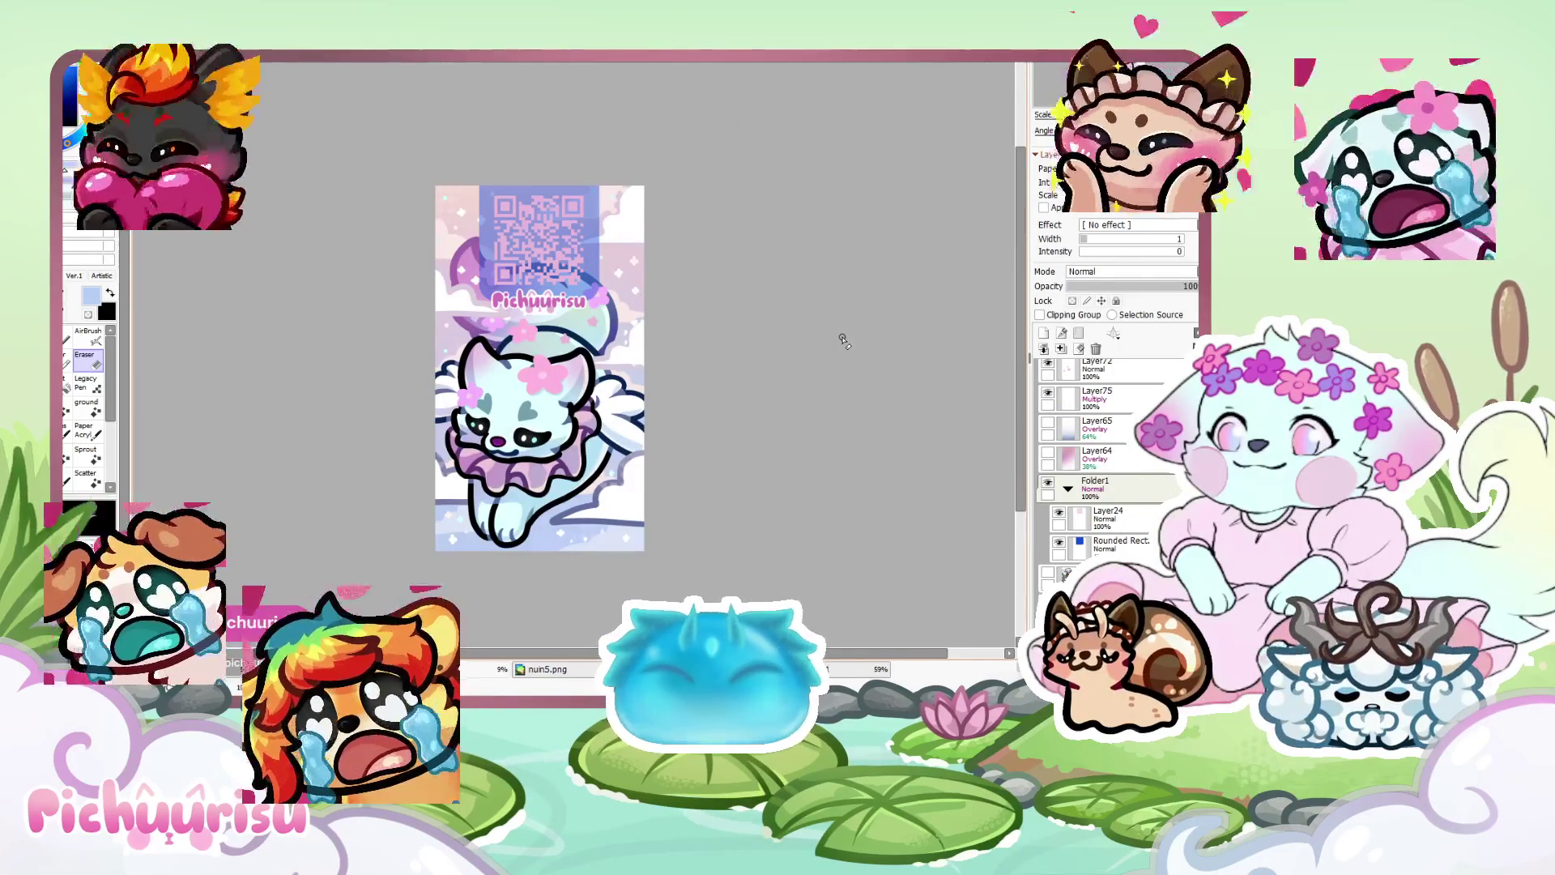
Select the AirBrush tool while zooming around the QR code
scroll(843, 340, down, 1)
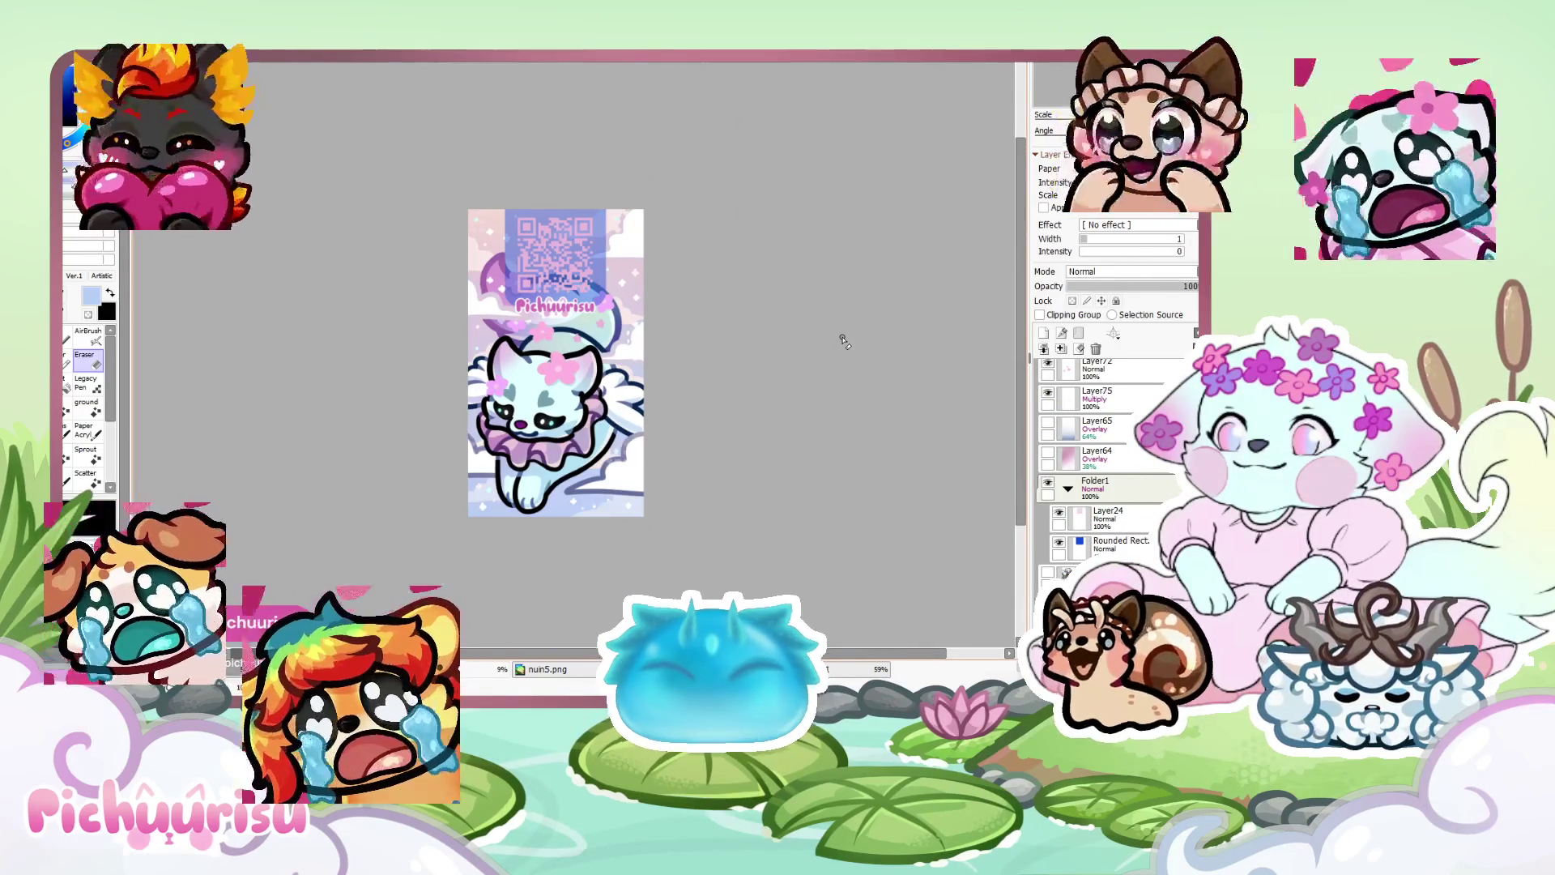
scroll(843, 341, up, 1)
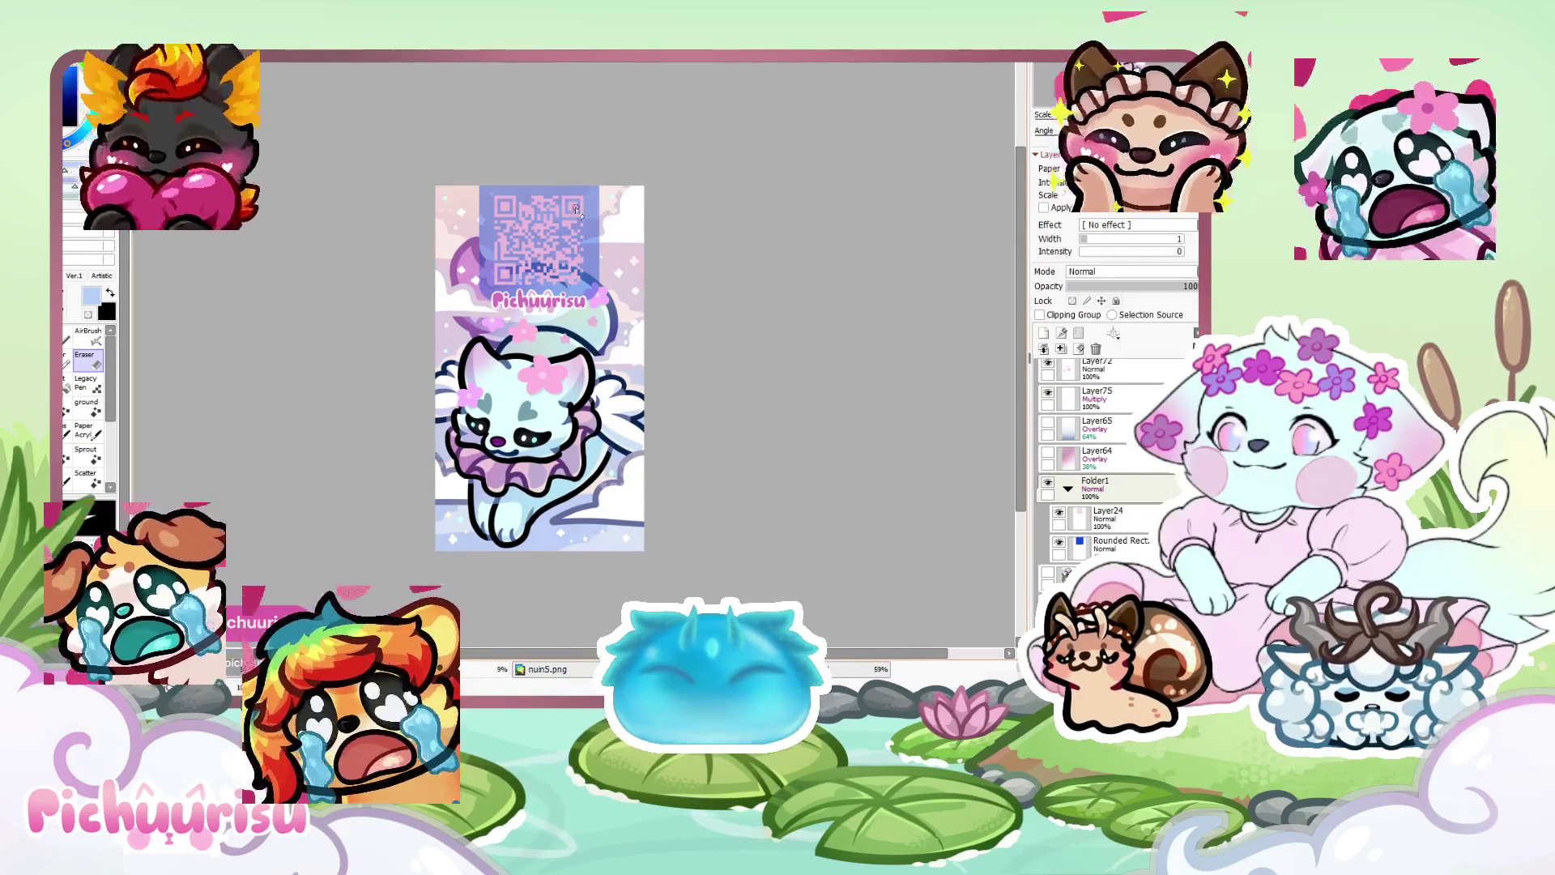
scroll(580, 330, up, 5)
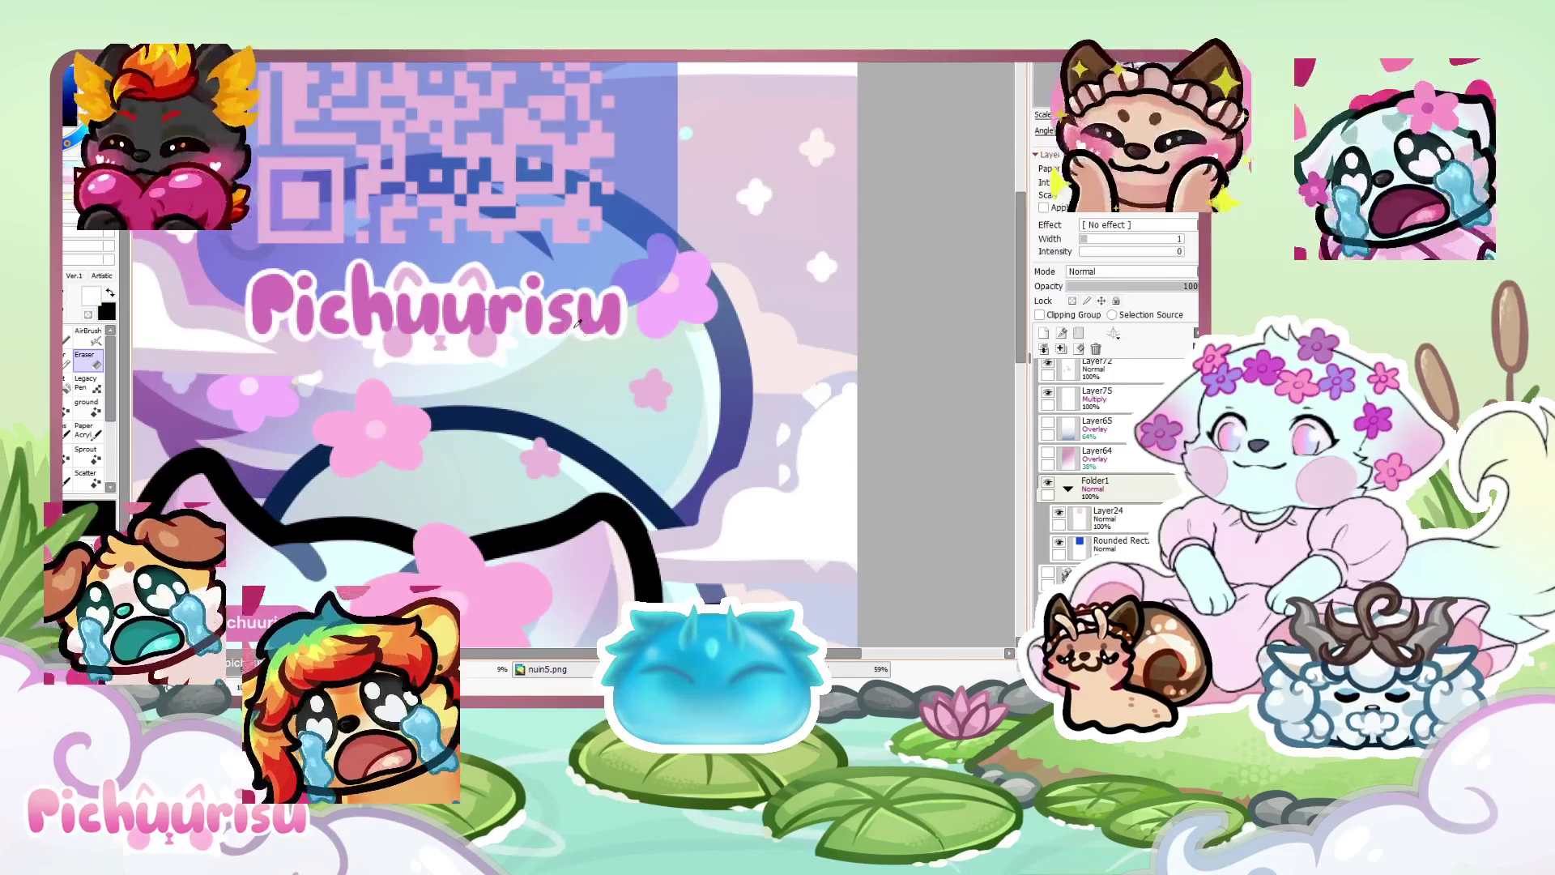
scroll(579, 324, down, 2)
click(88, 334)
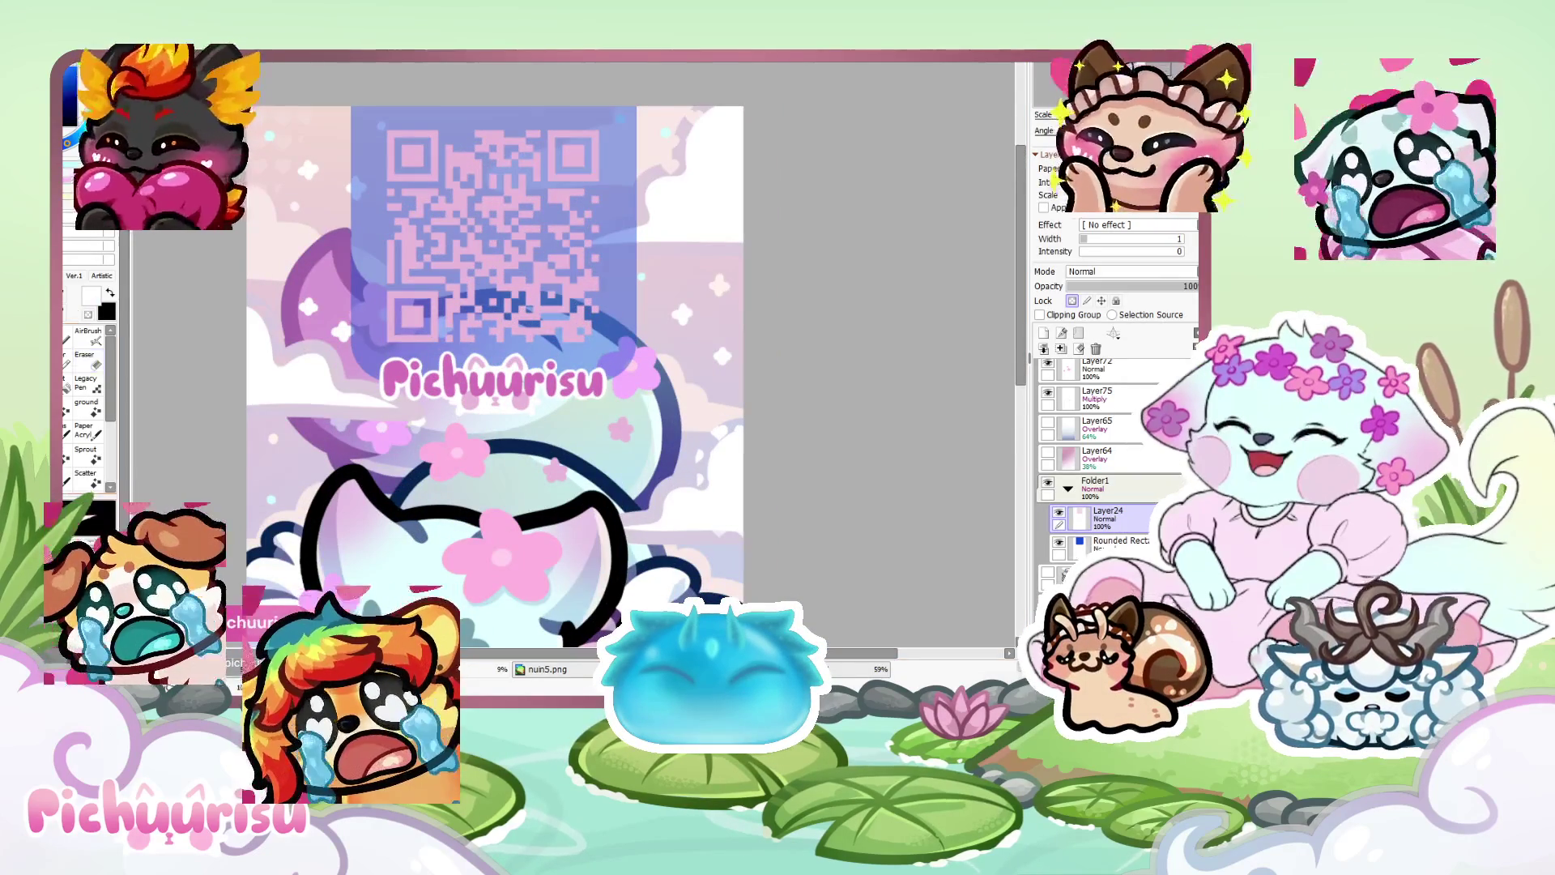
scroll(486, 243, down, 4)
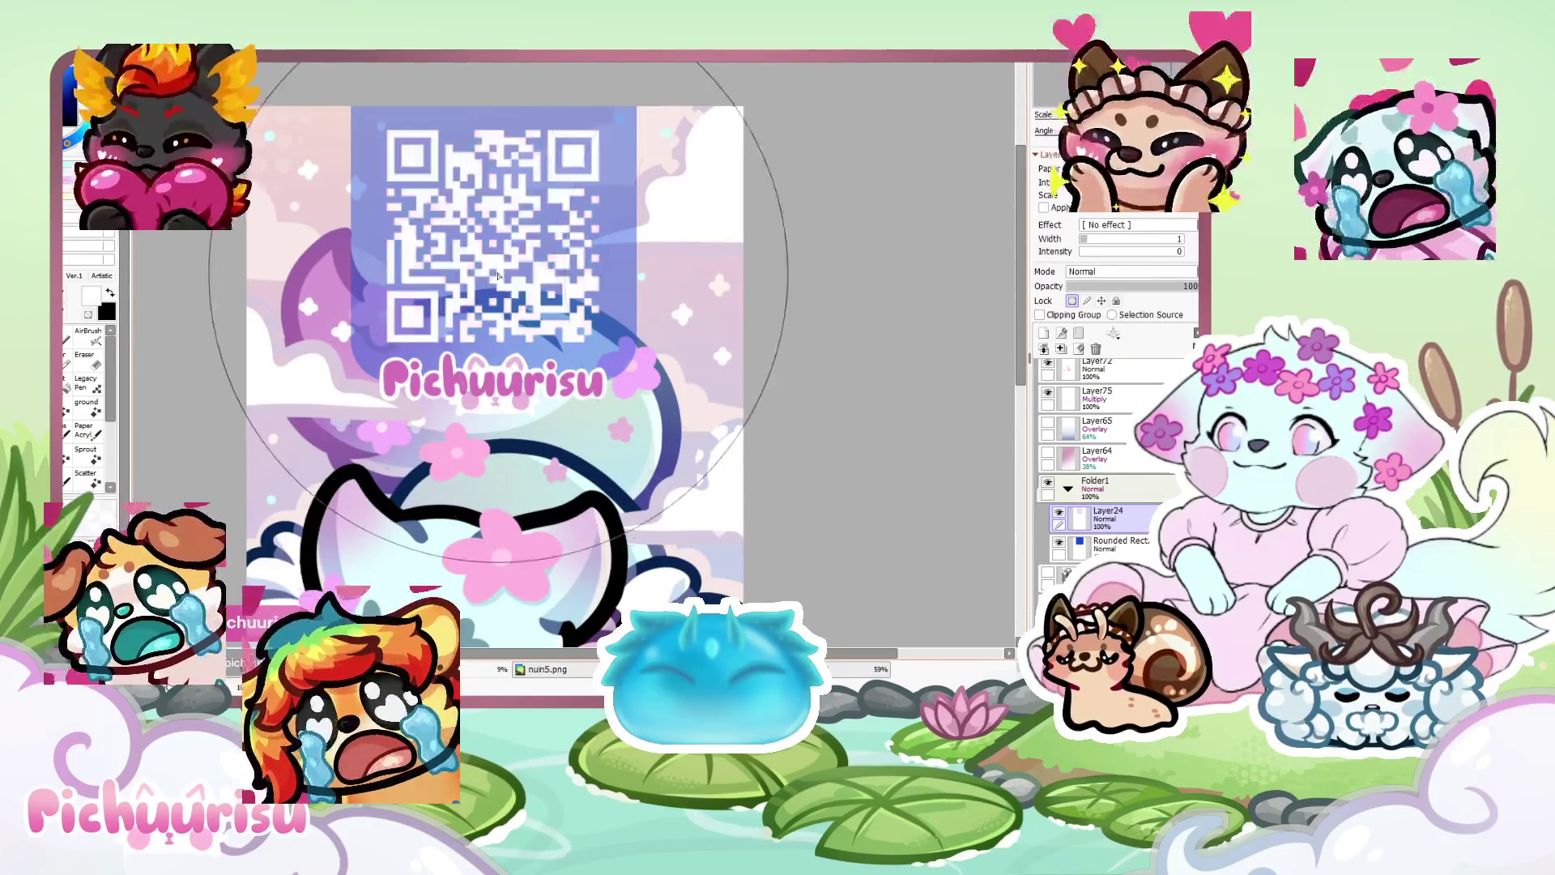
scroll(592, 418, up, 2)
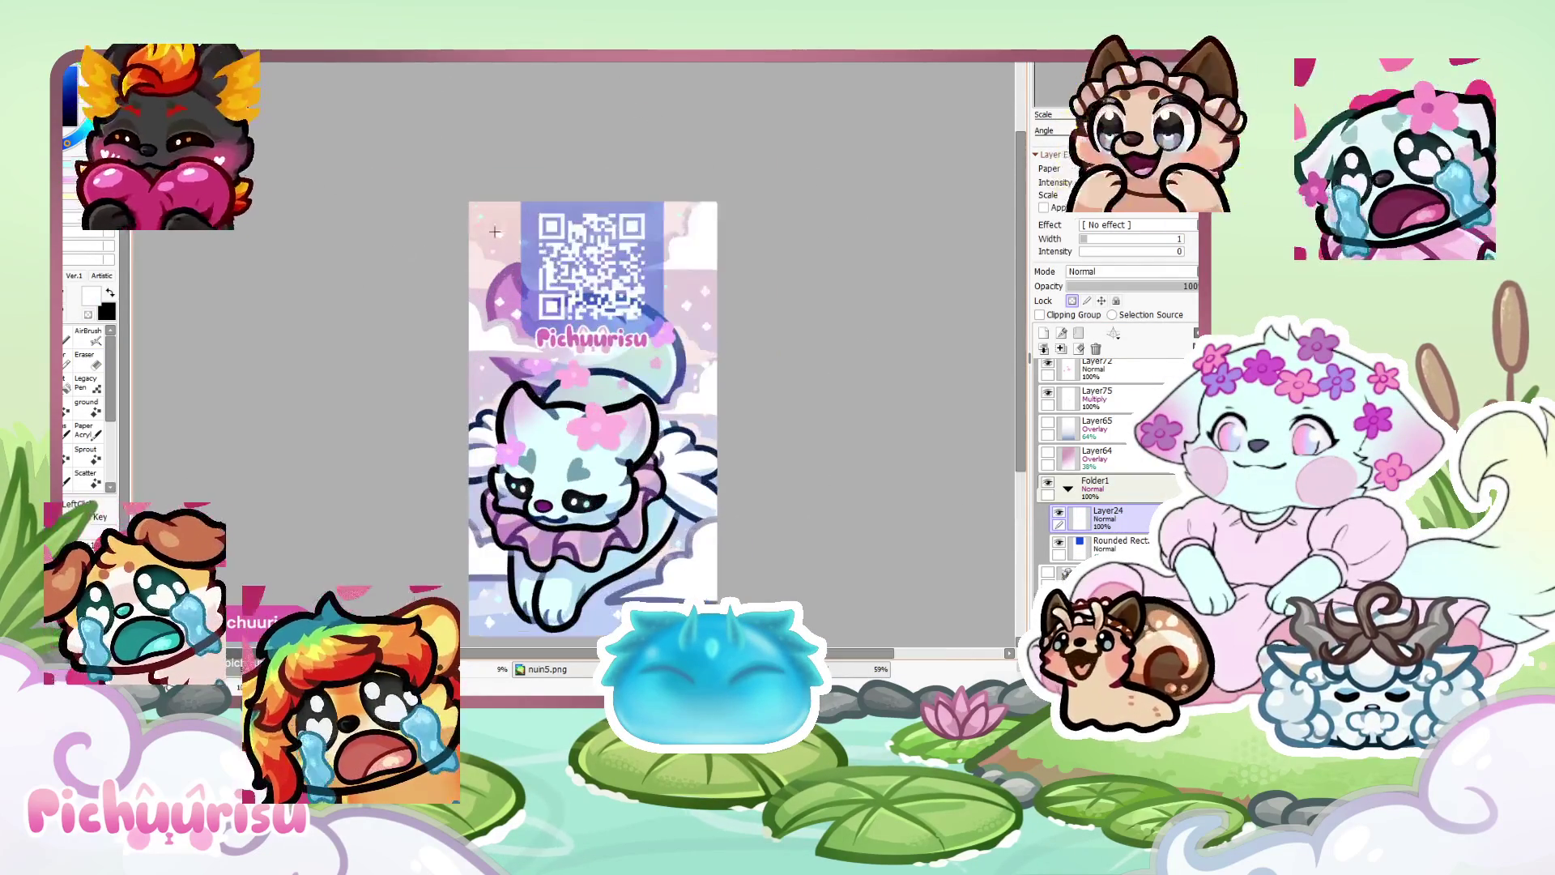
scroll(559, 315, up, 1)
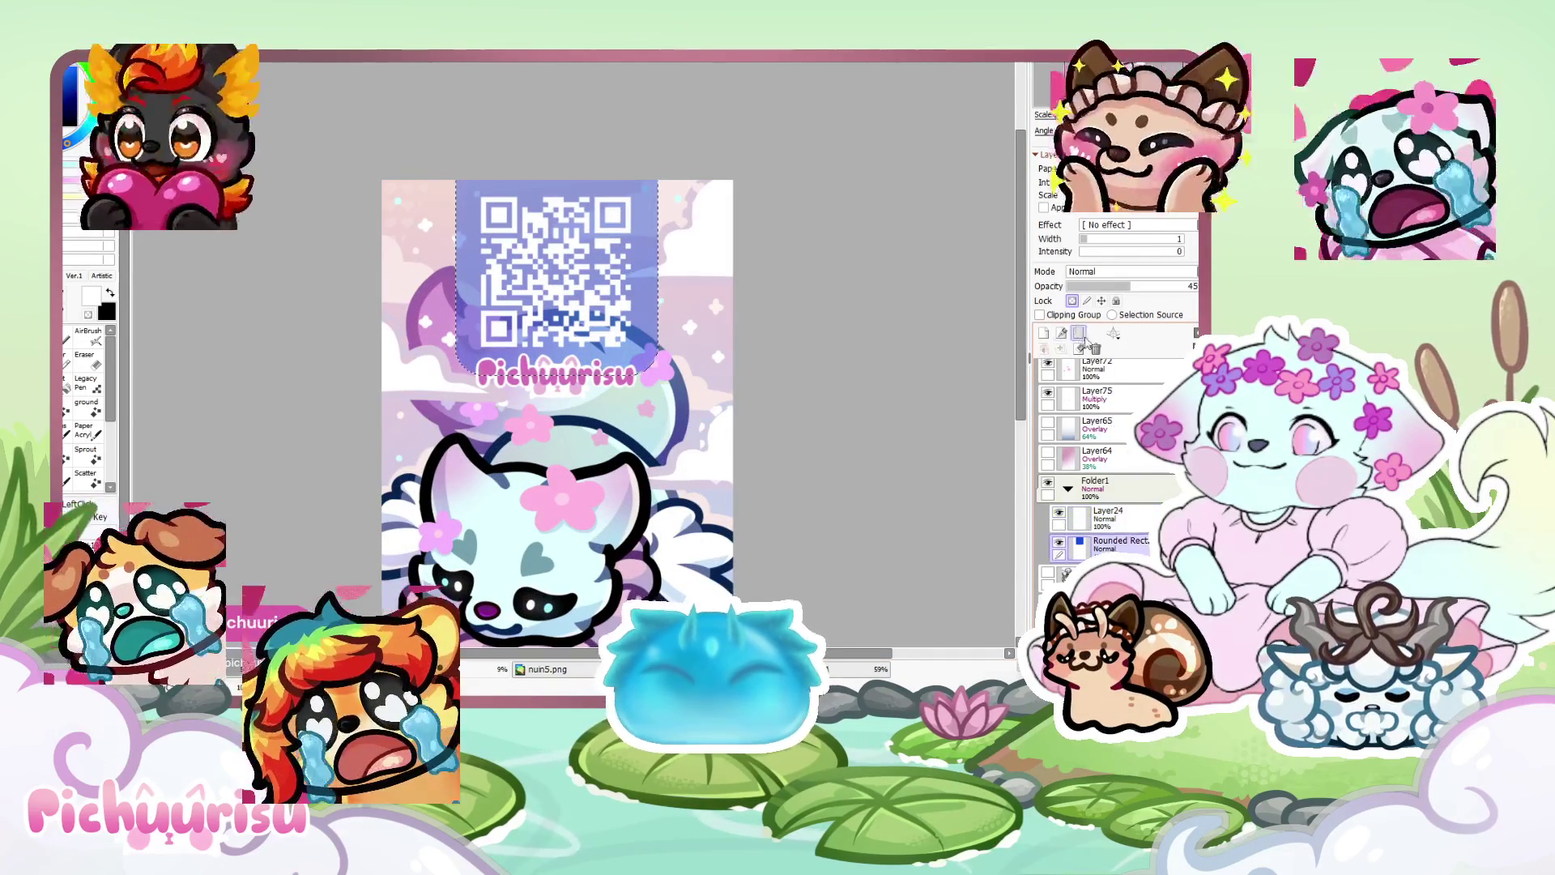
Add a new empty layer inside Folder1 and try a free transform on the QR backing rectangle
click(1044, 333)
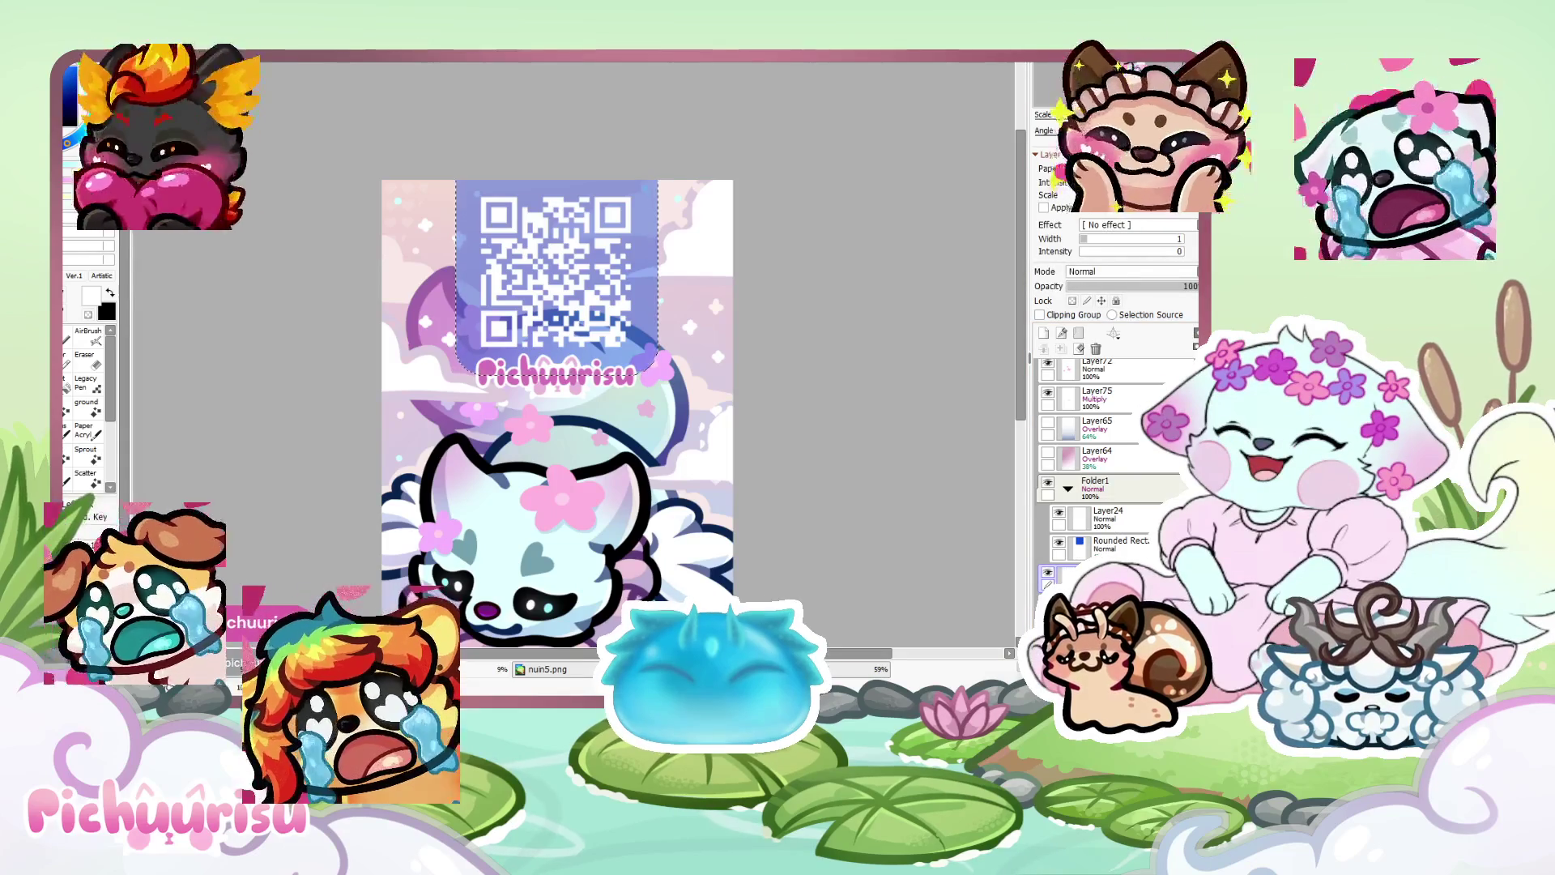
key(ctrl+t)
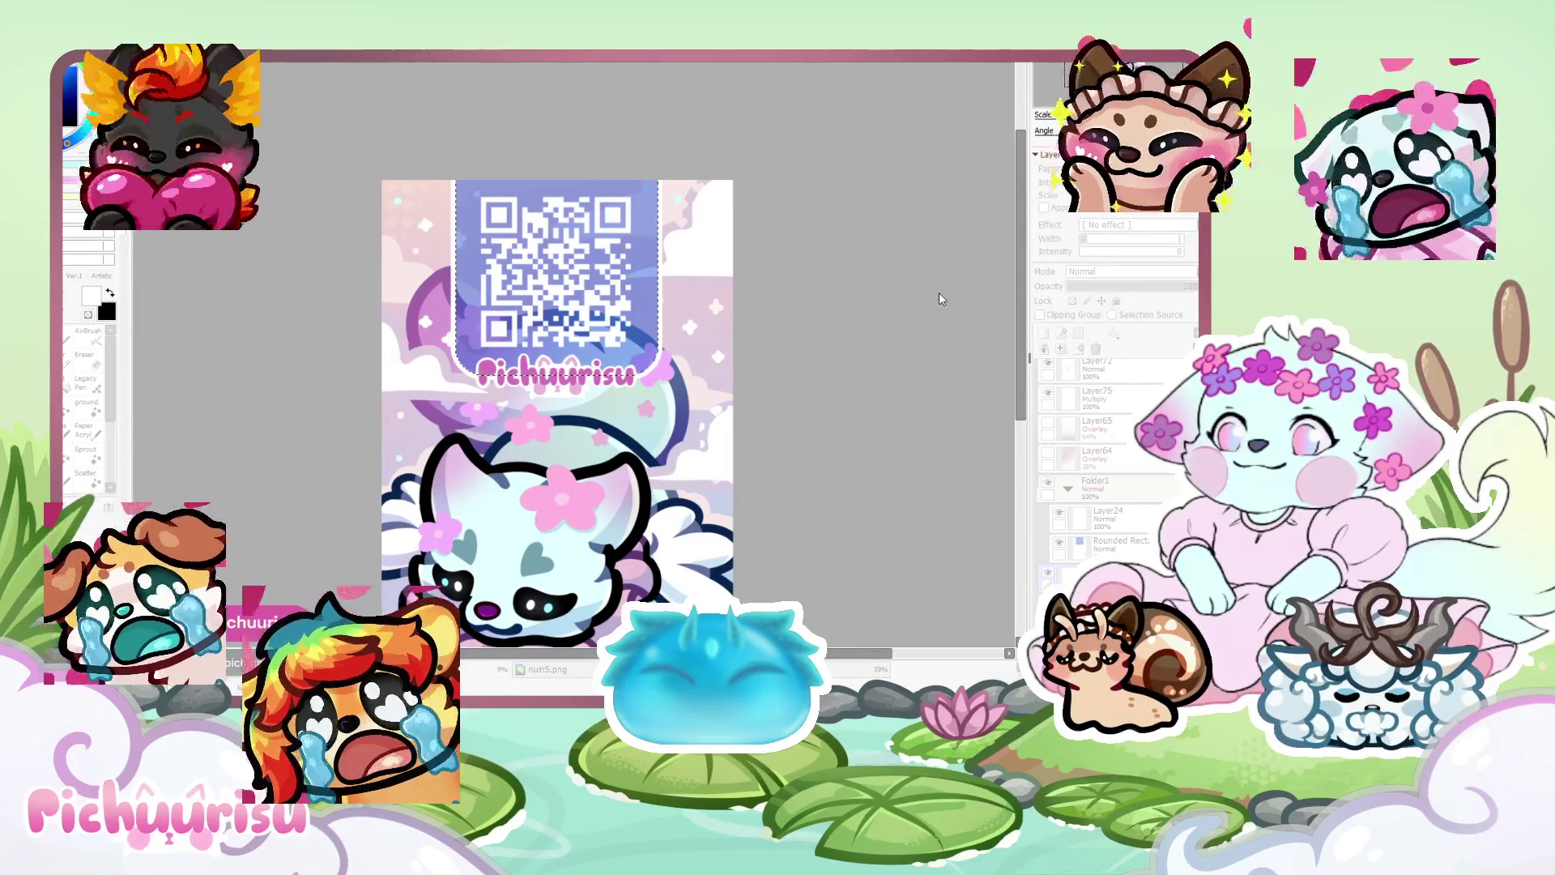
key(Return)
scroll(722, 311, down, 2)
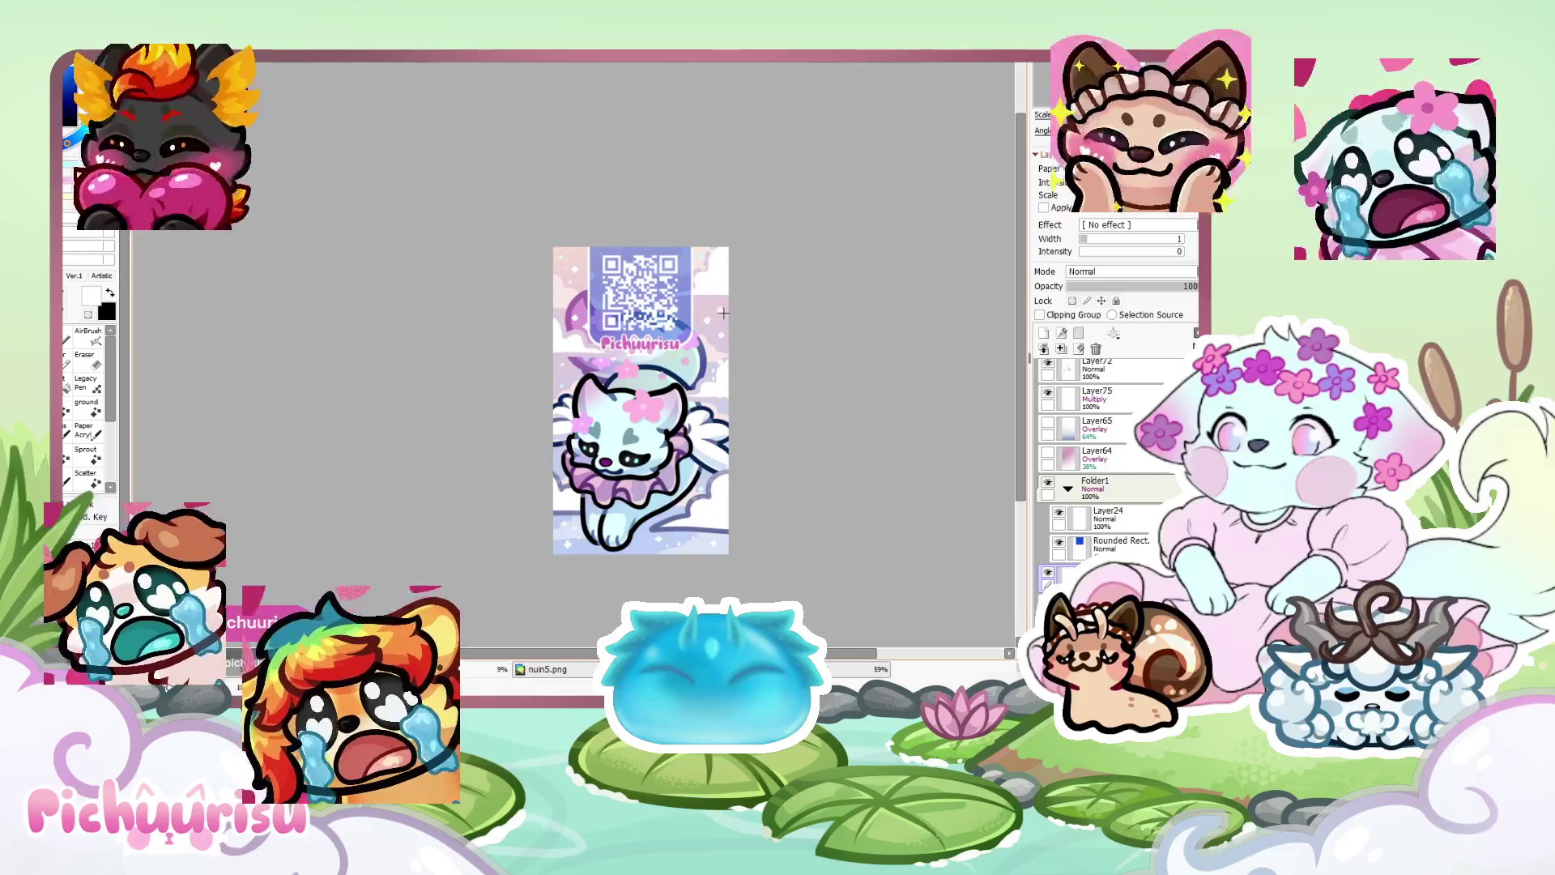
scroll(722, 311, up, 2)
scroll(722, 312, down, 1)
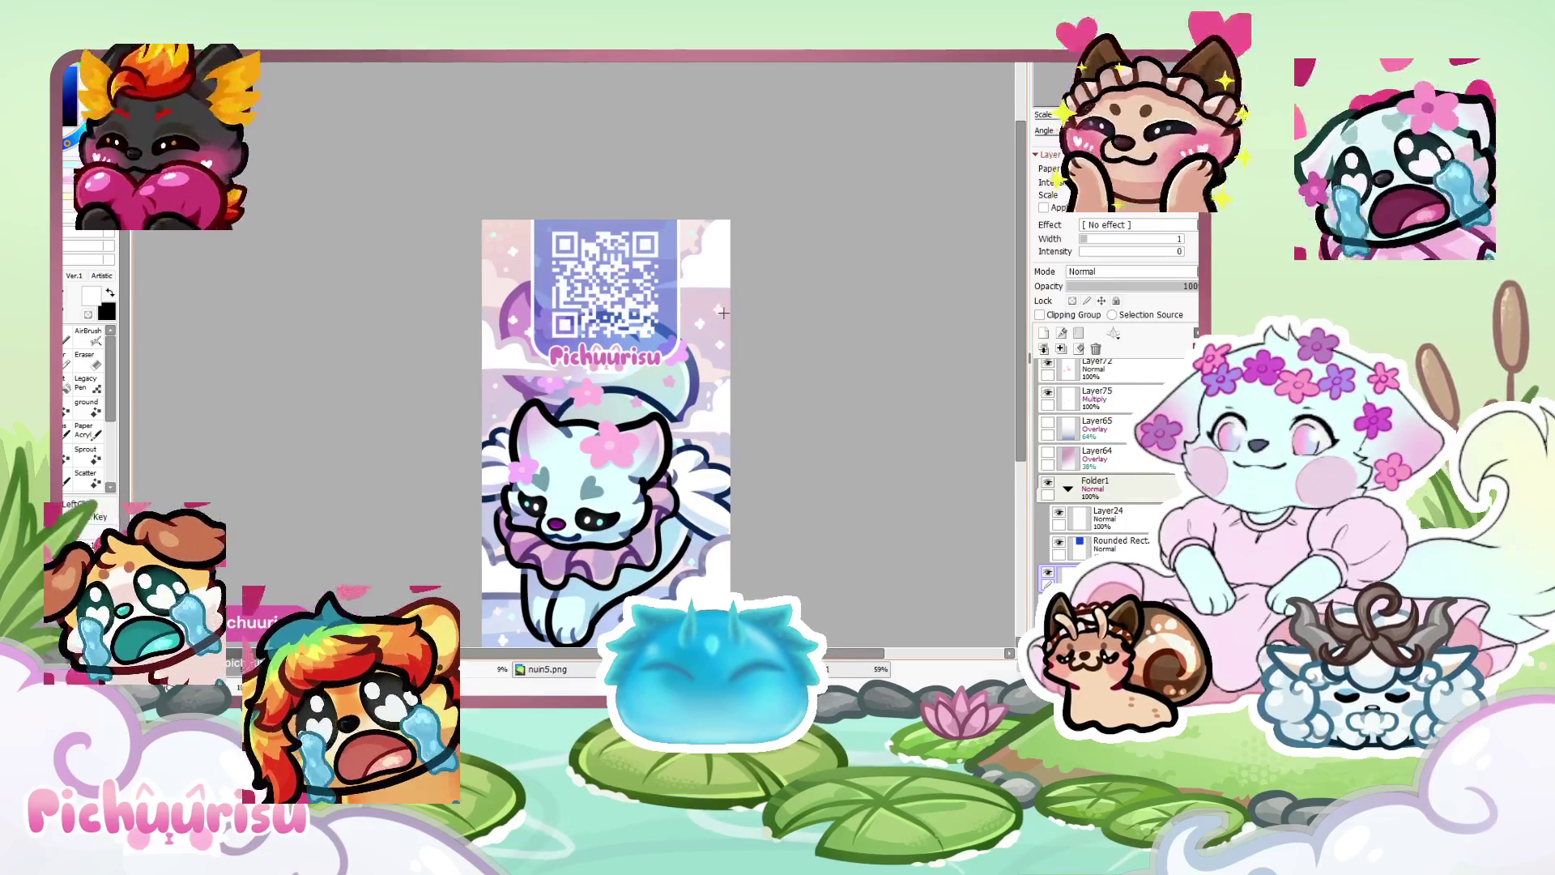
scroll(723, 312, down, 2)
scroll(722, 311, up, 2)
scroll(722, 311, down, 2)
scroll(722, 312, up, 1)
scroll(723, 311, up, 2)
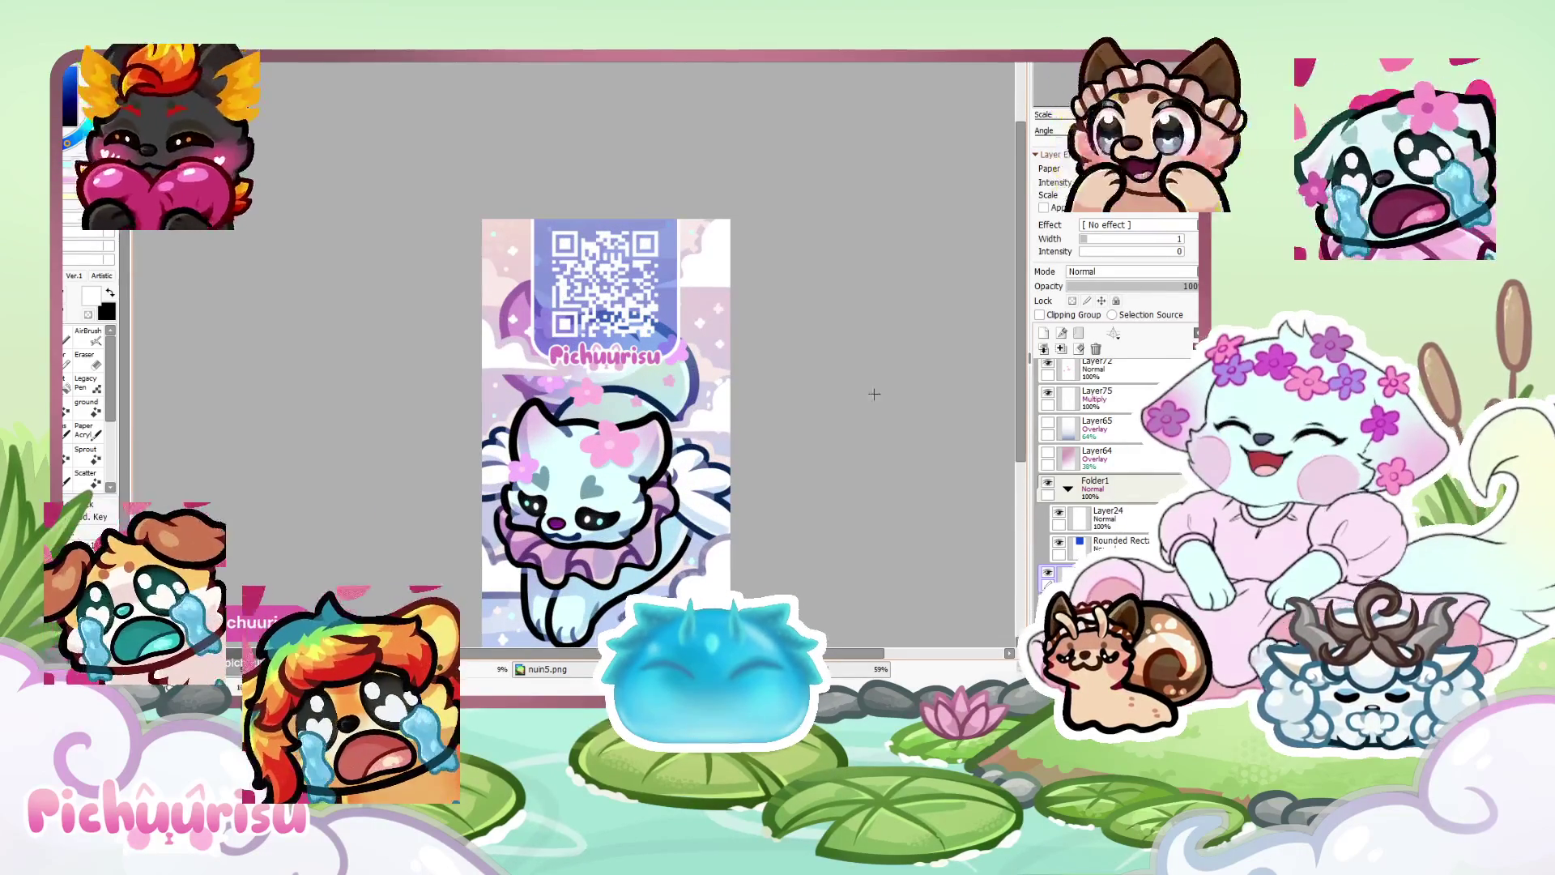
scroll(723, 312, up, 3)
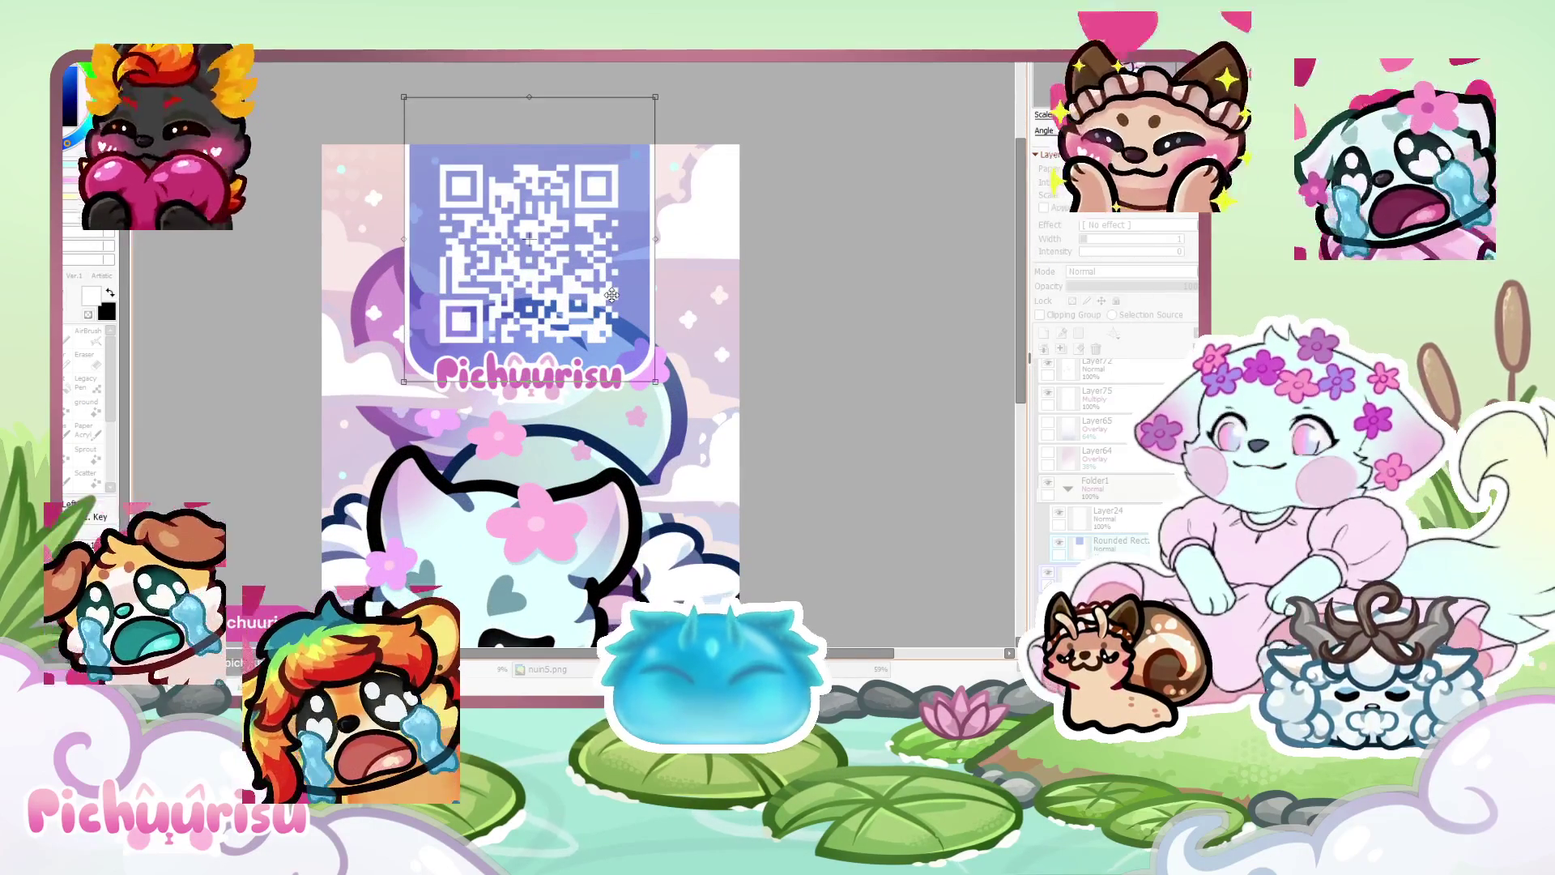
Select the Pichuurisu text layer and move the title up on the card
key(ctrl+t)
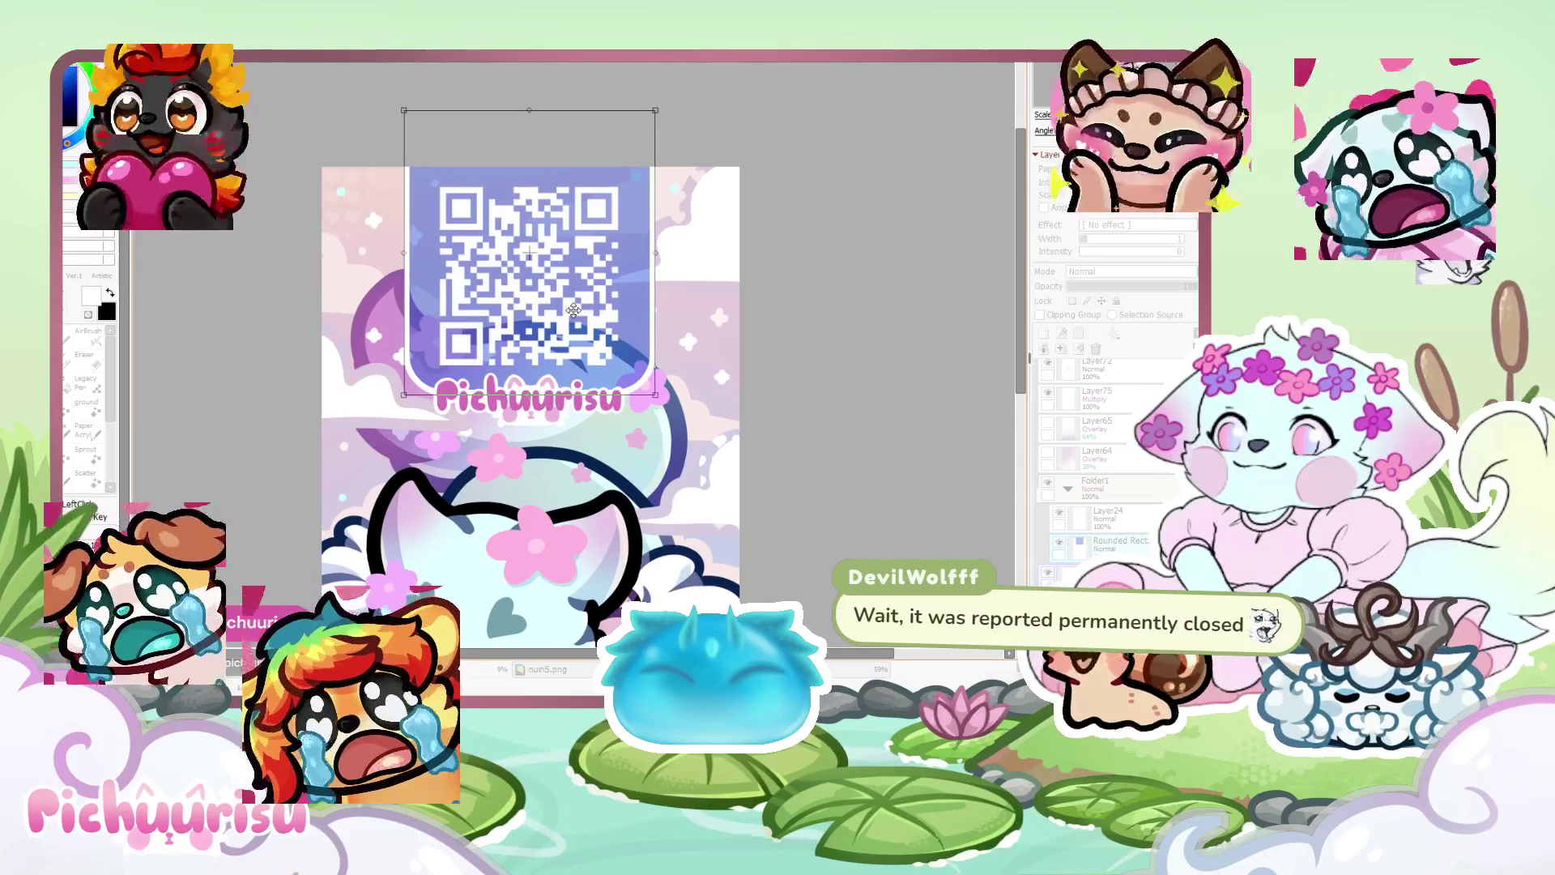
key(Return)
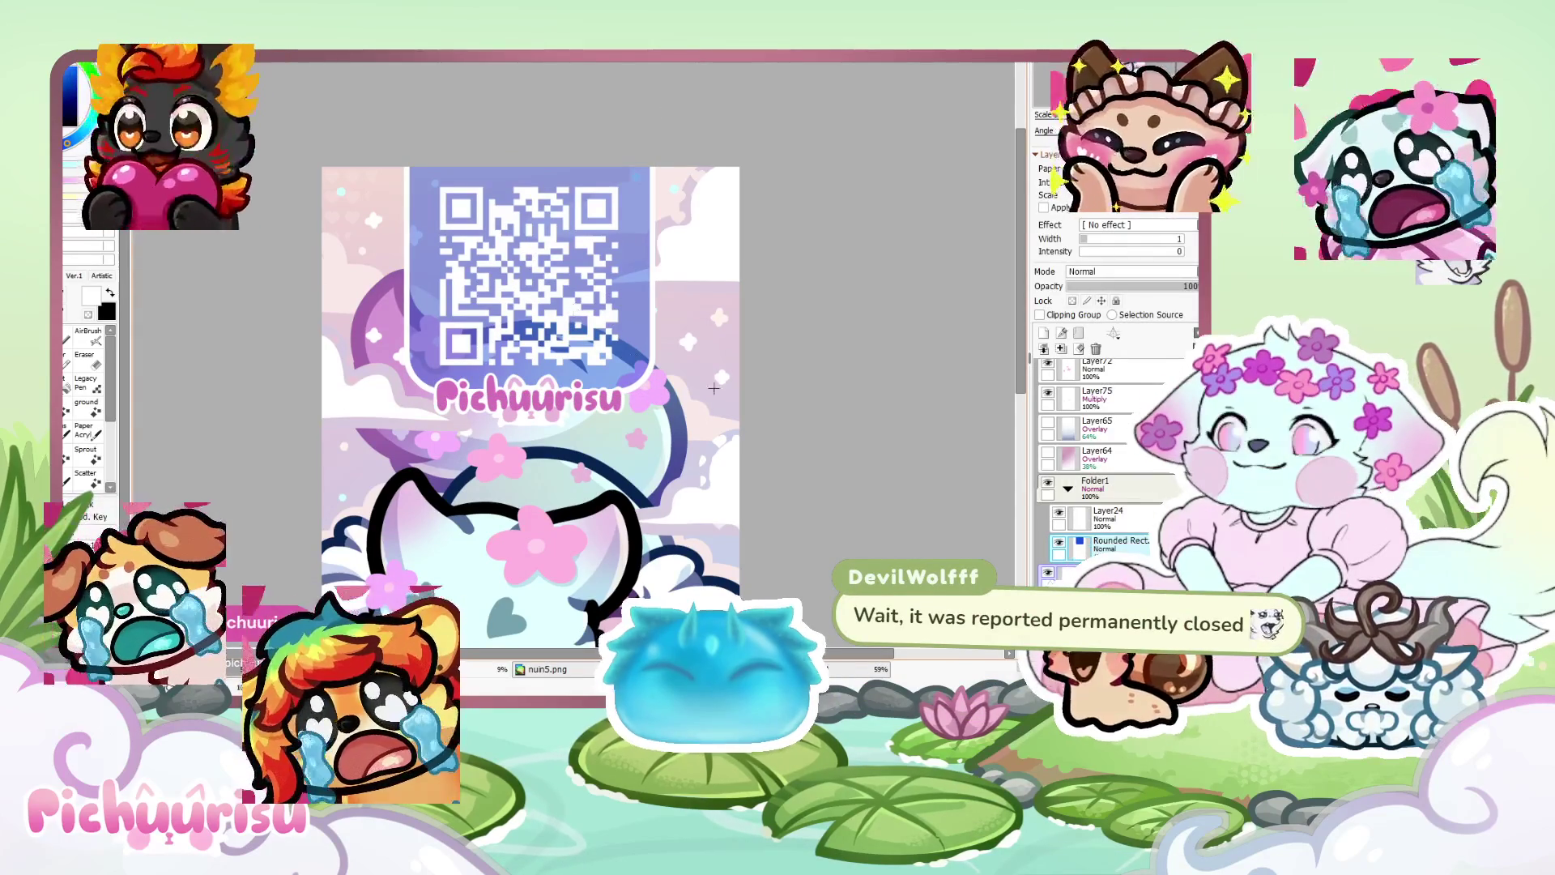
scroll(567, 391, up, 2)
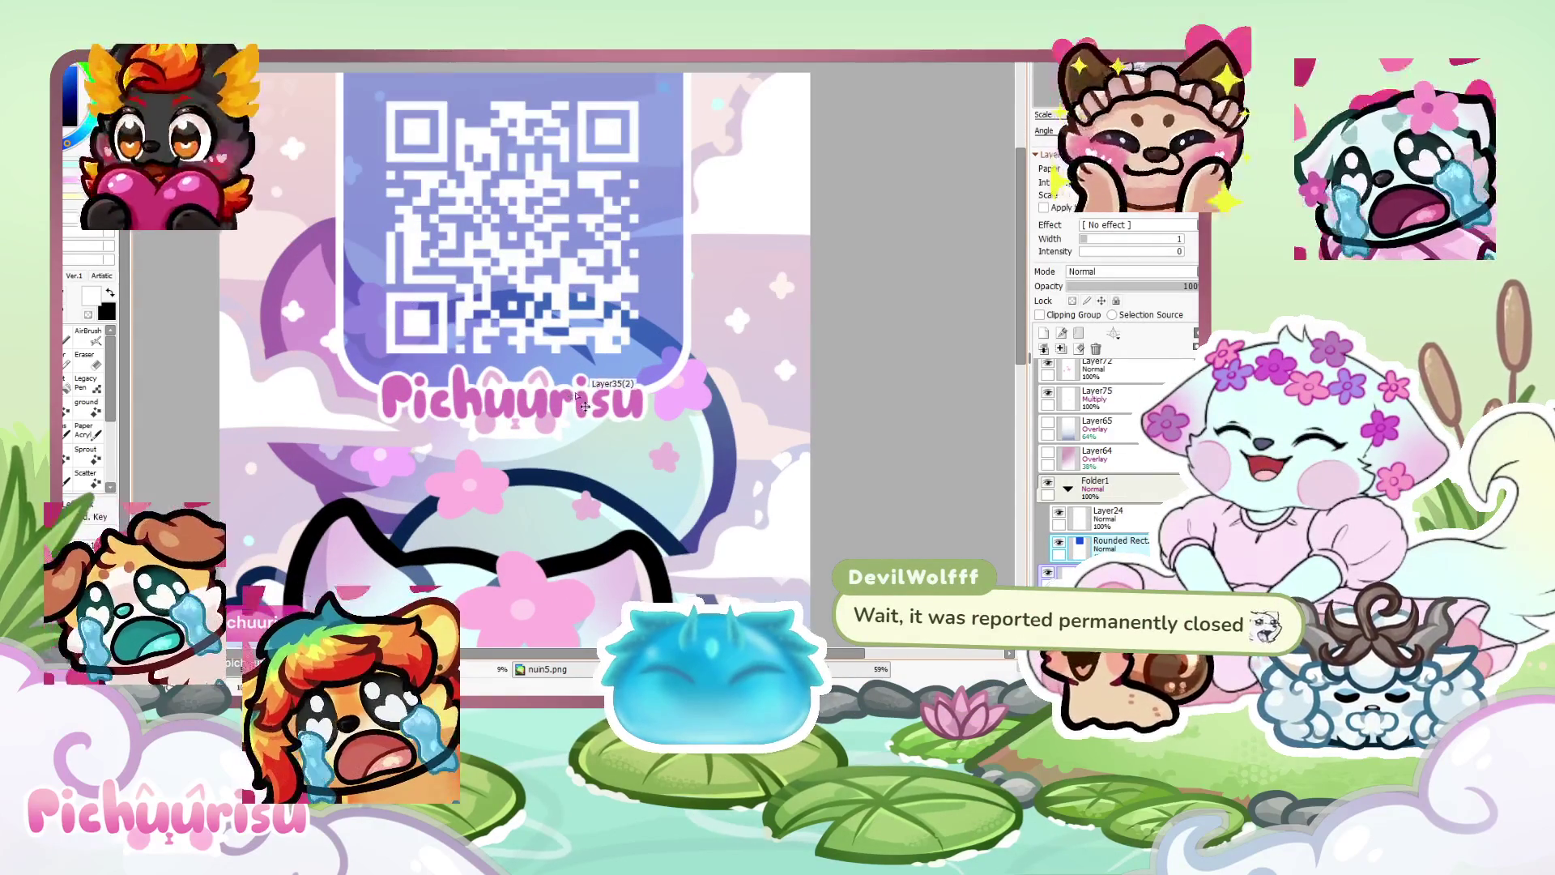
ctrl+click(574, 399)
key(ctrl+t)
drag(591, 399, 581, 109)
key(Return)
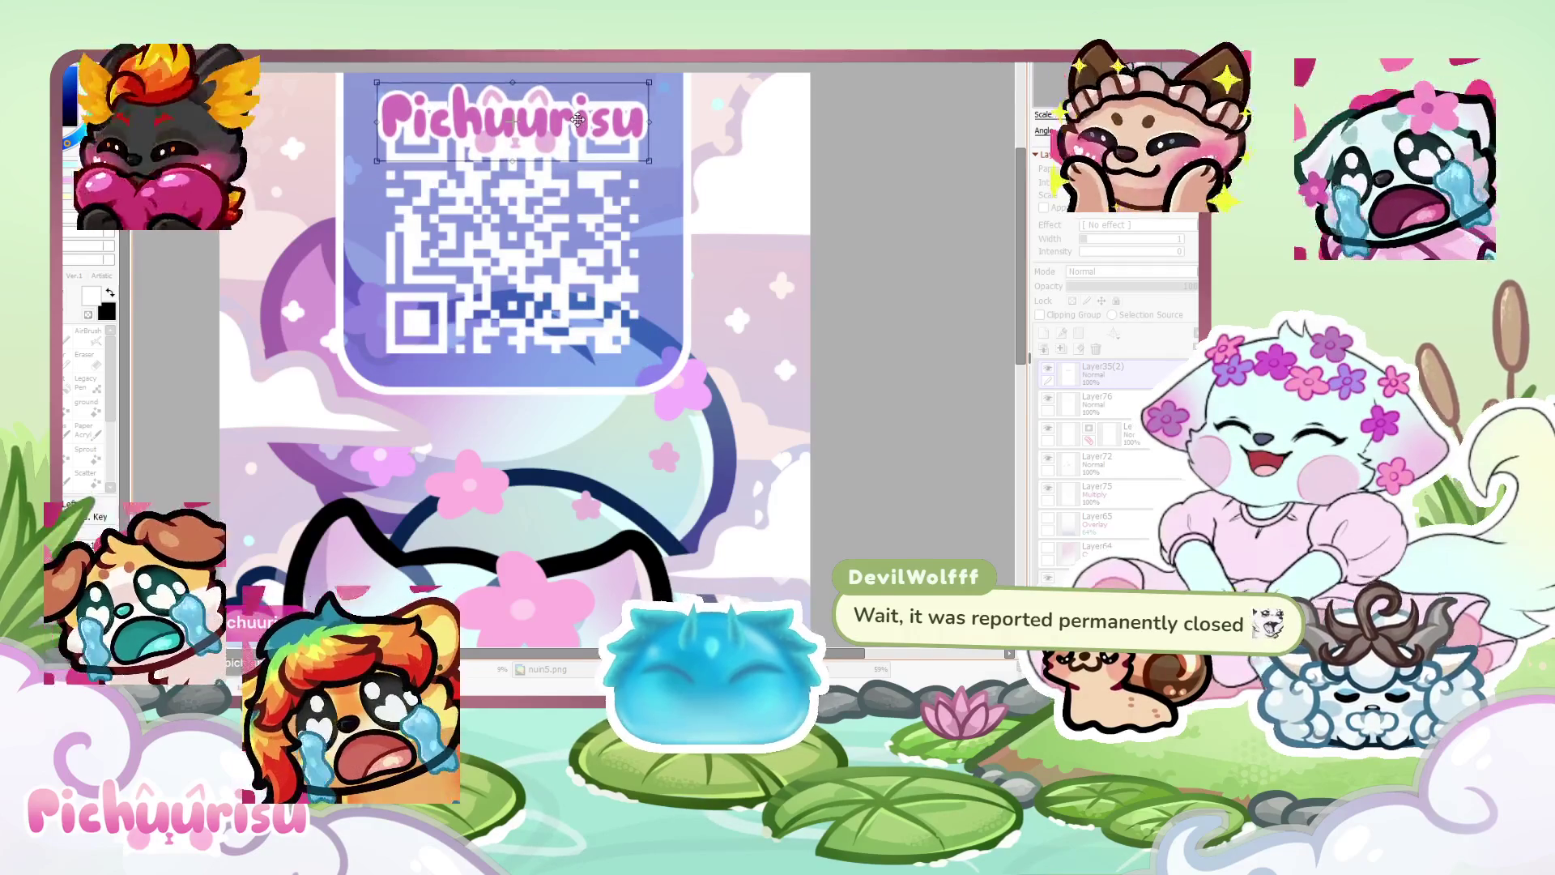
scroll(616, 298, down, 3)
scroll(616, 298, up, 1)
scroll(615, 298, up, 2)
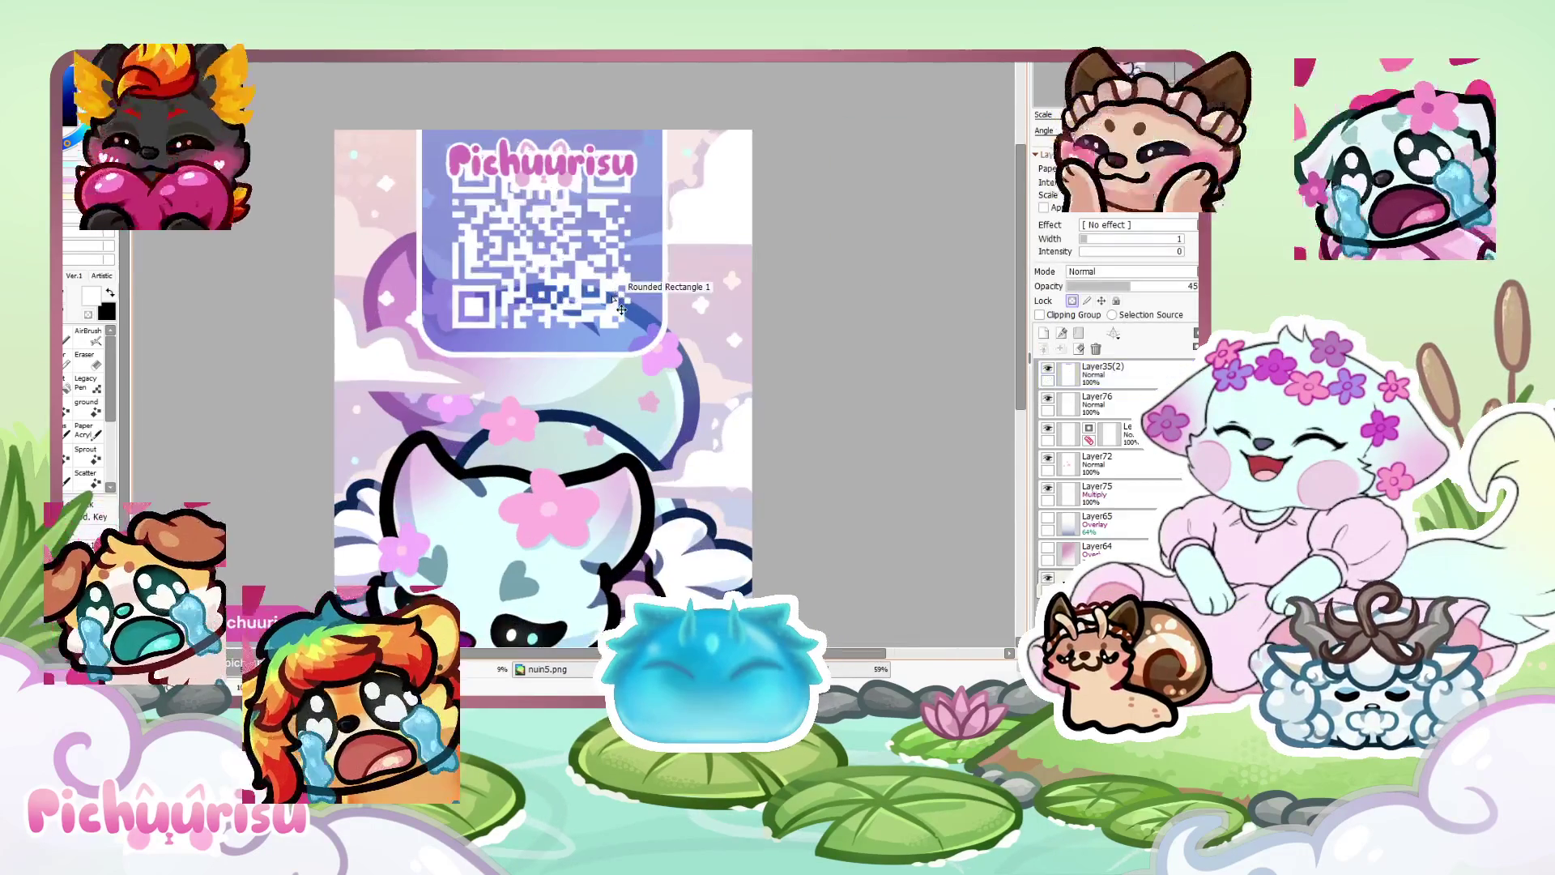
Shift the blue QR backing upward, then bring it back down a little
key(ctrl+t)
mouse_move(592, 296)
mouse_down()
mouse_move(577, 258)
mouse_move(566, 299)
mouse_up()
key(Return)
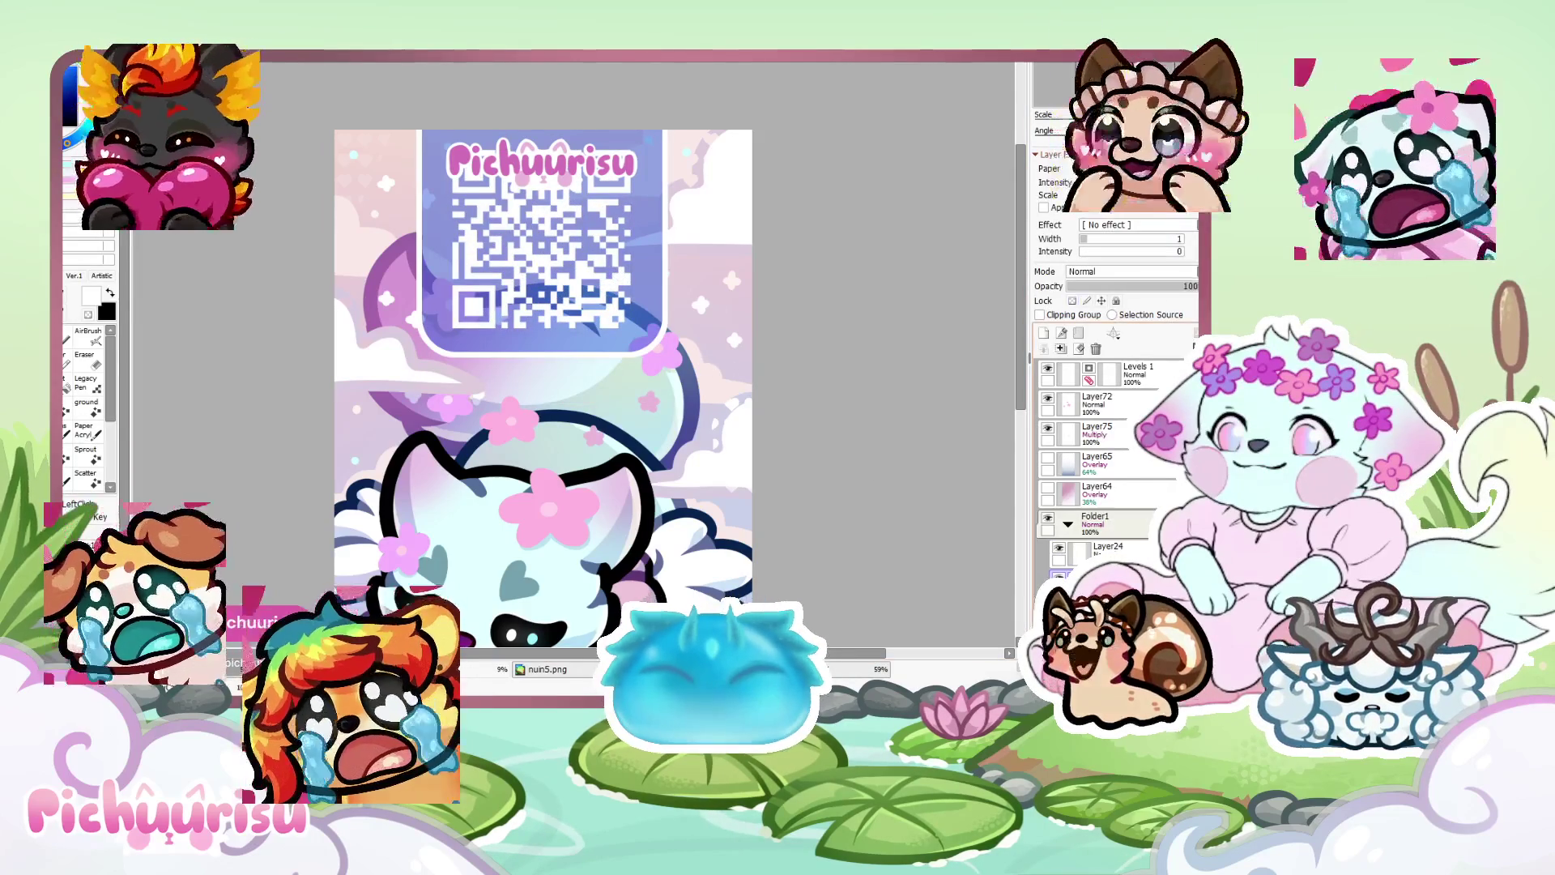
key(ctrl+t)
drag(604, 262, 600, 283)
key(Return)
scroll(600, 283, down, 1)
scroll(591, 283, up, 3)
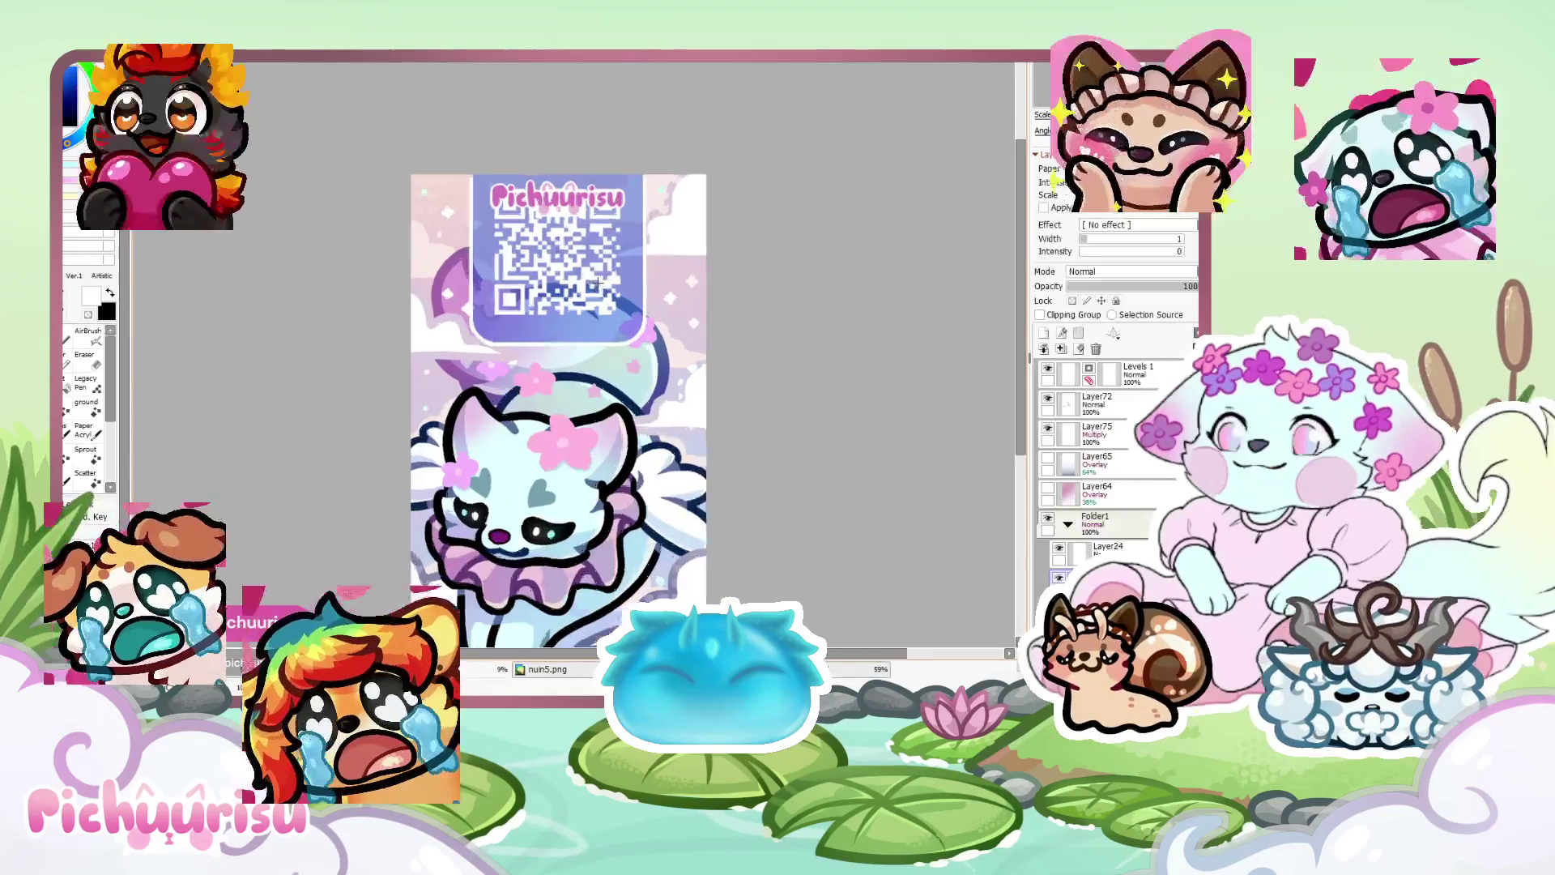
Move the QR code down below the Pichuurisu title, then undo that move
key(ctrl+t)
drag(582, 243, 577, 306)
scroll(577, 307, down, 3)
key(Return)
scroll(577, 306, up, 3)
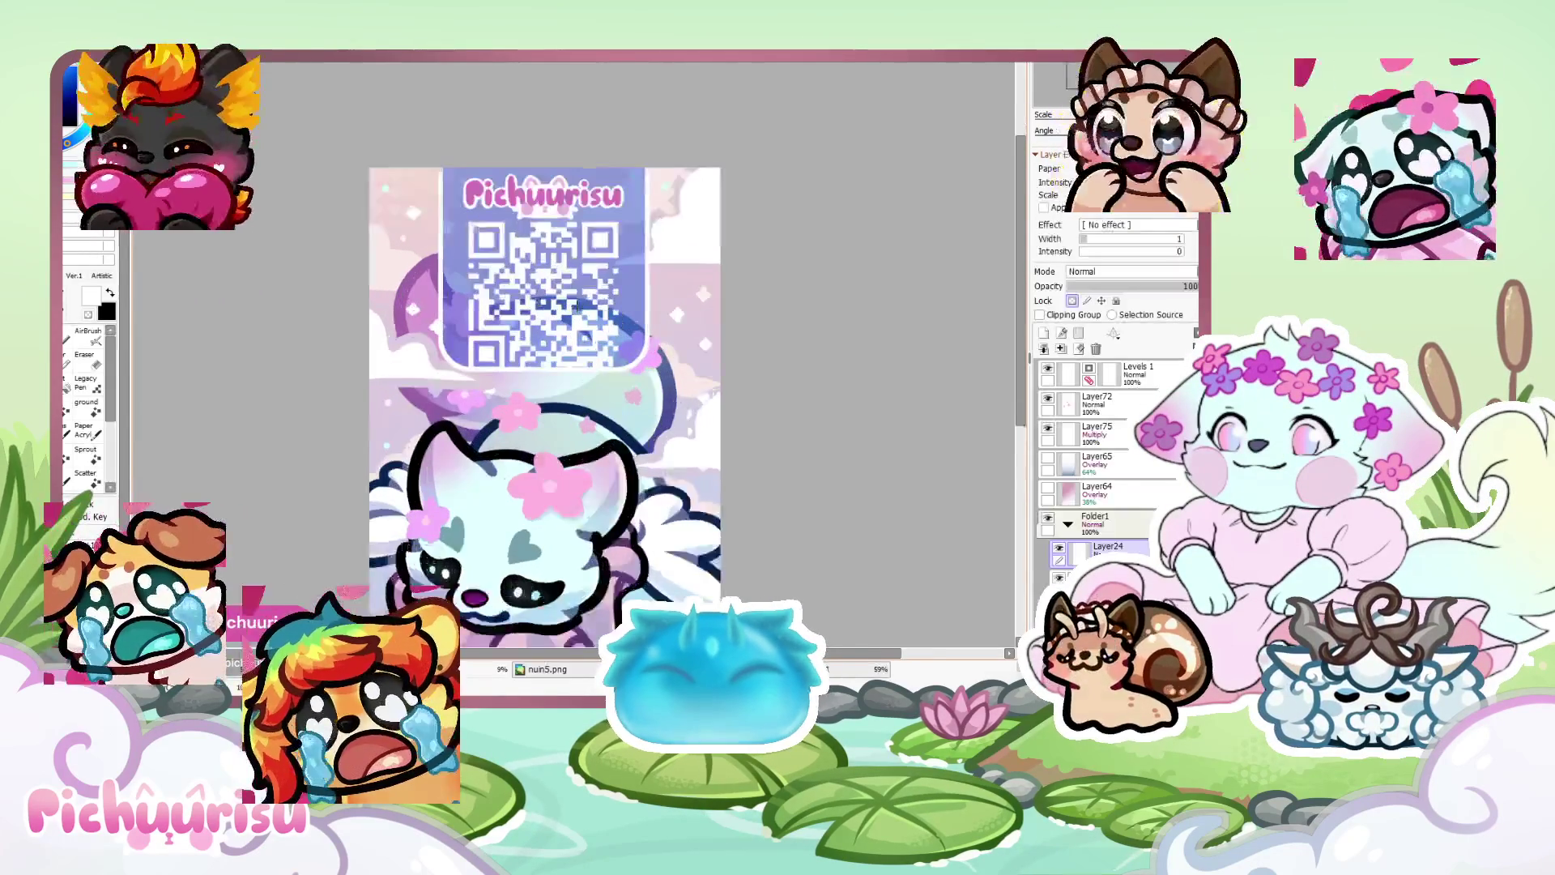
key(ctrl+t)
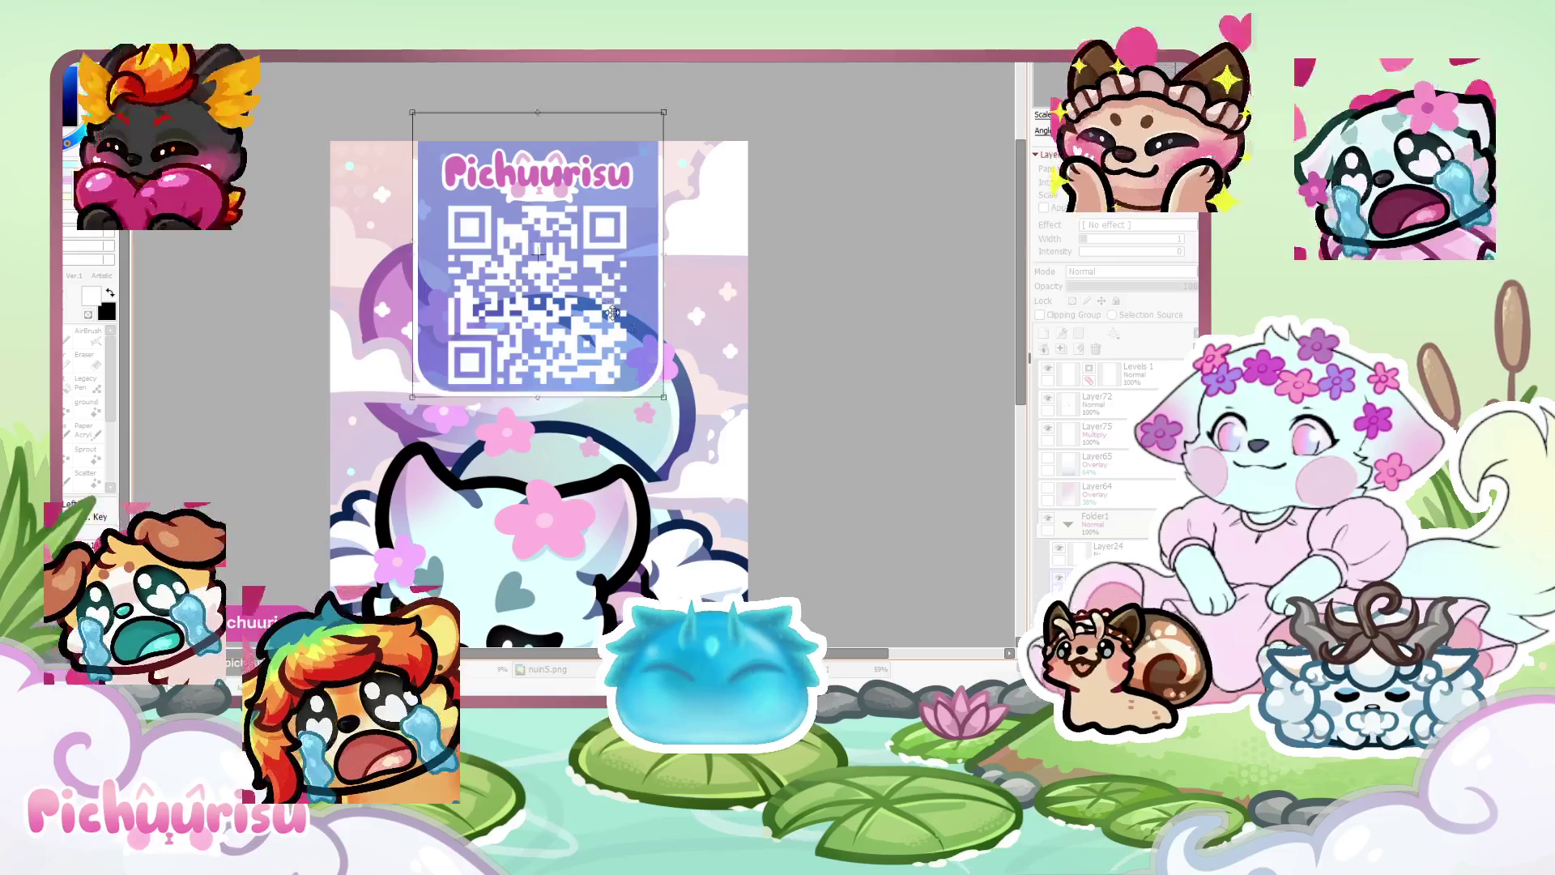
scroll(613, 319, down, 3)
key(Return)
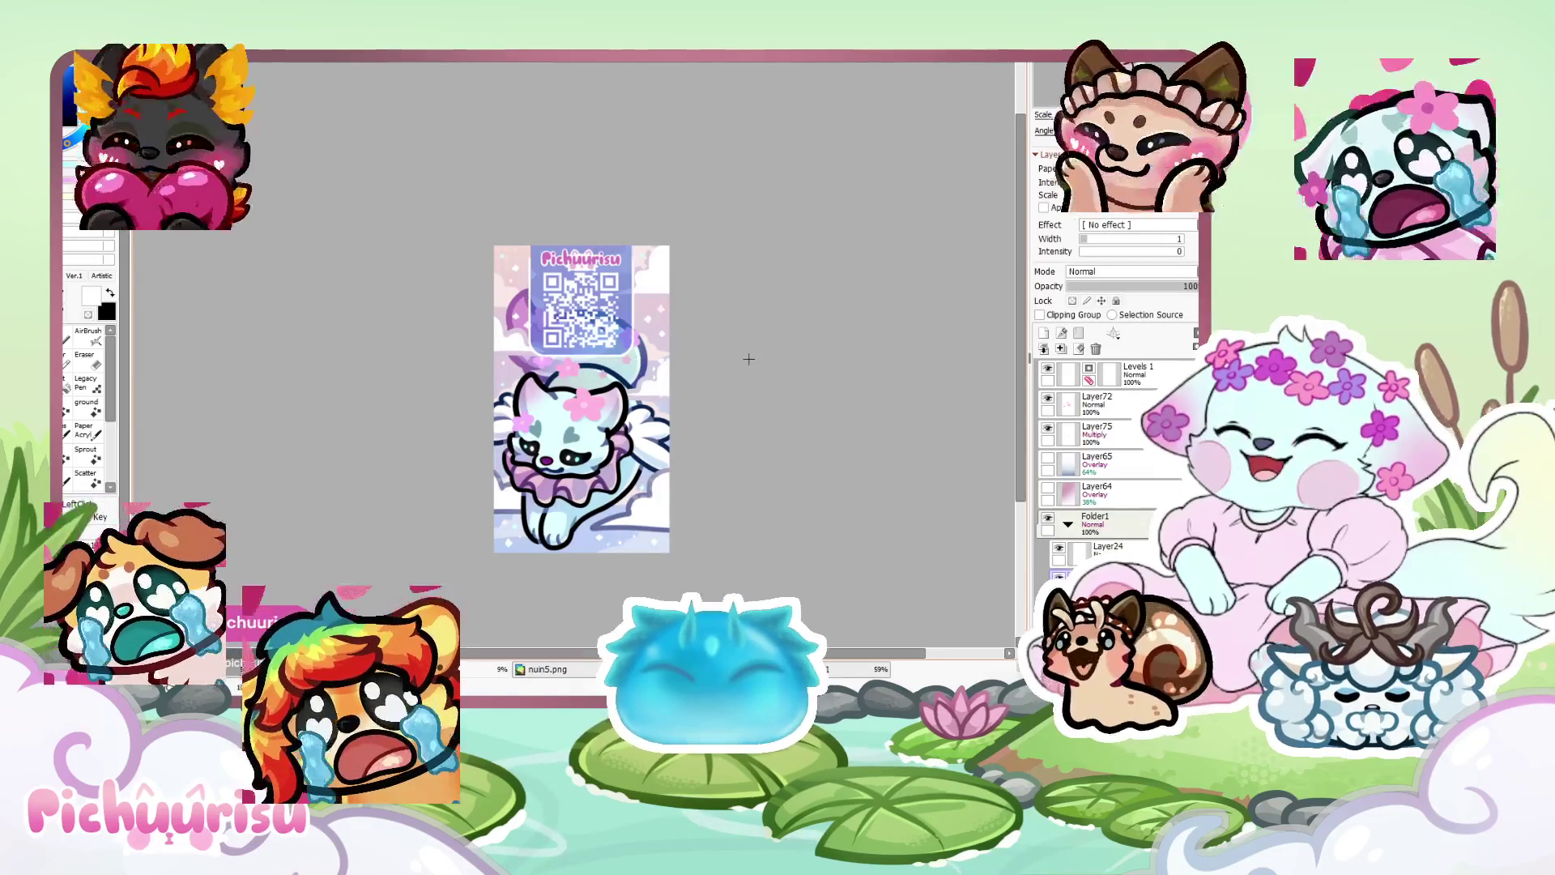
scroll(747, 357, up, 2)
key(ctrl+z)
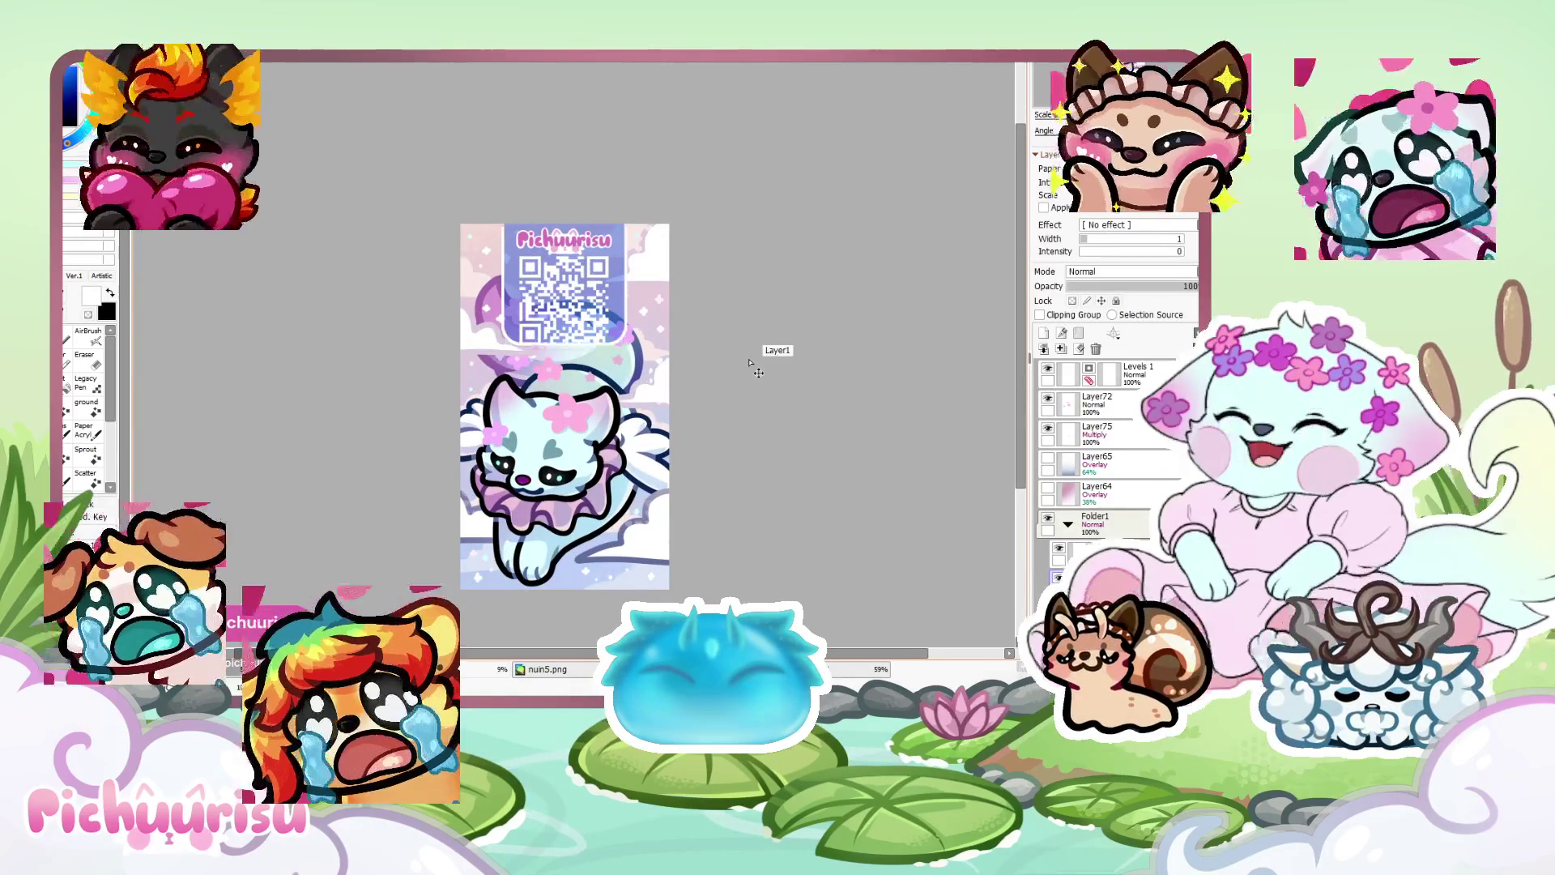
scroll(746, 359, down, 1)
scroll(582, 277, up, 4)
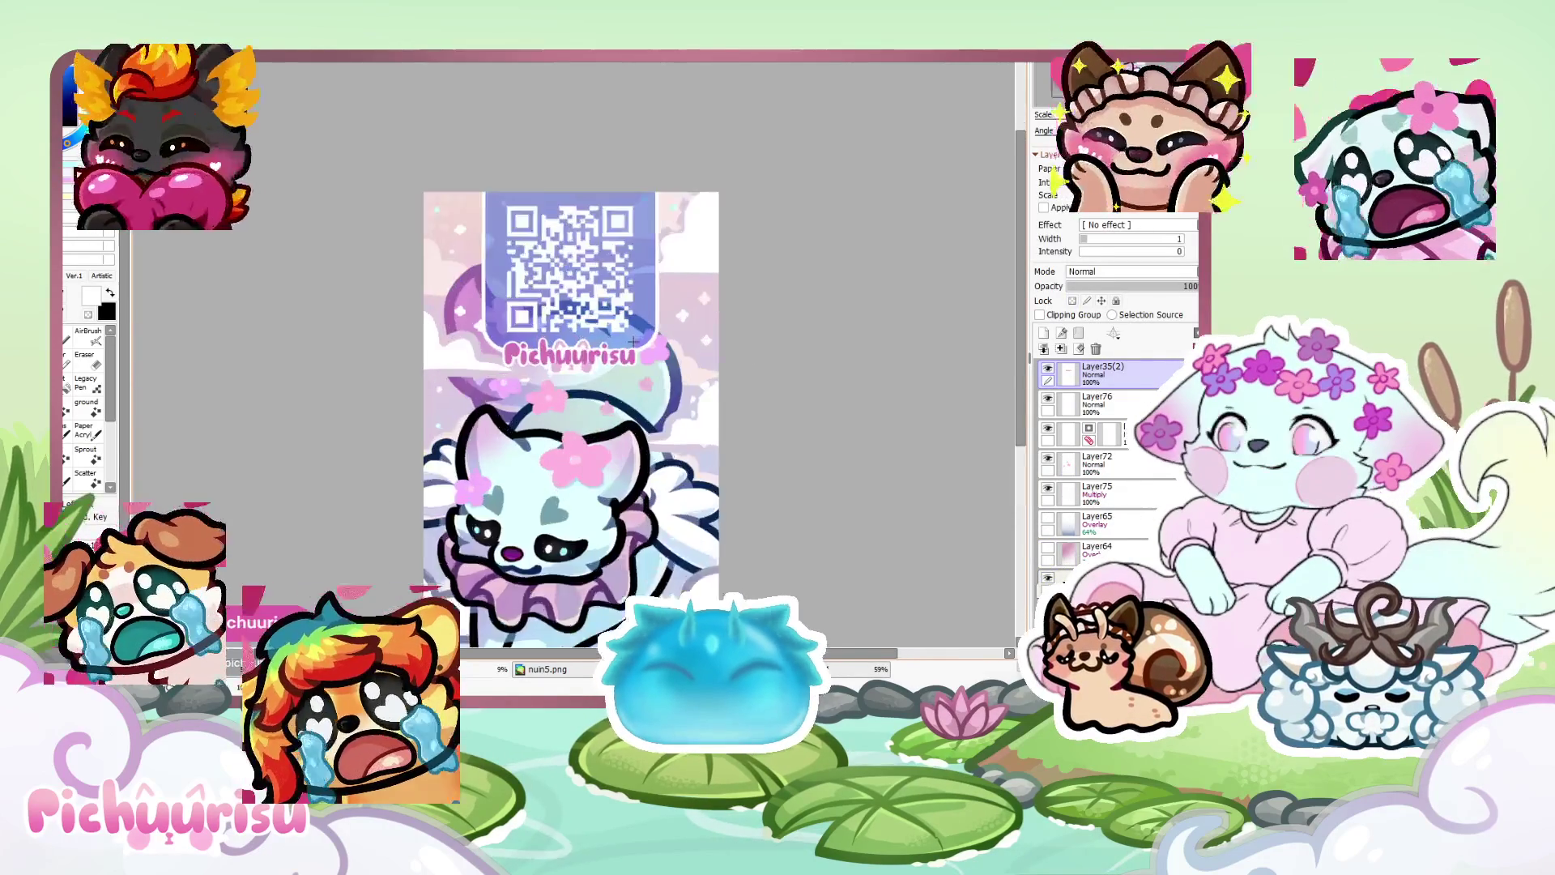
Nudge the QR code slightly up and to the right and commit its position
key(ctrl+t)
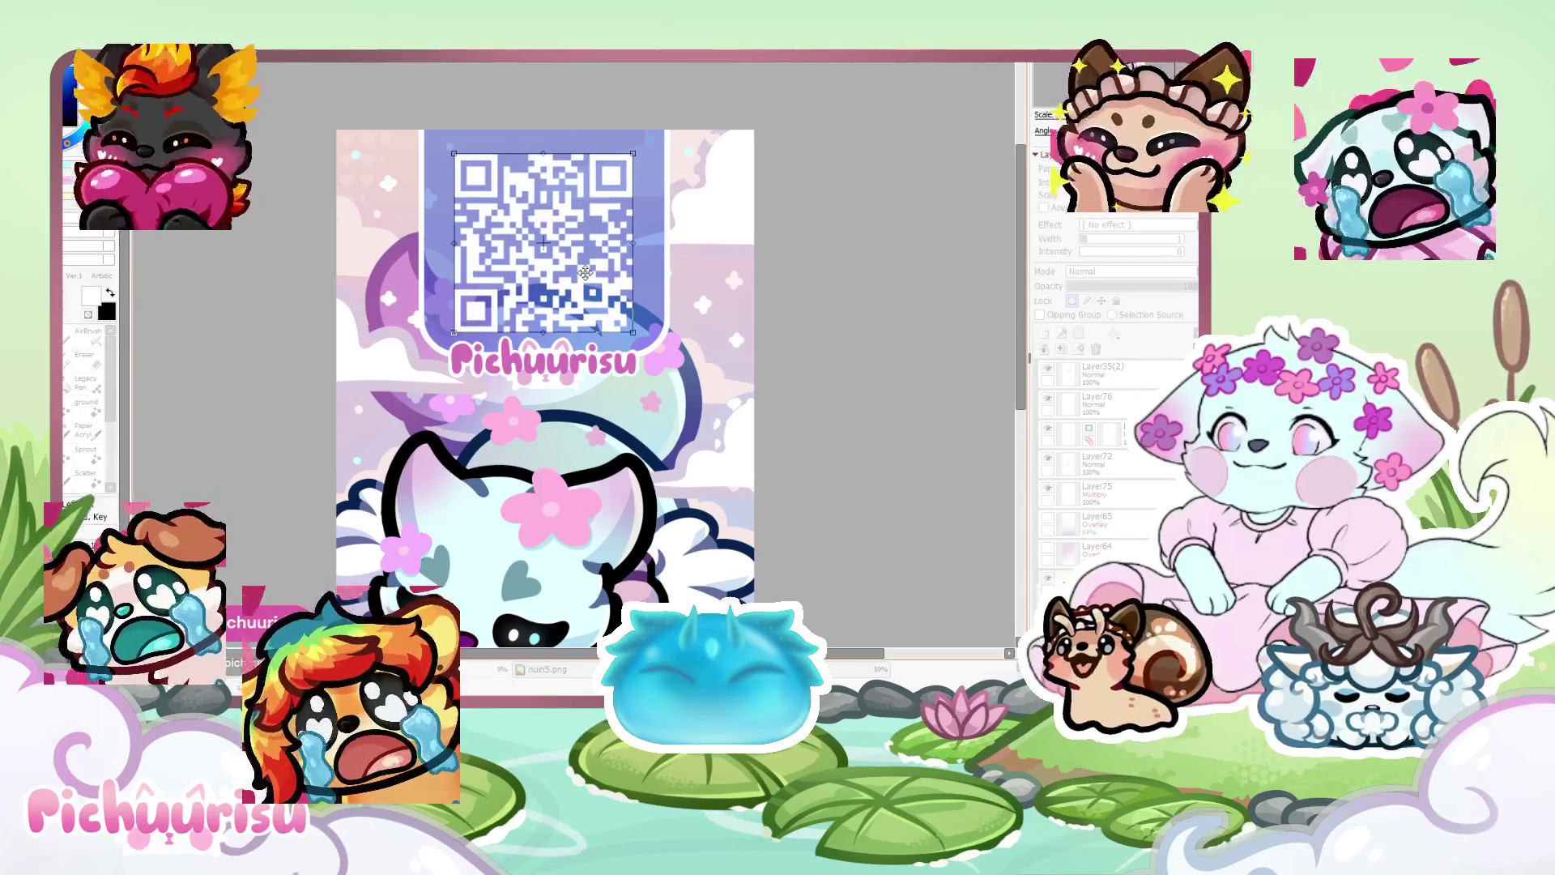
drag(585, 275, 588, 270)
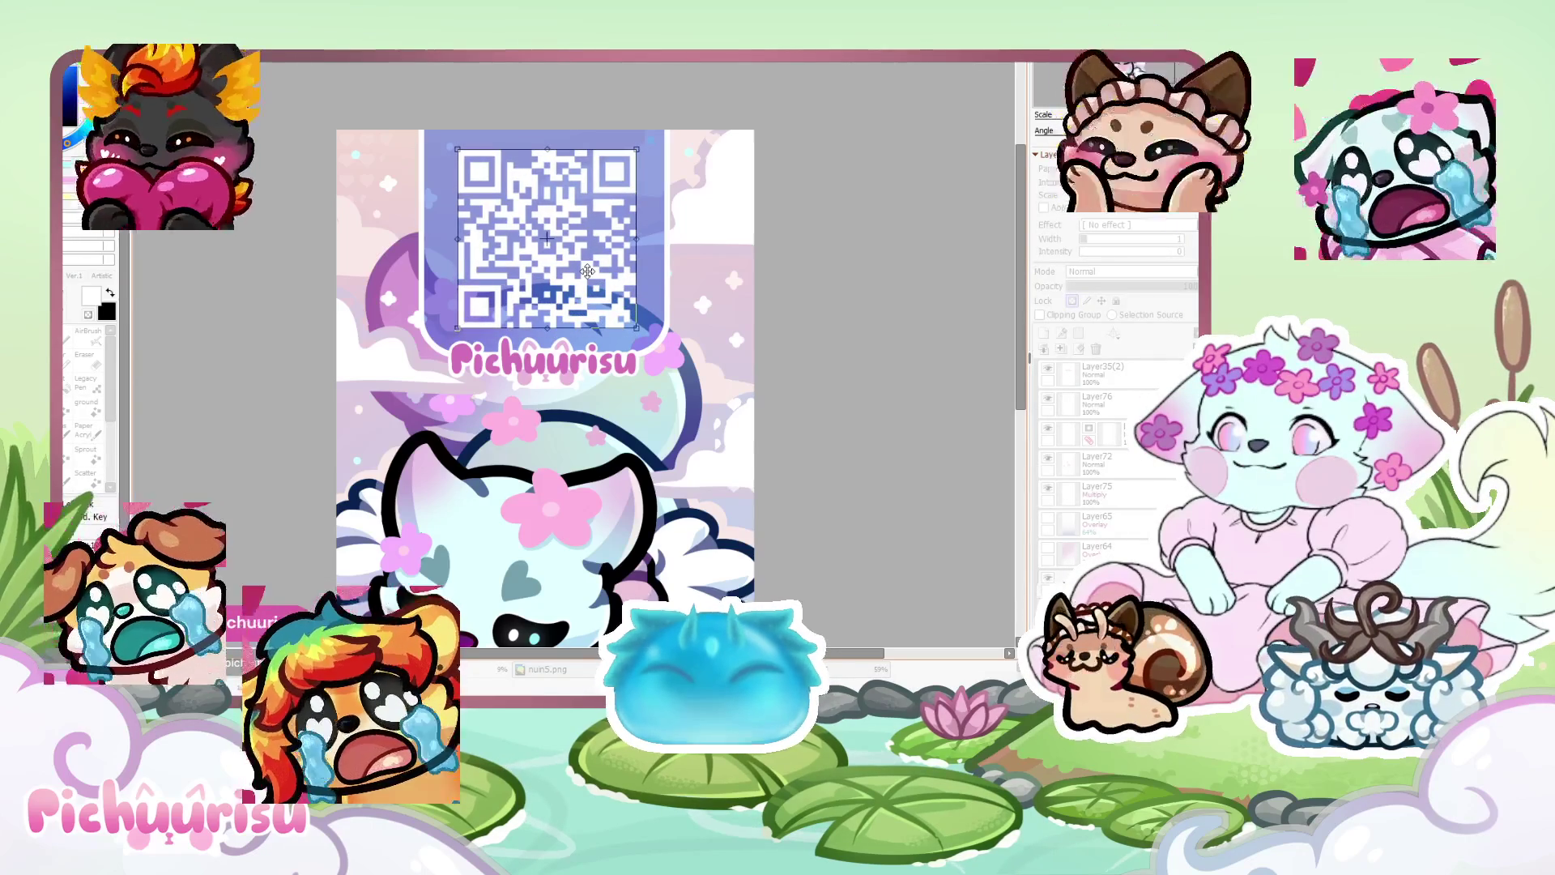
key(Return)
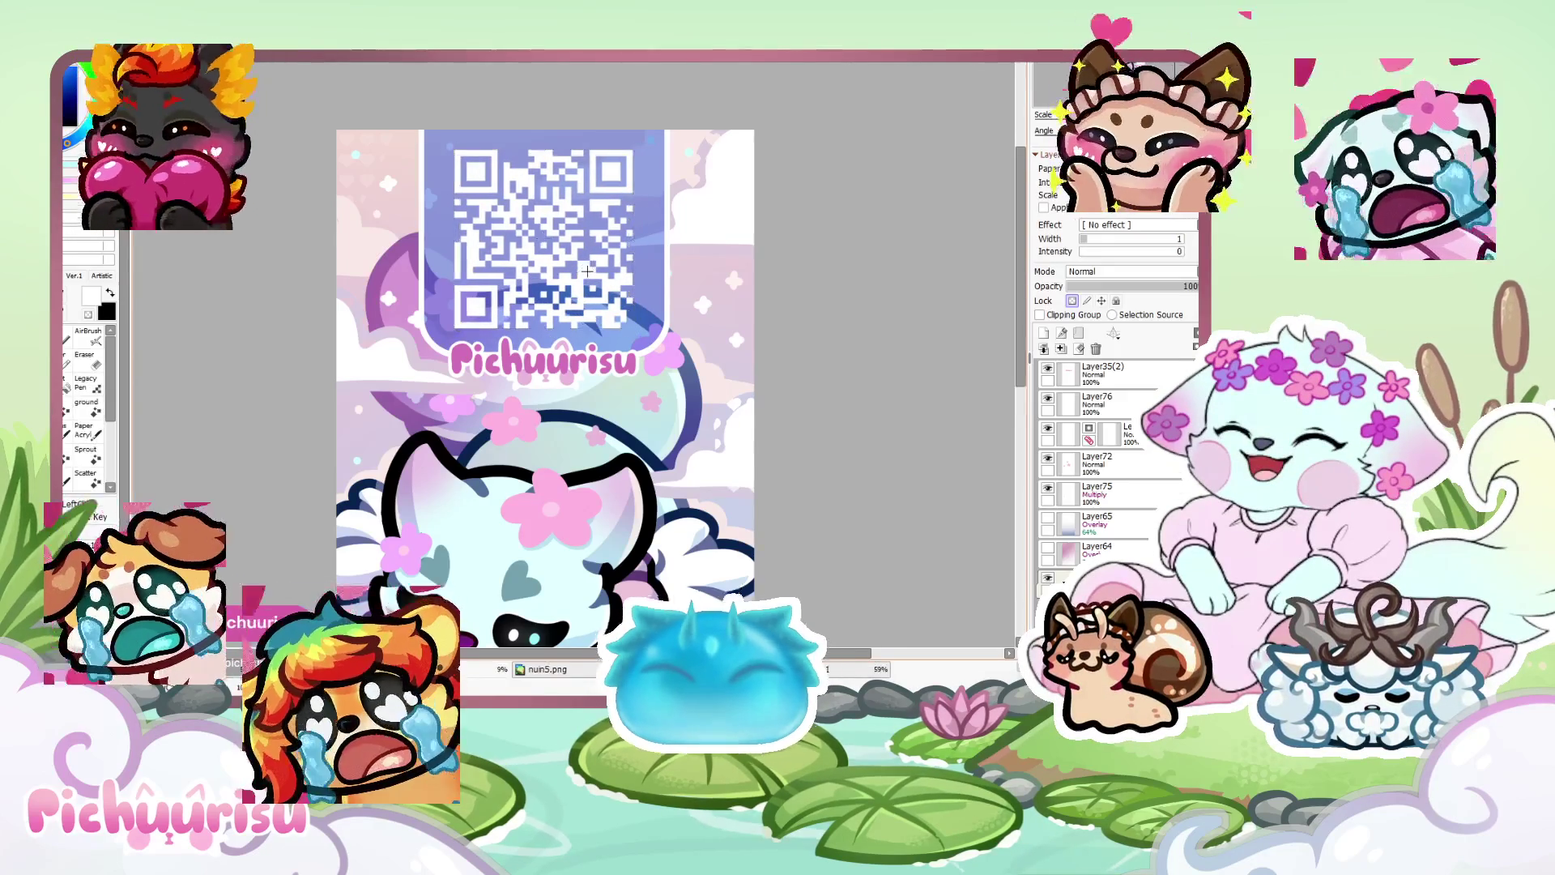
scroll(586, 270, up, 2)
key(ctrl+t)
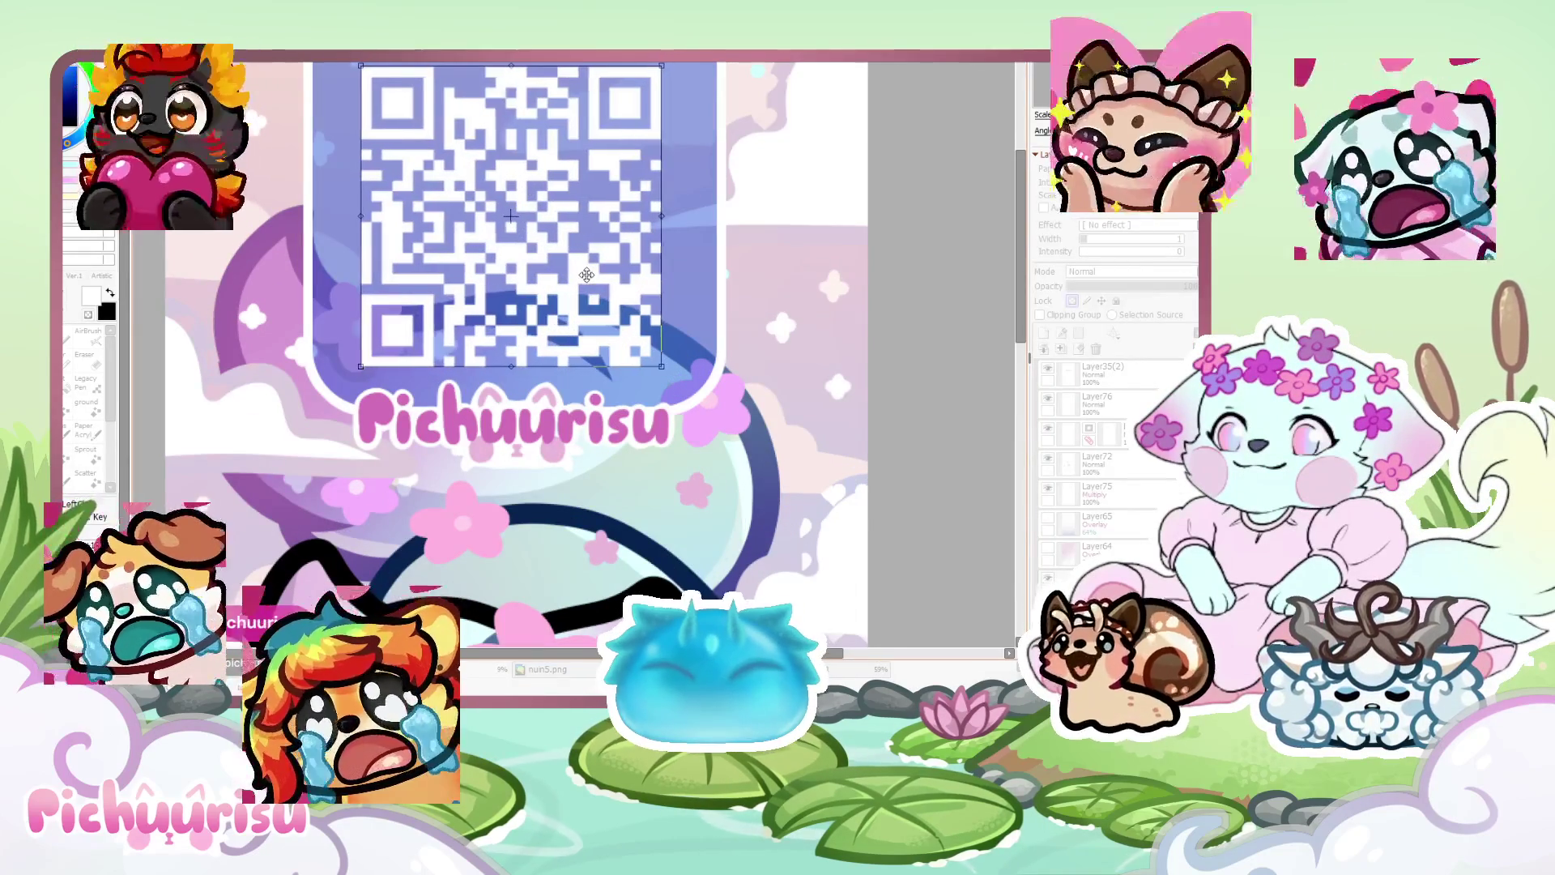
key(Return)
scroll(587, 274, down, 3)
scroll(587, 274, down, 2)
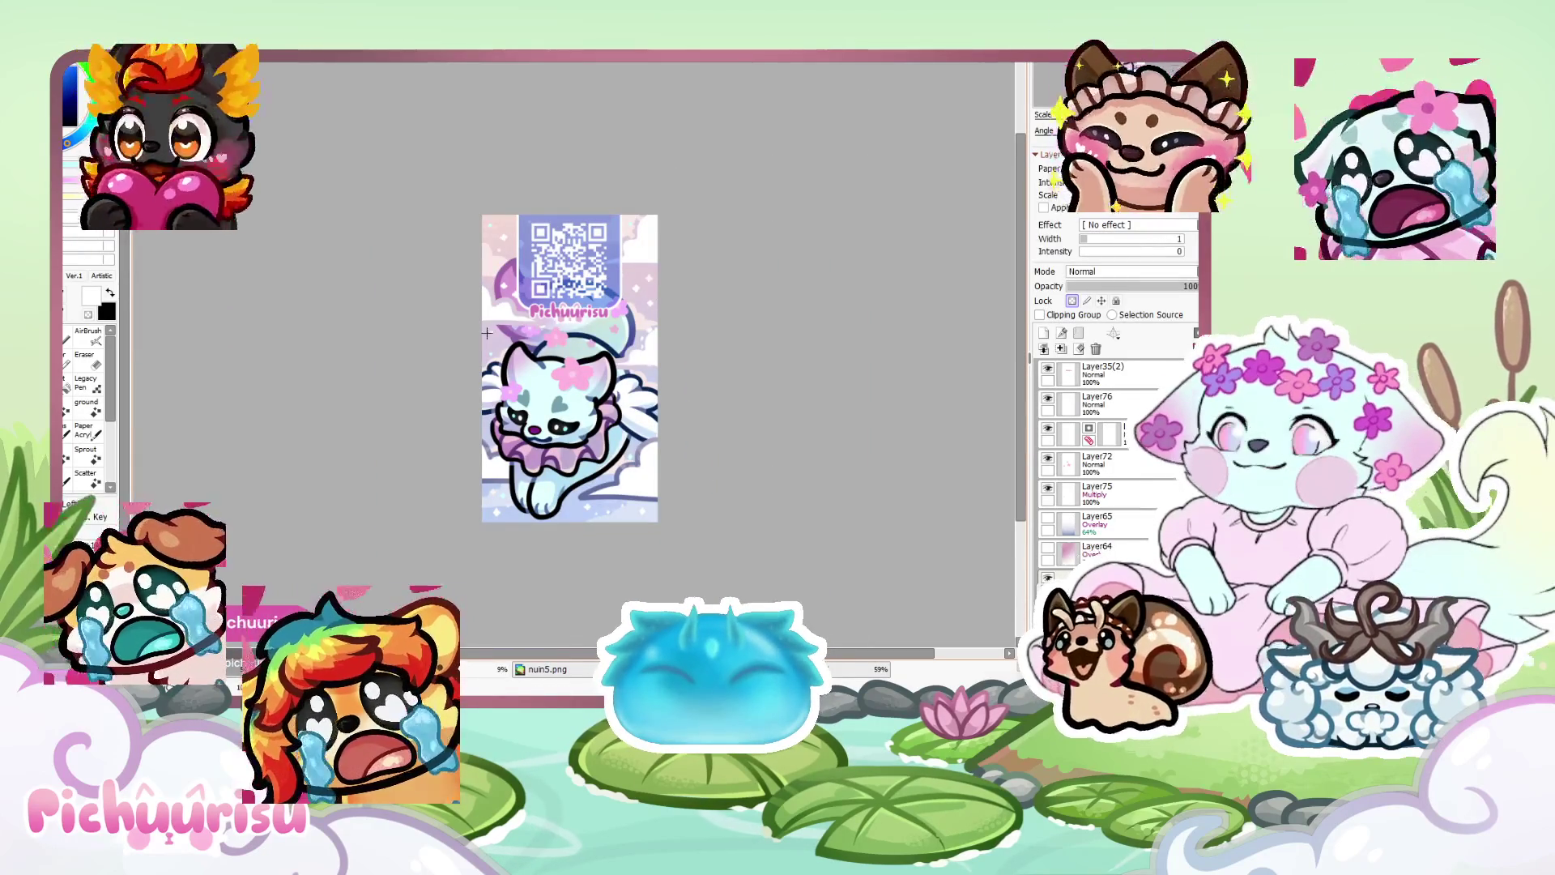
scroll(576, 324, up, 1)
scroll(576, 243, down, 2)
scroll(577, 221, up, 1)
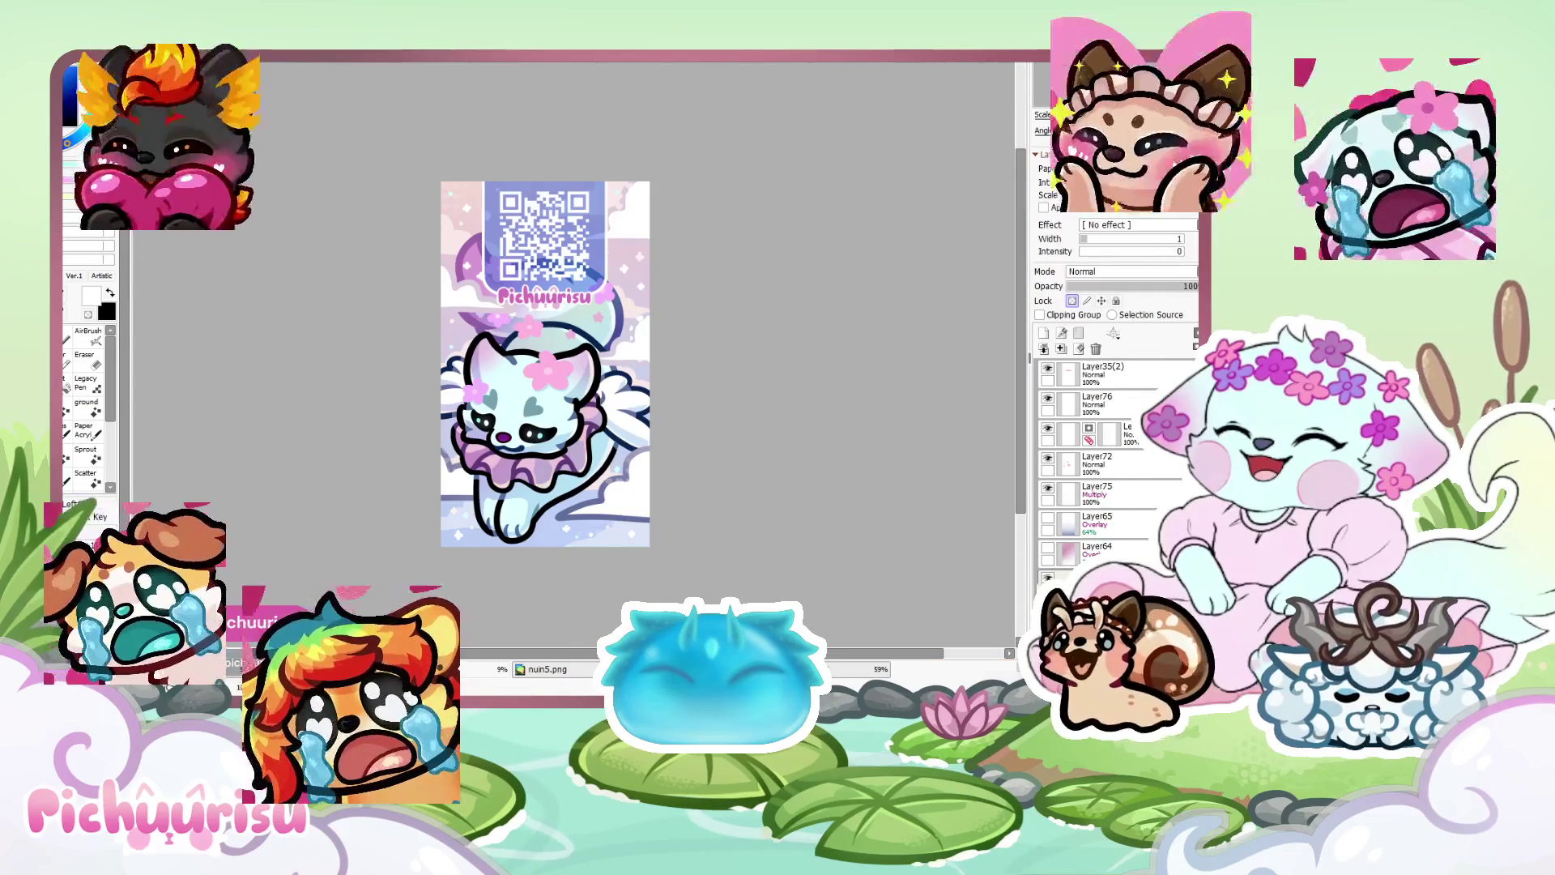
Confirm a new blank white canvas containing only an empty Layer1
key(Return)
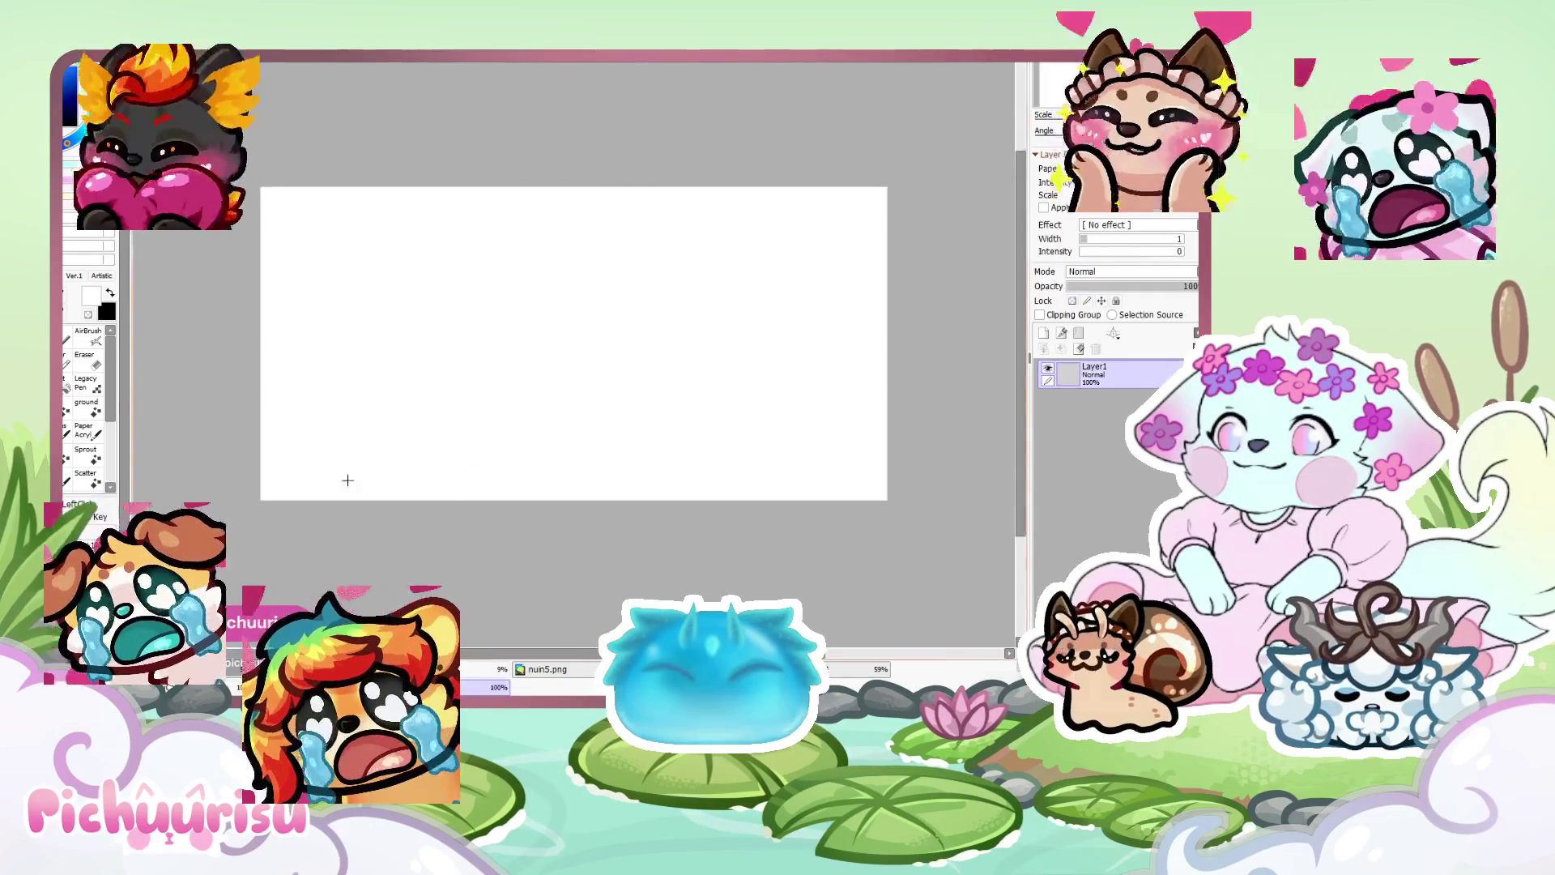
Draw a trial circle, then start a new portrait canvas with dark blue as the drawing colour
drag(452, 221, 694, 465)
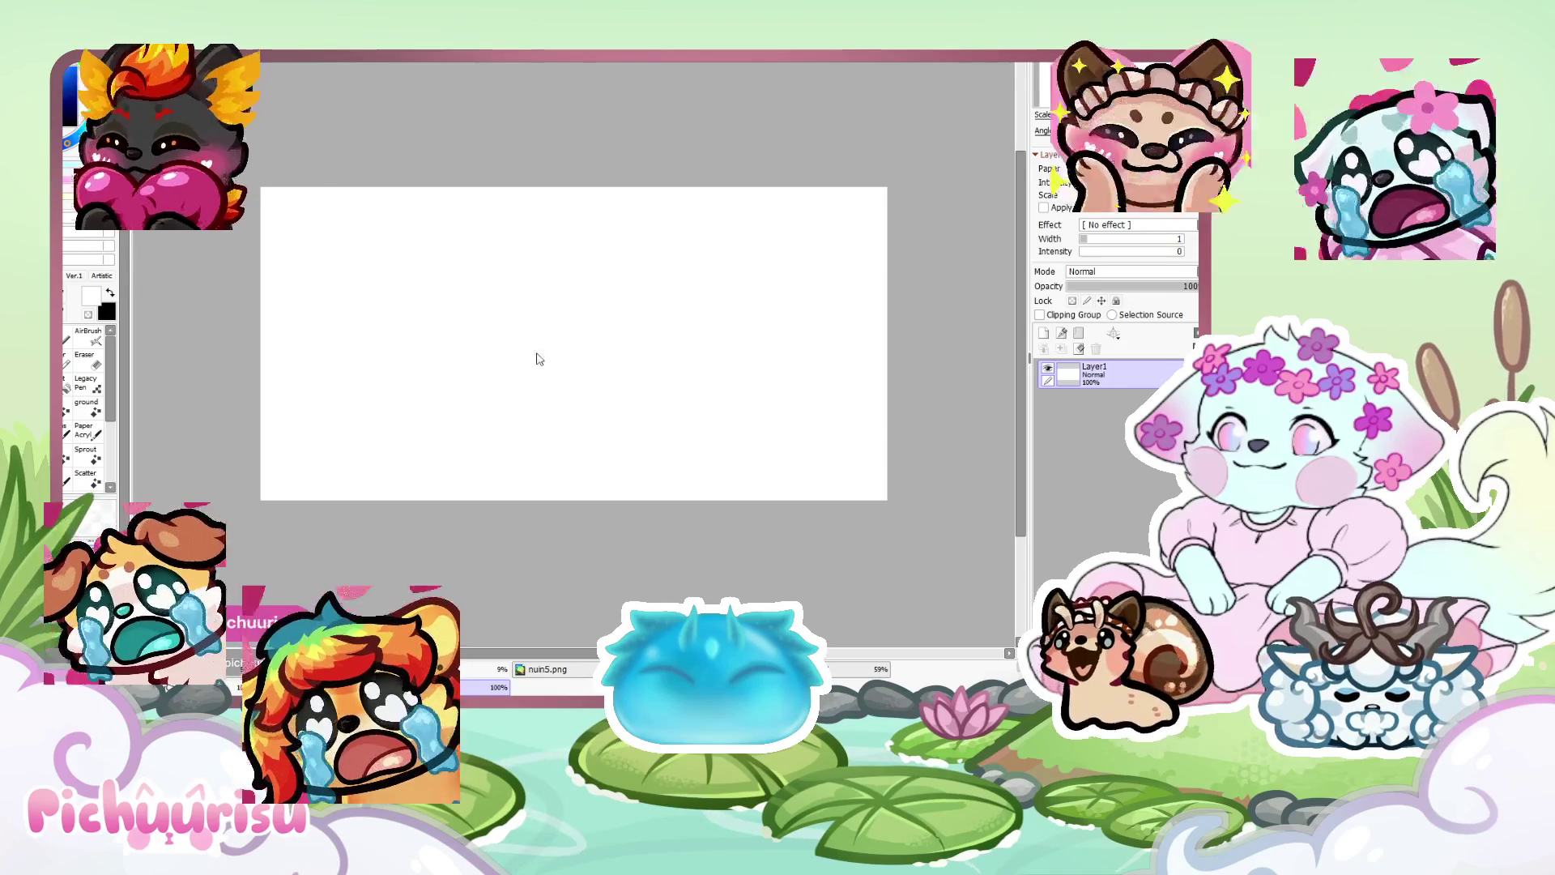
key(Return)
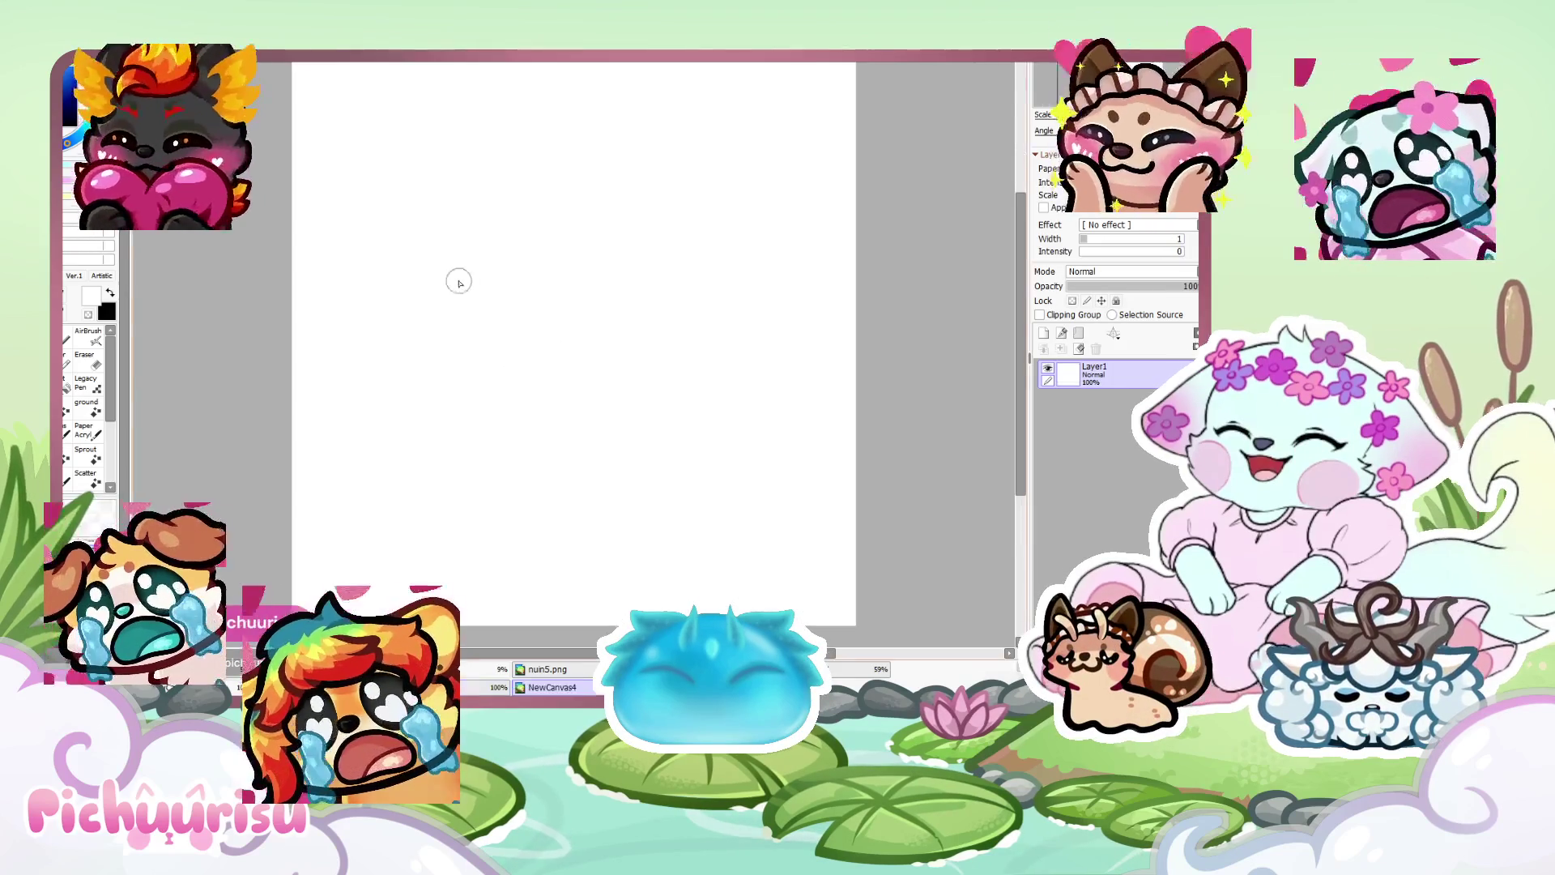
click(71, 97)
Sketch the character's head with an ear, hair spike, eye, cheek and mouth
mouse_move(518, 237)
mouse_down()
mouse_move(590, 298)
mouse_move(527, 234)
mouse_move(434, 277)
mouse_move(478, 276)
mouse_up()
mouse_move(525, 228)
mouse_down()
mouse_move(590, 241)
mouse_move(595, 311)
mouse_up()
drag(530, 227, 576, 332)
scroll(579, 296, up, 2)
drag(543, 280, 559, 307)
mouse_move(559, 251)
mouse_down()
mouse_move(595, 288)
mouse_move(547, 316)
mouse_move(563, 344)
mouse_up()
scroll(490, 242, down, 2)
drag(453, 291, 476, 316)
scroll(470, 278, up, 1)
scroll(559, 281, up, 2)
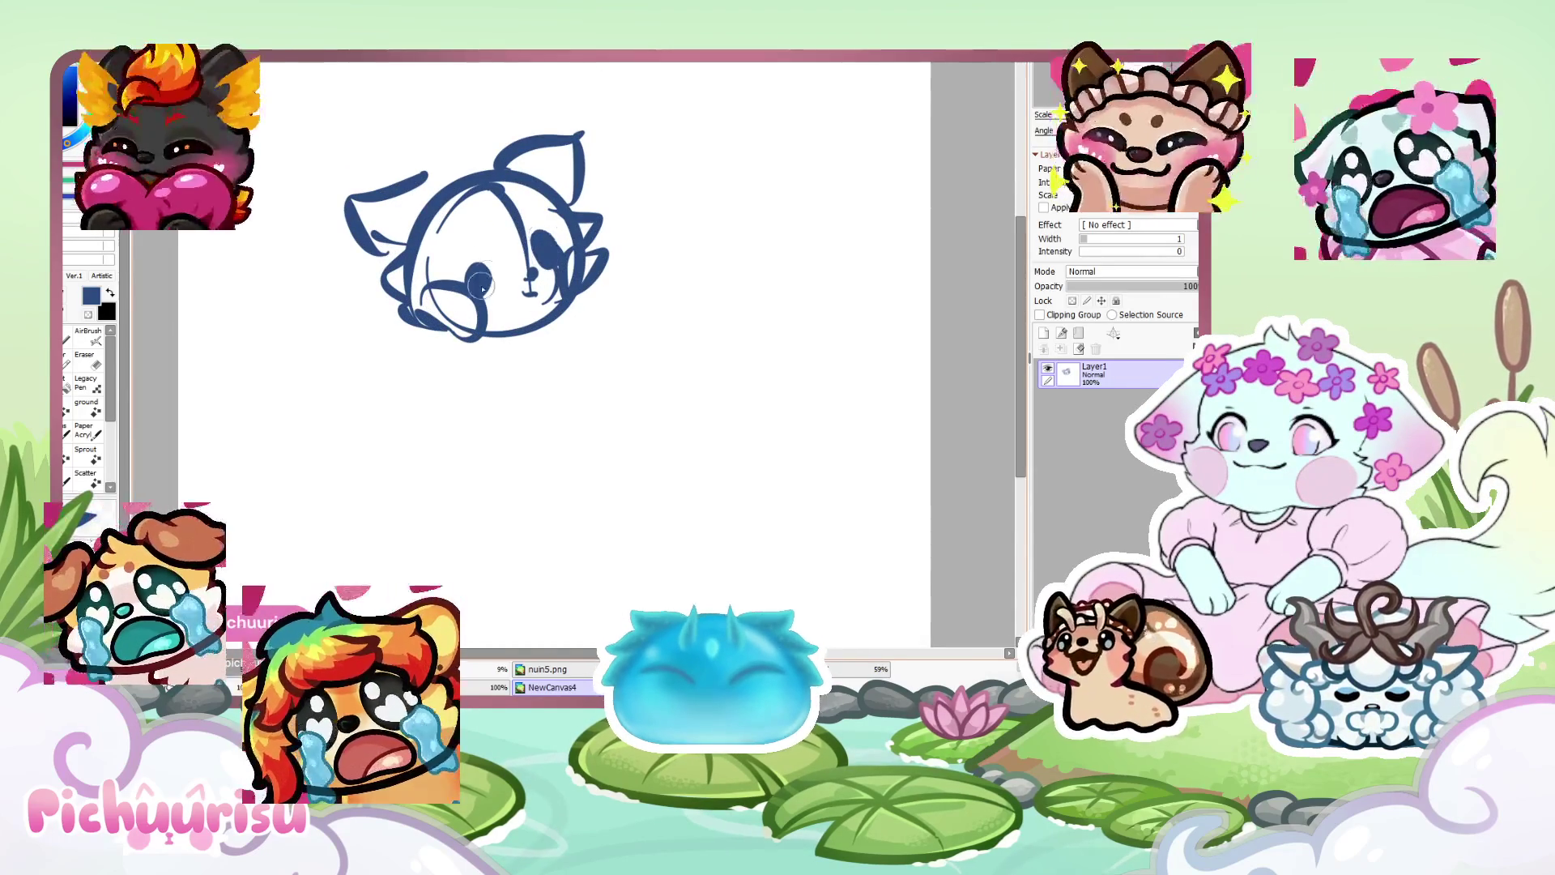
scroll(509, 186, down, 3)
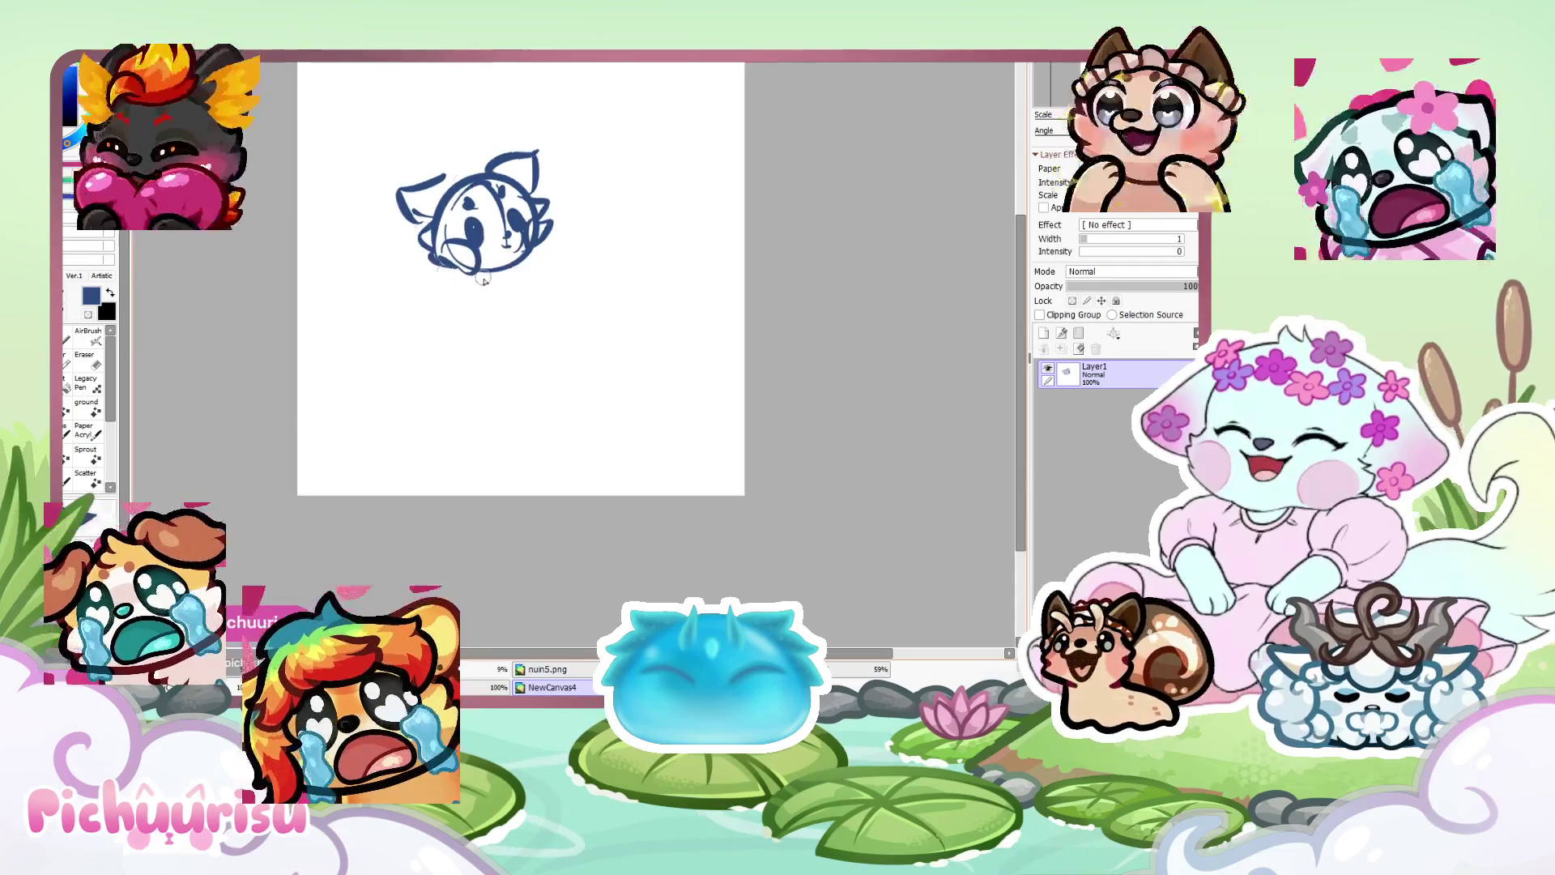
Draw the wavy collar, legs, arm, tail and a wheeled suitcase beside the character
mouse_move(418, 310)
mouse_down()
mouse_move(508, 281)
mouse_move(493, 378)
mouse_up()
mouse_move(466, 312)
mouse_down()
mouse_move(423, 361)
mouse_move(466, 369)
mouse_up()
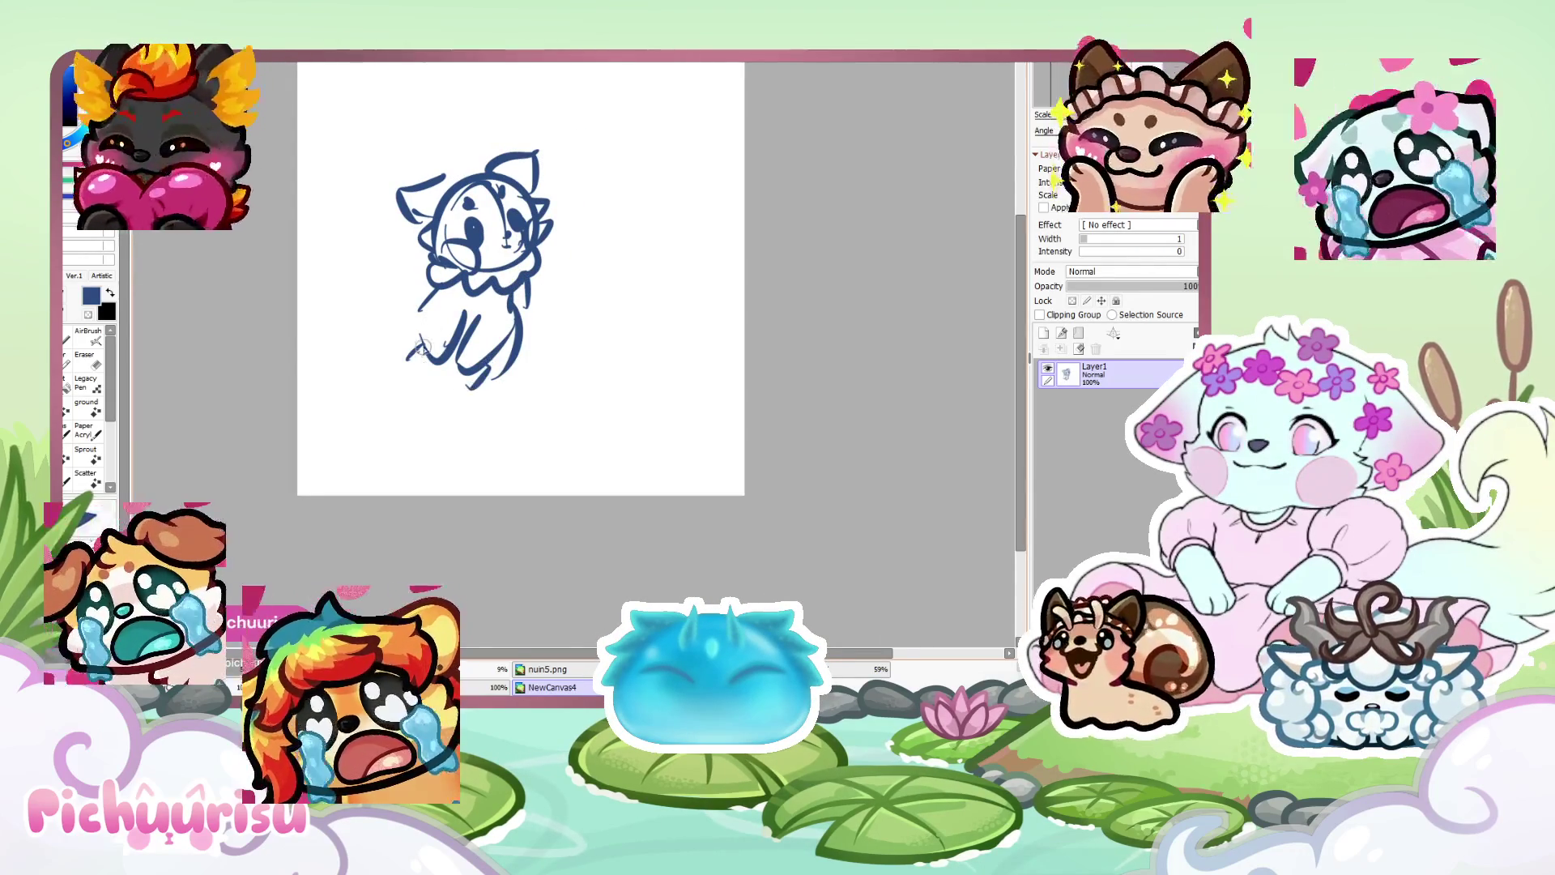
mouse_move(390, 350)
mouse_down()
mouse_move(437, 433)
mouse_move(323, 435)
mouse_move(407, 467)
mouse_move(485, 381)
mouse_move(405, 443)
mouse_up()
drag(450, 382, 390, 466)
drag(389, 355, 331, 425)
mouse_move(468, 394)
mouse_down()
mouse_move(395, 486)
mouse_move(405, 463)
mouse_up()
drag(370, 471, 361, 465)
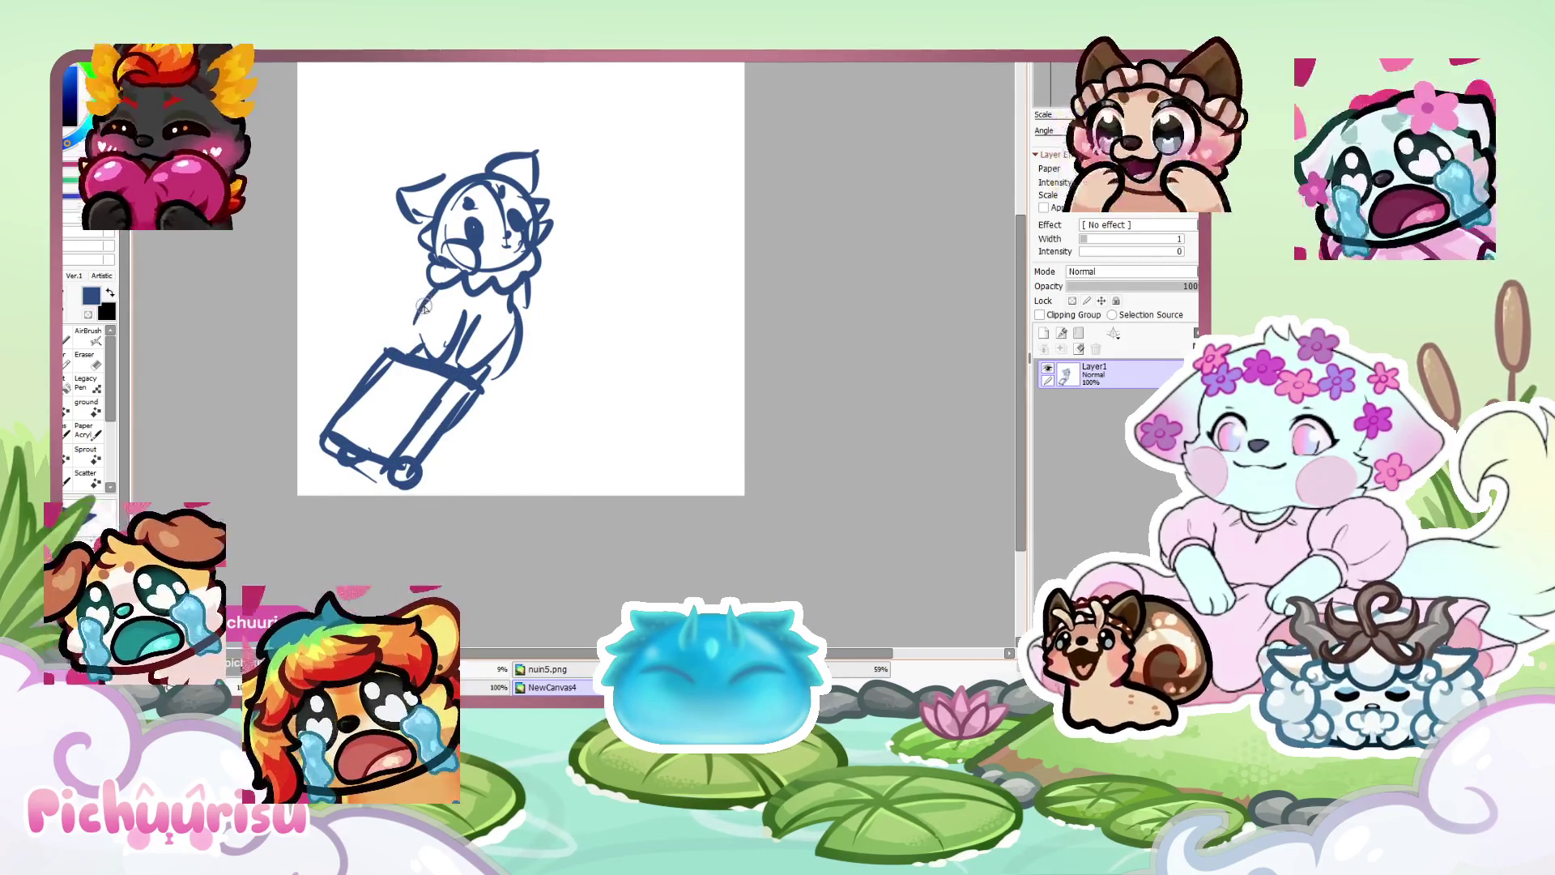
drag(444, 277, 419, 339)
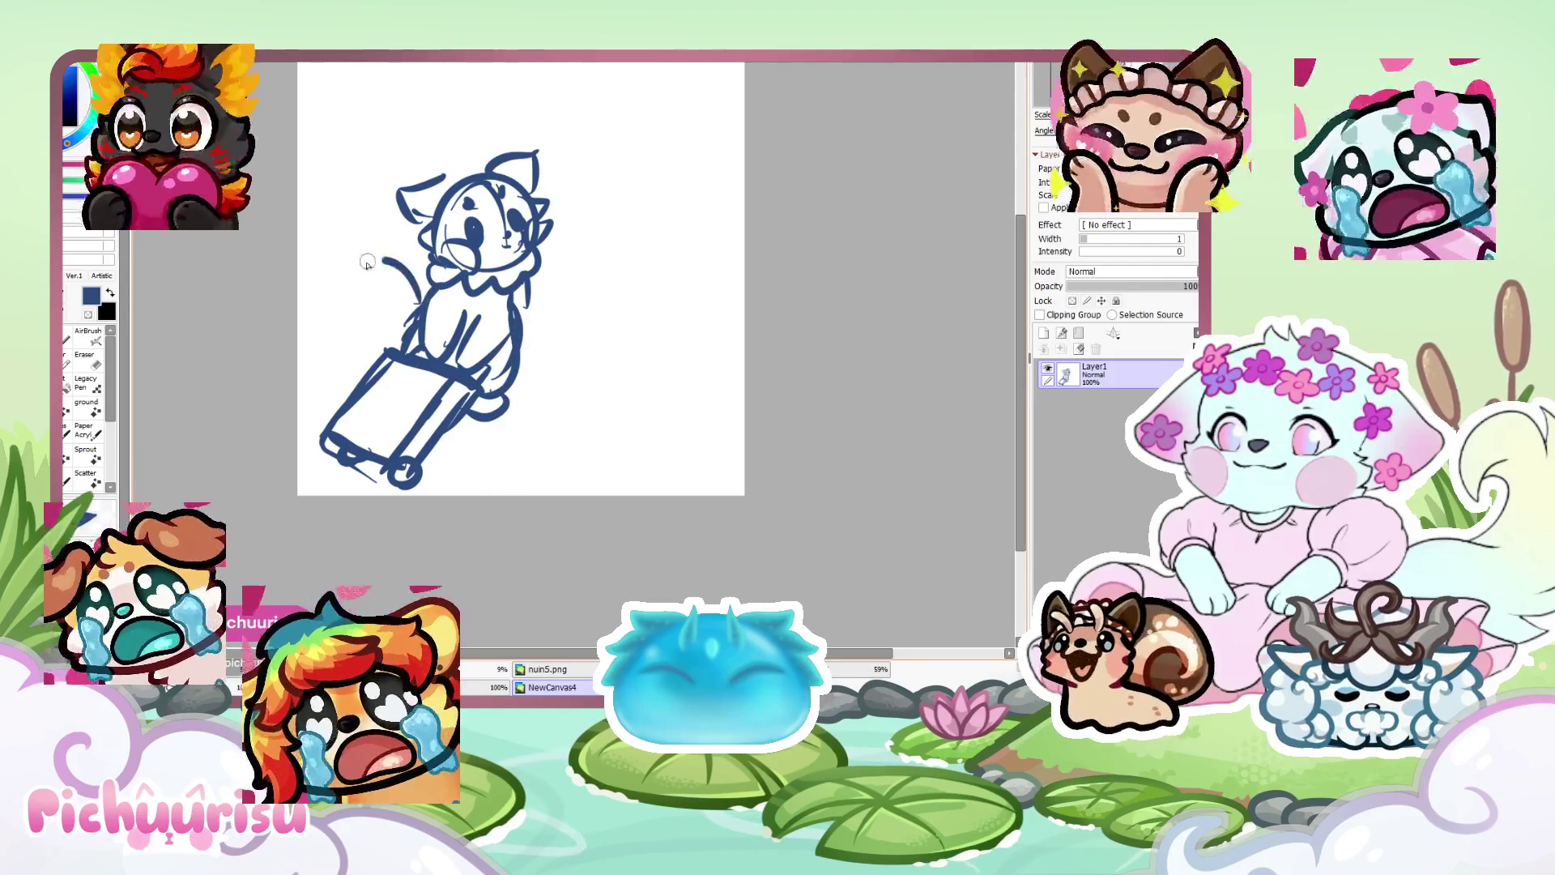
drag(348, 302, 356, 345)
key(ctrl+t)
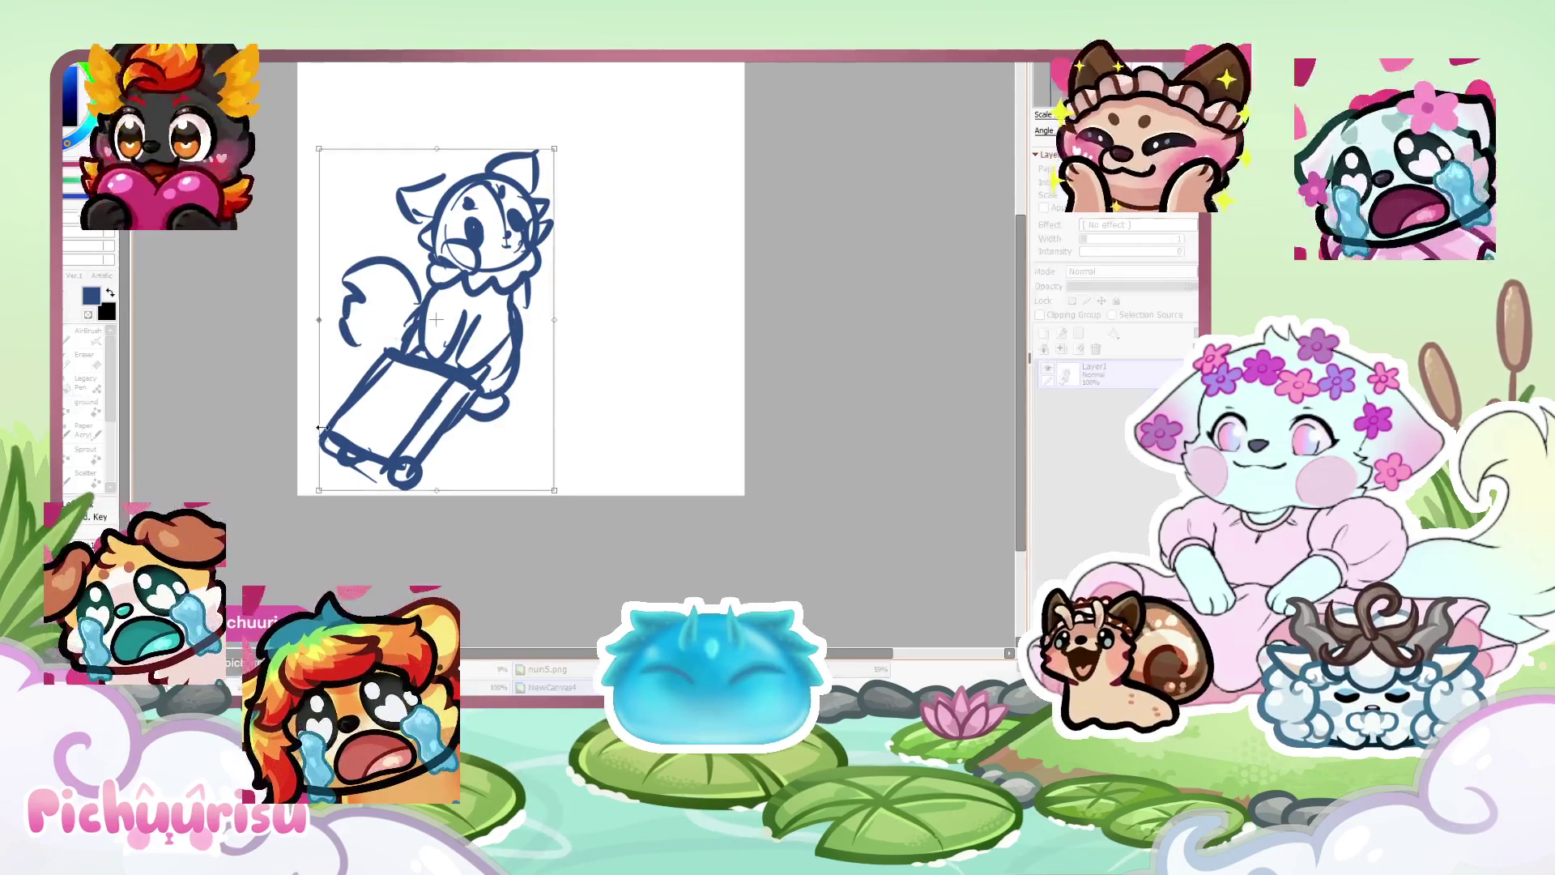
Scale the suitcase character down and sketch the fox's head, pointed ear, body and leg
drag(320, 490, 389, 394)
key(Return)
drag(616, 224, 645, 207)
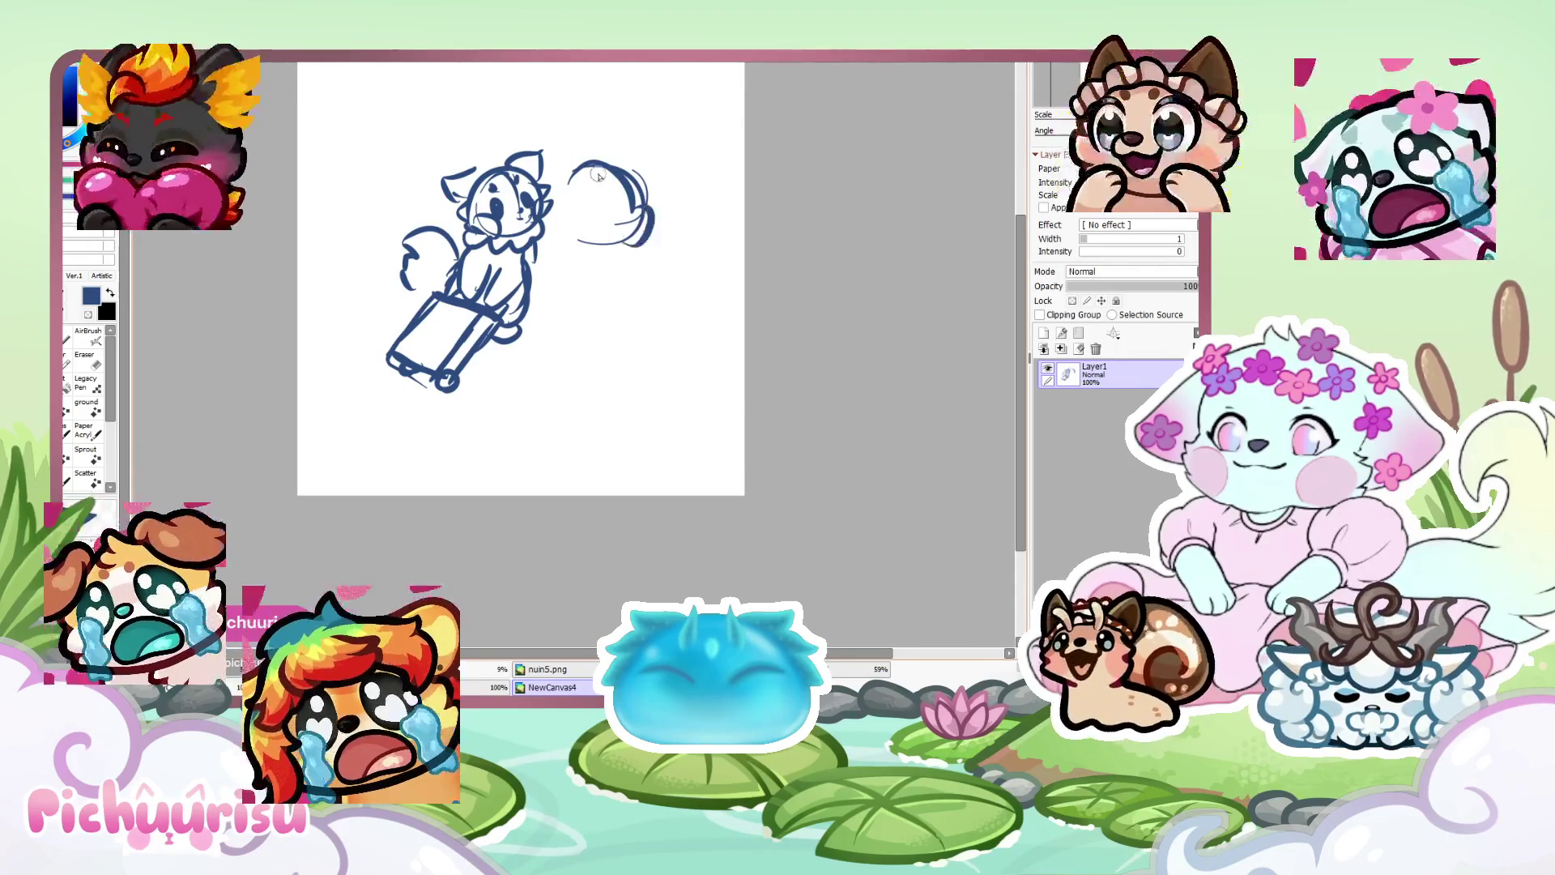
mouse_move(580, 166)
mouse_down()
mouse_move(555, 185)
mouse_move(595, 165)
mouse_move(607, 236)
mouse_move(548, 217)
mouse_move(541, 258)
mouse_up()
mouse_move(676, 311)
mouse_down()
mouse_move(613, 321)
mouse_move(587, 296)
mouse_up()
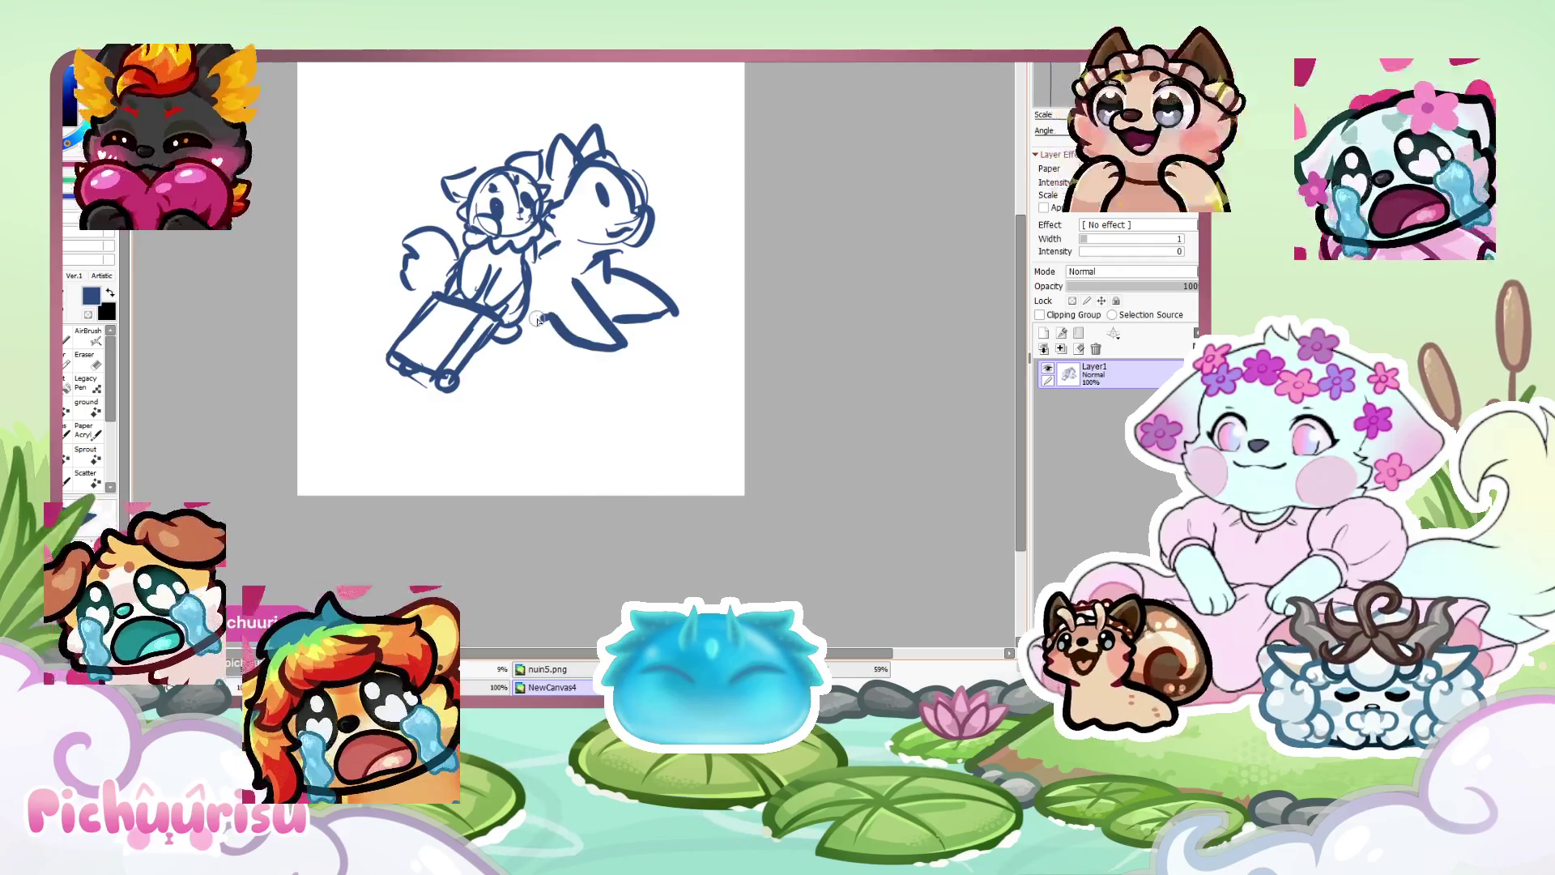
drag(451, 188, 396, 215)
drag(566, 243, 530, 255)
drag(601, 320, 534, 328)
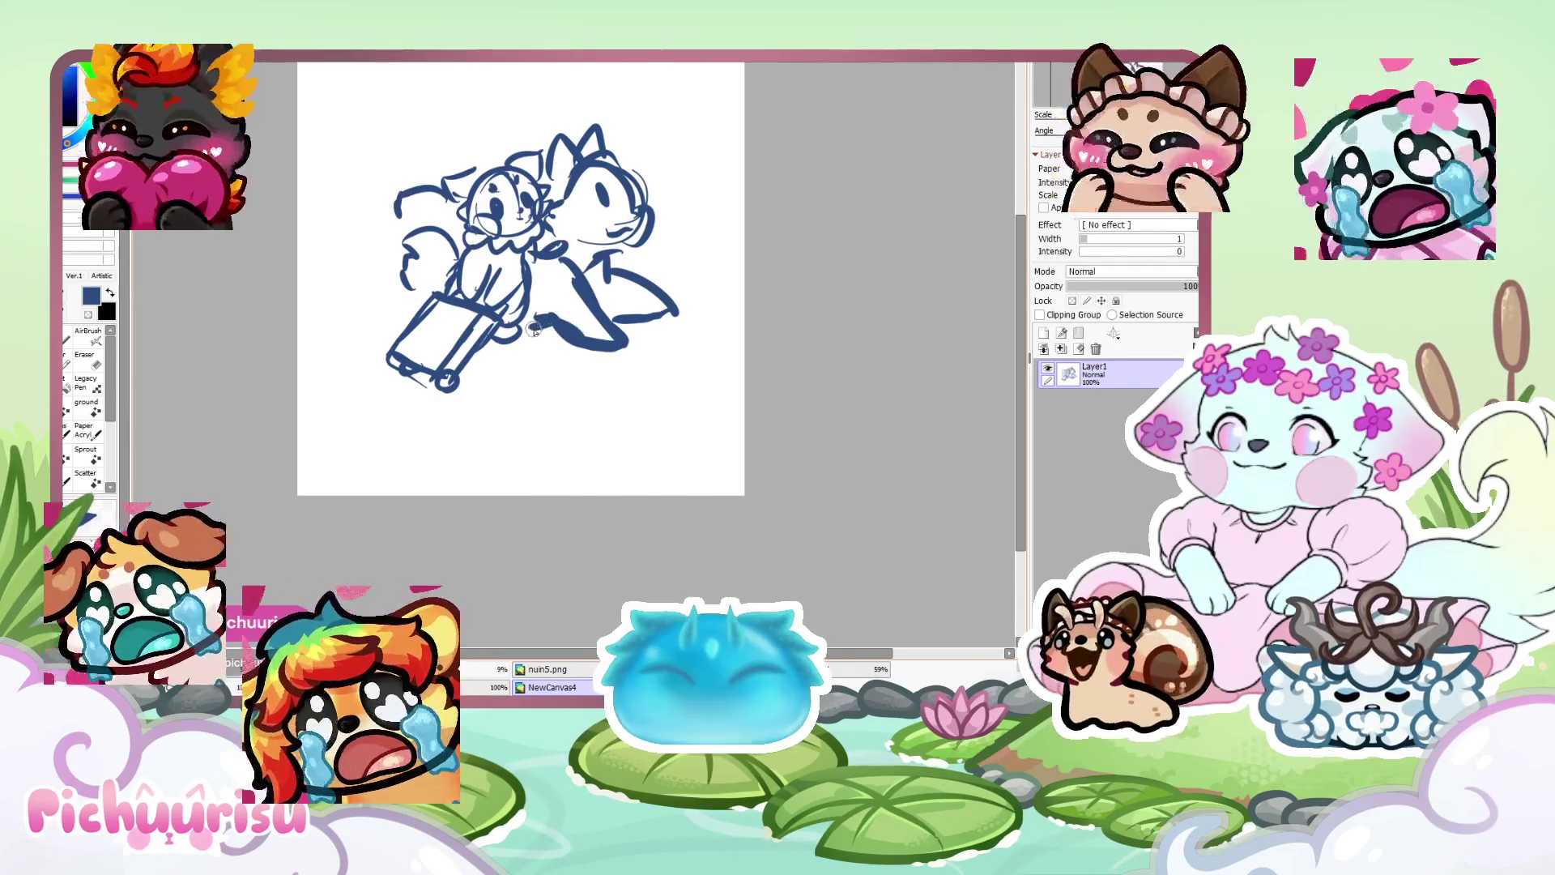
Lasso the fox and tilt and reposition it with a free transform, then pick the Eraser
drag(619, 386, 720, 215)
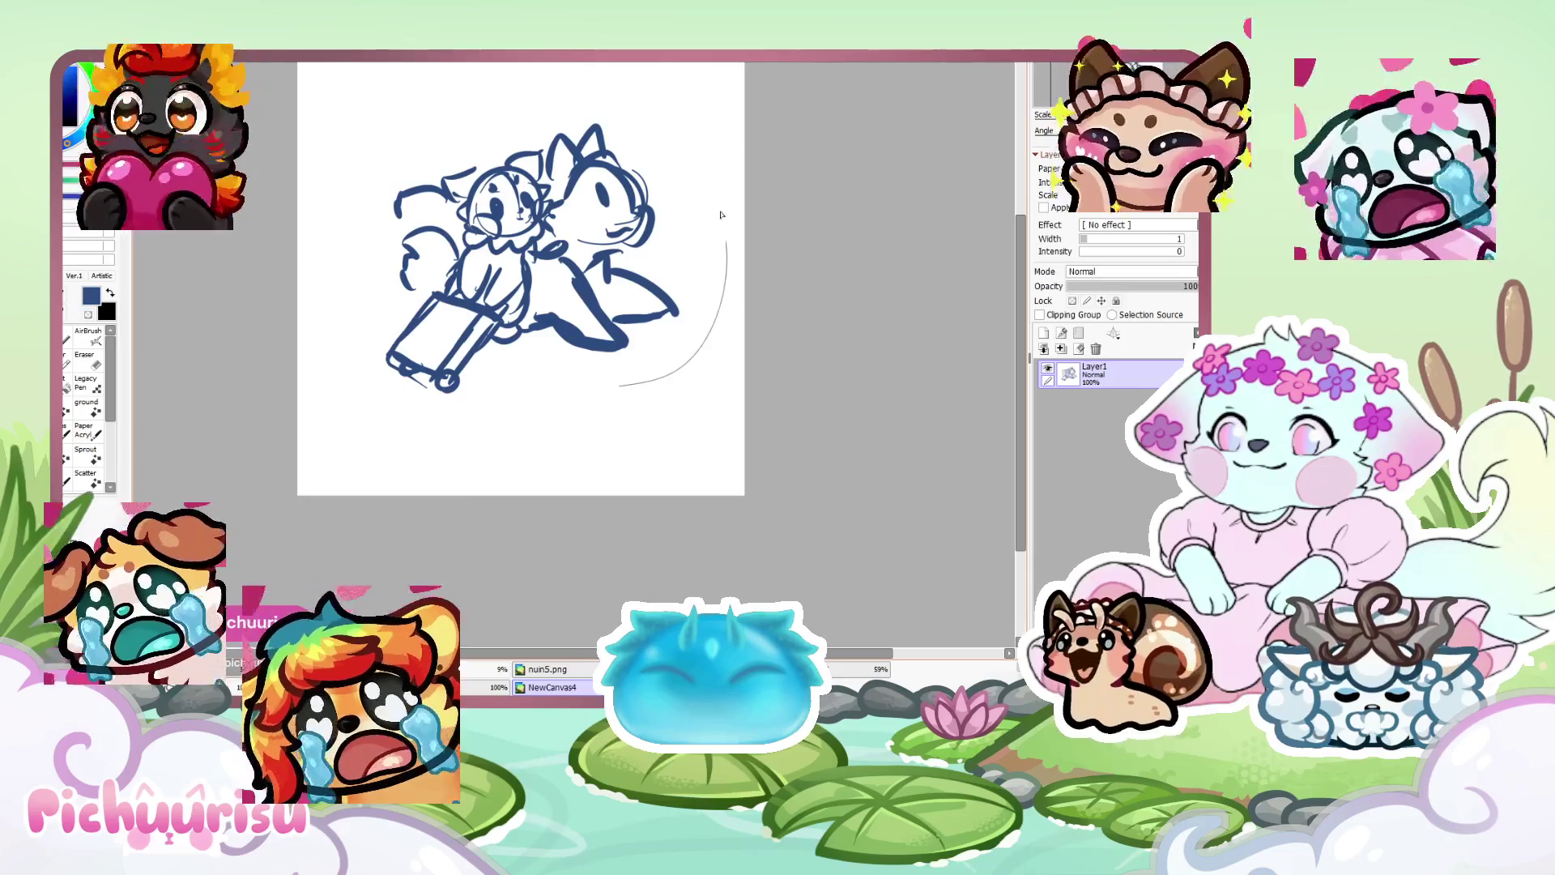
mouse_move(537, 276)
mouse_down()
mouse_move(542, 324)
mouse_move(553, 291)
mouse_move(522, 291)
mouse_move(509, 231)
mouse_up()
key(ctrl+t)
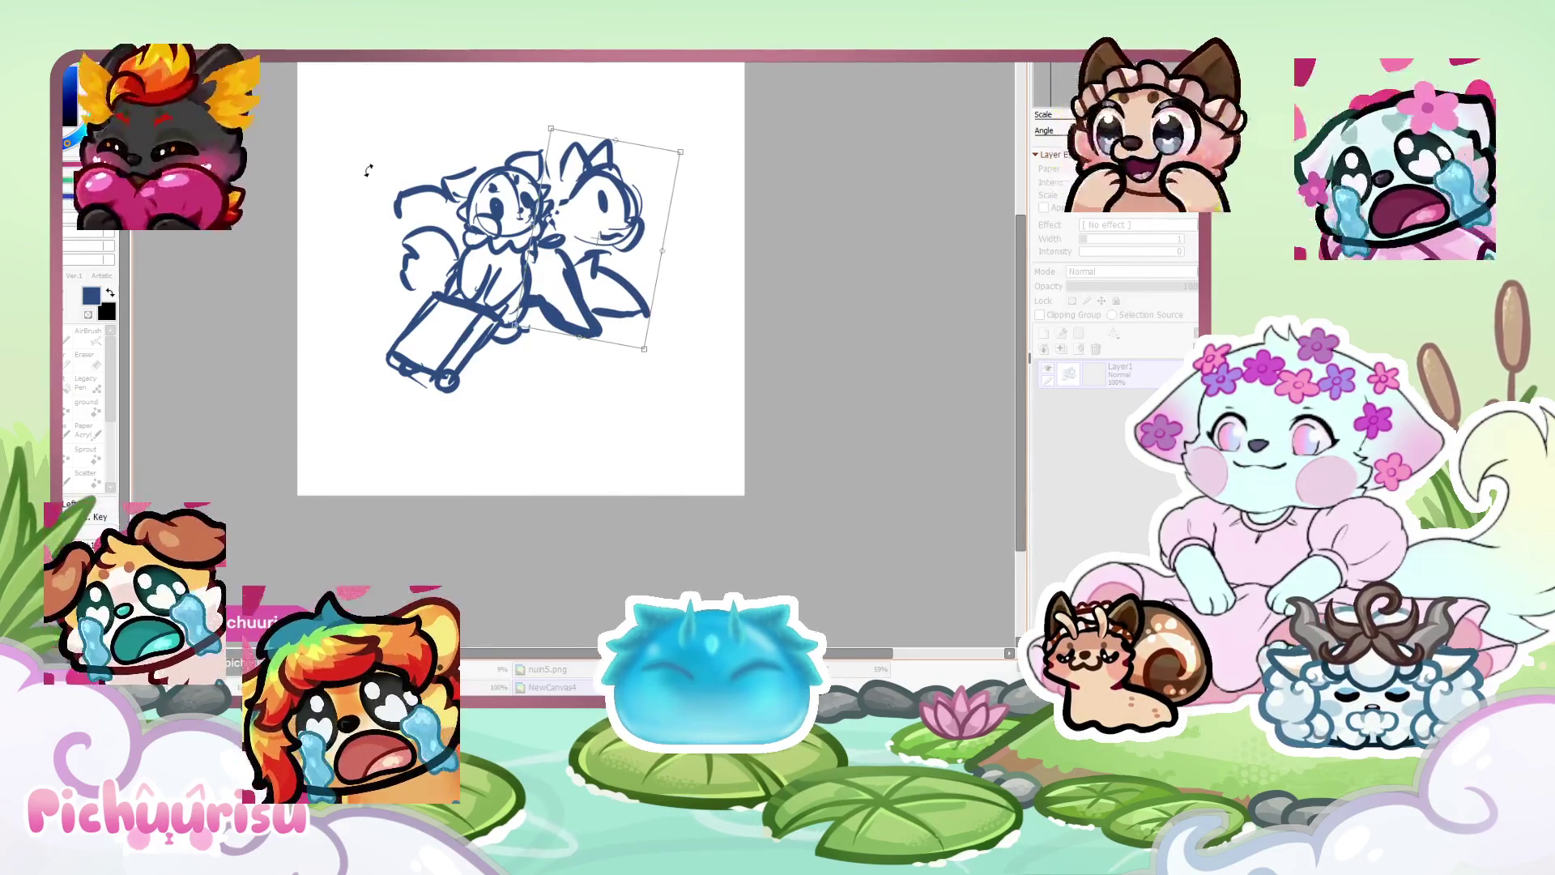
key(Return)
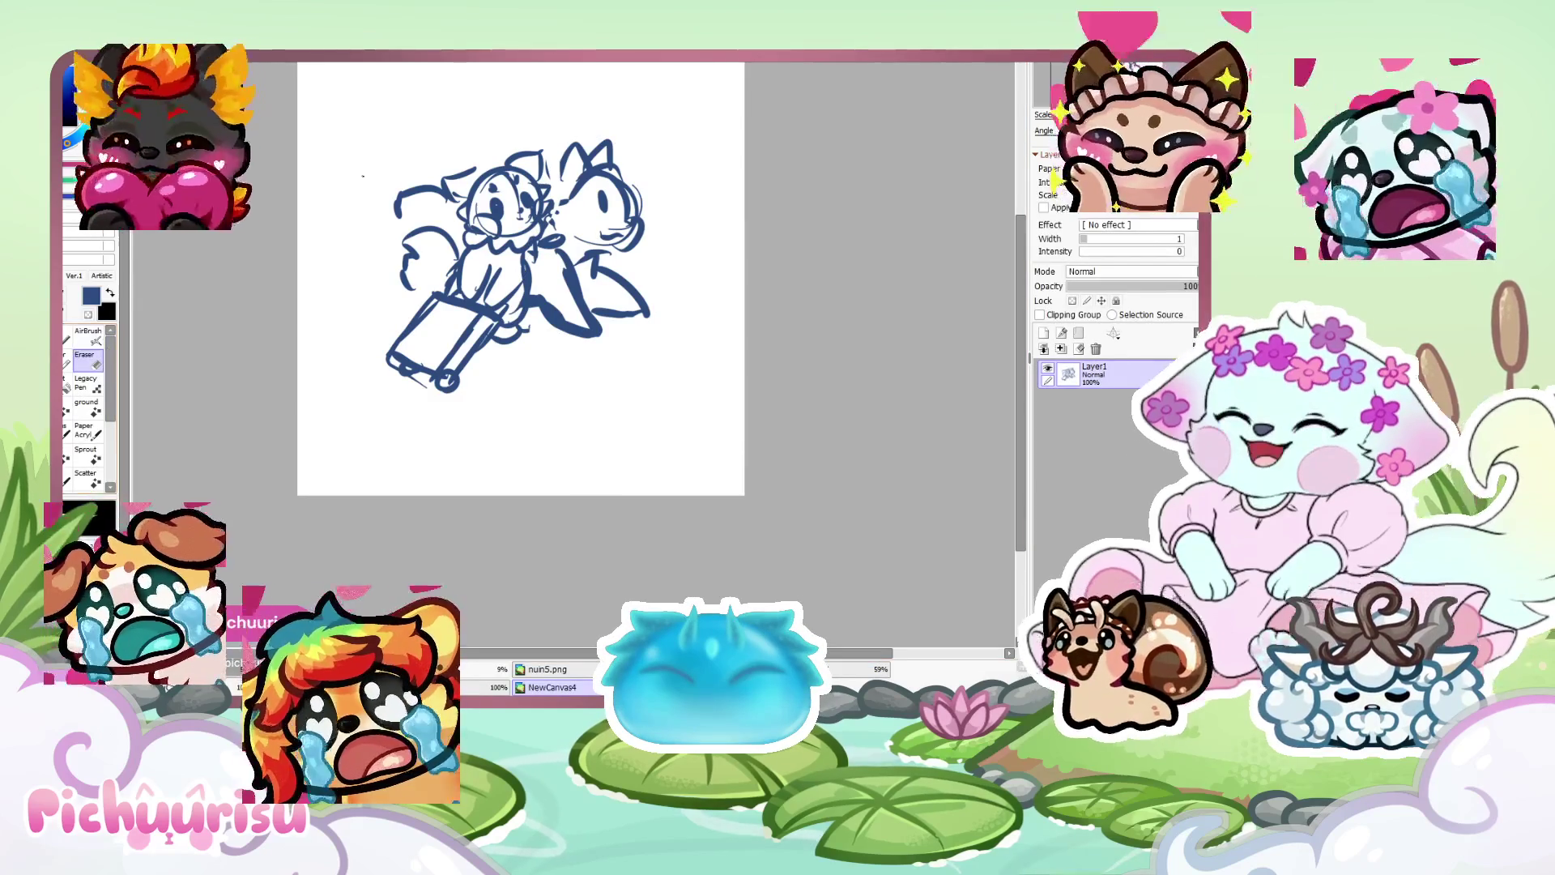
click(101, 366)
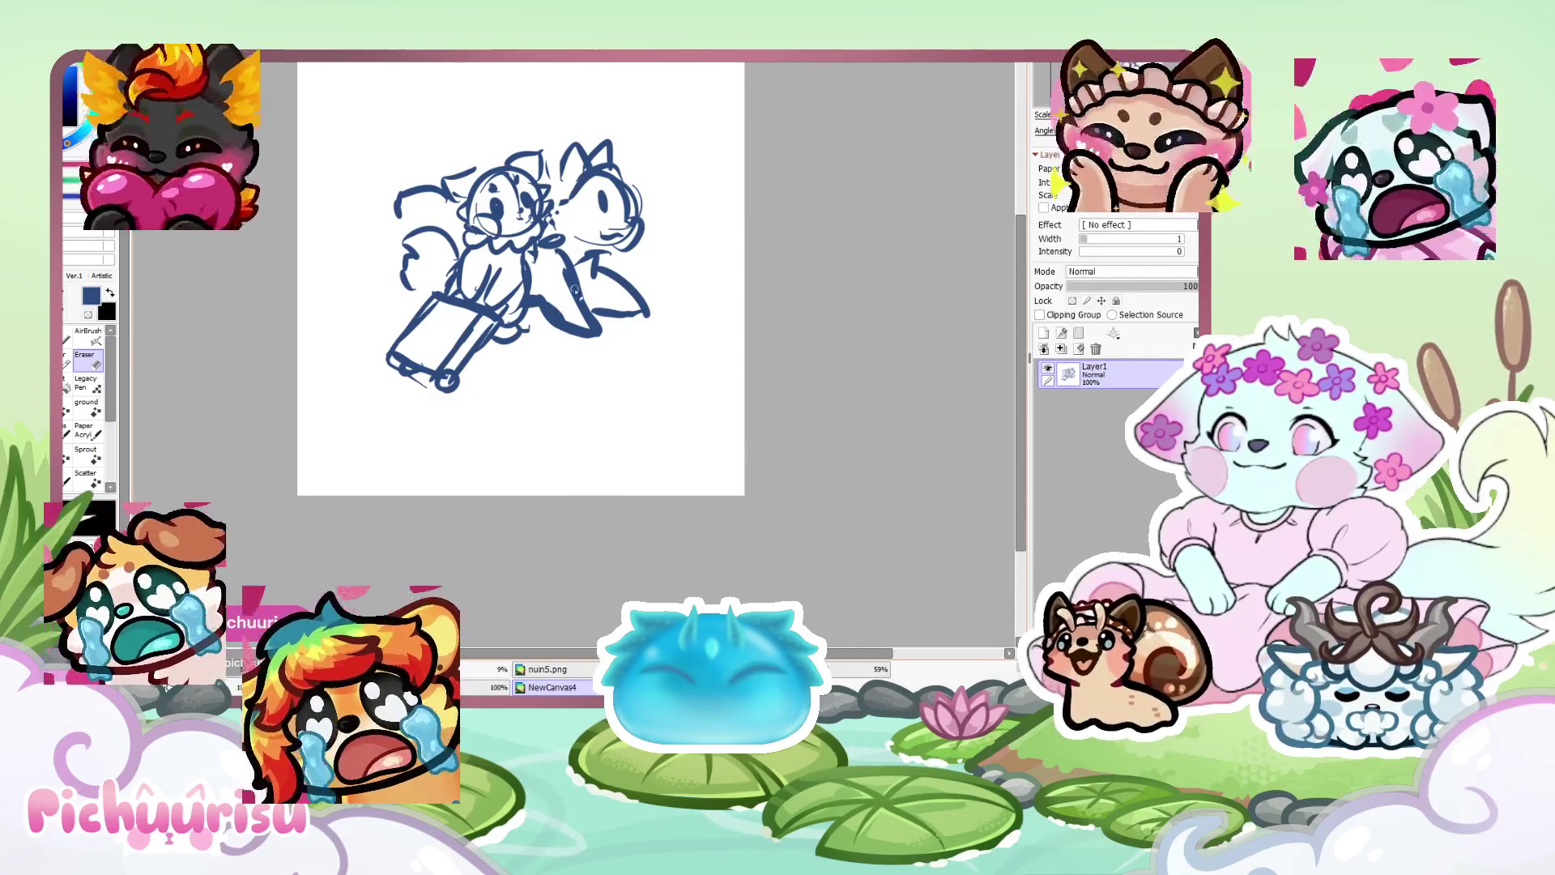
Erase the fox lines, clear Layer1 with Delete, and draw a fresh head circle with the pen
mouse_move(579, 255)
mouse_down()
mouse_move(551, 299)
mouse_move(618, 319)
mouse_up()
mouse_move(624, 182)
mouse_down()
mouse_move(610, 235)
mouse_move(620, 215)
mouse_up()
mouse_move(395, 213)
mouse_down()
mouse_move(433, 191)
mouse_move(421, 213)
mouse_up()
key(n)
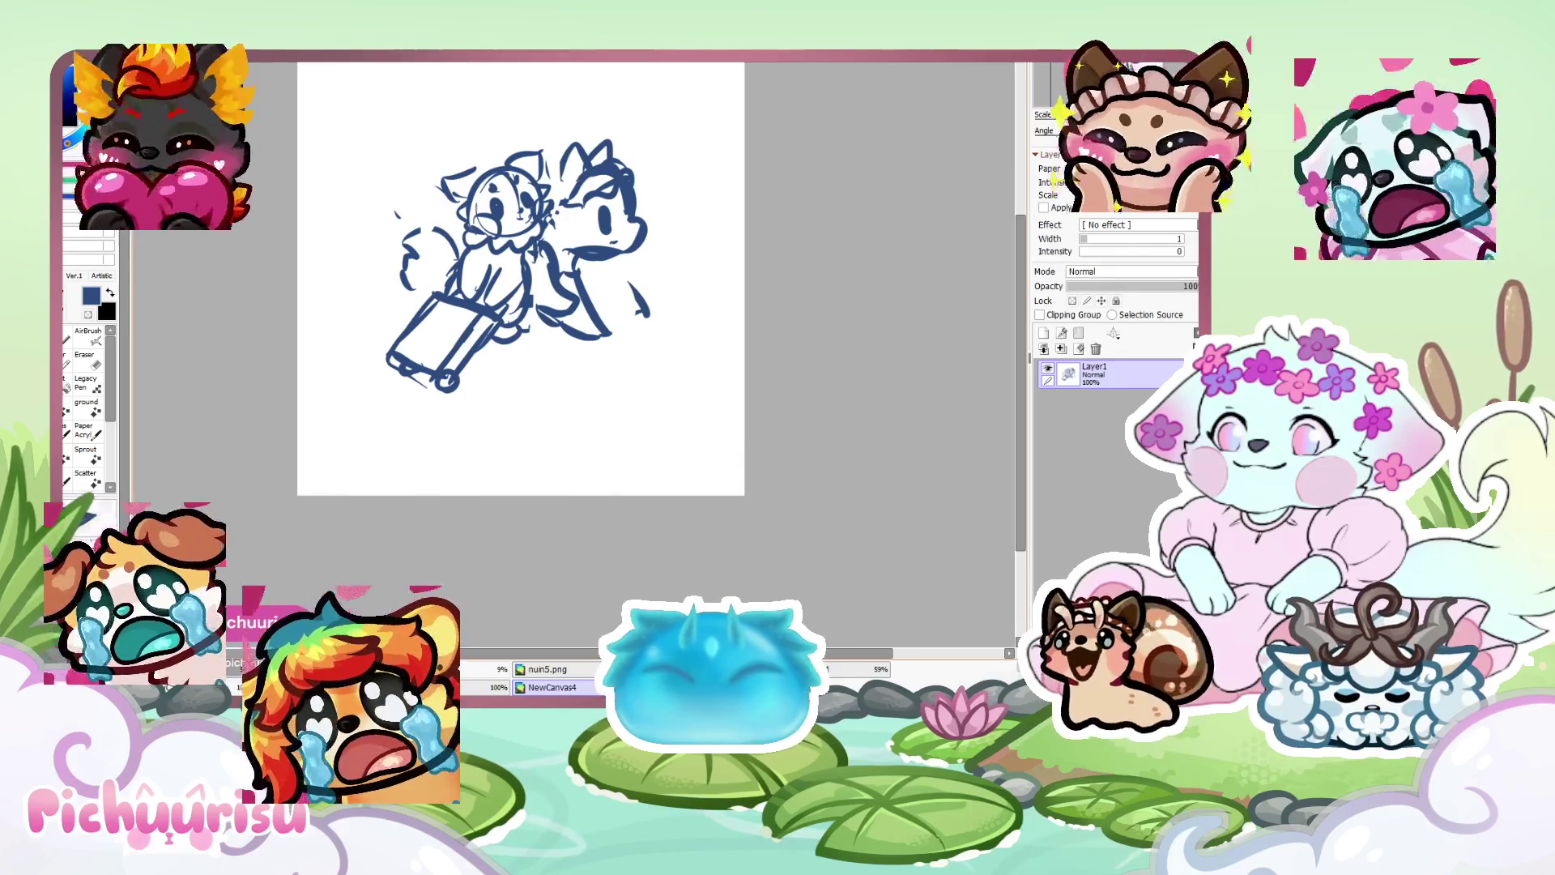
key(Delete)
mouse_move(421, 253)
mouse_down()
mouse_move(503, 250)
mouse_move(420, 220)
mouse_up()
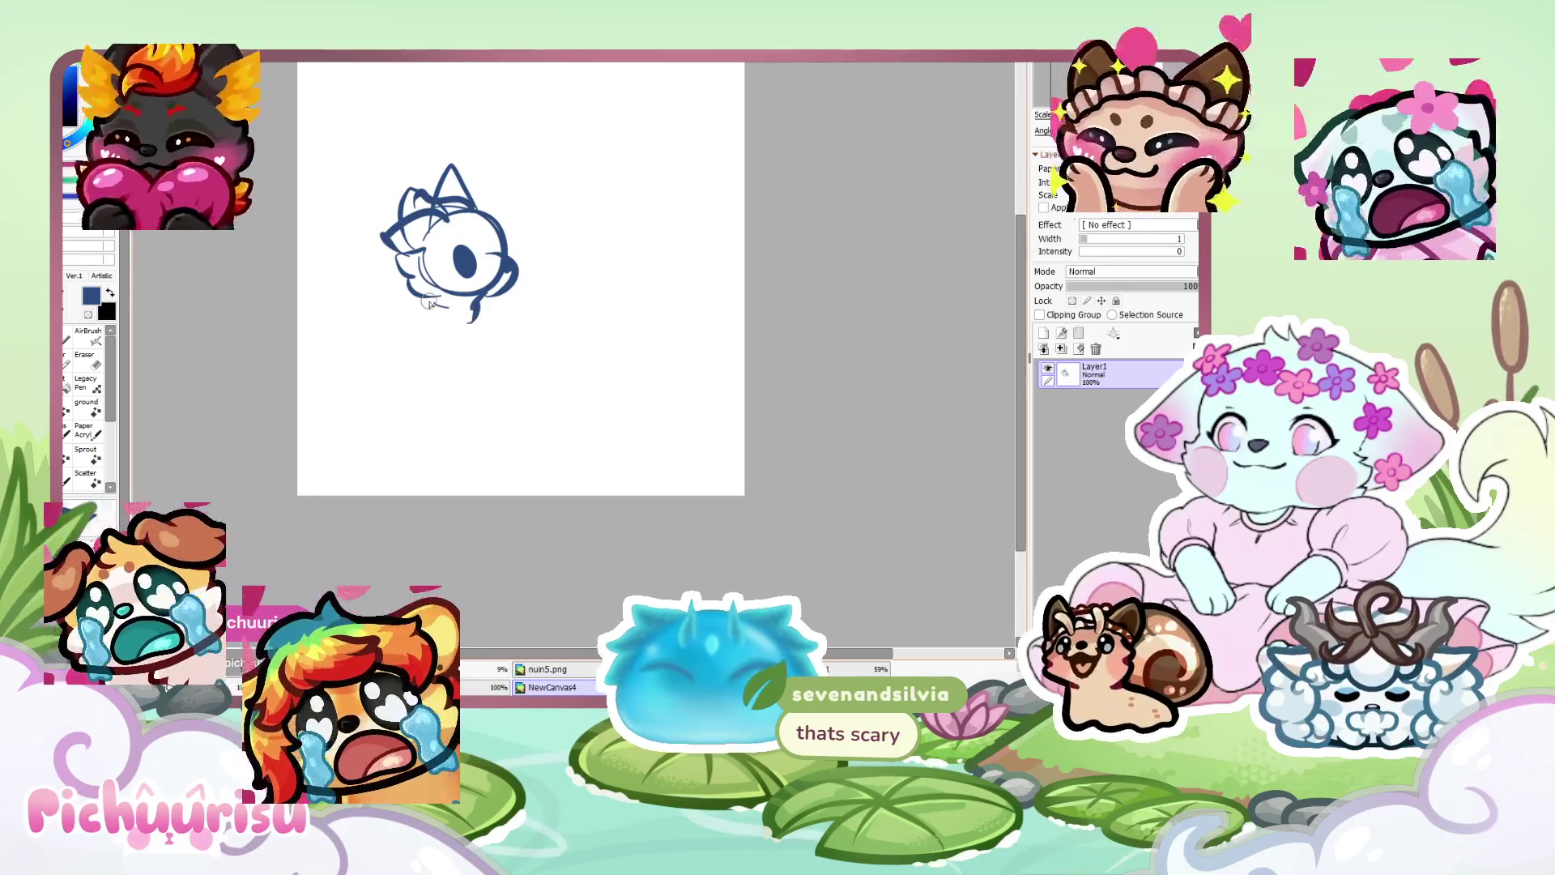
Add a chin stroke and arm strokes to the new character, then undo the arm strokes
drag(416, 309, 442, 306)
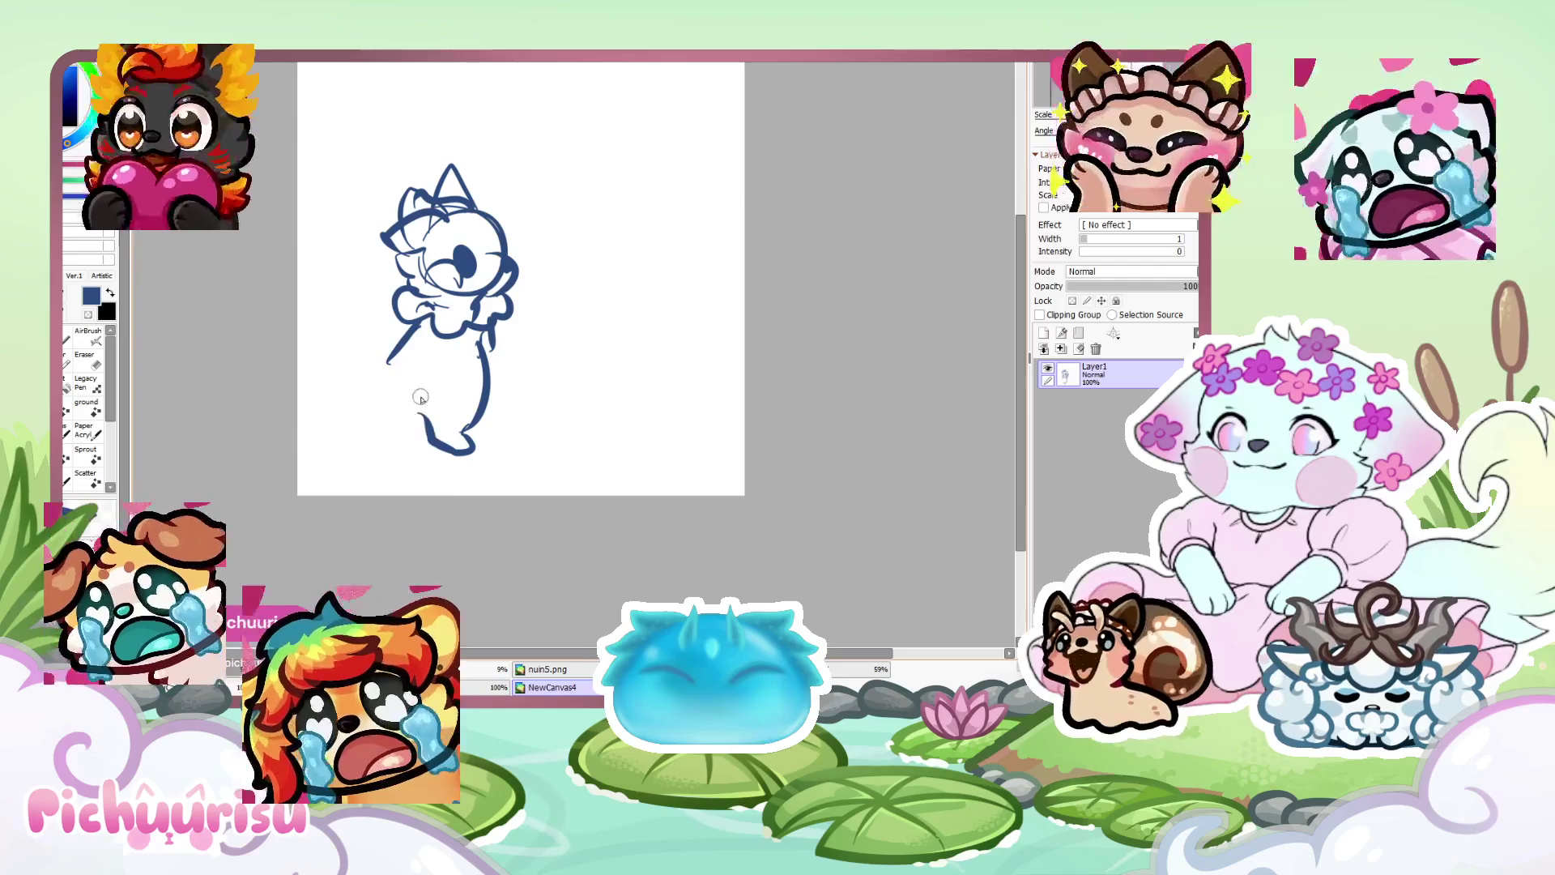
drag(395, 311, 322, 340)
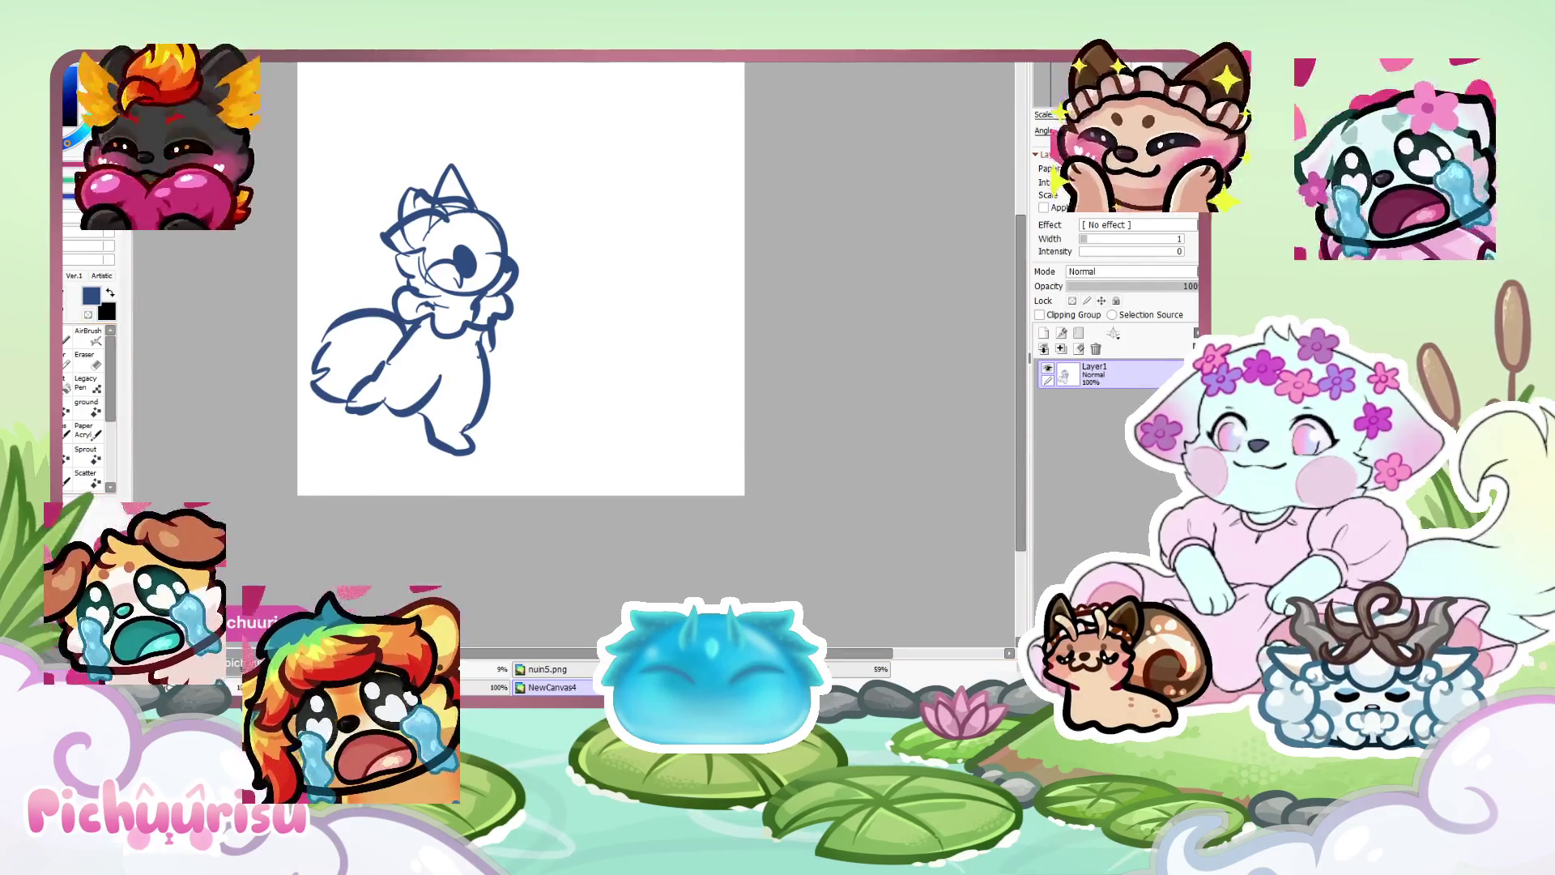
scroll(354, 340, up, 5)
scroll(315, 322, down, 5)
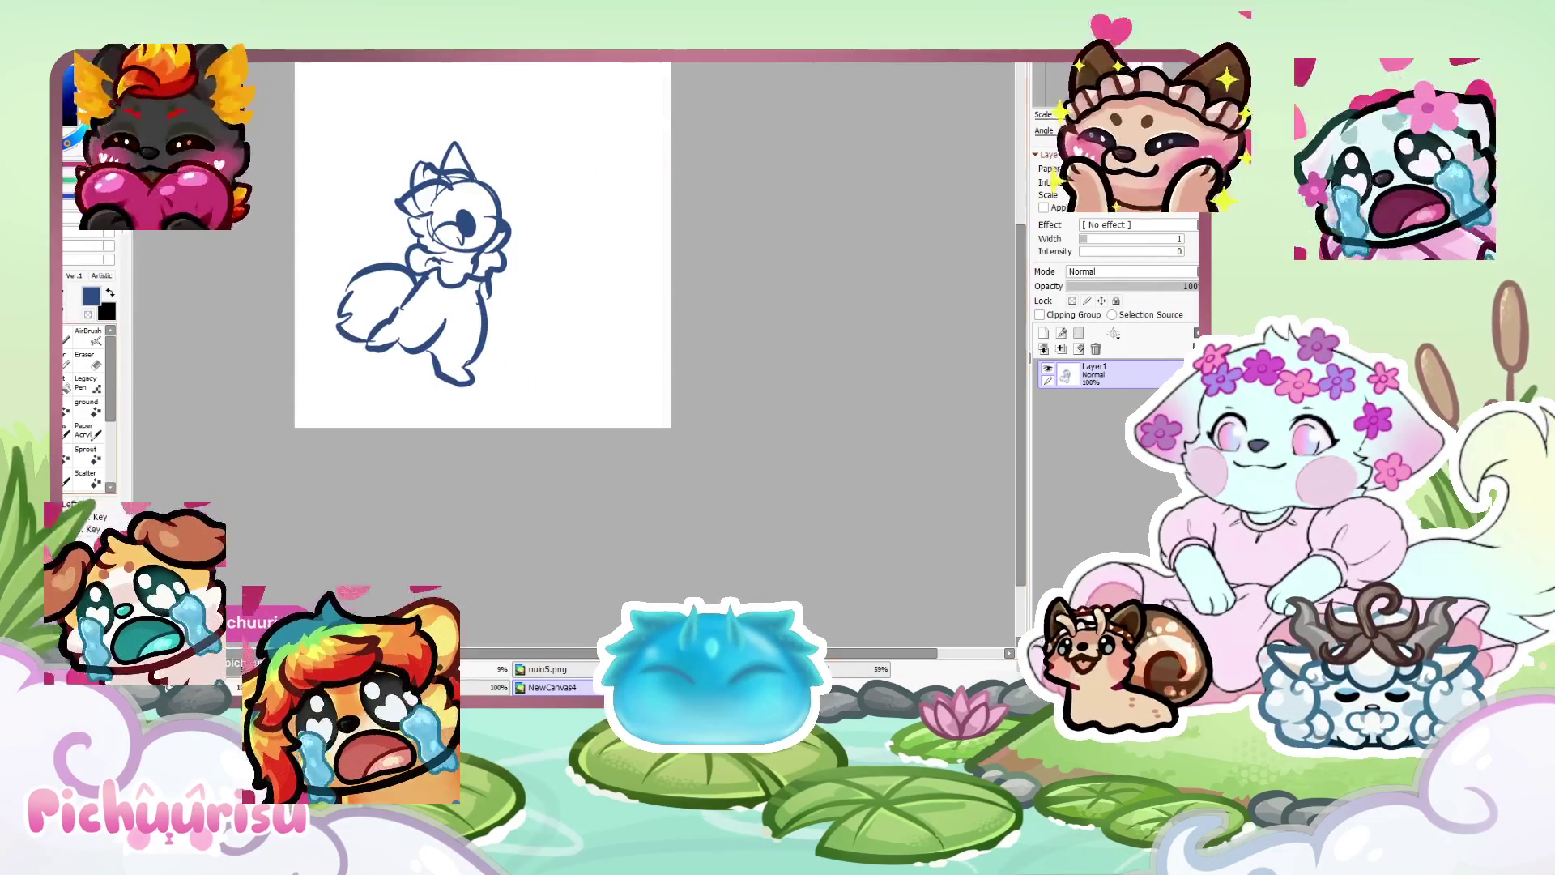
scroll(427, 263, up, 2)
drag(374, 325, 447, 302)
key(ctrl+z)
key(ctrl+z)
scroll(417, 309, up, 2)
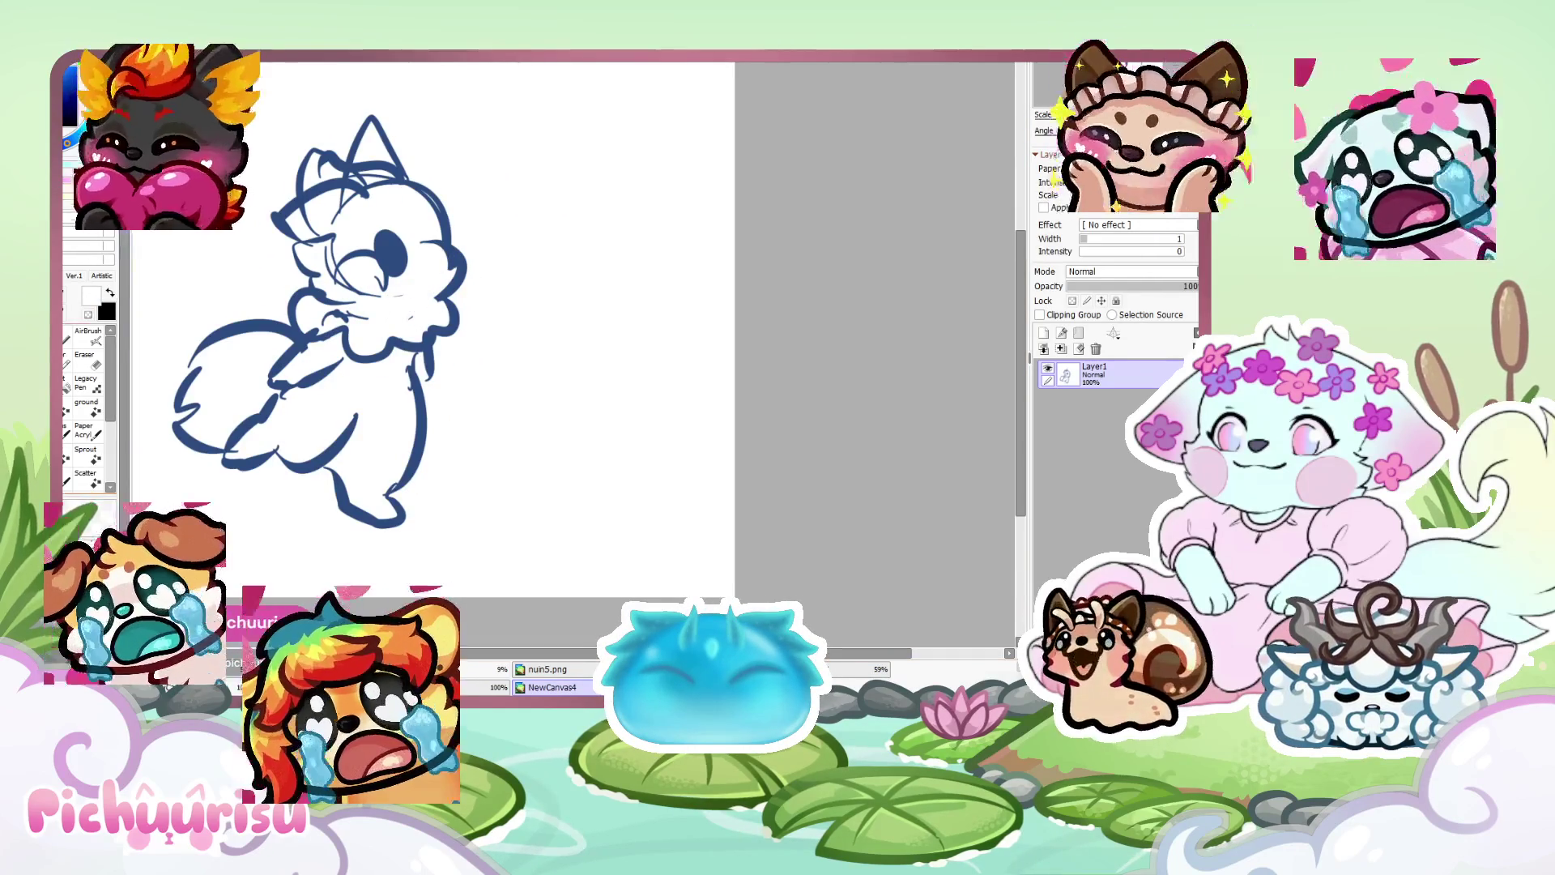
Eyedrop the navy line colour, draw a circle right of the fox, and scale the sketch down
alt+click(433, 245)
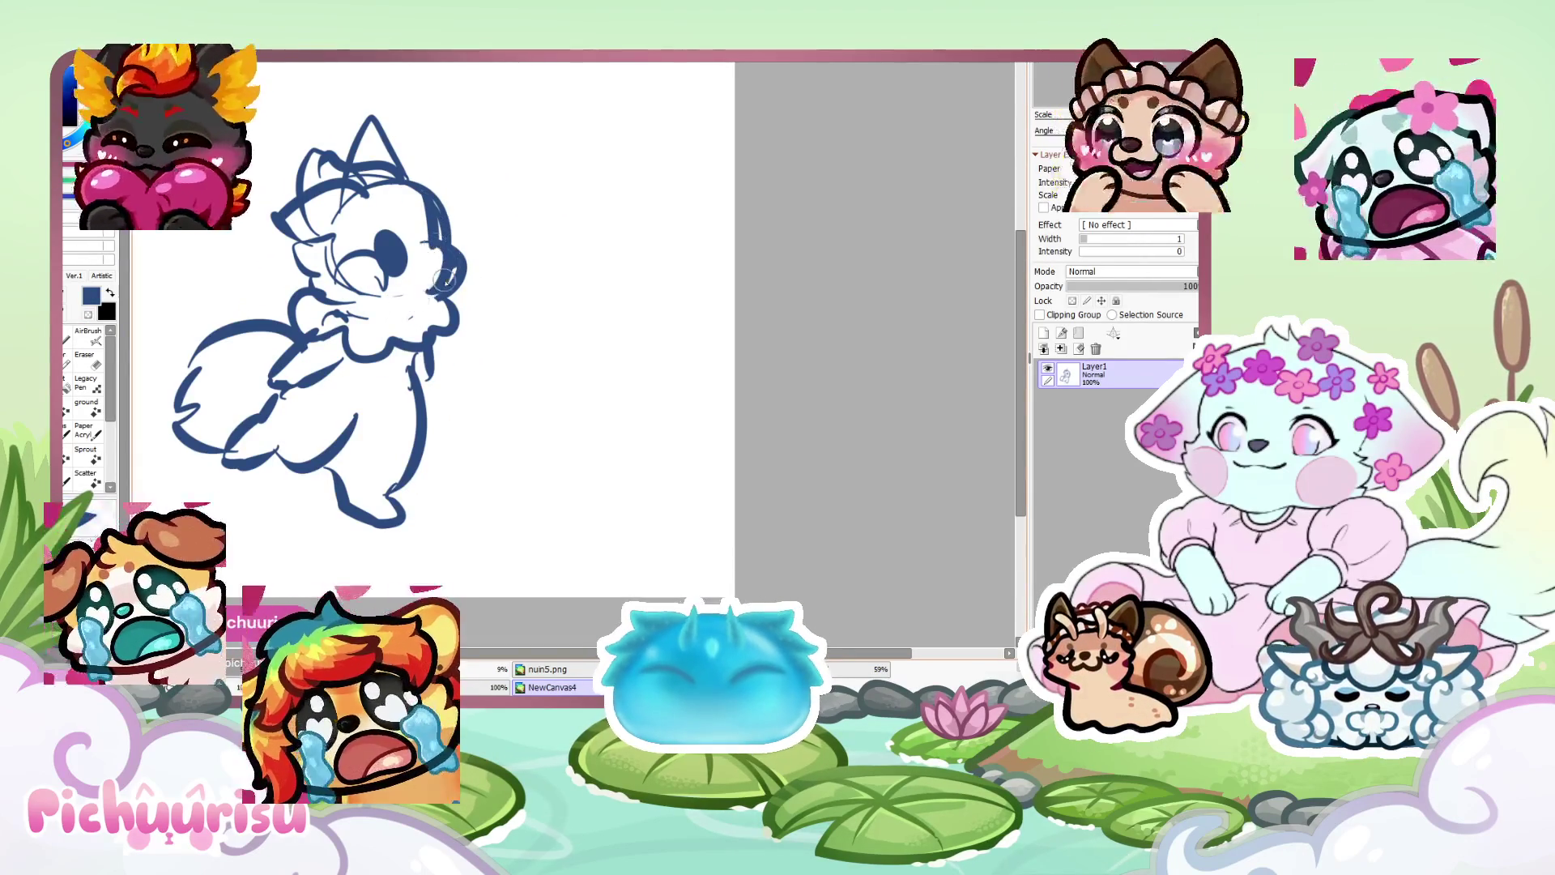
scroll(439, 261, down, 5)
scroll(369, 279, up, 4)
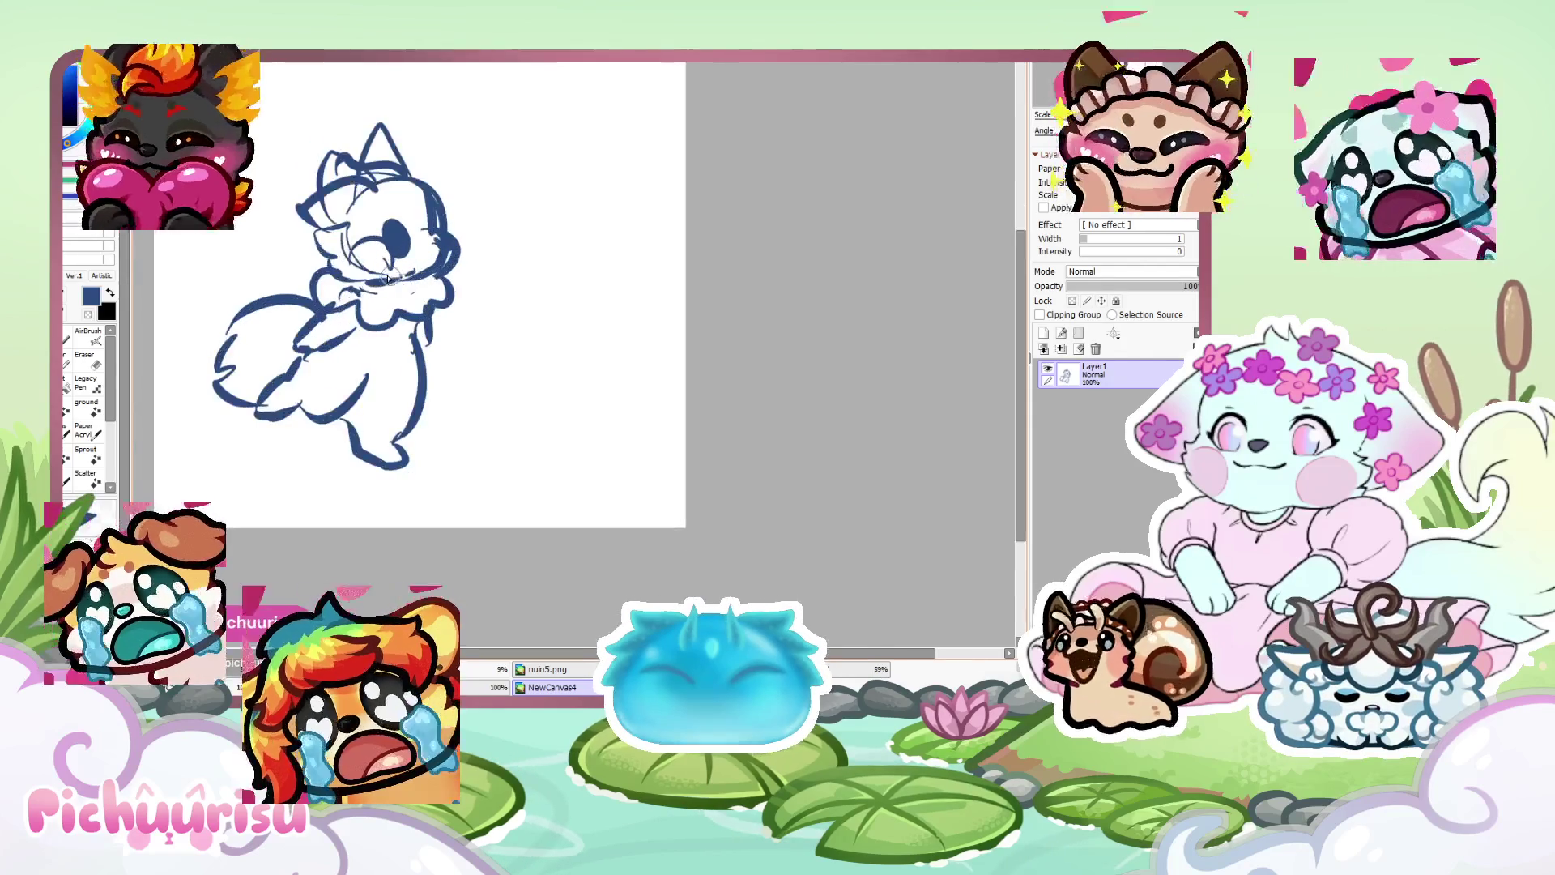
scroll(366, 282, down, 2)
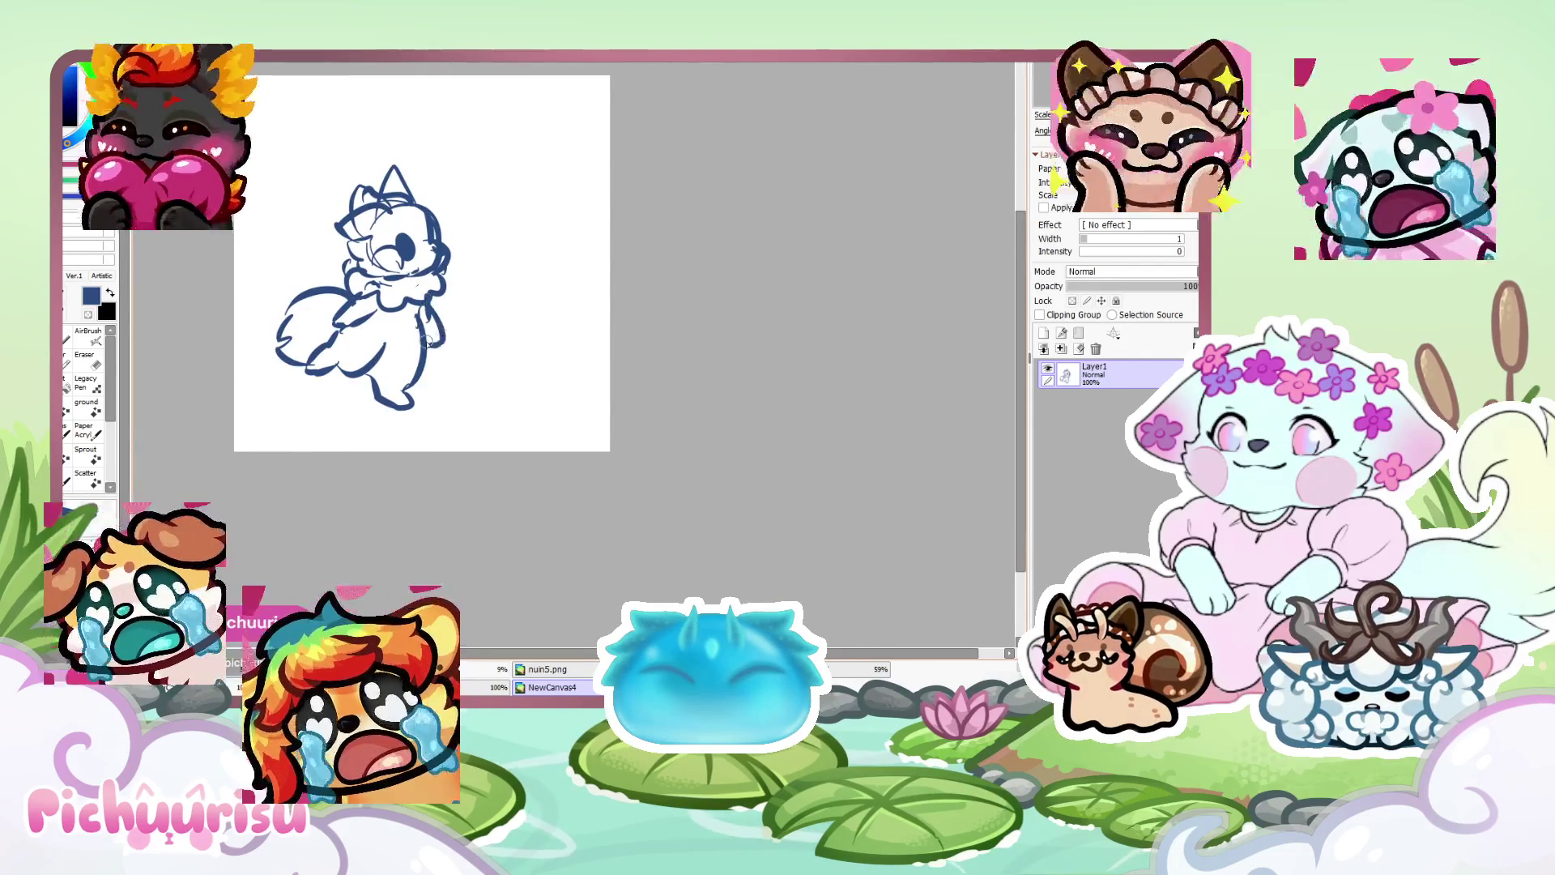
scroll(428, 341, down, 2)
scroll(344, 284, up, 3)
scroll(385, 301, down, 2)
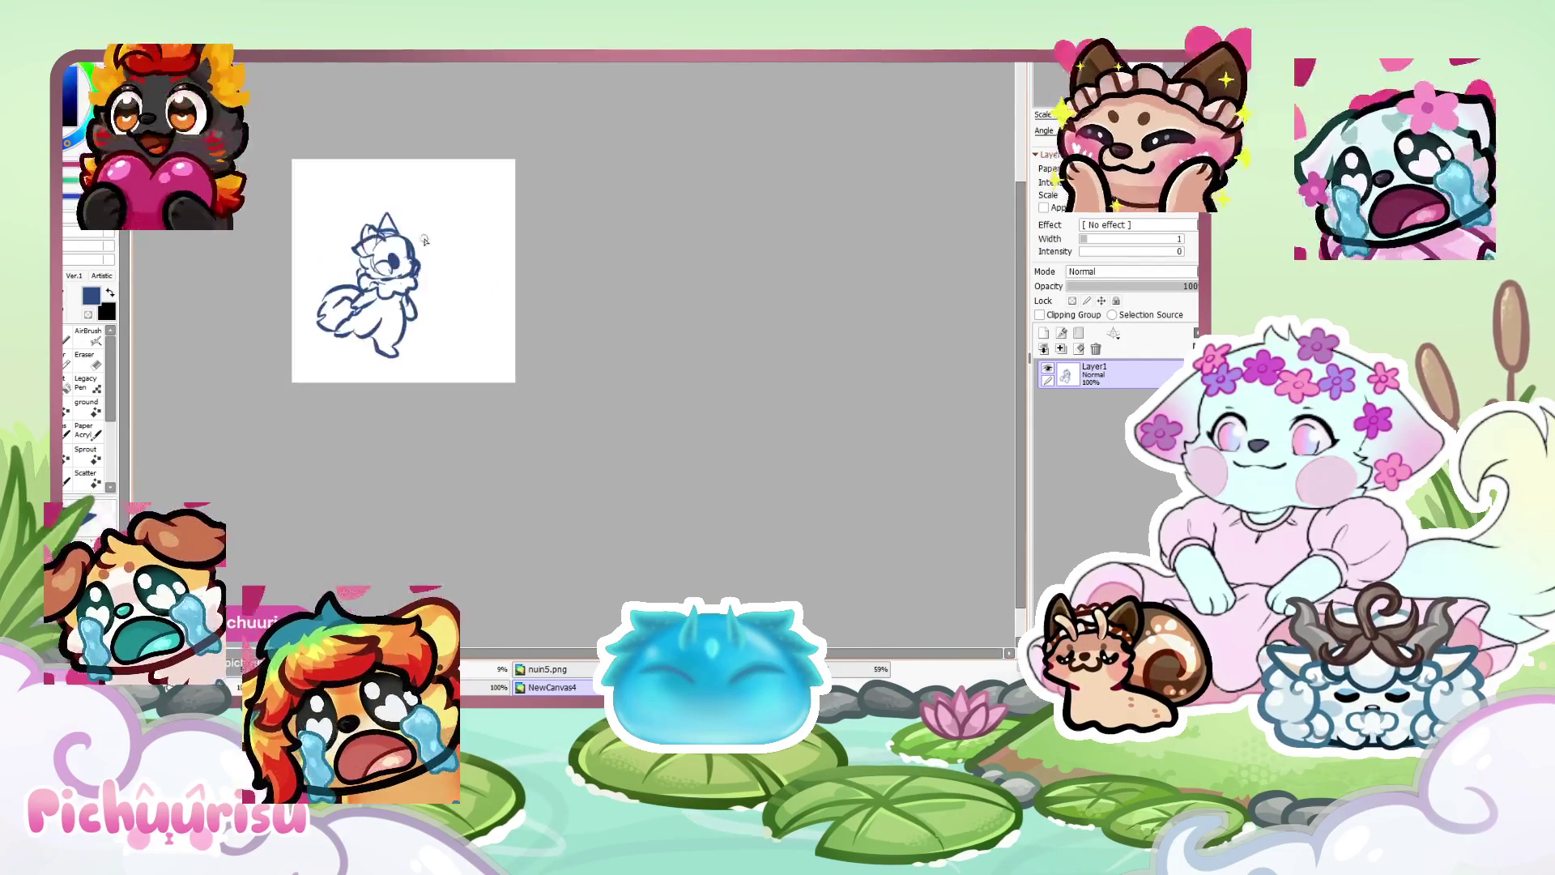
scroll(454, 243, up, 3)
drag(460, 227, 486, 239)
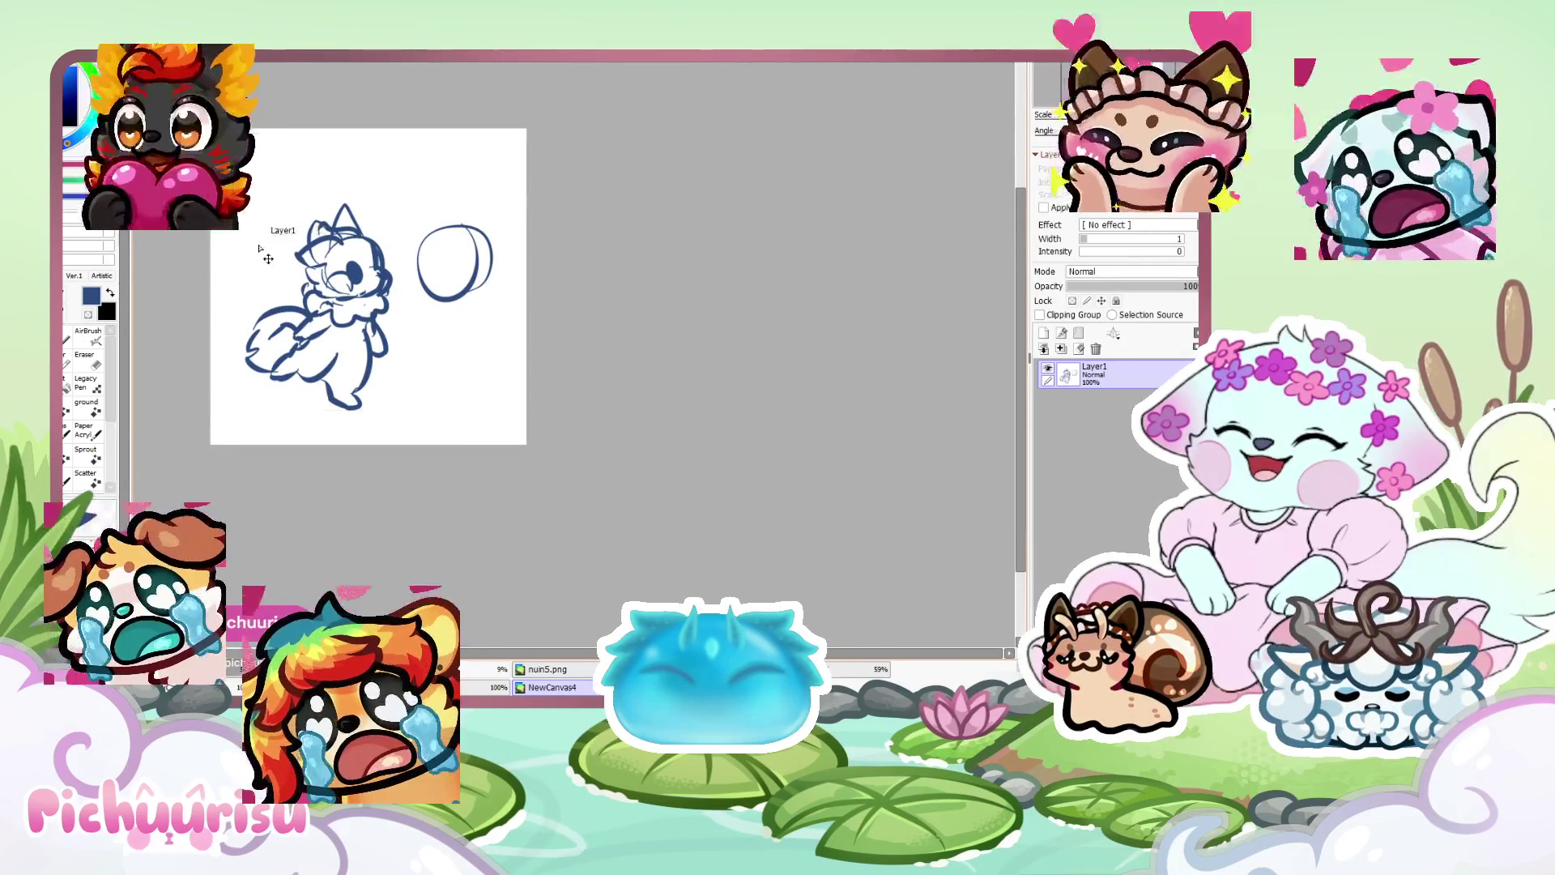
key(ctrl+t)
mouse_move(244, 202)
mouse_down()
mouse_move(328, 266)
mouse_move(285, 246)
mouse_up()
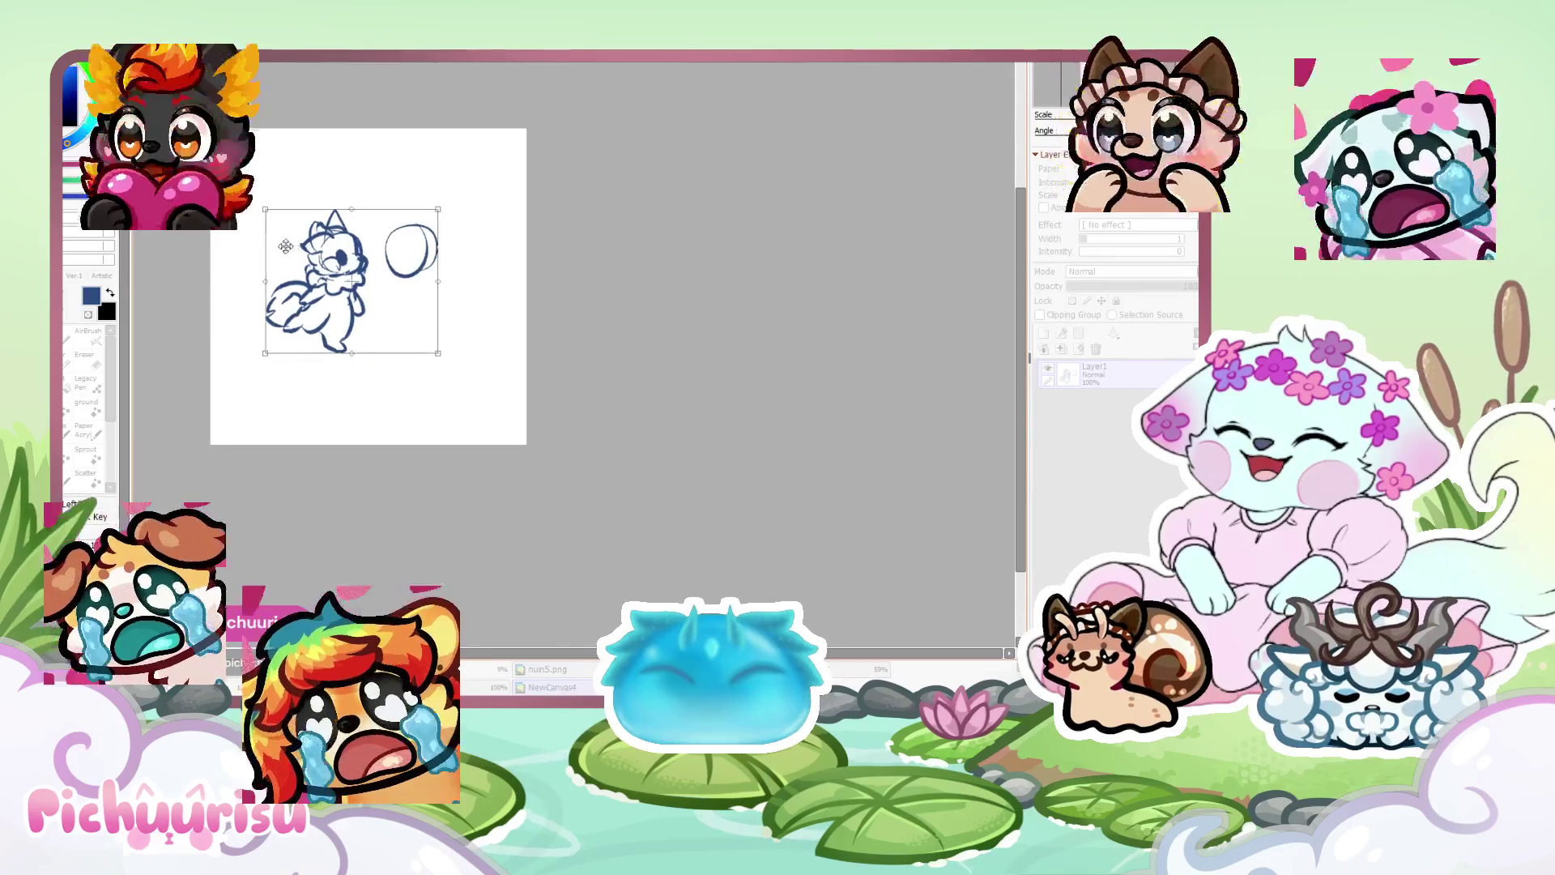
key(Return)
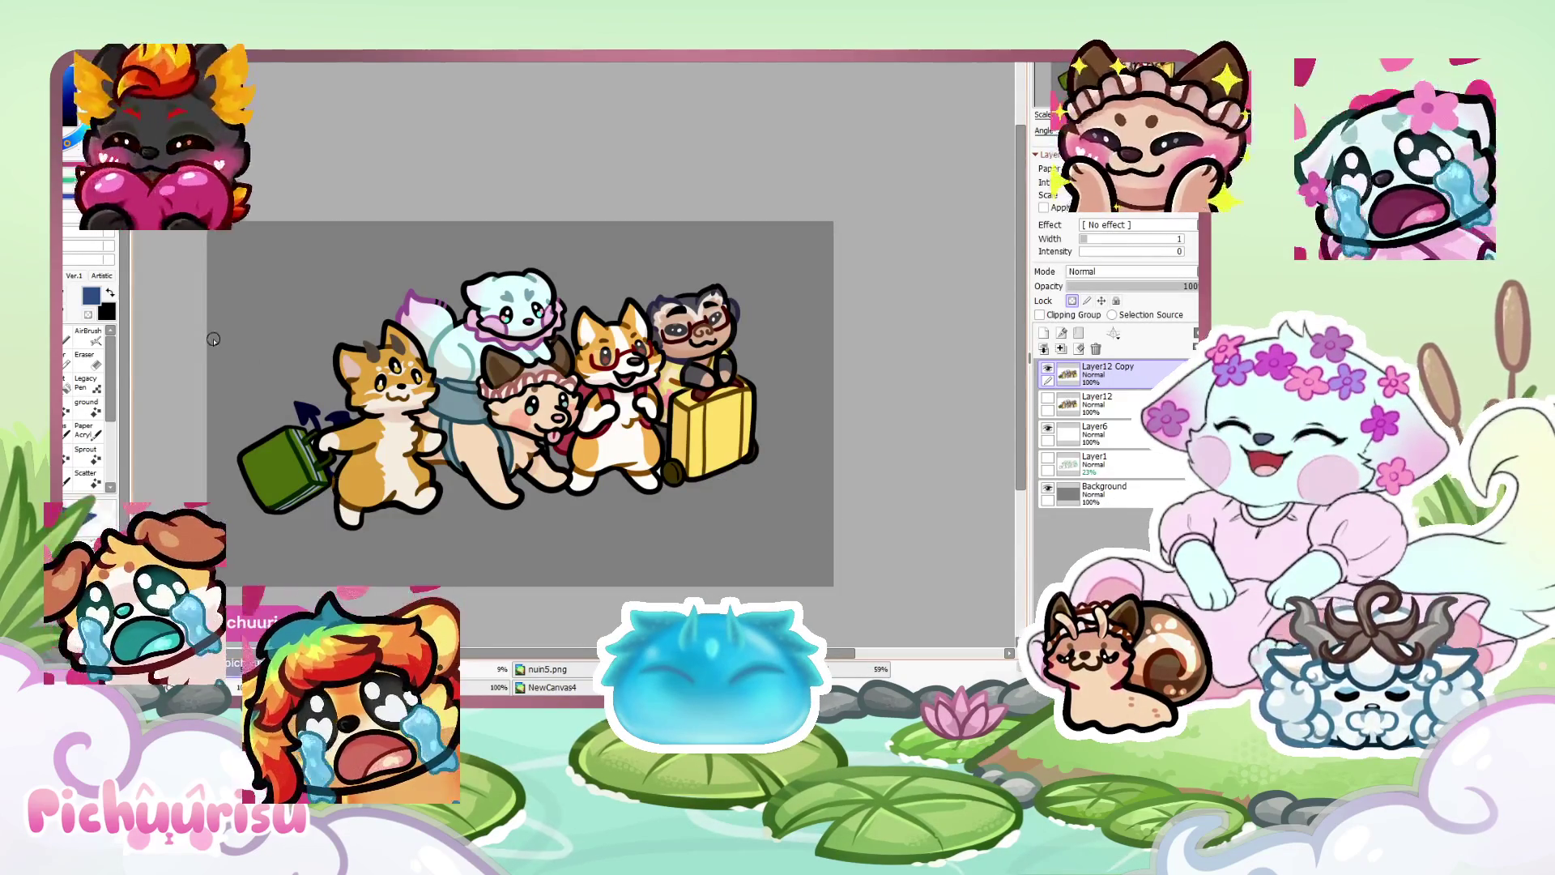
Copy the coloured group from nuin5.png into NewCanvas4, shrink it and place it at the page top
drag(485, 583, 789, 63)
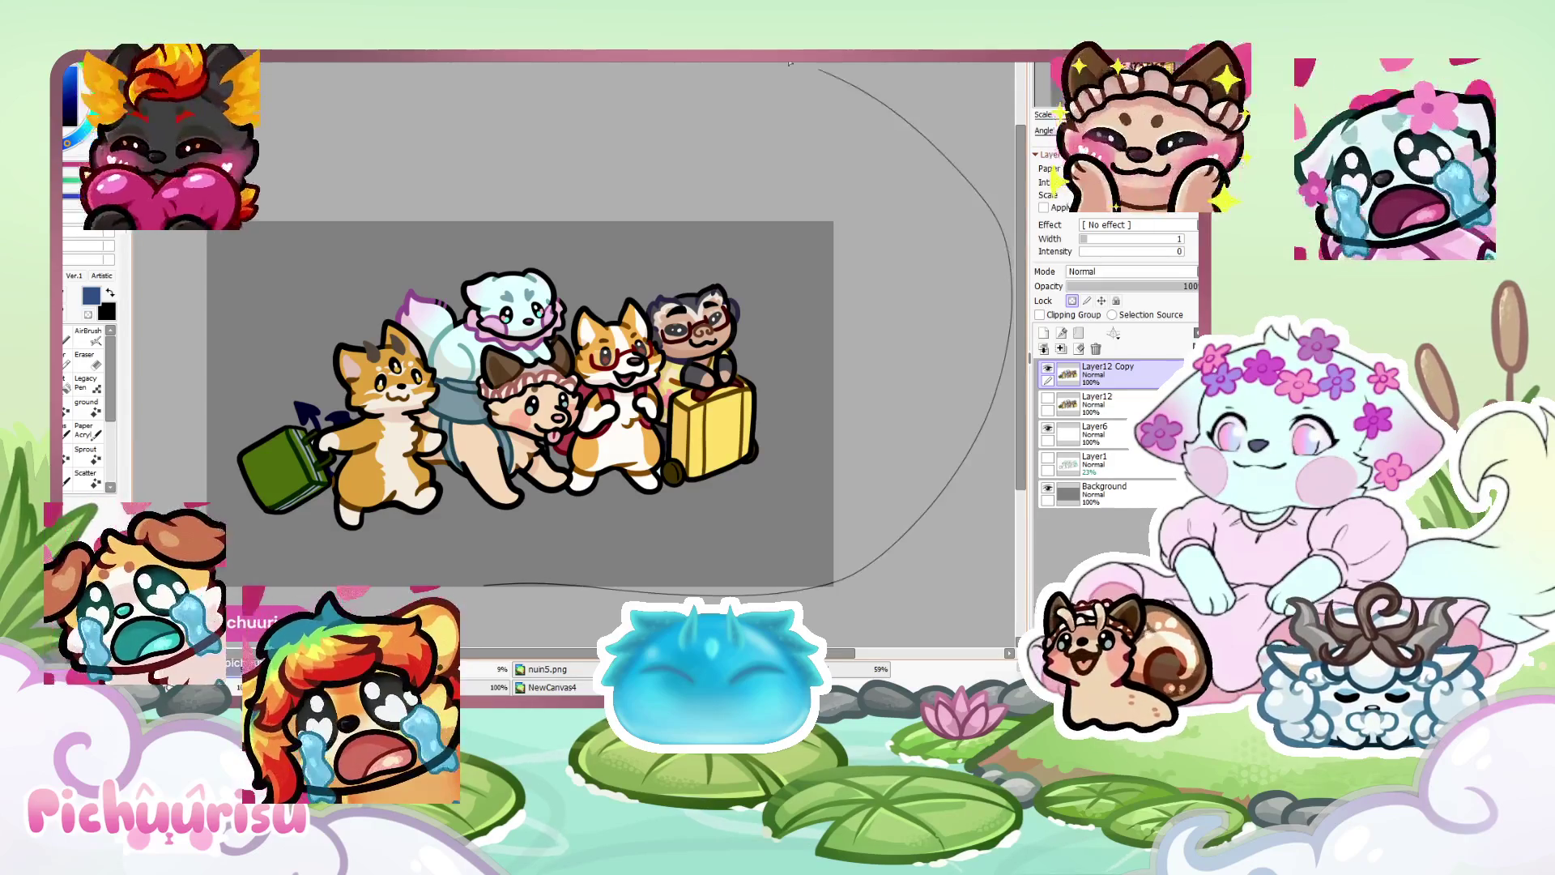
drag(243, 85, 84, 72)
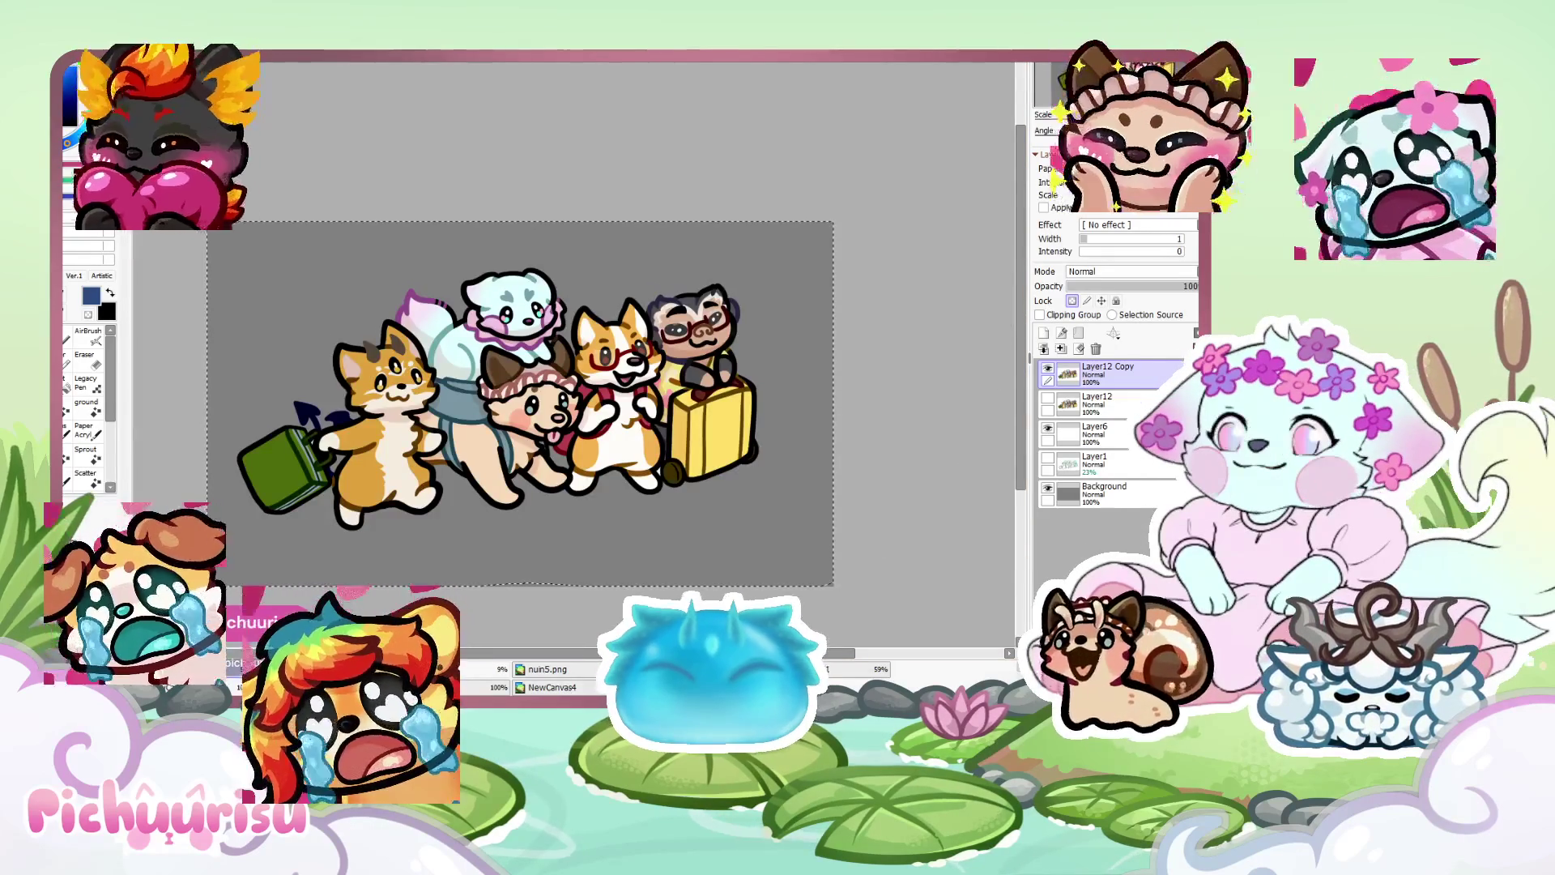
click(552, 687)
key(ctrl+v)
key(ctrl+t)
drag(626, 156, 409, 285)
mouse_move(335, 337)
mouse_down()
mouse_move(448, 154)
mouse_move(436, 166)
mouse_up()
key(Return)
scroll(441, 166, up, 2)
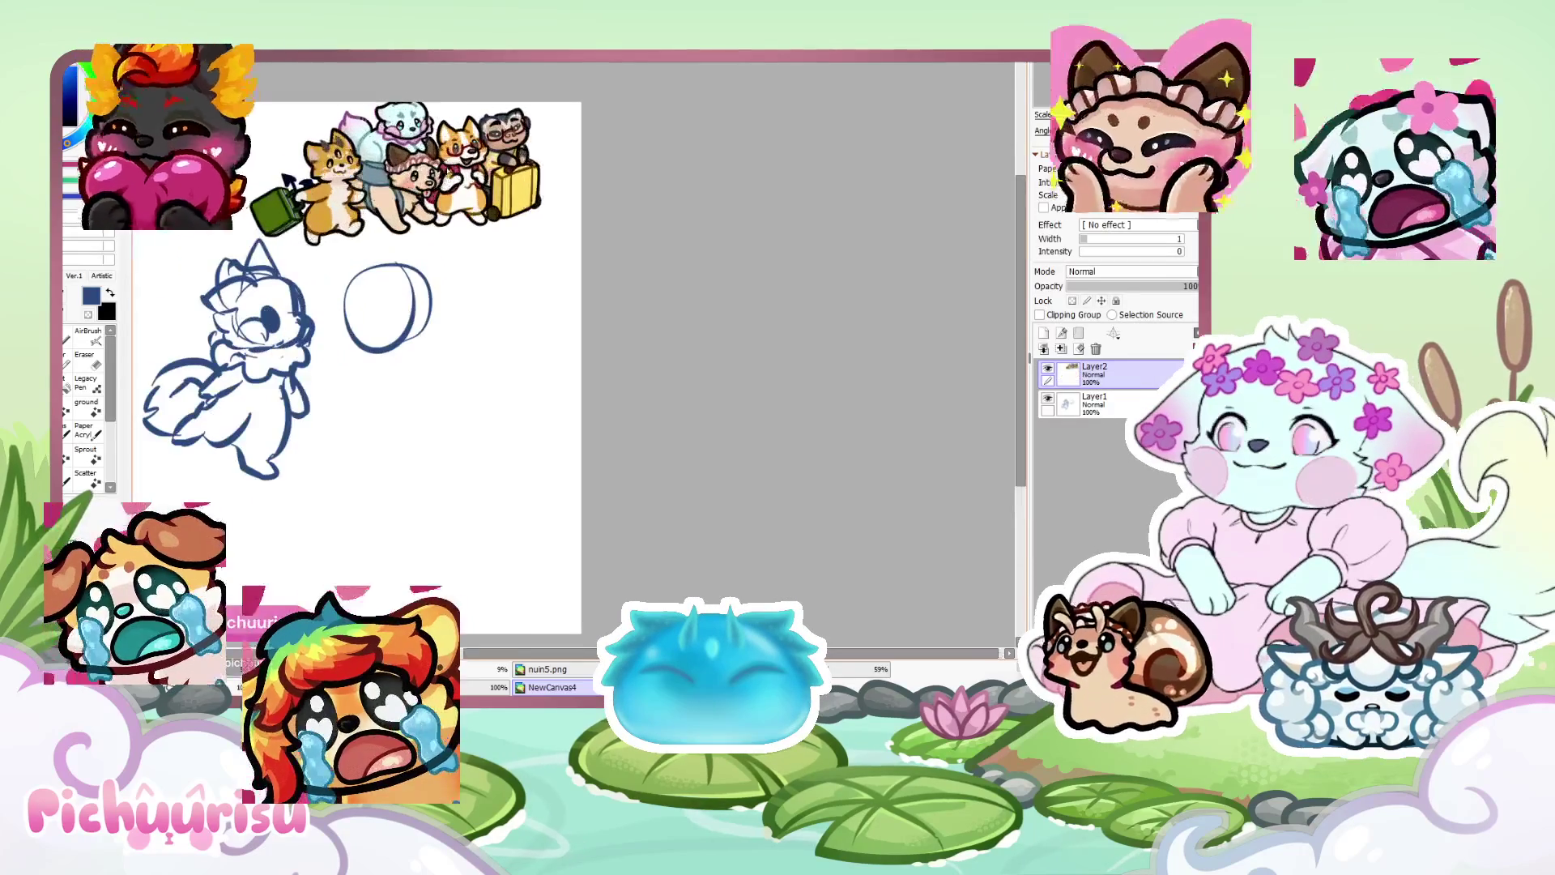
Turn off Layer1's visibility so only the pasted reference shows, then add a new empty layer
click(1121, 404)
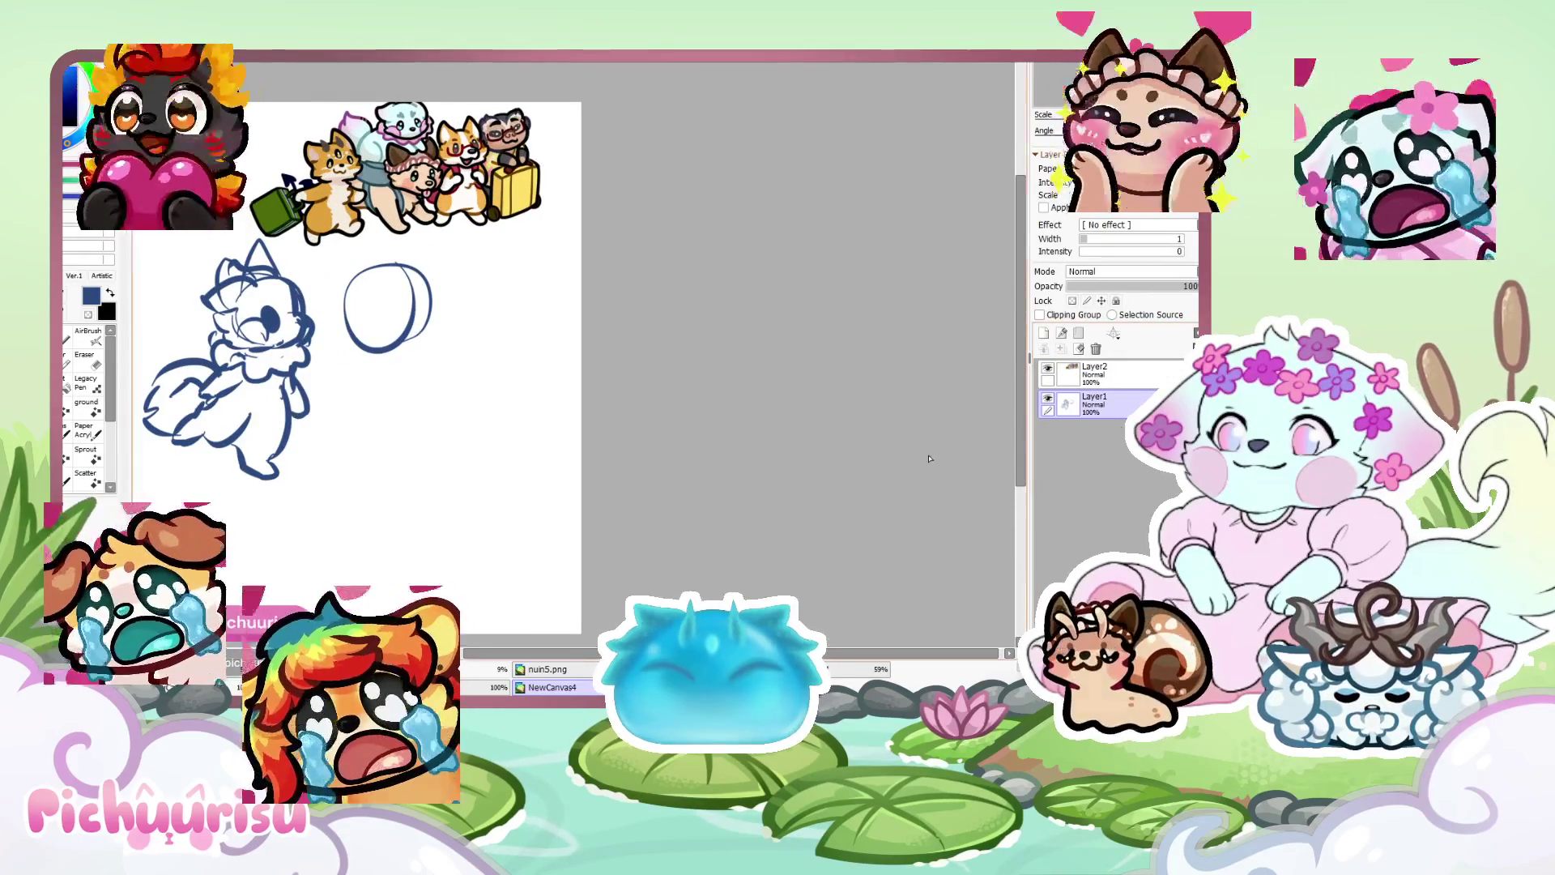
scroll(359, 283, down, 2)
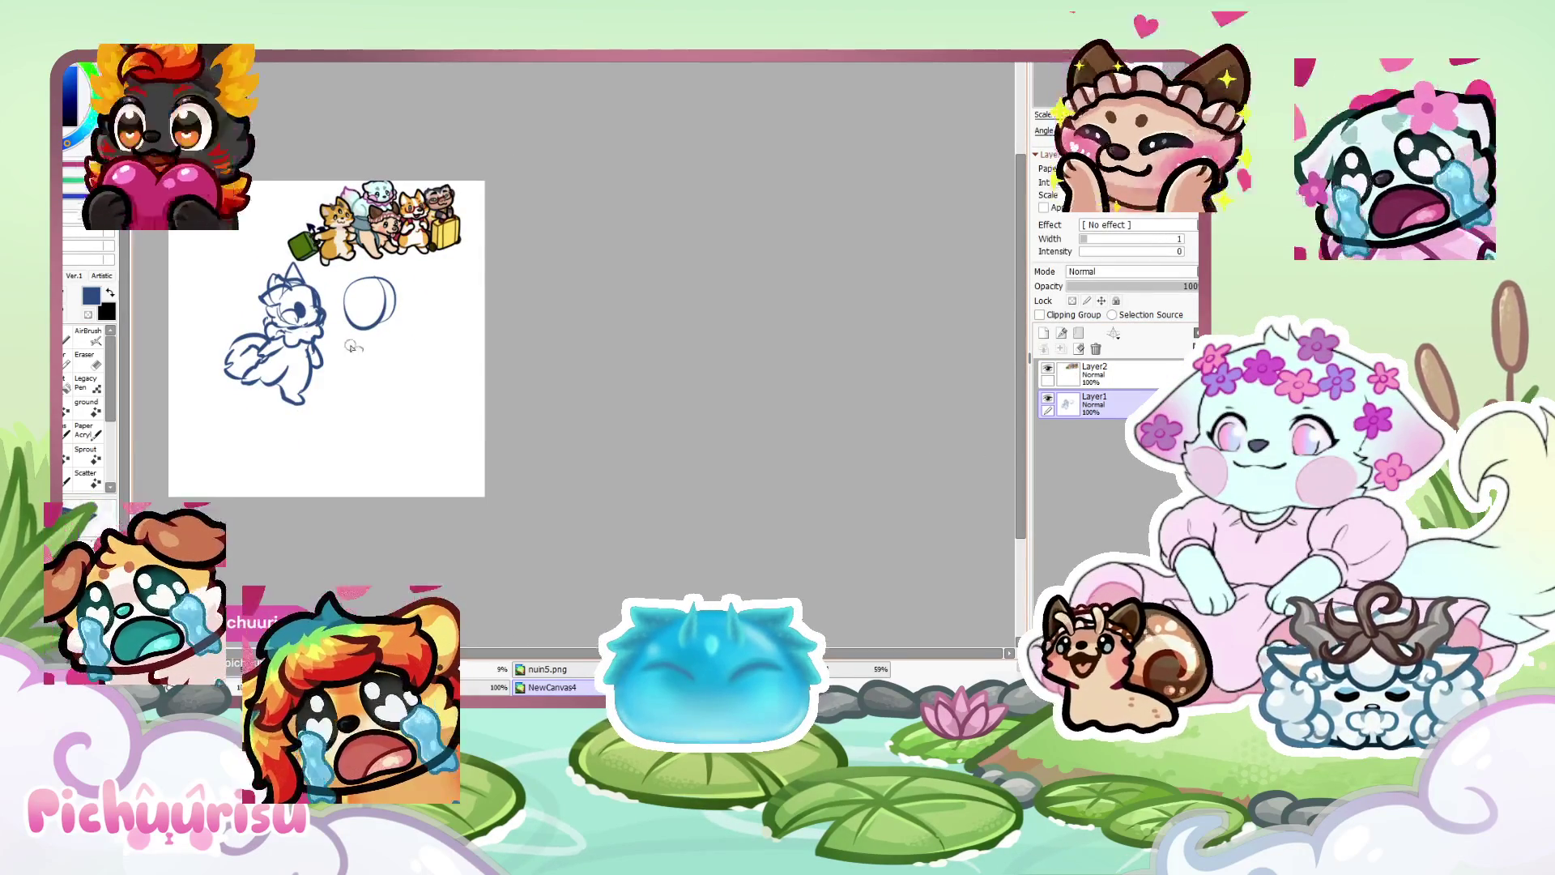
scroll(484, 355, down, 1)
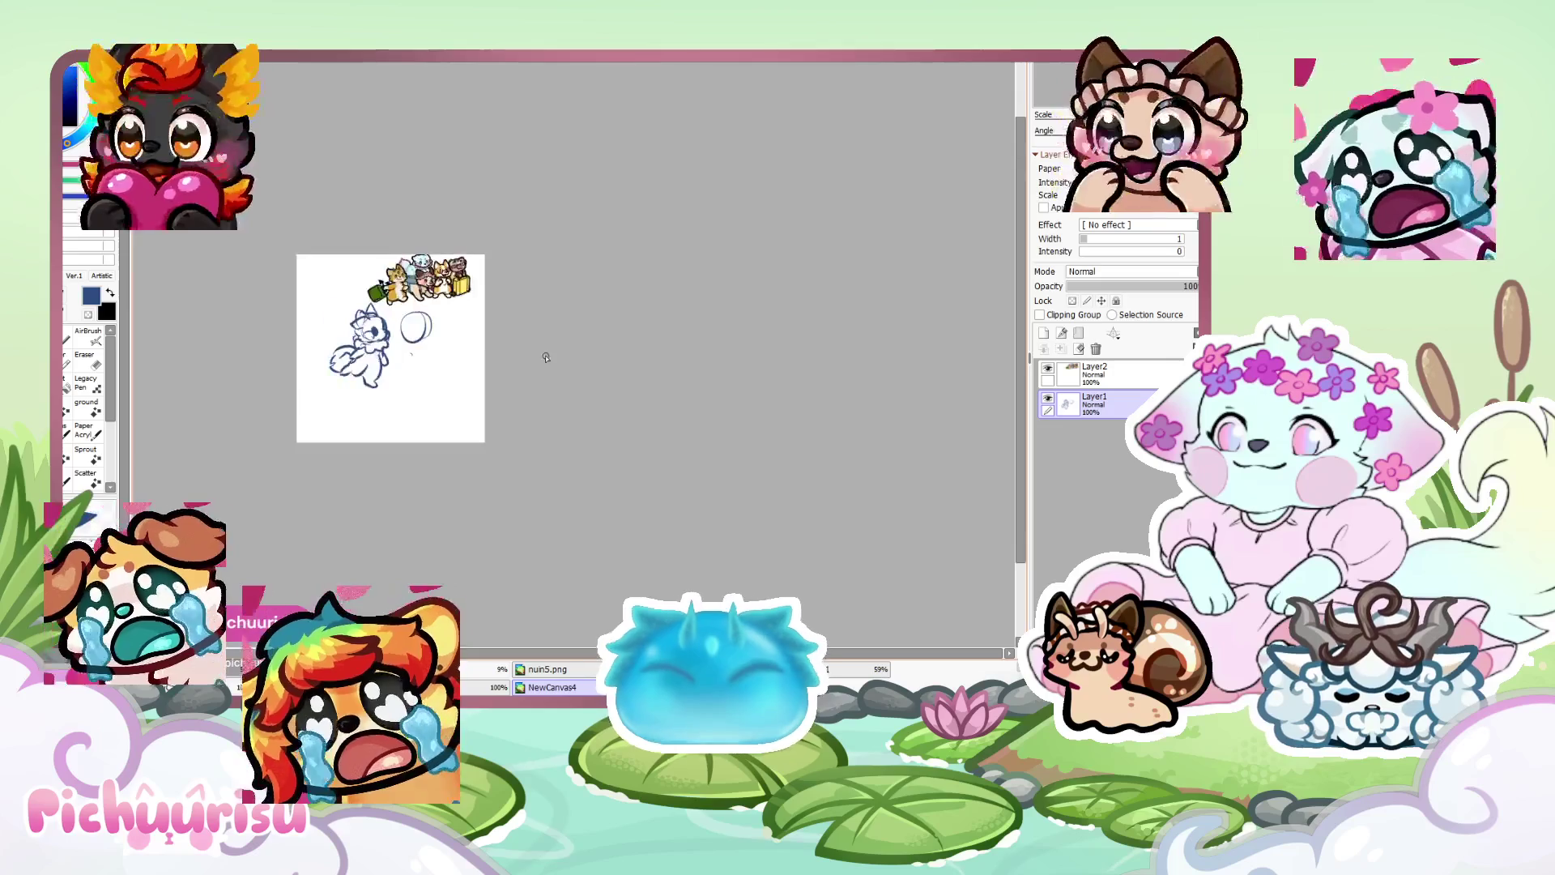
scroll(448, 348, up, 1)
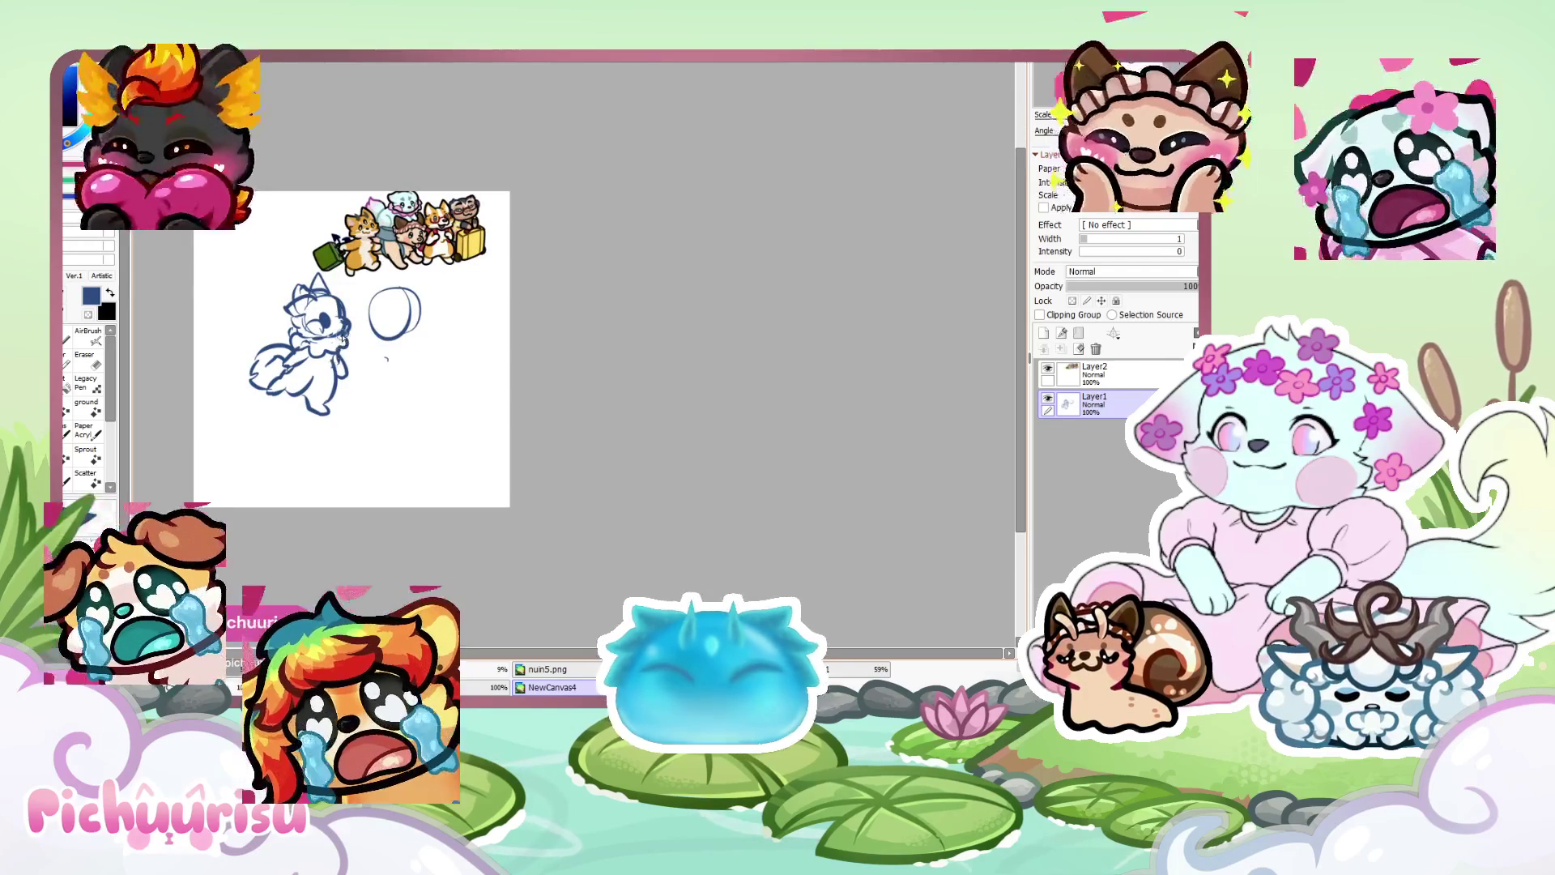
click(1047, 399)
click(1046, 399)
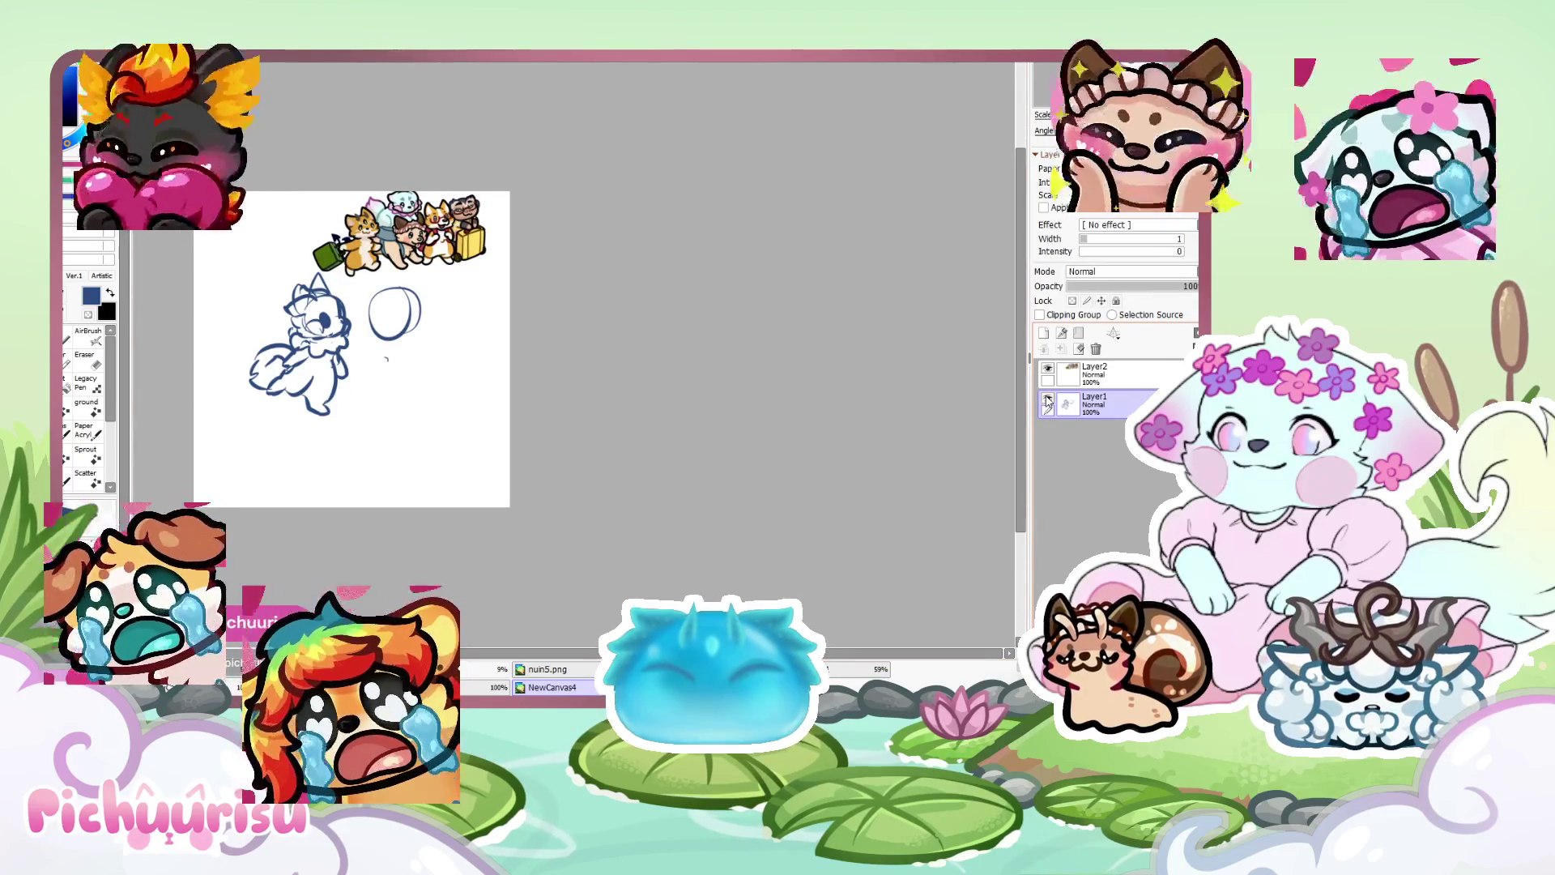
scroll(308, 375, up, 2)
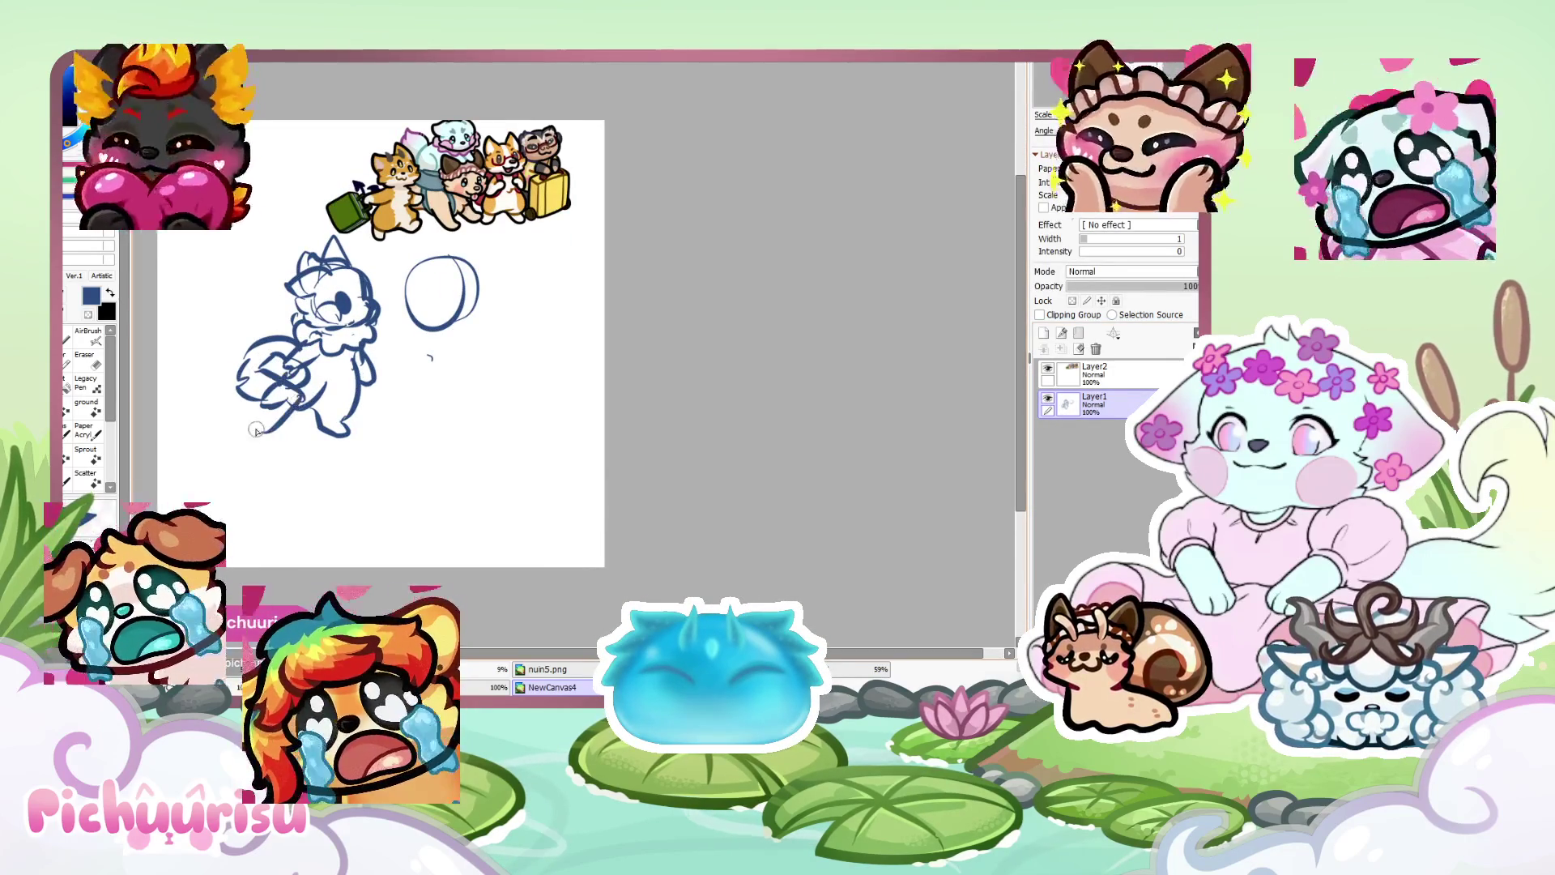
scroll(229, 405, down, 1)
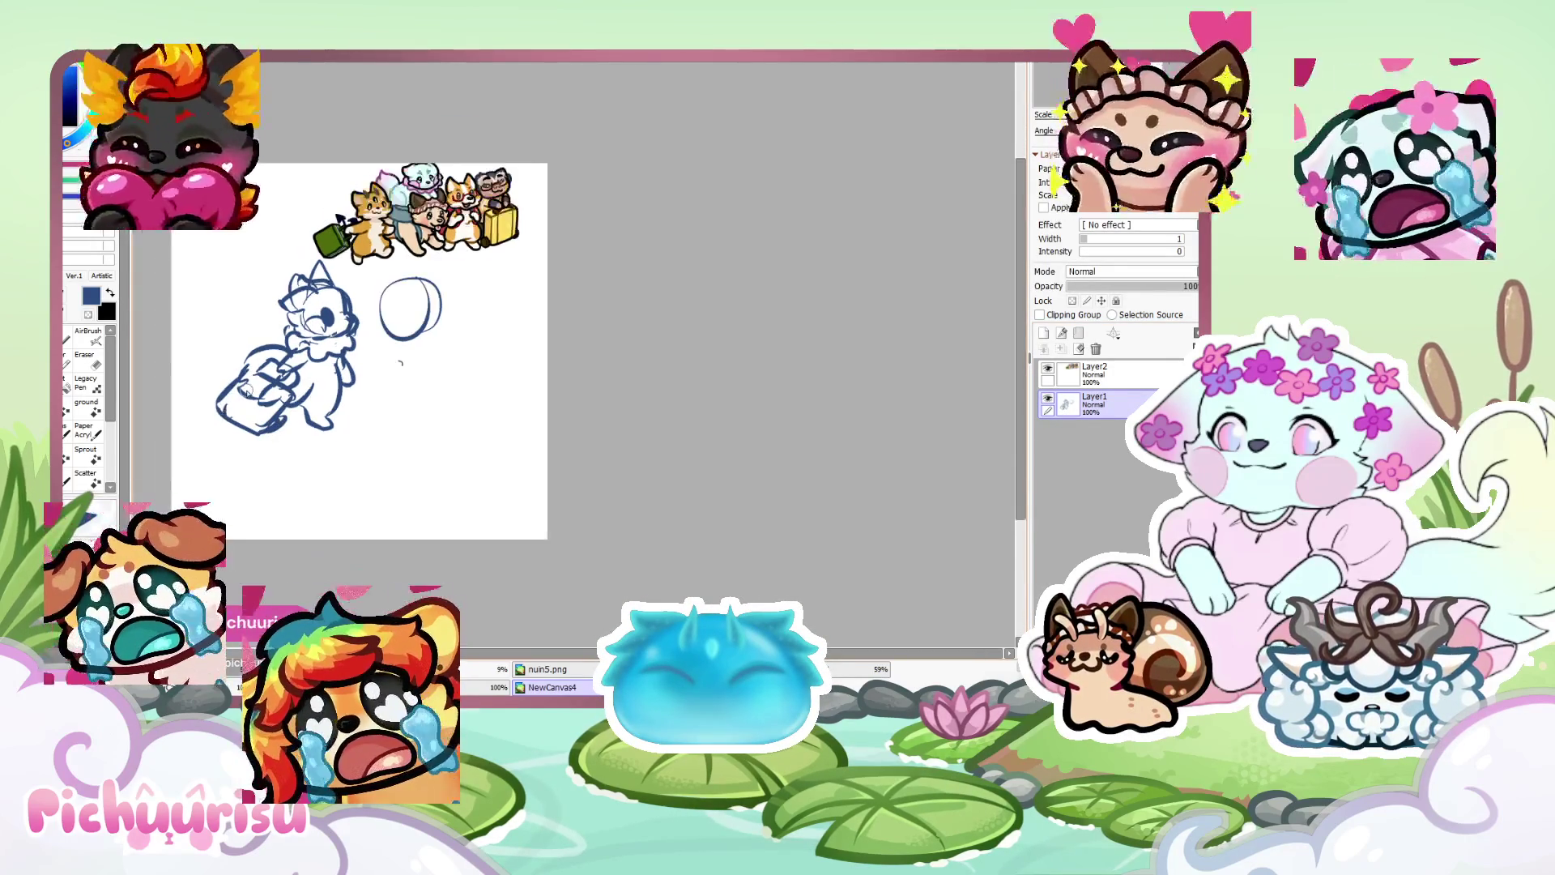
click(1047, 399)
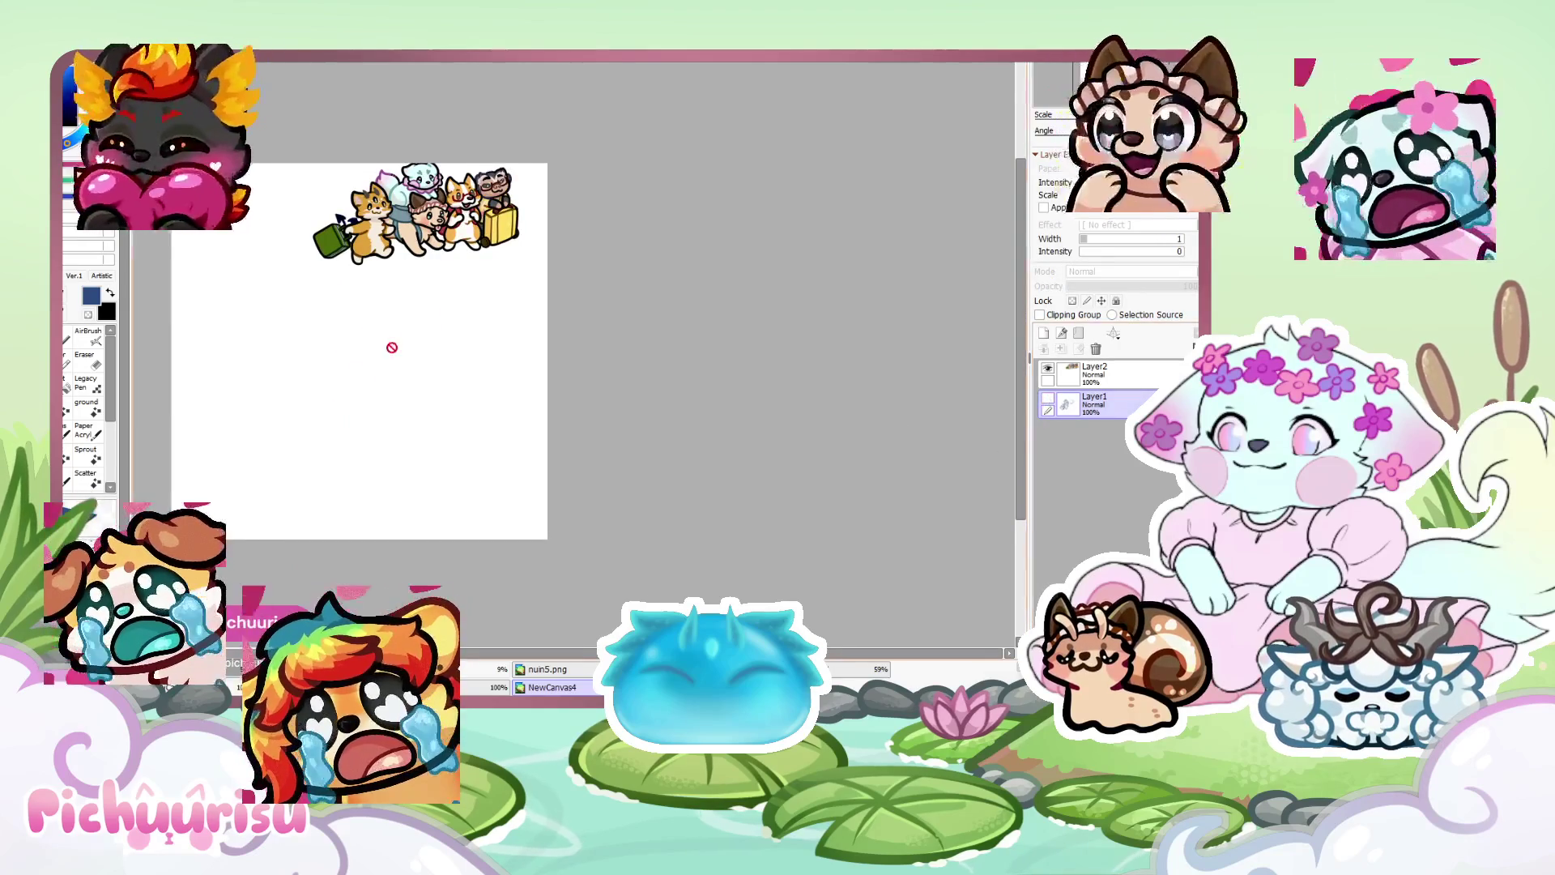
scroll(392, 347, up, 1)
click(1043, 332)
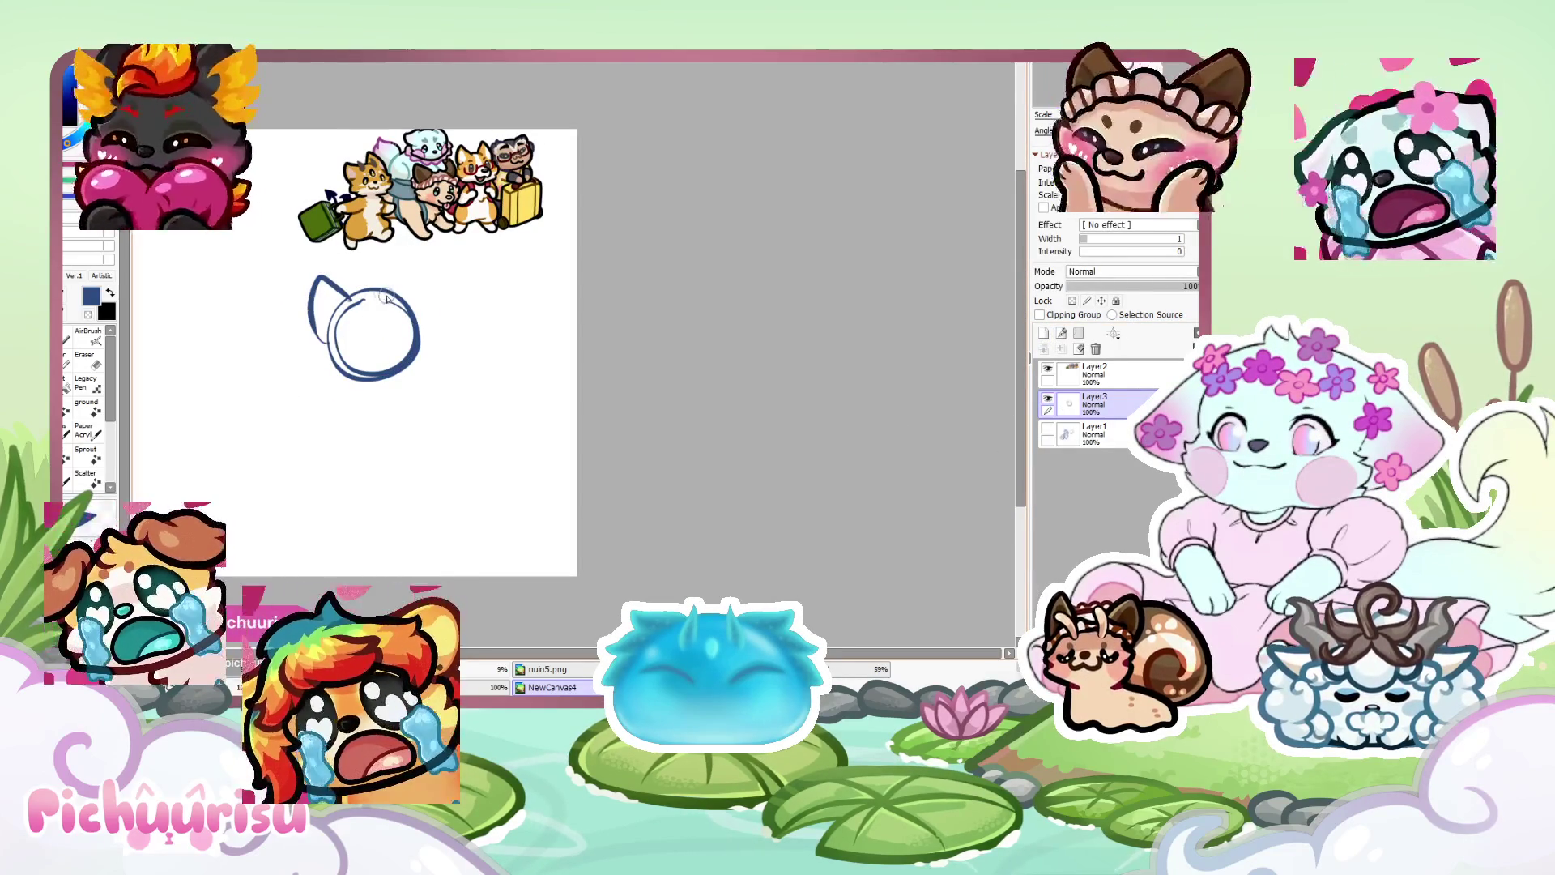
Draw the cat's body, left leg, front arm, tail, back leg and chest curve
scroll(379, 329, up, 1)
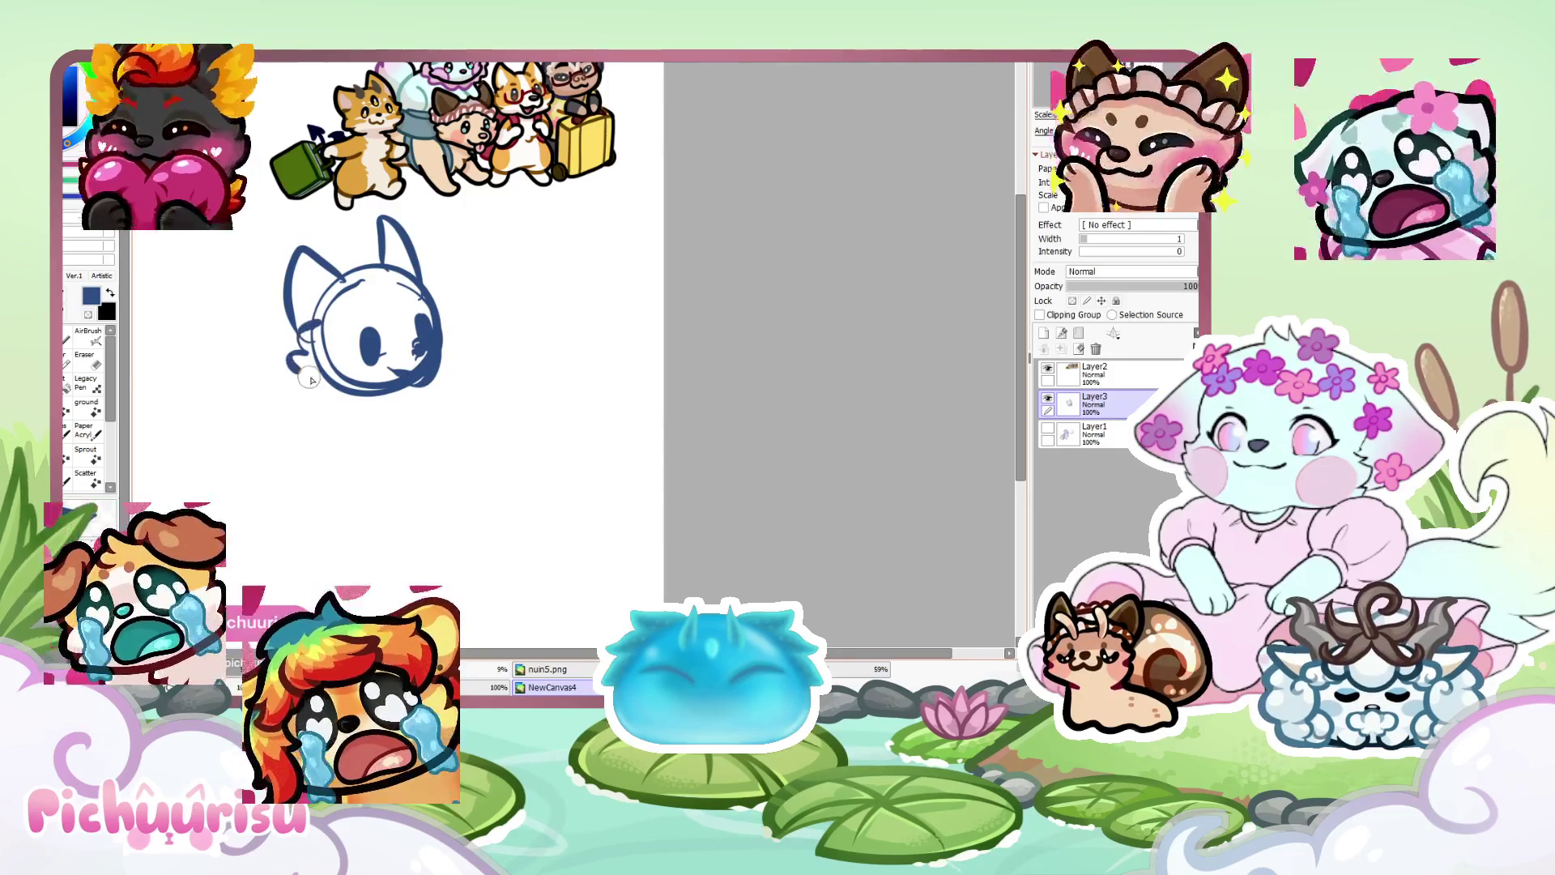
scroll(322, 308, down, 1)
scroll(381, 280, down, 1)
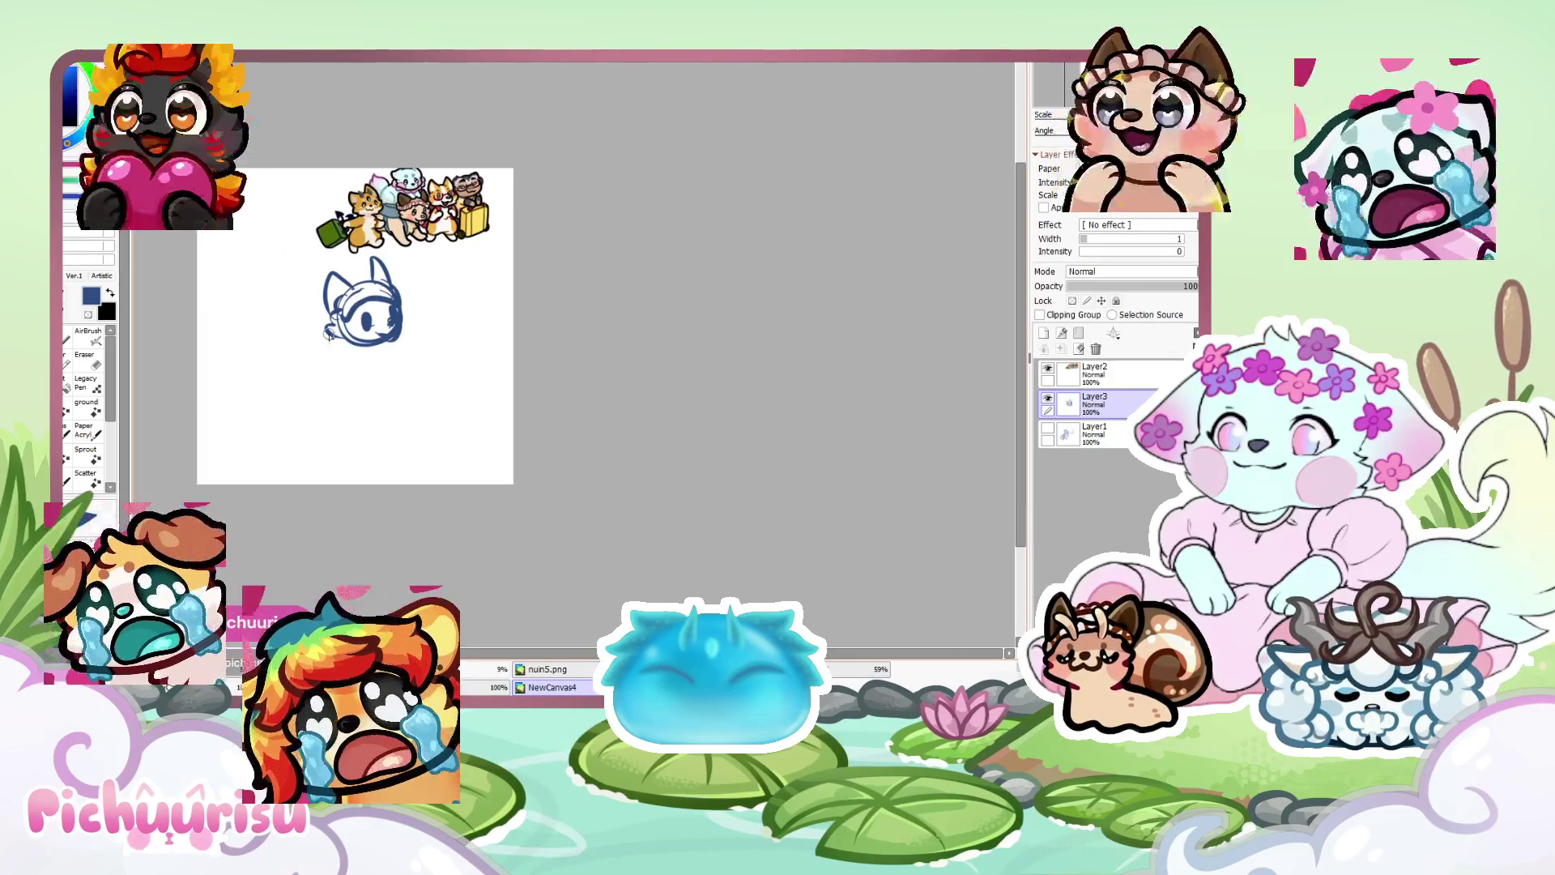
scroll(337, 364, up, 1)
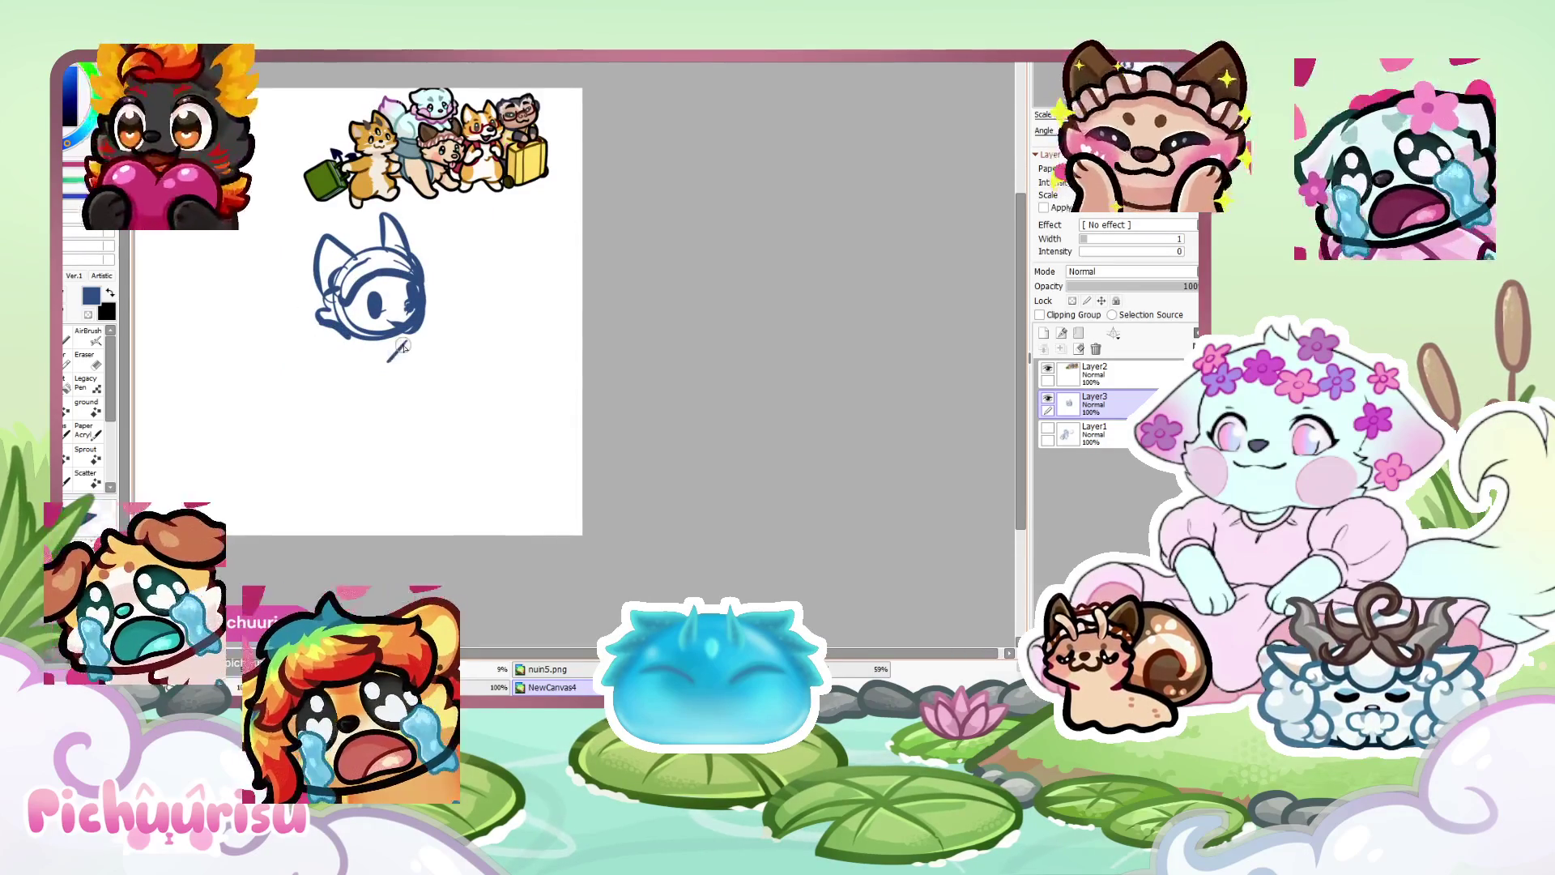
mouse_move(412, 450)
mouse_down()
mouse_move(380, 454)
mouse_move(360, 417)
mouse_move(344, 462)
mouse_up()
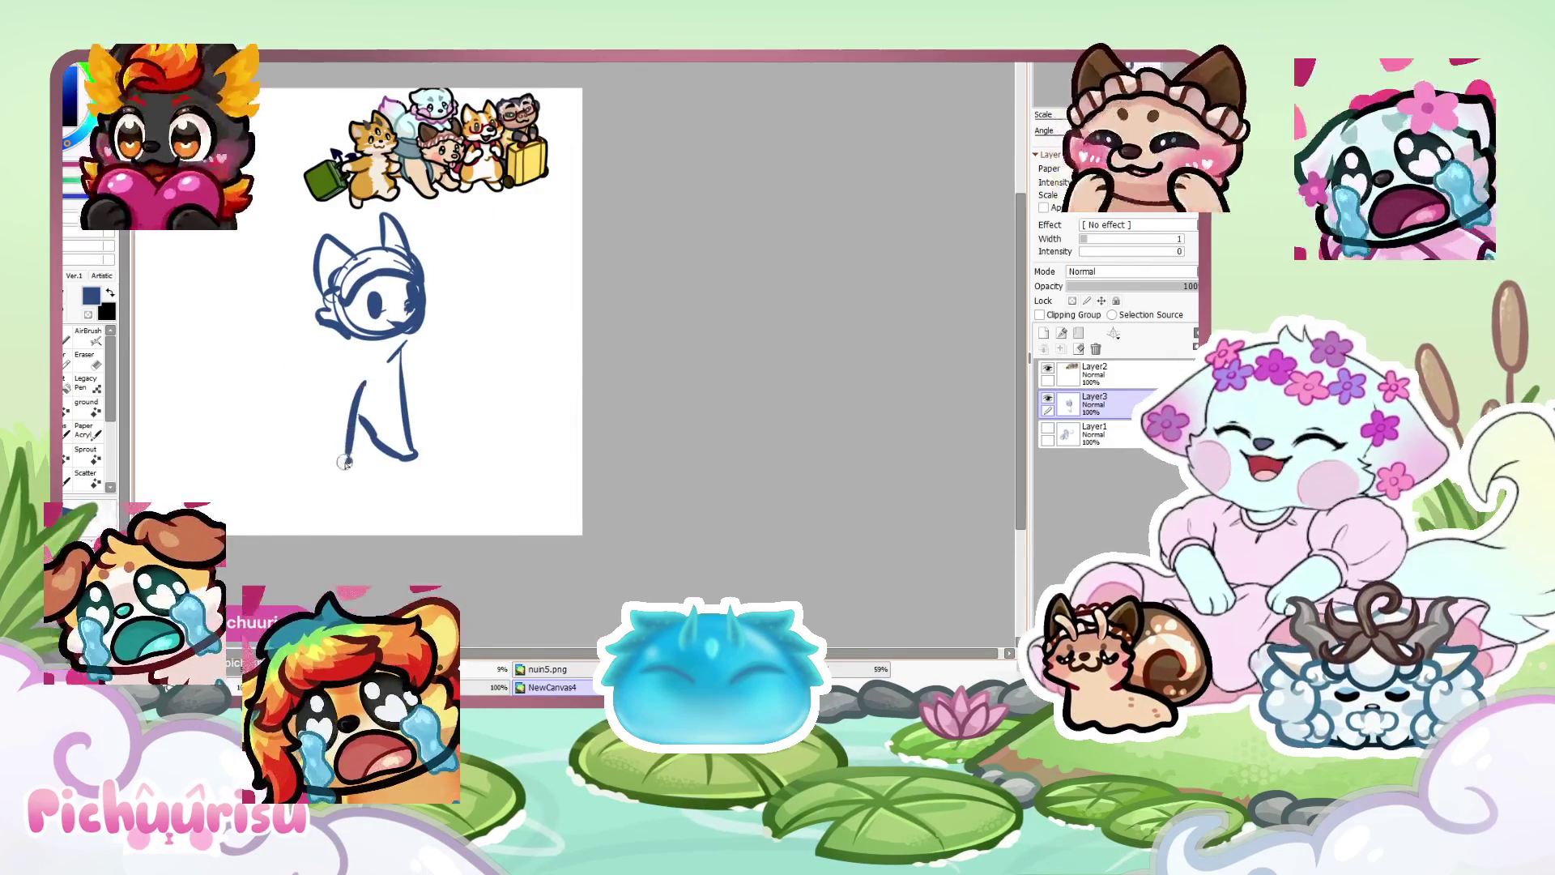
mouse_move(323, 328)
mouse_down()
mouse_move(339, 347)
mouse_move(251, 362)
mouse_move(207, 300)
mouse_move(201, 350)
mouse_up()
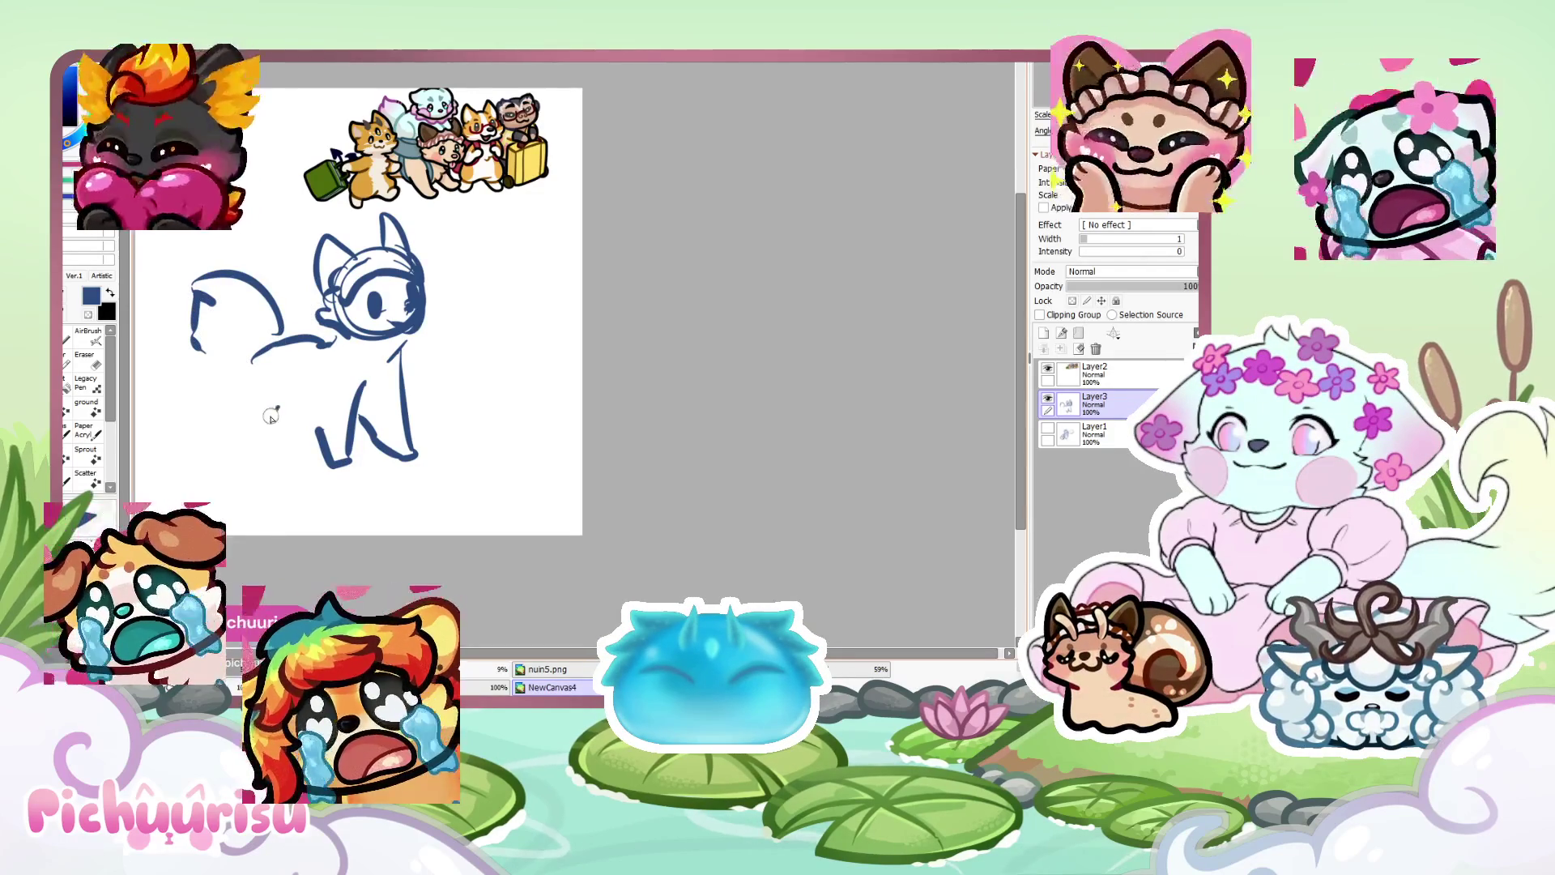
drag(217, 402, 240, 387)
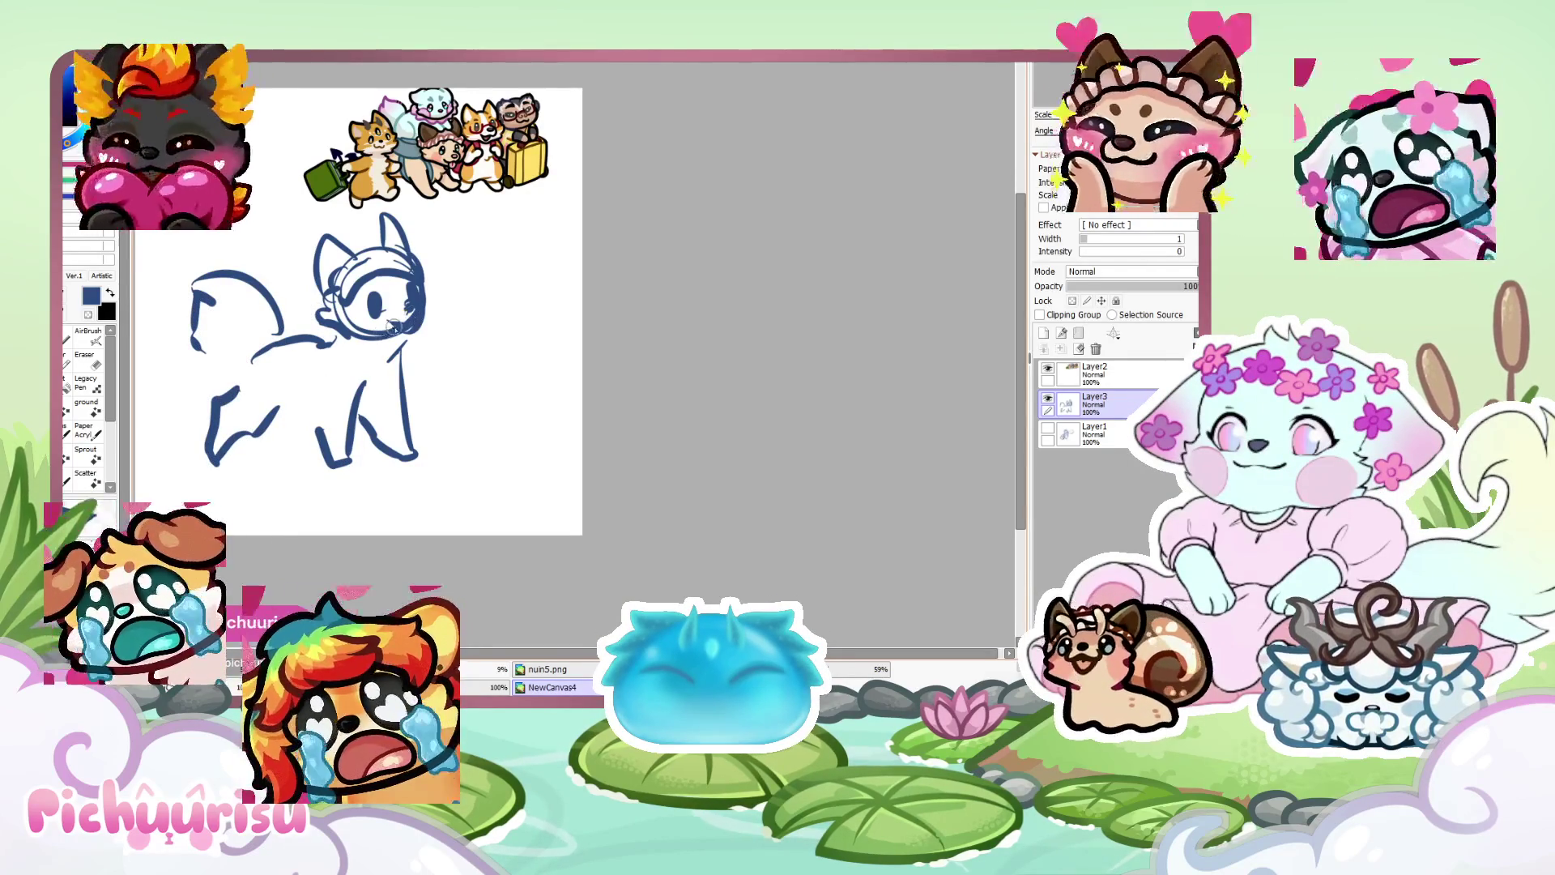
mouse_move(396, 332)
mouse_down()
mouse_move(386, 375)
mouse_move(428, 442)
mouse_up()
Add a curved line, an arm, a second ear and a front leg to the left character
scroll(332, 392, down, 2)
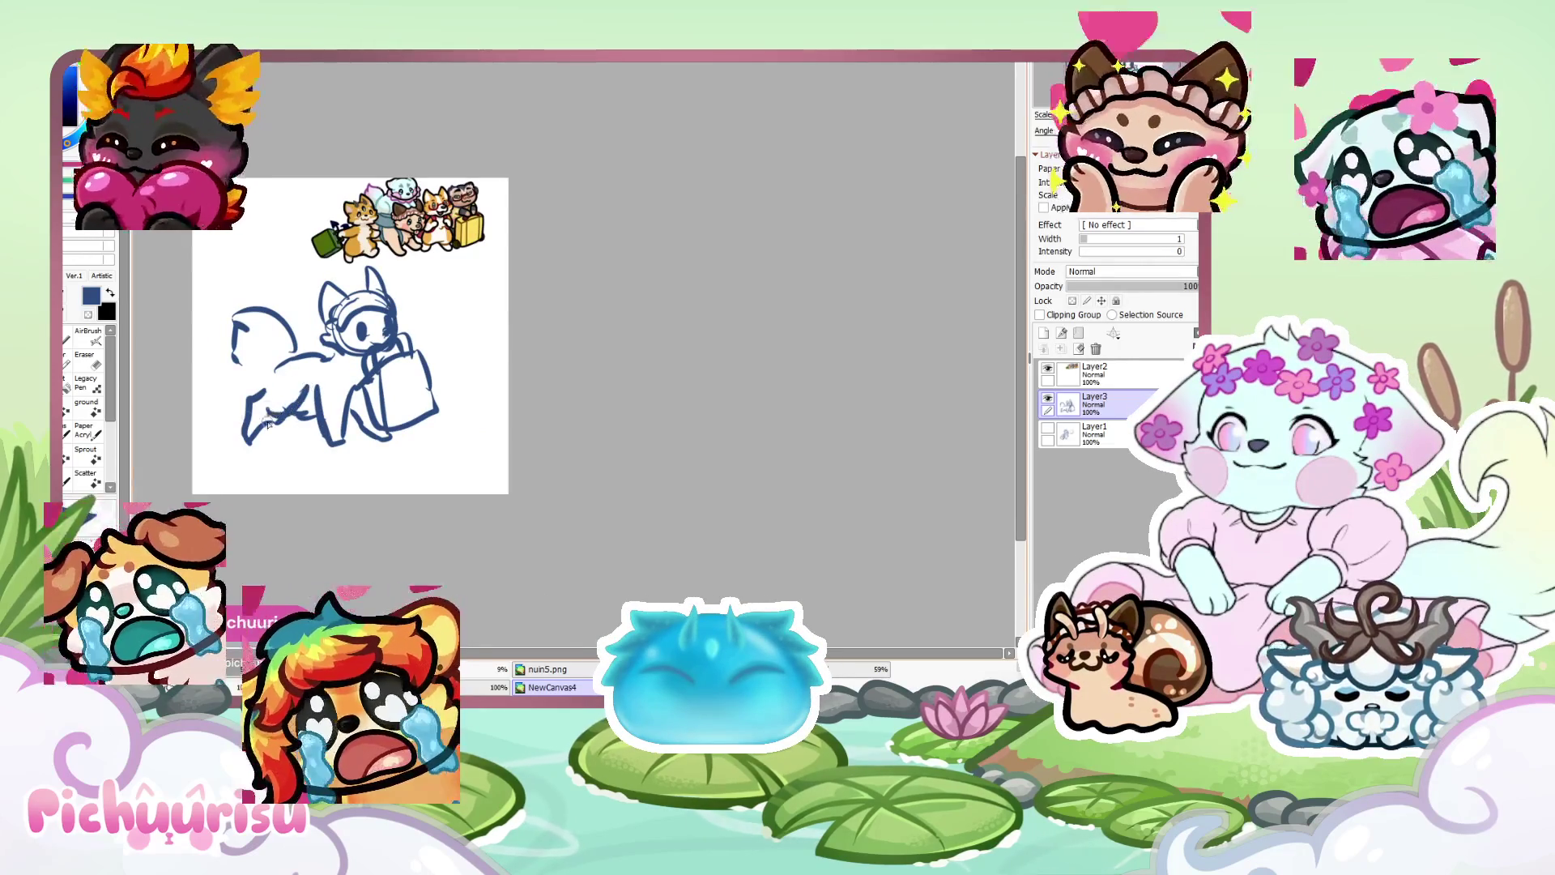
scroll(264, 295, up, 1)
scroll(300, 300, down, 1)
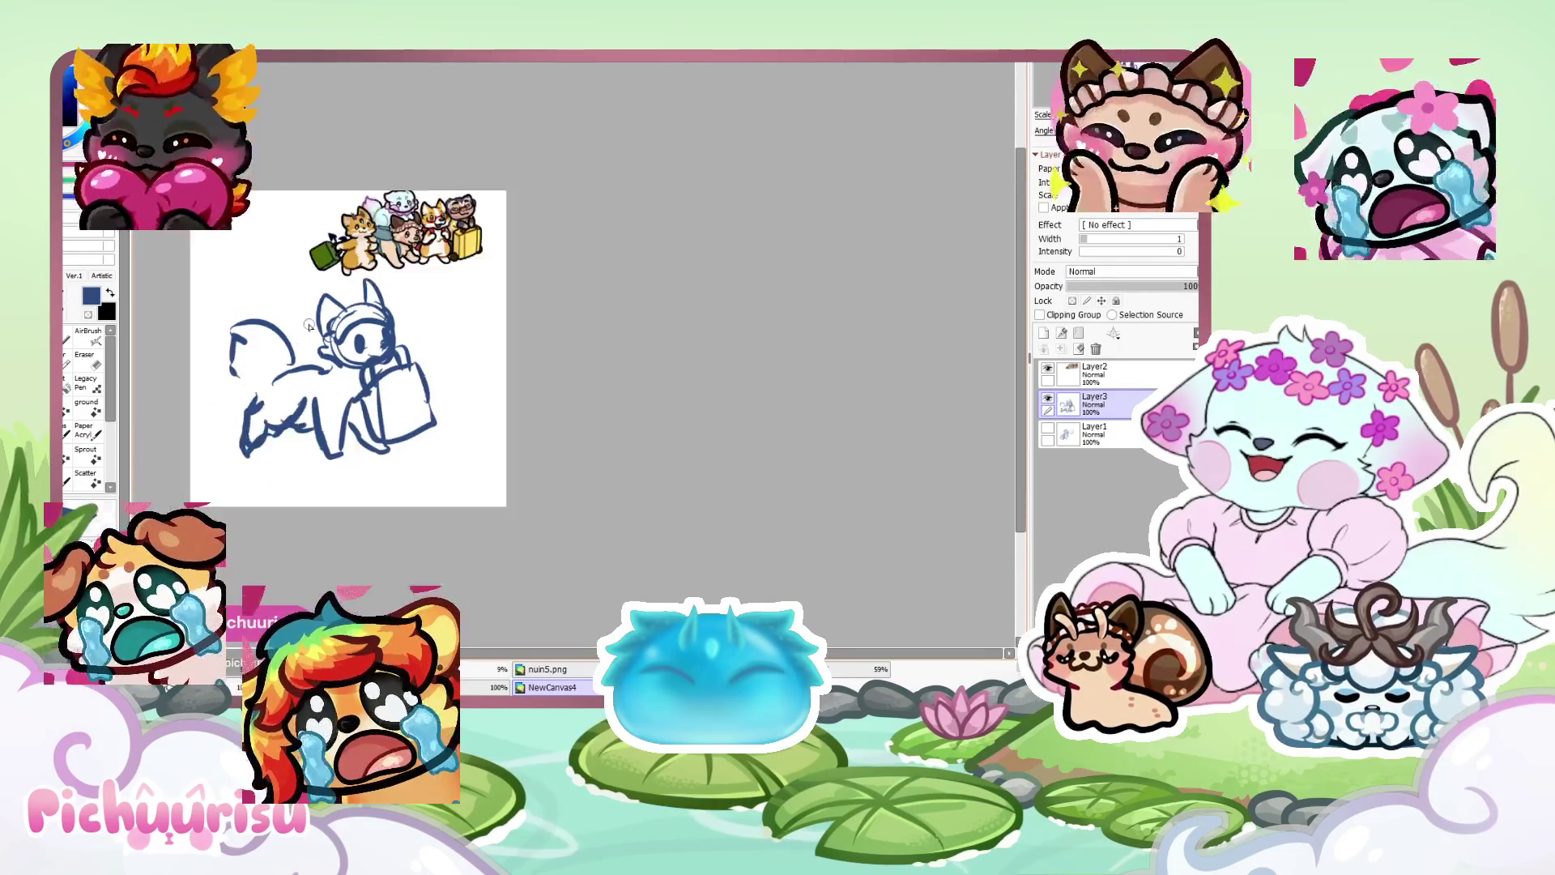
drag(290, 405, 250, 378)
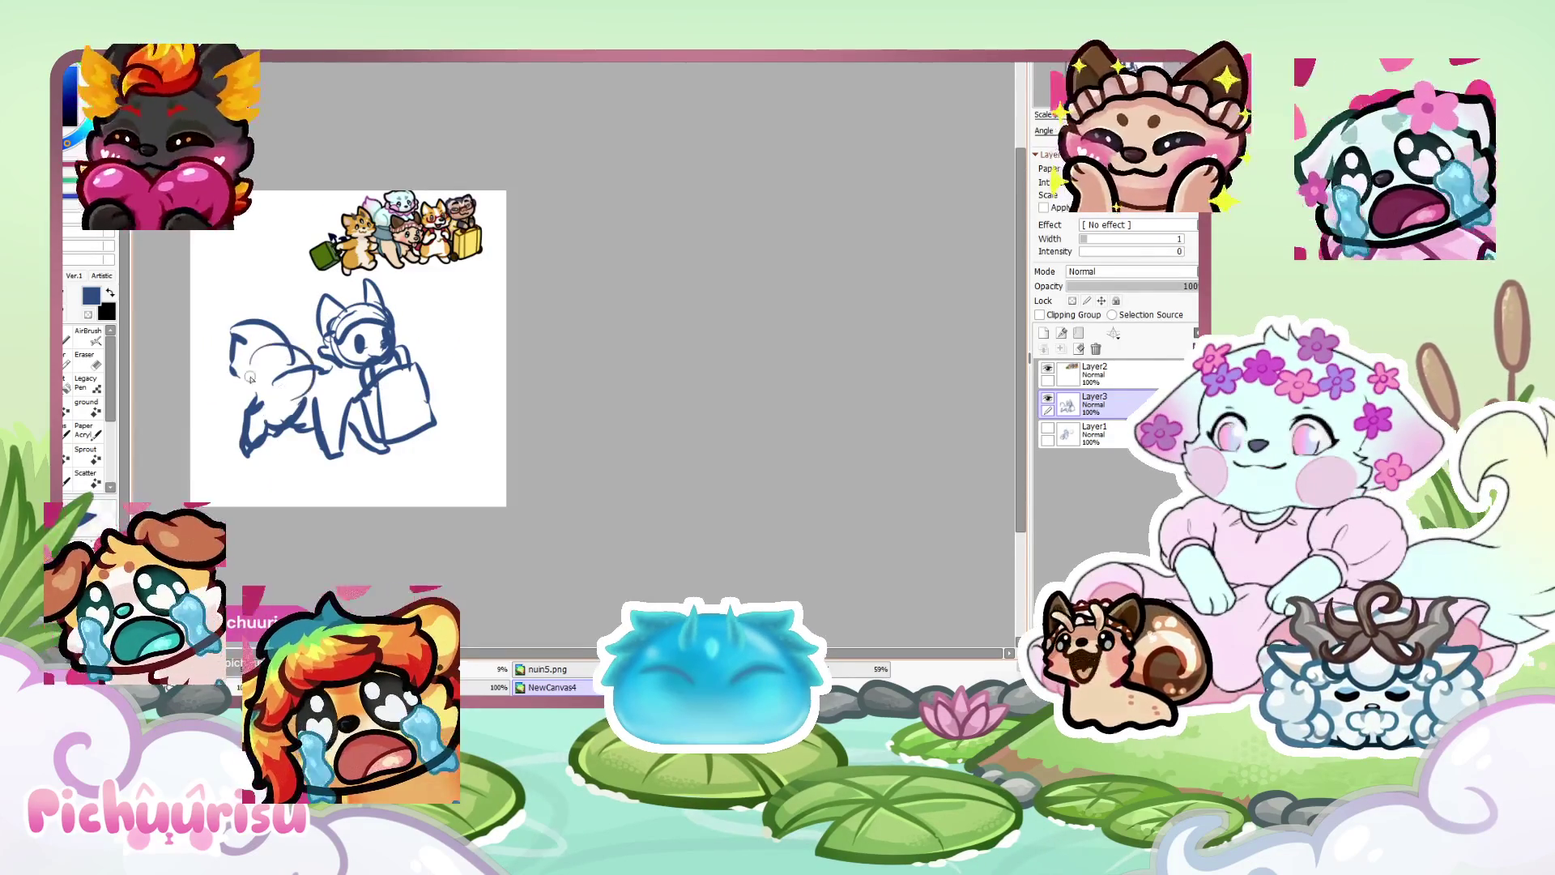
scroll(283, 354, up, 1)
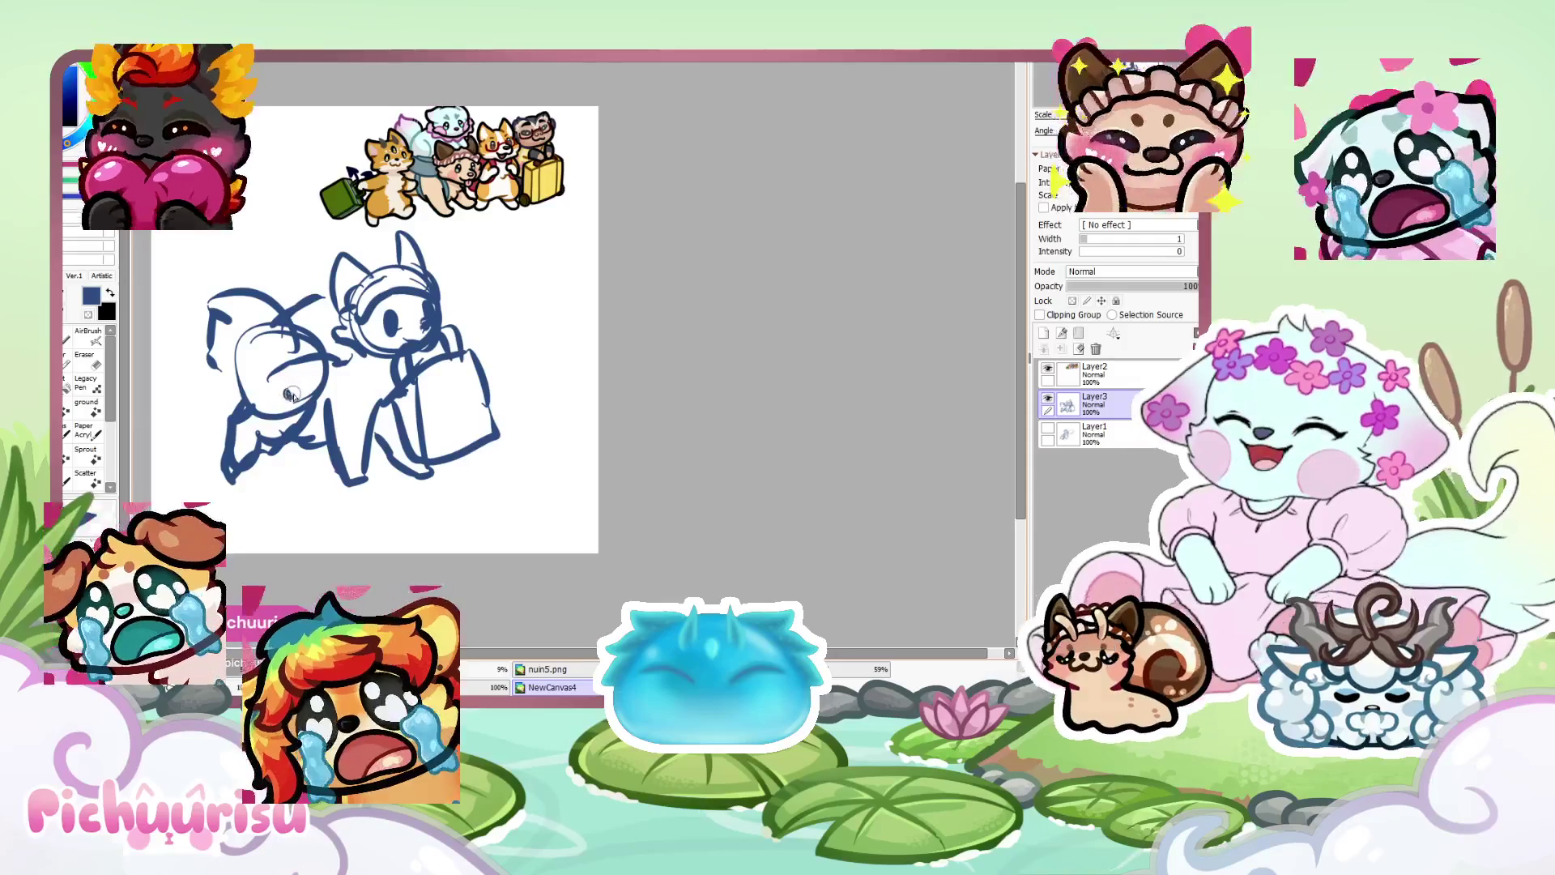
drag(305, 333, 343, 374)
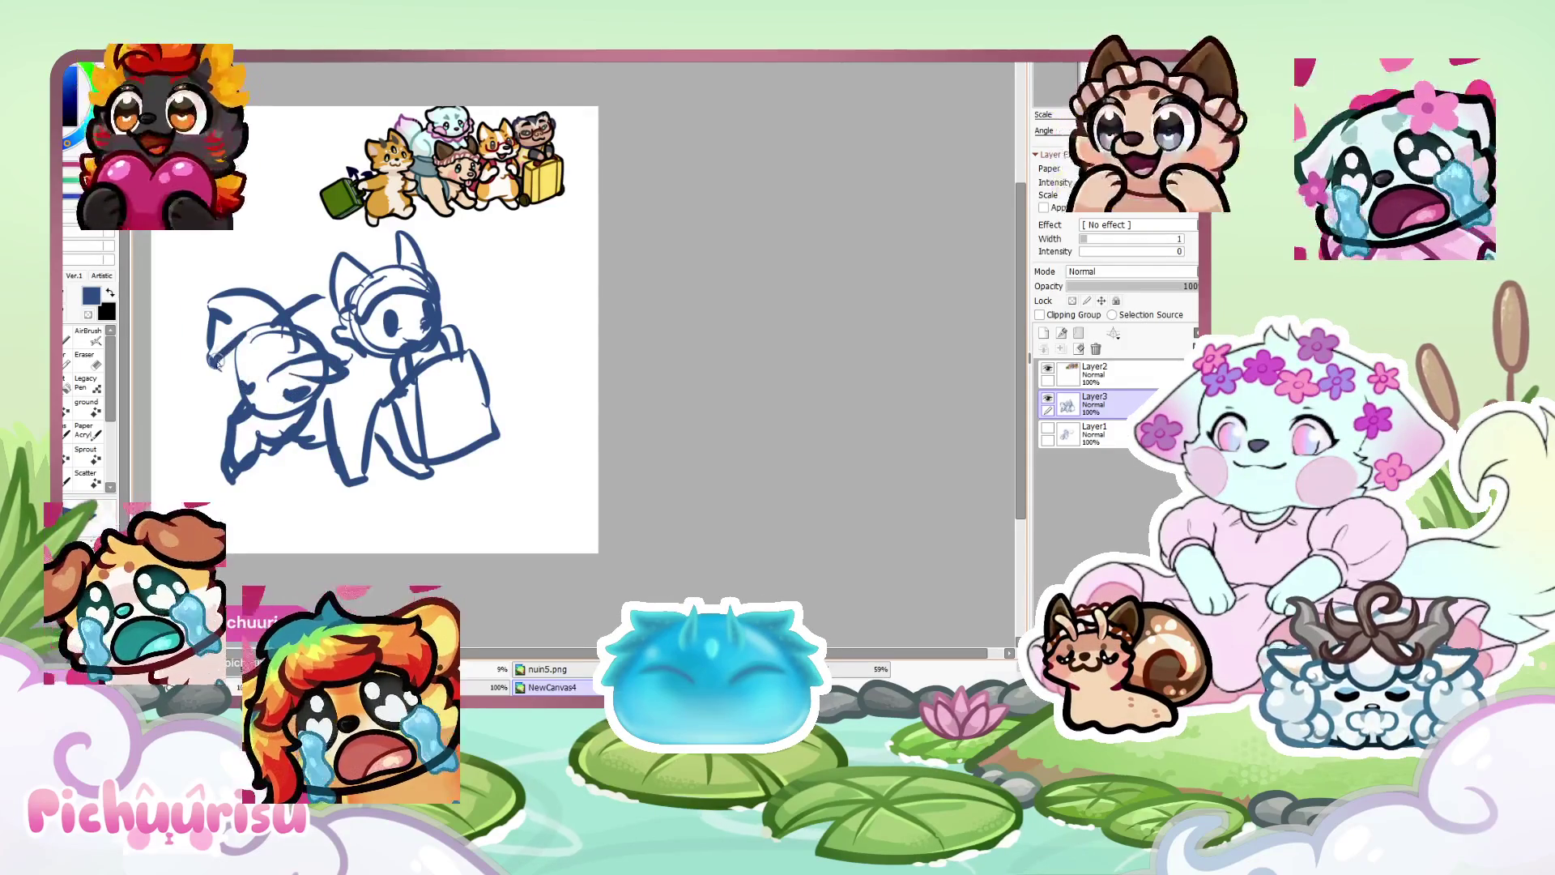
scroll(268, 336, down, 1)
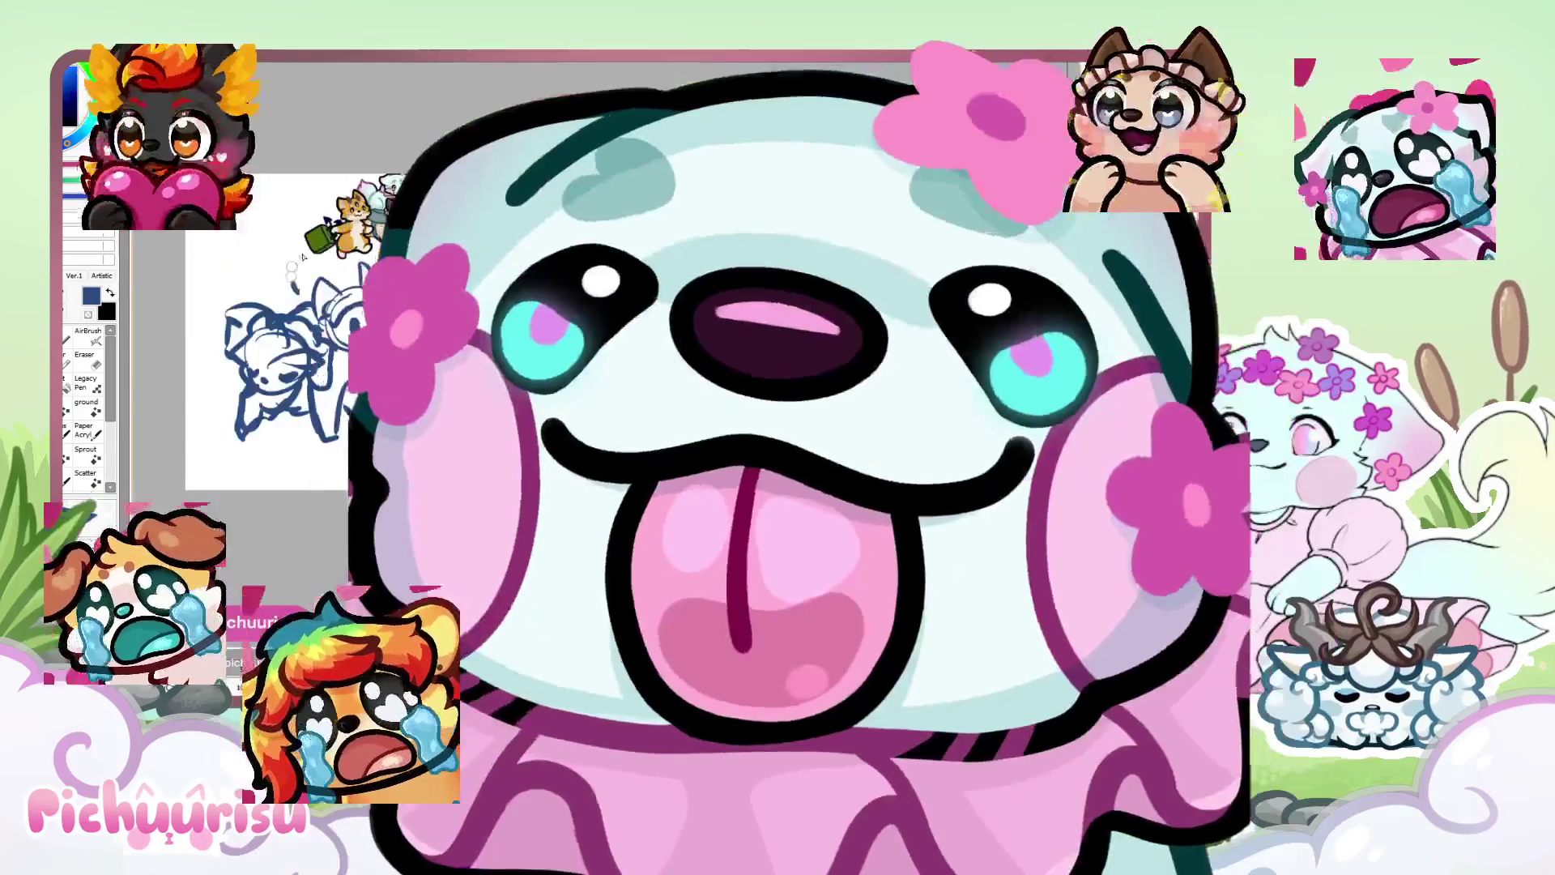
drag(294, 284, 331, 275)
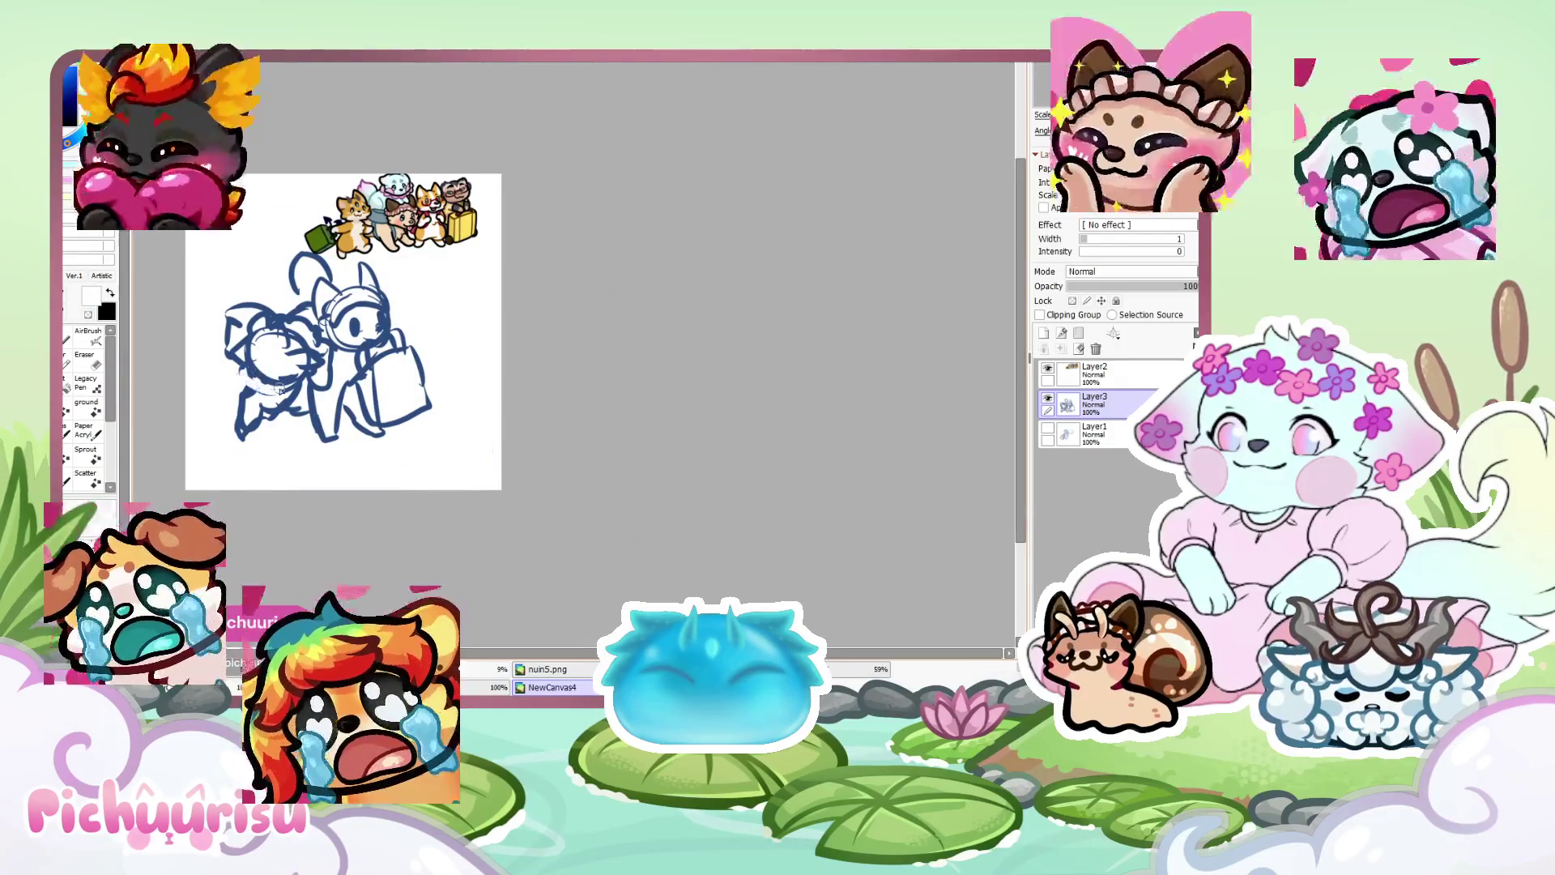
drag(253, 383, 241, 426)
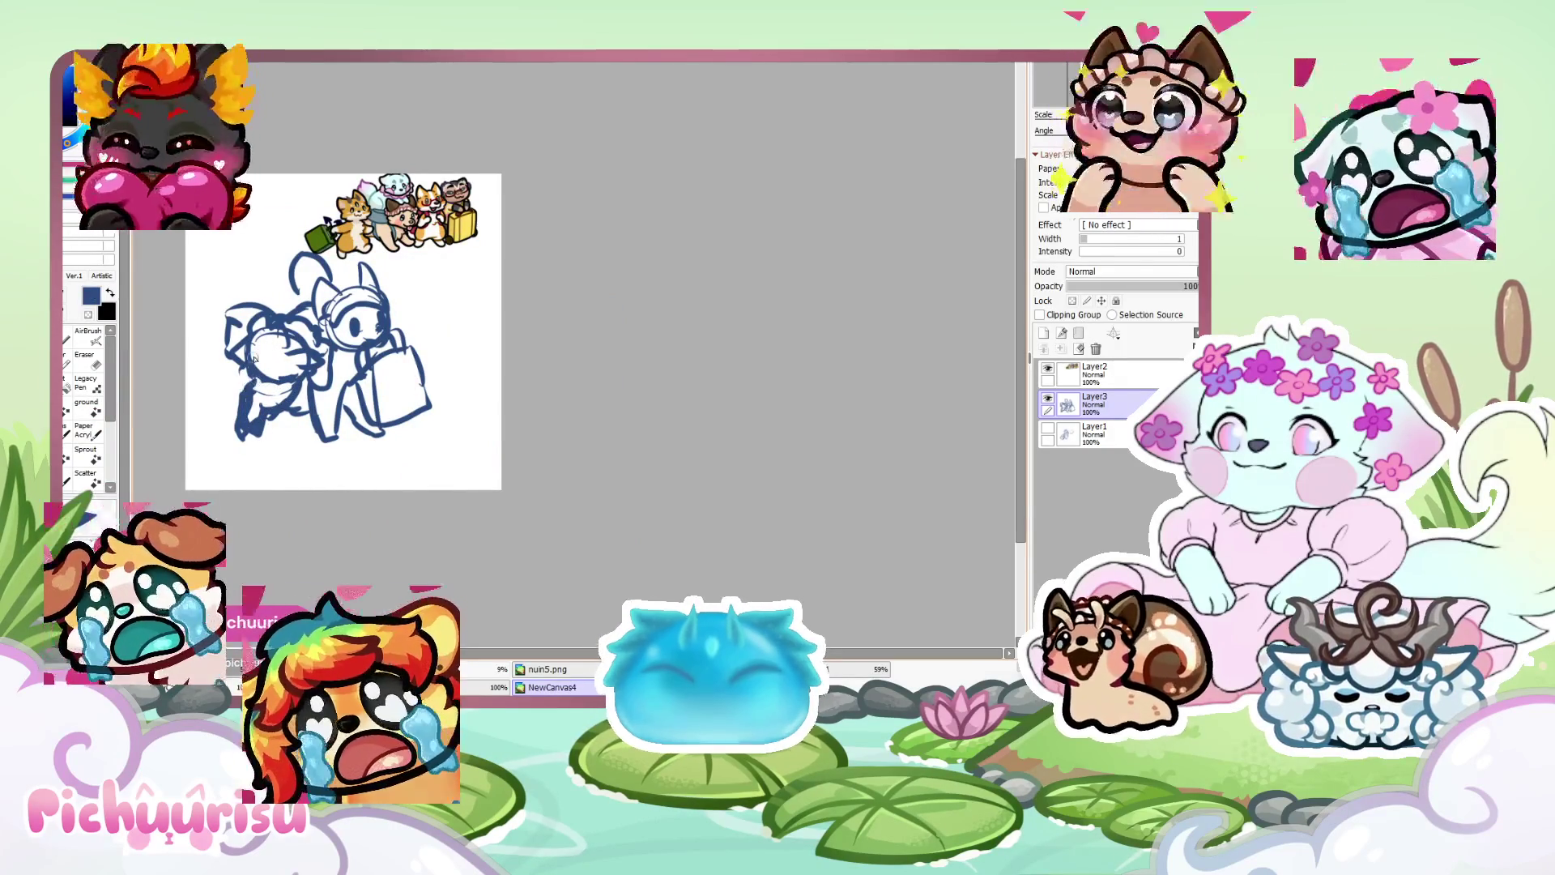
key(ctrl+t)
Scale the whole sketch down to a smaller size and commit the transform
mouse_move(223, 251)
mouse_down()
mouse_move(295, 306)
mouse_move(304, 324)
mouse_move(289, 324)
mouse_up()
key(Return)
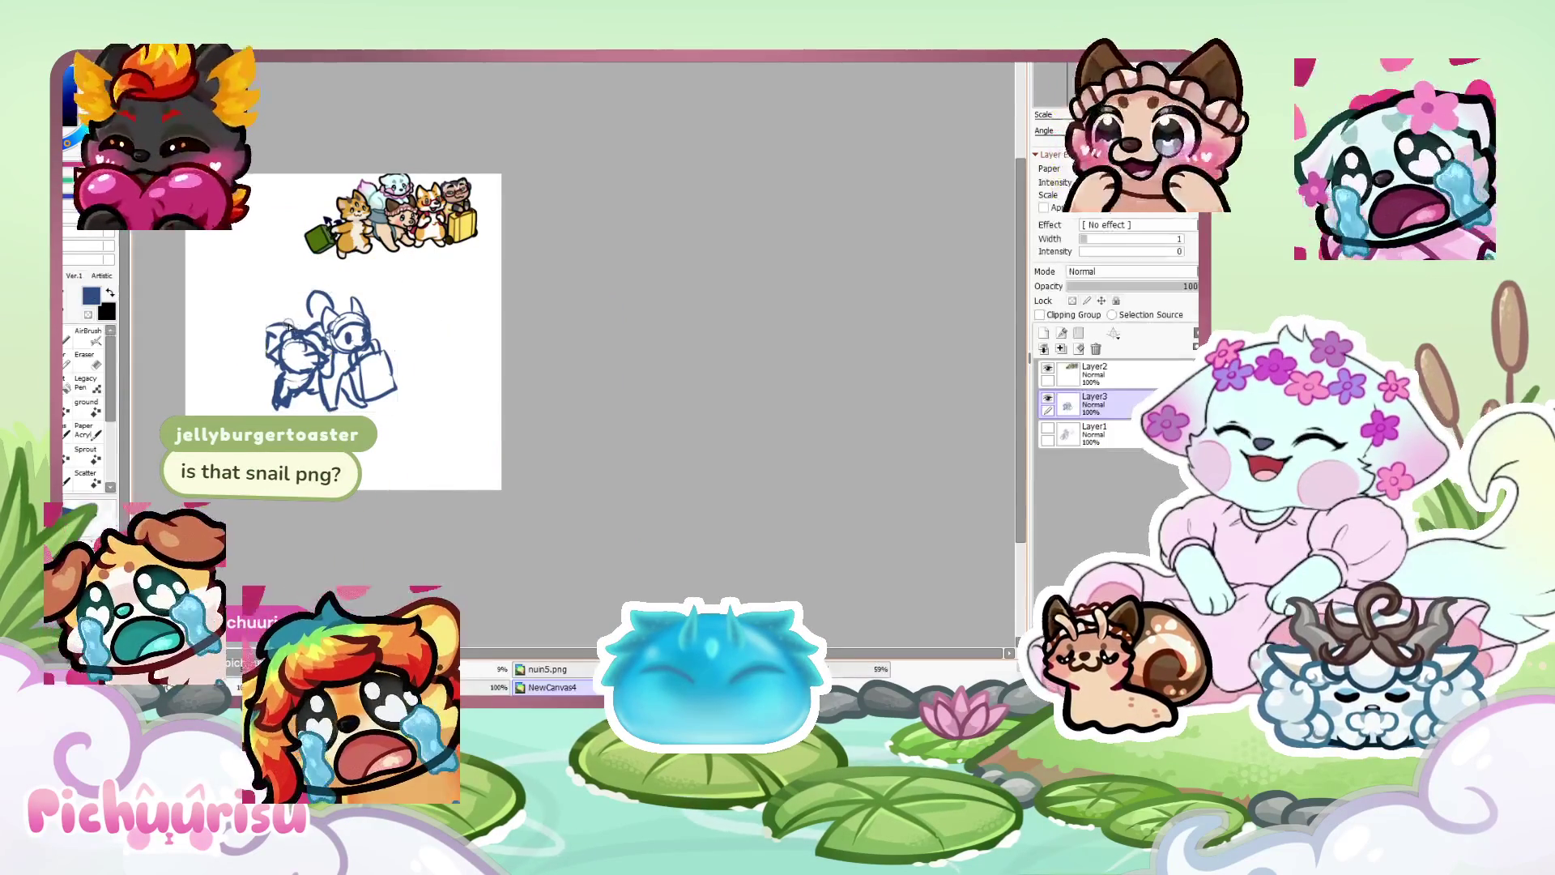
scroll(277, 326, up, 1)
scroll(292, 308, down, 1)
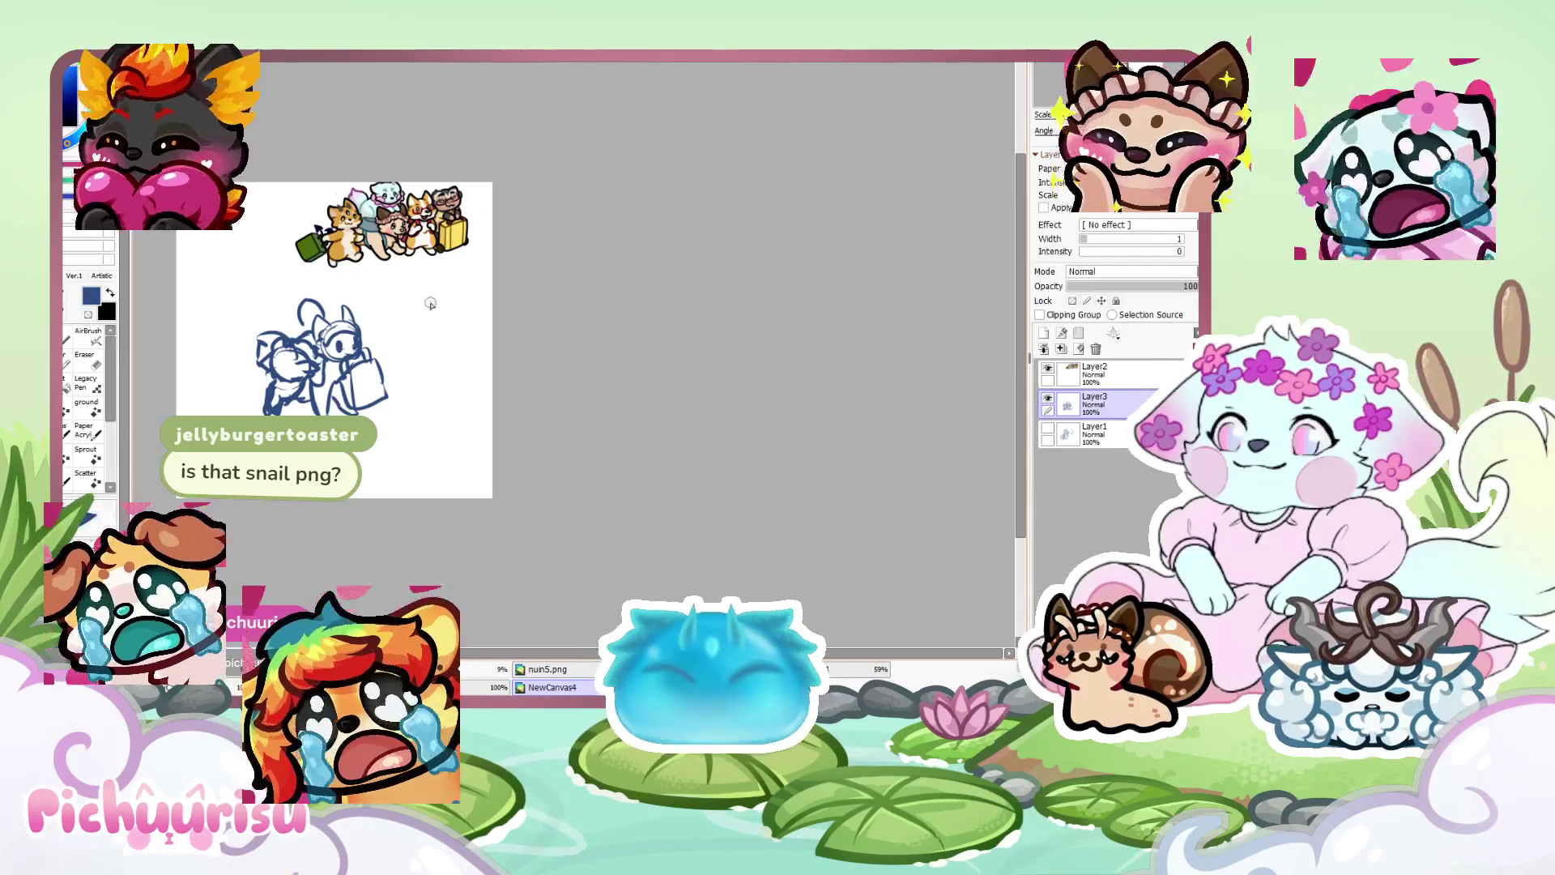
scroll(312, 261, up, 1)
scroll(417, 332, up, 1)
Draw a new character's round head with a filled eye and dark spots inside
mouse_move(438, 337)
mouse_down()
mouse_move(409, 396)
mouse_move(428, 318)
mouse_move(491, 308)
mouse_move(520, 355)
mouse_up()
scroll(419, 324, up, 1)
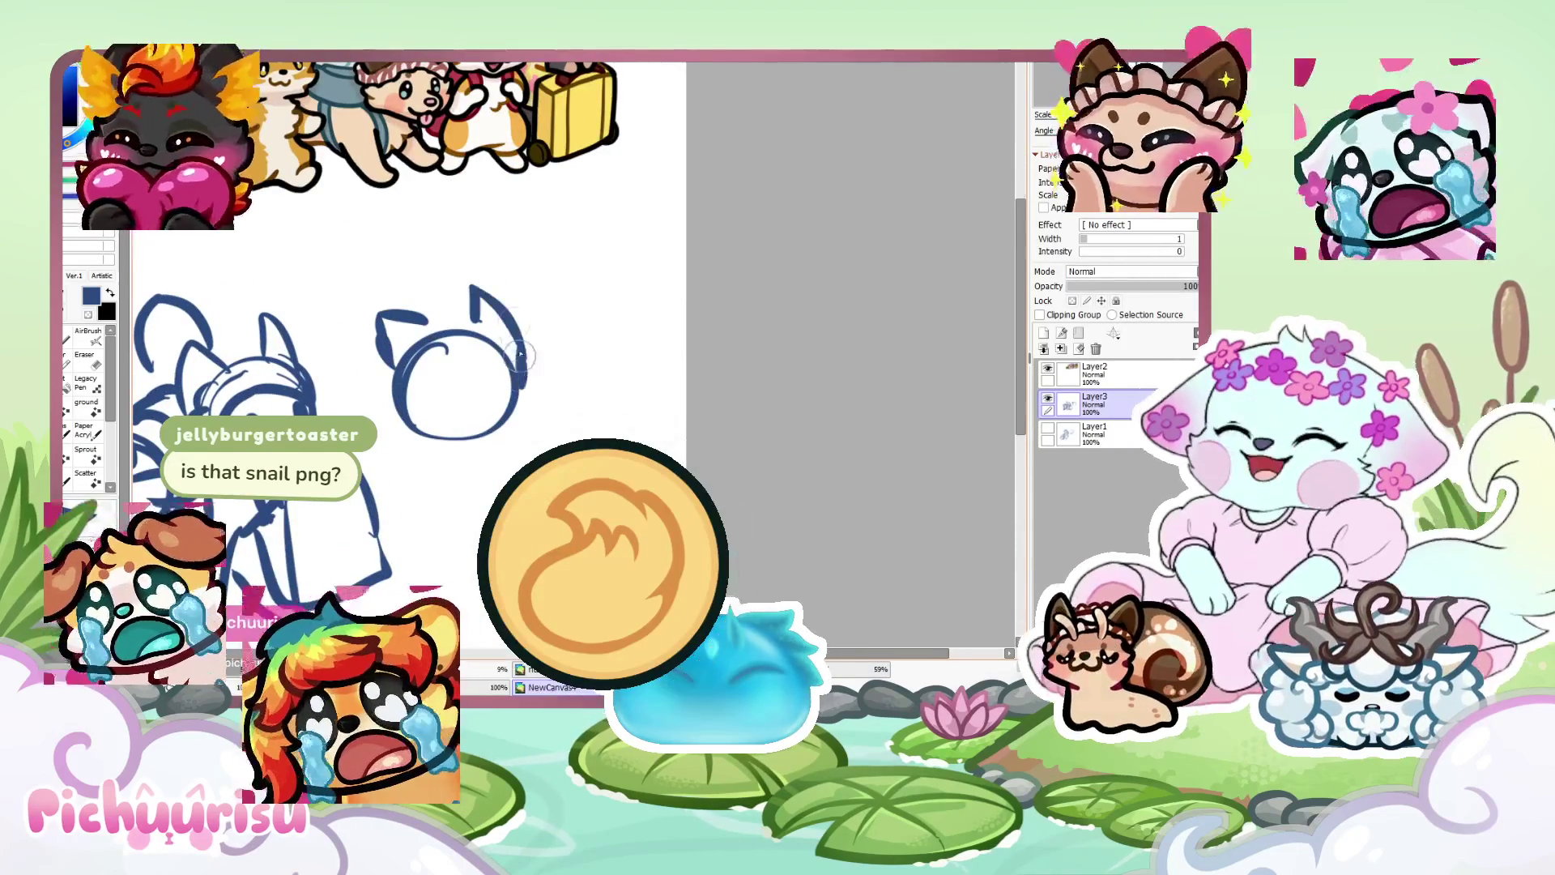
mouse_move(409, 356)
mouse_down()
mouse_move(417, 409)
mouse_move(532, 399)
mouse_up()
scroll(413, 417, up, 1)
mouse_move(485, 325)
mouse_down()
mouse_move(491, 422)
mouse_move(505, 413)
mouse_up()
click(489, 399)
Add a curved tail plus arm and leg strokes to the new character
scroll(461, 293, down, 3)
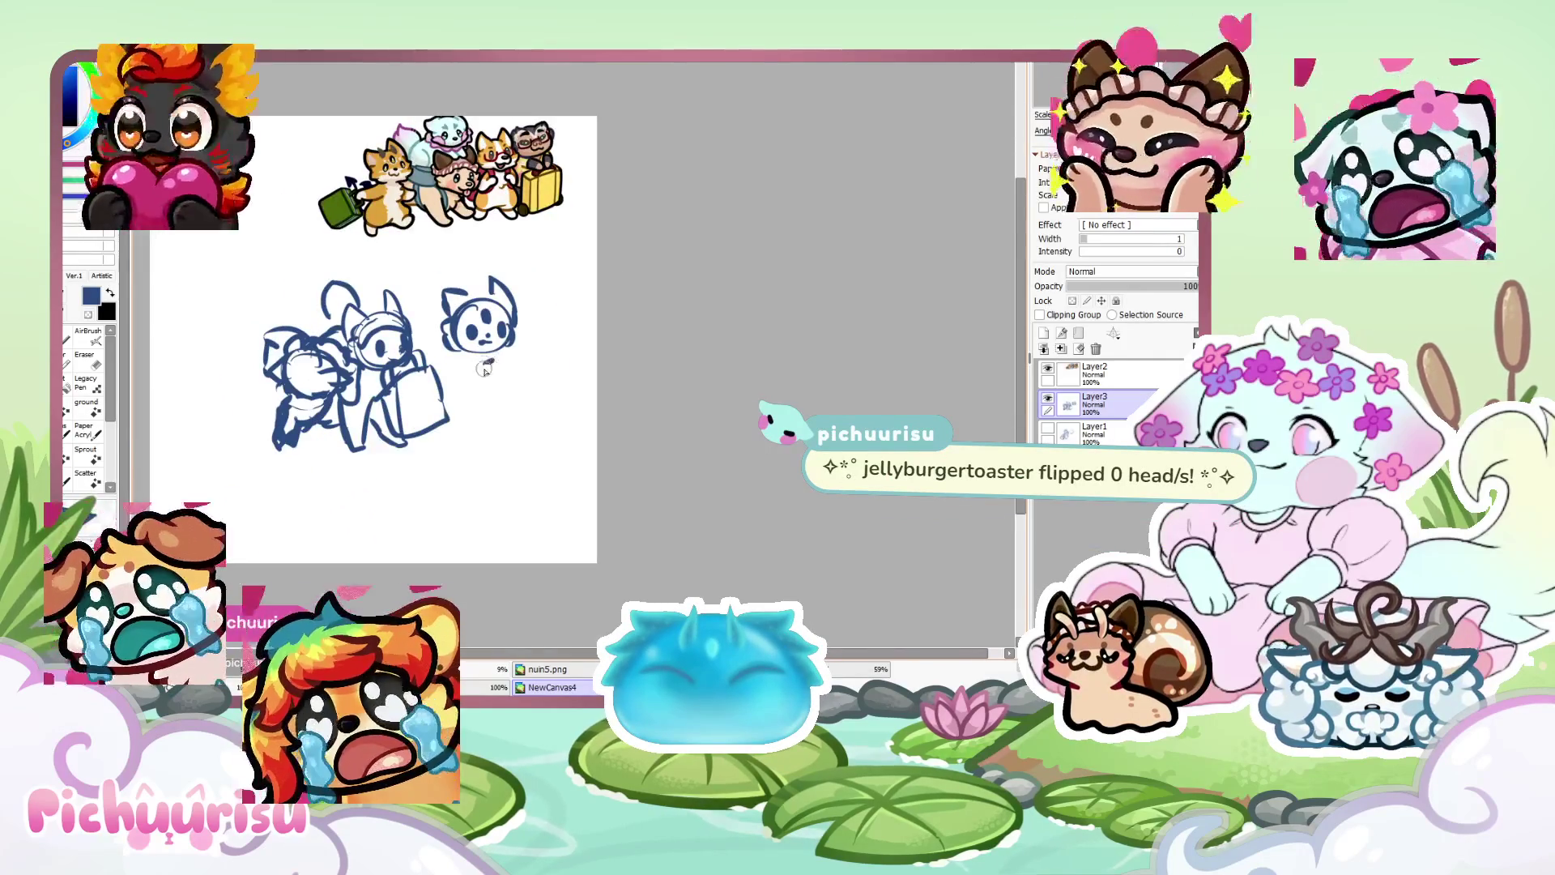
scroll(485, 370, up, 2)
drag(463, 342, 433, 374)
scroll(437, 368, down, 2)
scroll(454, 356, up, 2)
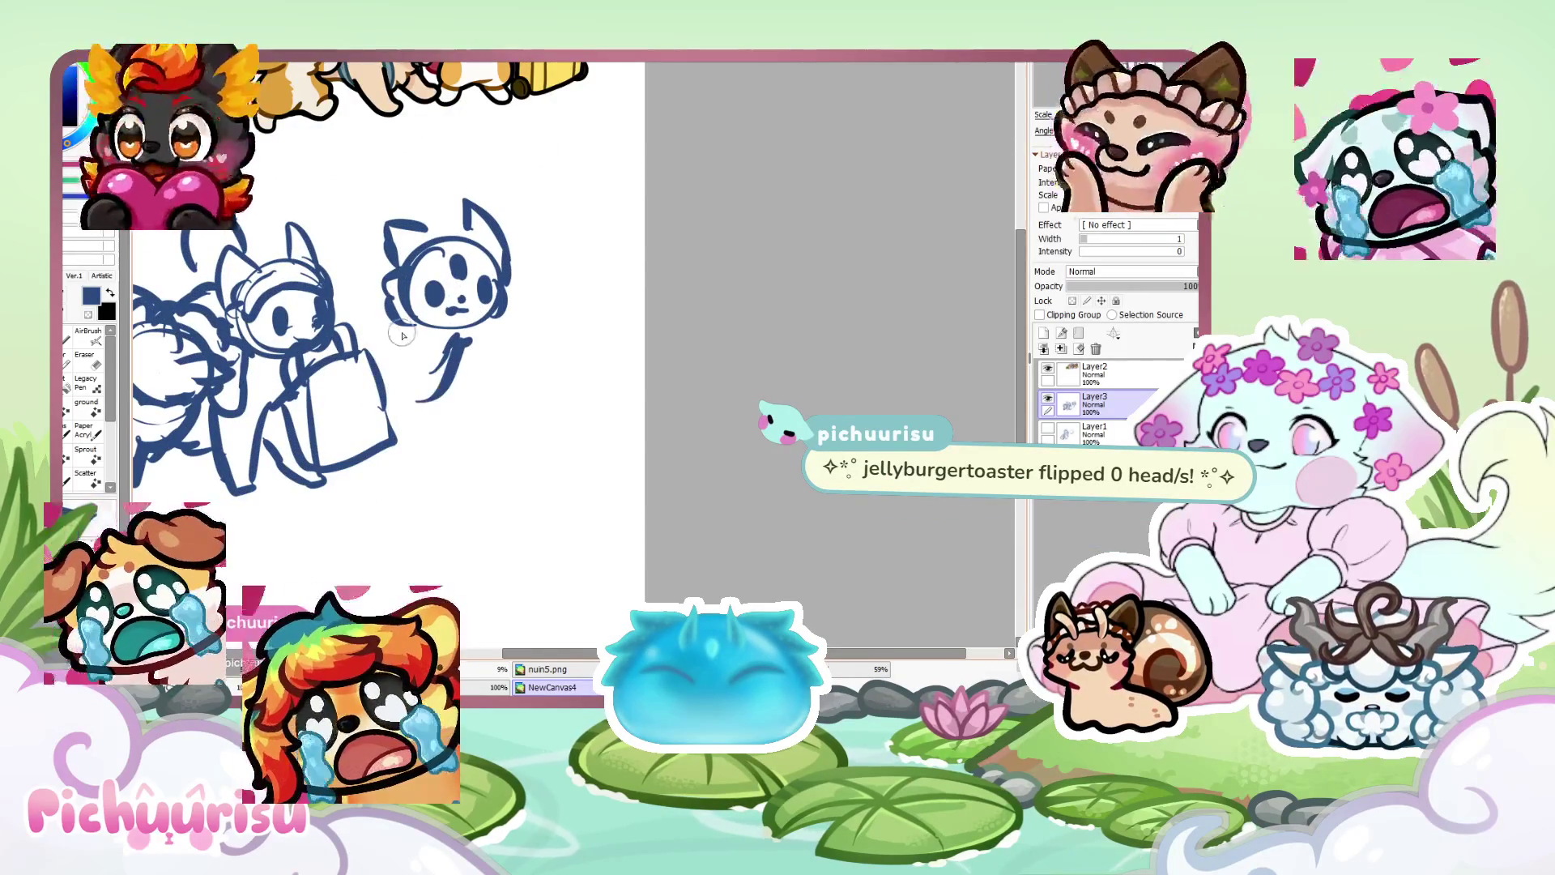
scroll(401, 324, down, 2)
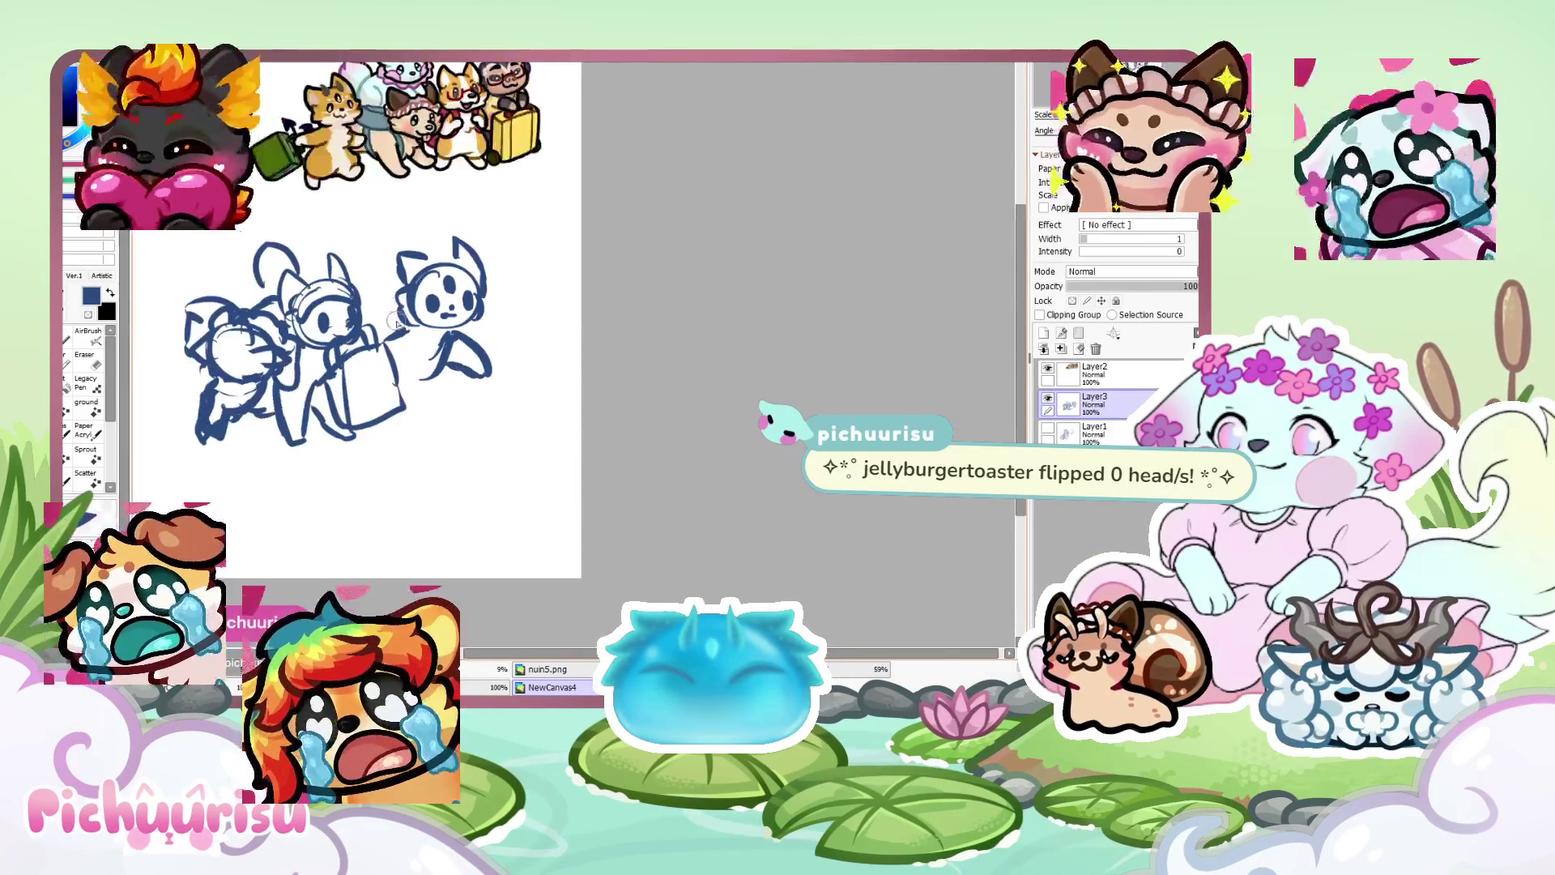
mouse_move(396, 316)
mouse_down()
mouse_move(370, 353)
mouse_move(434, 407)
mouse_move(388, 427)
mouse_up()
scroll(397, 381, down, 3)
scroll(416, 354, up, 4)
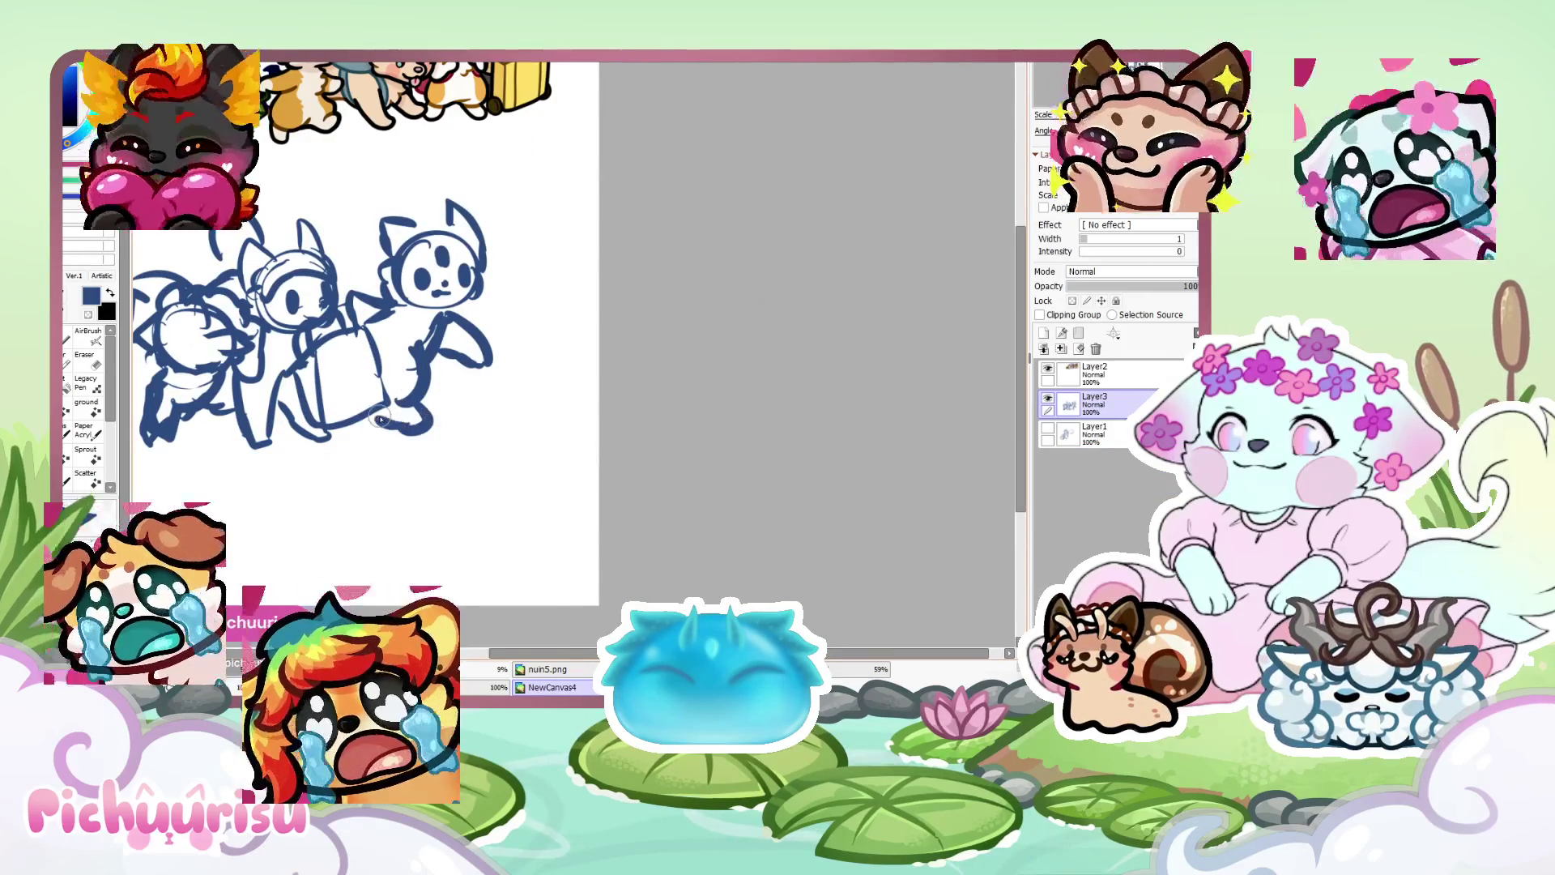
Switch the paint colour to white and then back to blue
alt+click(431, 324)
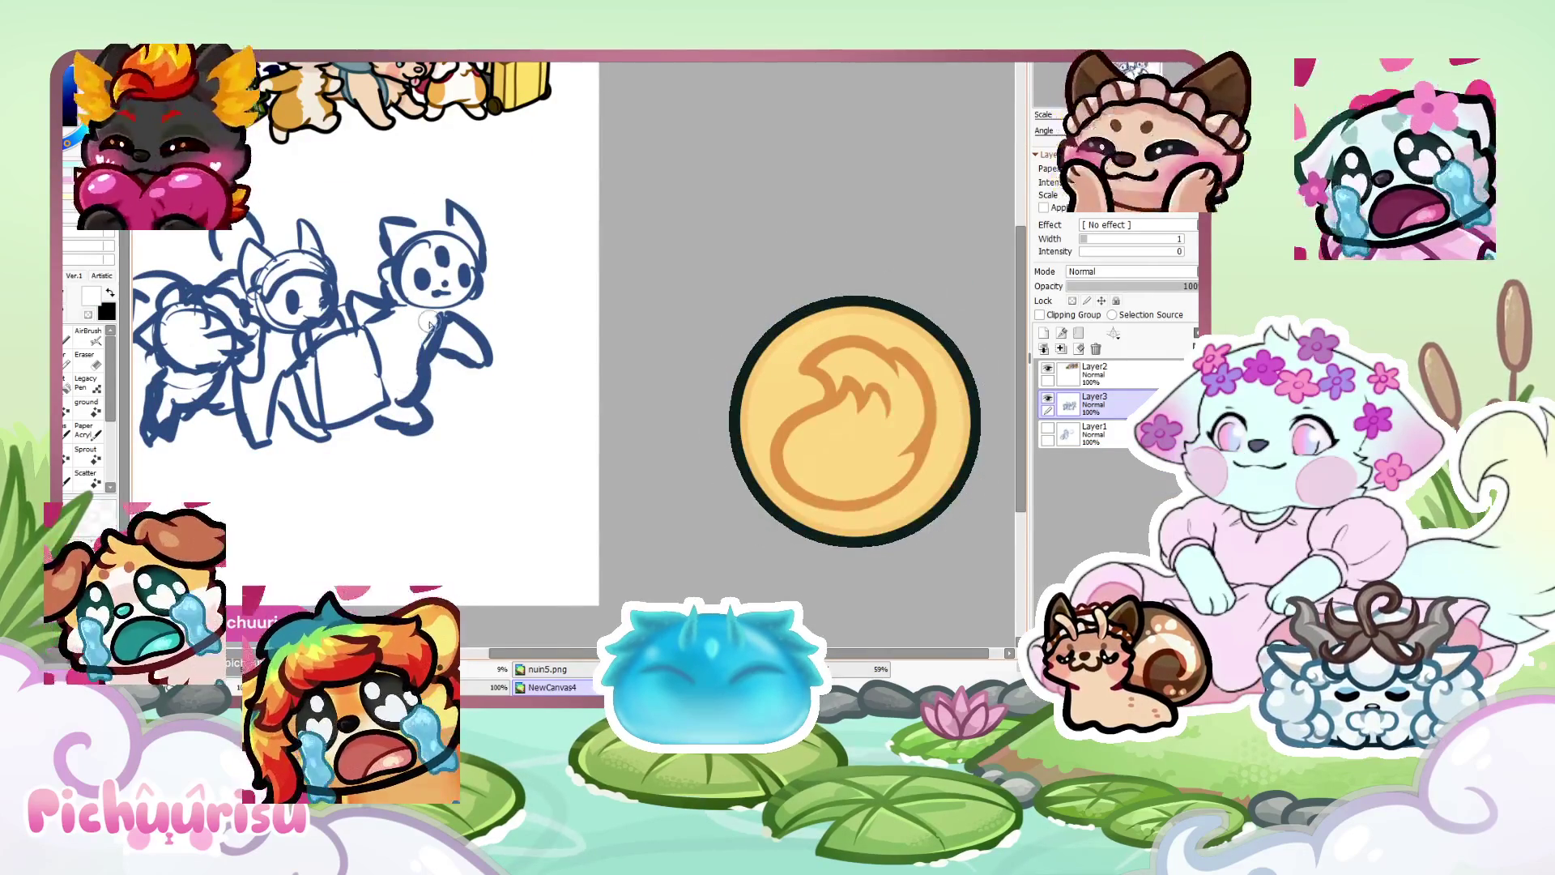
alt+click(422, 366)
scroll(364, 341, down, 3)
scroll(308, 299, up, 1)
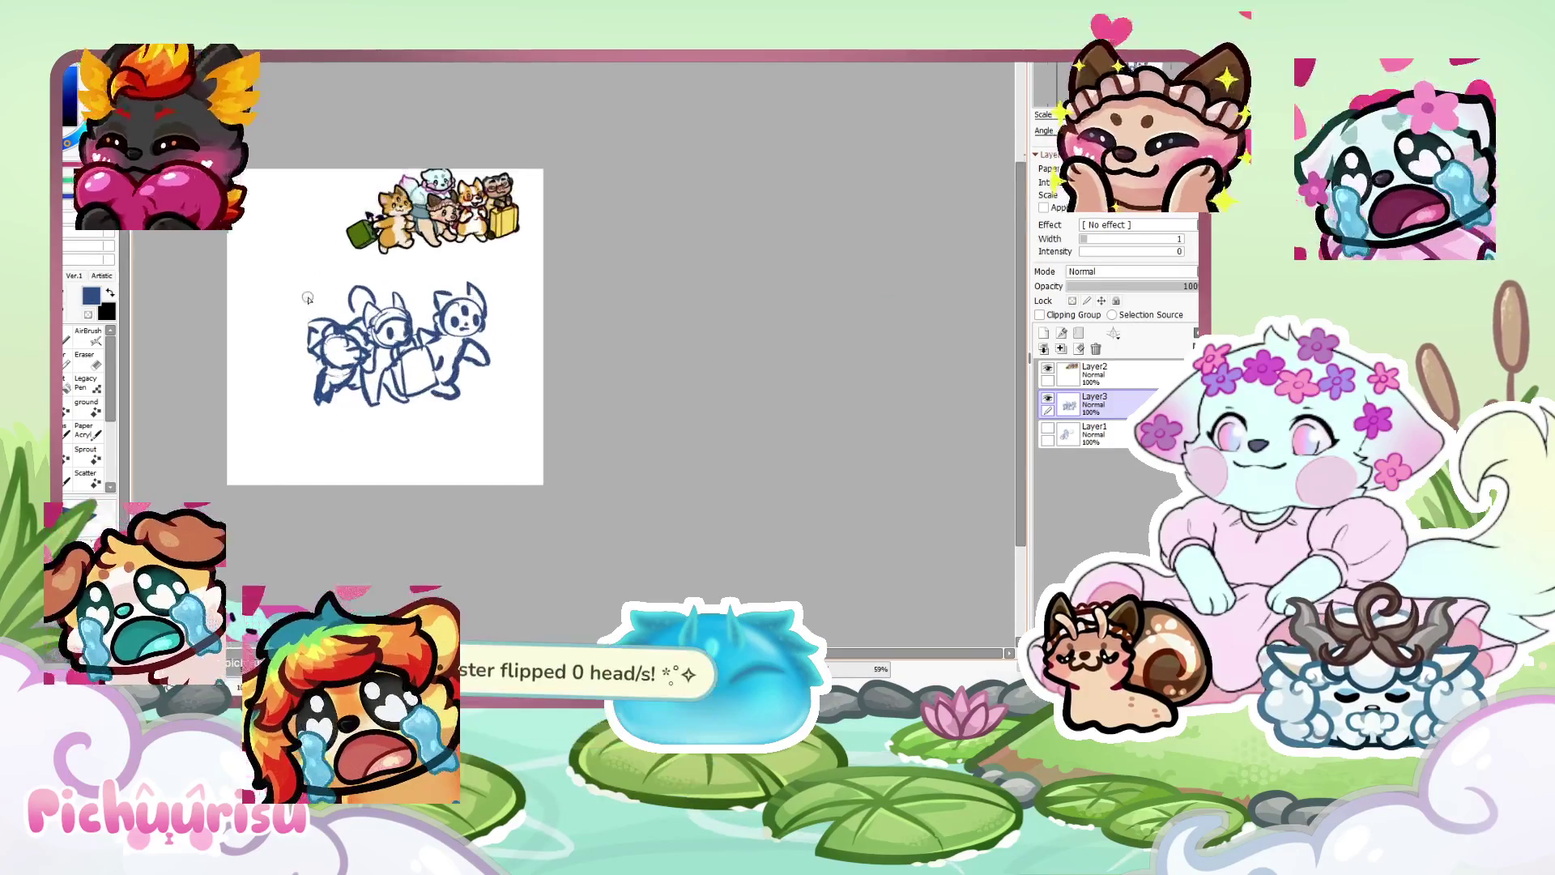
Replace the first suitcase with a boxy bag with a handle in the third character's hand
scroll(330, 352, up, 1)
scroll(298, 395, down, 1)
scroll(475, 298, up, 2)
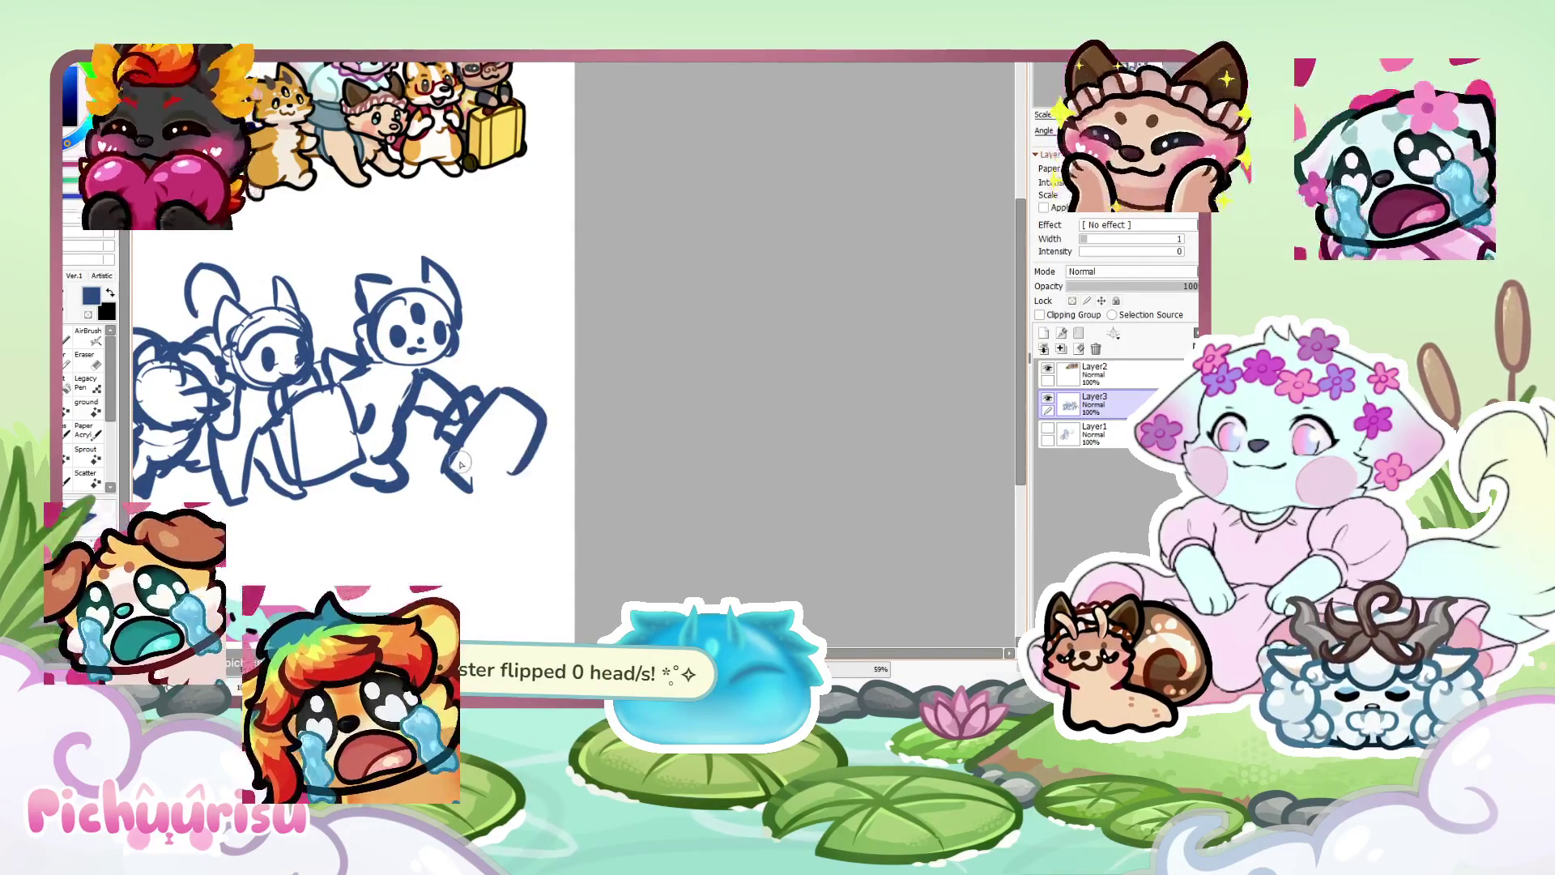
scroll(484, 378, down, 3)
scroll(484, 368, up, 1)
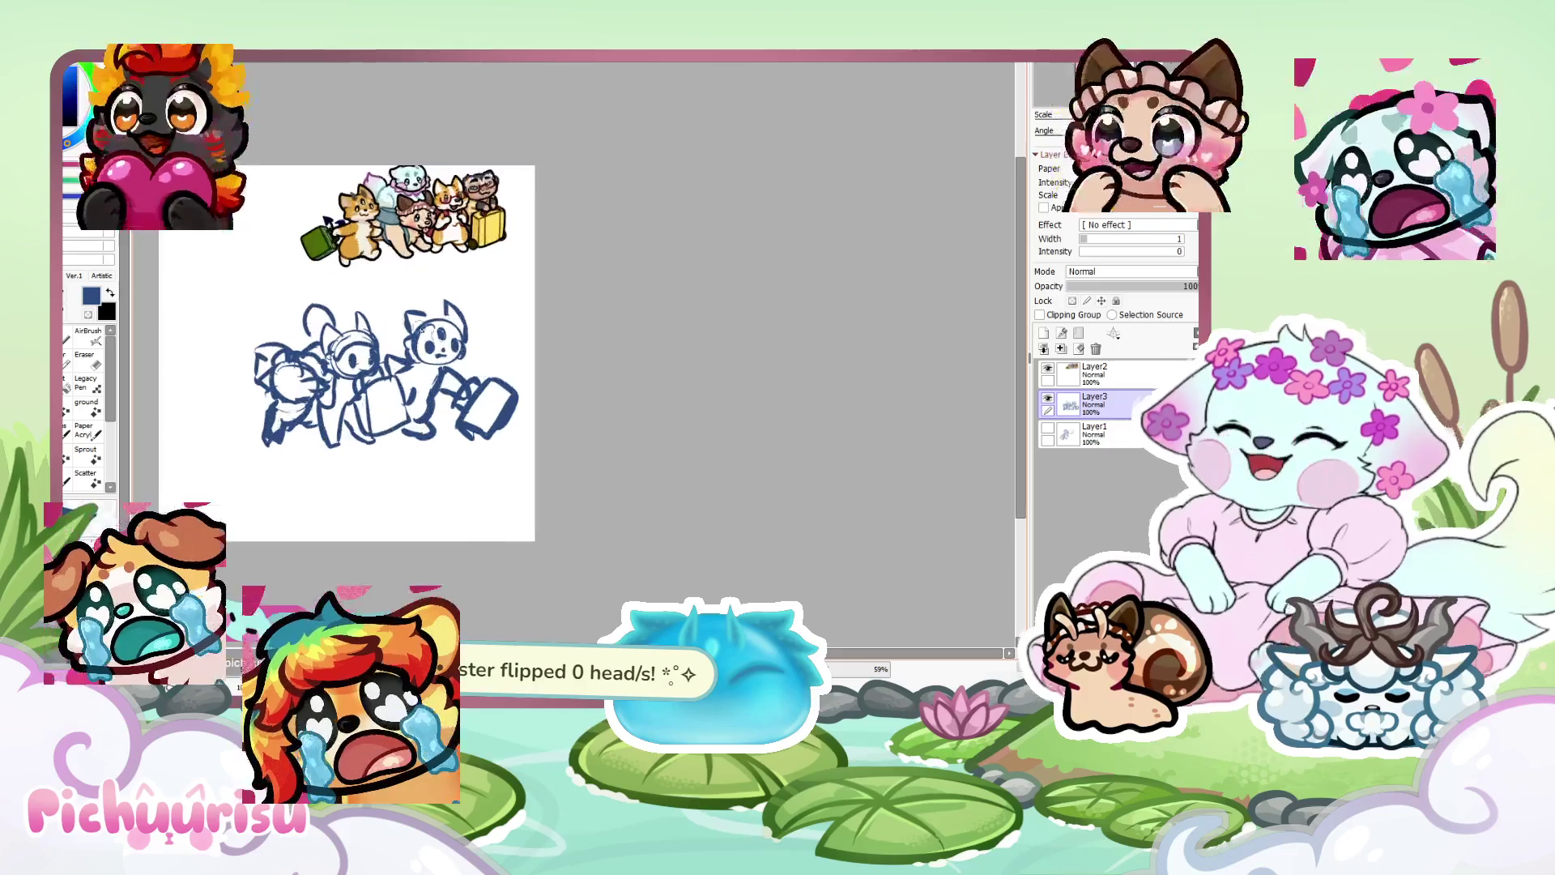
scroll(483, 362, up, 1)
scroll(483, 362, up, 1)
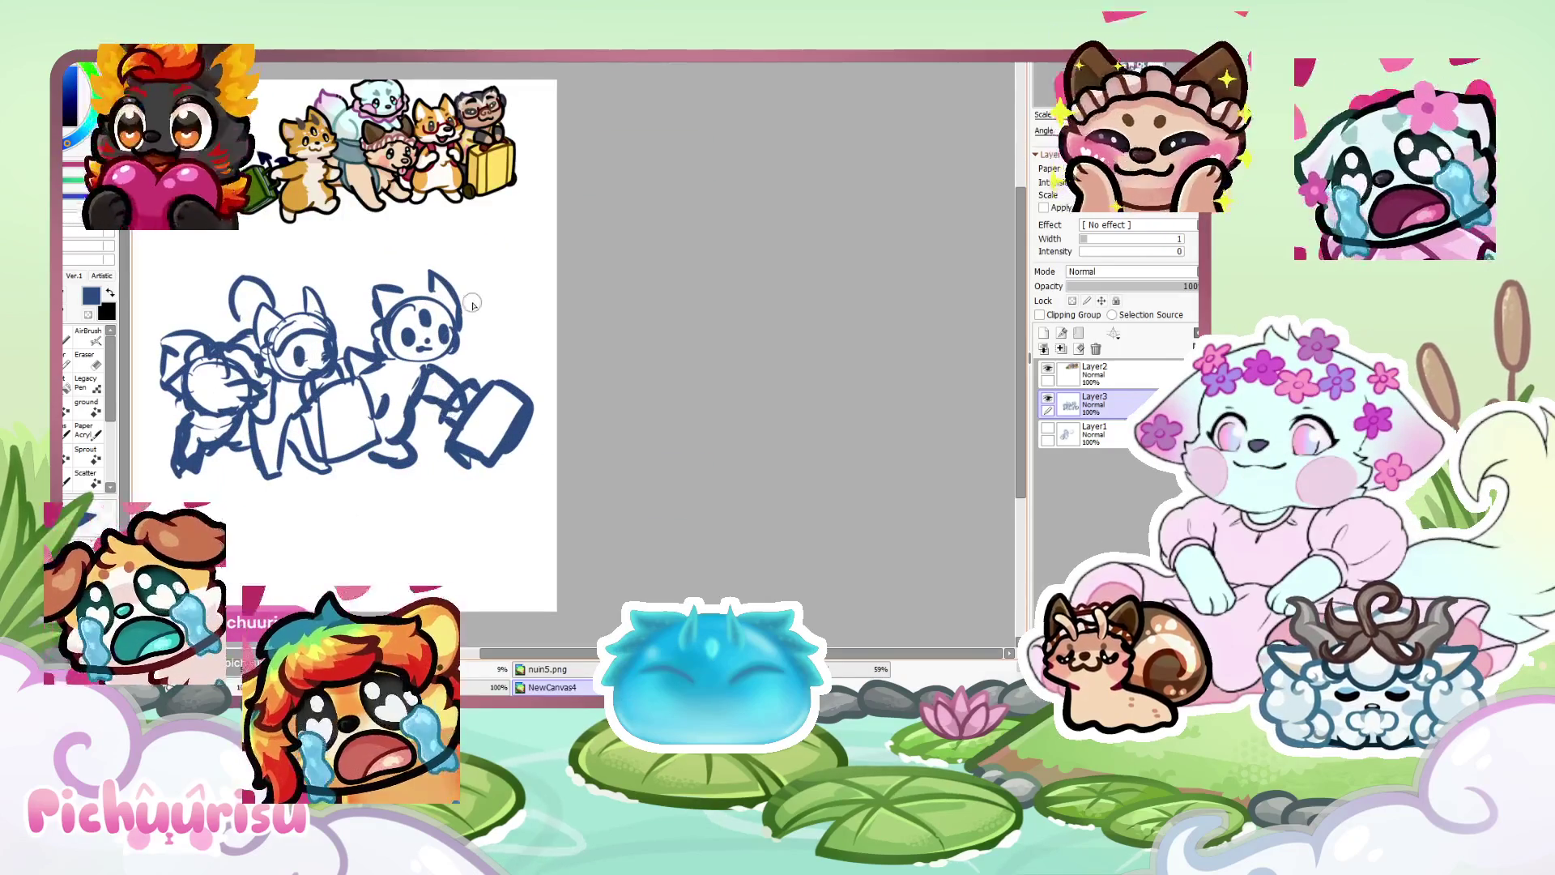
key(ctrl+z)
key(ctrl+z)
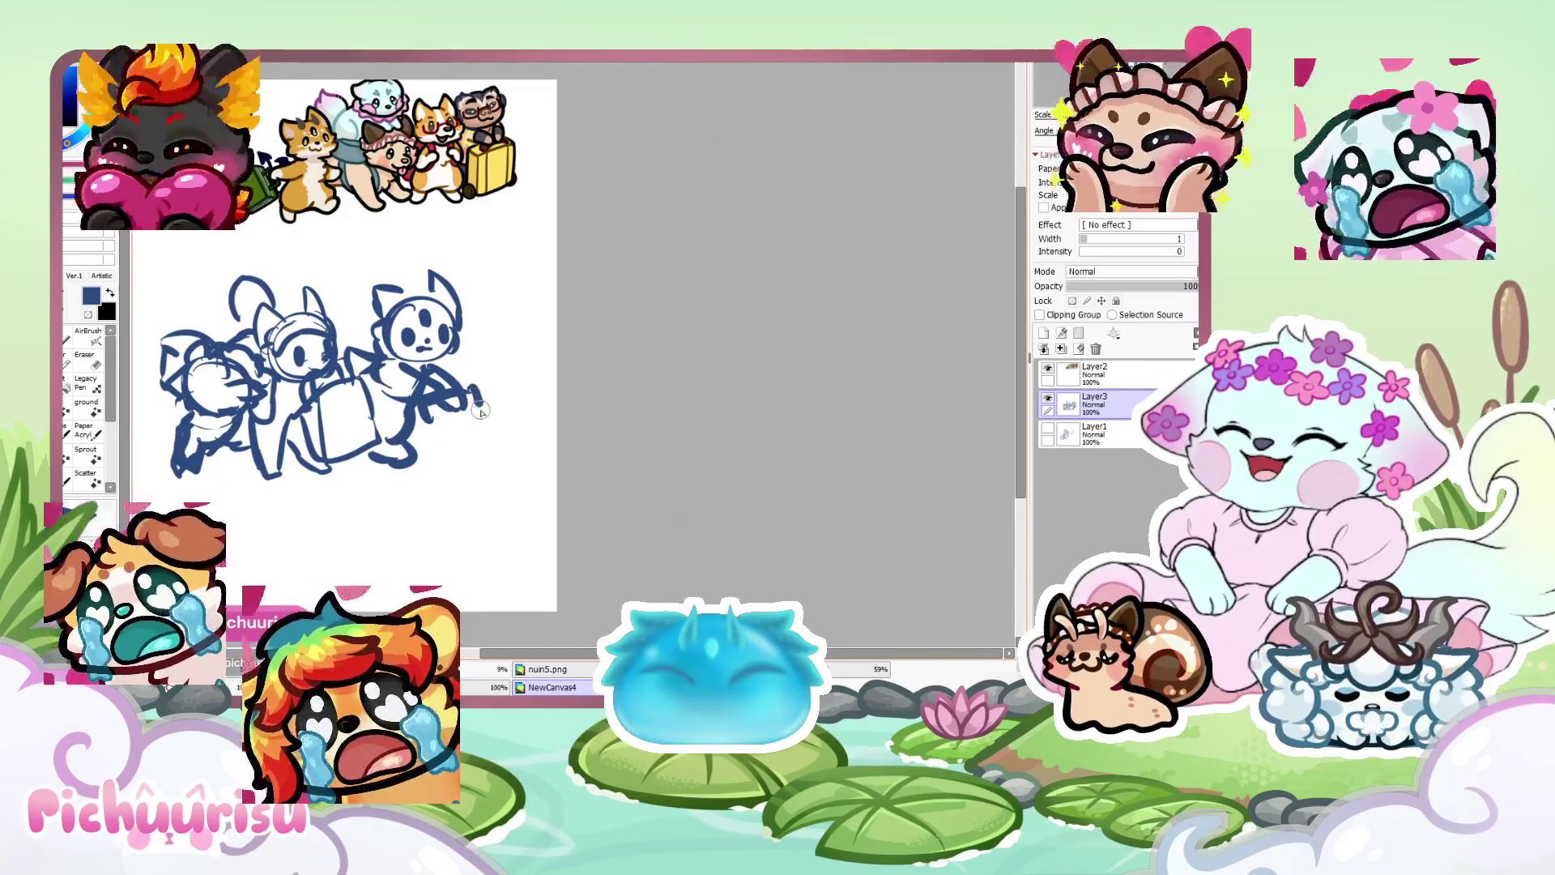
mouse_move(423, 403)
mouse_down()
mouse_move(442, 463)
mouse_move(498, 396)
mouse_move(442, 474)
mouse_up()
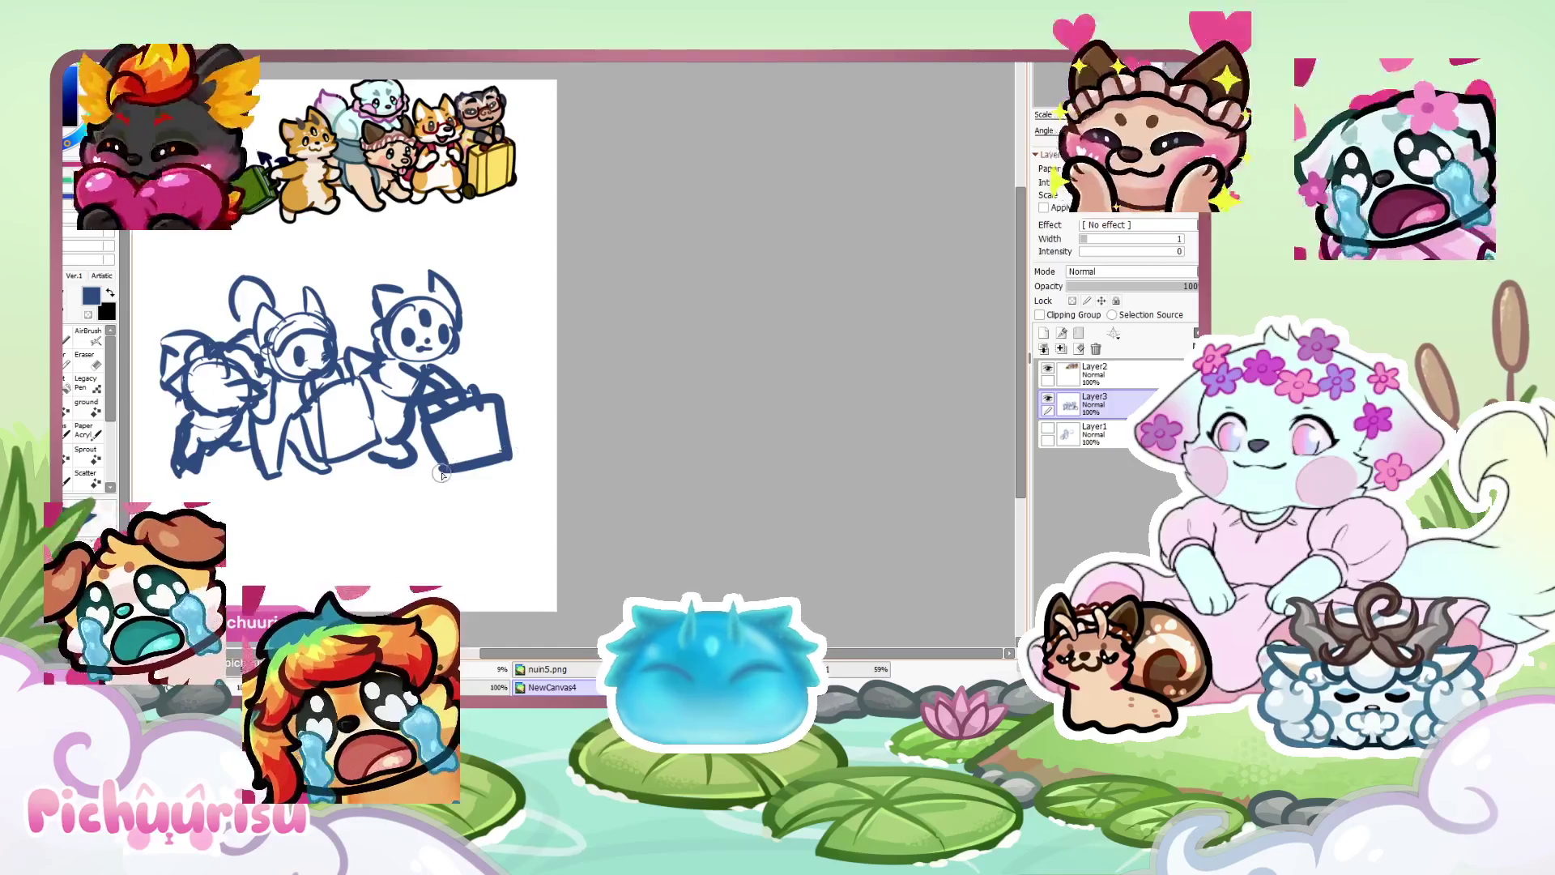
Begin shrinking the sketch layer from its top-left corner
scroll(583, 395, down, 2)
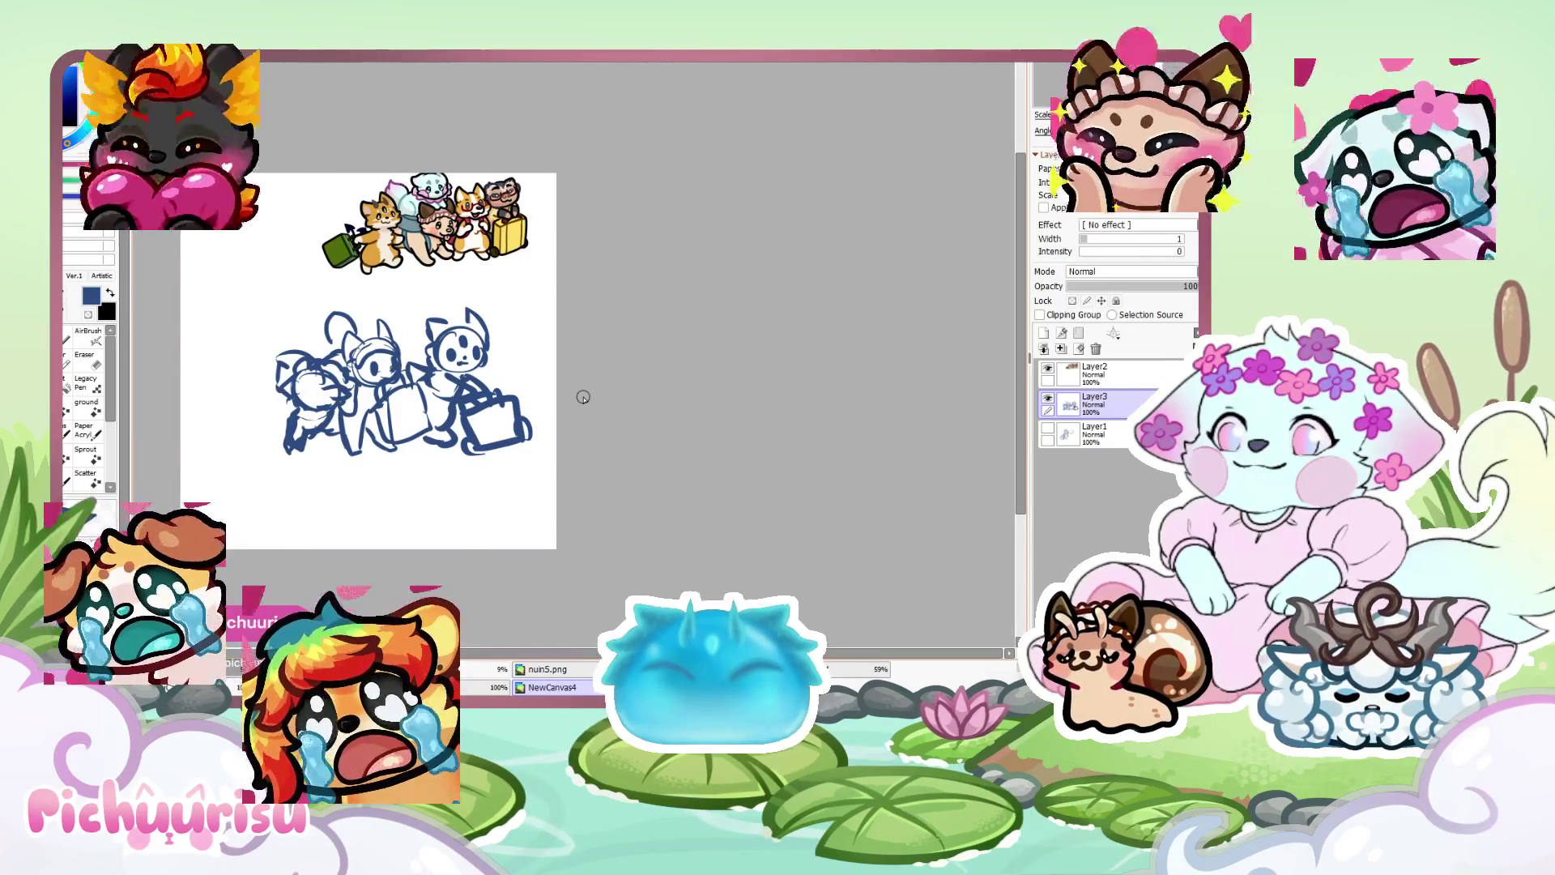
key(ctrl+t)
drag(274, 308, 311, 327)
Move the shrunk sketch left, commit it, undo a stray oval and nudge it down-left
mouse_move(505, 363)
mouse_down()
mouse_move(427, 350)
mouse_move(467, 413)
mouse_up()
key(Return)
scroll(426, 350, up, 2)
scroll(442, 321, down, 2)
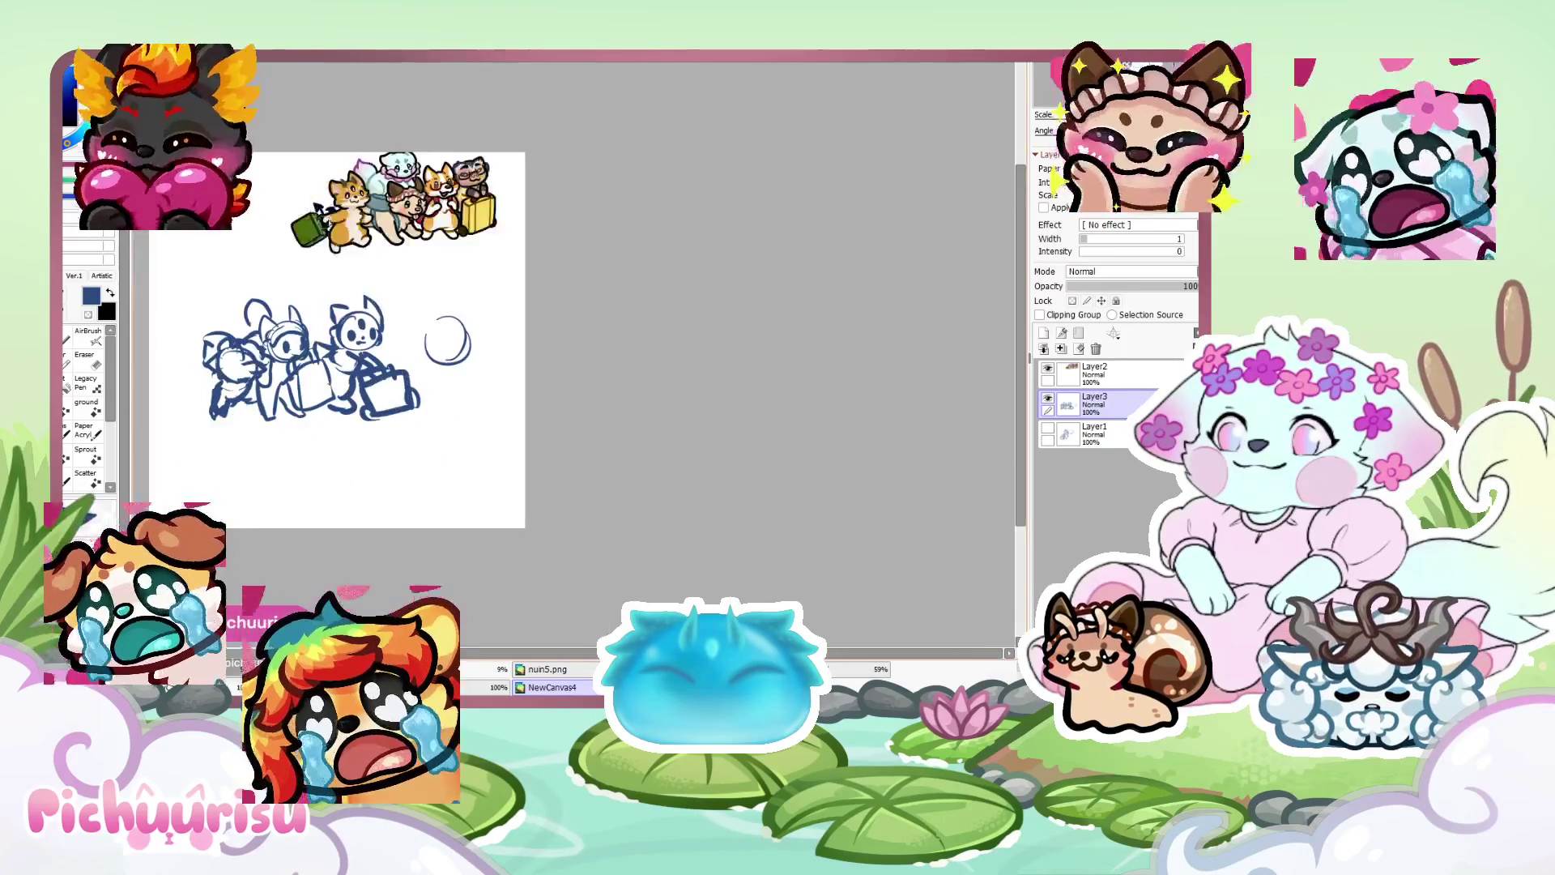
scroll(331, 270, down, 2)
scroll(256, 279, up, 2)
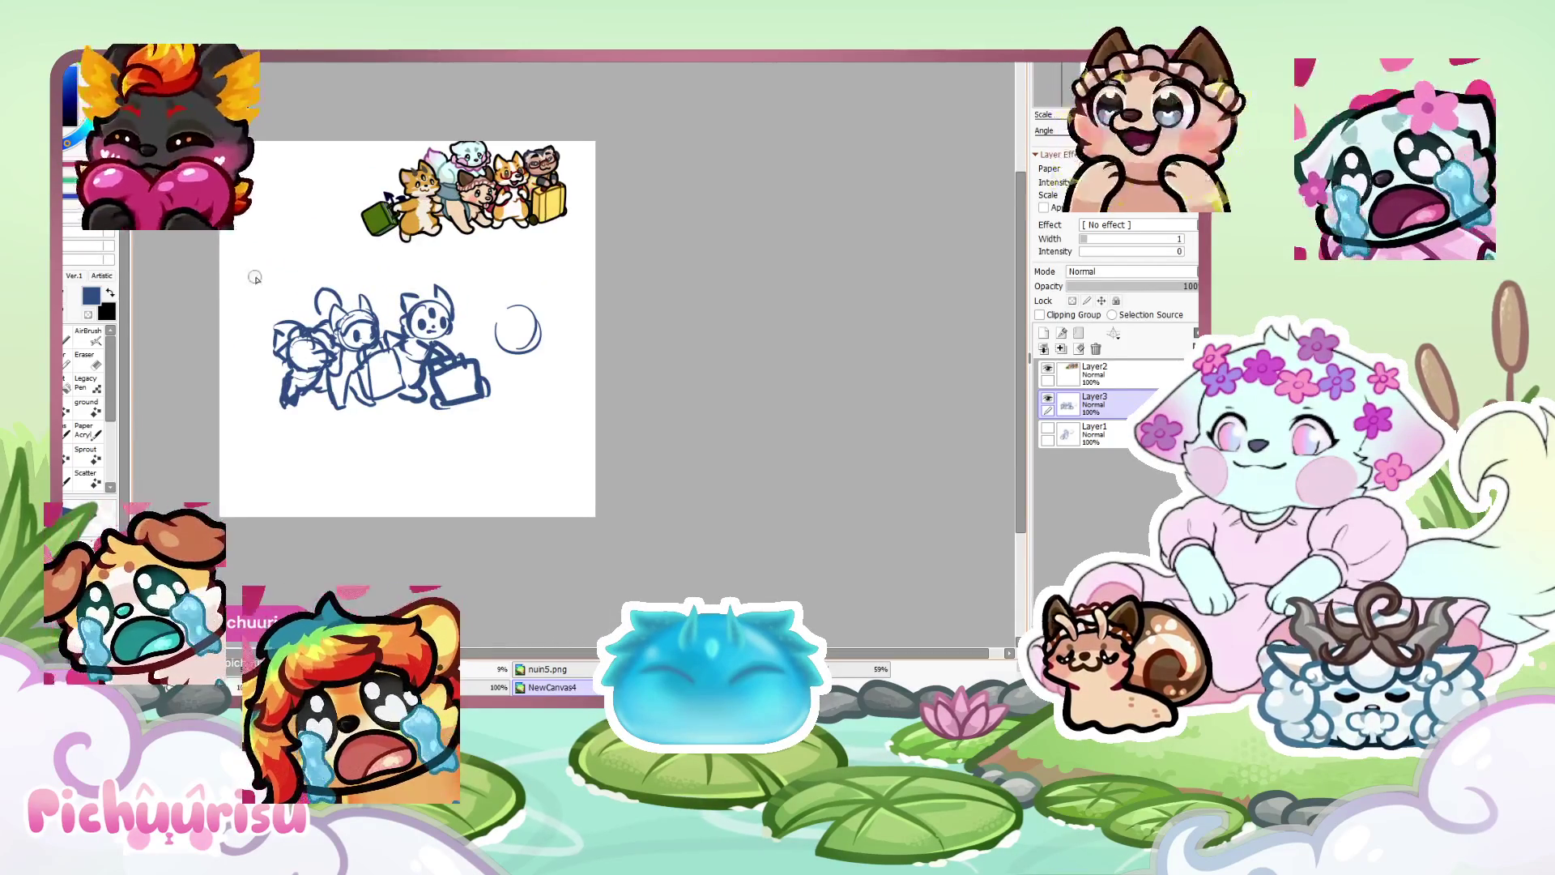
key(ctrl+z)
drag(270, 341, 259, 353)
scroll(545, 361, up, 2)
Draw a round head with two oval eyes for a fourth character
mouse_move(558, 352)
mouse_down()
mouse_move(506, 392)
mouse_move(521, 357)
mouse_move(537, 421)
mouse_up()
scroll(556, 358, up, 2)
mouse_move(605, 359)
mouse_down()
mouse_move(621, 390)
mouse_move(567, 417)
mouse_up()
scroll(523, 369, down, 4)
scroll(521, 387, up, 2)
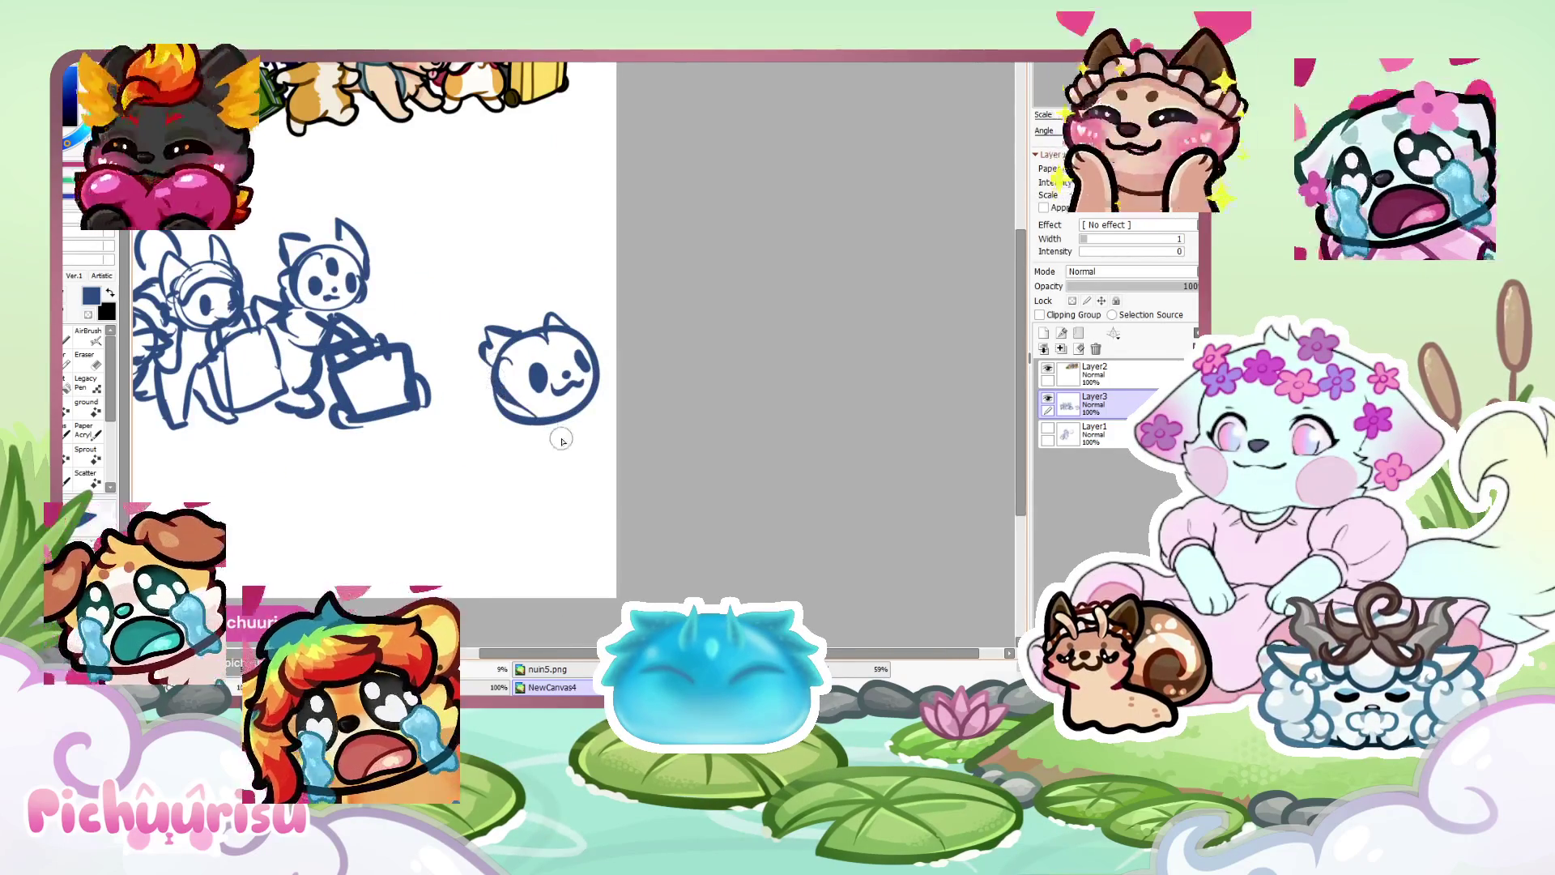
Extend the third character's leg, link the bag to the cat, and add a curled tail
drag(518, 461, 500, 441)
drag(486, 350, 429, 380)
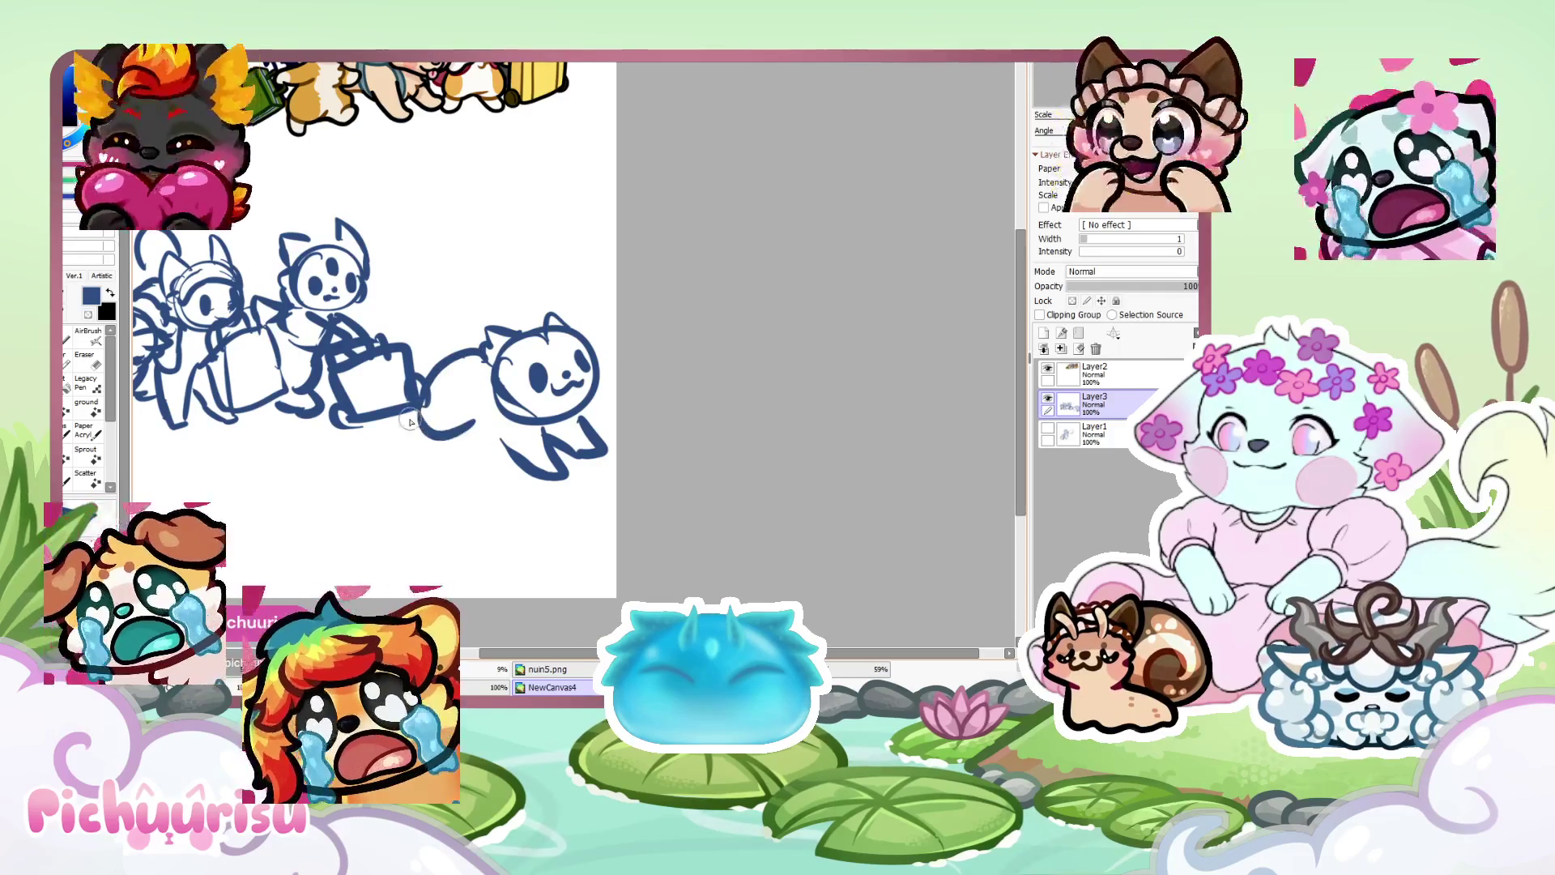
scroll(480, 386, down, 1)
drag(443, 350, 453, 322)
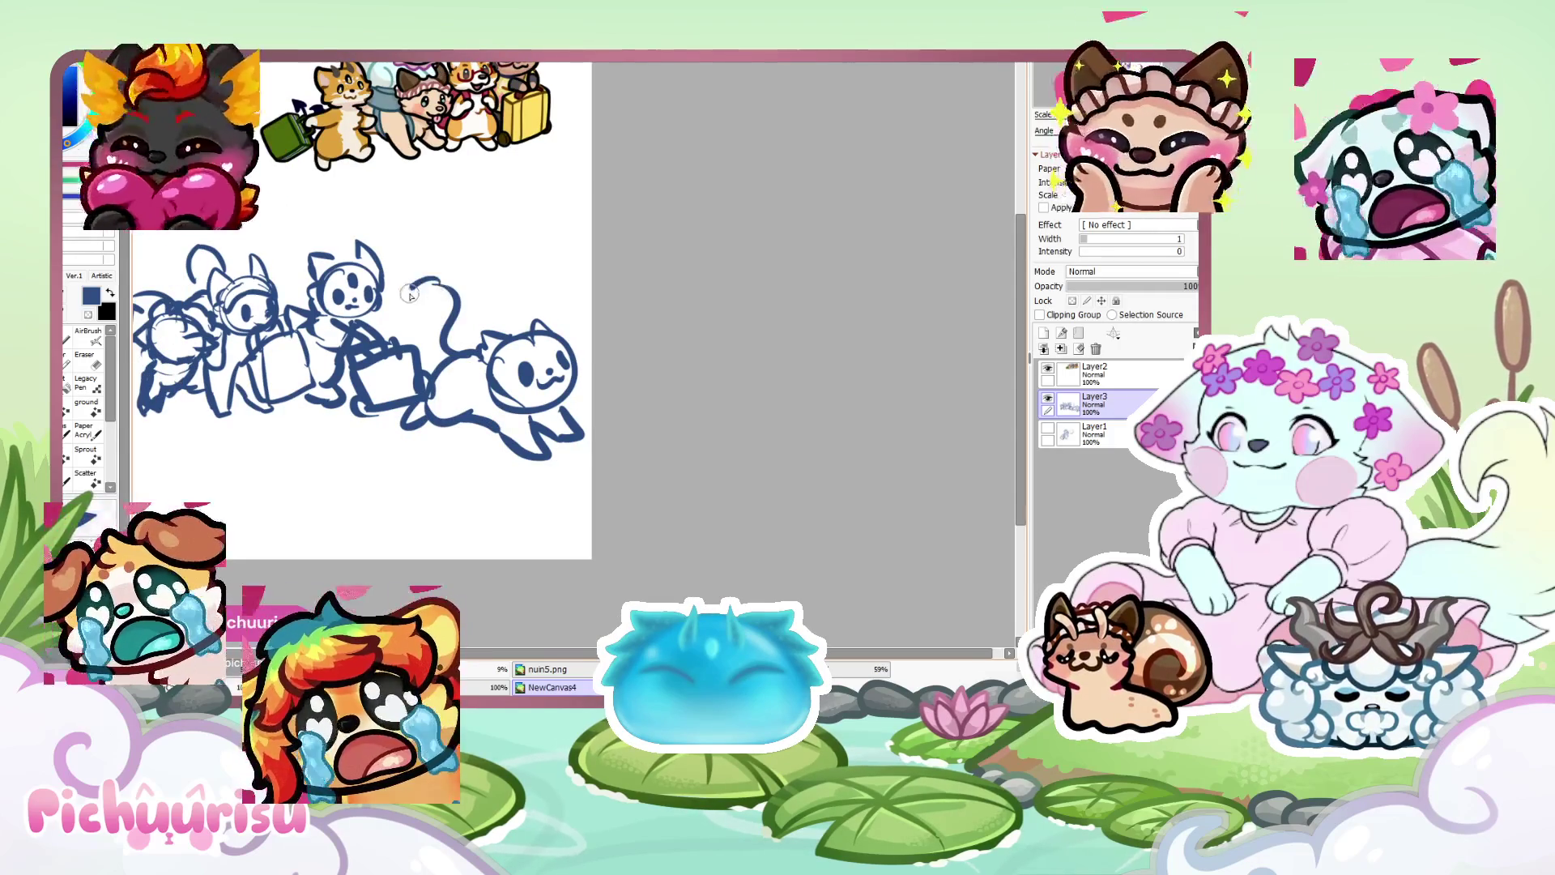
scroll(421, 308, down, 3)
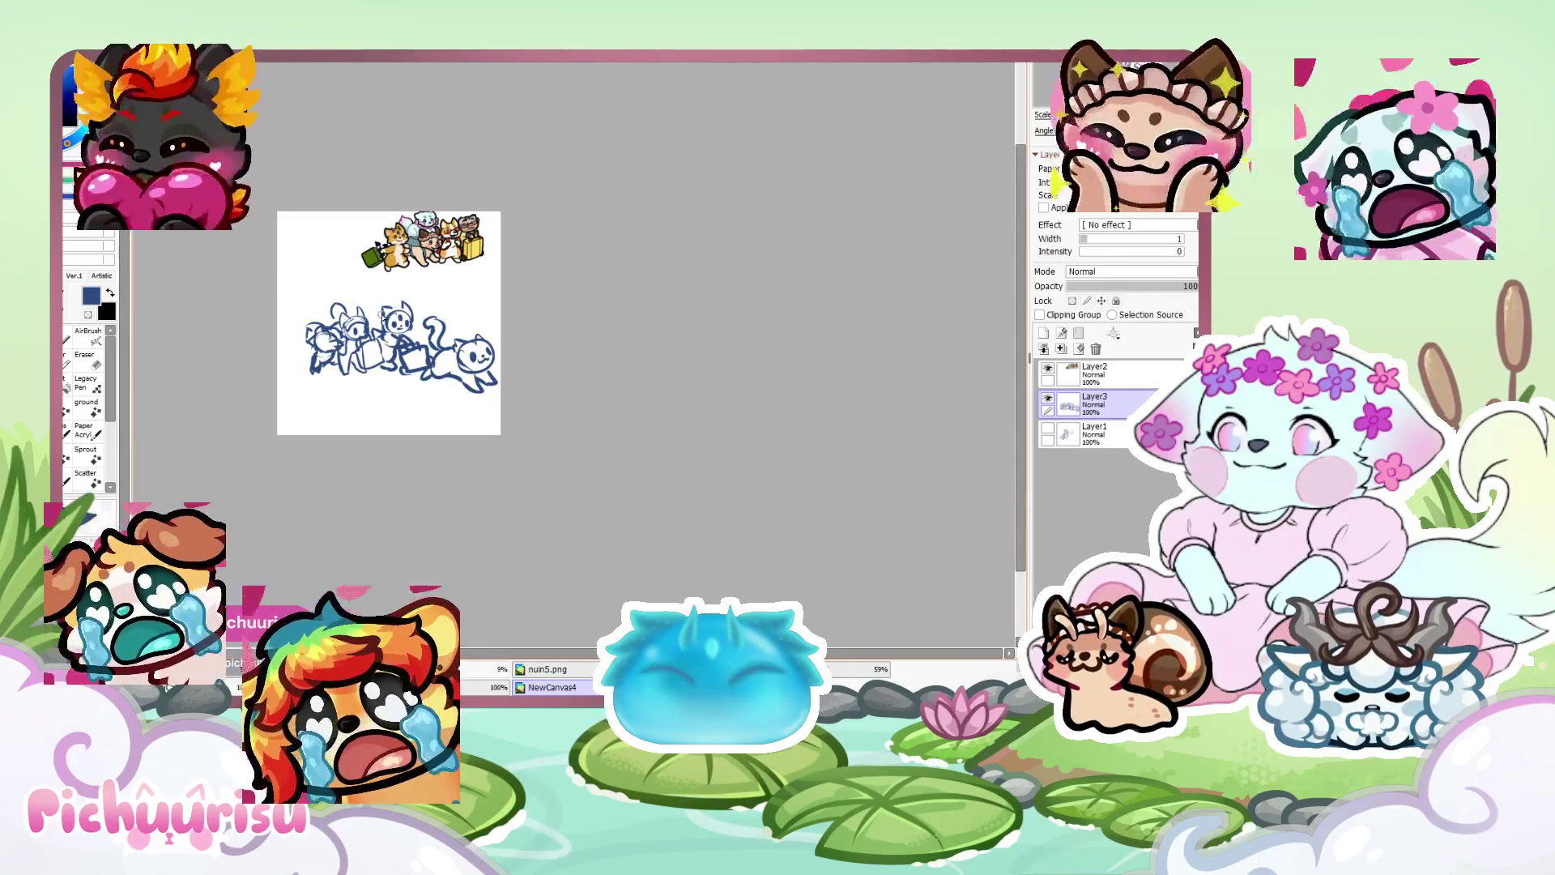
scroll(382, 314, up, 2)
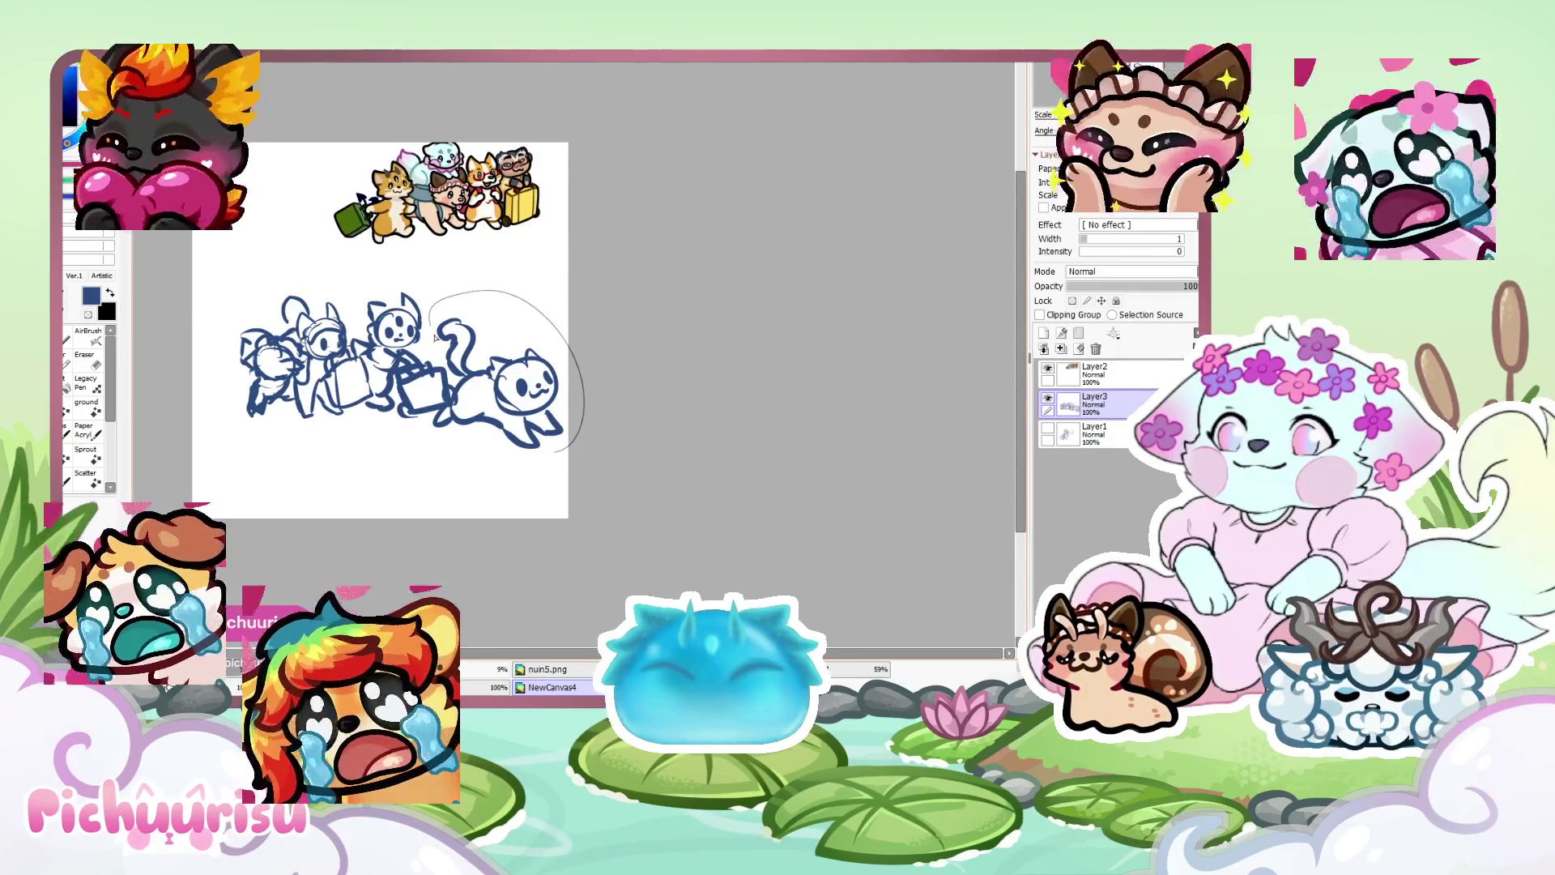
Move the lassoed cat sketch down and left and commit the transform
key(ctrl+t)
mouse_move(435, 338)
mouse_down()
mouse_move(308, 376)
mouse_move(333, 392)
mouse_move(322, 377)
mouse_up()
key(Return)
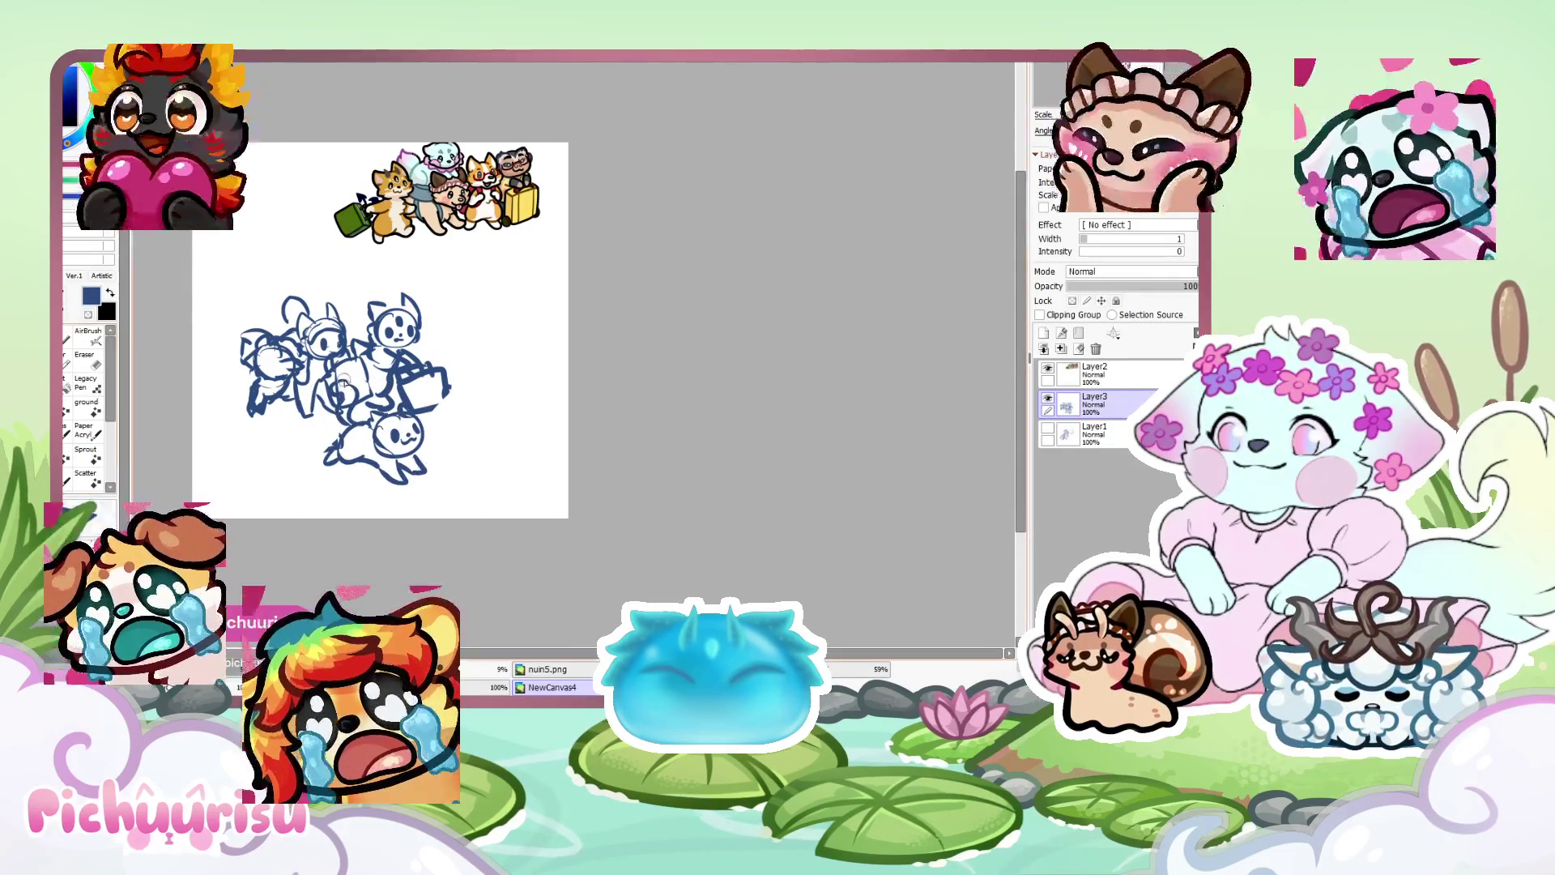
scroll(344, 380, up, 3)
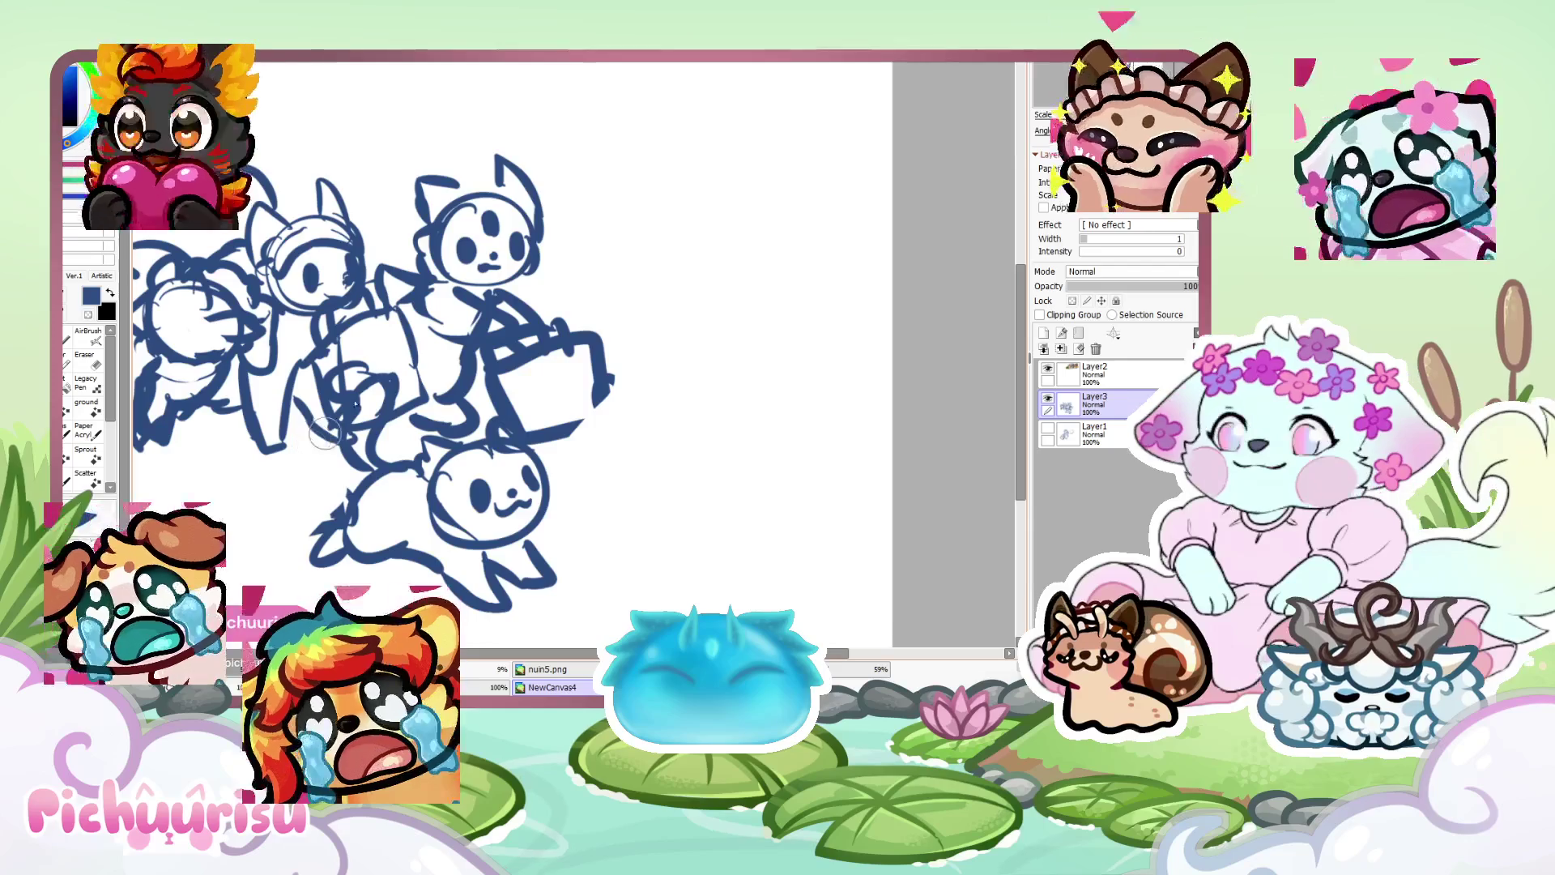
scroll(357, 383, down, 1)
scroll(372, 397, up, 1)
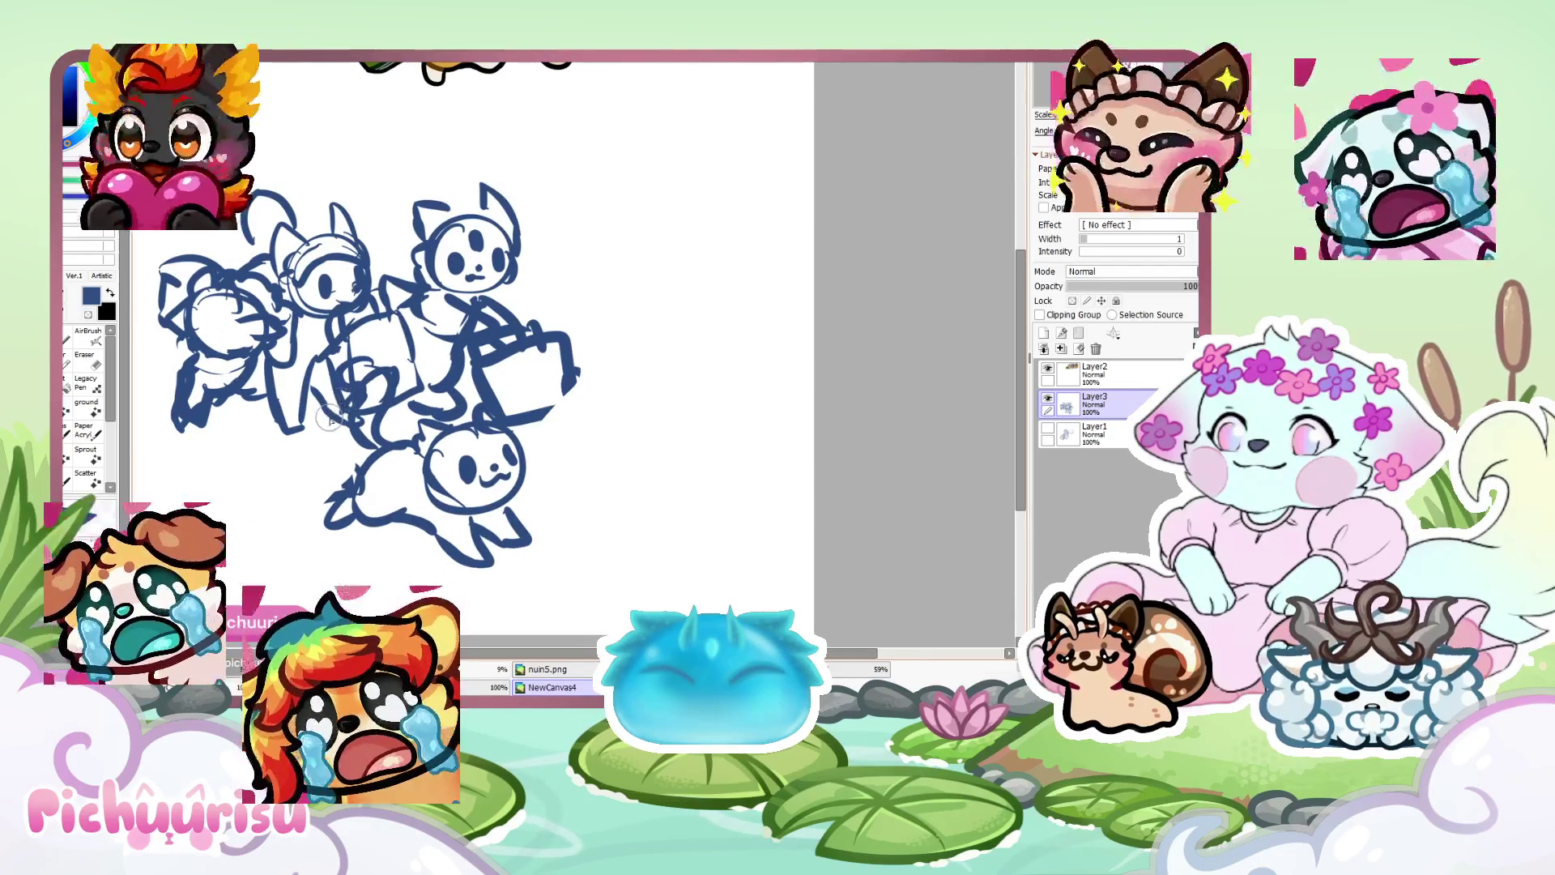
Draw two leg lines on the lower-left character and begin a new ear beside the group
drag(330, 419, 275, 495)
drag(328, 451, 295, 500)
scroll(327, 405, down, 3)
scroll(324, 389, up, 3)
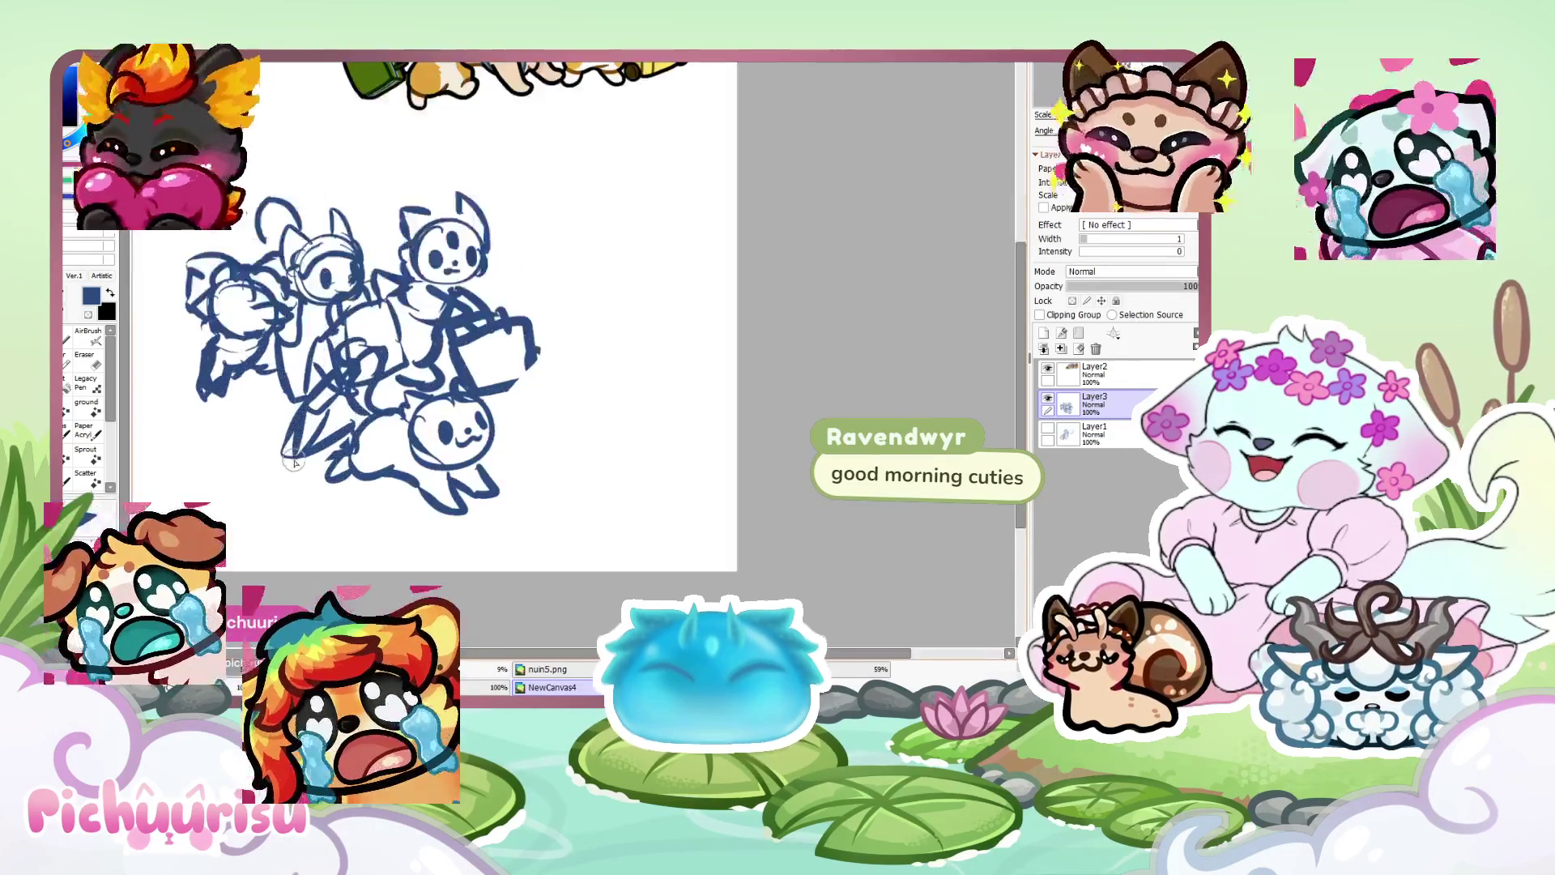
scroll(295, 283, down, 3)
scroll(320, 396, up, 3)
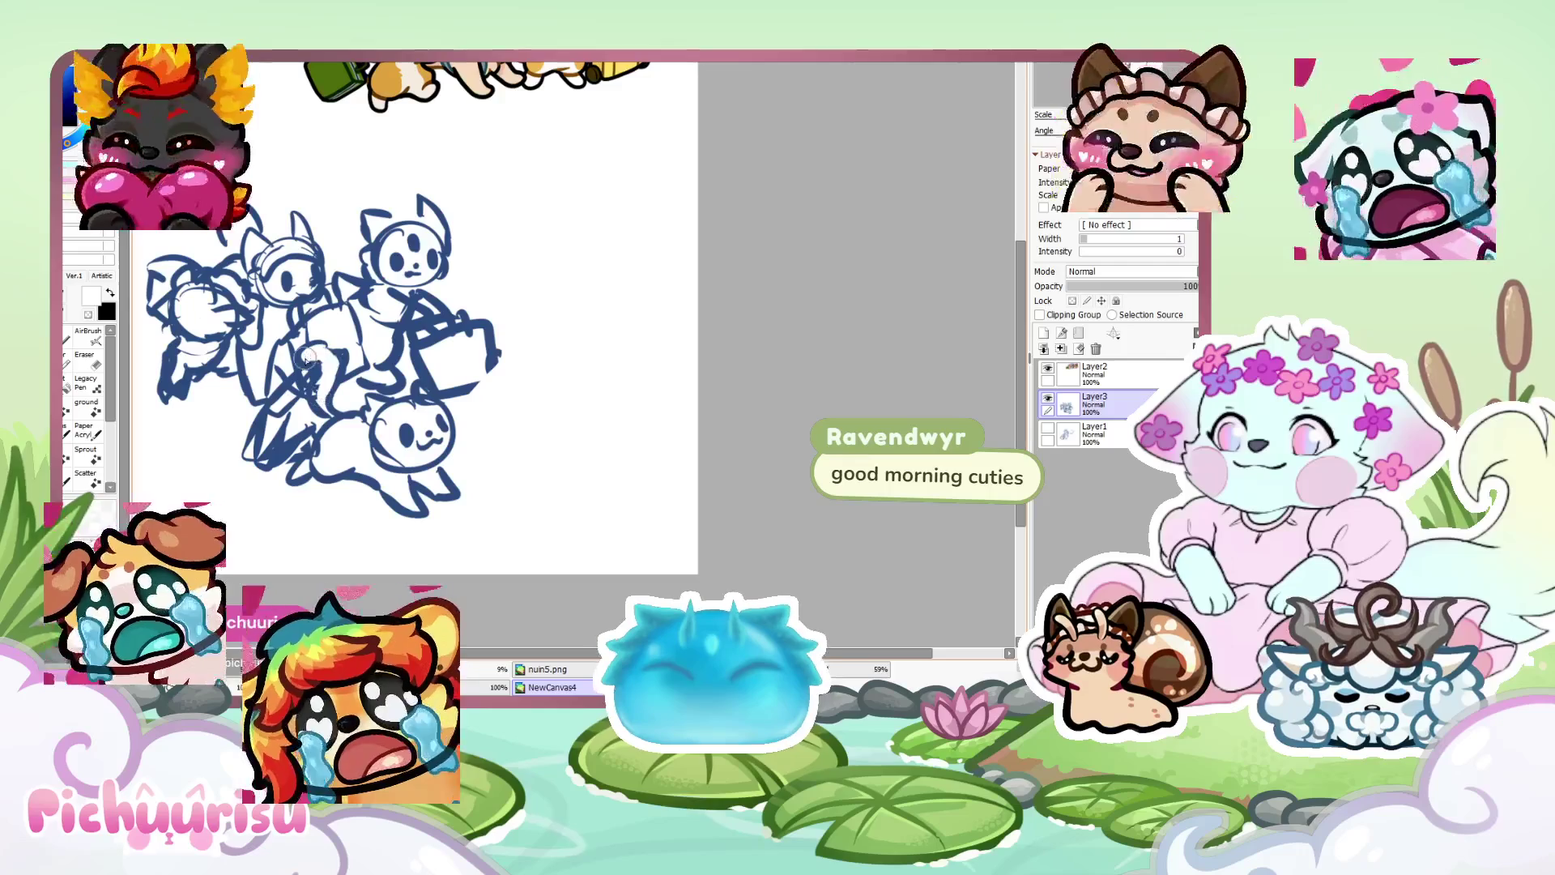
scroll(306, 423, down, 3)
scroll(340, 397, up, 3)
scroll(414, 375, down, 3)
scroll(374, 365, up, 2)
mouse_move(374, 362)
mouse_down()
mouse_move(395, 357)
mouse_move(336, 392)
mouse_up()
Draw the new dog's round head, the back curve beside it and the head's left side
scroll(356, 366, up, 2)
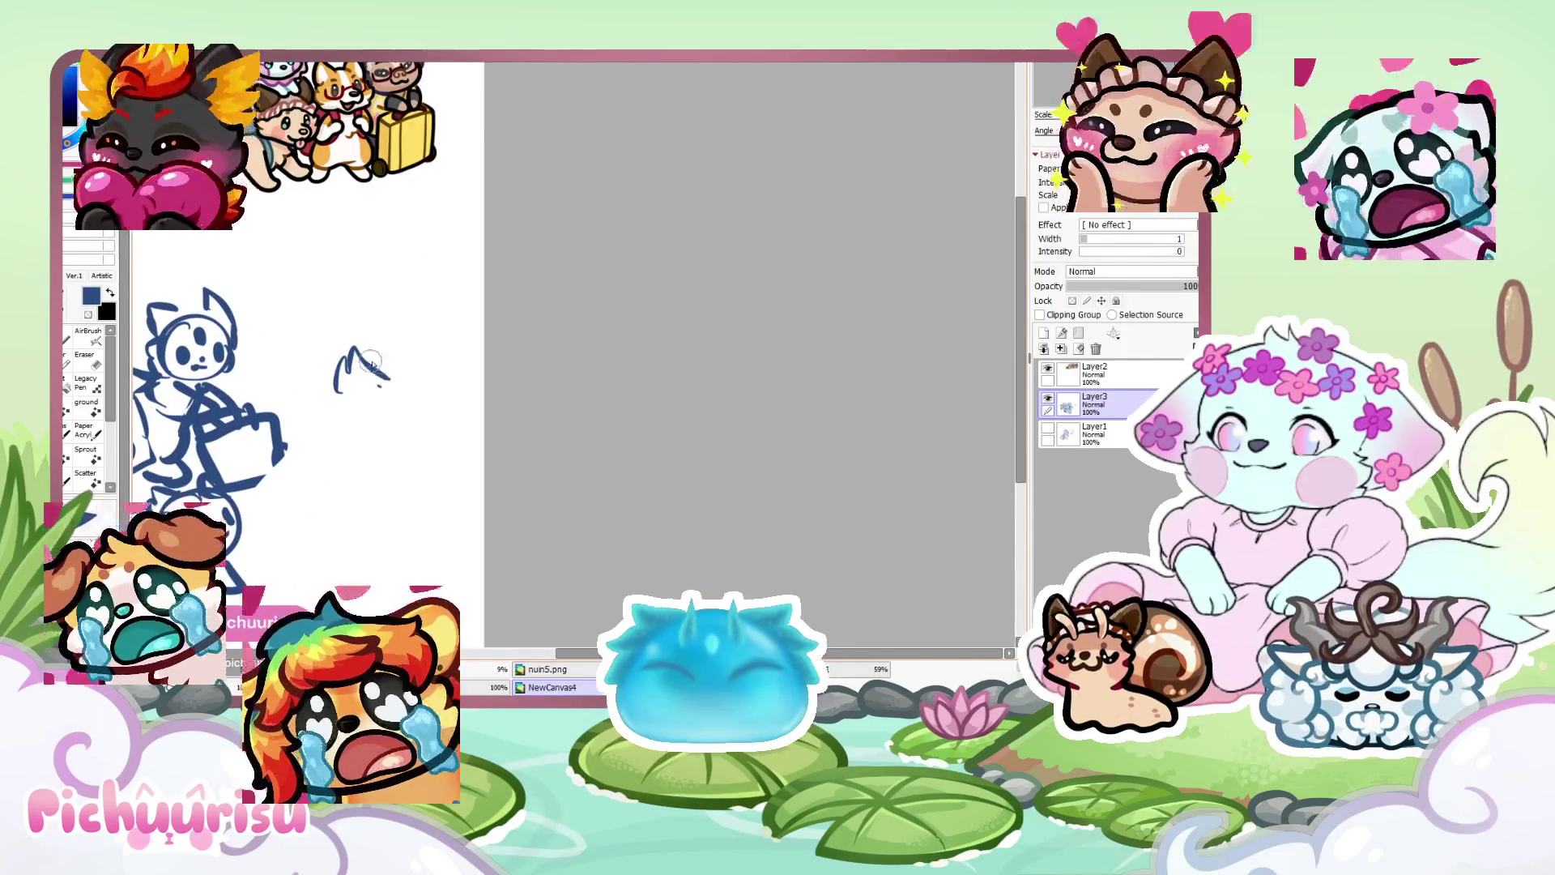
scroll(349, 380, down, 2)
scroll(397, 377, up, 2)
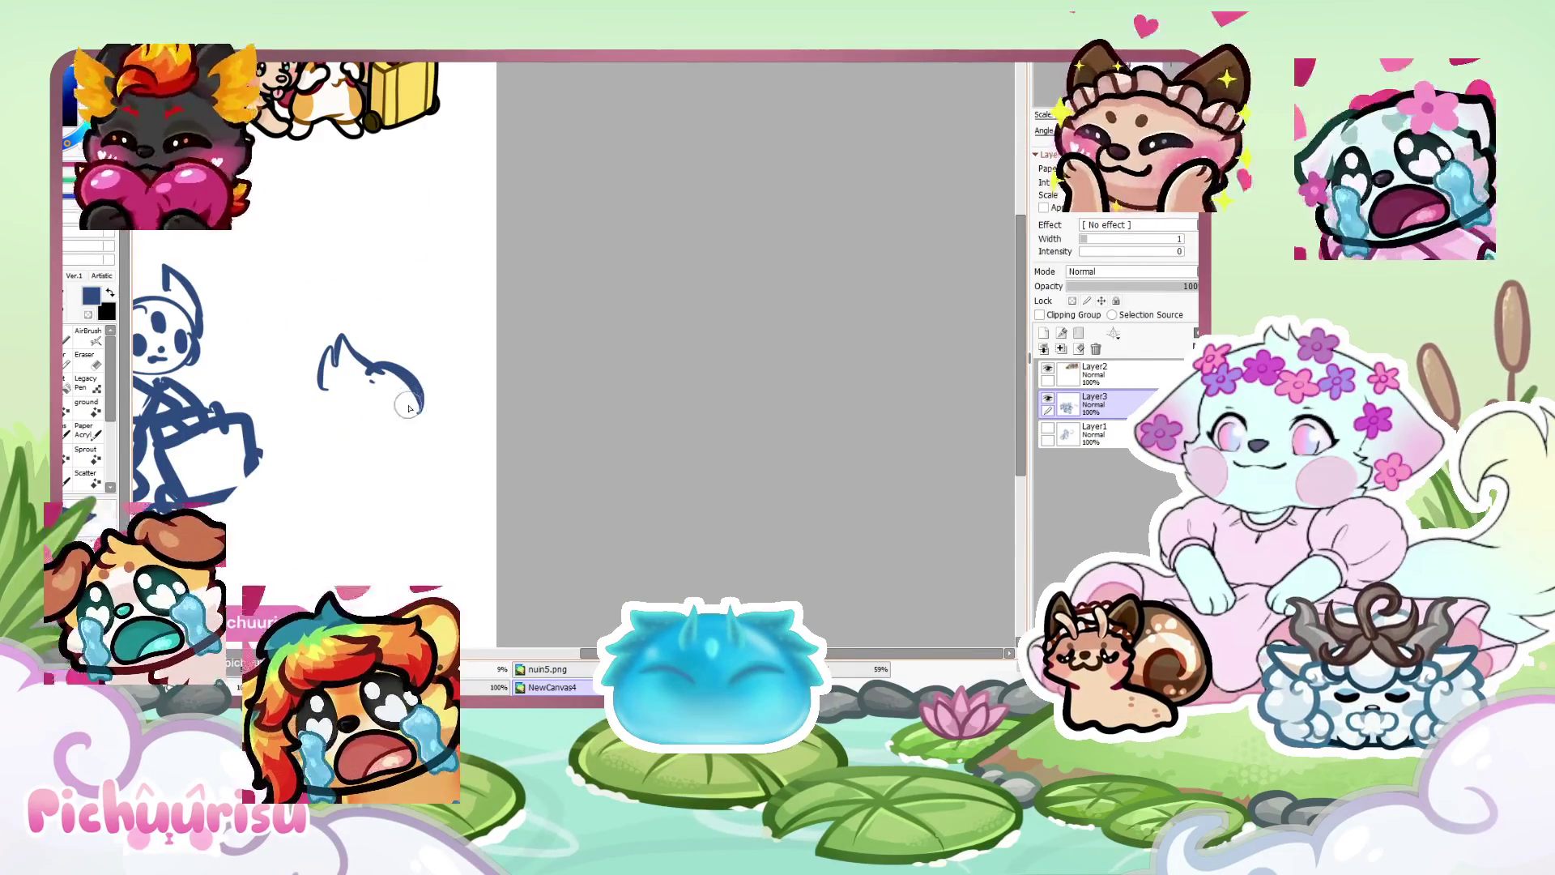
mouse_move(409, 408)
mouse_down()
mouse_move(356, 348)
mouse_move(356, 397)
mouse_move(384, 434)
mouse_move(421, 437)
mouse_up()
scroll(357, 380, down, 2)
scroll(356, 381, up, 3)
scroll(389, 405, down, 2)
scroll(388, 389, up, 2)
drag(419, 320, 424, 412)
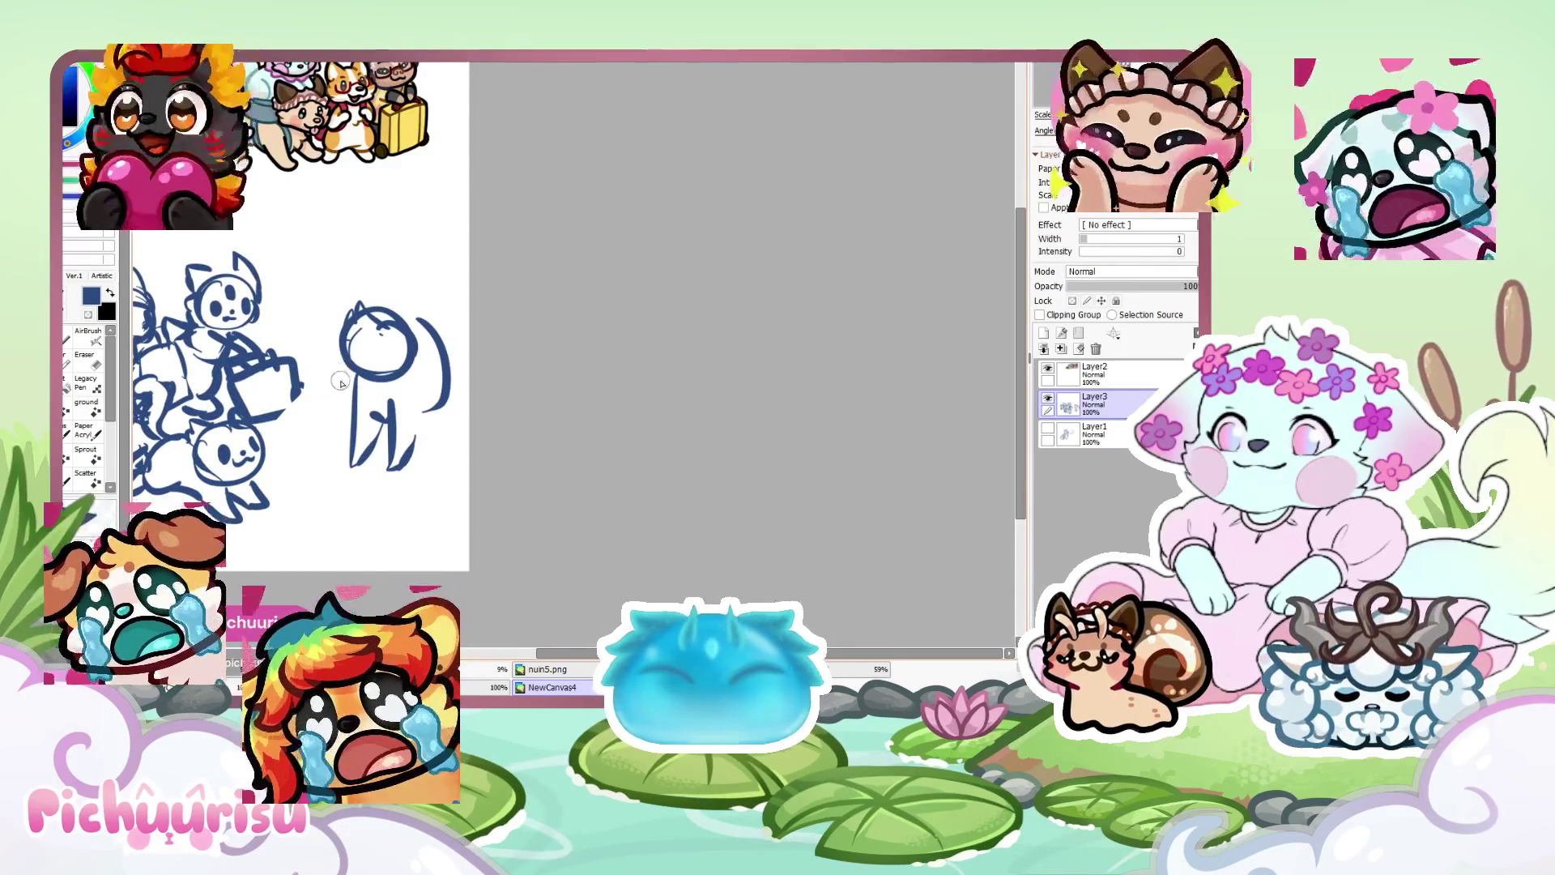
scroll(340, 382, down, 2)
scroll(340, 382, up, 3)
drag(348, 364, 361, 437)
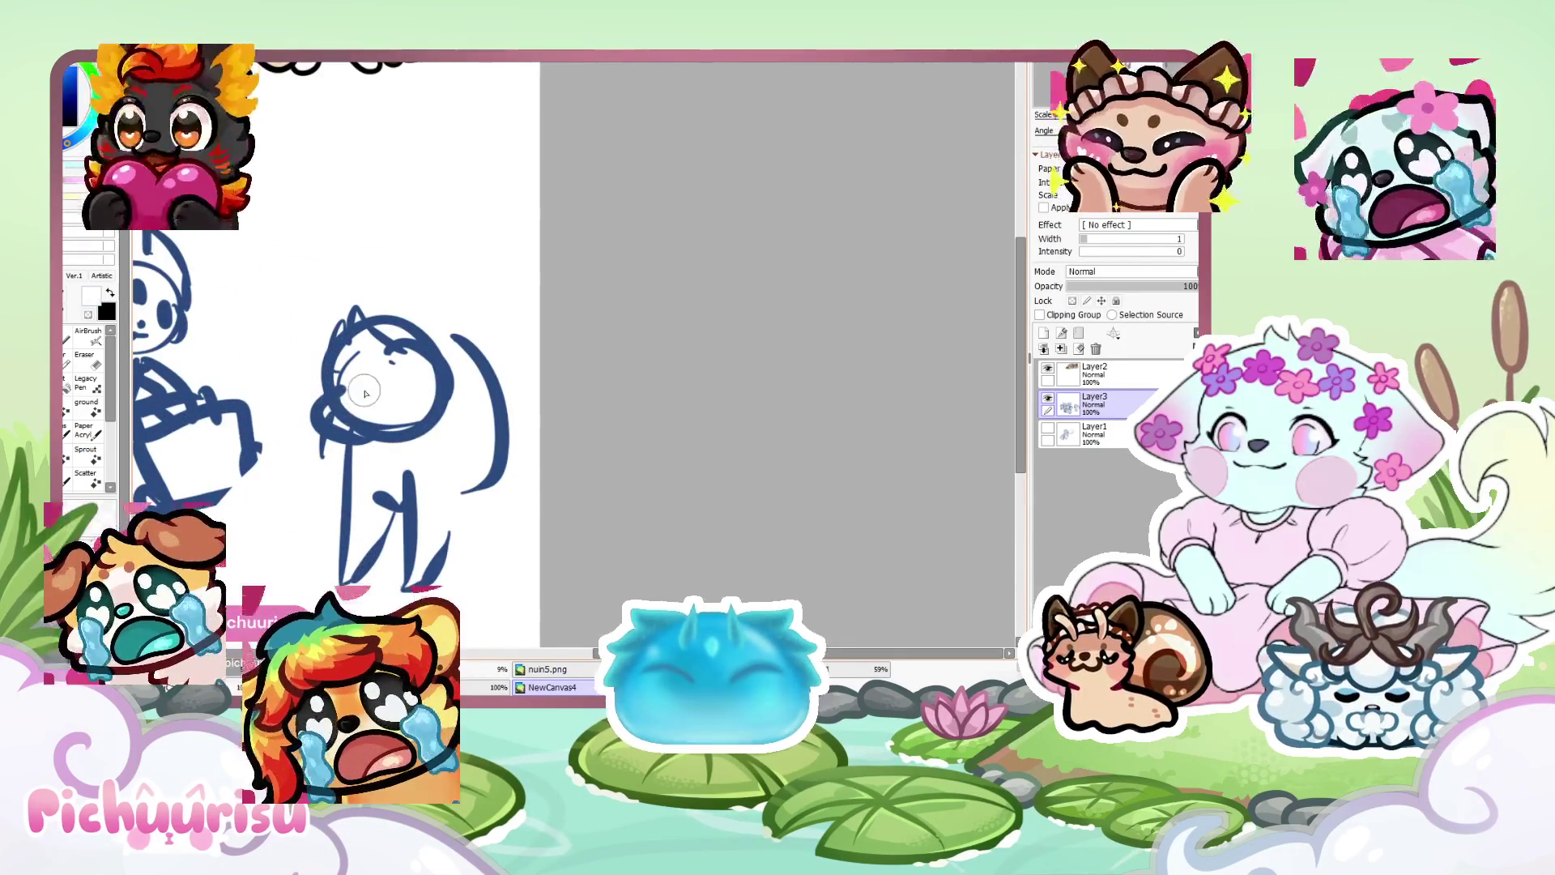
Pick the blue line colour and add both pointed ears and the dog's arms
alt+click(335, 410)
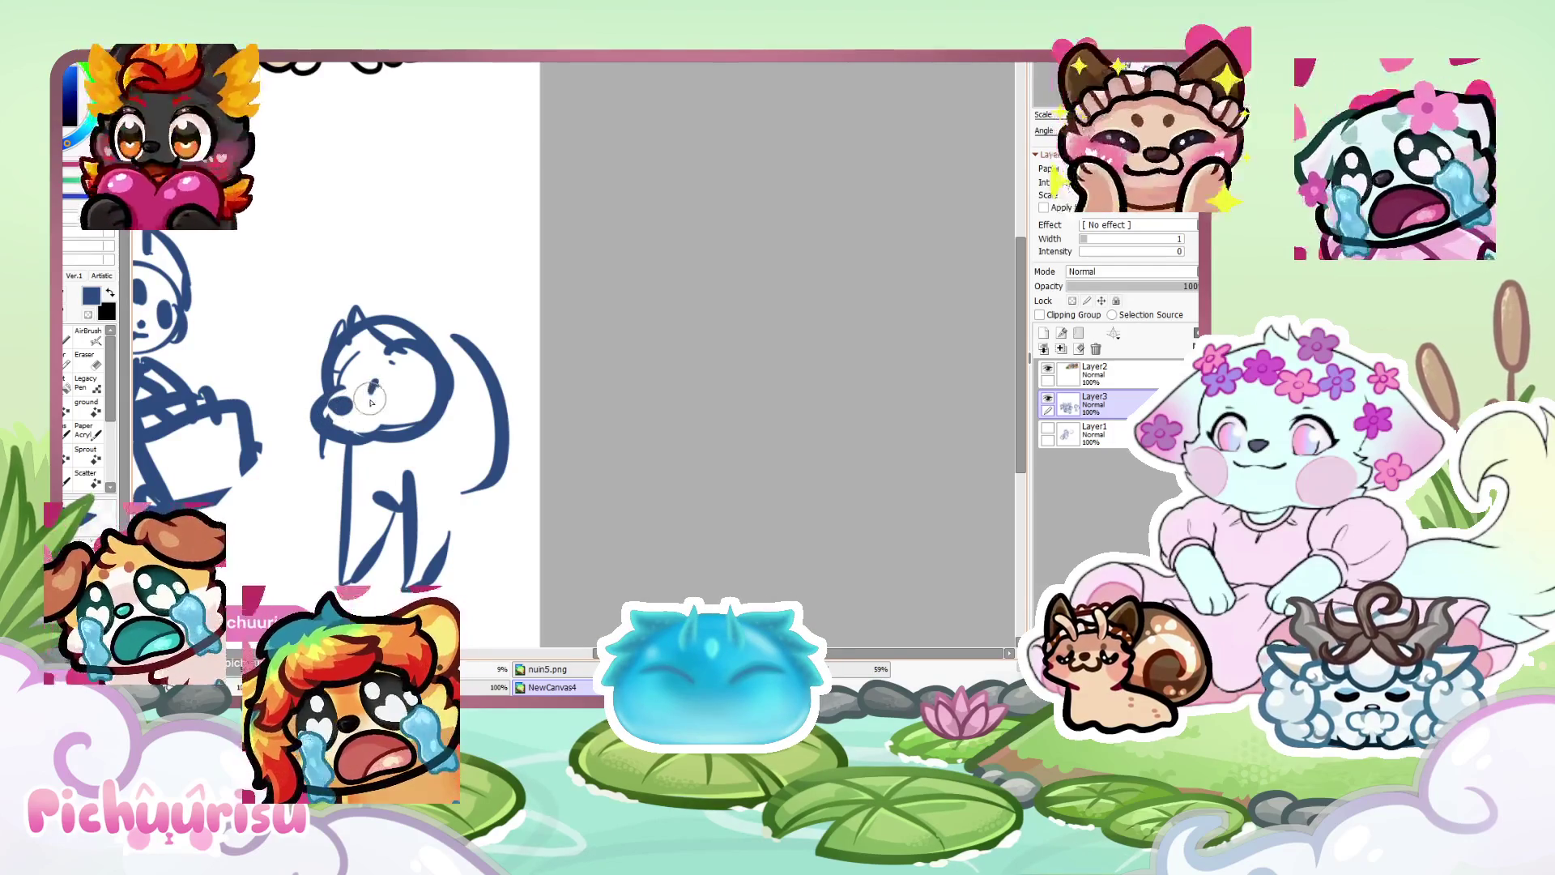
scroll(359, 403, down, 2)
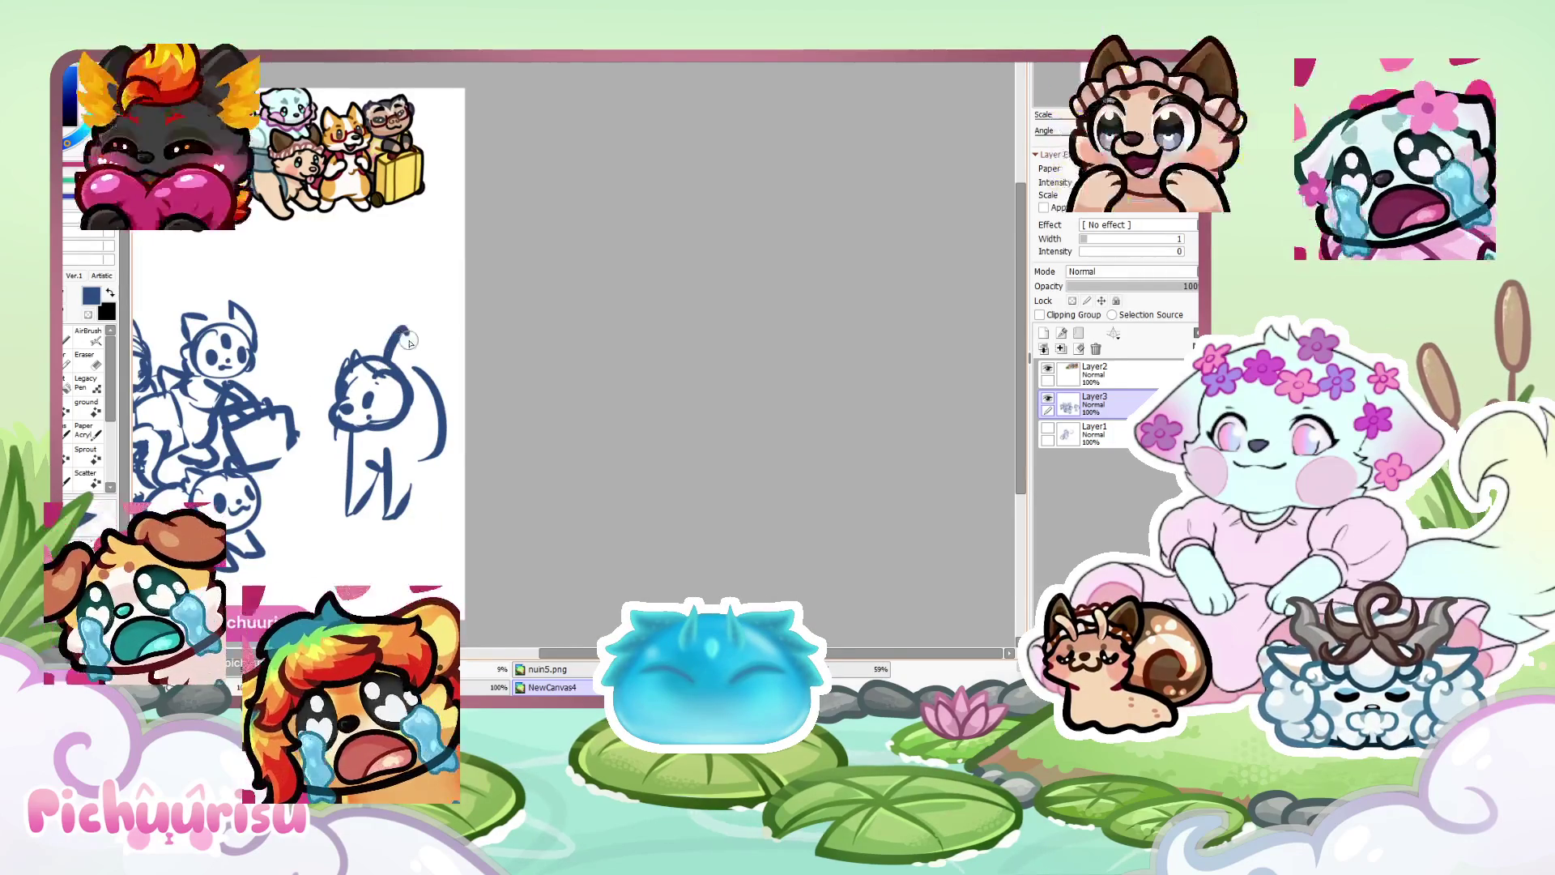
drag(409, 343, 420, 388)
drag(371, 363, 350, 347)
mouse_move(375, 450)
mouse_down()
mouse_move(415, 419)
mouse_move(424, 468)
mouse_up()
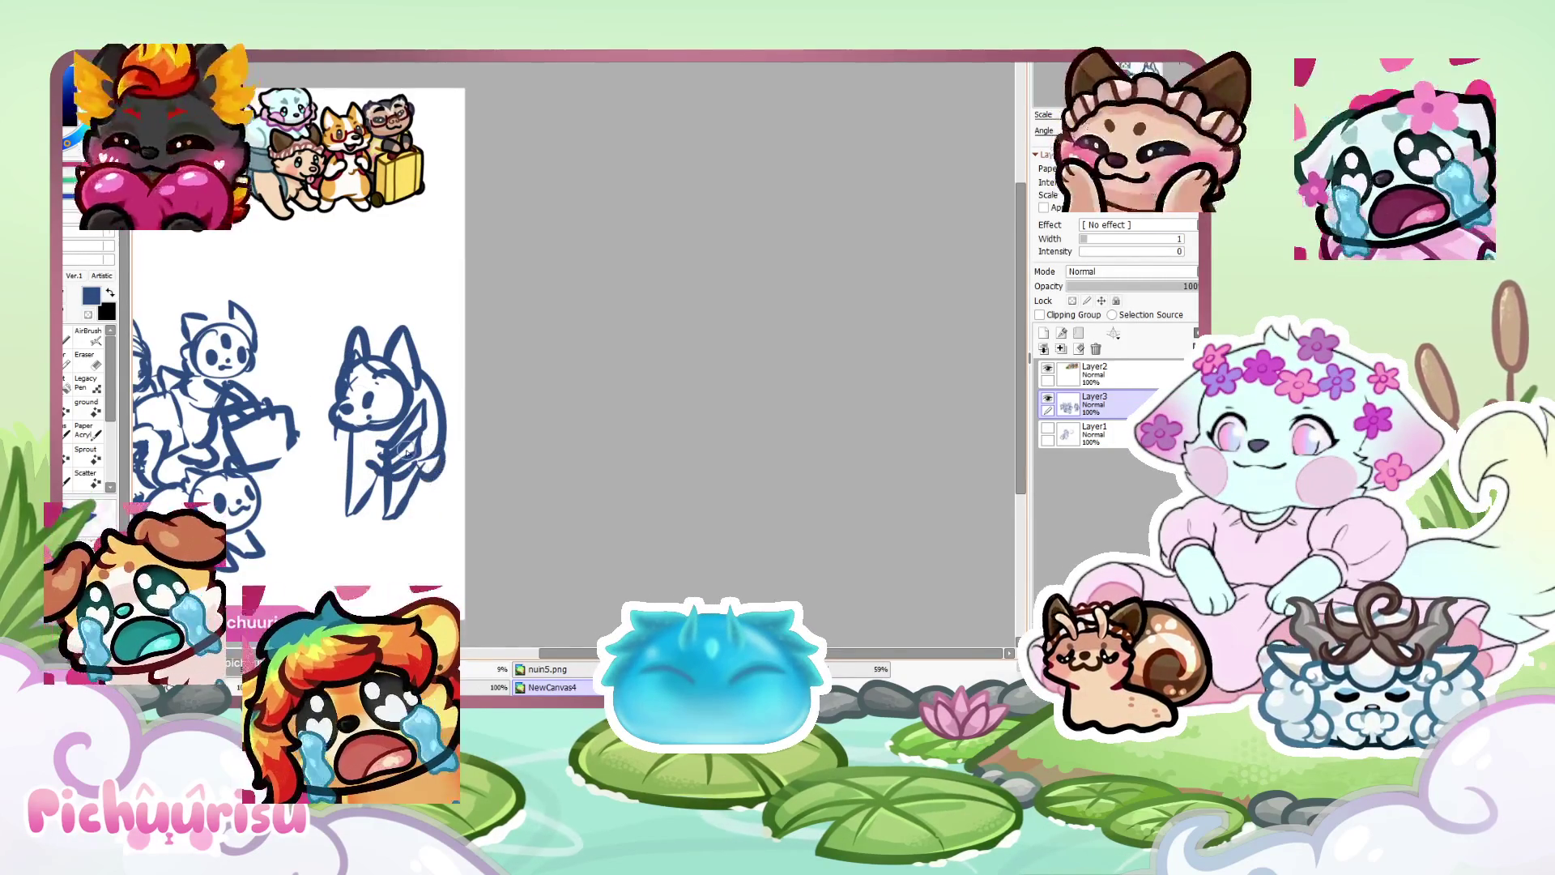
Sketch the dog's tail curving left and short detail strokes across its body
scroll(406, 453, up, 2)
scroll(341, 348, down, 2)
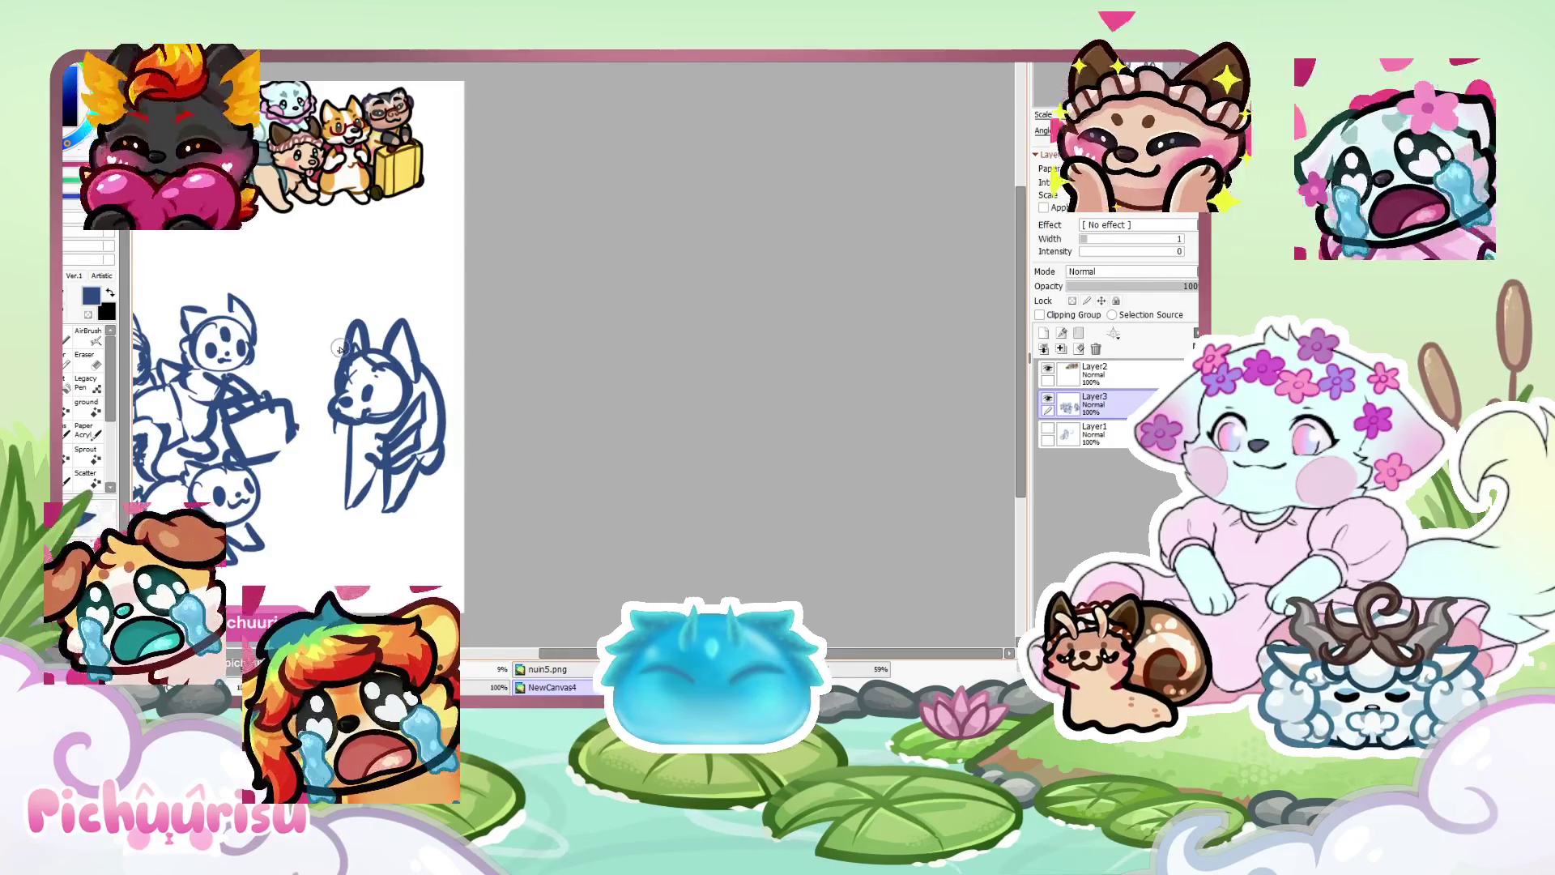
mouse_move(280, 320)
mouse_down()
mouse_move(316, 381)
mouse_move(348, 396)
mouse_up()
scroll(357, 404, down, 1)
scroll(360, 429, up, 2)
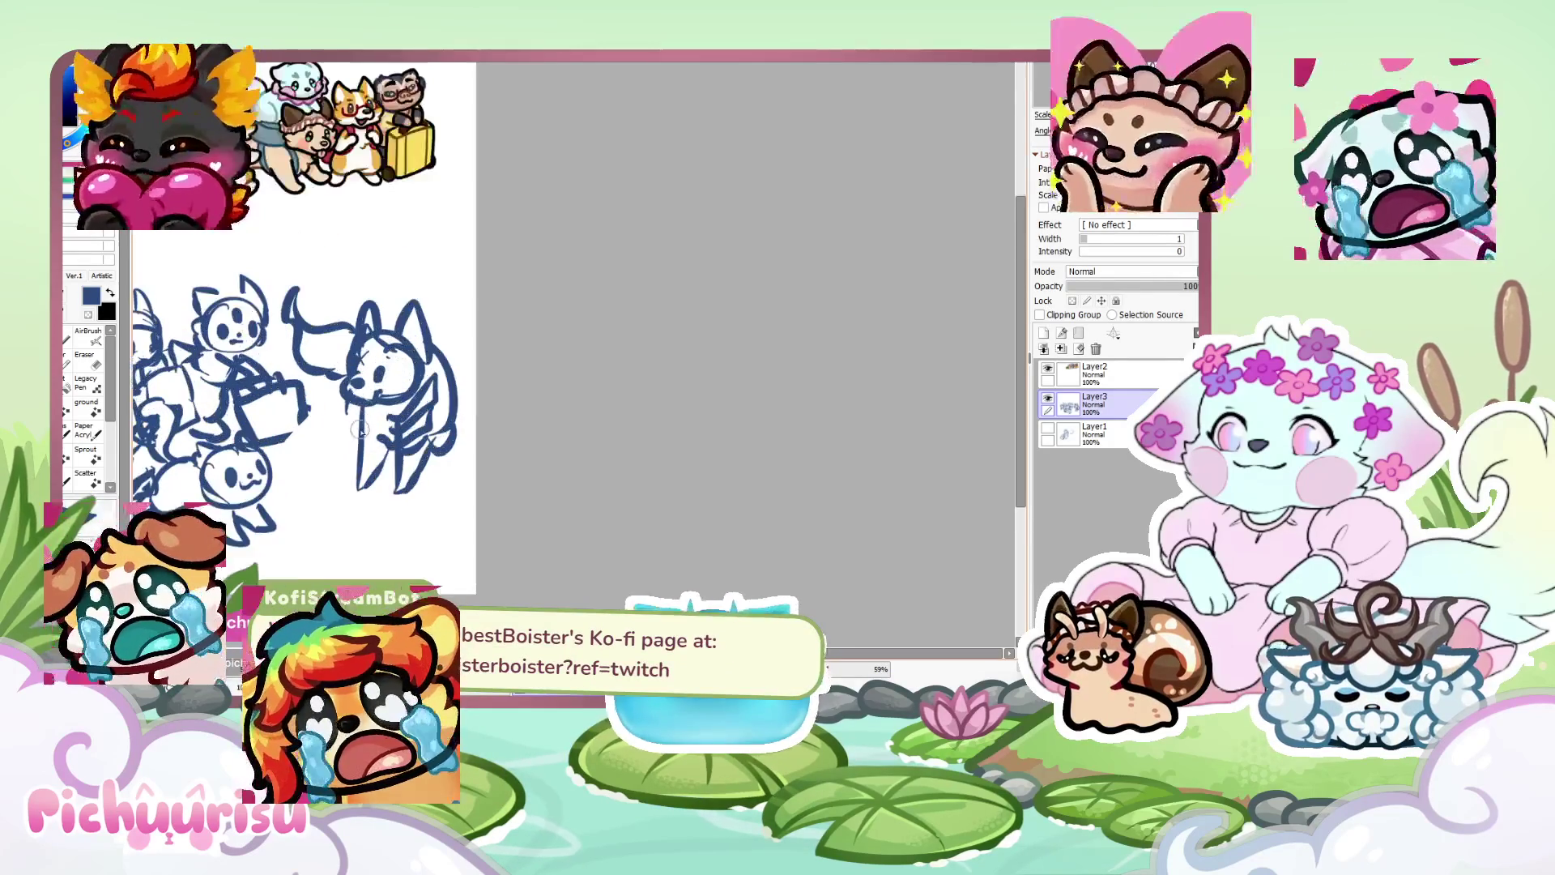
mouse_move(360, 487)
mouse_down()
mouse_move(387, 441)
mouse_move(437, 451)
mouse_up()
drag(423, 470, 439, 411)
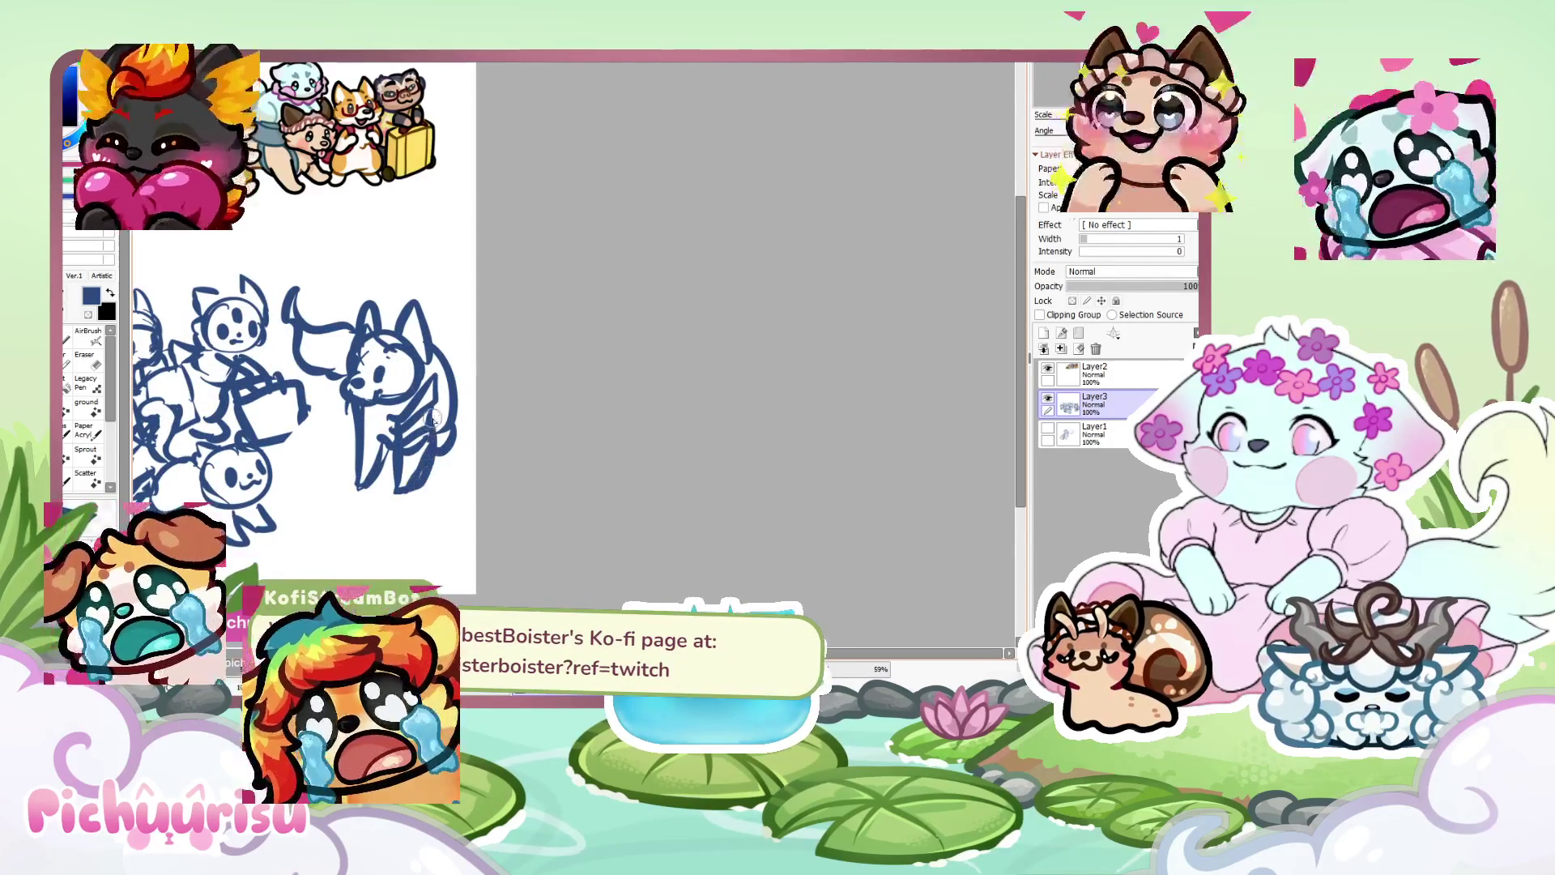
Recentre the page and add another line to the dog's chest
scroll(308, 364, down, 2)
drag(300, 360, 354, 354)
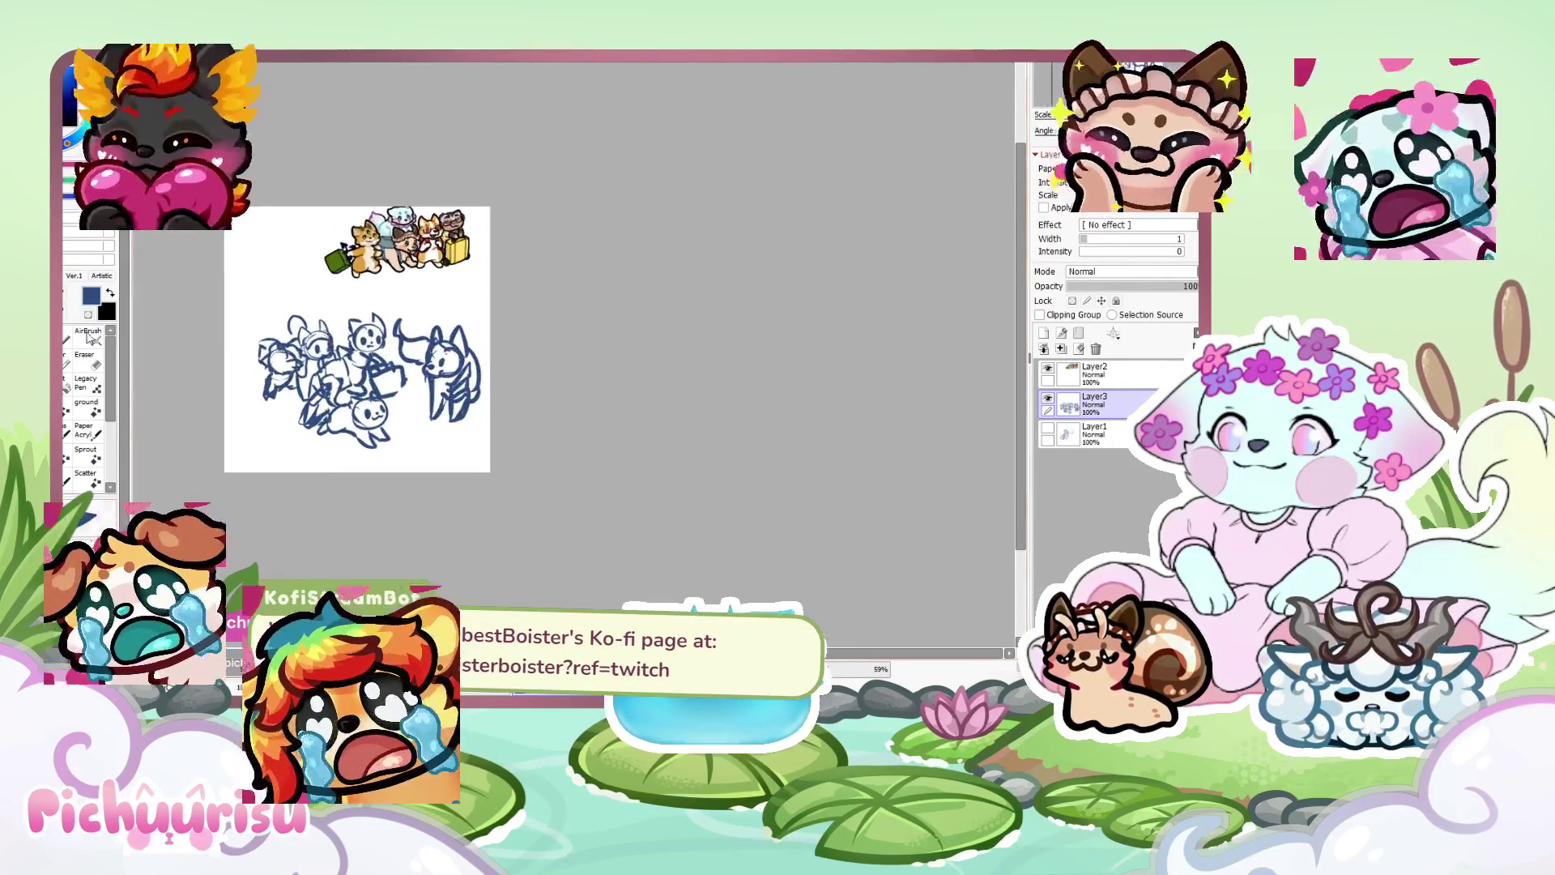
scroll(354, 354, up, 3)
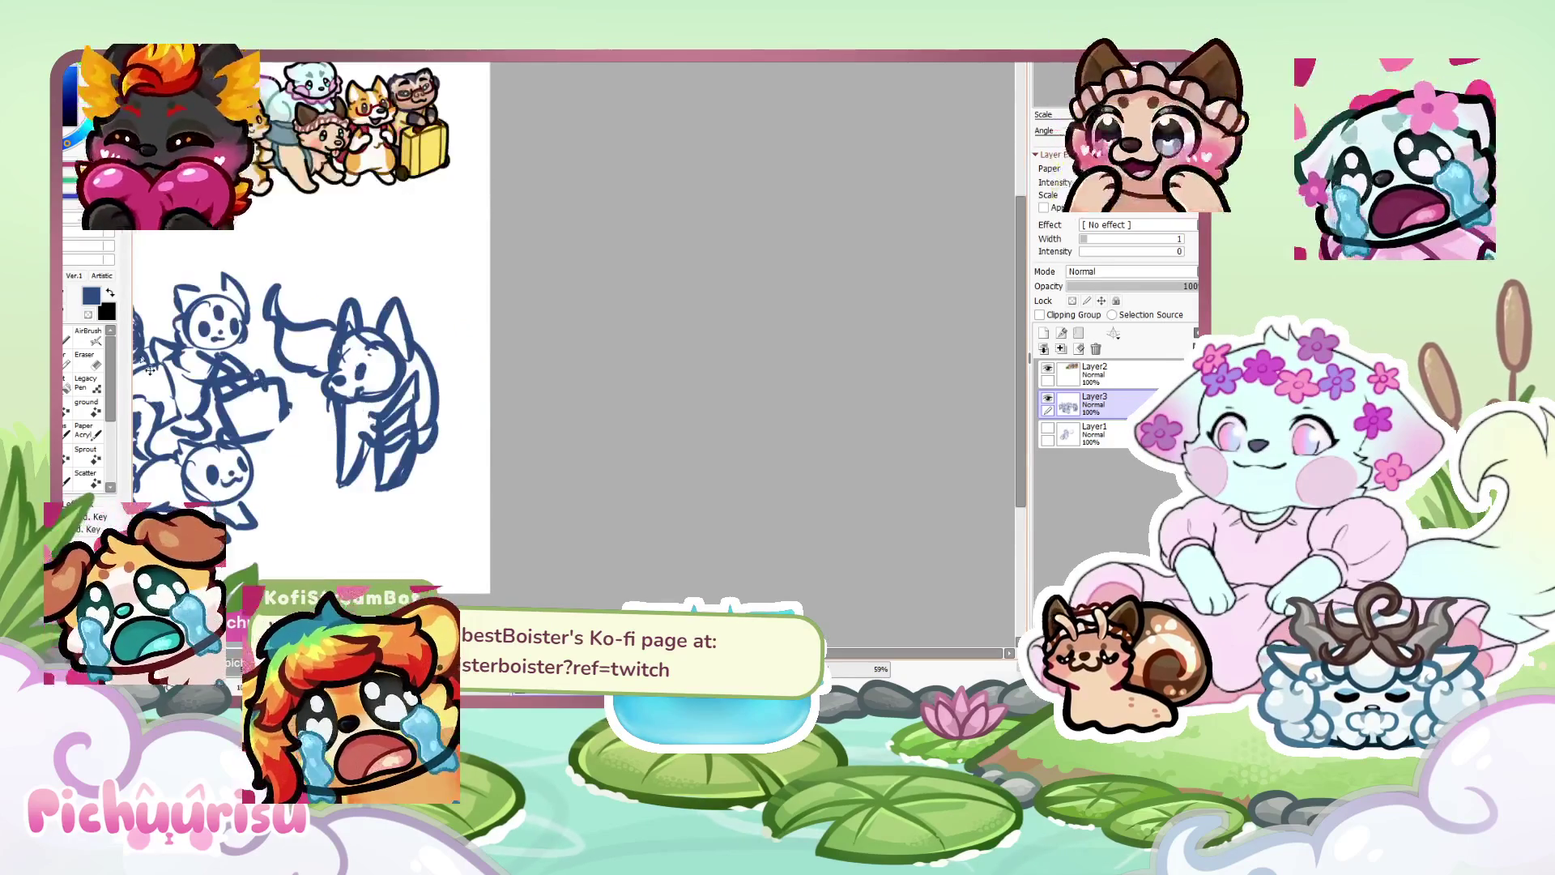
scroll(356, 405, up, 1)
mouse_move(284, 449)
mouse_down()
mouse_move(367, 439)
mouse_move(348, 429)
mouse_move(373, 503)
mouse_move(321, 493)
mouse_up()
key(minus)
key(minus)
Zoom in on the dog's chest, then zoom out to view the whole five-character page
scroll(321, 493, down, 3)
scroll(320, 493, up, 3)
scroll(321, 493, down, 4)
scroll(273, 386, up, 4)
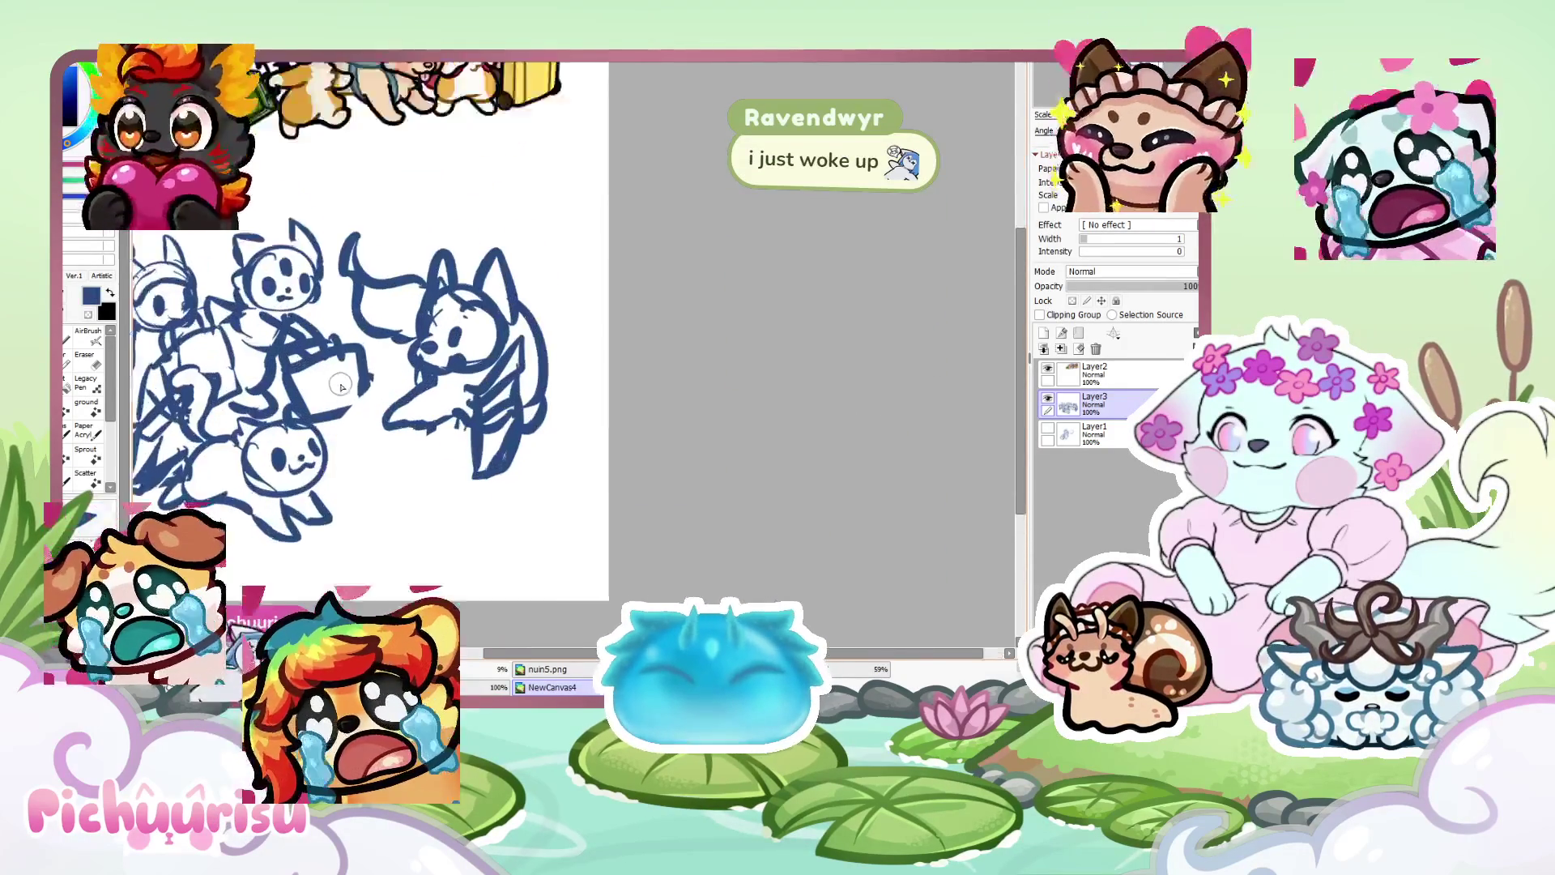
scroll(273, 386, down, 3)
scroll(175, 357, up, 3)
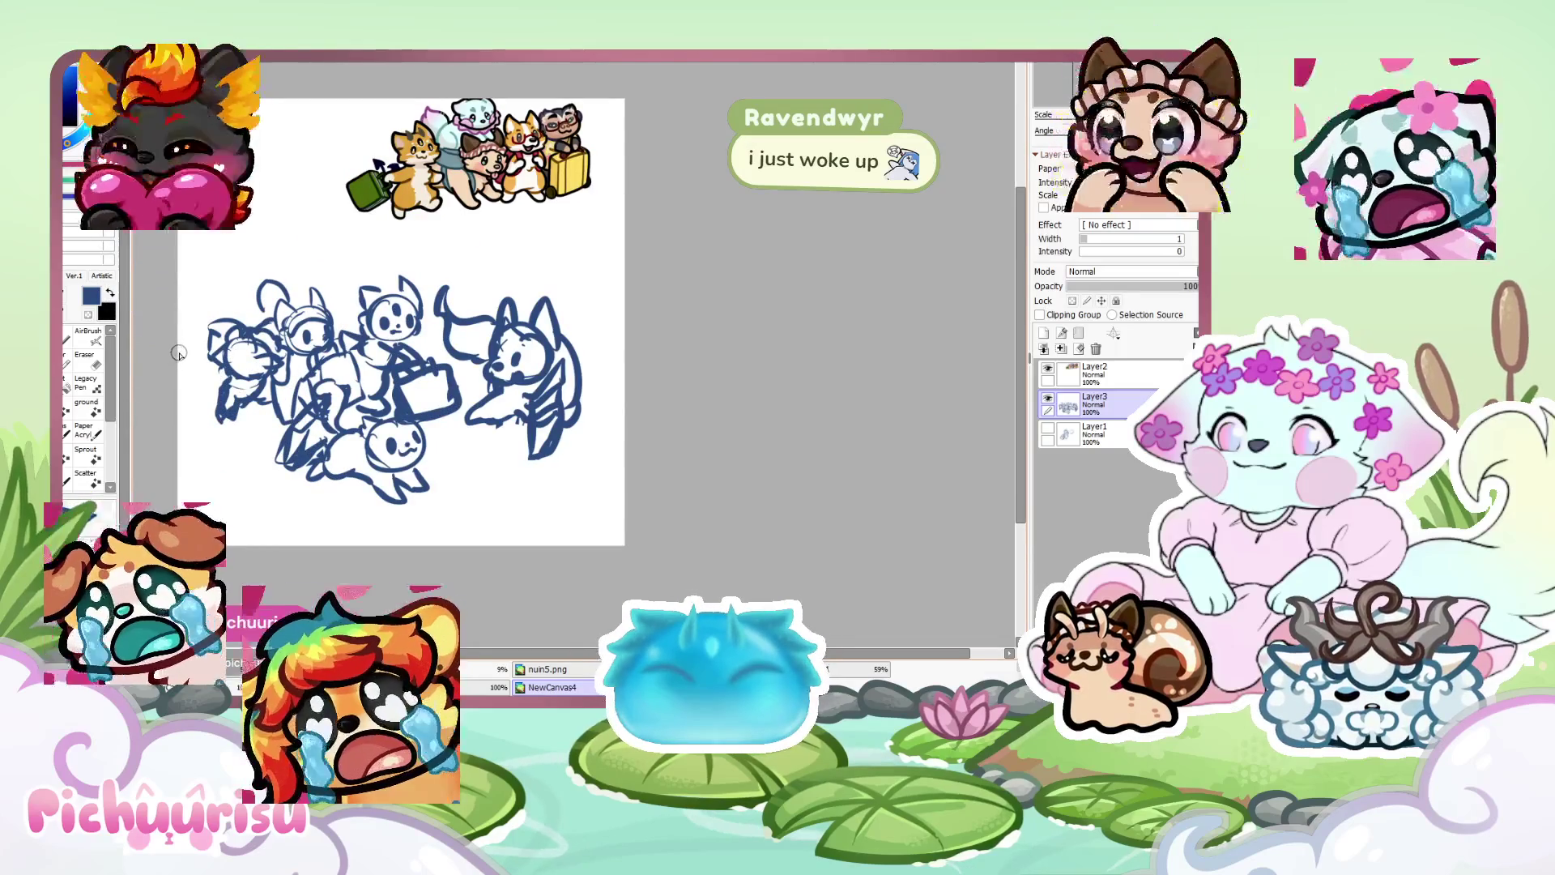
scroll(182, 356, down, 1)
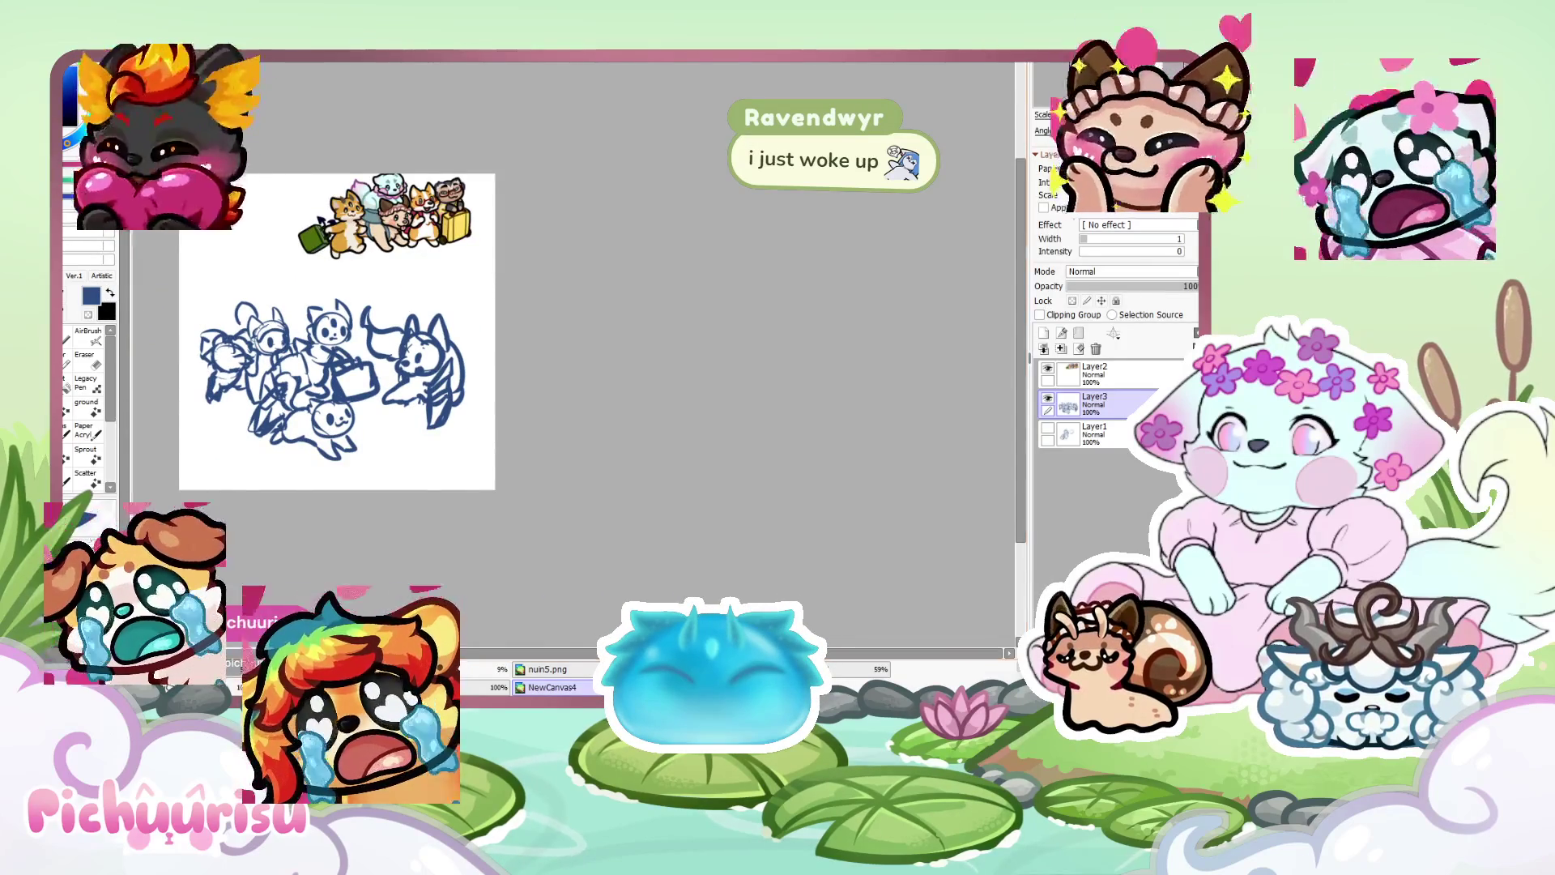
scroll(567, 356, up, 8)
scroll(535, 376, down, 6)
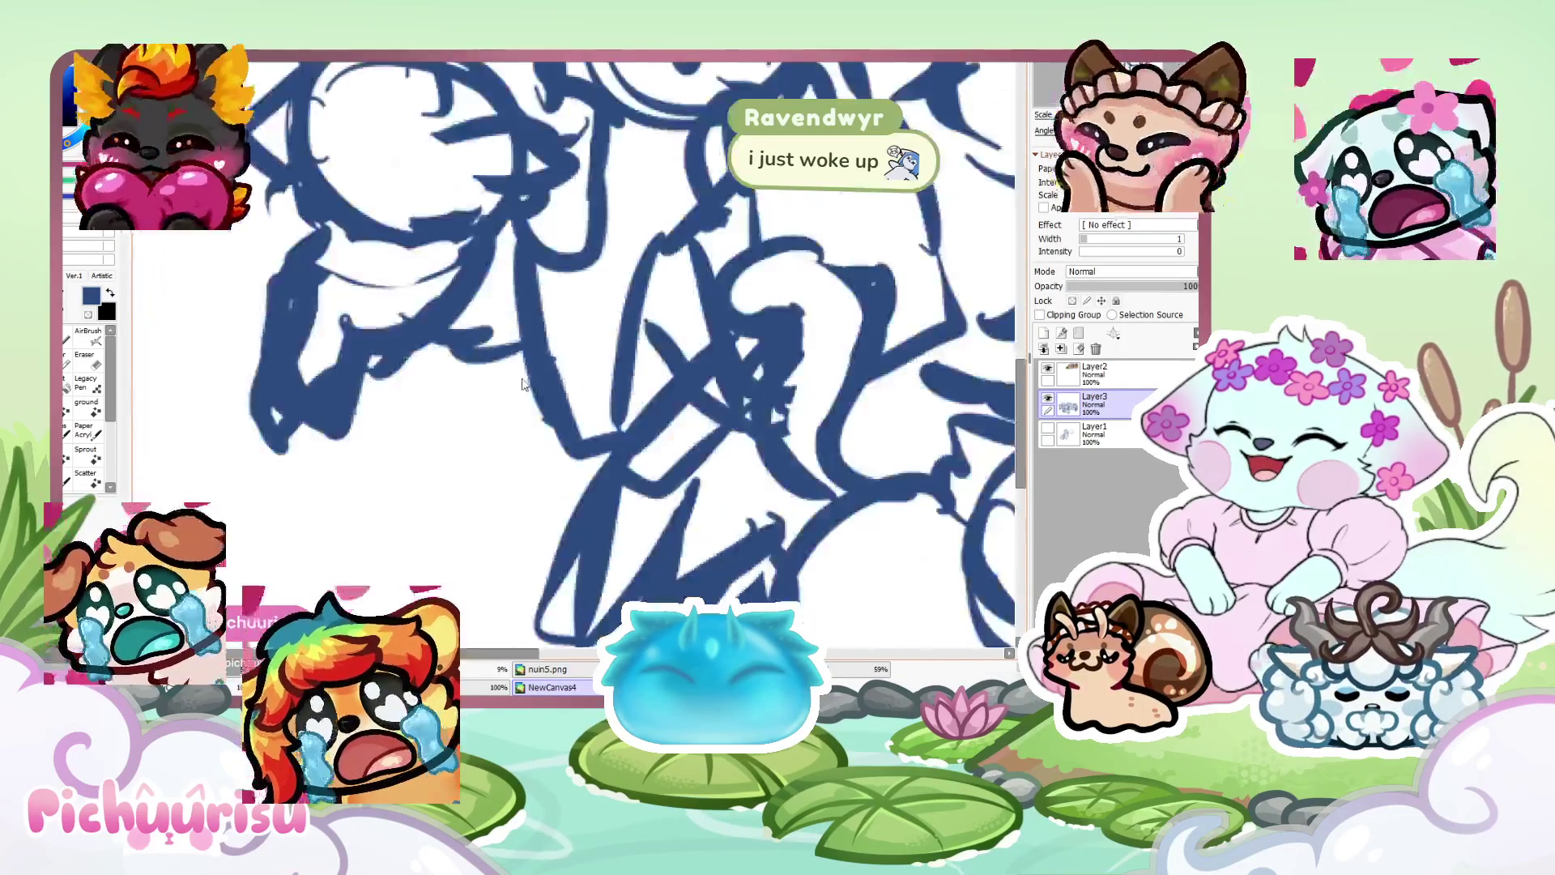
scroll(523, 389, down, 1)
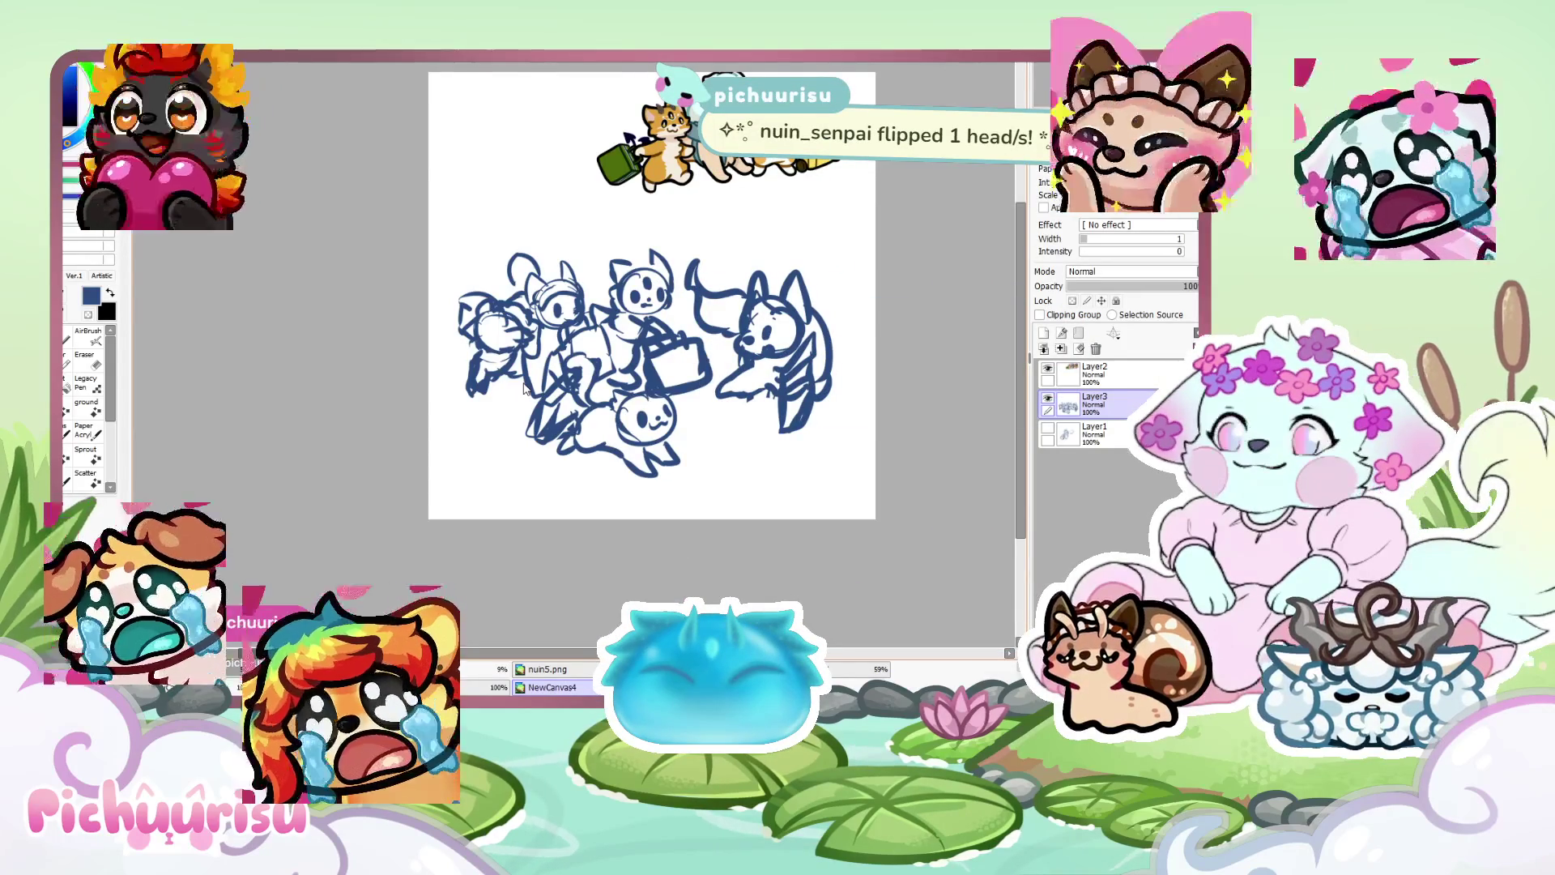
scroll(510, 322, down, 1)
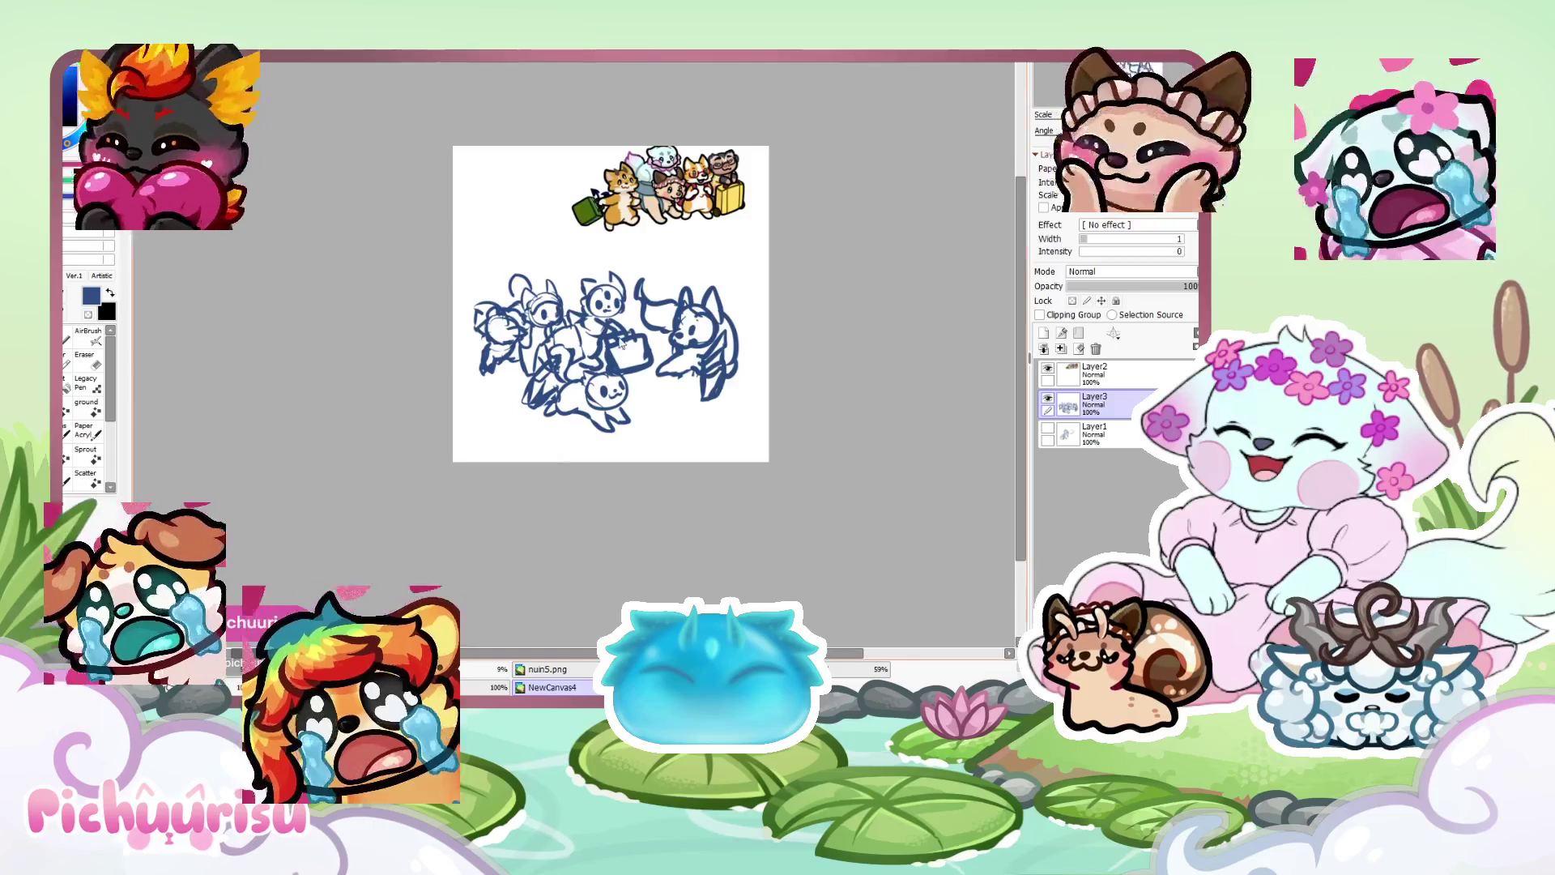
Zoom the view in and out over the finished five-character sketch
scroll(621, 343, up, 3)
scroll(529, 311, down, 2)
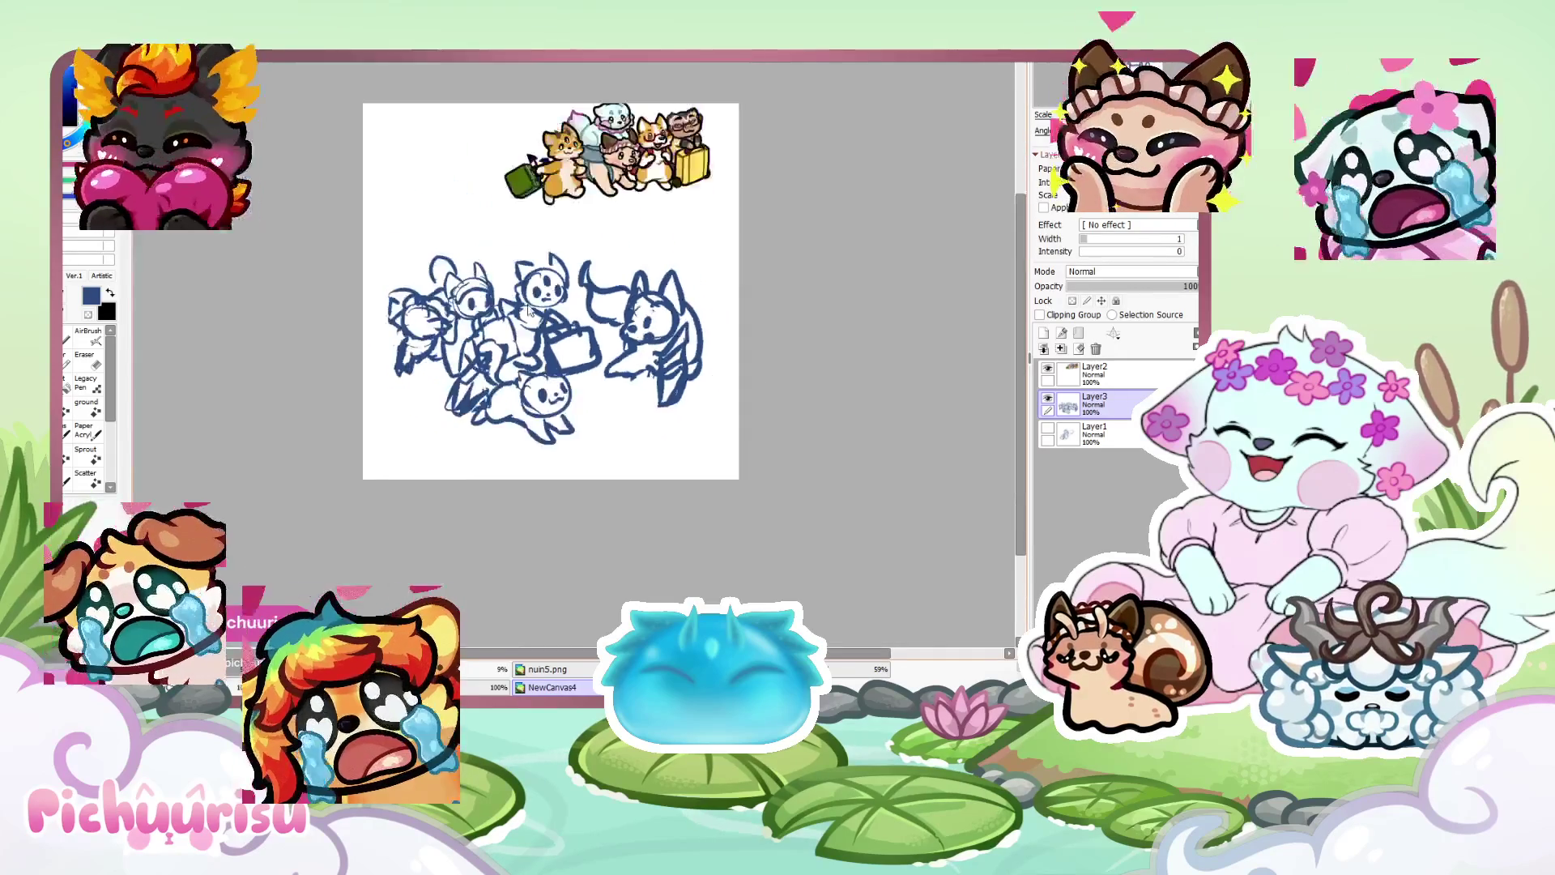
scroll(529, 311, up, 1)
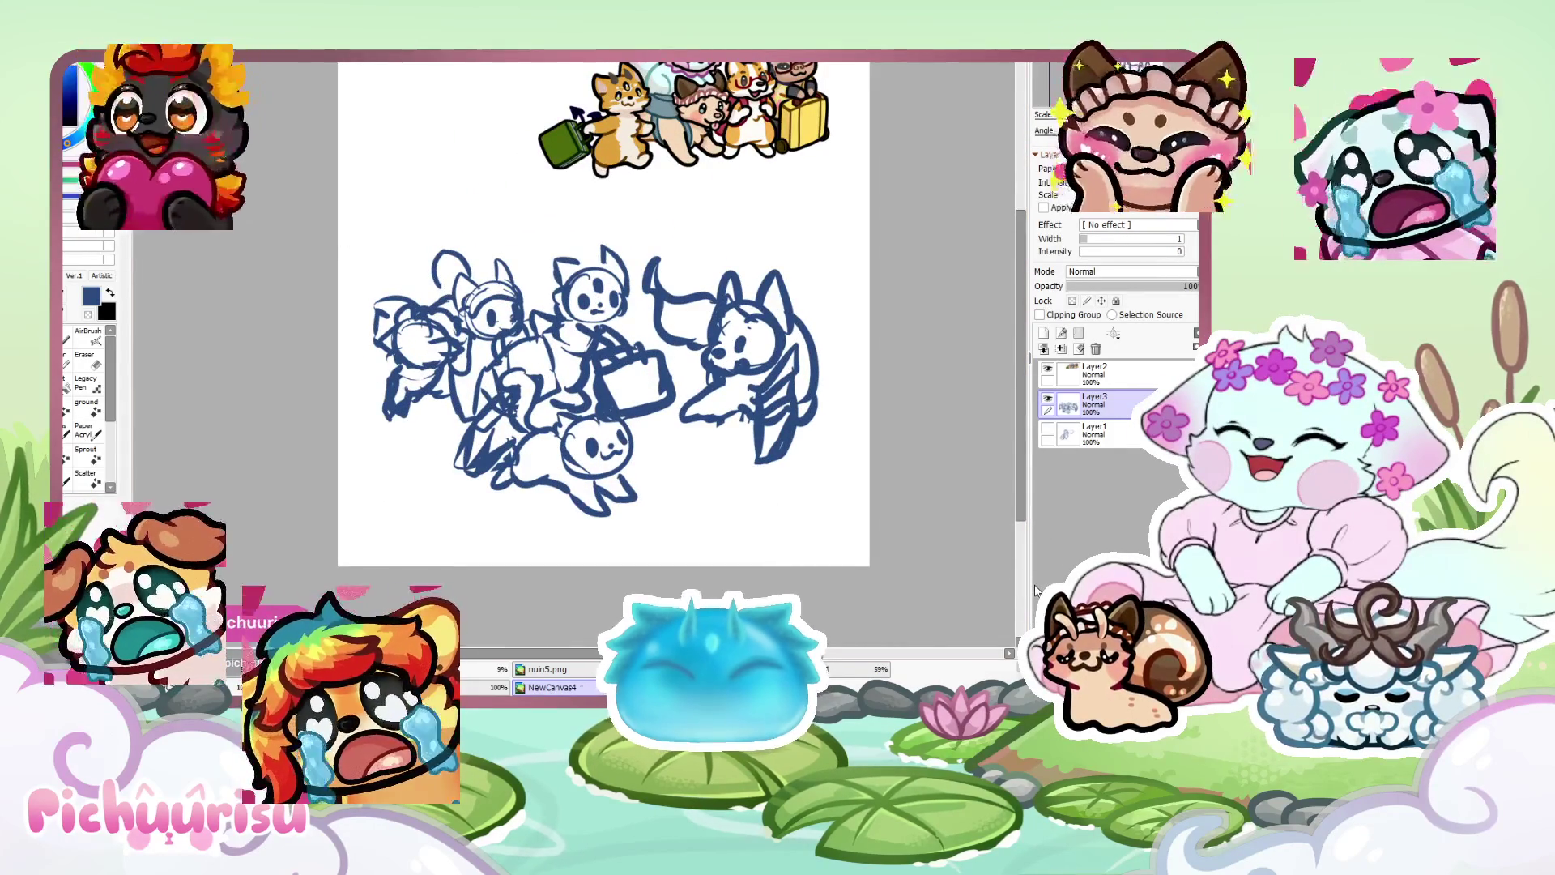
scroll(773, 465, down, 1)
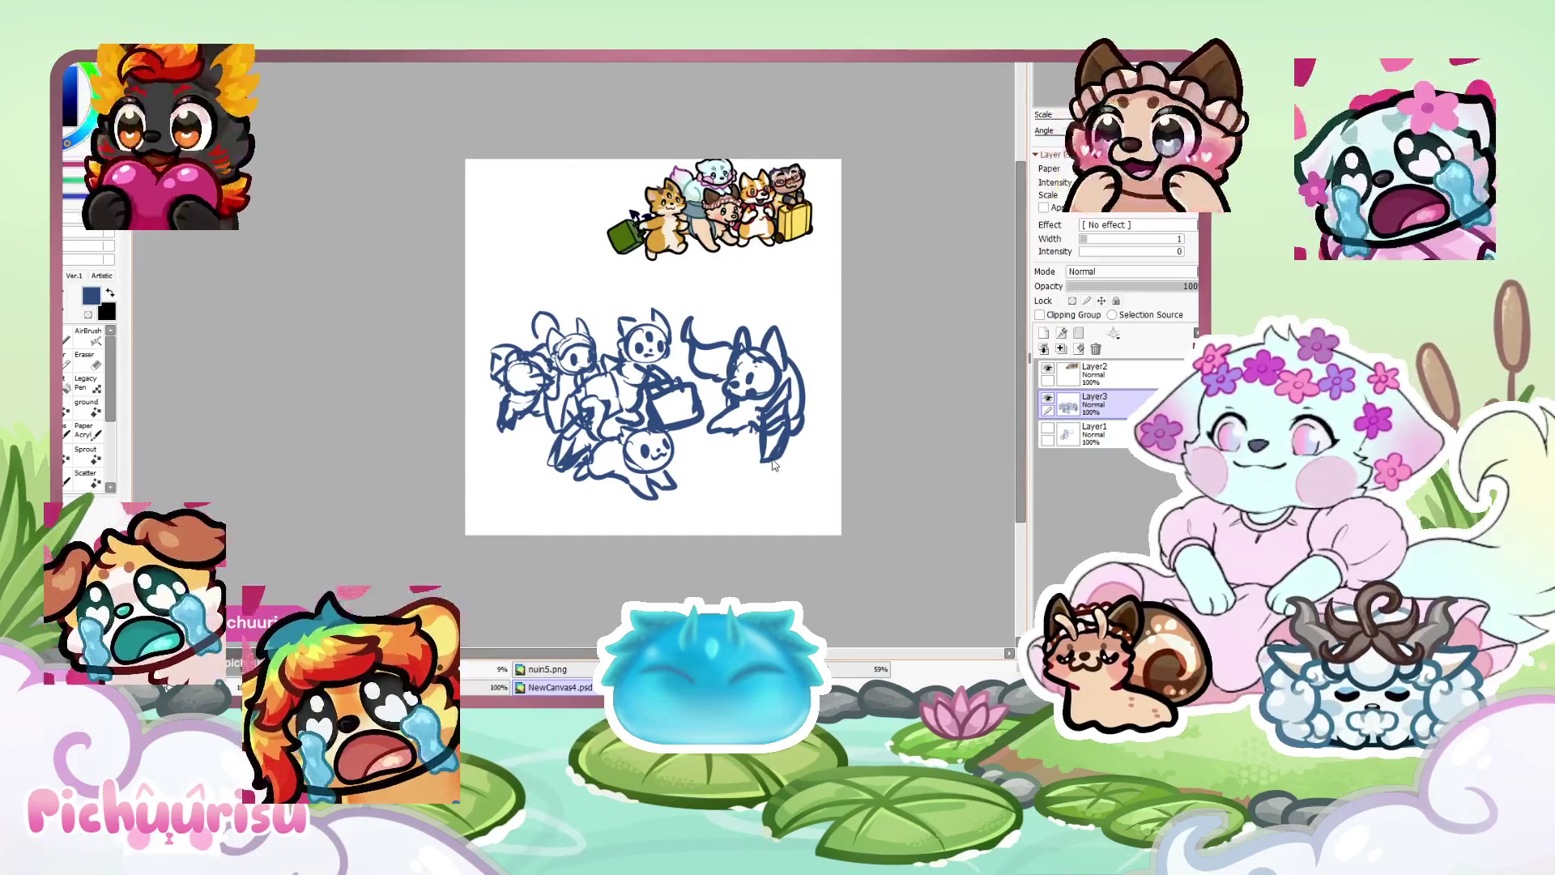